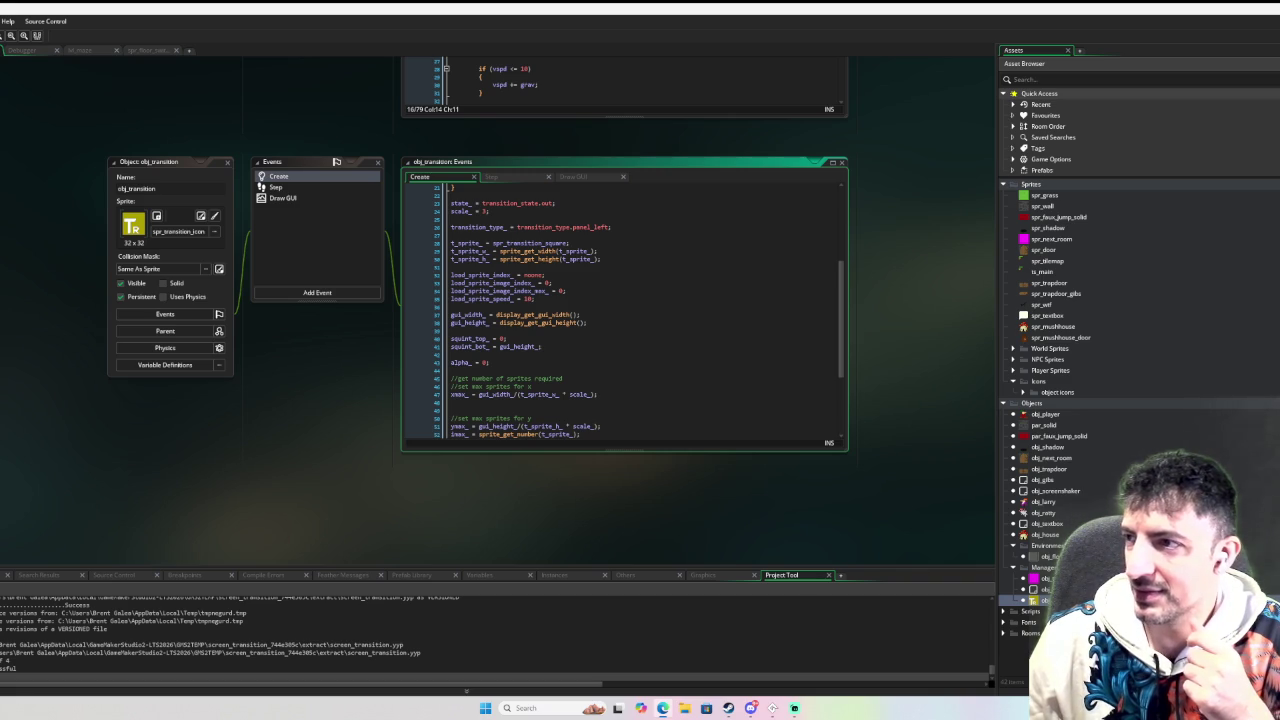
# Review obj_transition's Create code, then show its Draw GUI code that draws a random loading sprite.
pyautogui.moveTo(1279, 128); pyautogui.dragTo(994, 99)
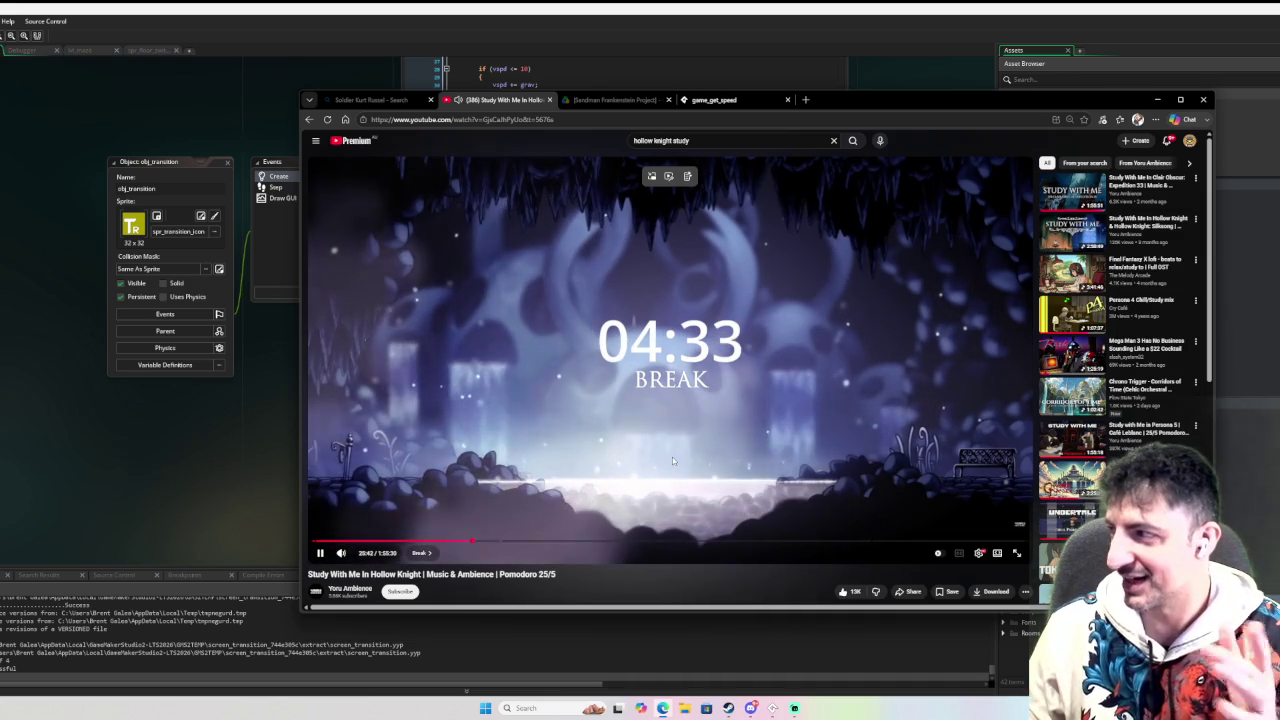
pyautogui.press('super+Down')
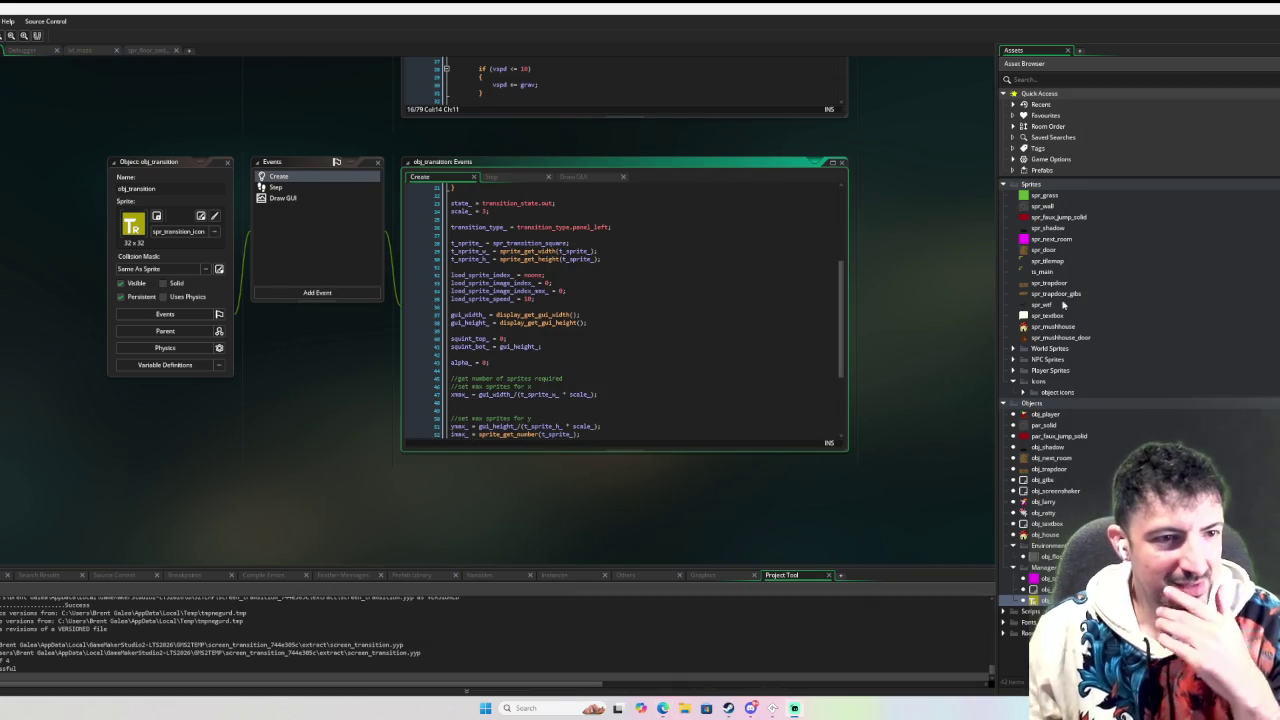
pyautogui.scroll(5, 745, 262)
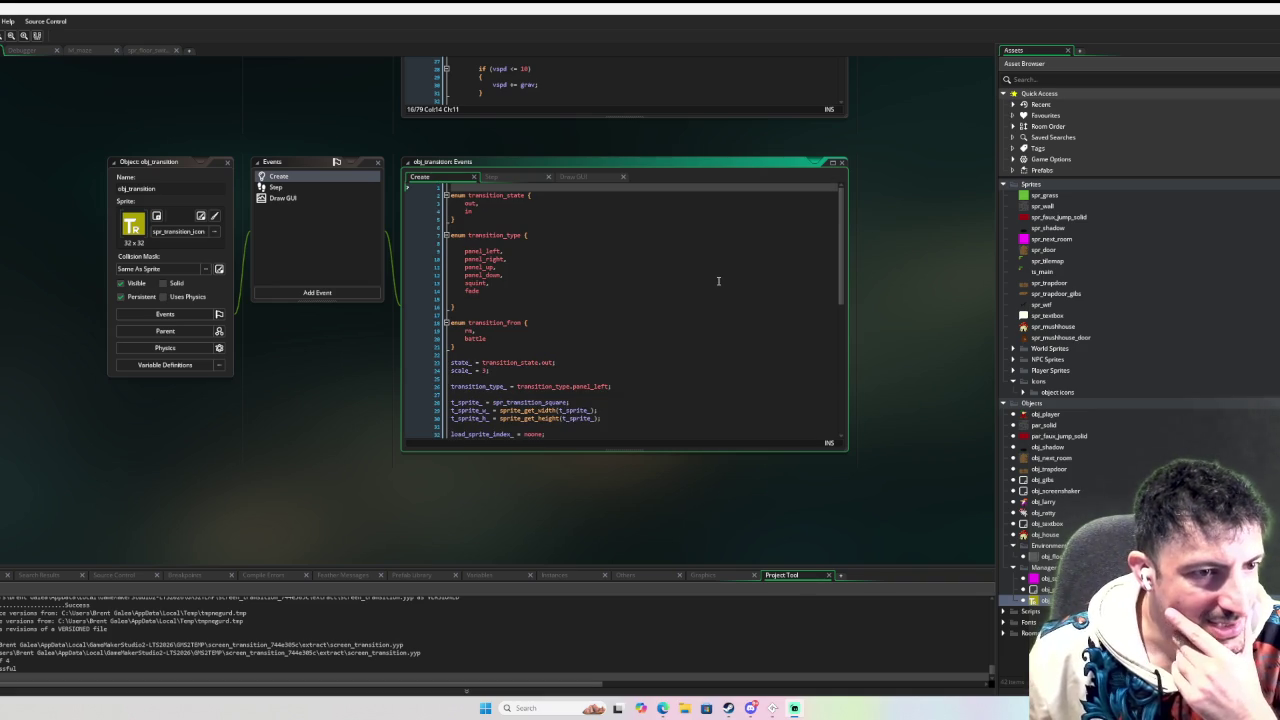
pyautogui.scroll(-10, 717, 281)
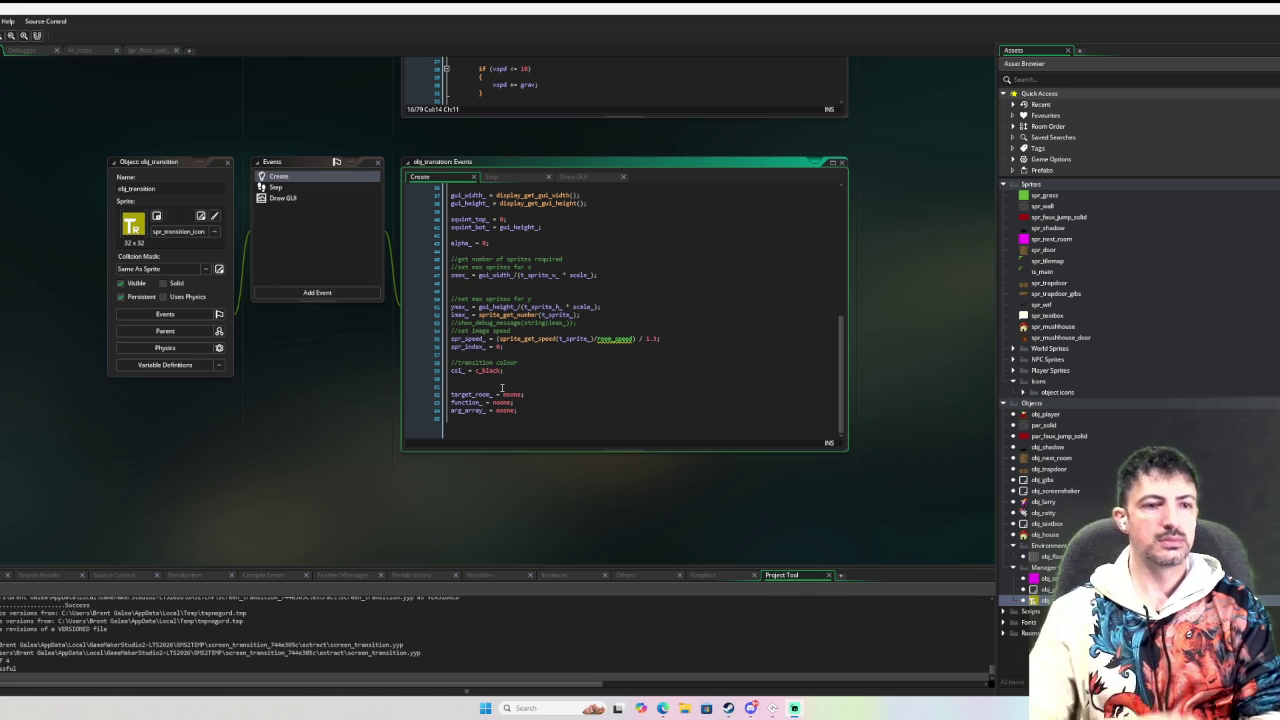
pyautogui.click(303, 199)
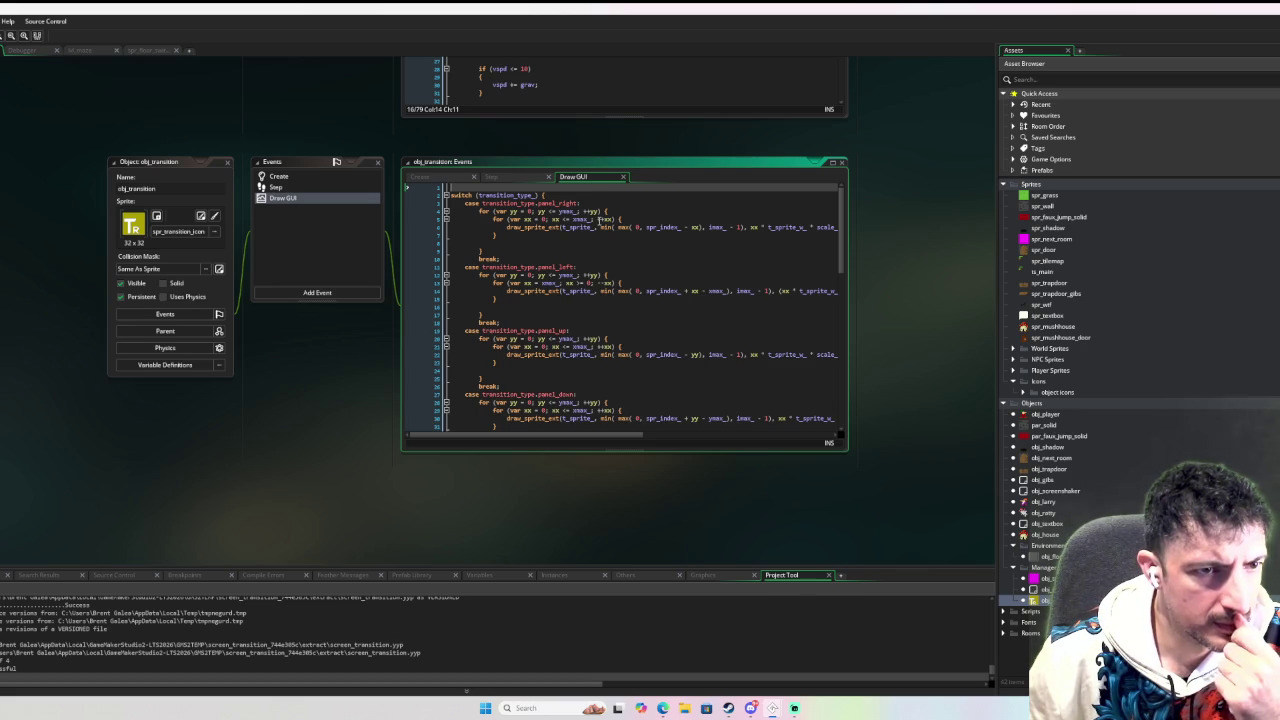
pyautogui.scroll(-15, 630, 246)
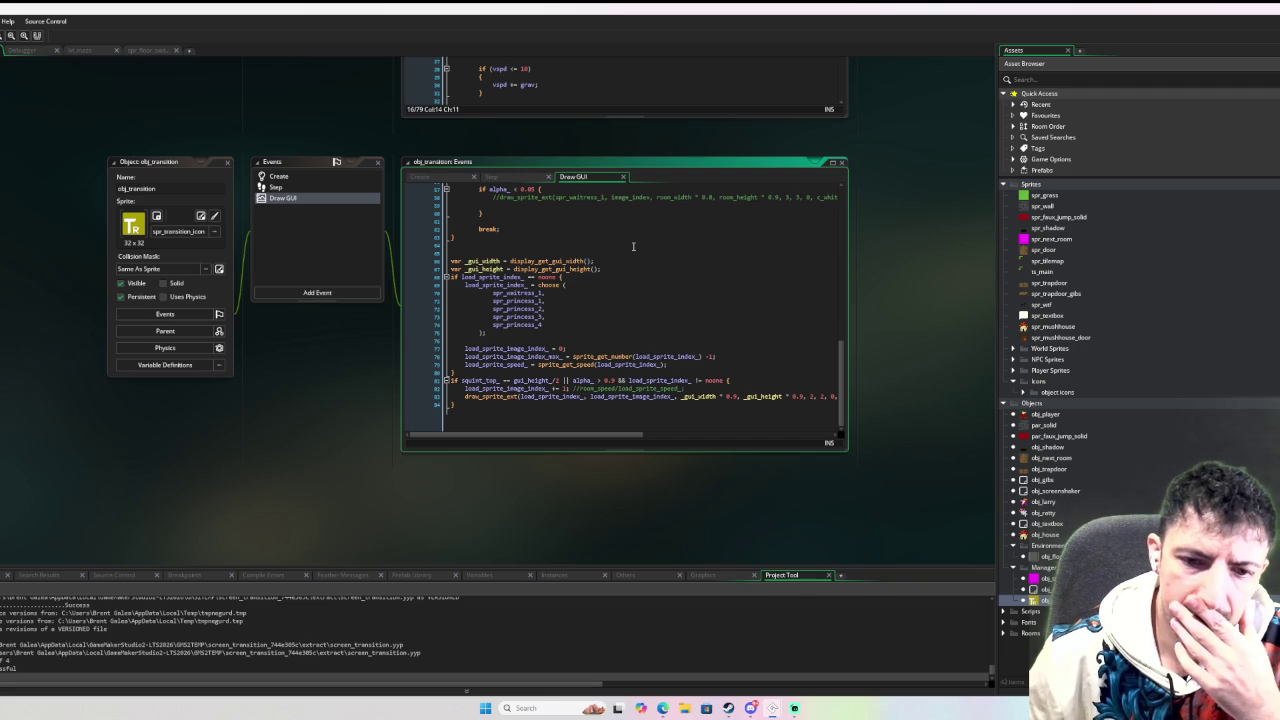
pyautogui.doubleClick(1055, 458)
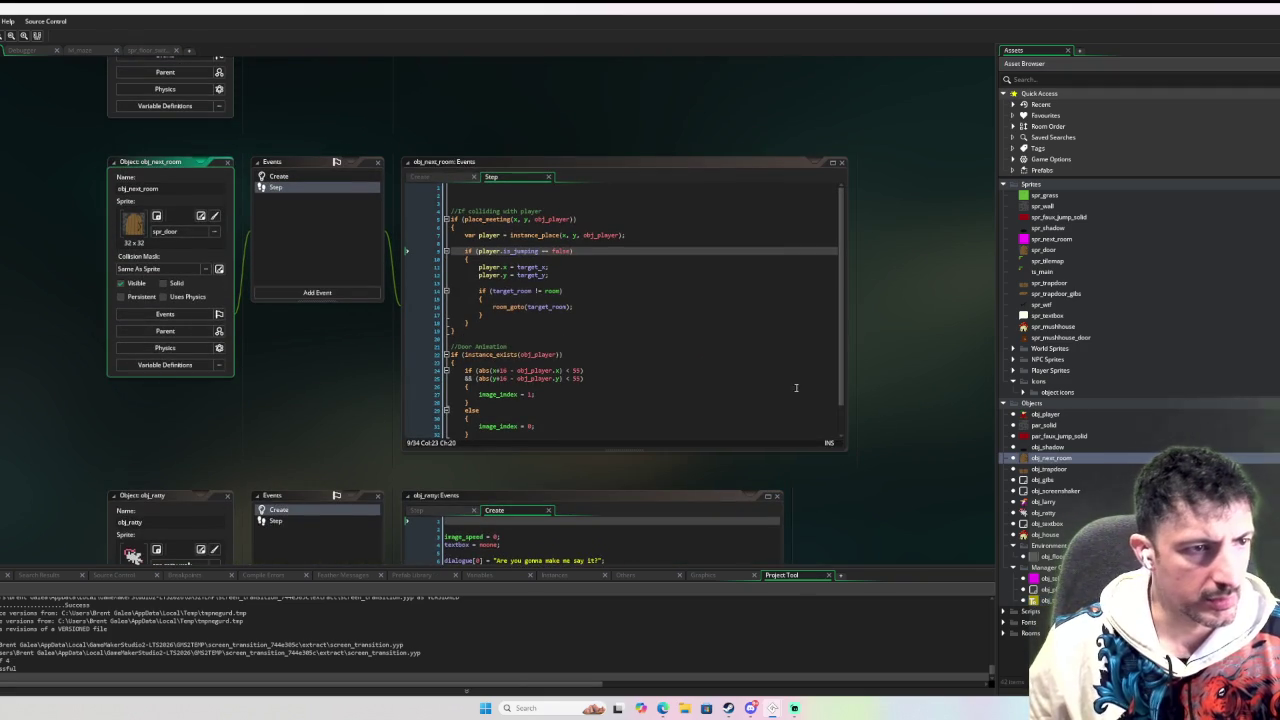
# Check obj_next_room's Create event code, then open the transition_scripts script from Scripts.
pyautogui.click(334, 177)
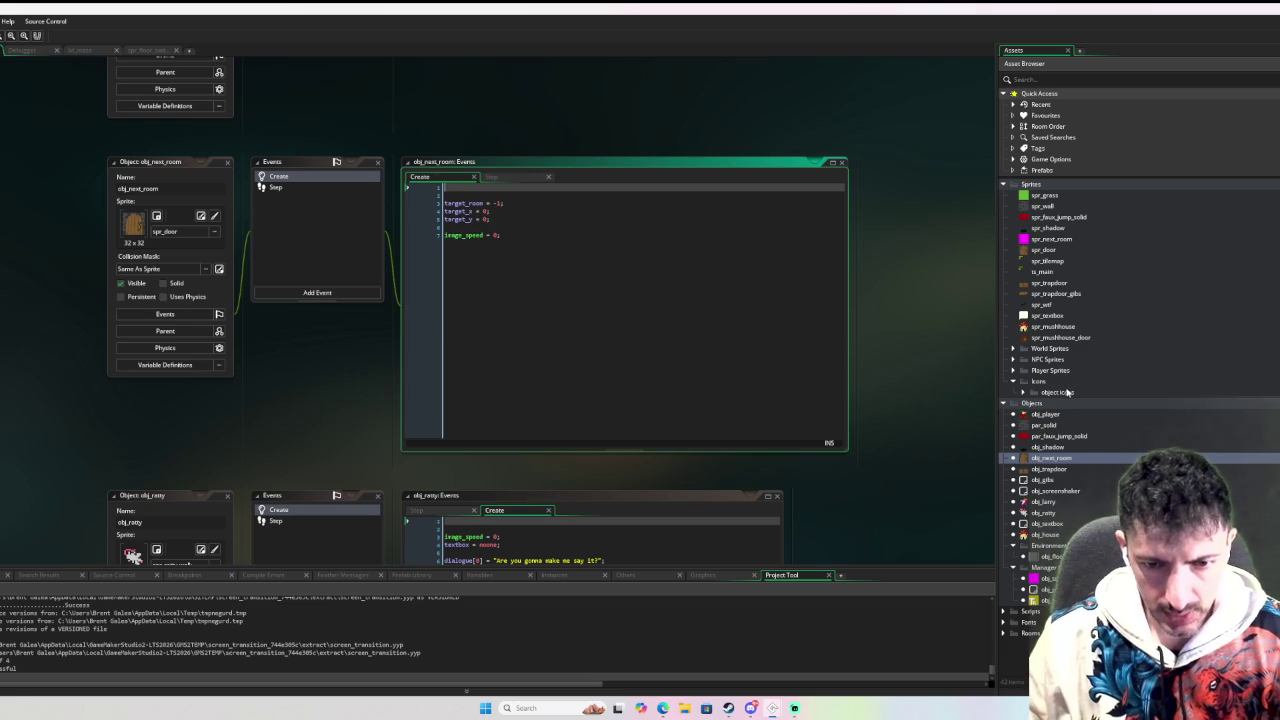
pyautogui.click(1005, 613)
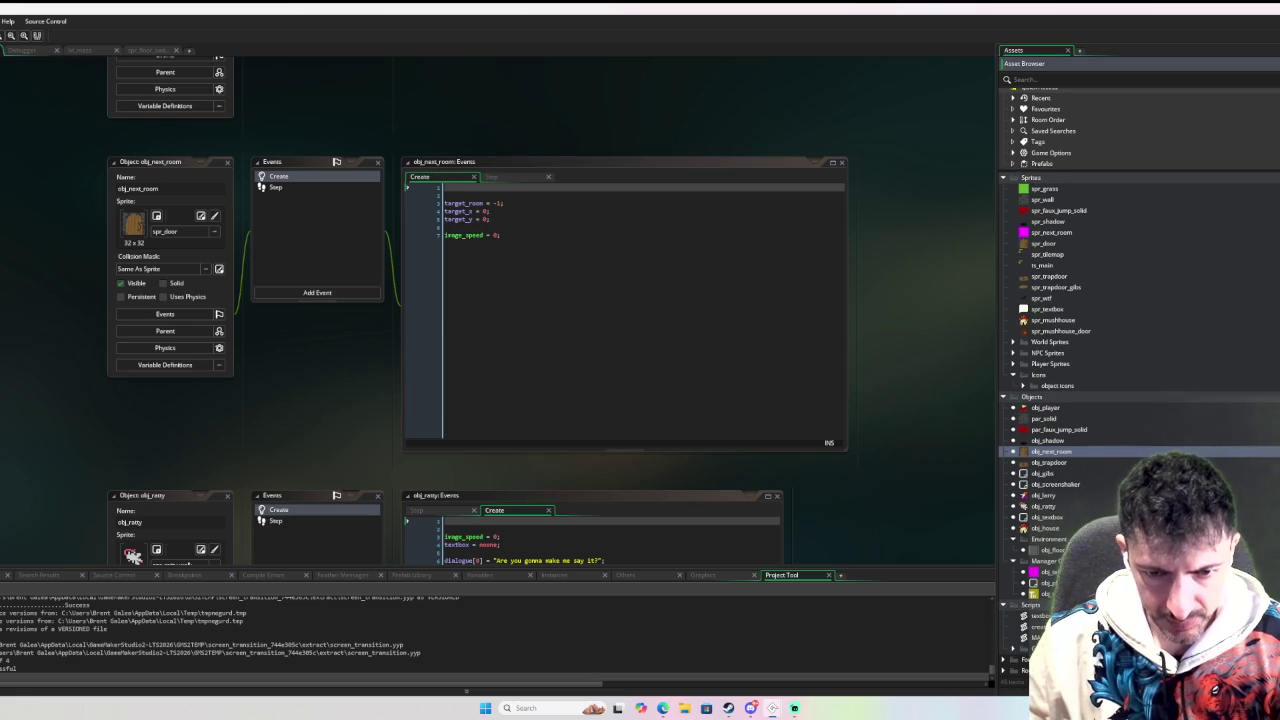
pyautogui.doubleClick(1020, 648)
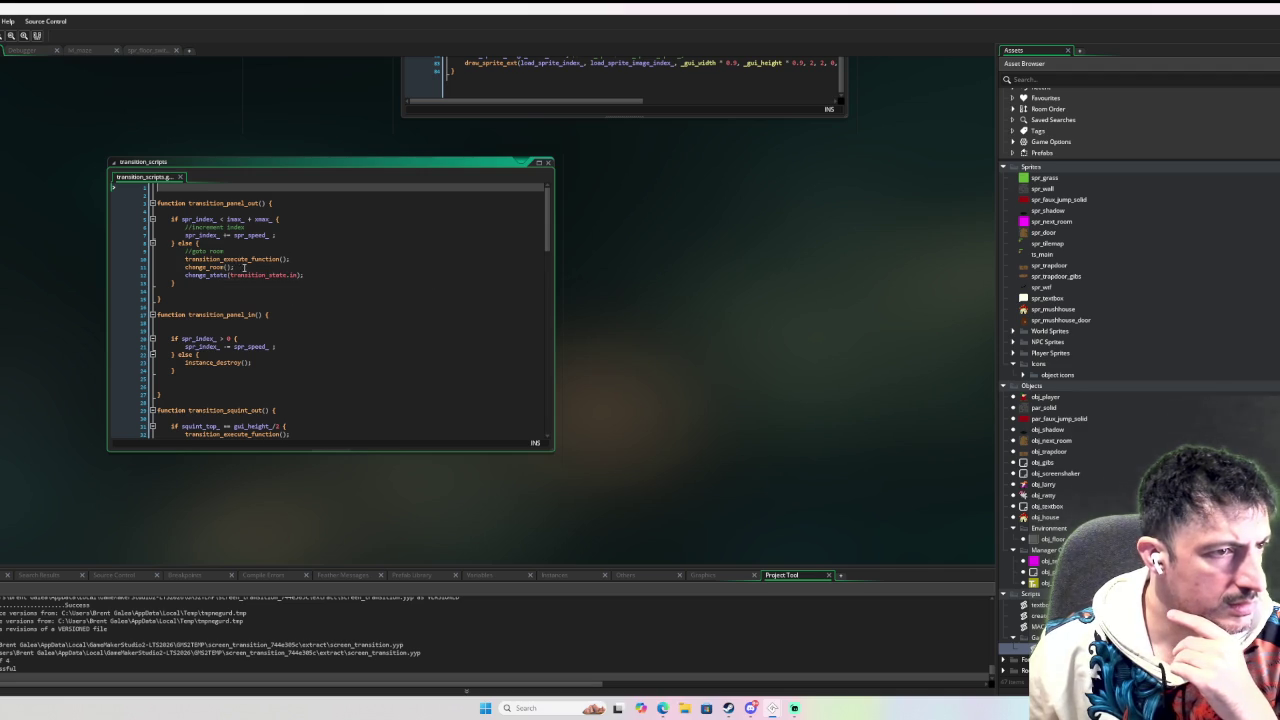
# Read through transition_scripts, jump to transition_execute_function's definition, then close the script window.
pyautogui.scroll(-15, 244, 268)
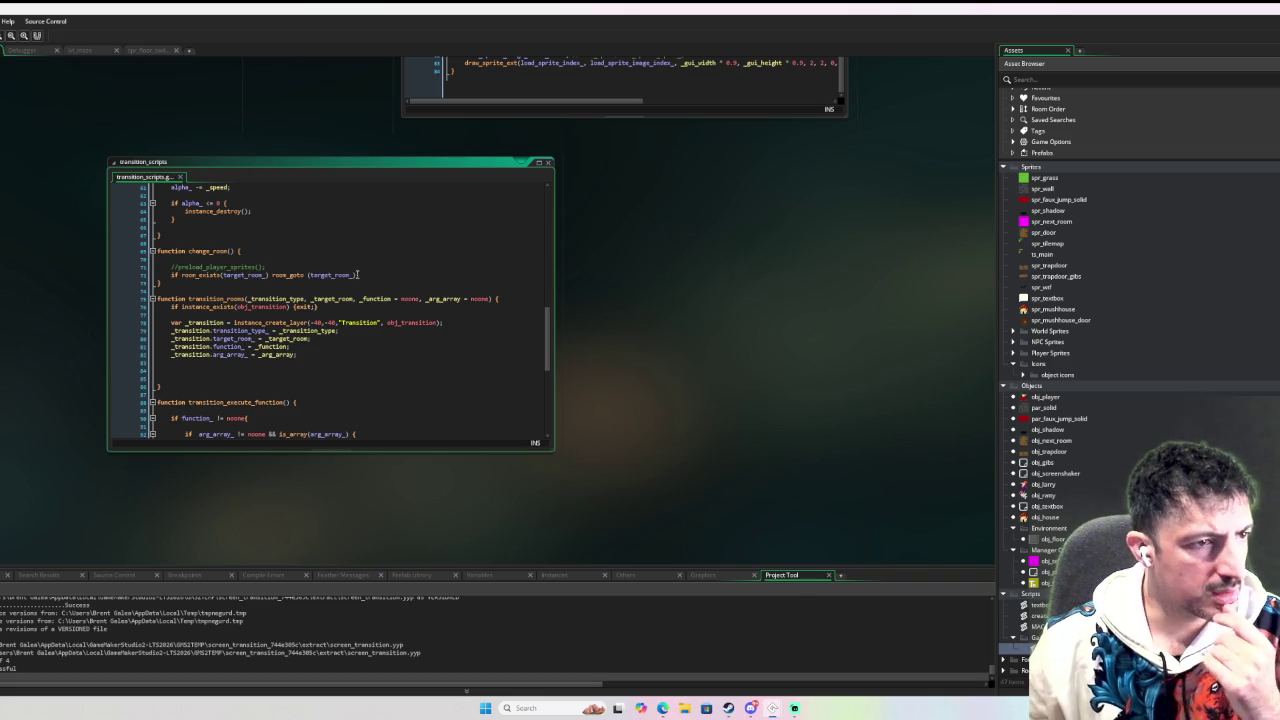
pyautogui.scroll(-10, 410, 380)
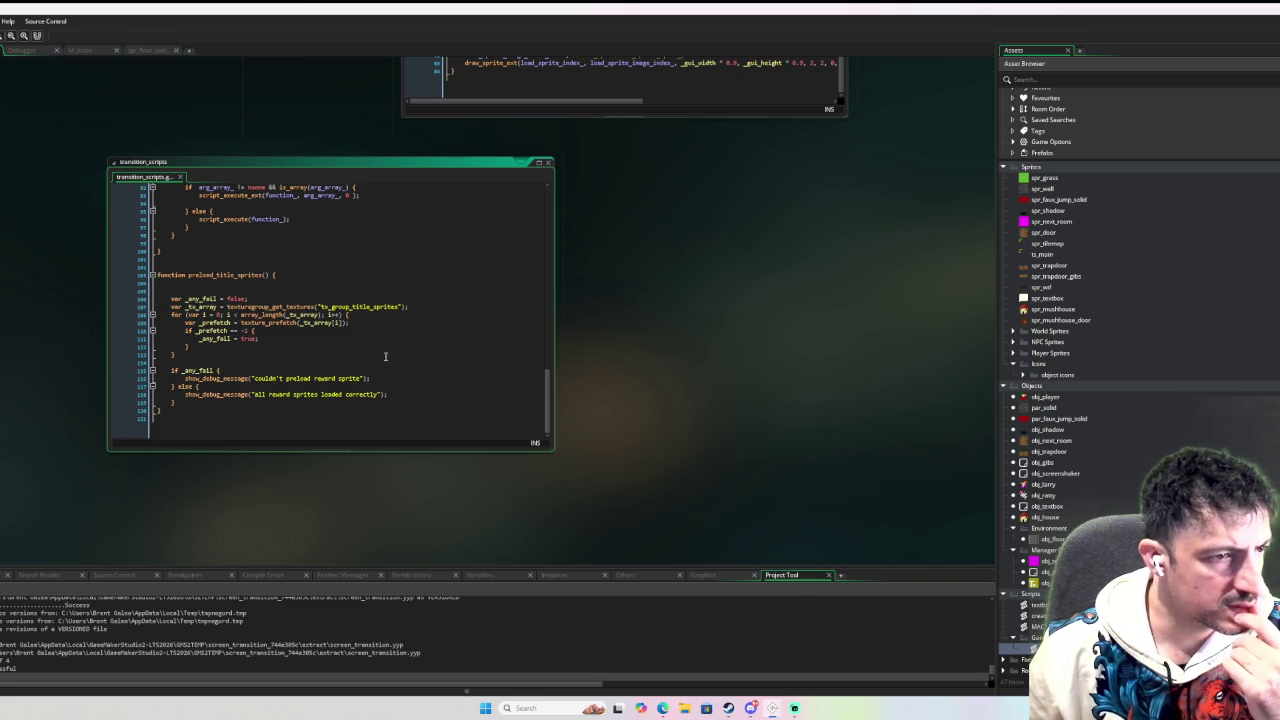
pyautogui.scroll(20, 385, 356)
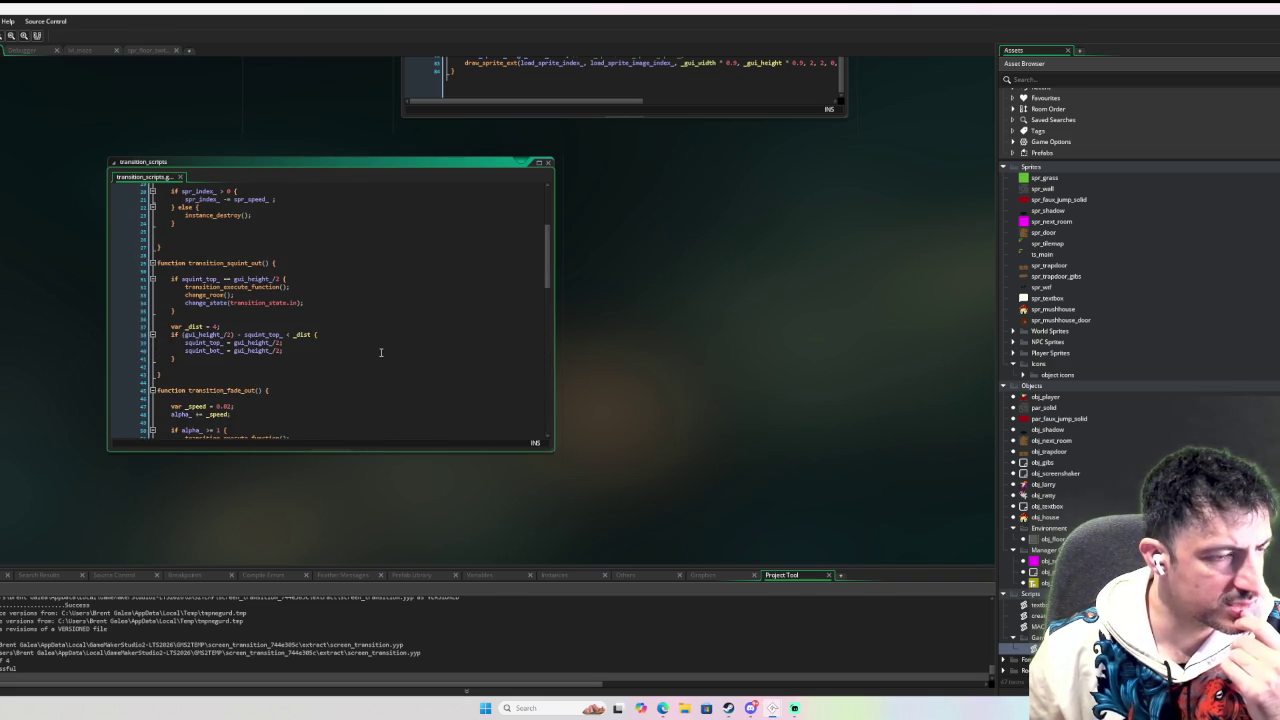
pyautogui.scroll(6, 381, 352)
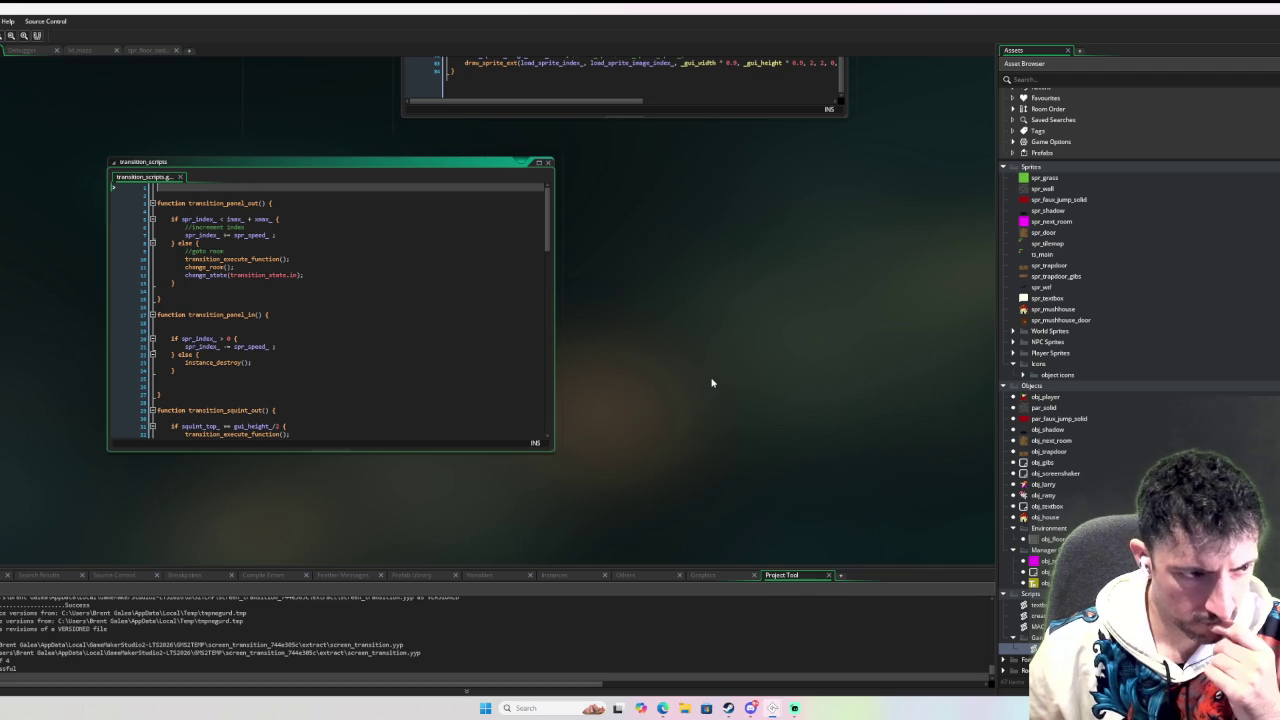
pyautogui.middleClick(263, 258)
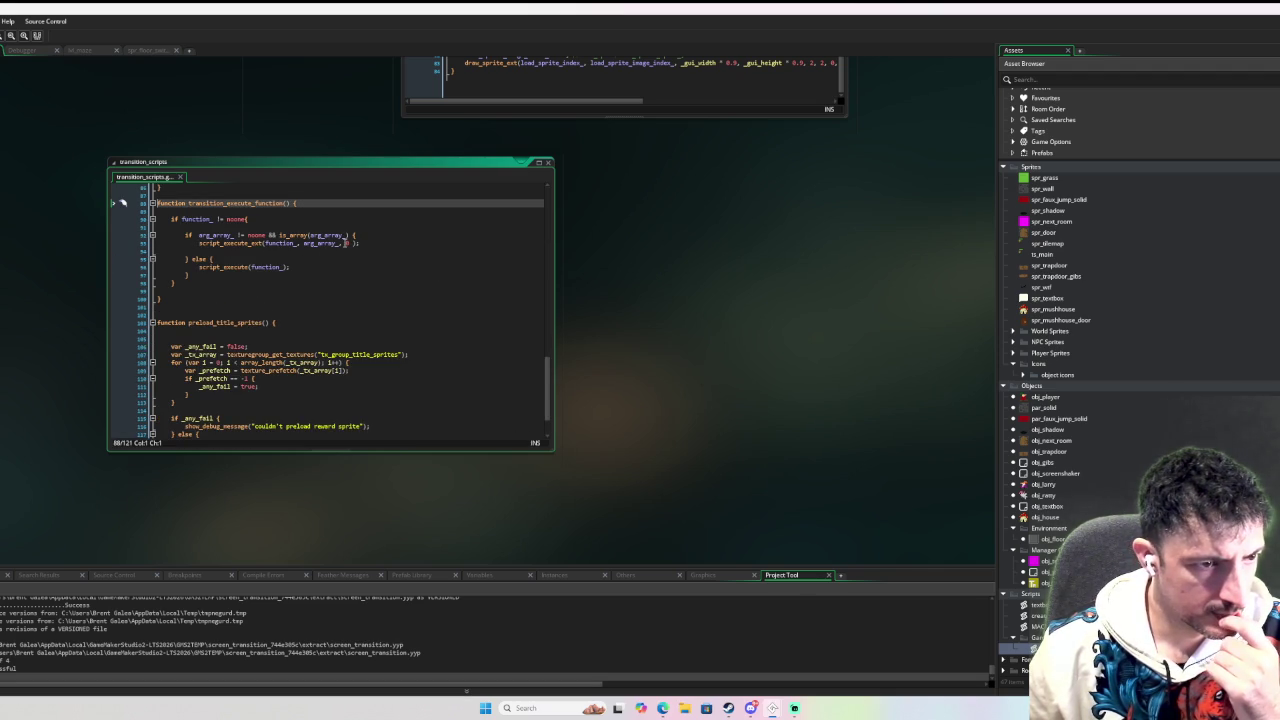
pyautogui.scroll(-2, 347, 251)
pyautogui.scroll(9, 350, 255)
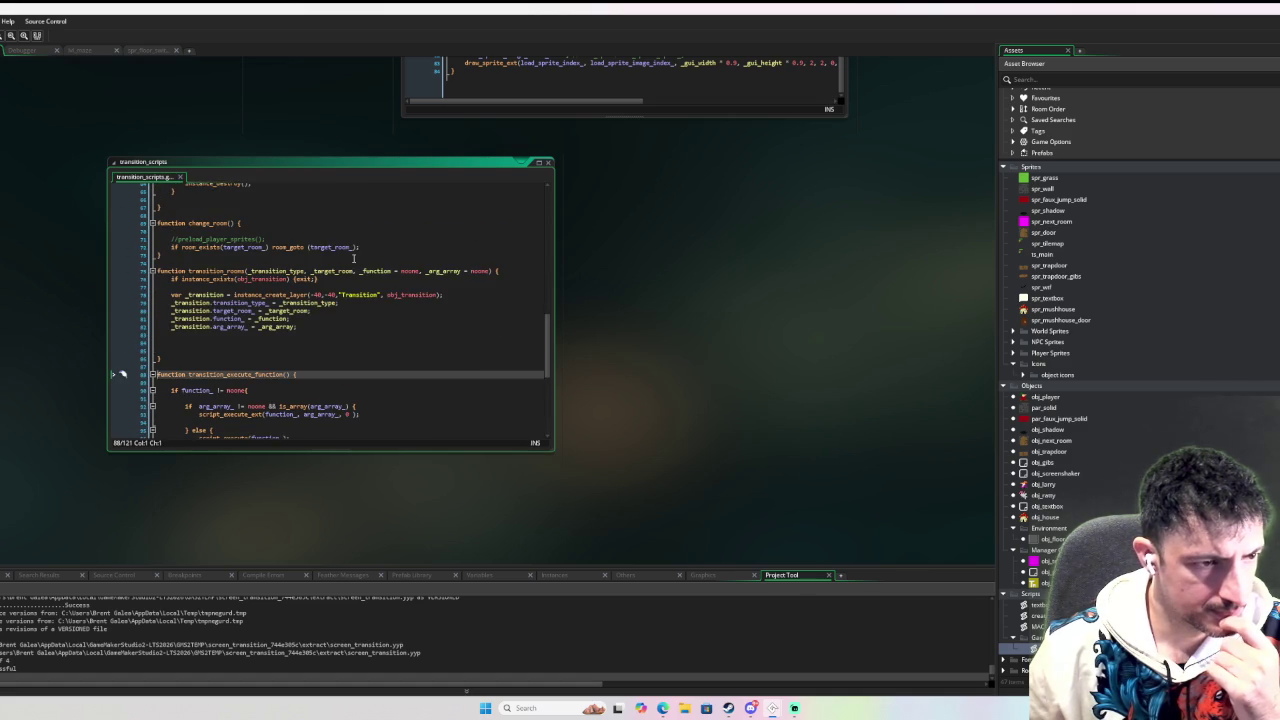
pyautogui.scroll(20, 355, 255)
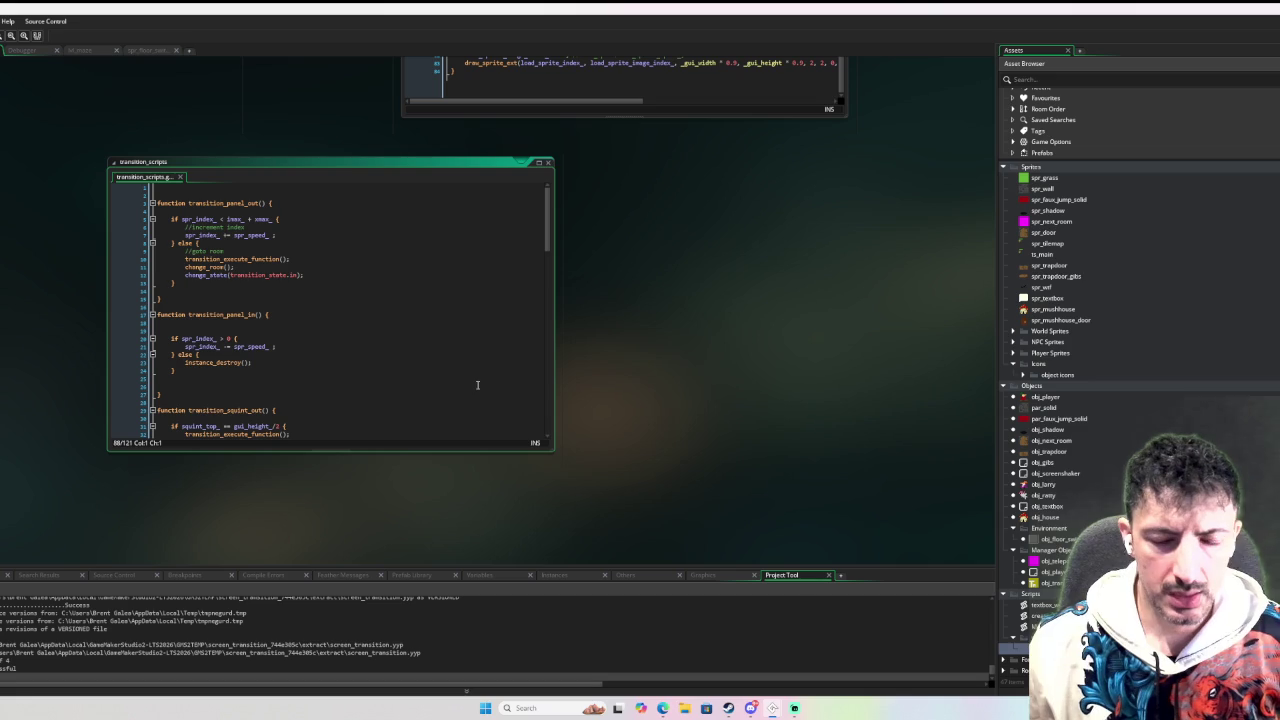
pyautogui.click(549, 164)
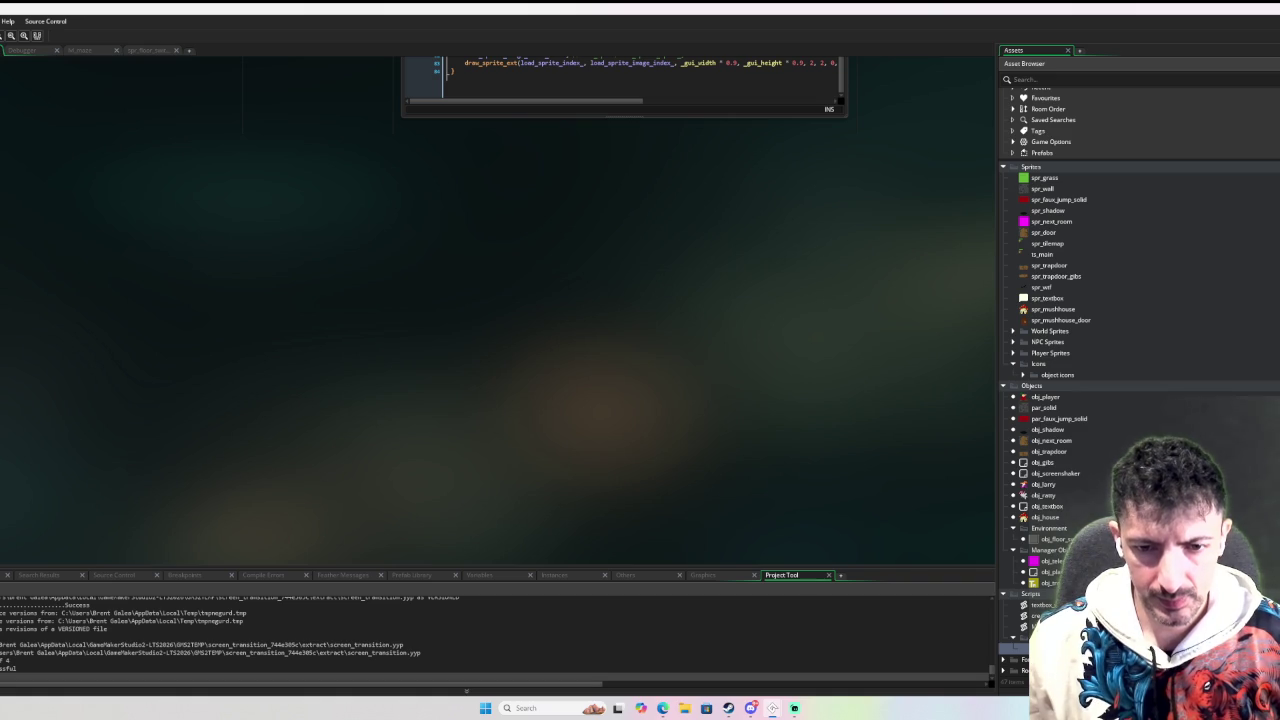
# Reopen obj_transition and read its Create event code, including the sprite width line 29.
pyautogui.doubleClick(1048, 583)
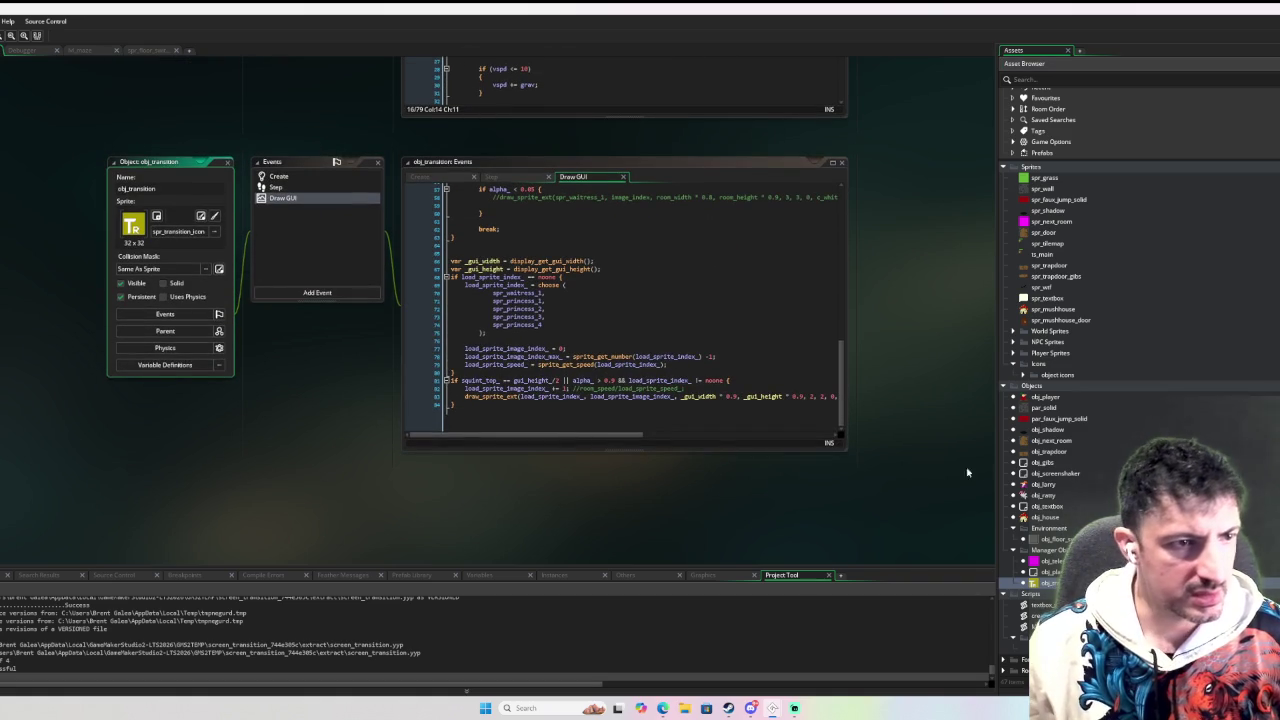
pyautogui.scroll(15, 559, 340)
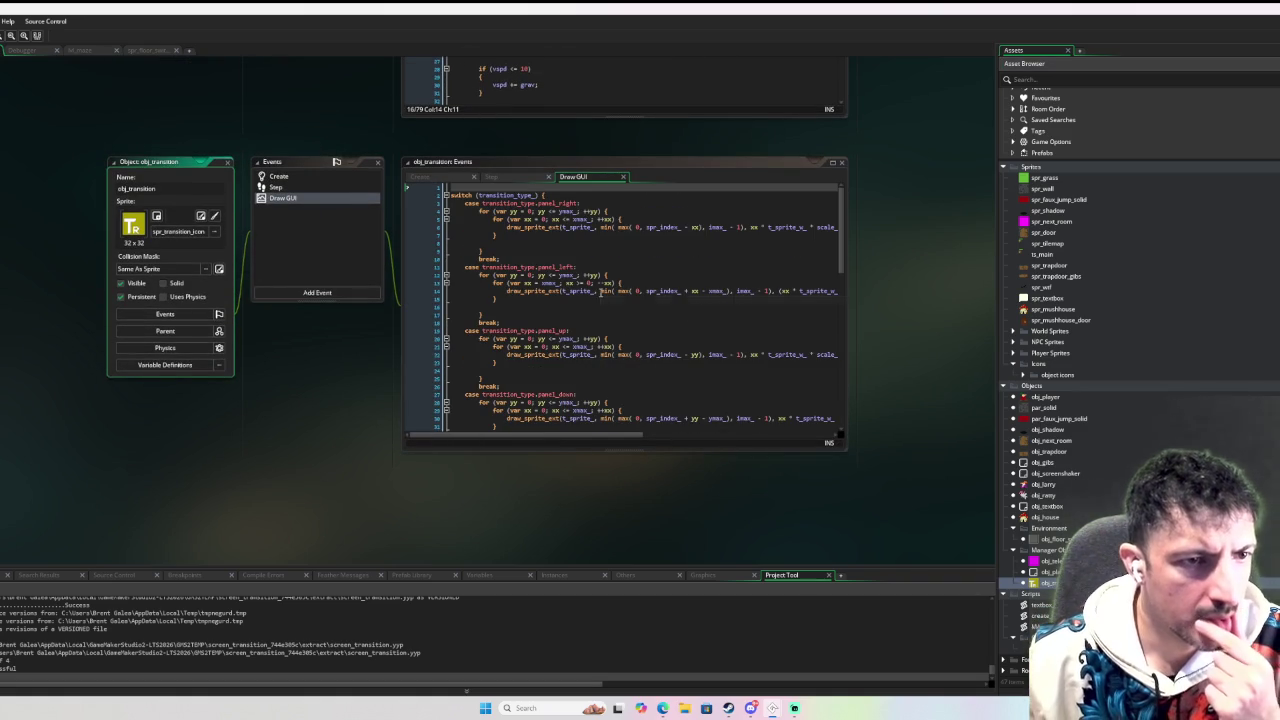
pyautogui.click(322, 178)
pyautogui.scroll(8, 636, 213)
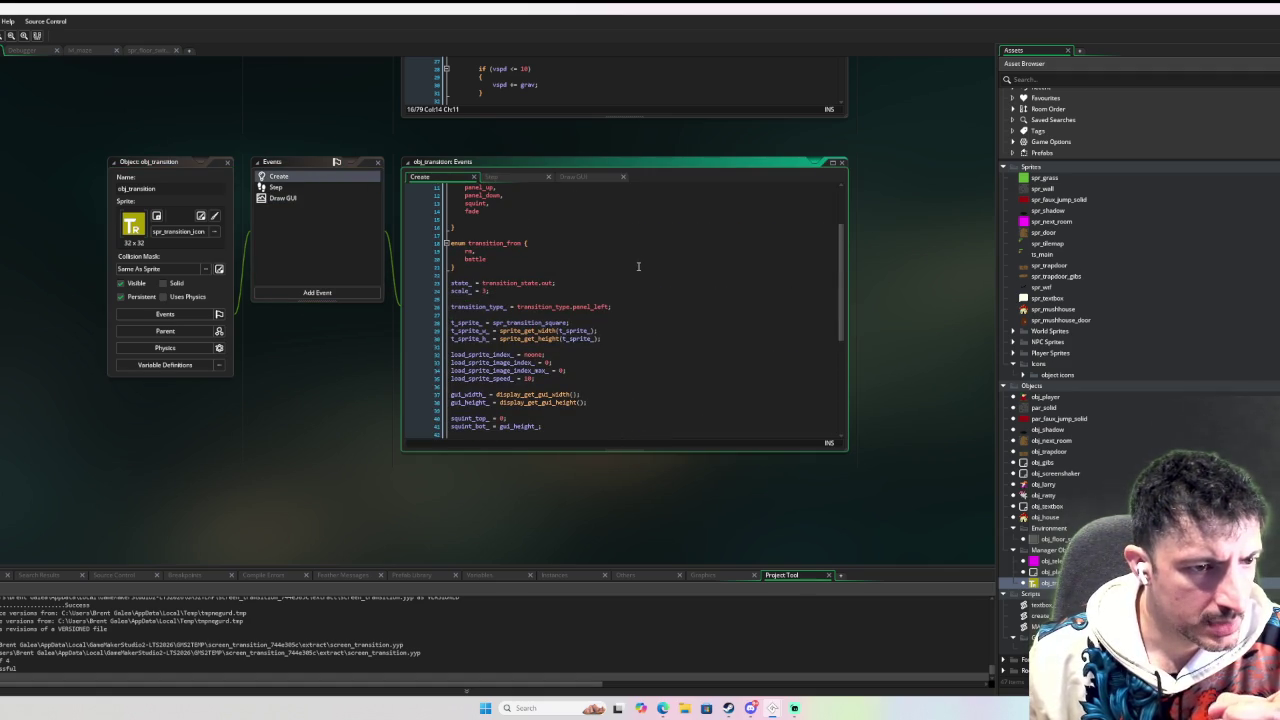
pyautogui.scroll(-1, 638, 266)
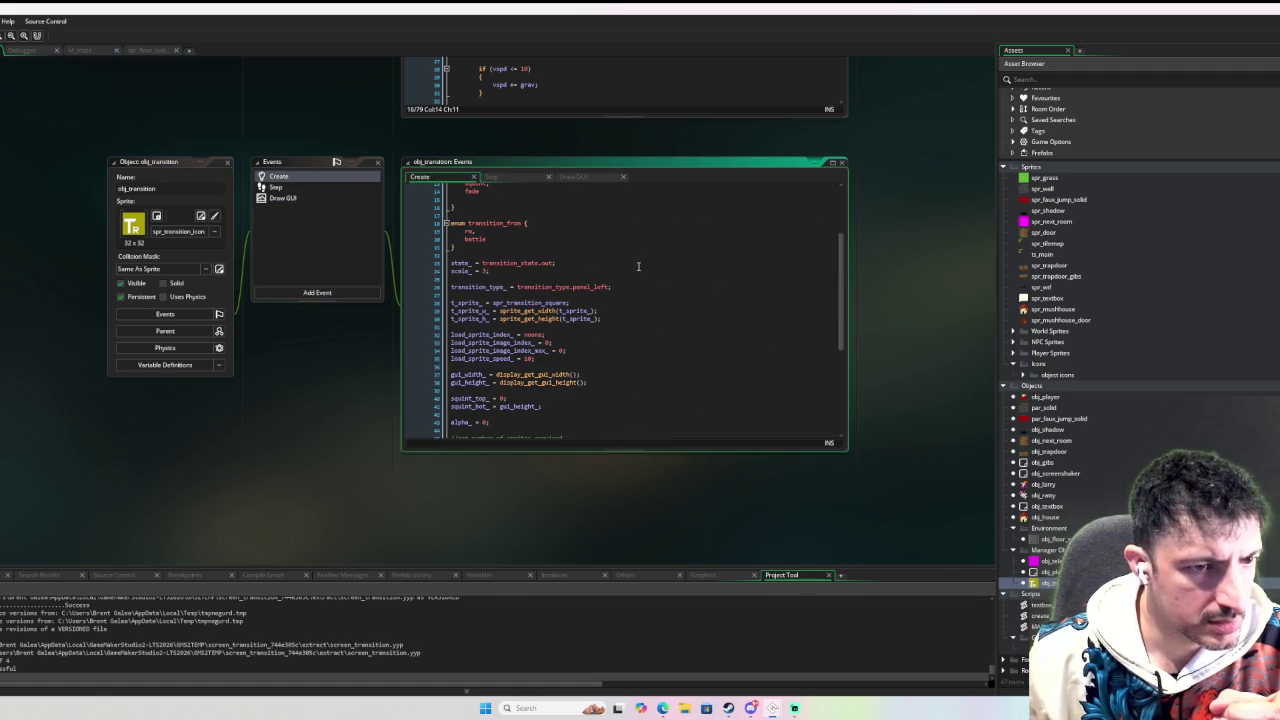
pyautogui.scroll(-3, 638, 266)
pyautogui.click(565, 250)
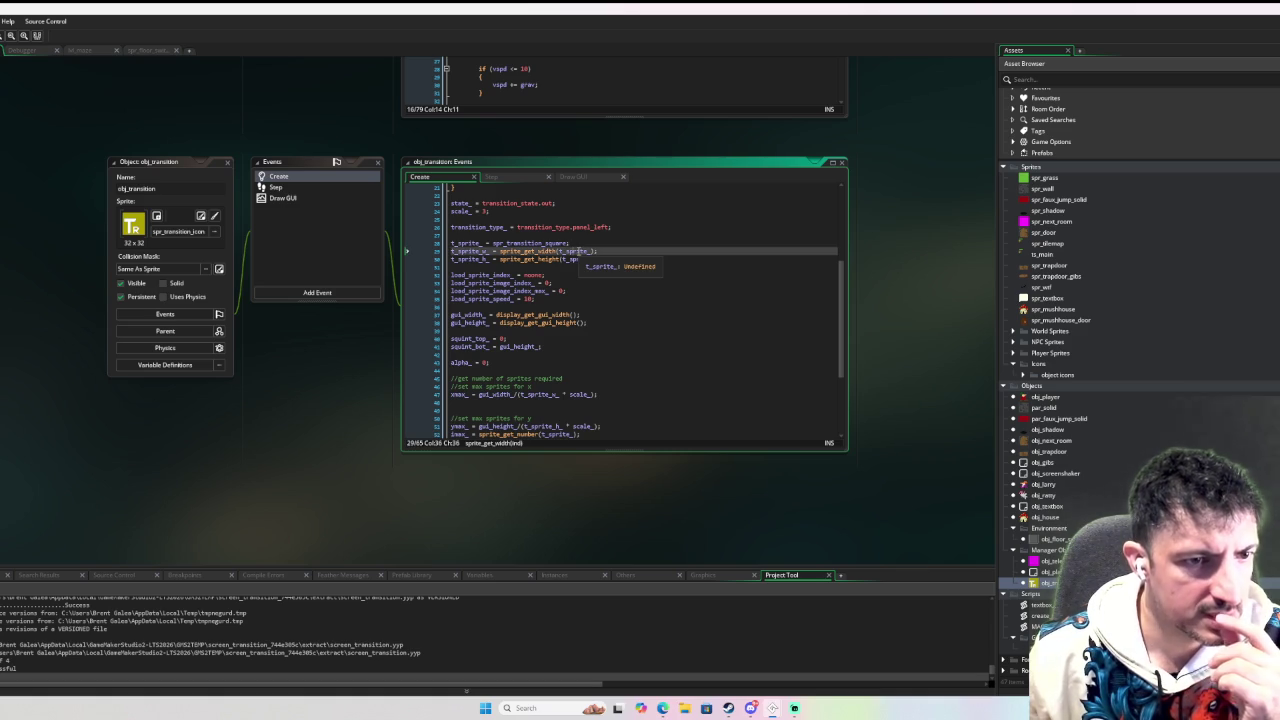
pyautogui.scroll(7, 700, 263)
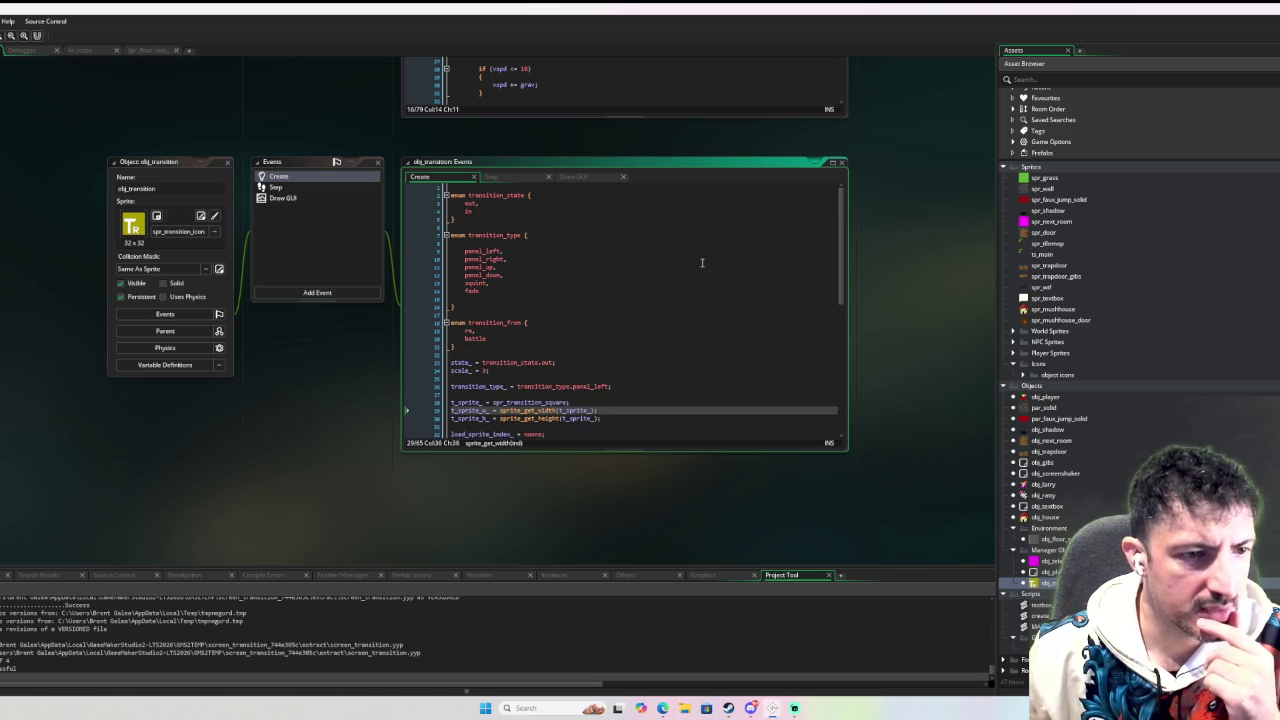
pyautogui.scroll(-10, 702, 263)
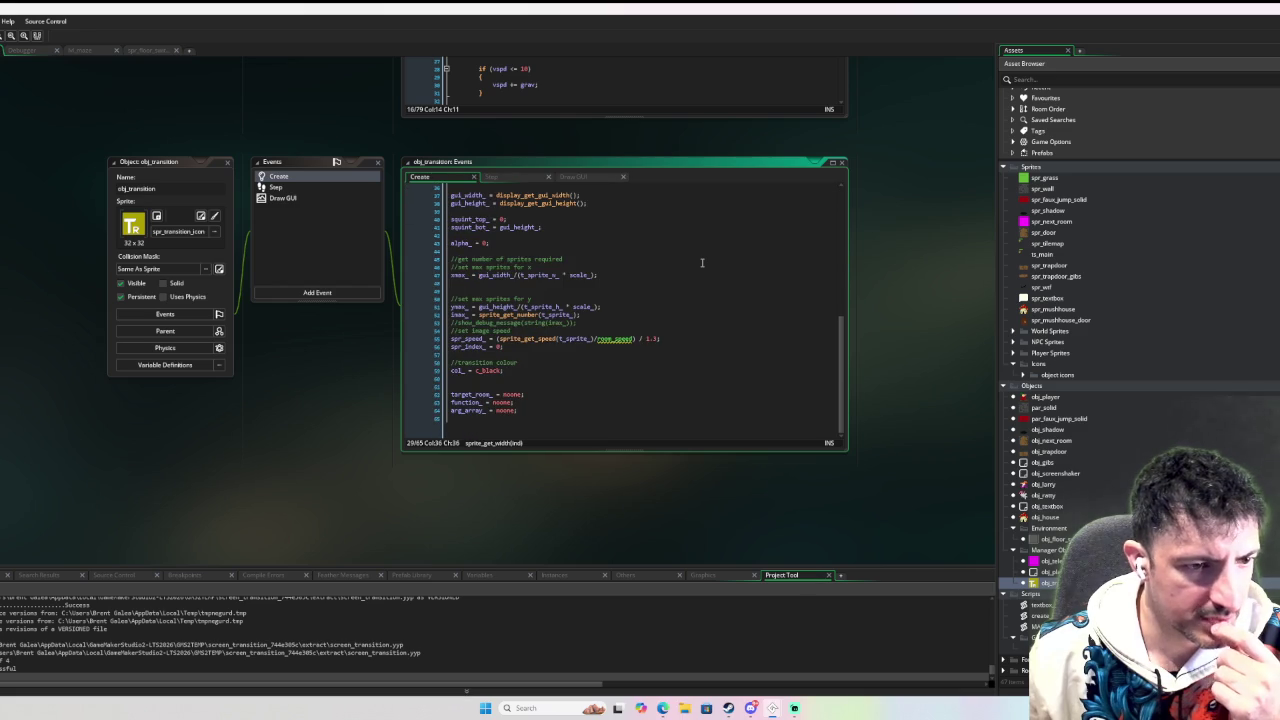
pyautogui.moveTo(772, 708)
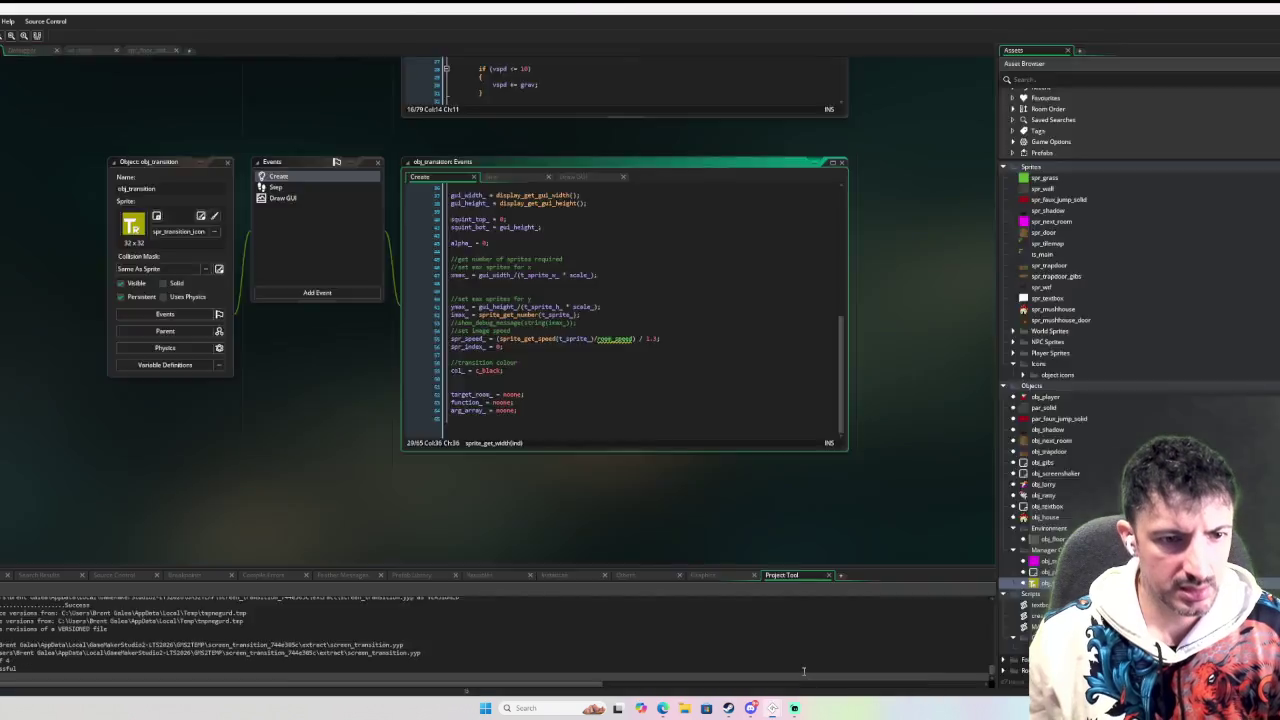
pyautogui.click(772, 660)
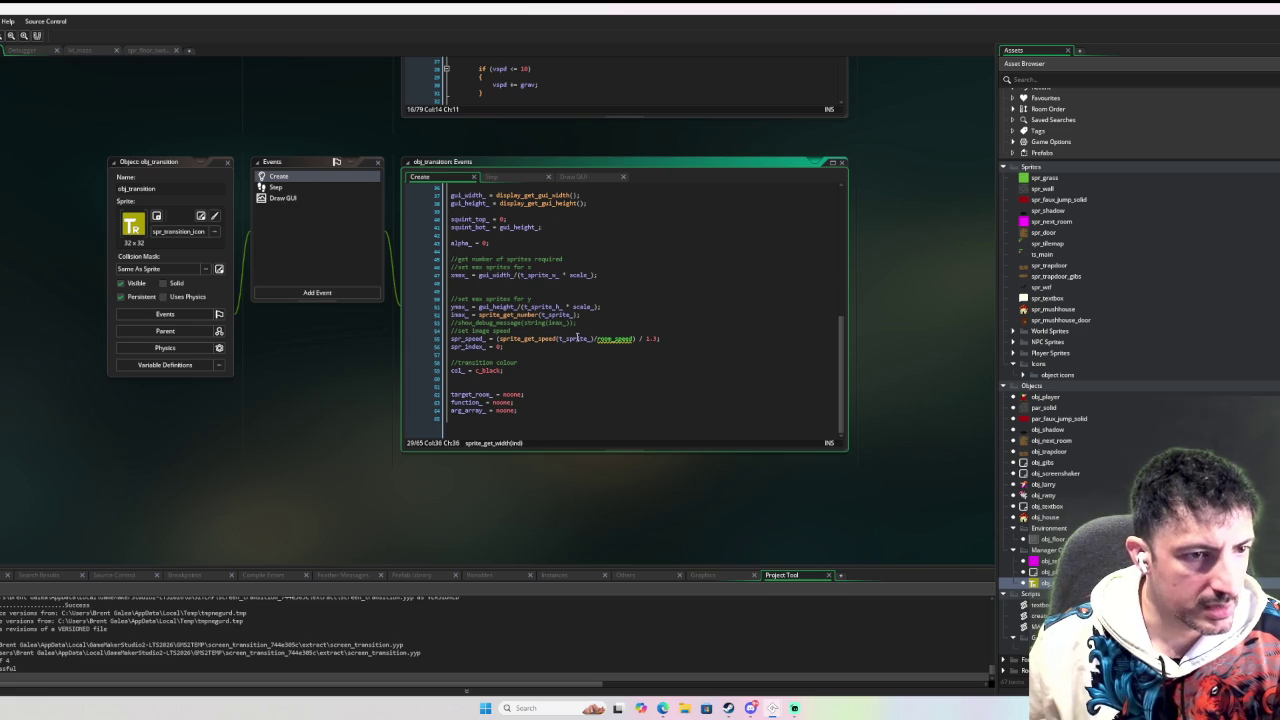
# In obj_transition's Create code, open spr_transition_square from its name after transition_type_.
pyautogui.scroll(2, 601, 317)
pyautogui.scroll(5, 553, 317)
pyautogui.click(539, 278)
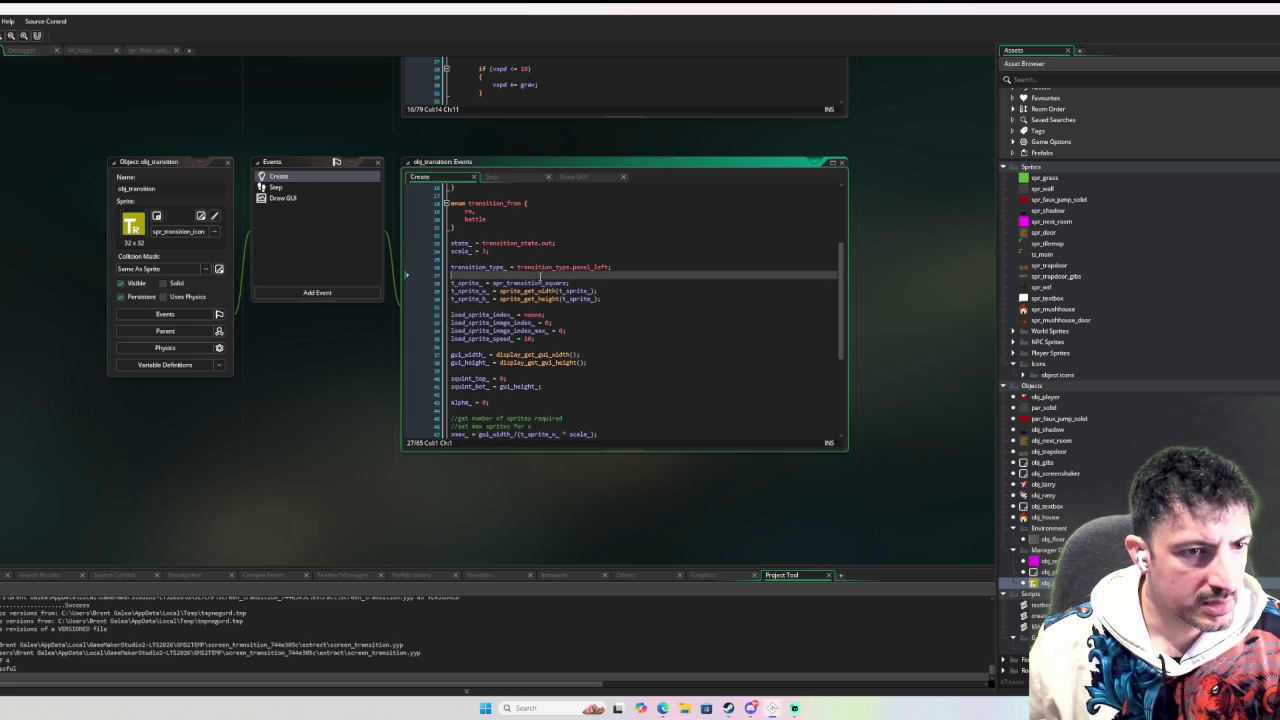
pyautogui.doubleClick(530, 283)
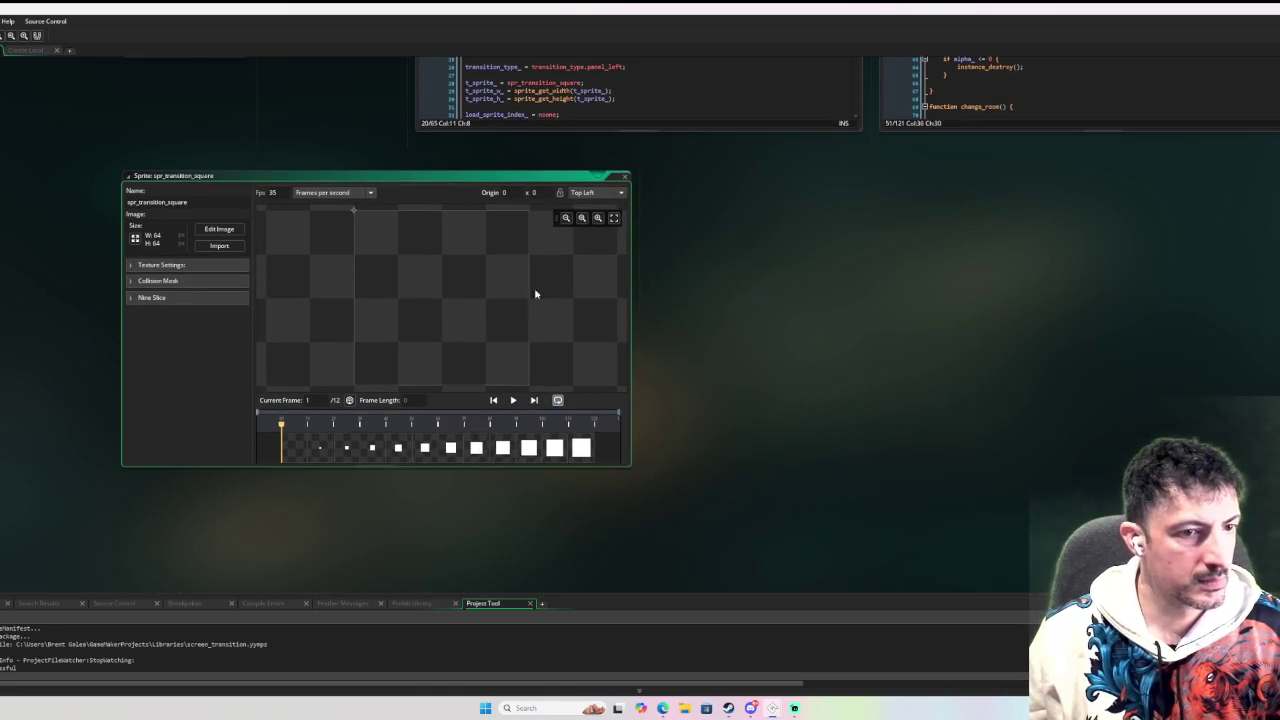
# Open spr_transition_square's frames in the image editor, then close that editor.
pyautogui.click(229, 230)
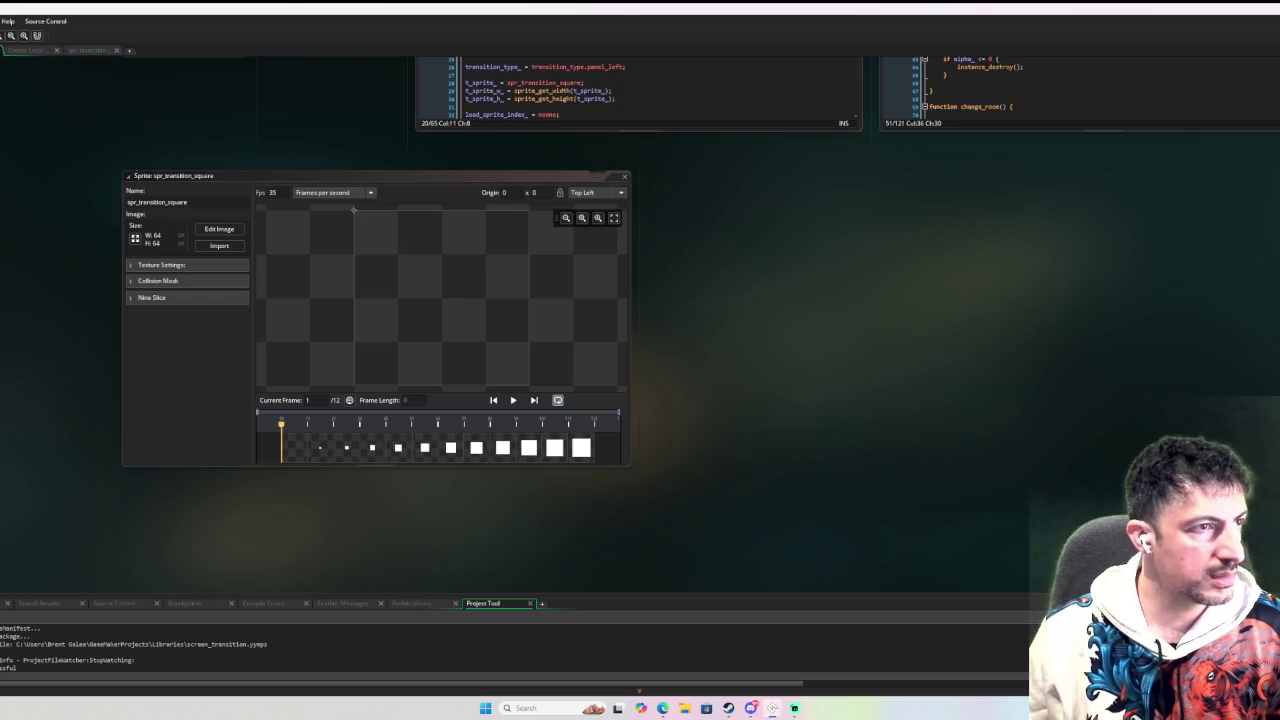
pyautogui.click(58, 49)
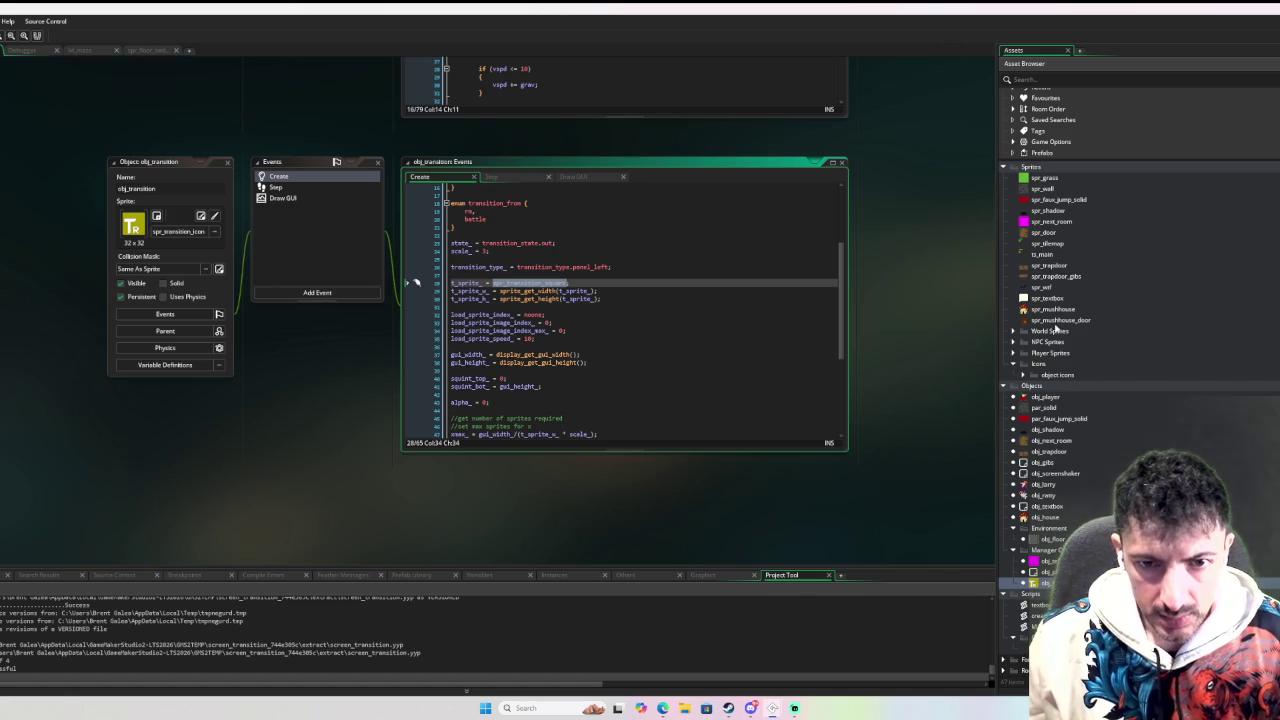
# Add an existing resource to Sprites, browsing into the Thirsty Princess v0.13 sprites folder.
pyautogui.rightClick(1058, 171)
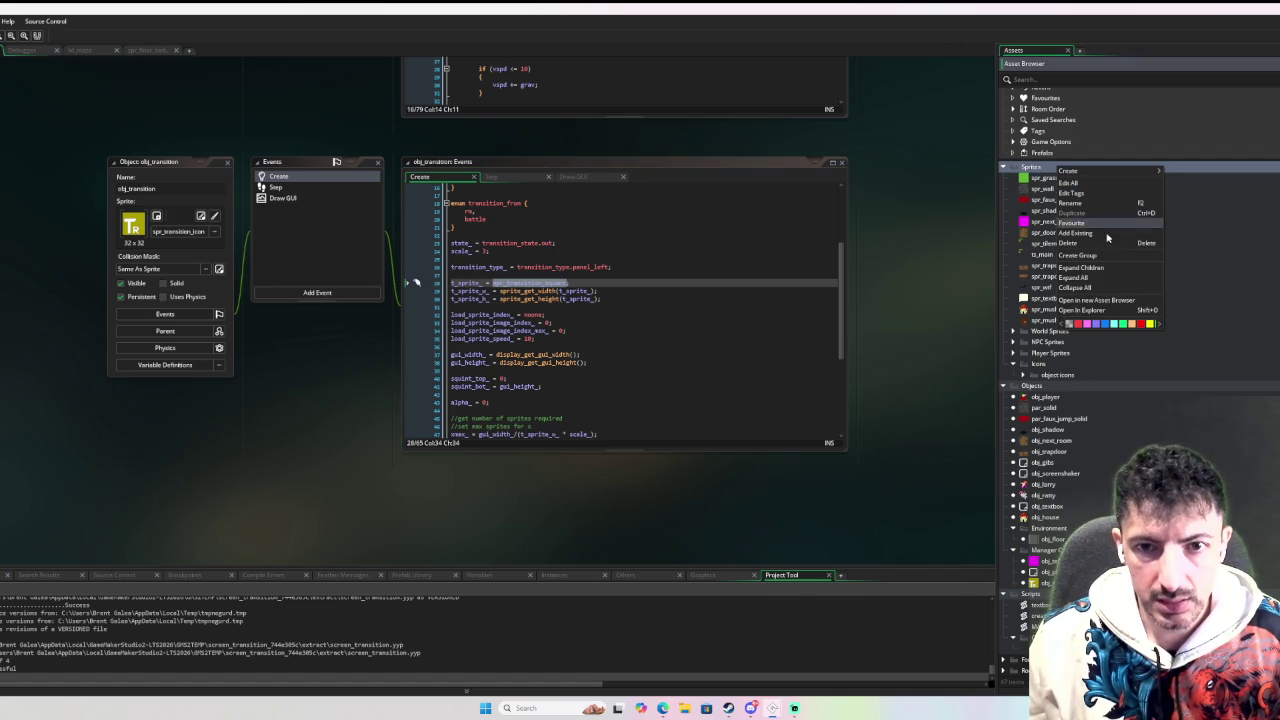
pyautogui.click(1137, 234)
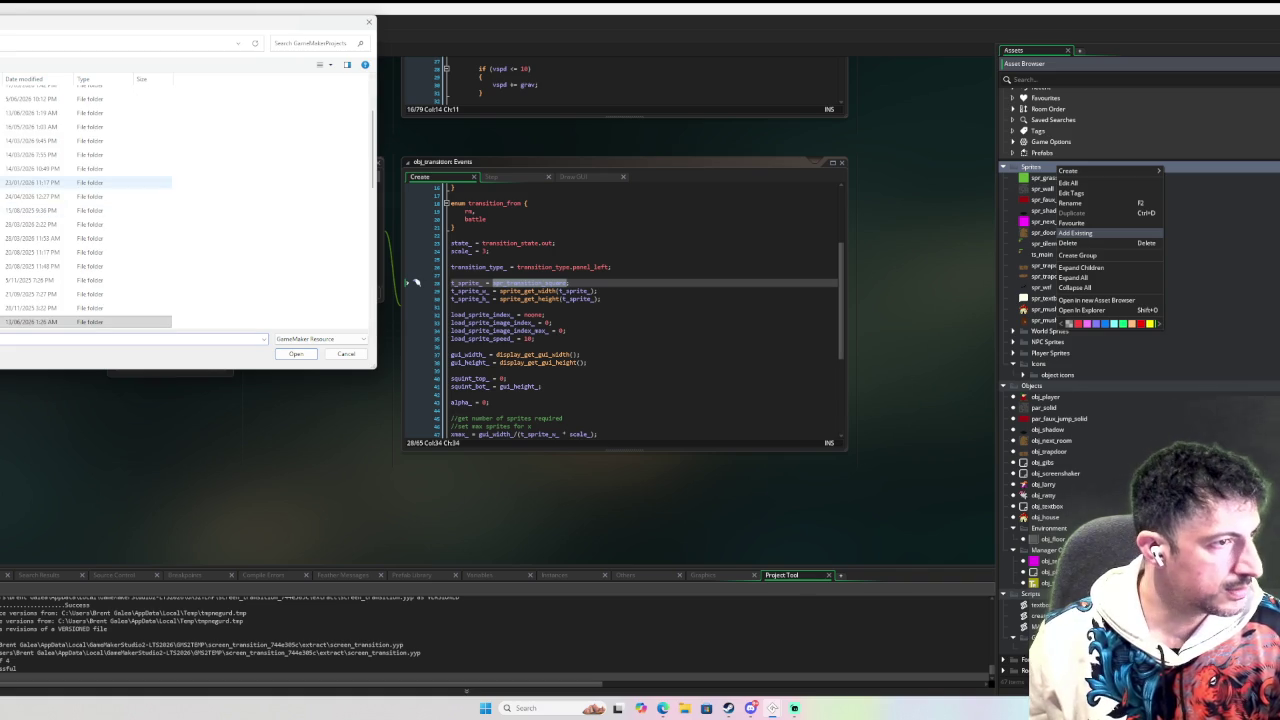
pyautogui.scroll(-1, 60, 198)
pyautogui.scroll(-5, 60, 198)
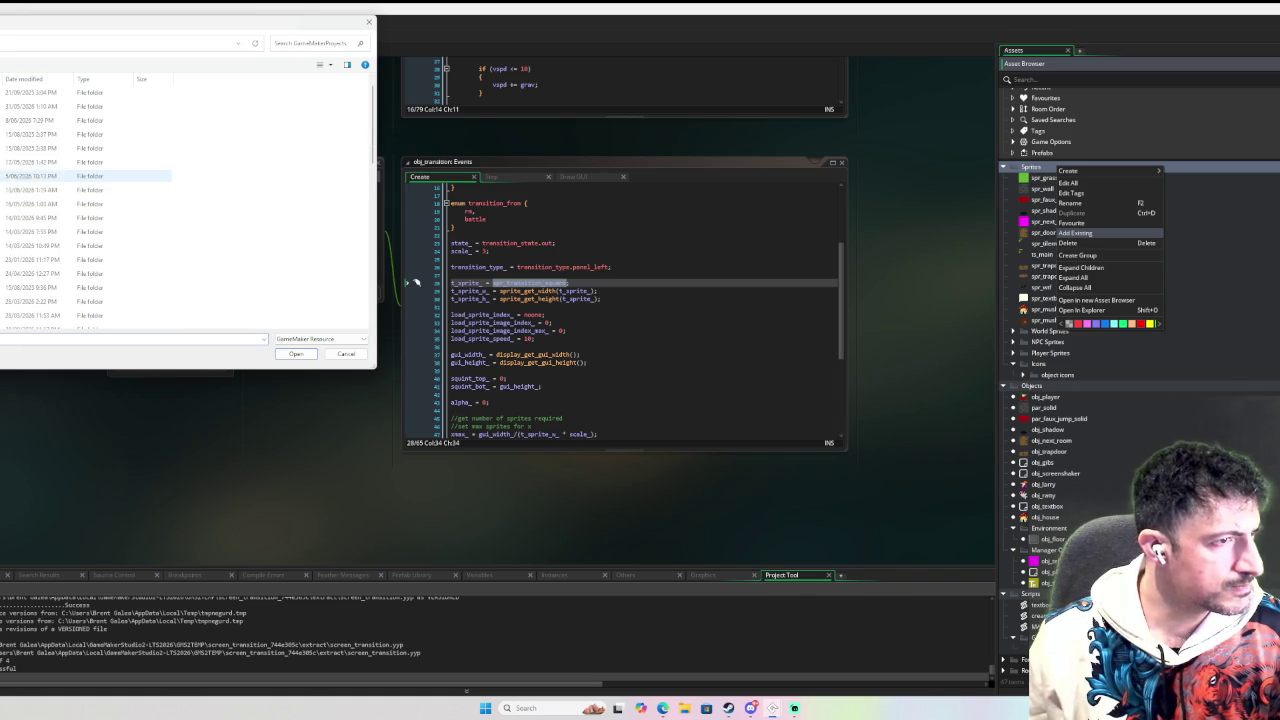
pyautogui.doubleClick(60, 267)
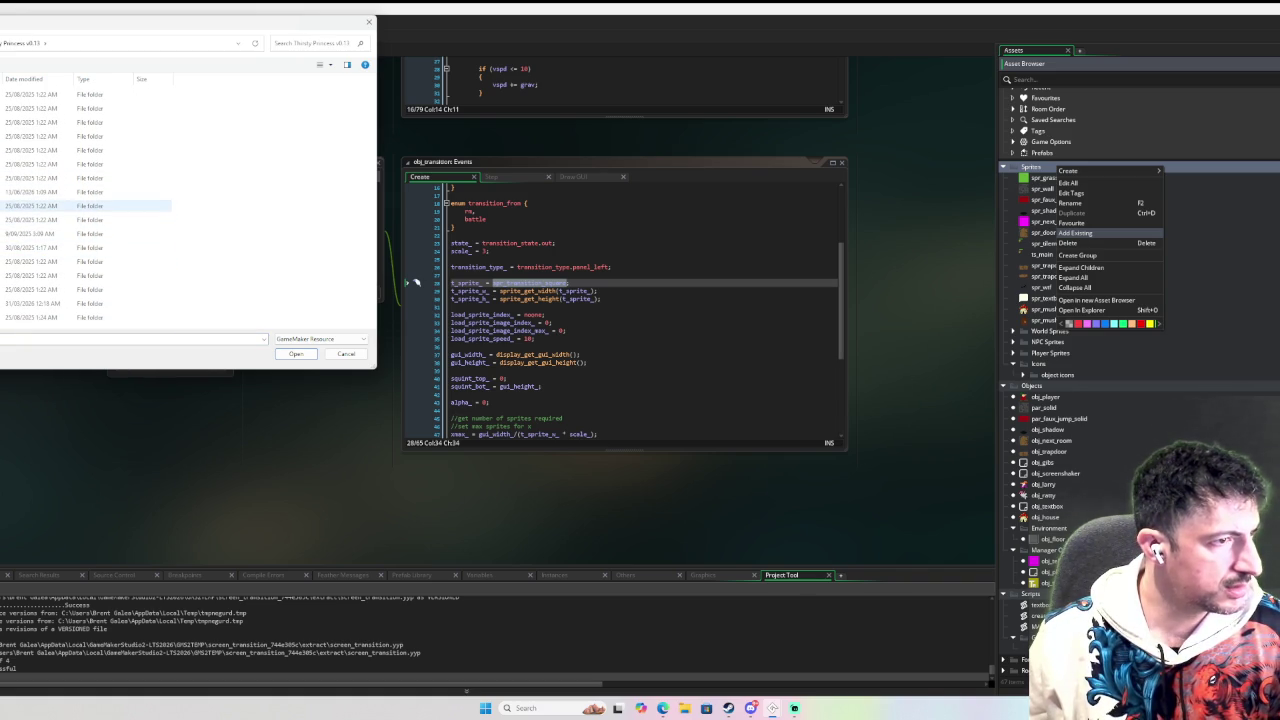
pyautogui.click(60, 303)
pyautogui.doubleClick(60, 303)
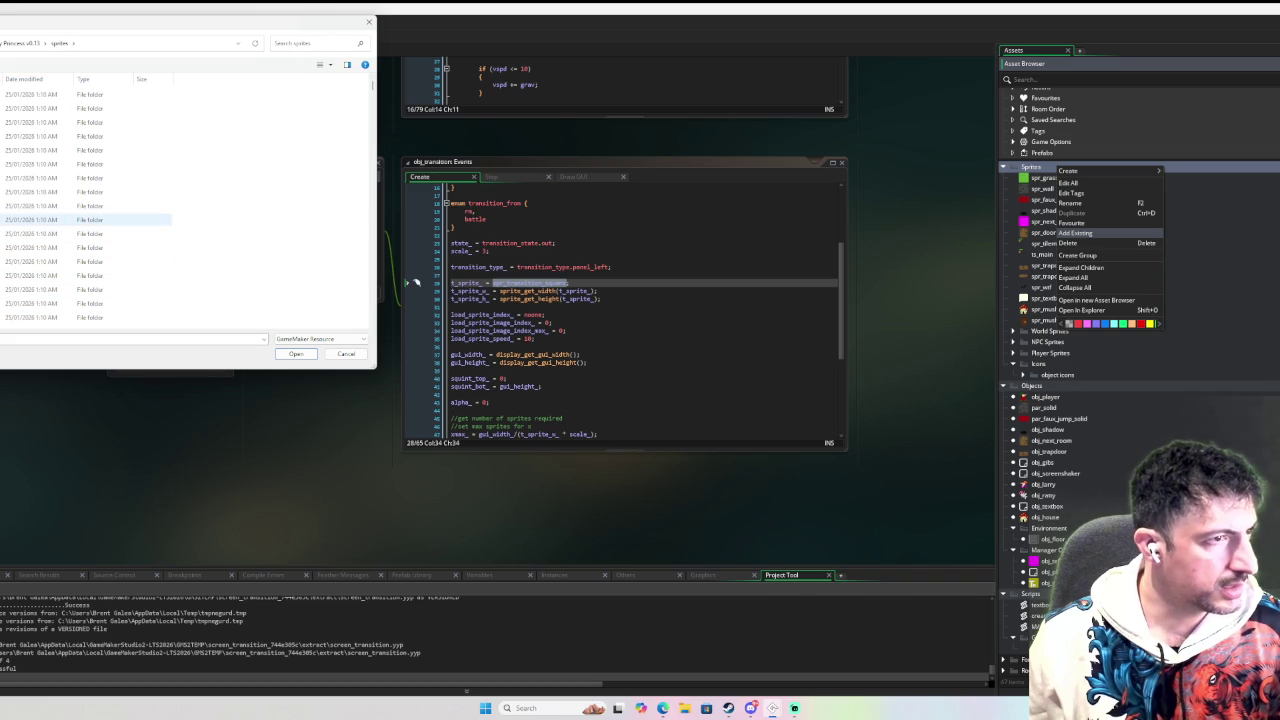
# Locate the spr_transition_square folder and import its .yy resource file.
pyautogui.click(60, 224)
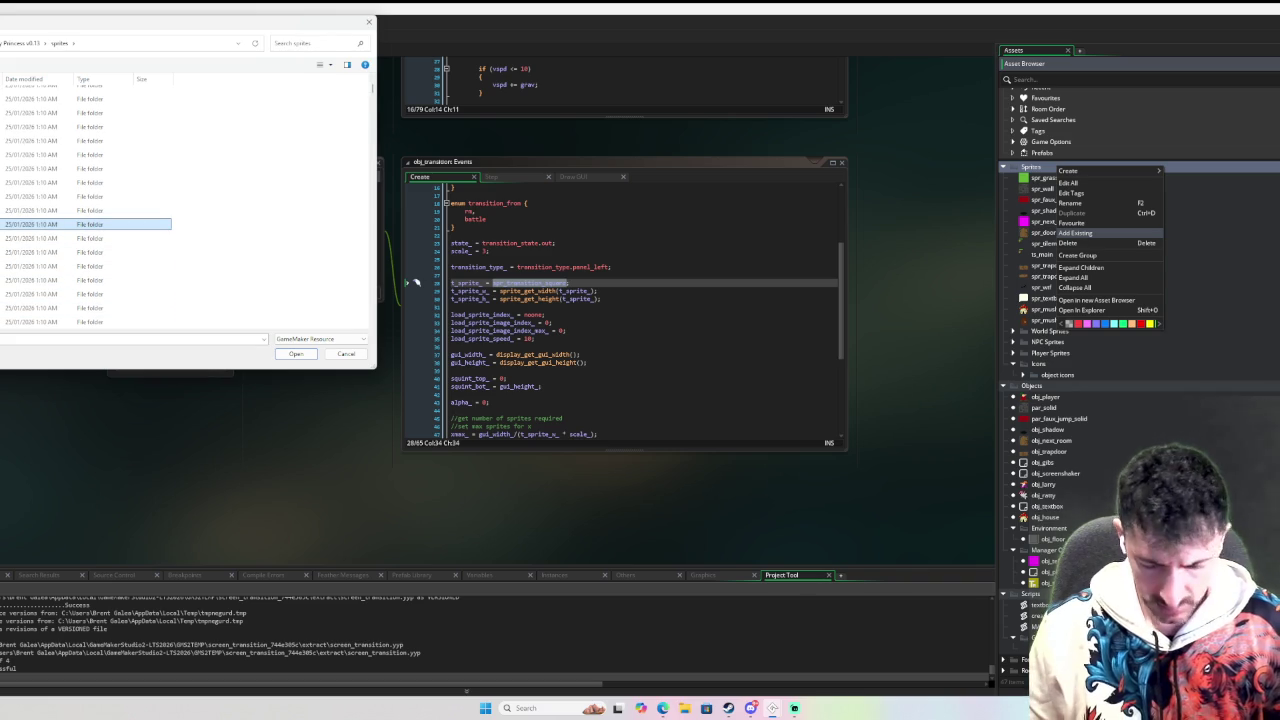
pyautogui.press('Up')
pyautogui.press('Up')
pyautogui.press('Up')
pyautogui.scroll(-1, 86, 207)
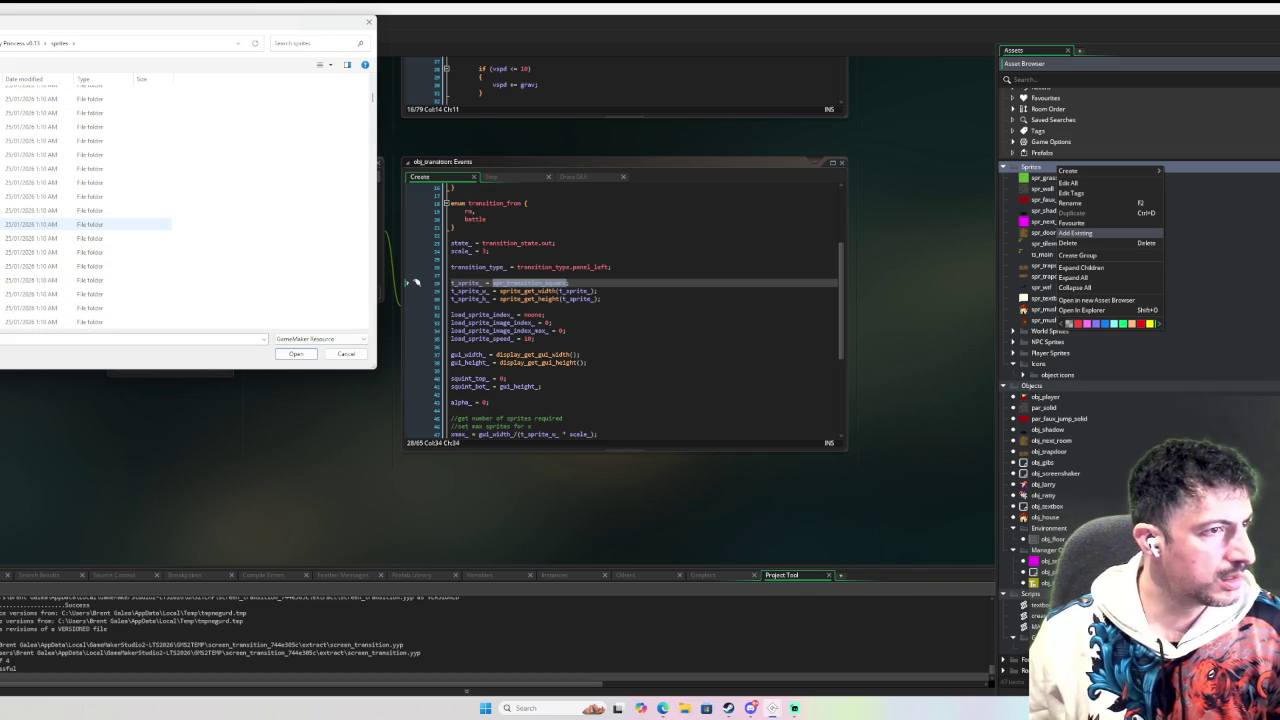
pyautogui.moveTo(372, 103); pyautogui.dragTo(371, 280)
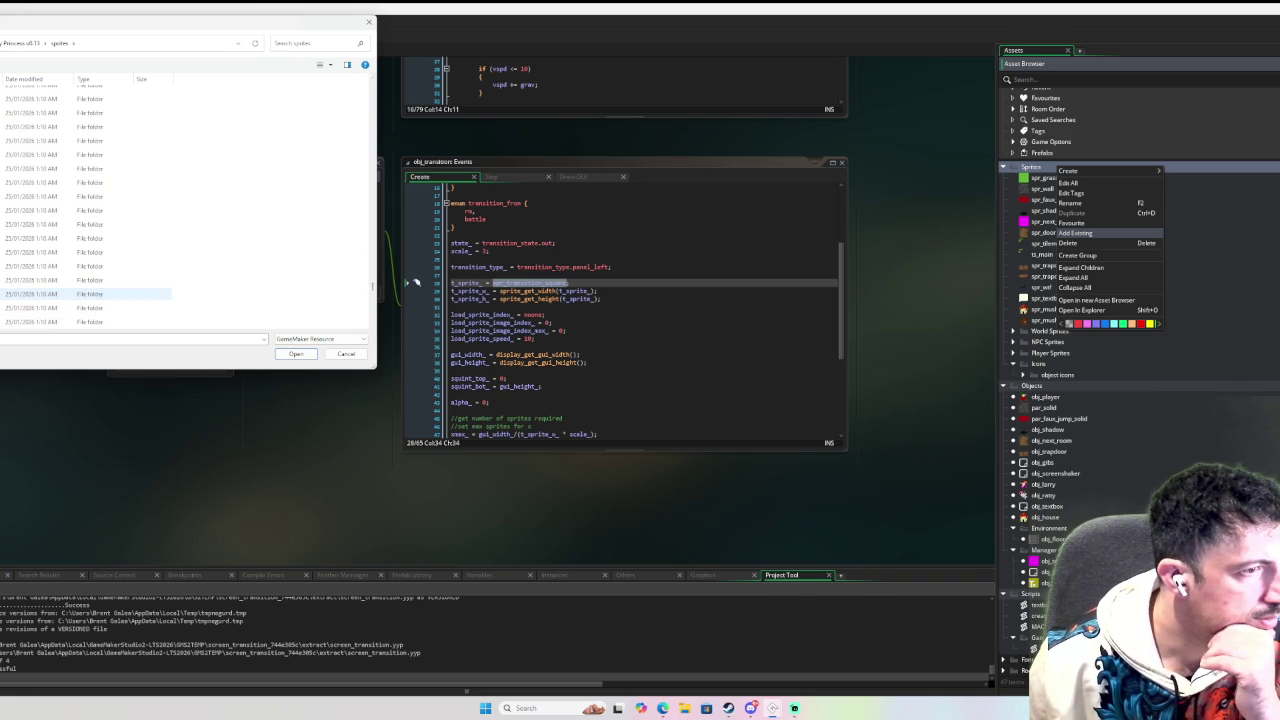
pyautogui.doubleClick(60, 280)
pyautogui.doubleClick(60, 108)
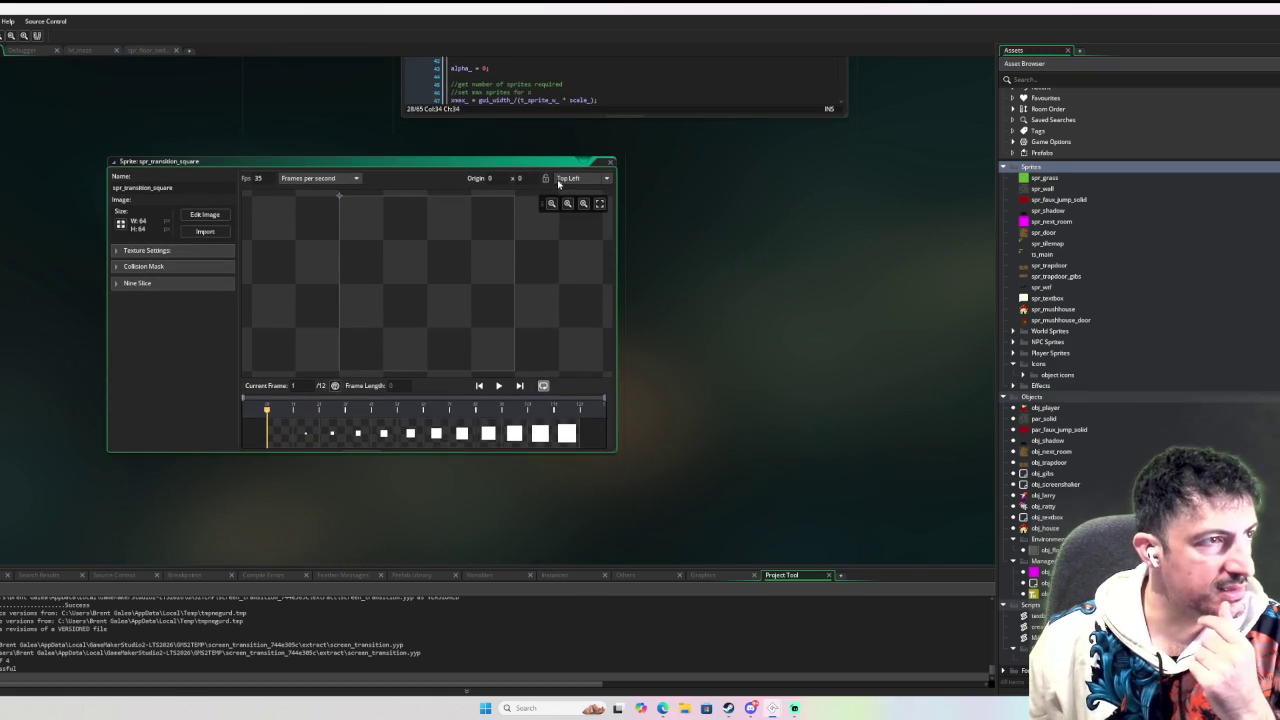
# Close the sprite editor and review obj_transition's Create code setting t_sprite_ to spr_transition_square.
pyautogui.click(607, 162)
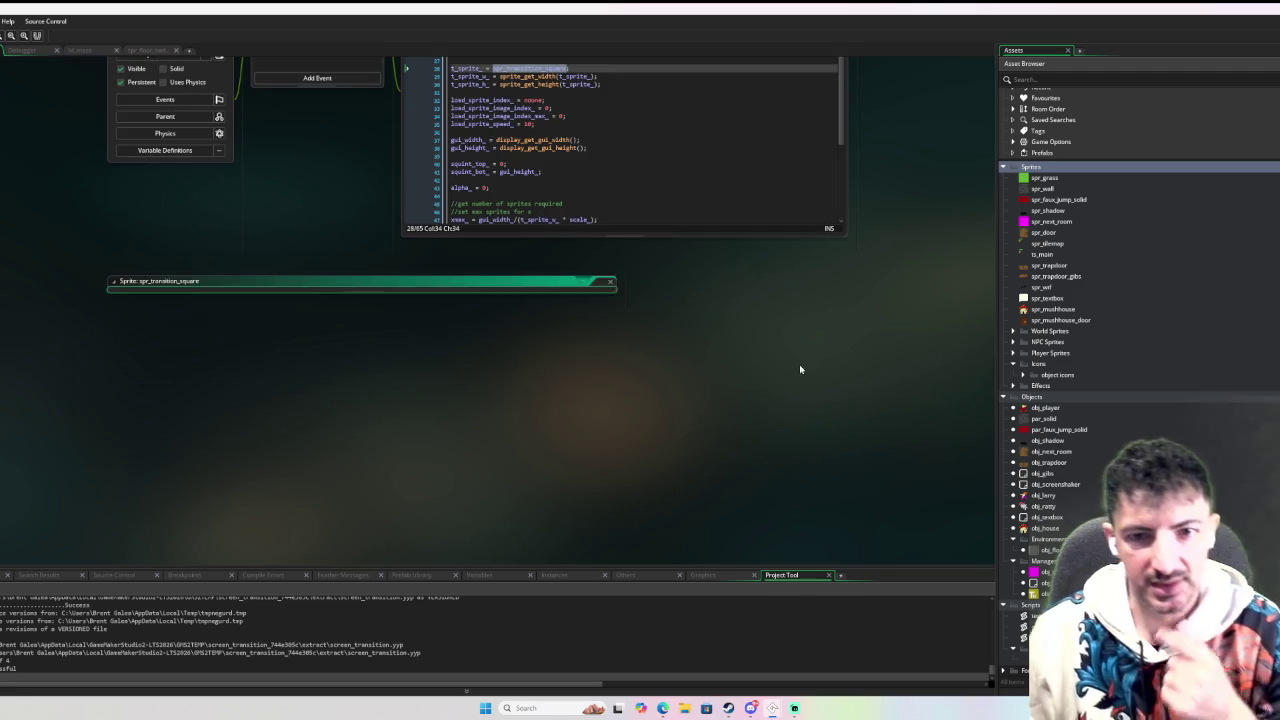
pyautogui.scroll(3, 413, 458)
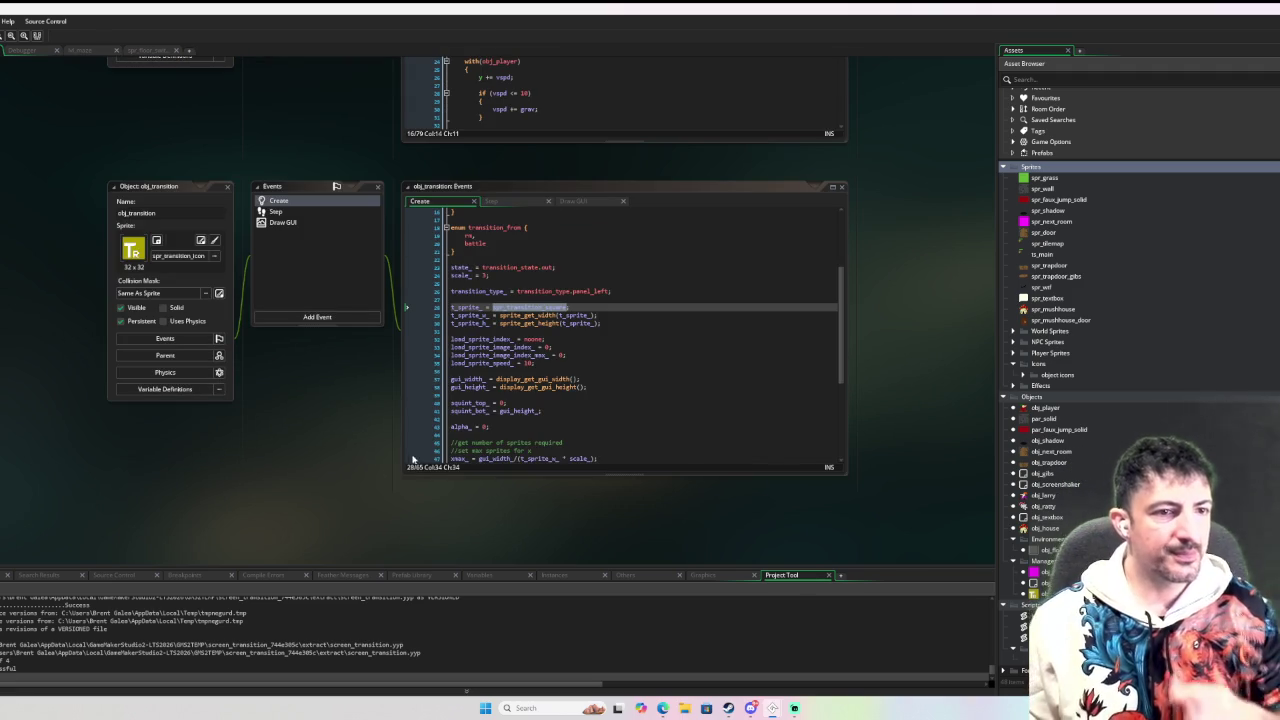
pyautogui.scroll(2, 354, 434)
pyautogui.click(548, 383)
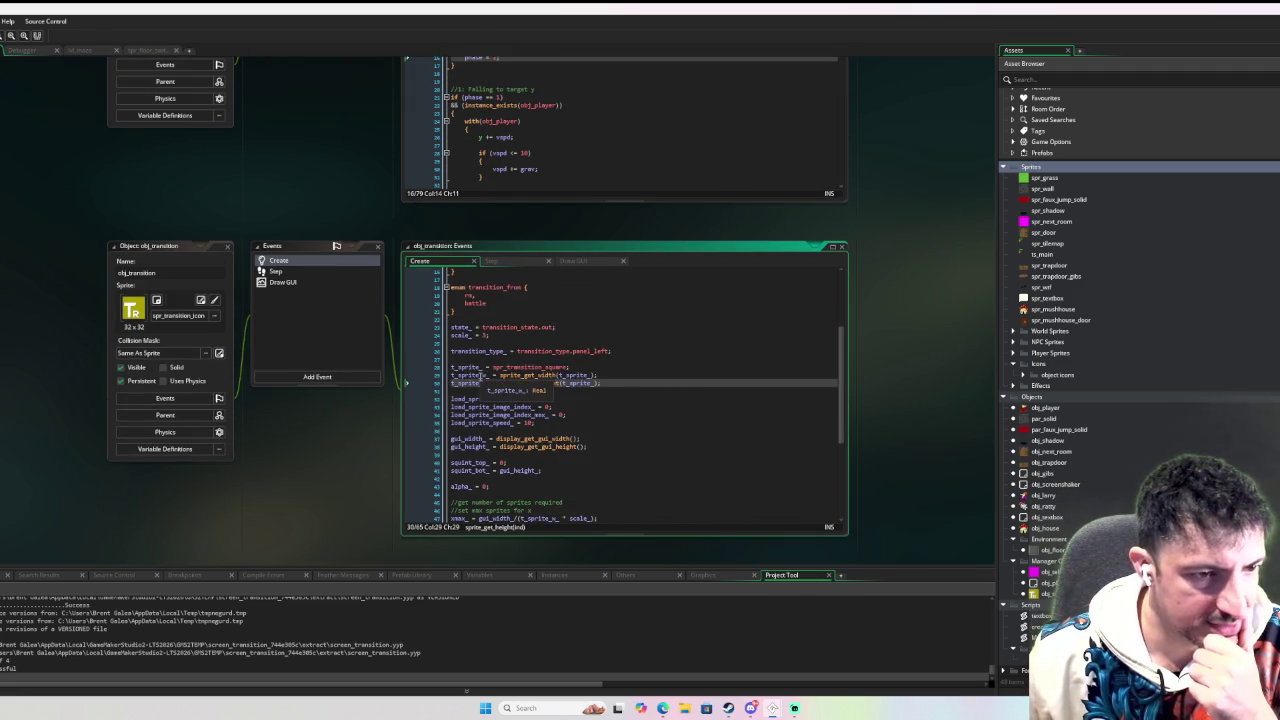
pyautogui.scroll(-3, 645, 402)
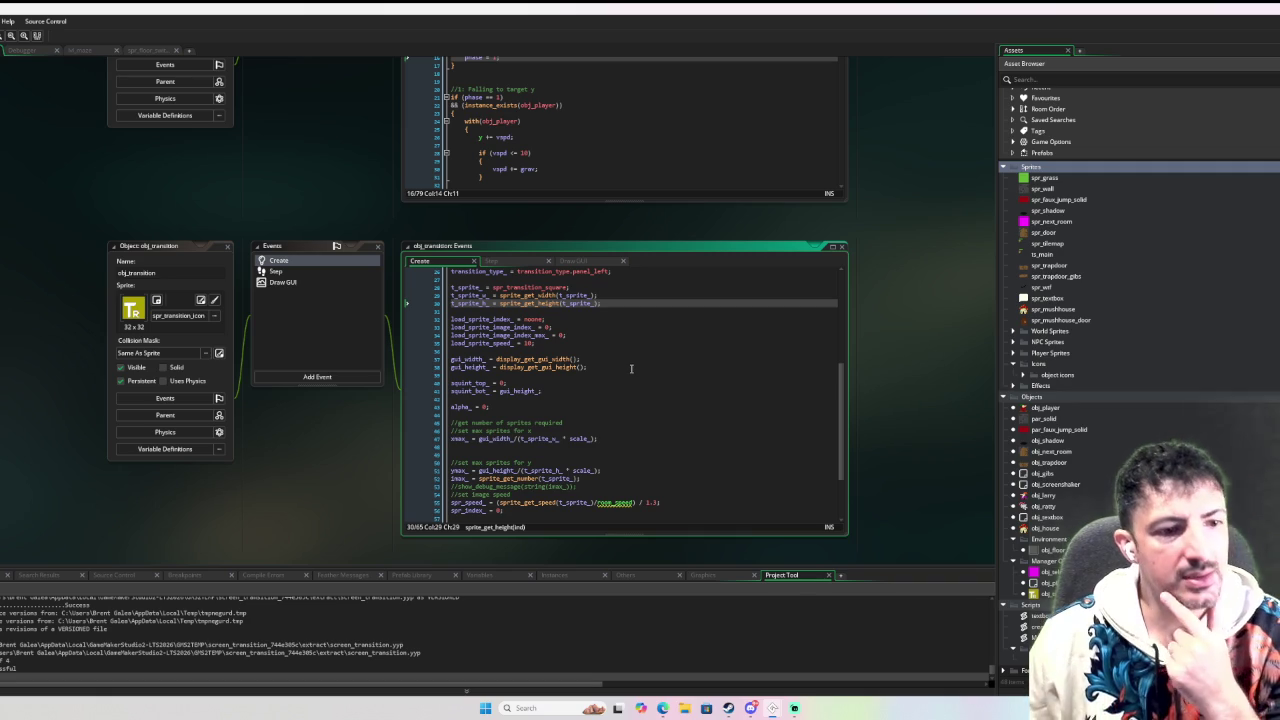
pyautogui.scroll(-1, 629, 362)
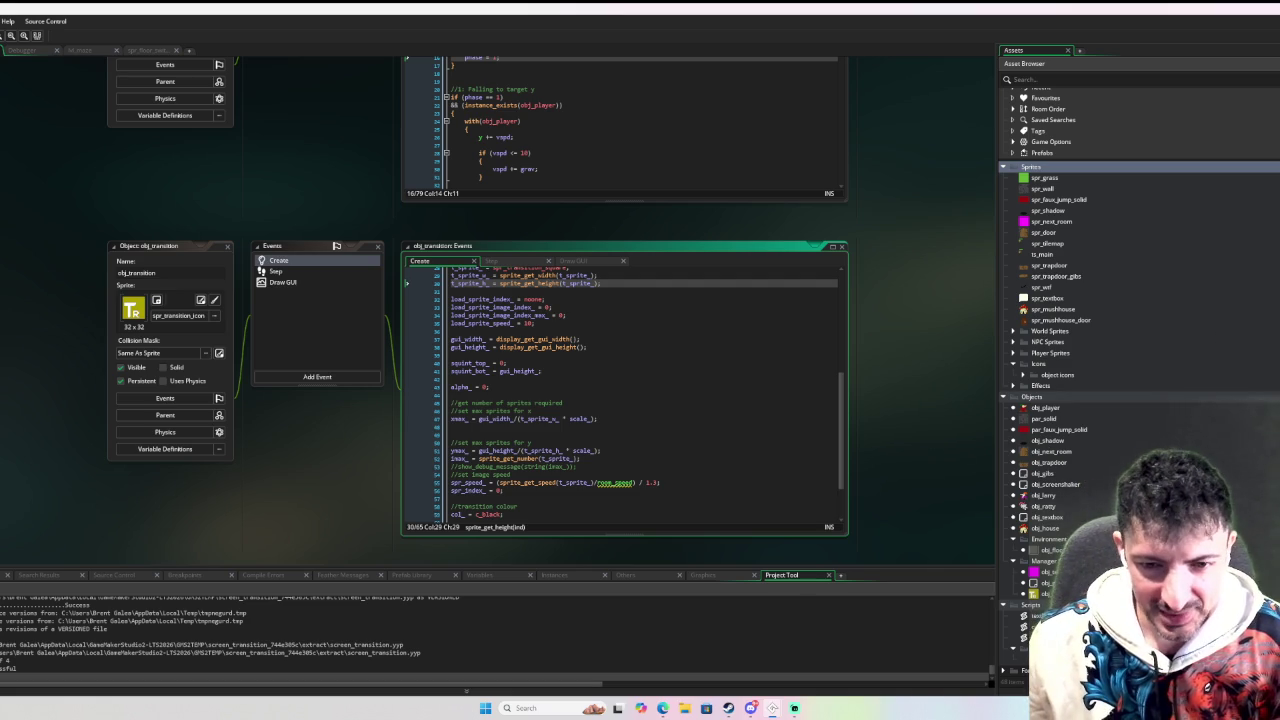
# Open obj_next_room and display its Step event code with the room_goto(target_room) collision logic.
pyautogui.doubleClick(1051, 451)
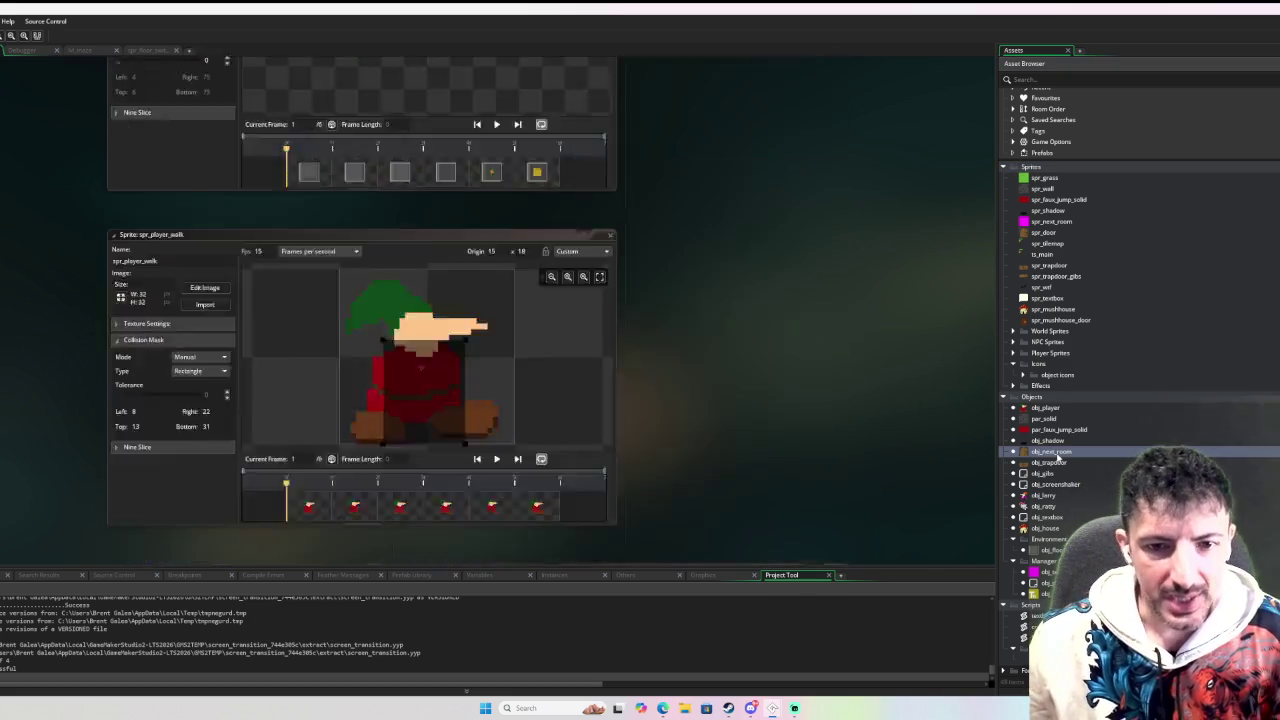
pyautogui.click(295, 190)
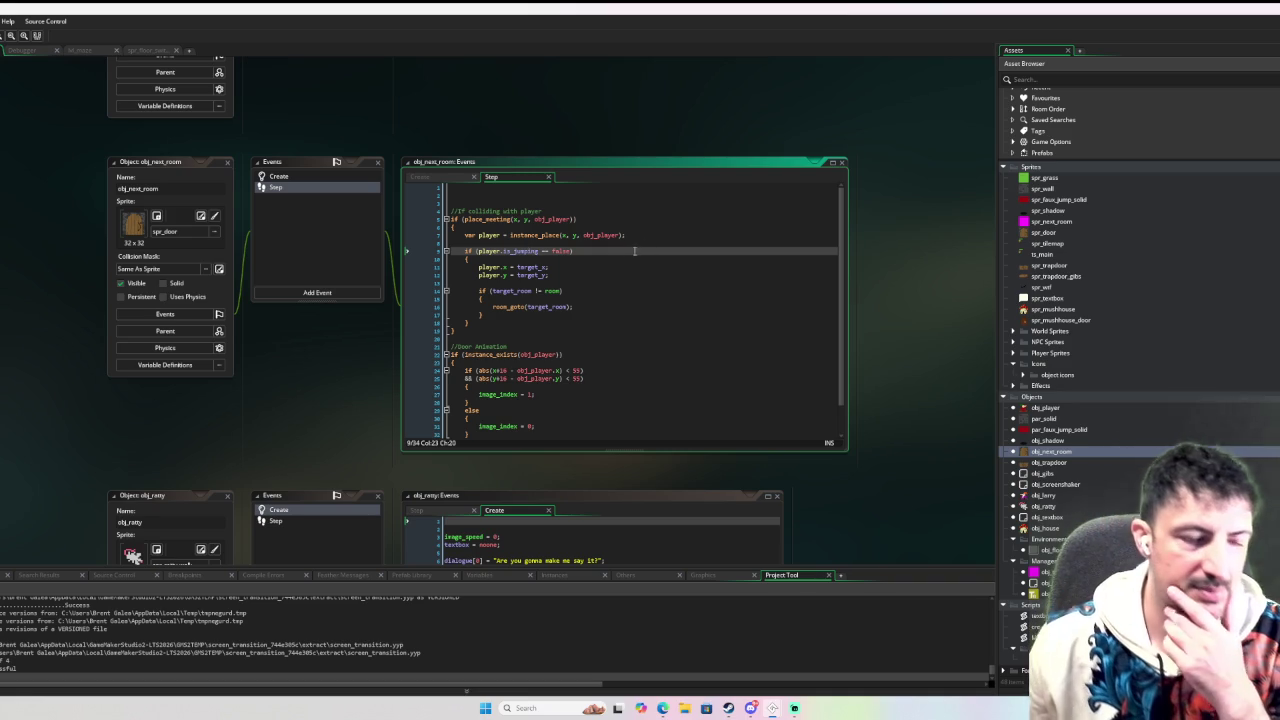
pyautogui.doubleClick(489, 235)
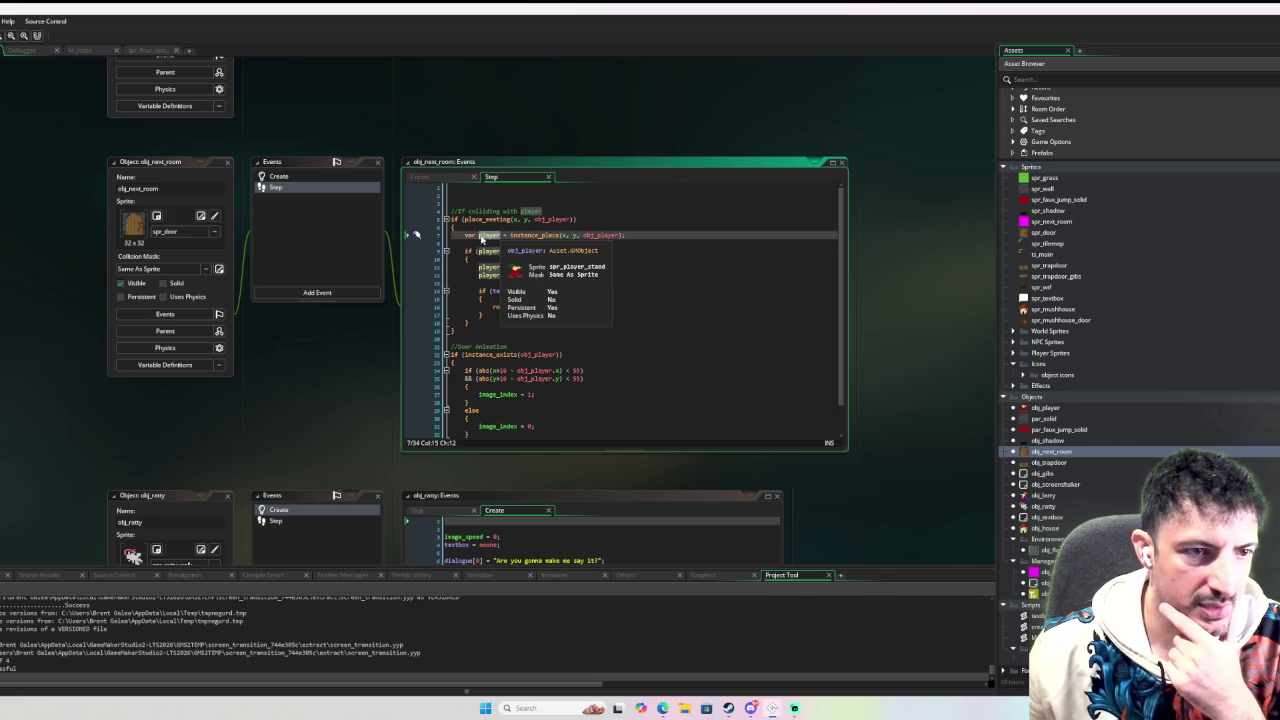
pyautogui.moveTo(478, 238)
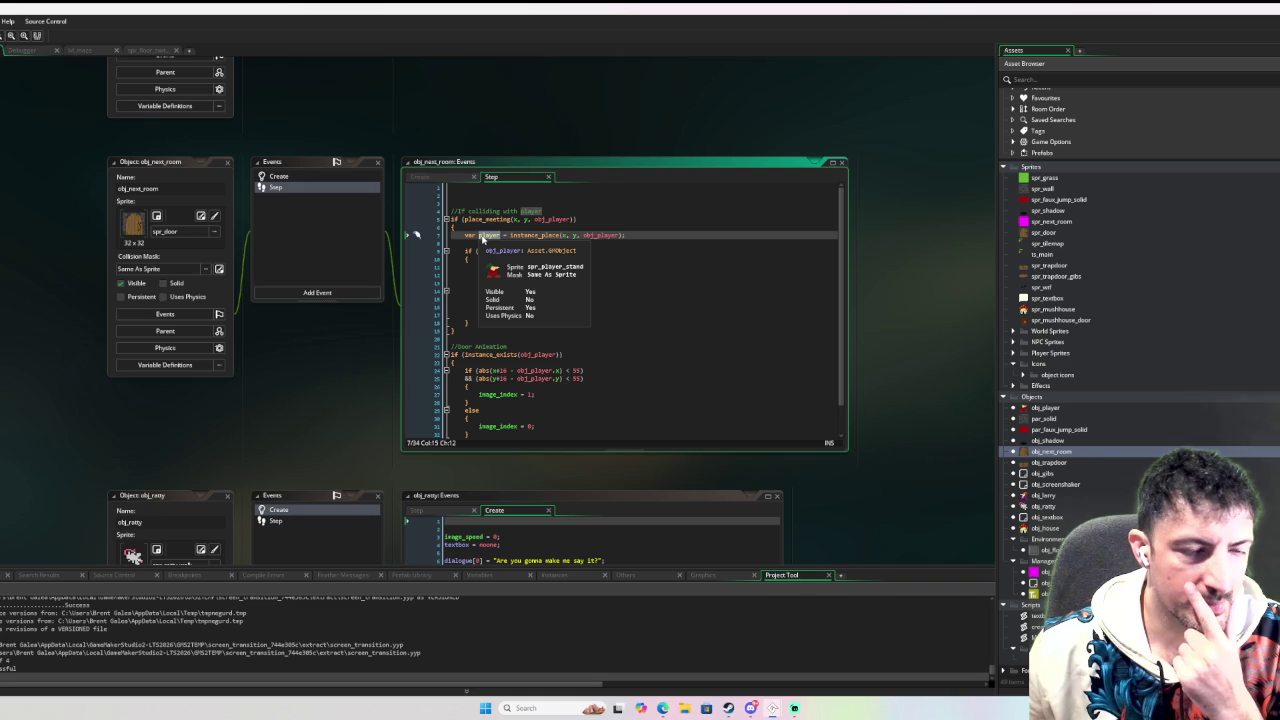
pyautogui.moveTo(627, 235); pyautogui.dragTo(465, 237)
pyautogui.click(653, 264)
pyautogui.click(560, 242)
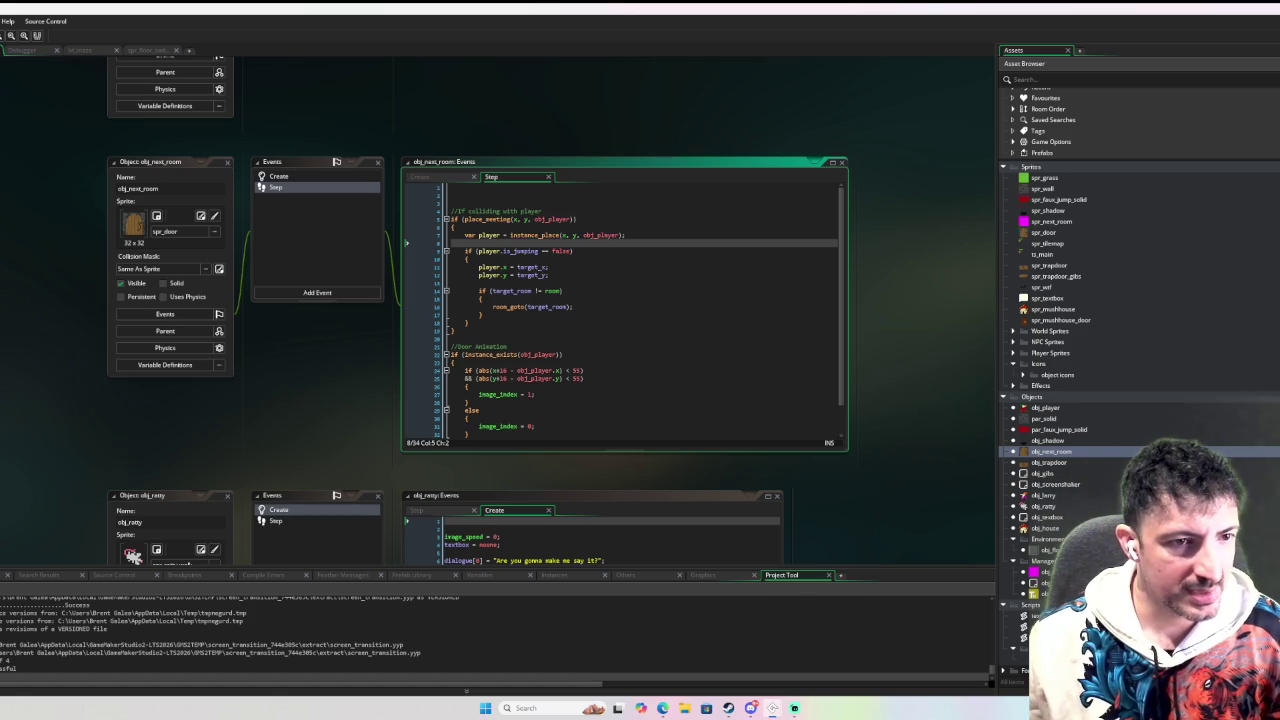
pyautogui.click(527, 259)
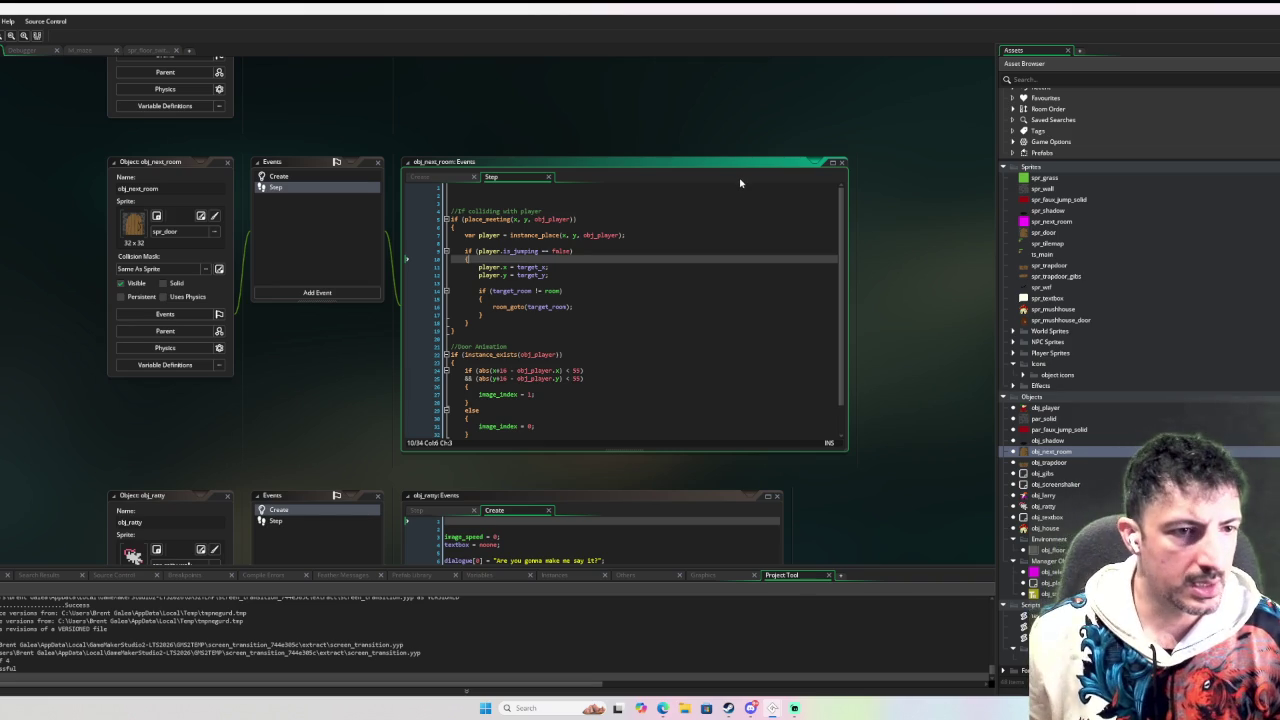
pyautogui.press('Return')
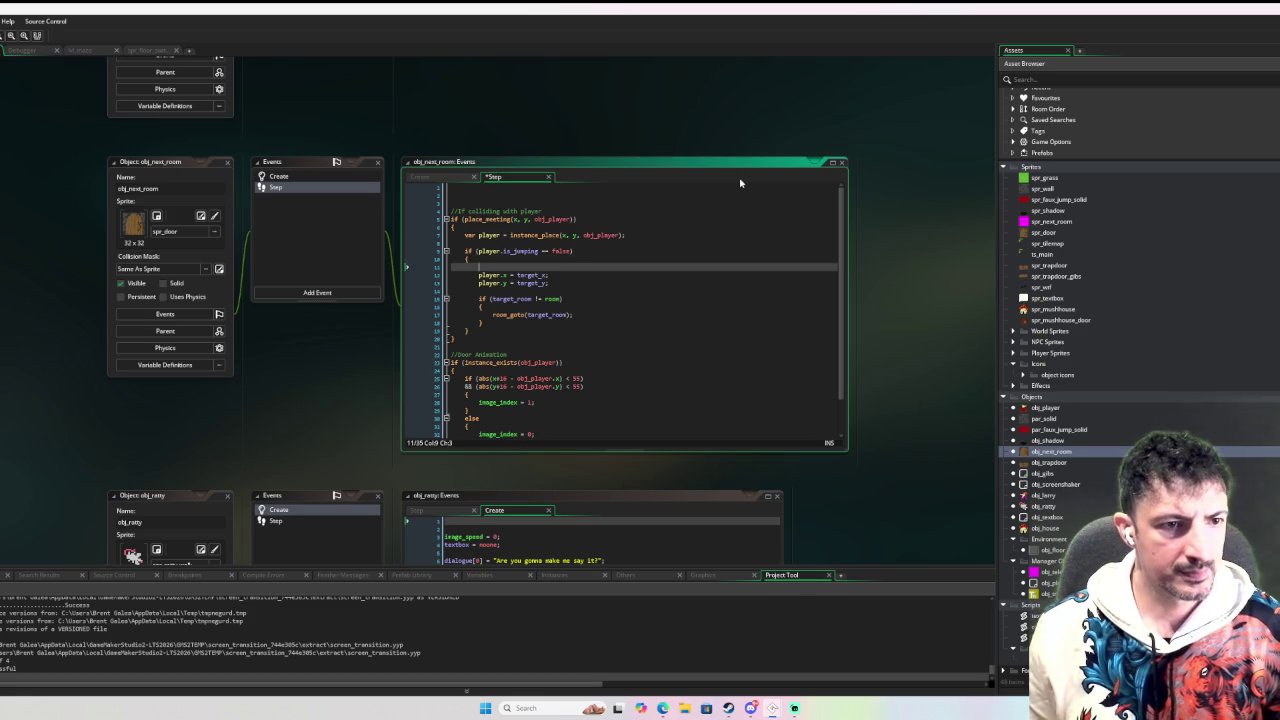
# Declare var _setup_player_position = function(player) { } in obj_next_room's Step event.
pyautogui.press('Return')
pyautogui.press('Return')
pyautogui.press('Up')
pyautogui.write('var _')
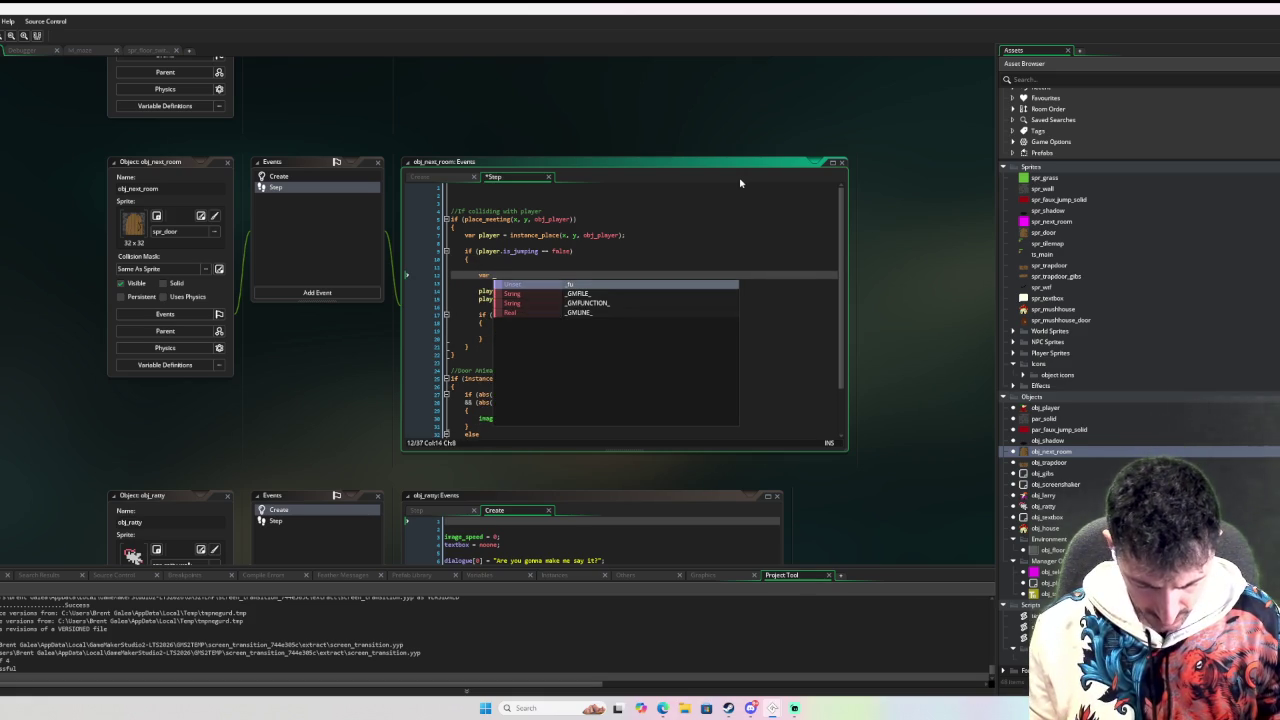
pyautogui.write('setup_')
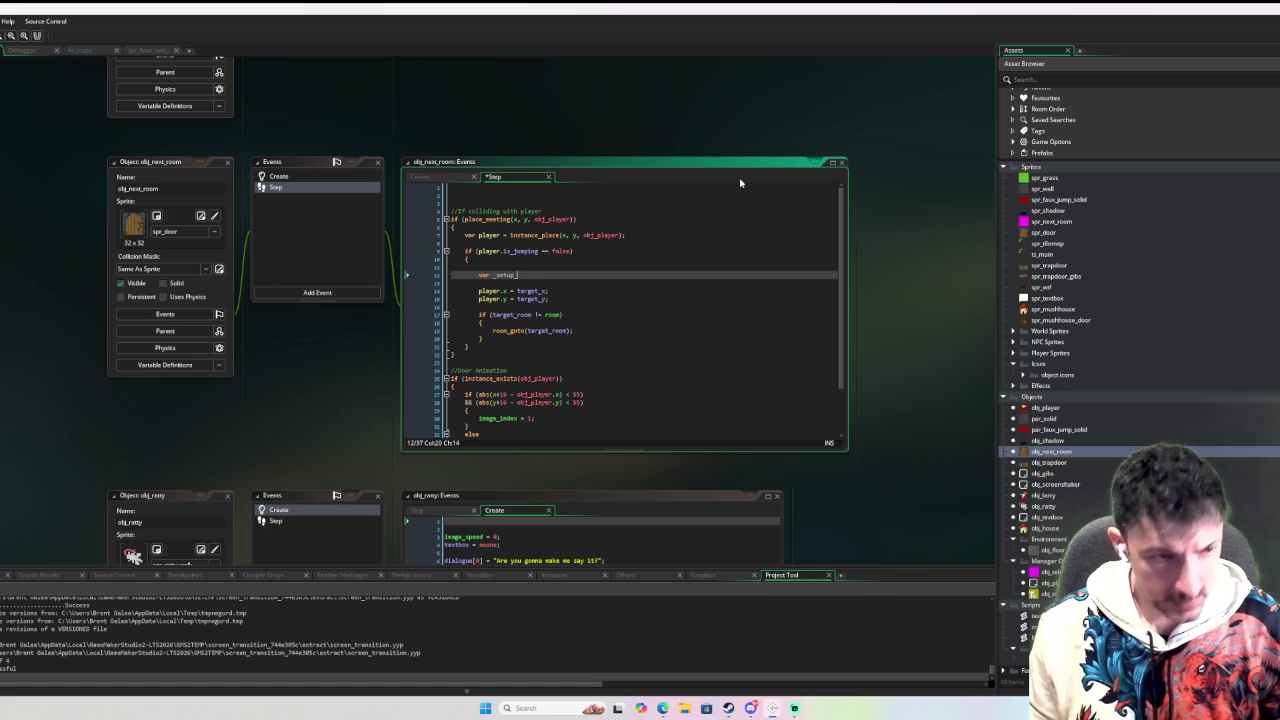
pyautogui.write('player_position = functio')
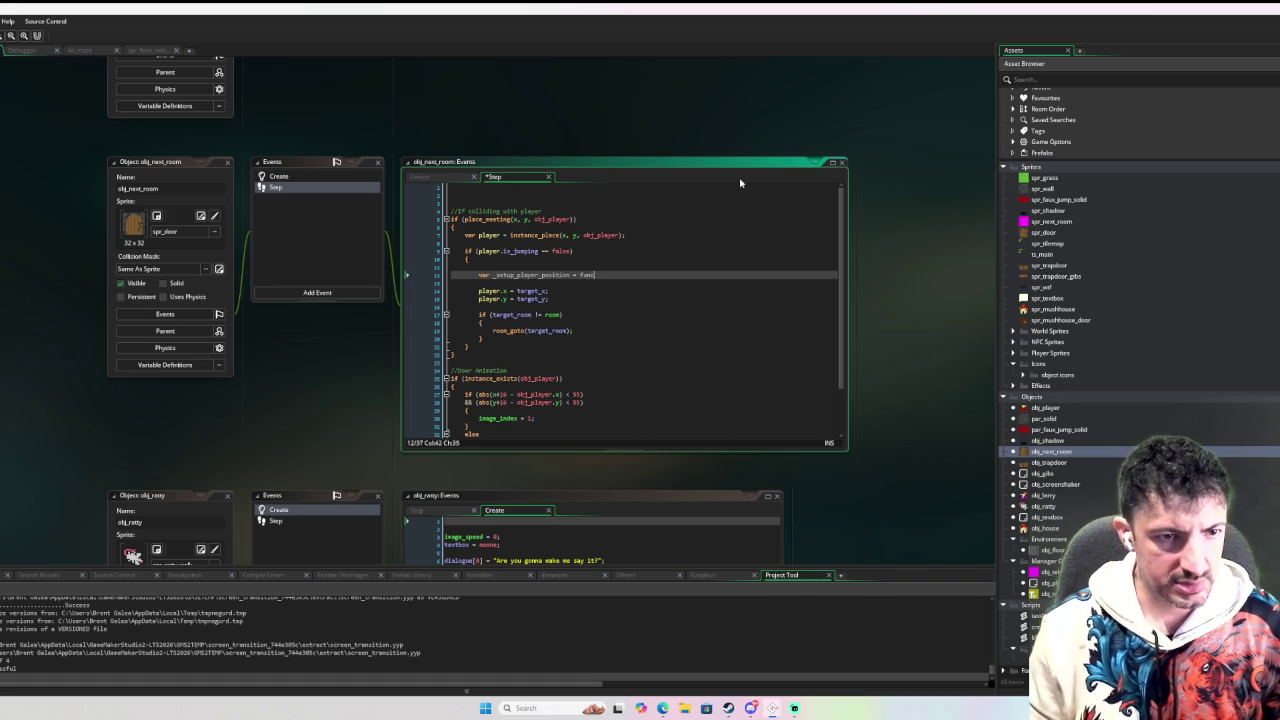
pyautogui.write('n')
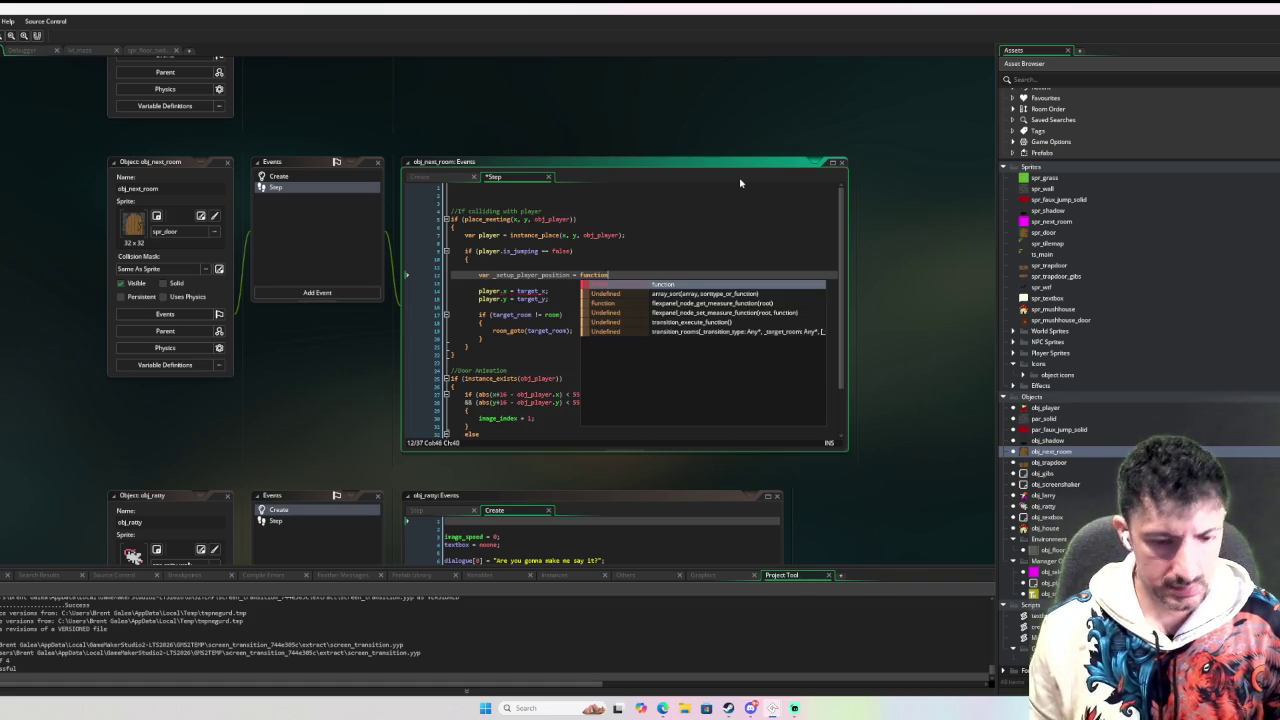
pyautogui.write('() {')
pyautogui.press('Return')
pyautogui.press('Return')
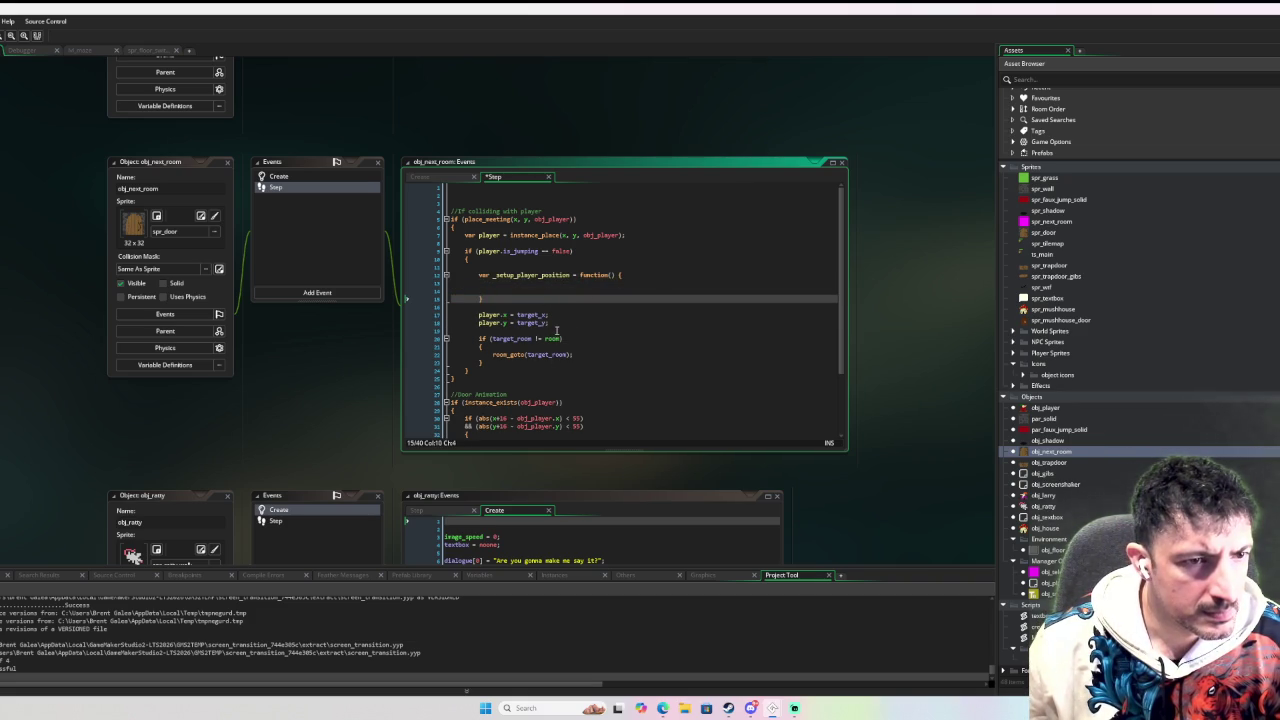
pyautogui.doubleClick(490, 251)
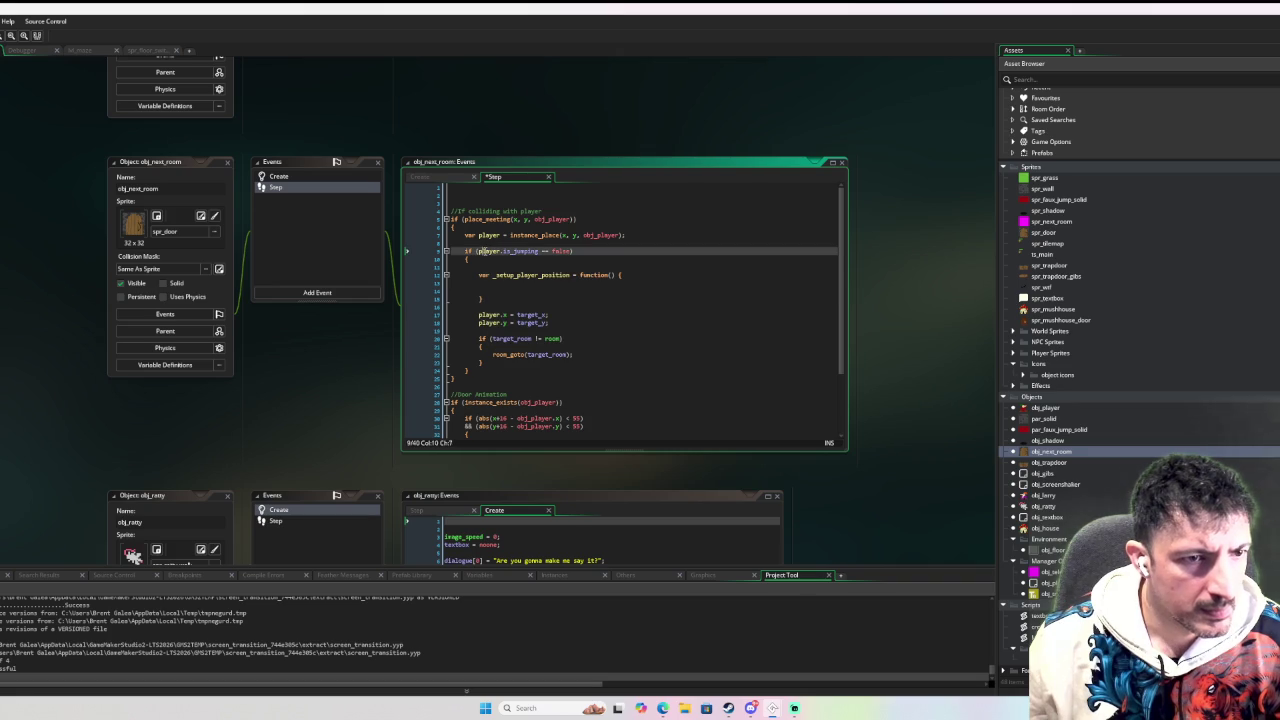
pyautogui.click(611, 275)
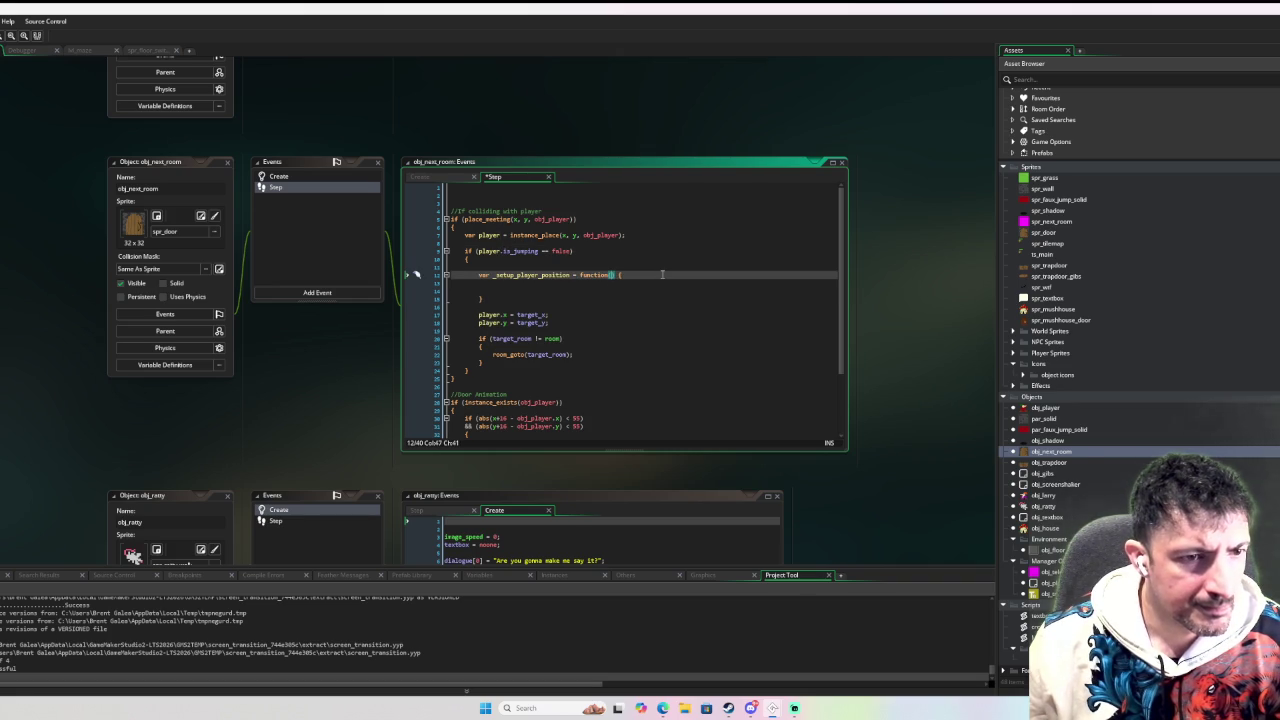
pyautogui.write('player')
# Move the player.x and player.y assignments into the function body and indent them.
pyautogui.click(518, 288)
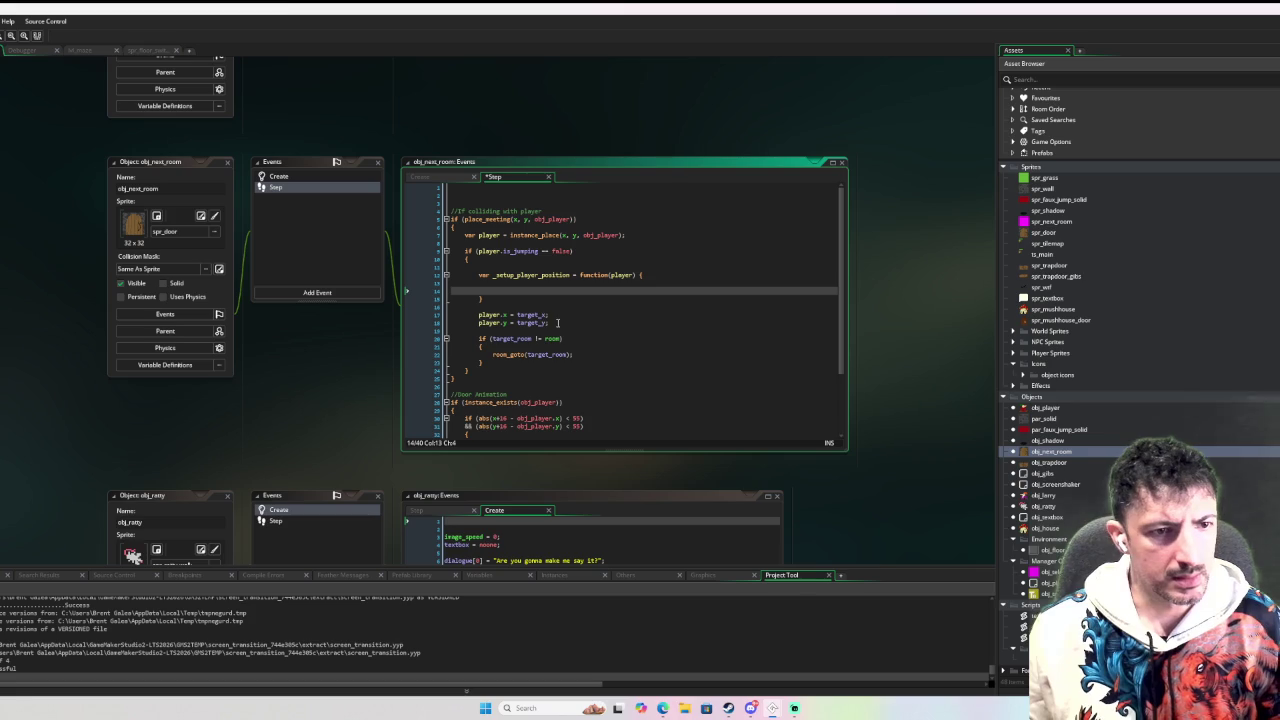
pyautogui.click(566, 329)
pyautogui.moveTo(566, 329); pyautogui.dragTo(498, 310)
pyautogui.hotkey('ctrl', 'x')
pyautogui.click(543, 284)
pyautogui.hotkey('ctrl', 'v')
pyautogui.click(477, 291)
pyautogui.press('Tab')
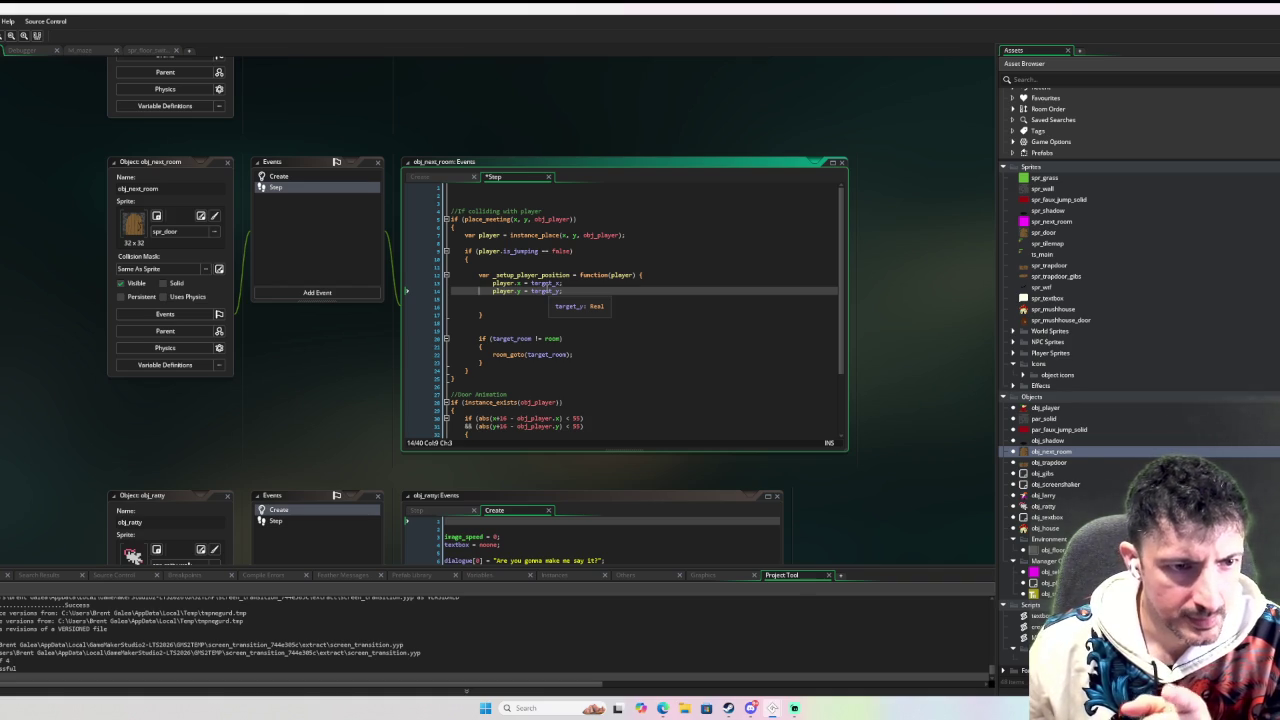
# Add _tx and _ty parameters after player in the function header.
pyautogui.press('Up')
pyautogui.press('Up')
pyautogui.press('End')
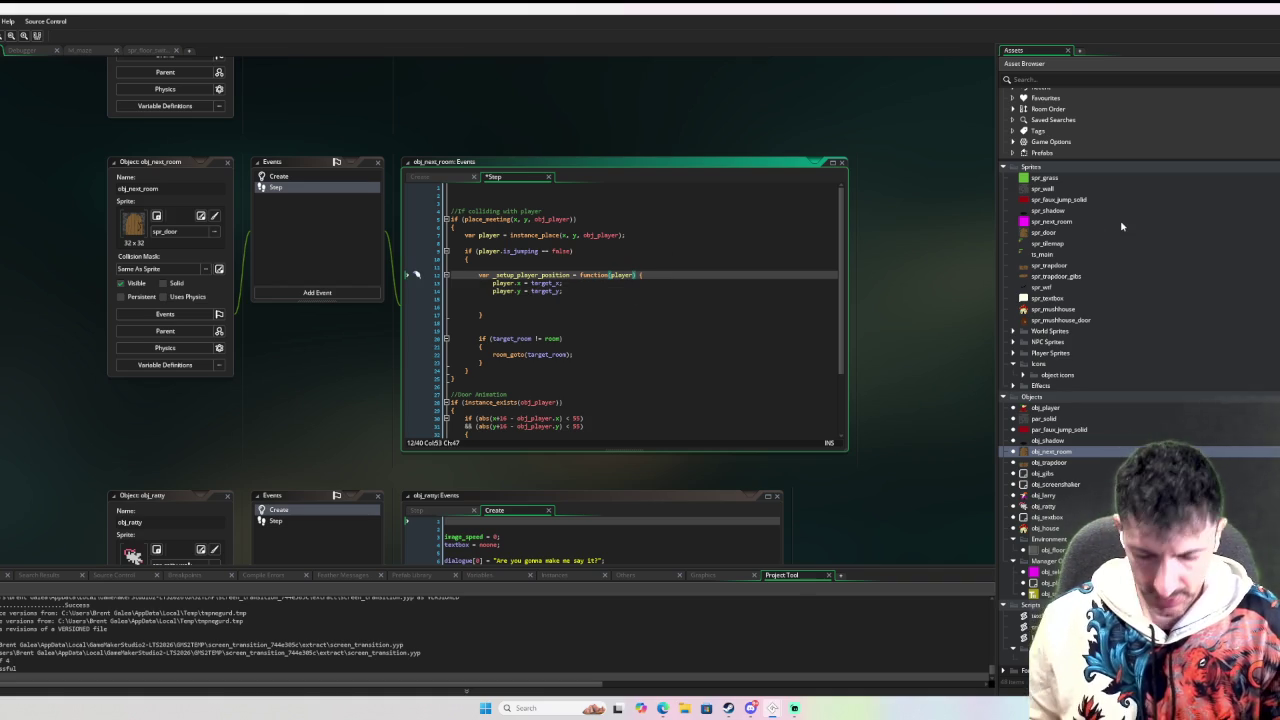
pyautogui.write(', ')
pyautogui.write('_tx, _ty')
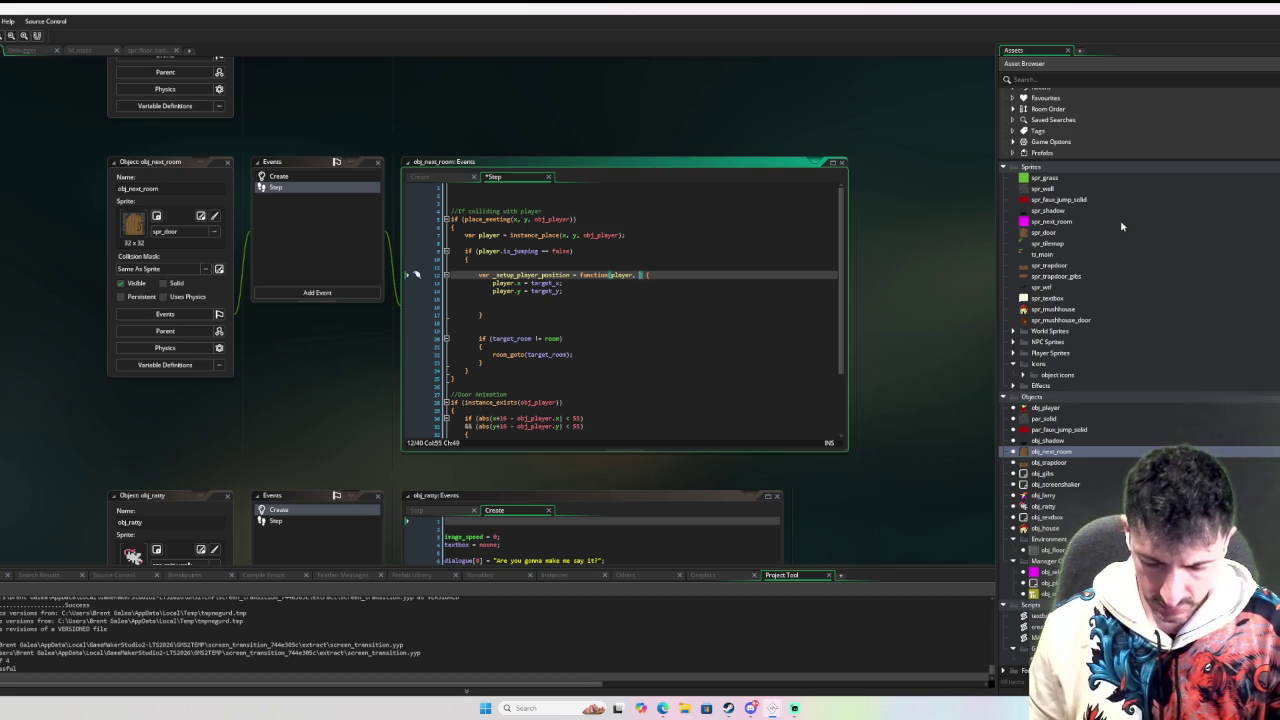
pyautogui.write('y')
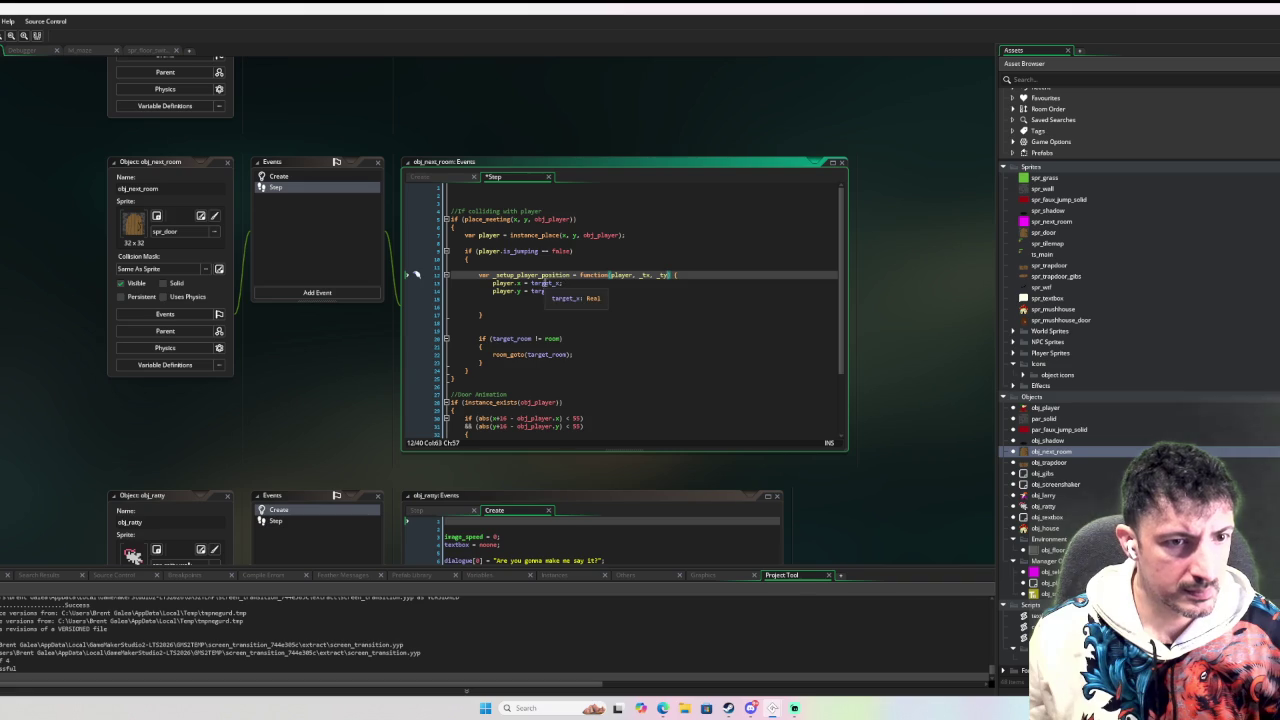
pyautogui.moveTo(645, 276)
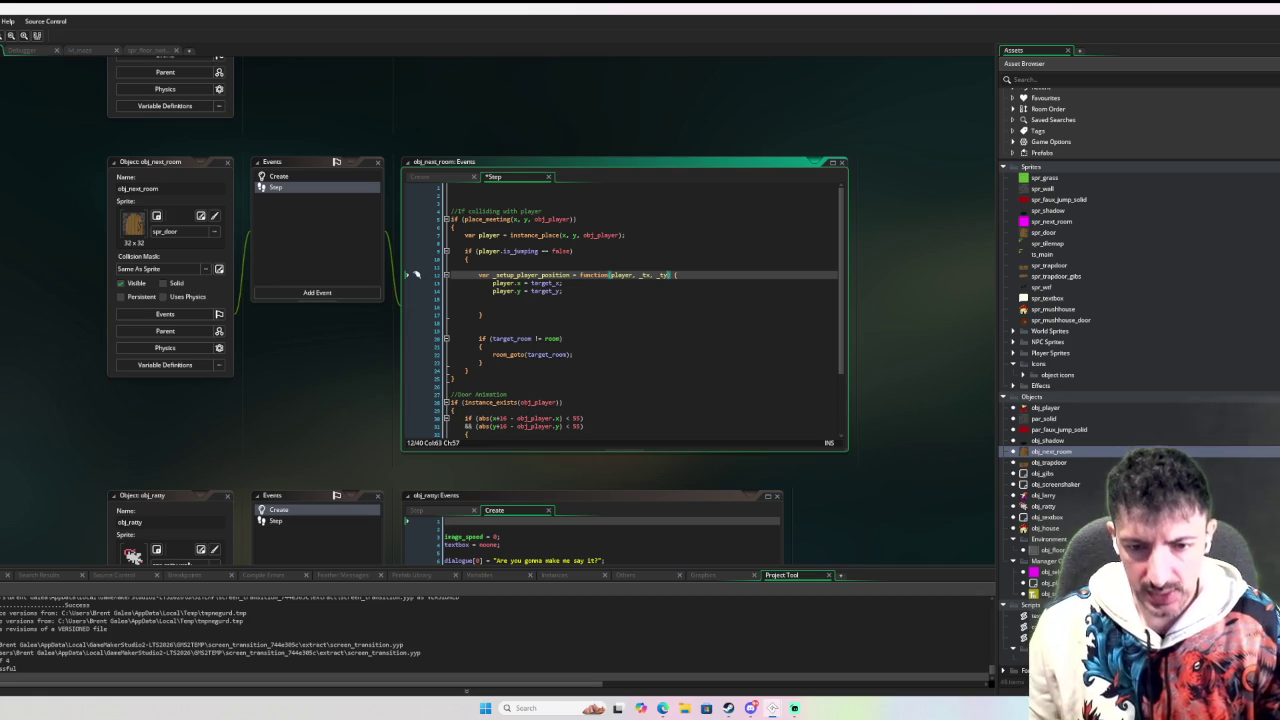
pyautogui.scroll(-10, 416, 273)
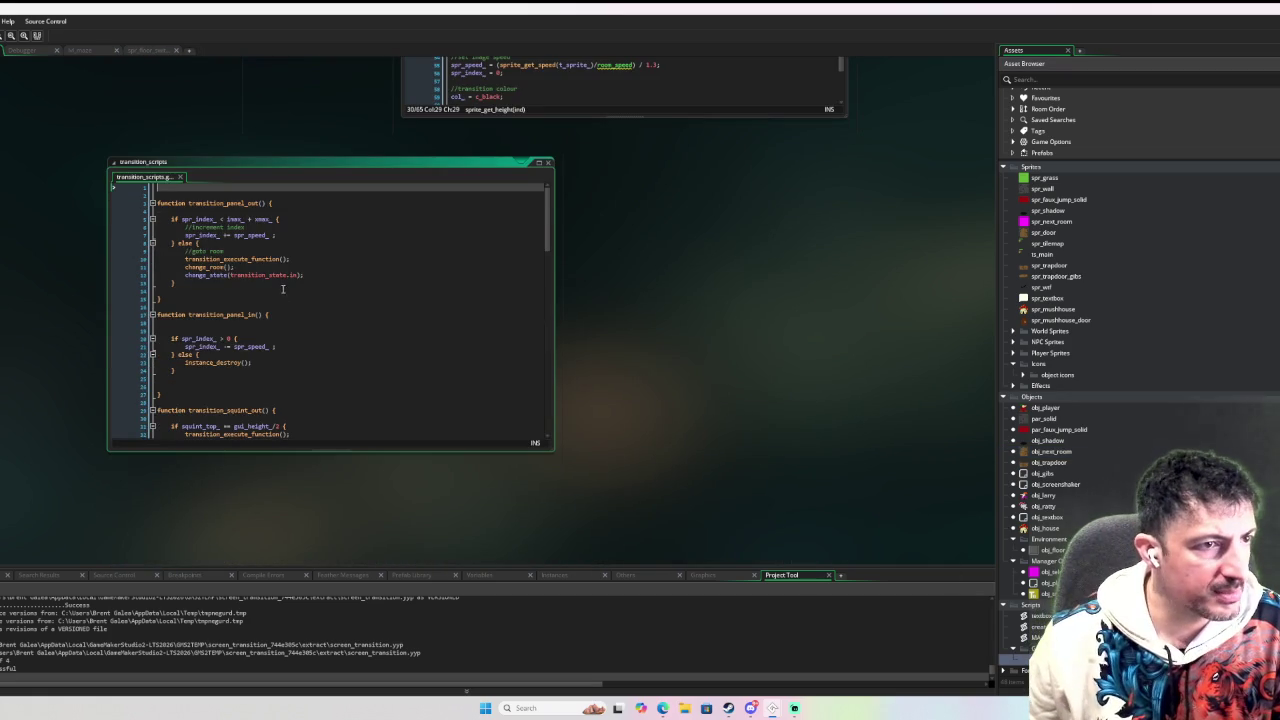
# Read transition_scripts to its end, then bring obj_transition's Create event with sprite sizing into view.
pyautogui.scroll(-15, 409, 248)
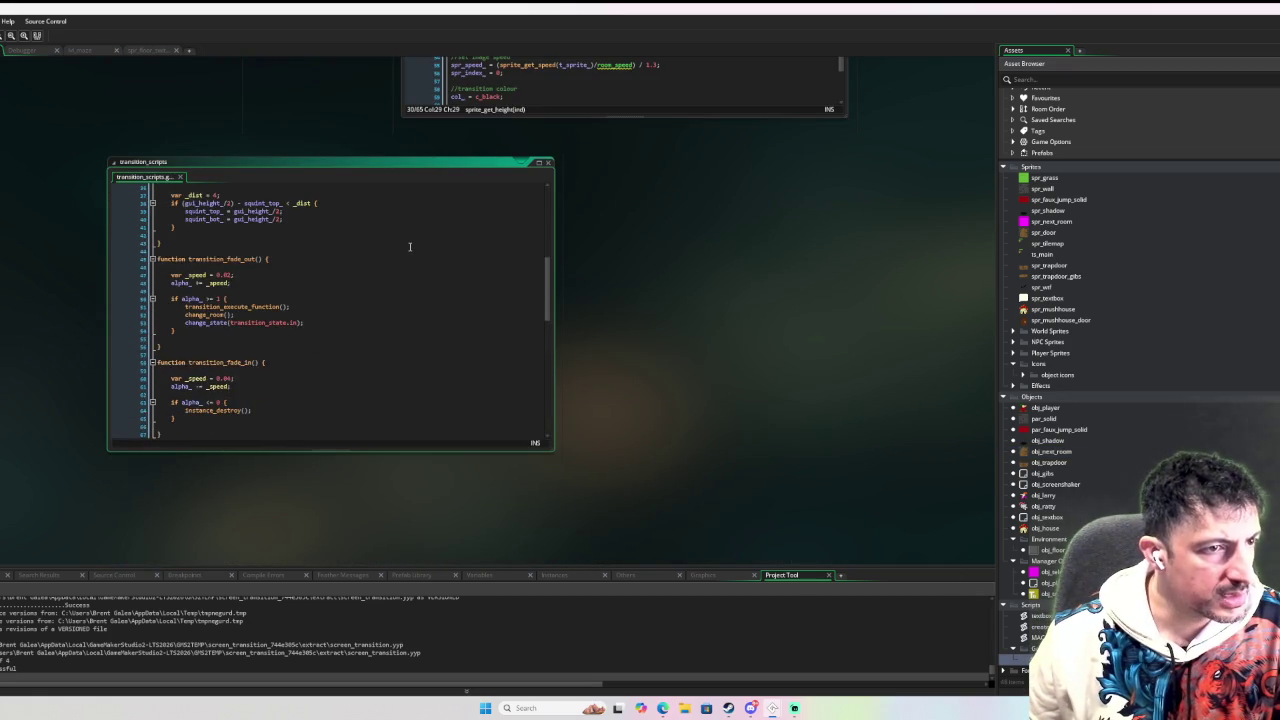
pyautogui.scroll(-1, 409, 247)
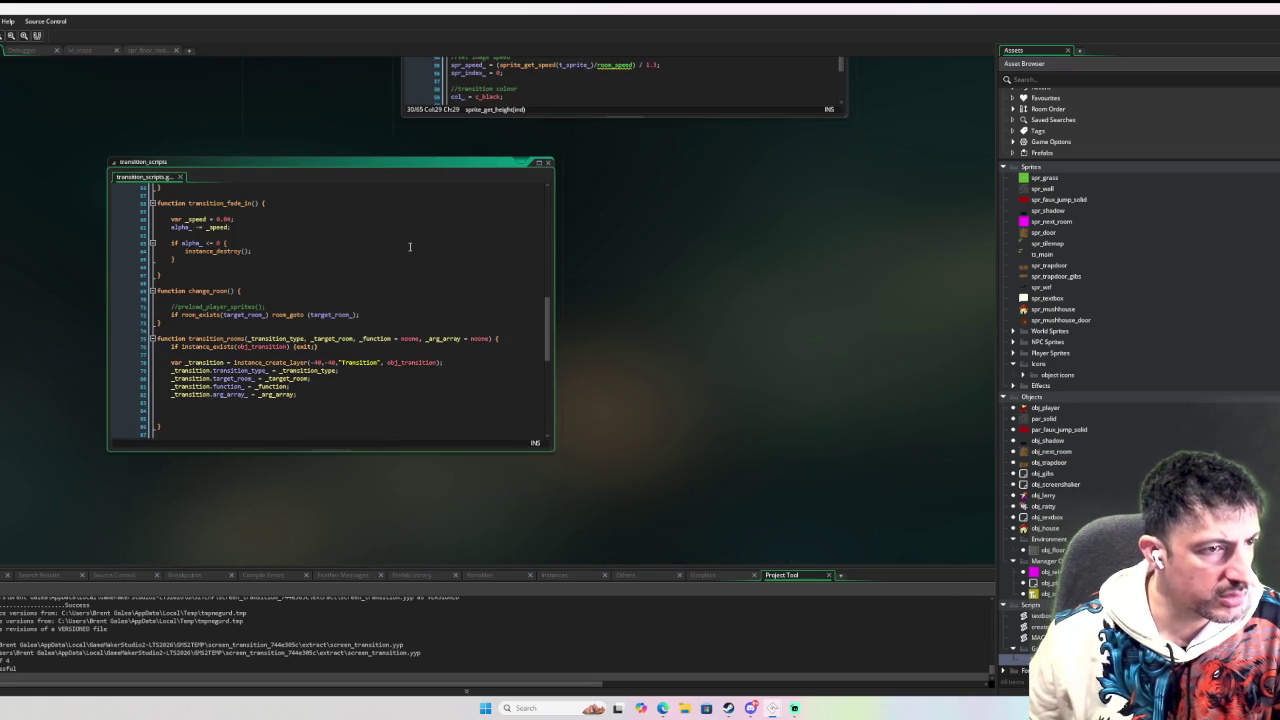
pyautogui.scroll(-3, 319, 274)
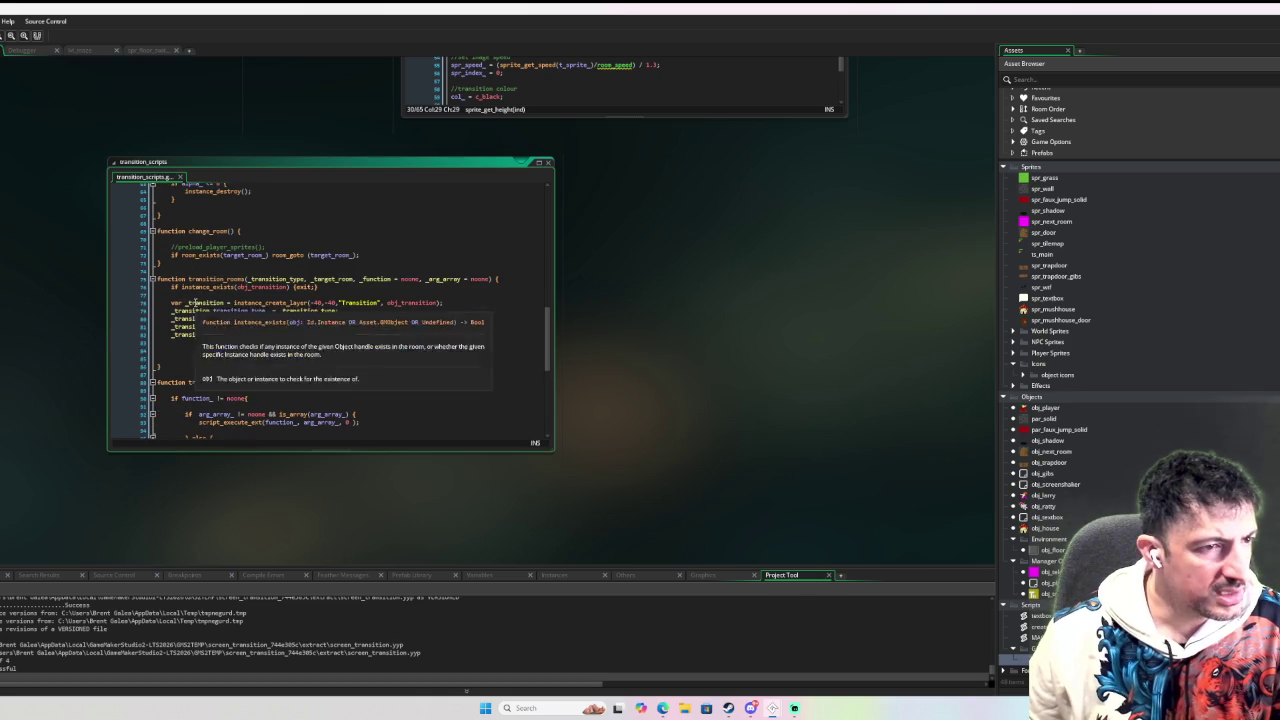
pyautogui.scroll(-8, 385, 254)
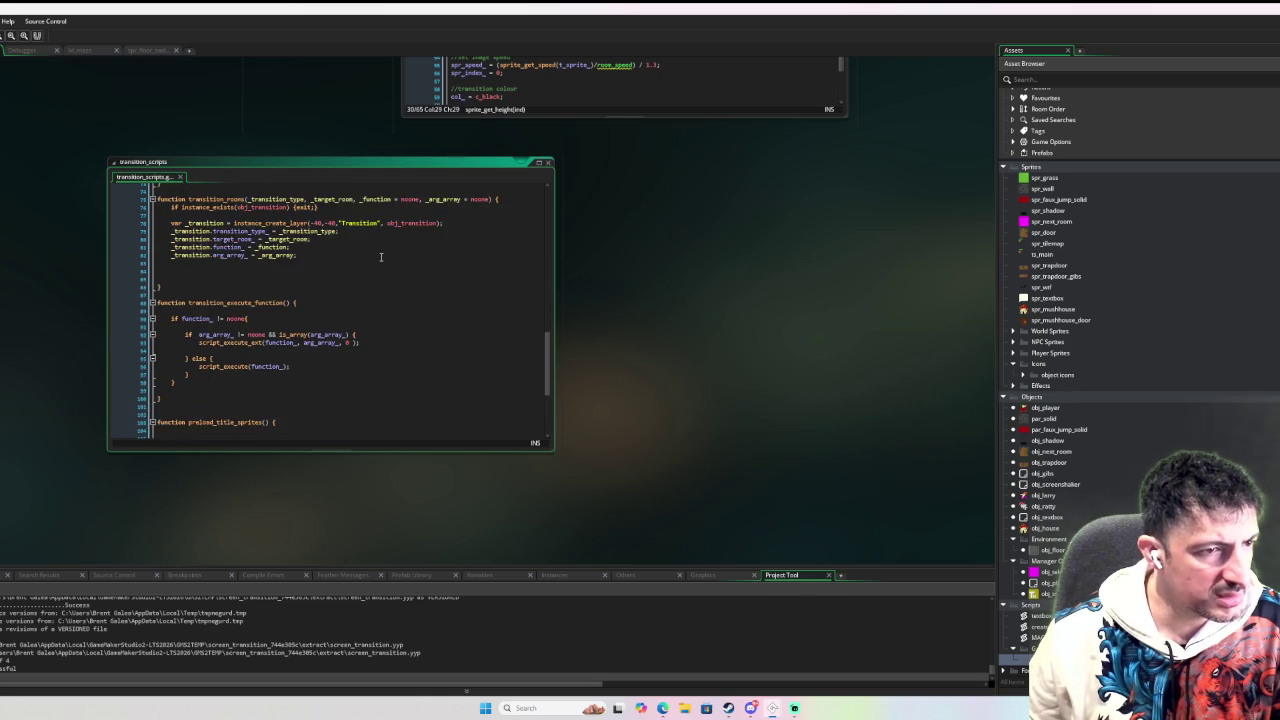
pyautogui.scroll(-1, 380, 257)
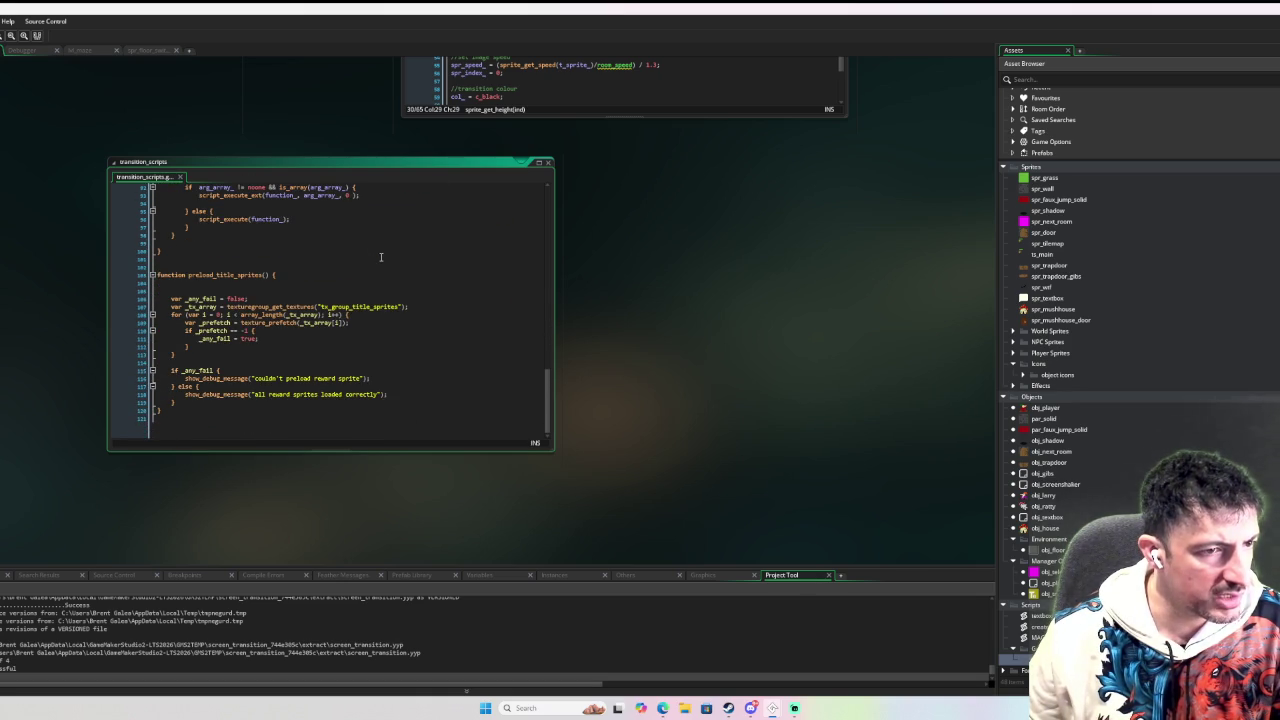
pyautogui.click(268, 424)
pyautogui.scroll(10, 345, 362)
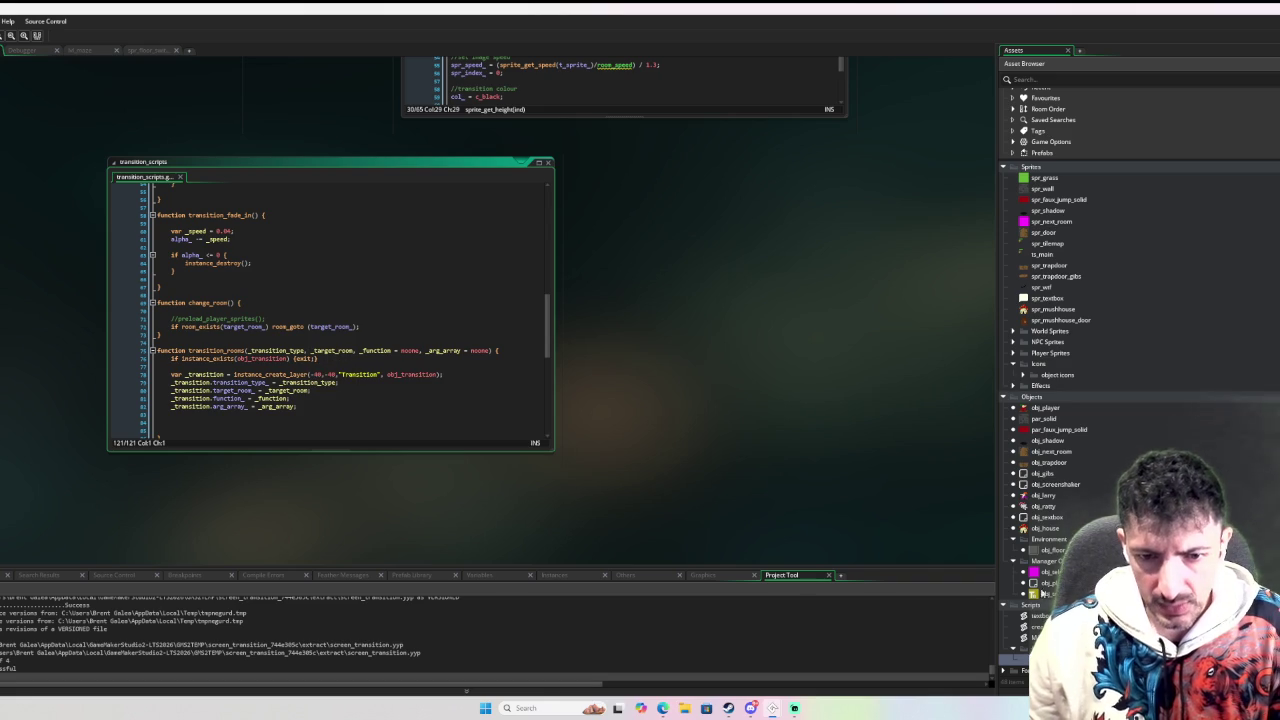
pyautogui.scroll(5, 566, 347)
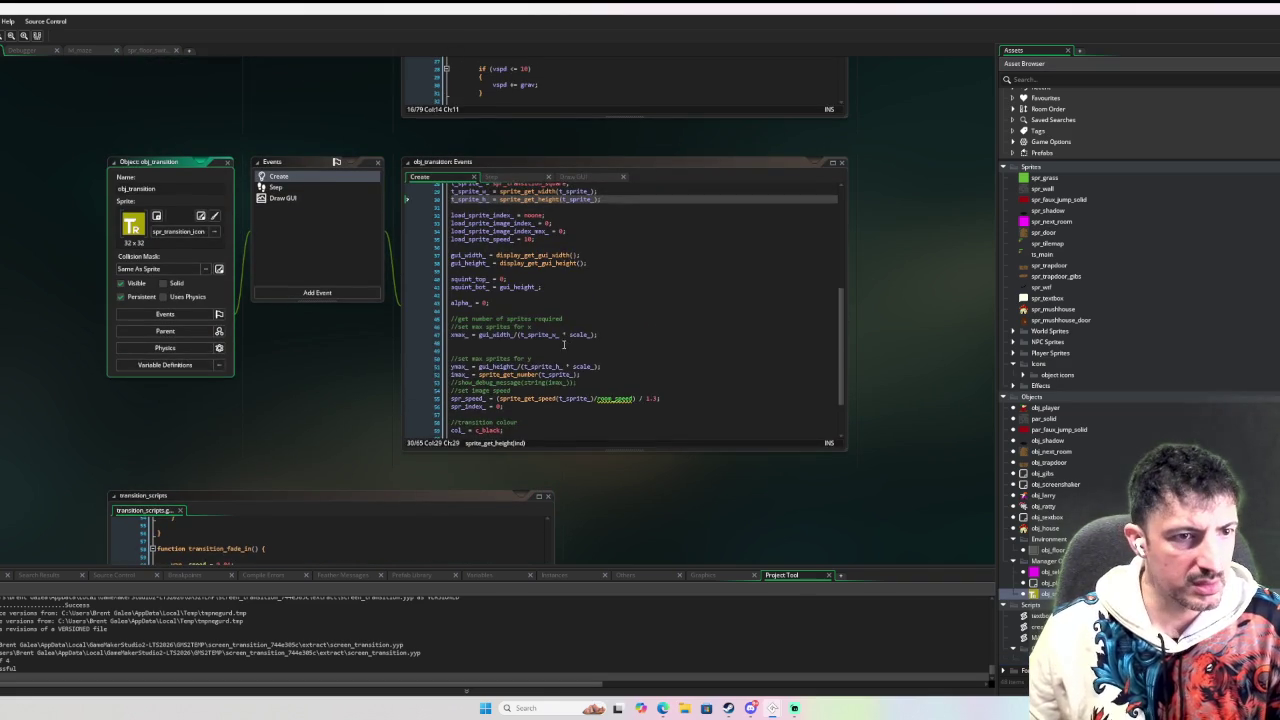
# Add target_position = [room_width * 0.5, room_height * 0.5]; right below target_room_ = noone.
pyautogui.scroll(4, 566, 347)
pyautogui.scroll(1, 566, 350)
pyautogui.scroll(-9, 700, 358)
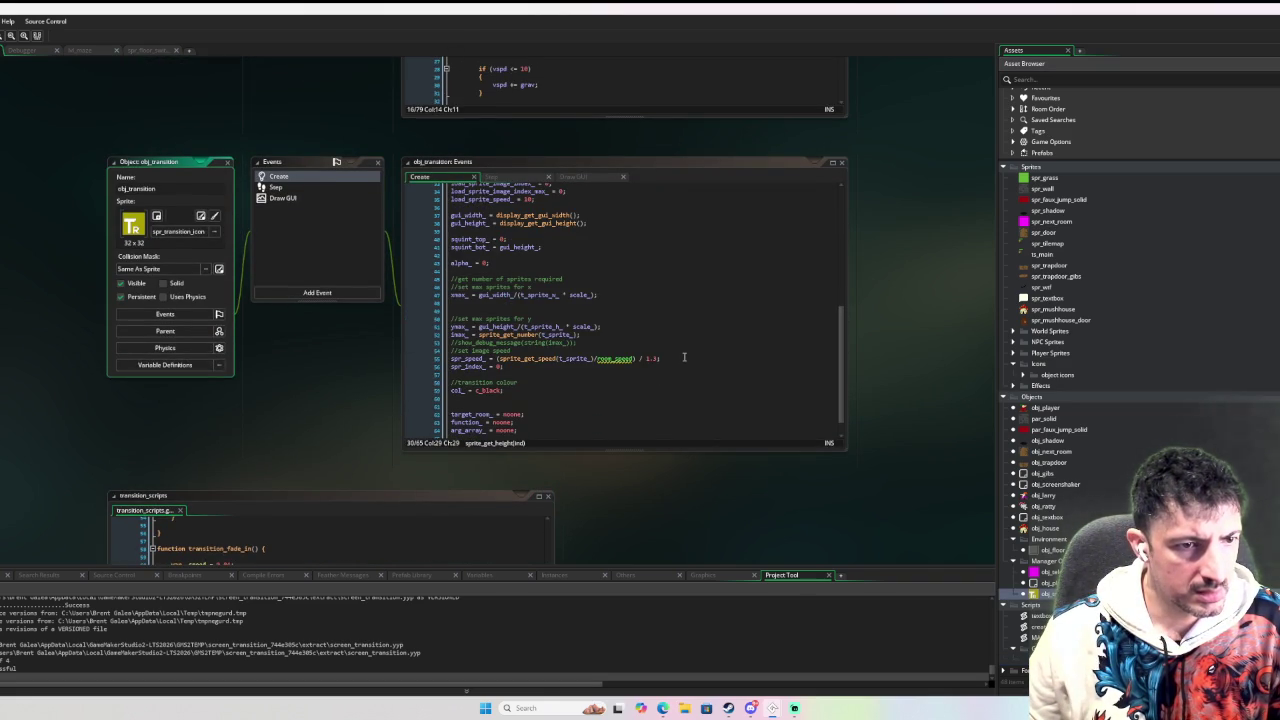
pyautogui.scroll(-1, 670, 360)
pyautogui.click(552, 395)
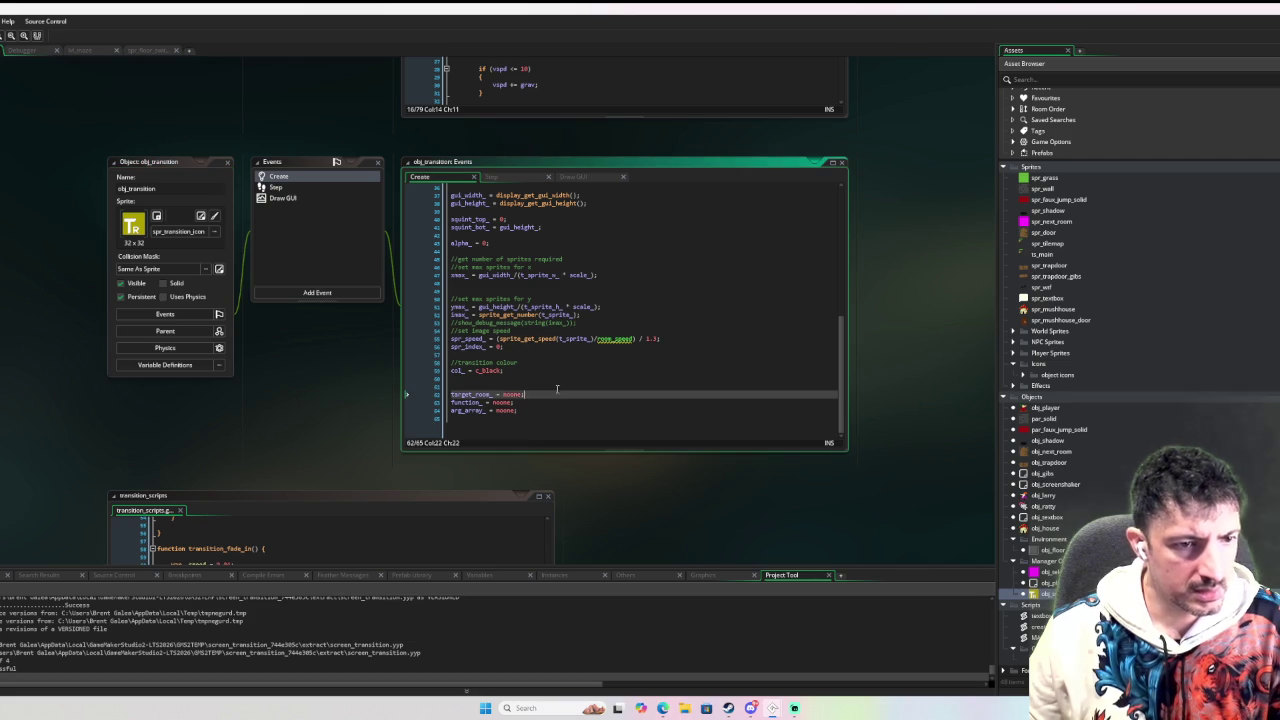
pyautogui.press('Return')
pyautogui.write('ta')
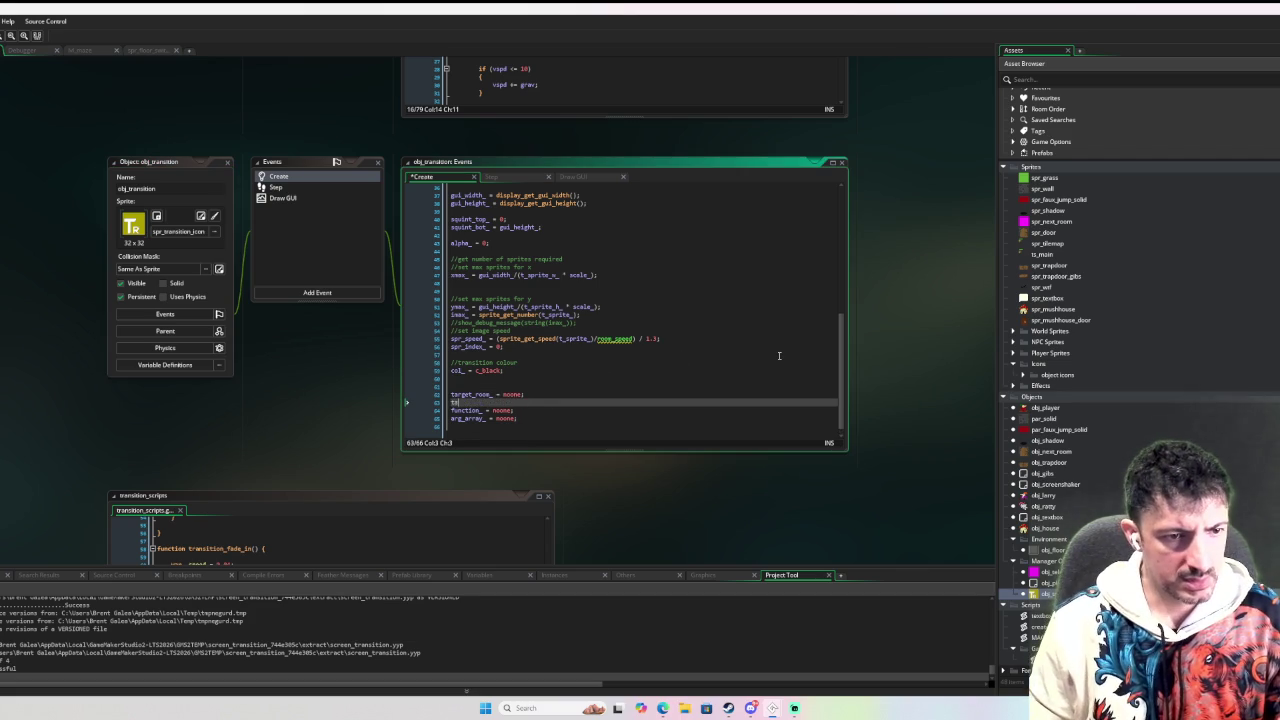
pyautogui.write('rget_position = [')
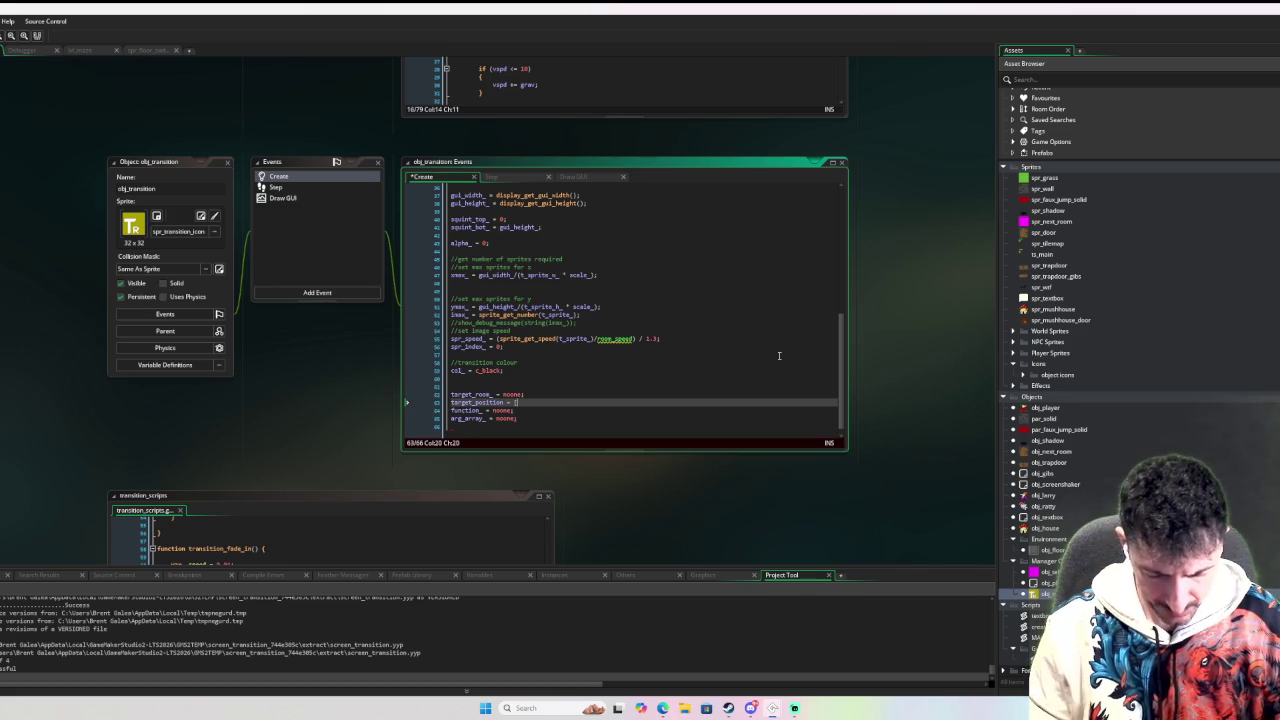
pyautogui.write('room_width *')
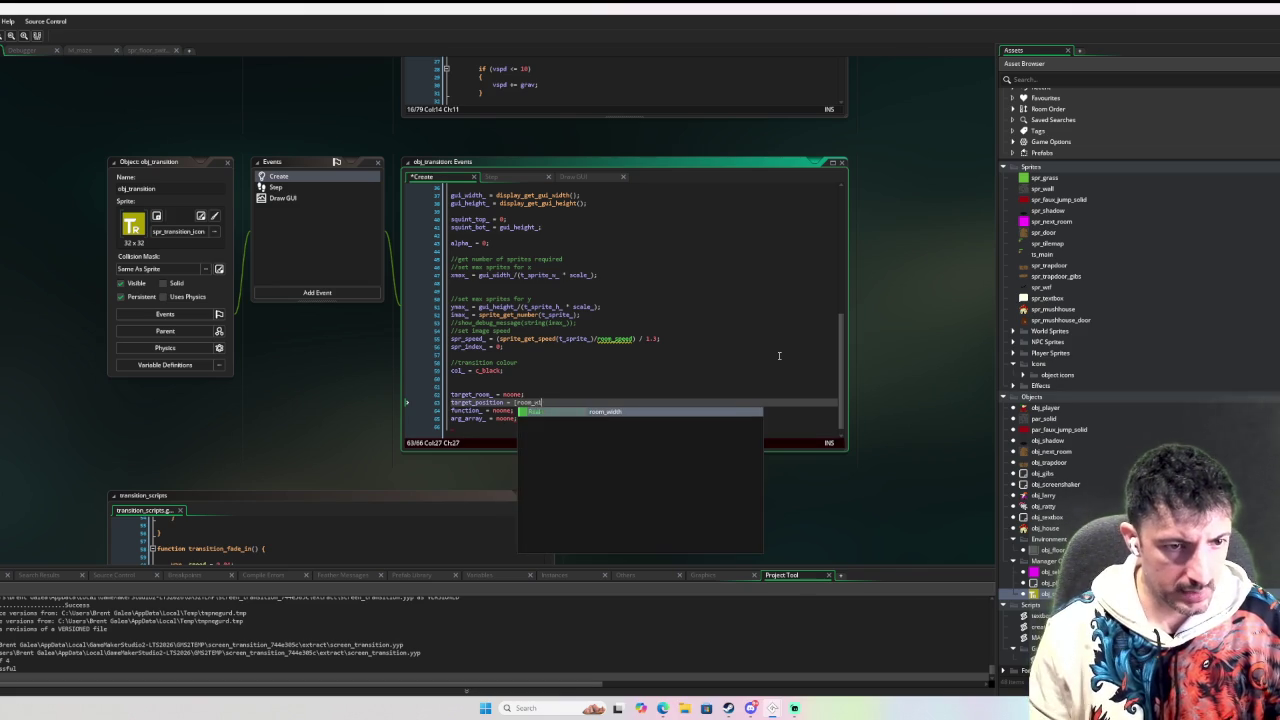
pyautogui.write(' 0.5')
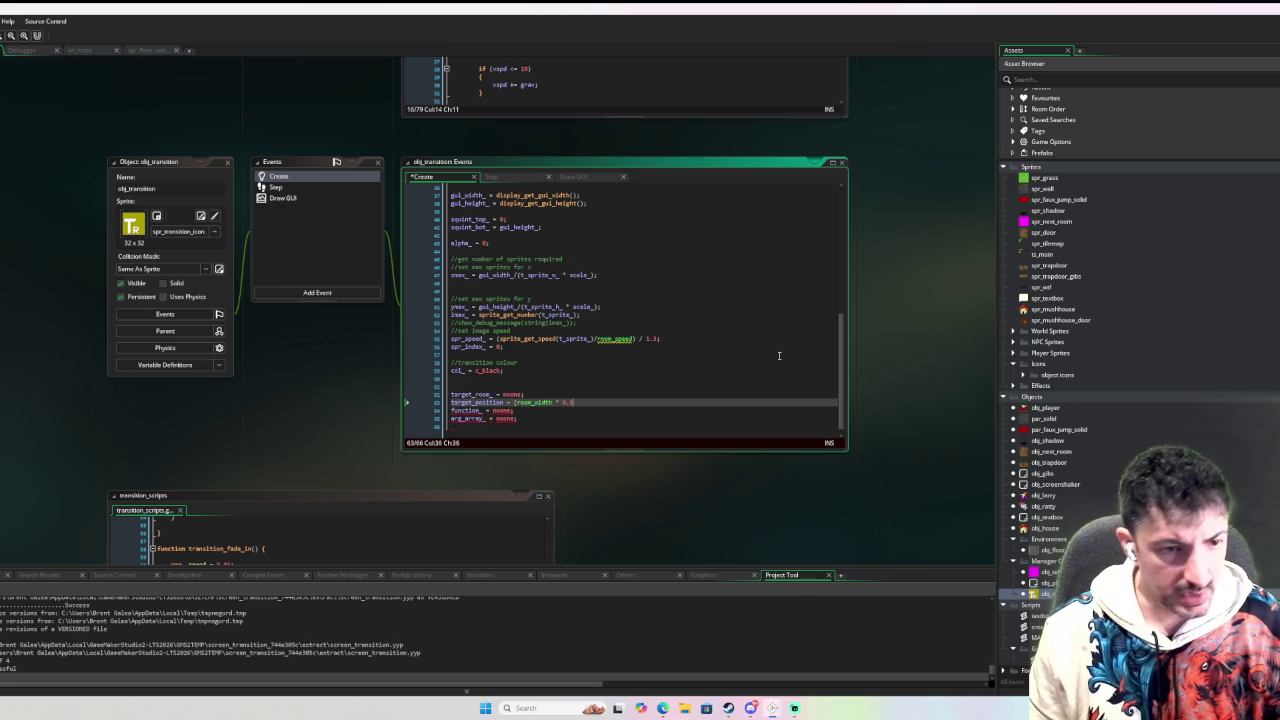
pyautogui.write(', room_h')
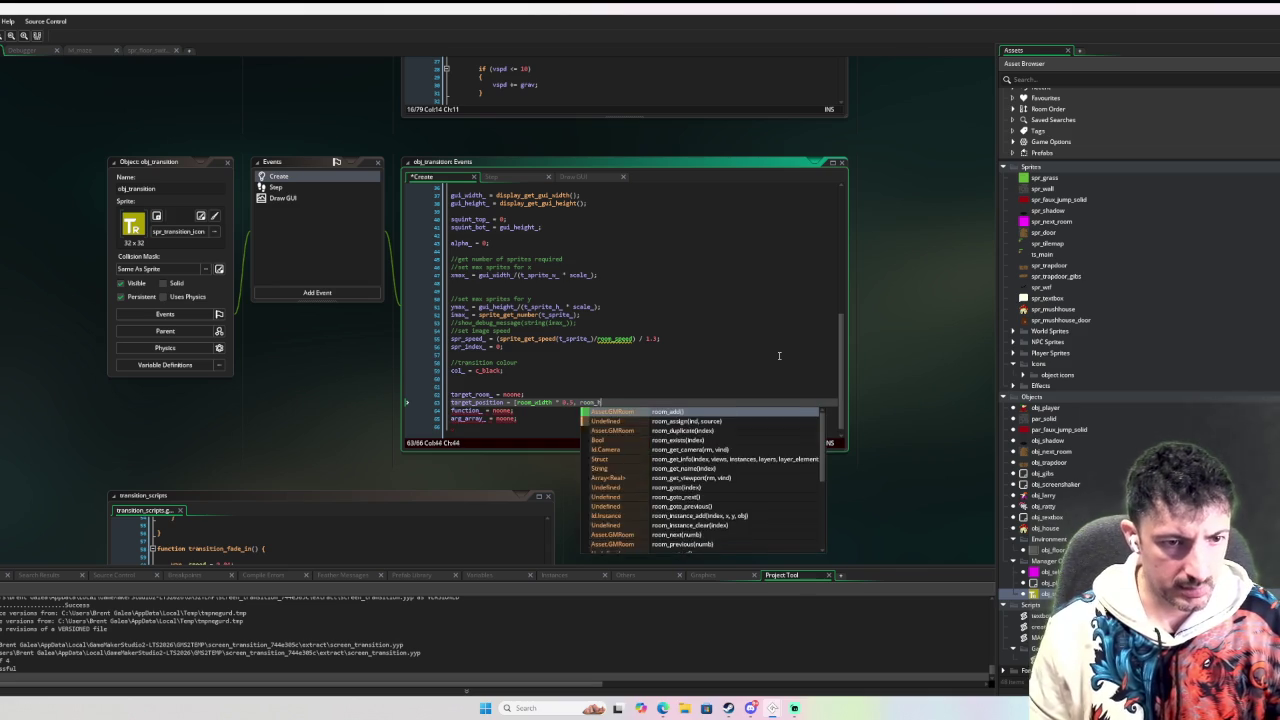
pyautogui.write('eight * 0.5')
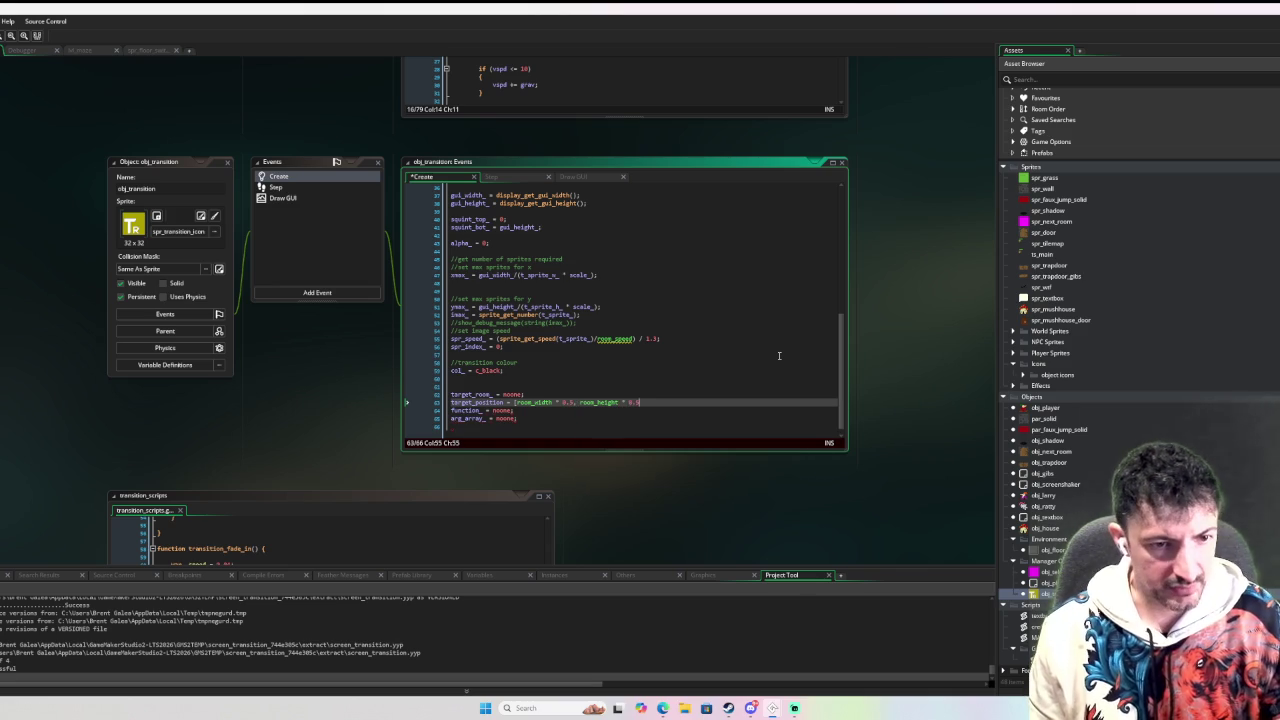
pyautogui.write('];')
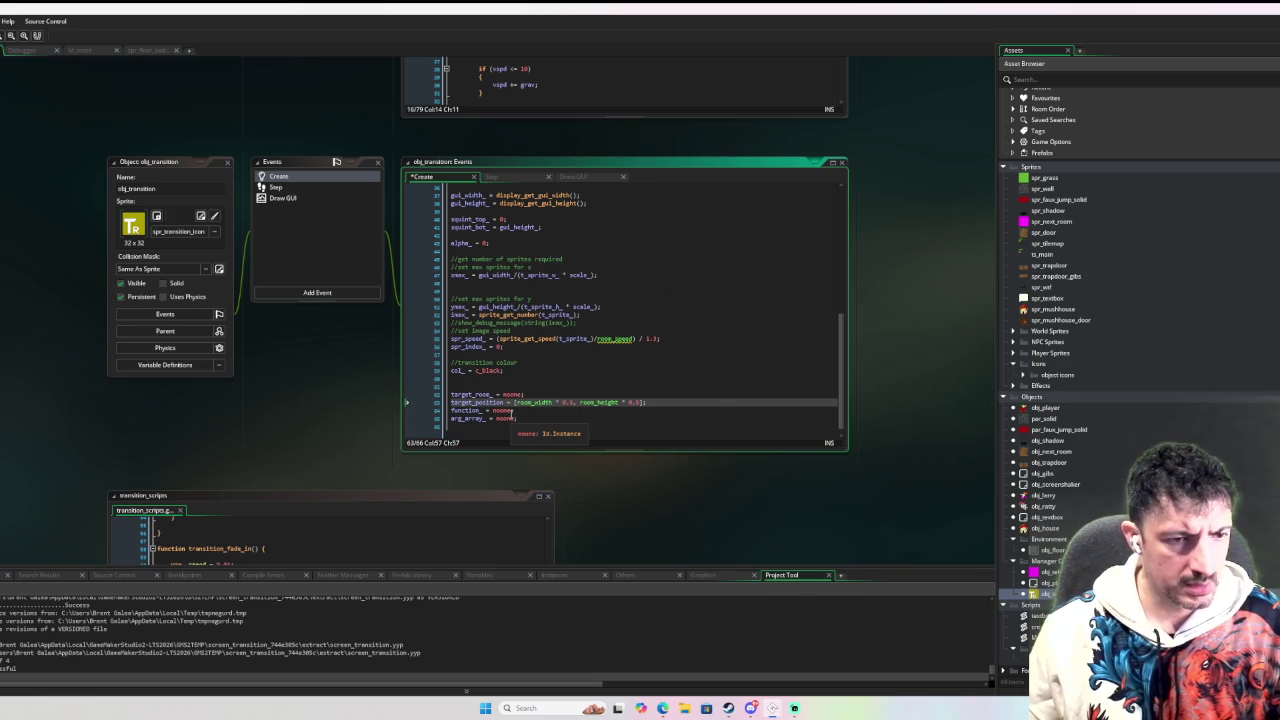
pyautogui.doubleClick(503, 410)
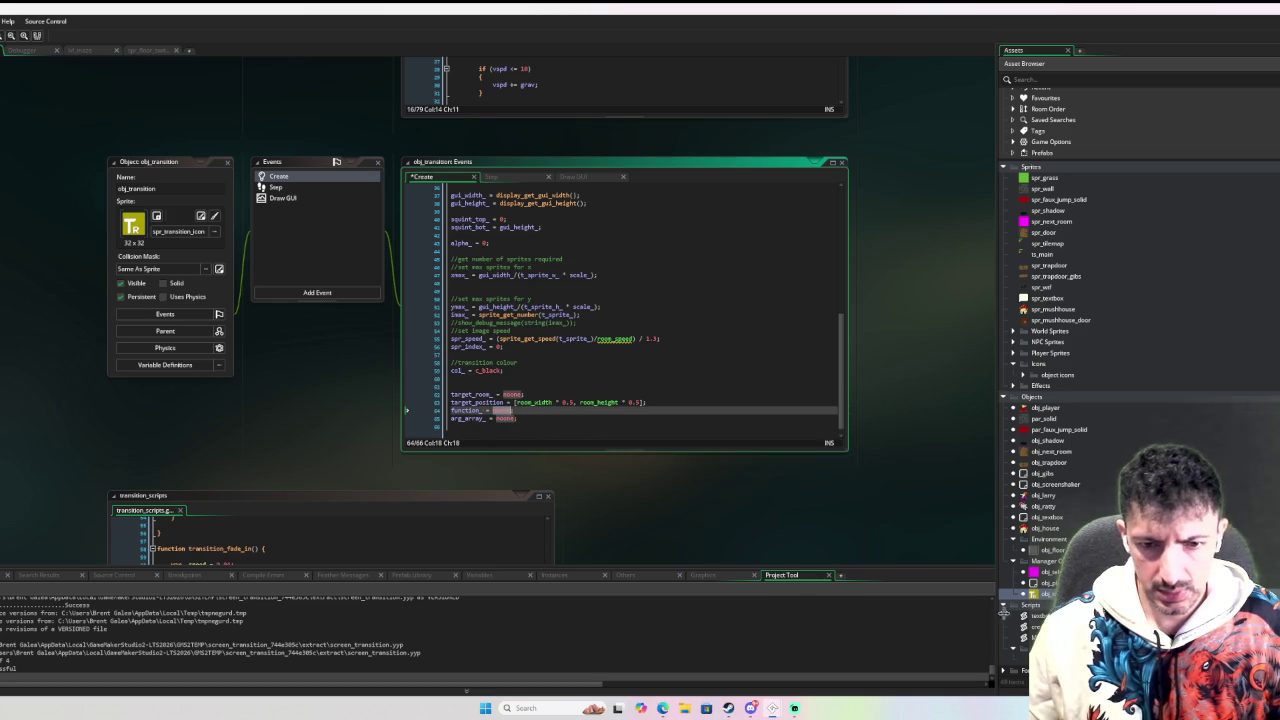
pyautogui.scroll(-10, 260, 404)
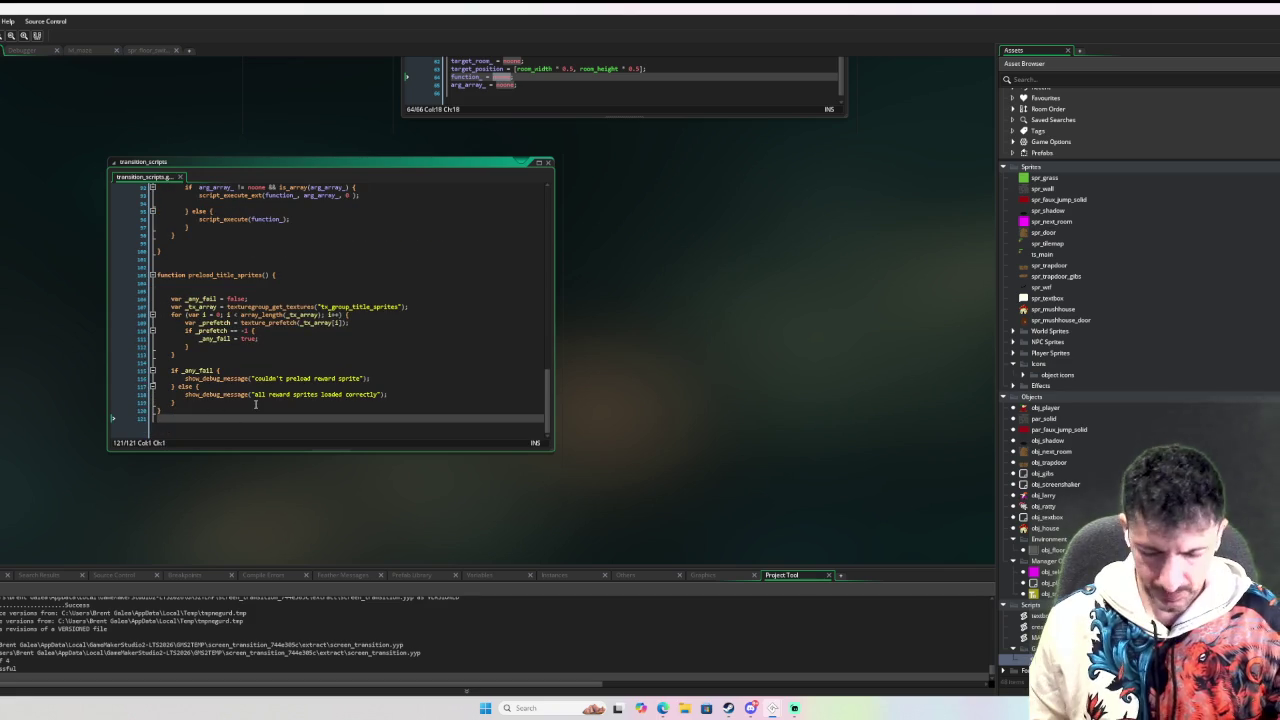
# Add an empty function transition_setup_player_coordinates(_position) at the end of transition_scripts.
pyautogui.press('Return')
pyautogui.press('Return')
pyautogui.write('function ')
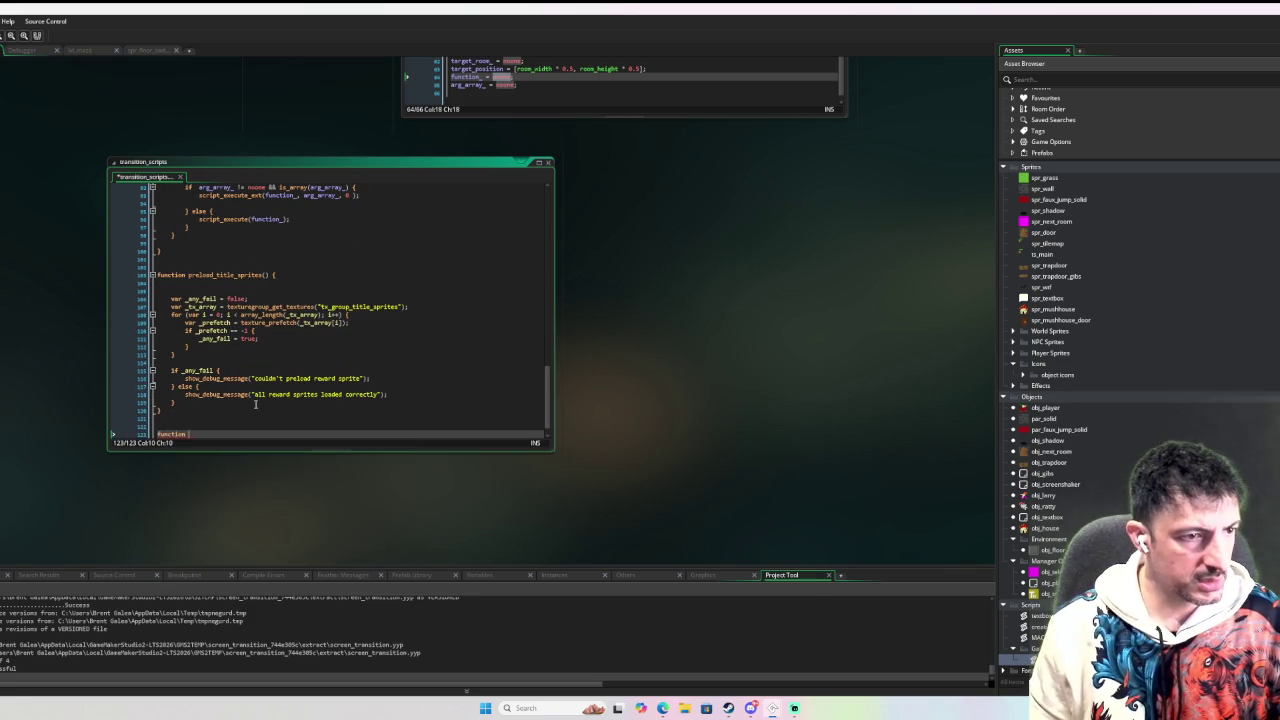
pyautogui.write('setup_')
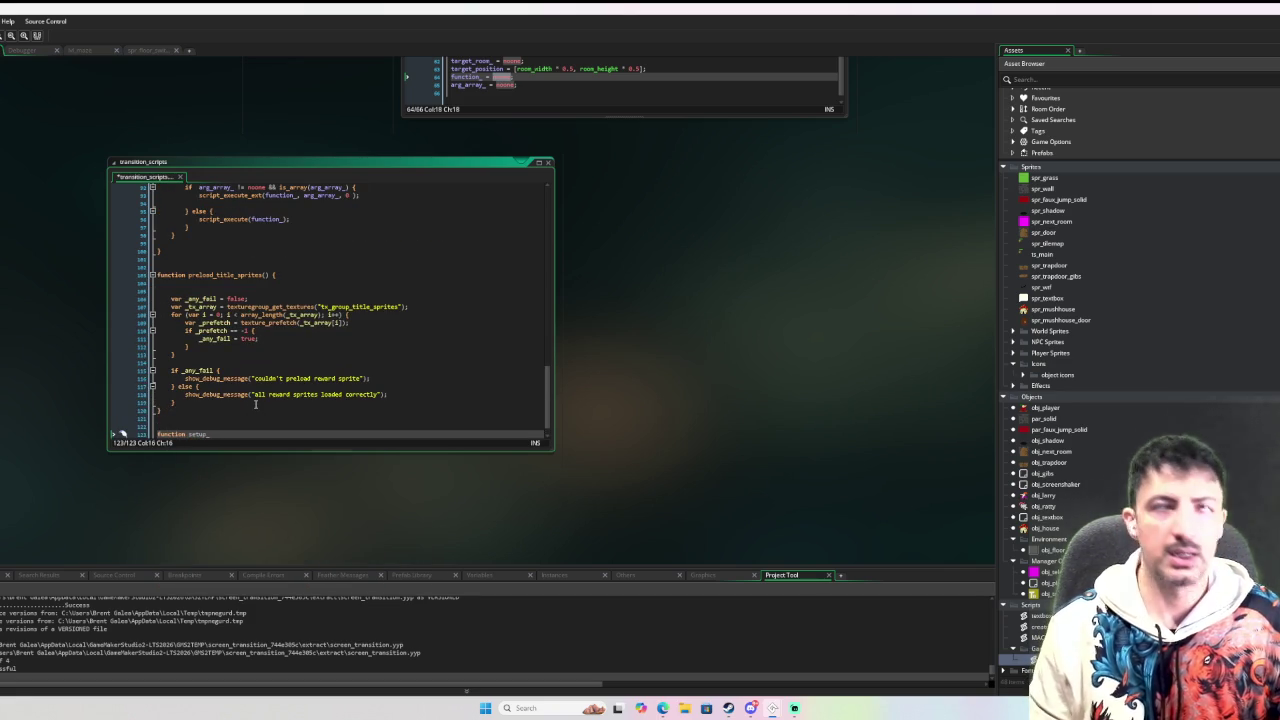
pyautogui.write('new')
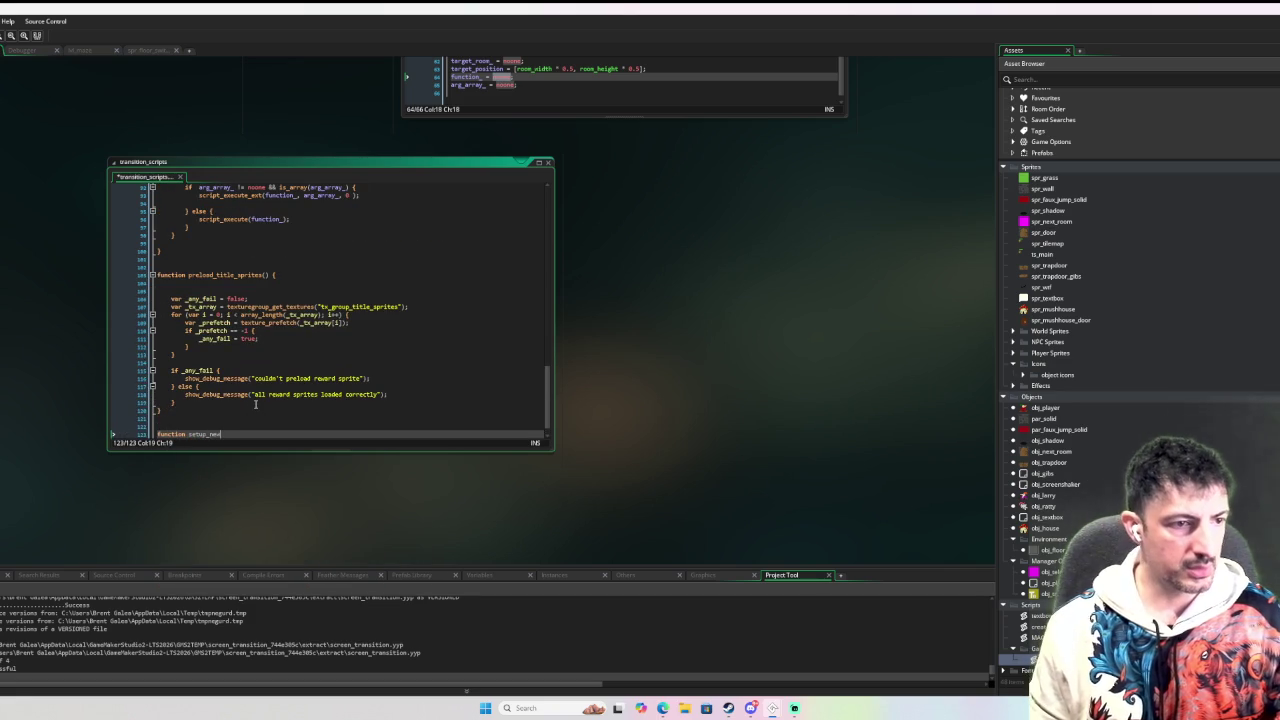
pyautogui.write('_player_coordinates')
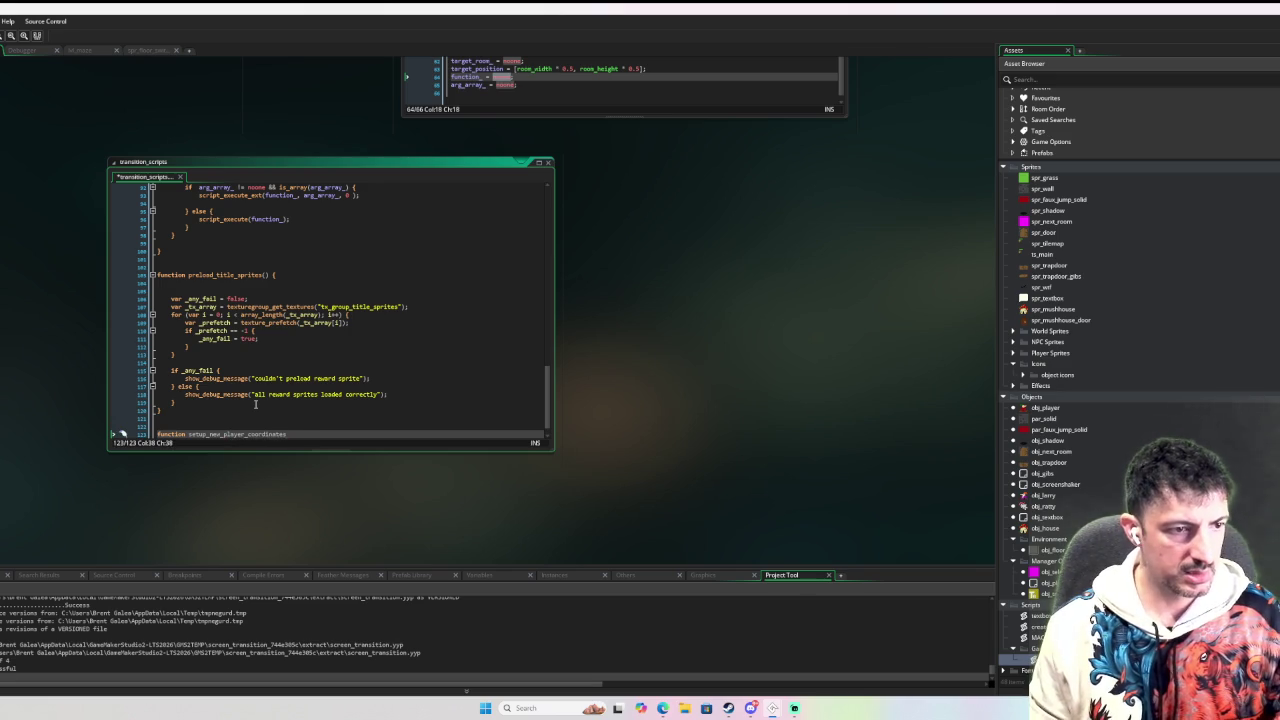
pyautogui.hotkey('ctrl', 'shift', 'Left')
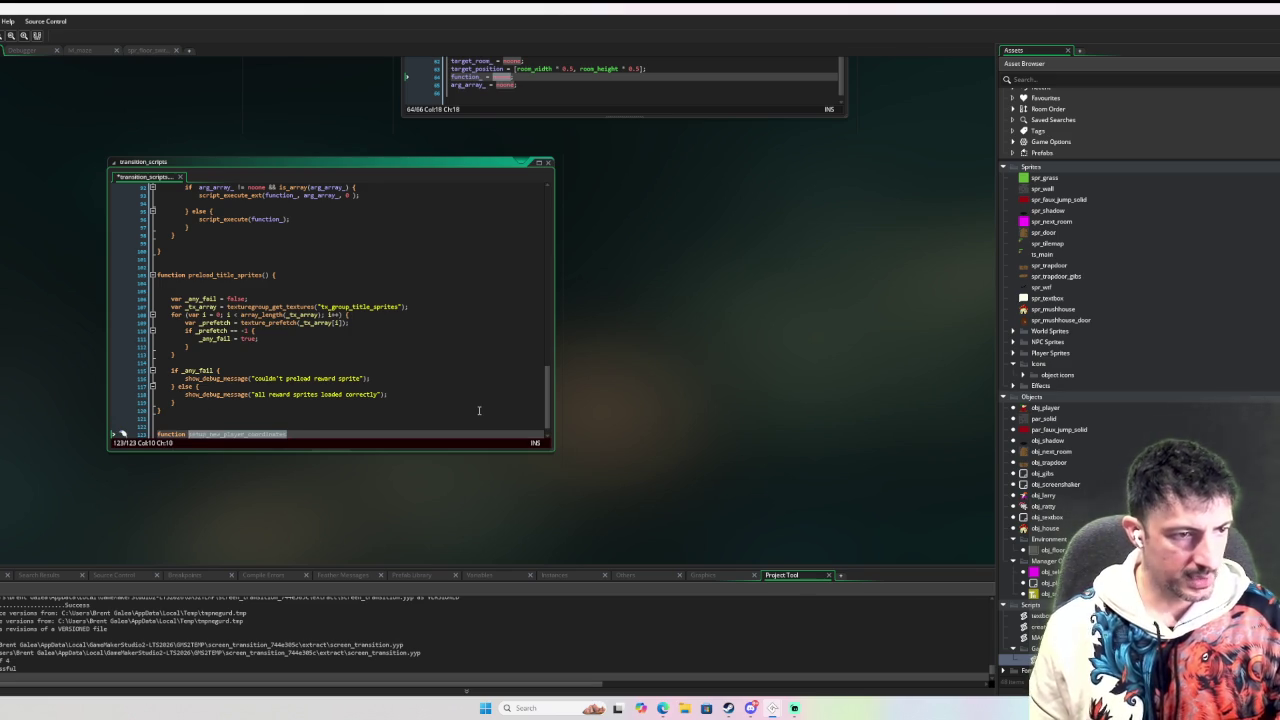
pyautogui.write('transi')
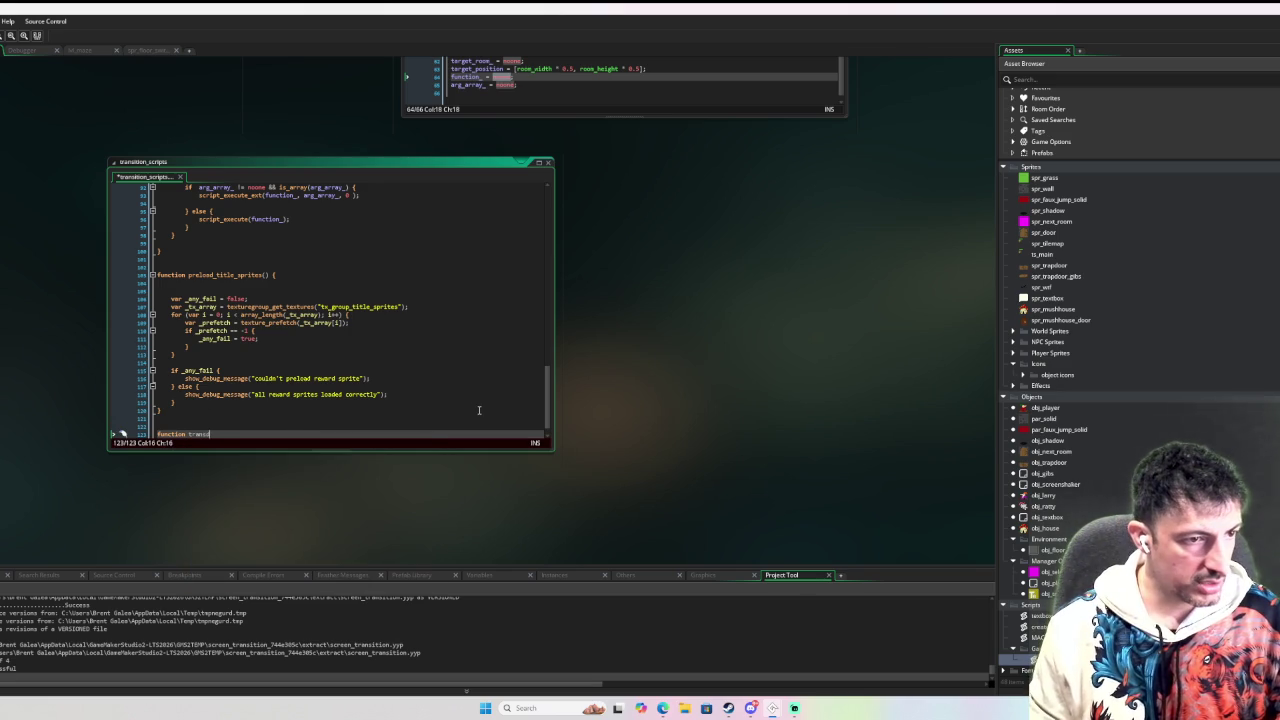
pyautogui.write('tion_')
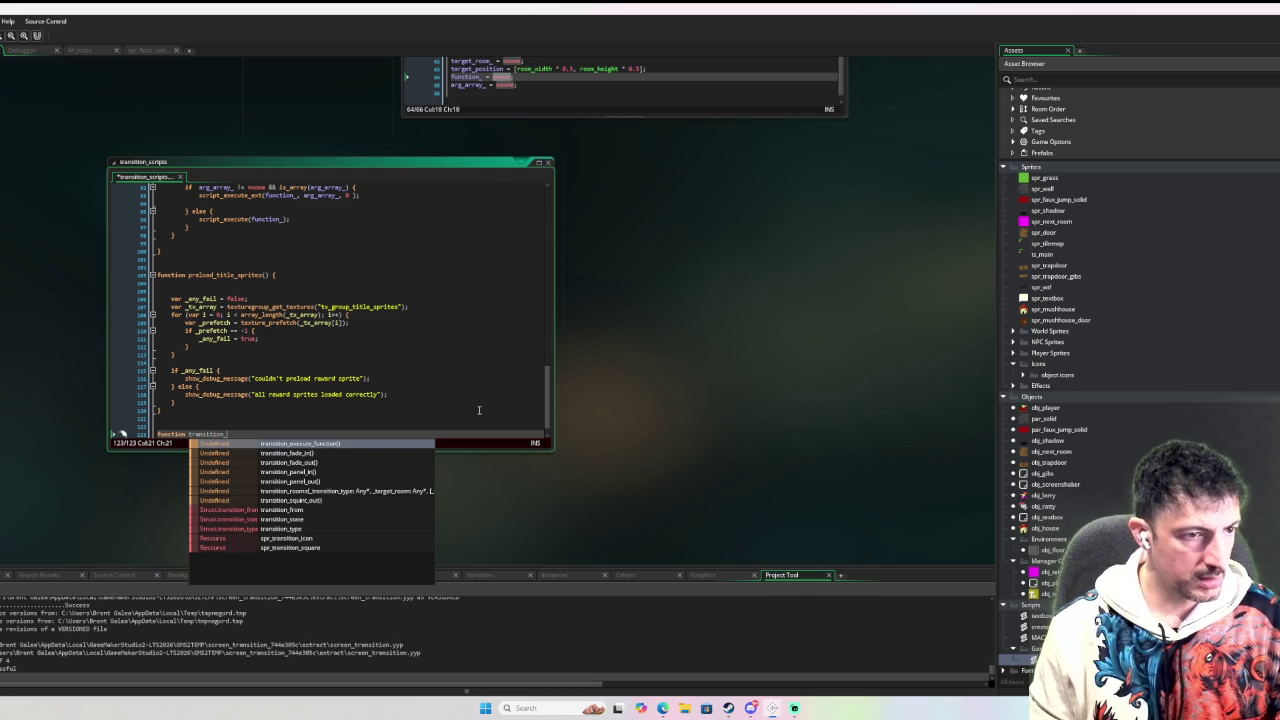
pyautogui.write('setu')
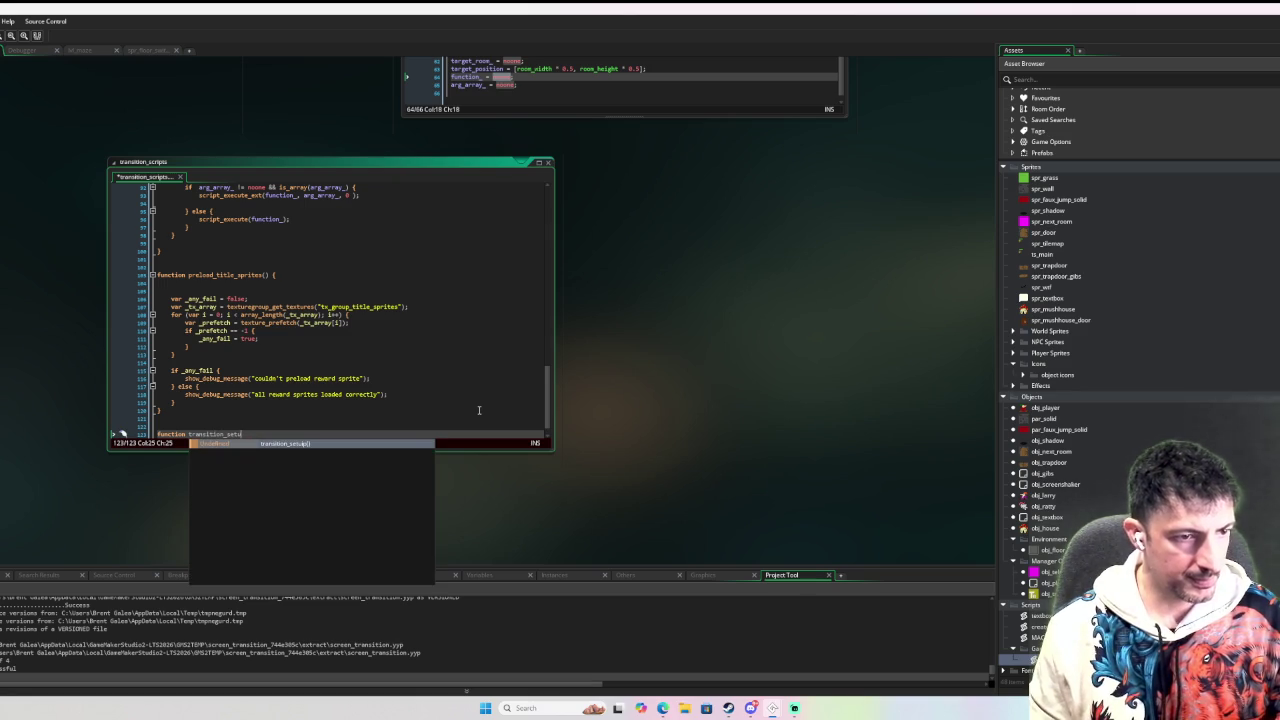
pyautogui.write('p_player_c')
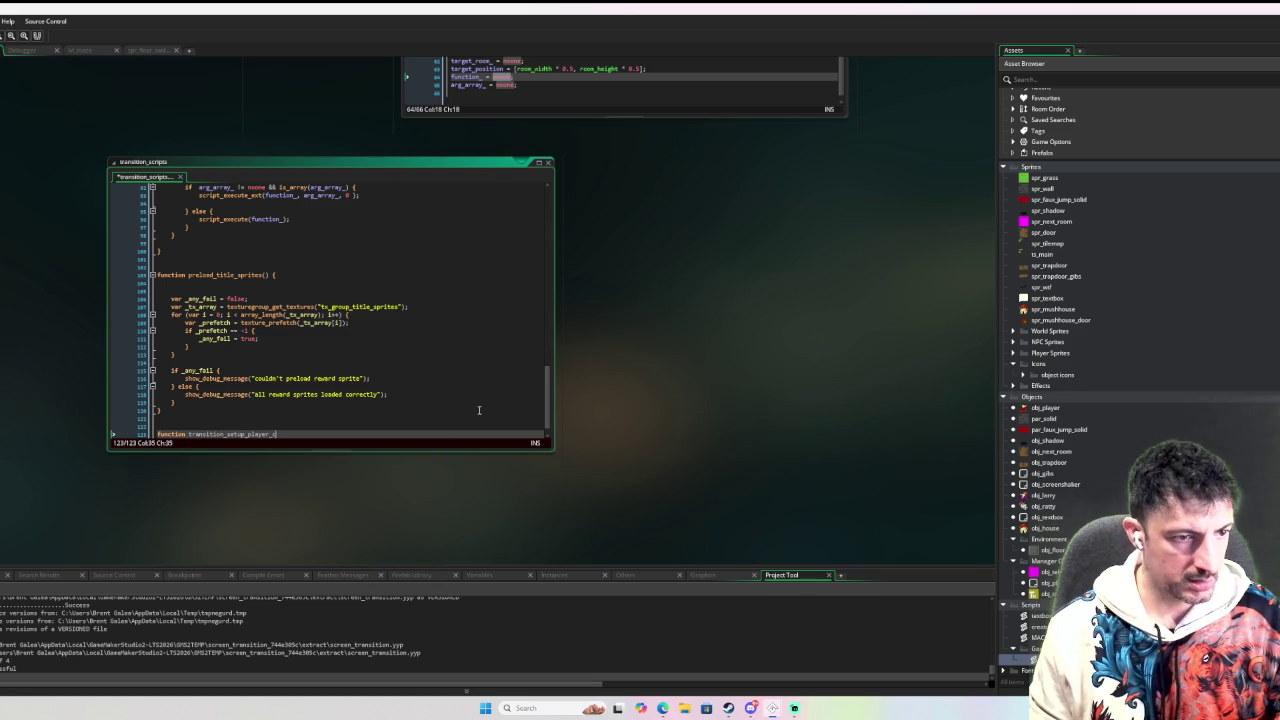
pyautogui.write('oordinates')
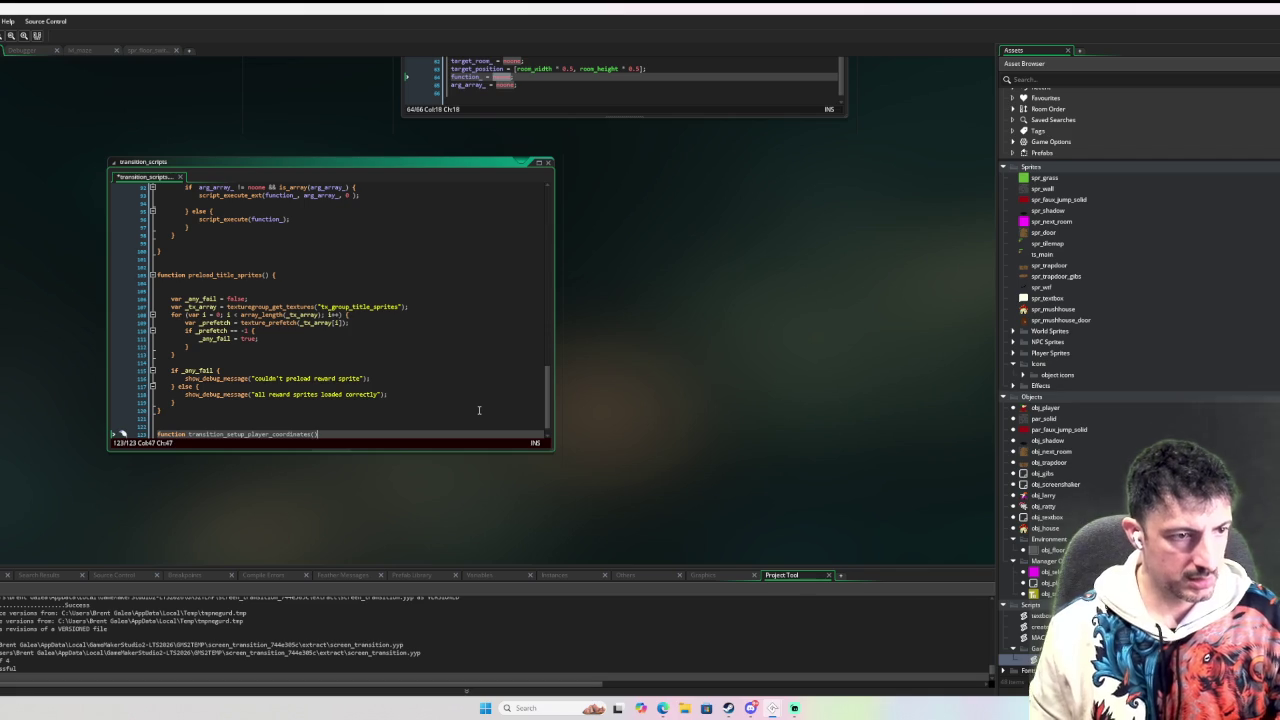
pyautogui.write('(_')
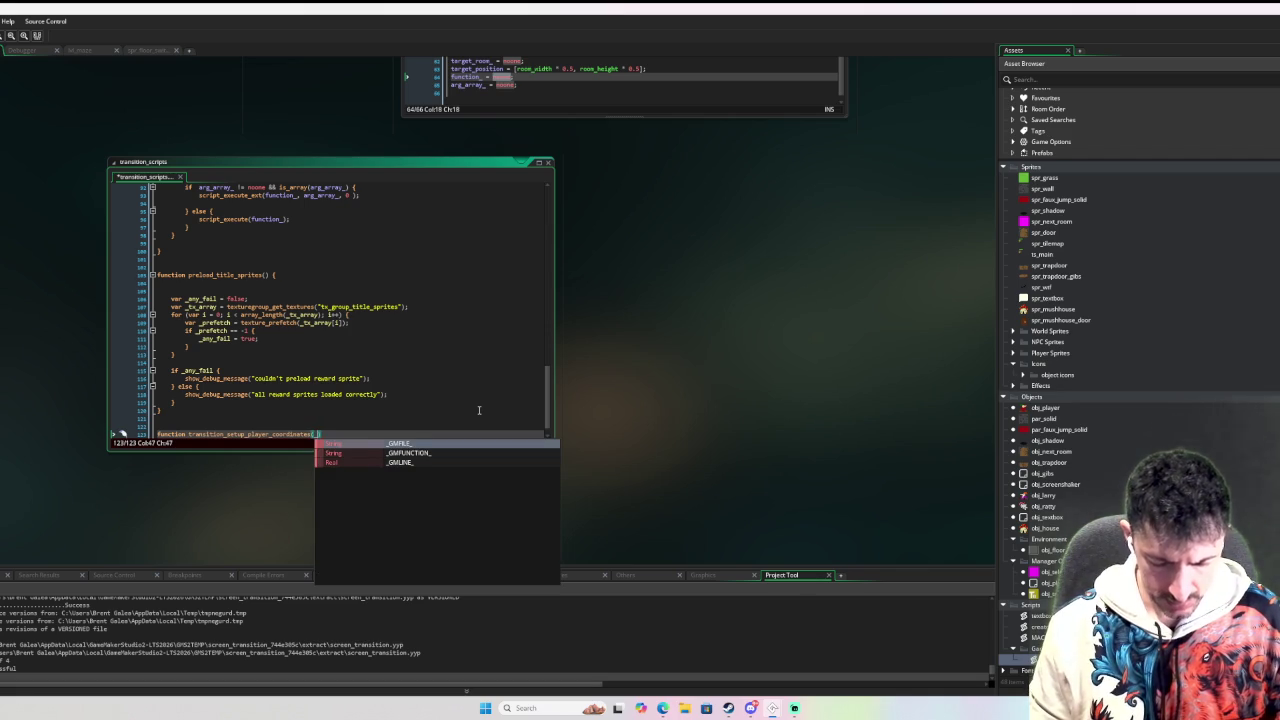
pyautogui.write('position) {')
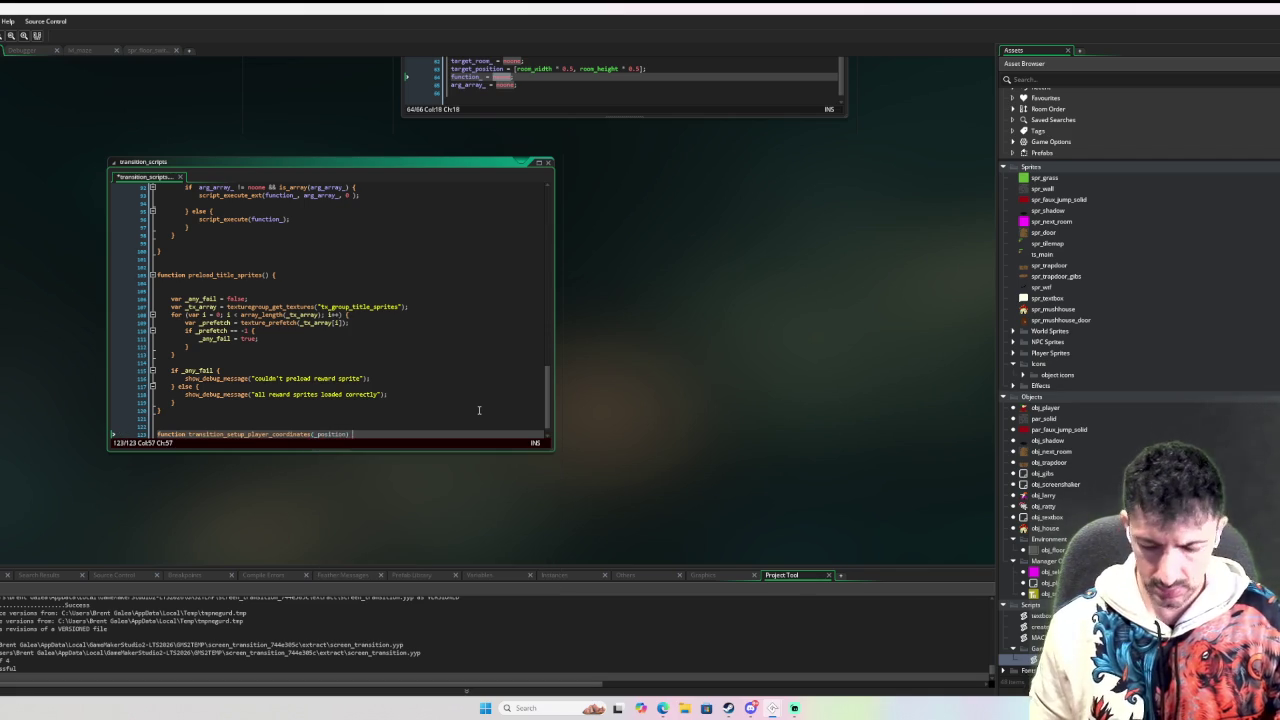
pyautogui.press('Return')
pyautogui.press('Return')
pyautogui.press('Return')
pyautogui.write('}')
pyautogui.press('Up')
pyautogui.press('Tab')
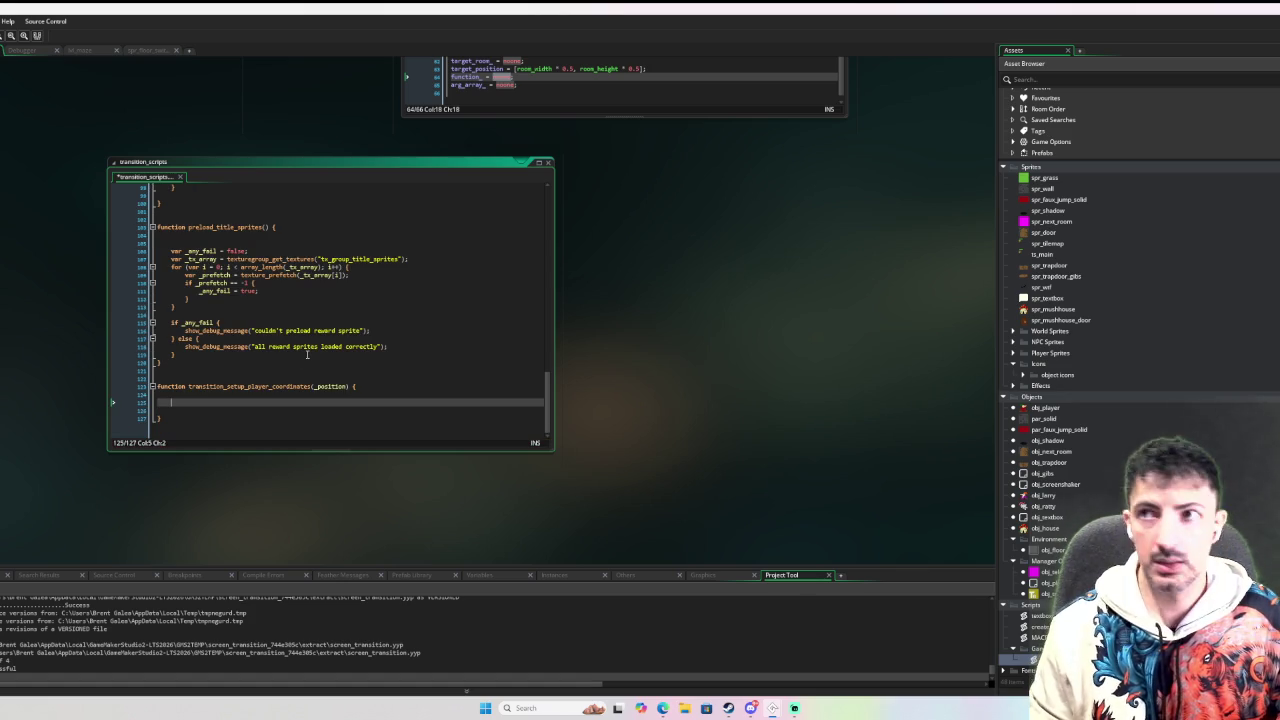
# Fill its body with obj_player.x = _position[0] and obj_player.y = _position[1].
pyautogui.write('obj_player.')
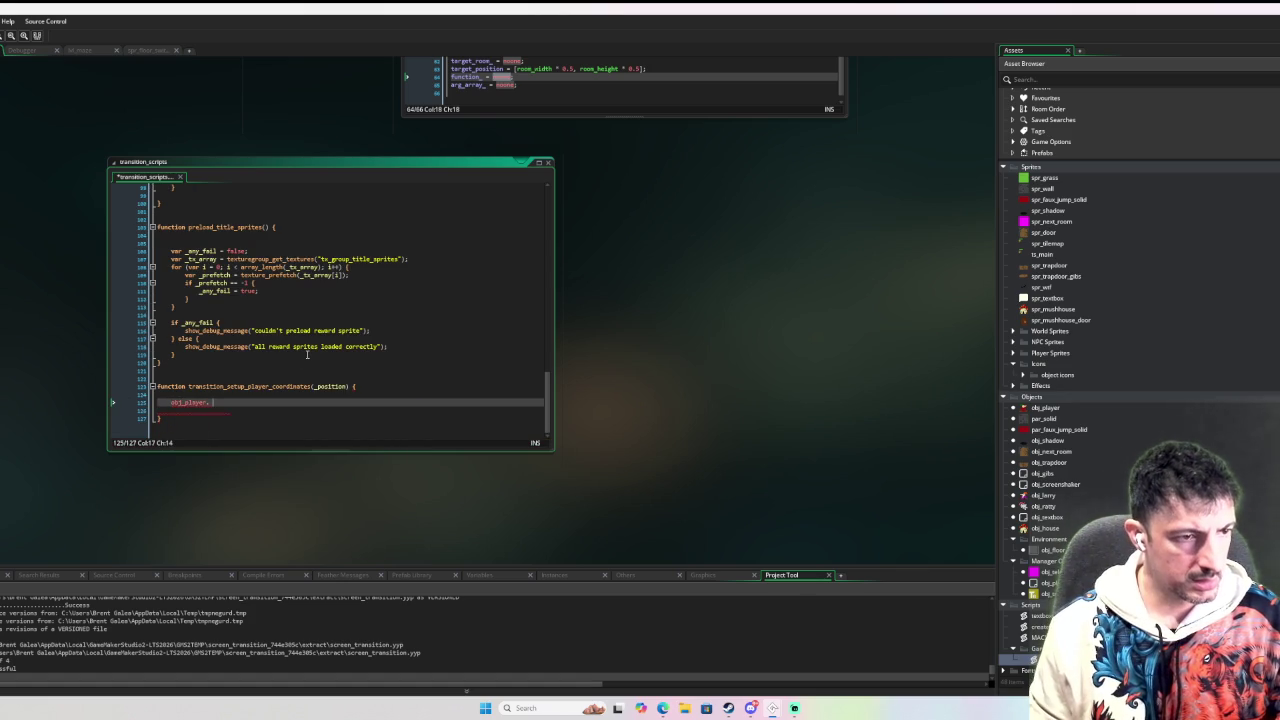
pyautogui.write('x = ')
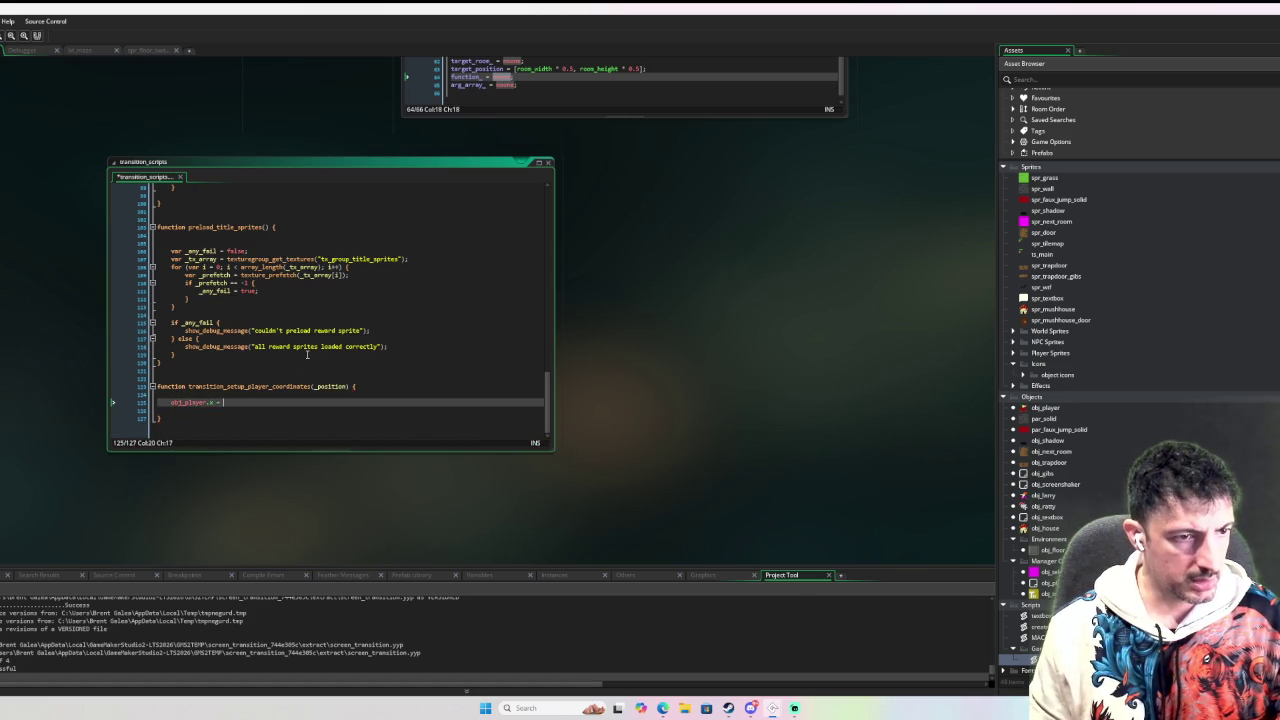
pyautogui.write('_position[0];')
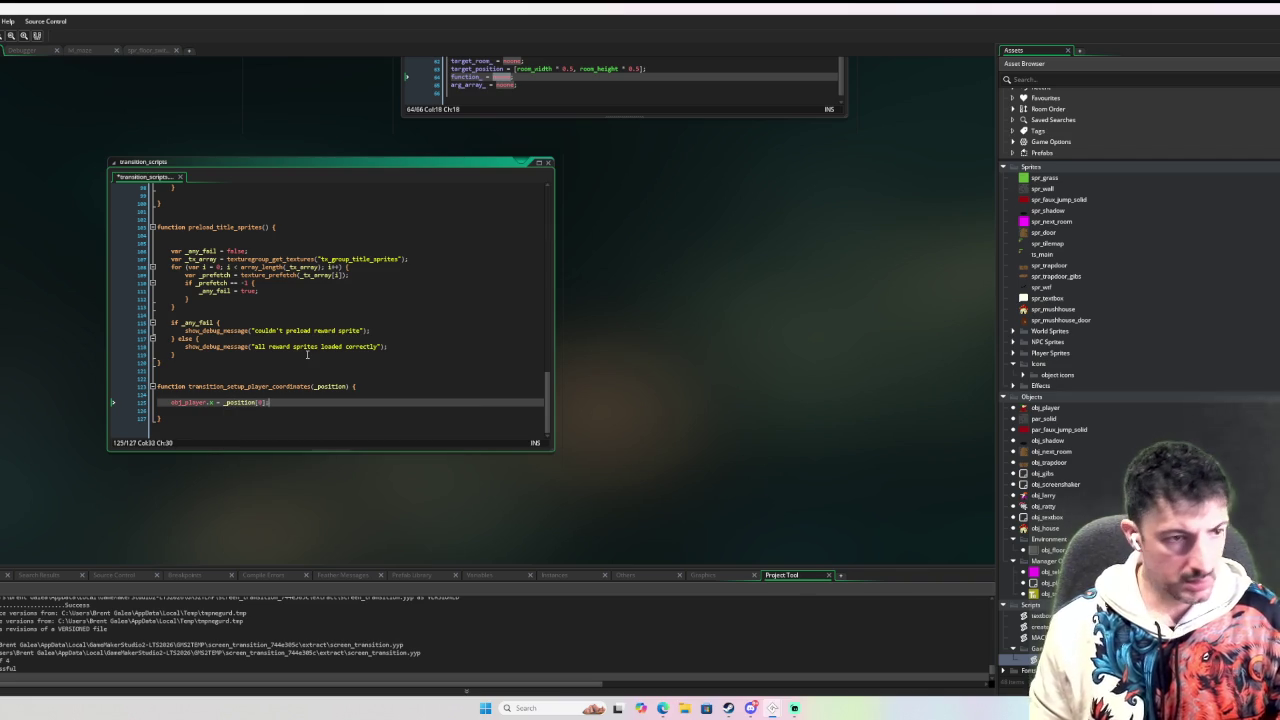
pyautogui.hotkey('ctrl', 'd')
pyautogui.press('Right')
pyautogui.press('BackSpace')
pyautogui.write('1')
pyautogui.click(216, 410)
pyautogui.press('BackSpace')
pyautogui.write('y')
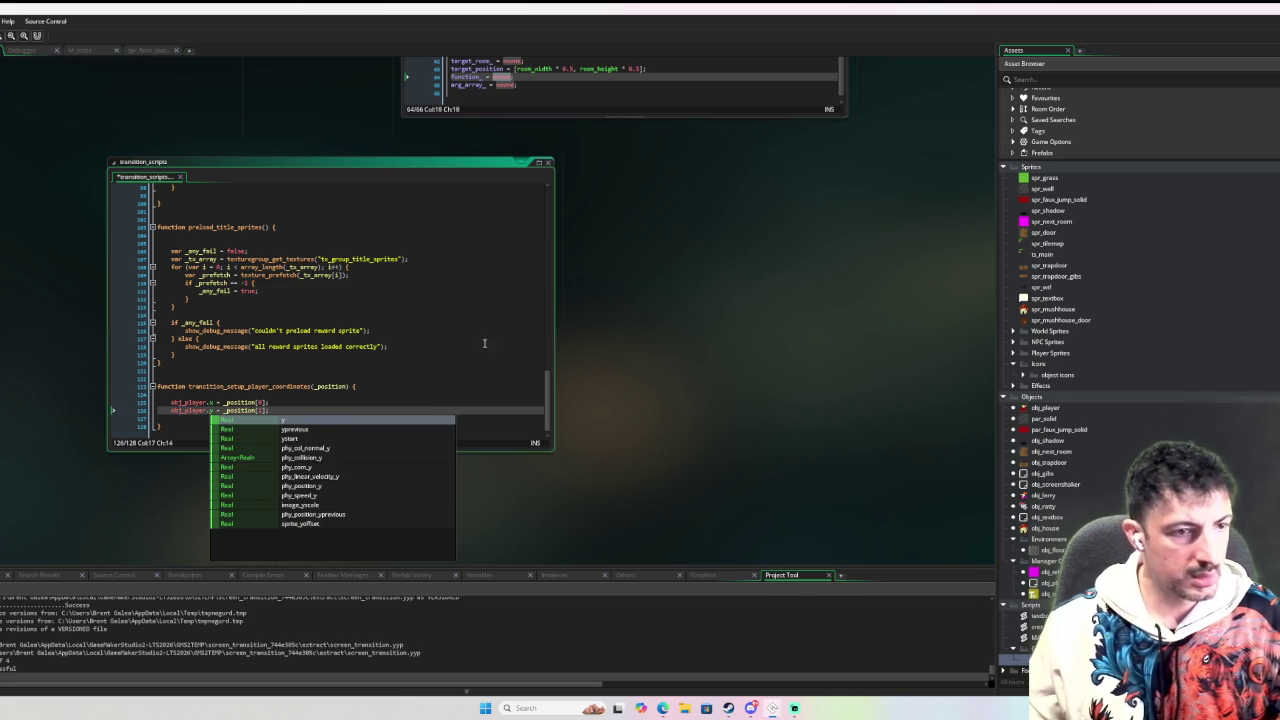
pyautogui.press('Escape')
pyautogui.scroll(3, 671, 400)
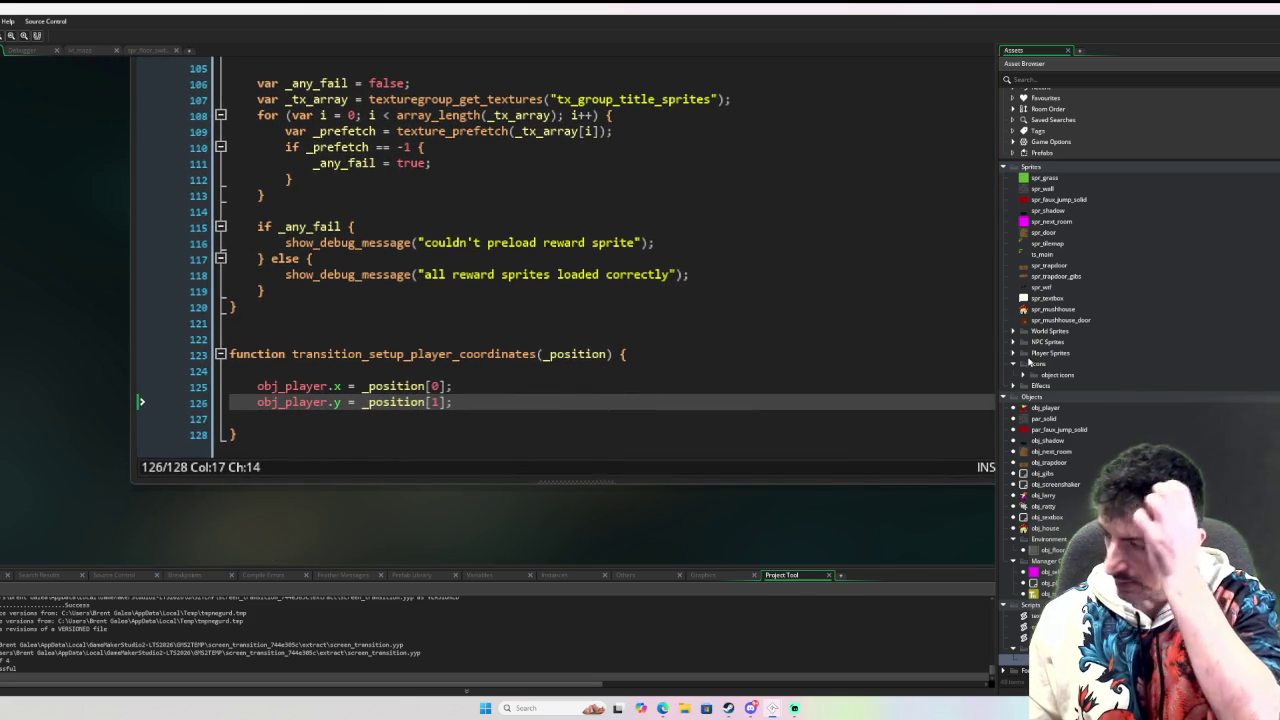
pyautogui.click(468, 403)
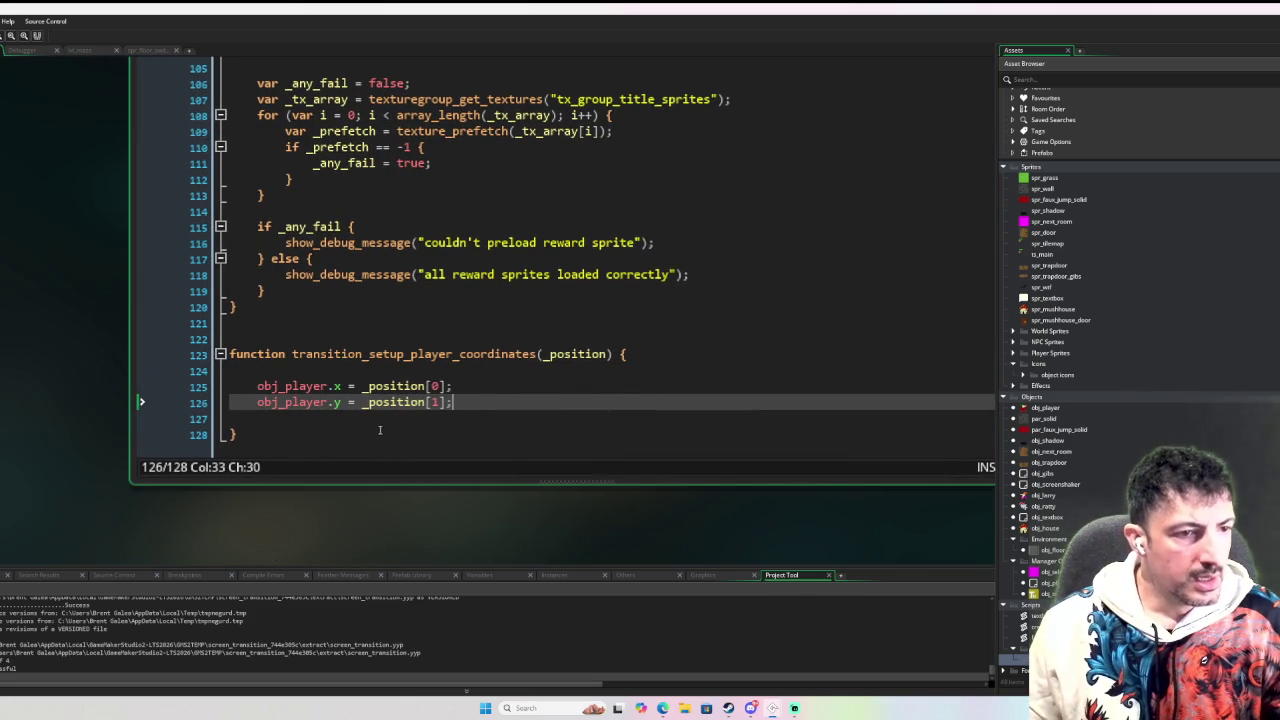
pyautogui.press('Down')
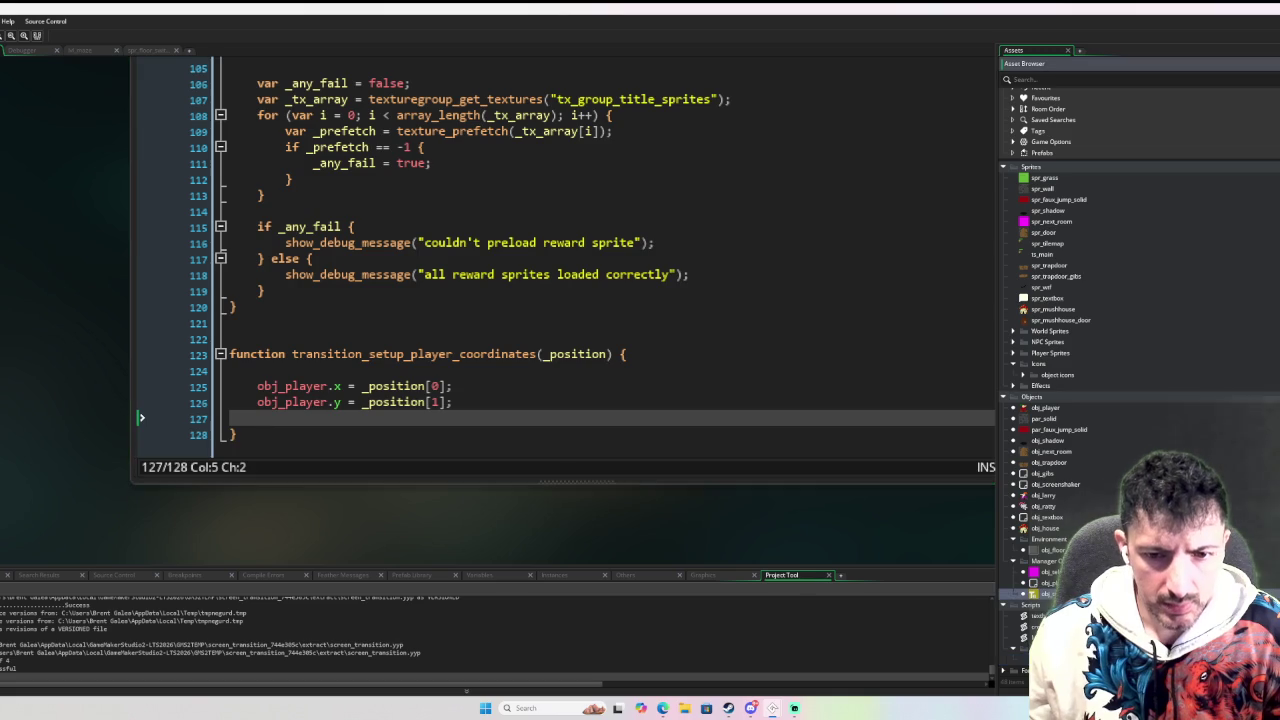
pyautogui.hotkey('ctrl', 'Tab')
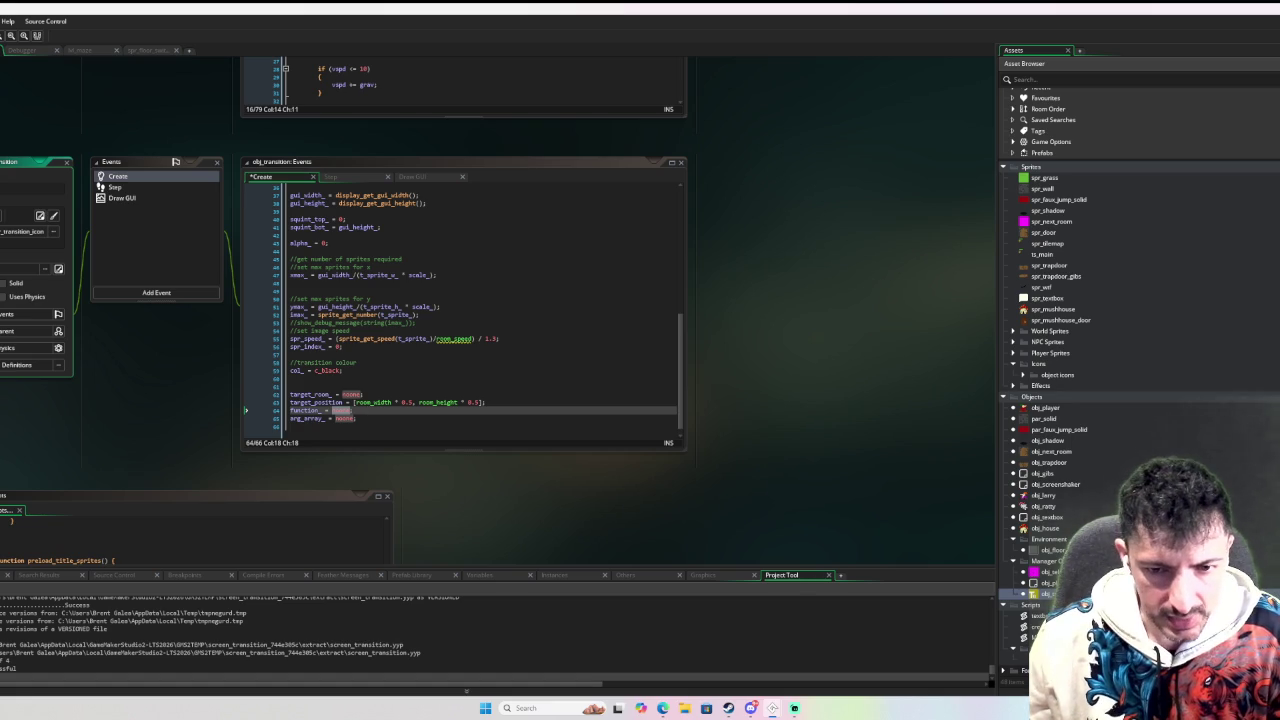
# Change the parameter to _position_x, _position_y and assign them directly to obj_player.x and obj_player.y.
pyautogui.scroll(-5, 486, 443)
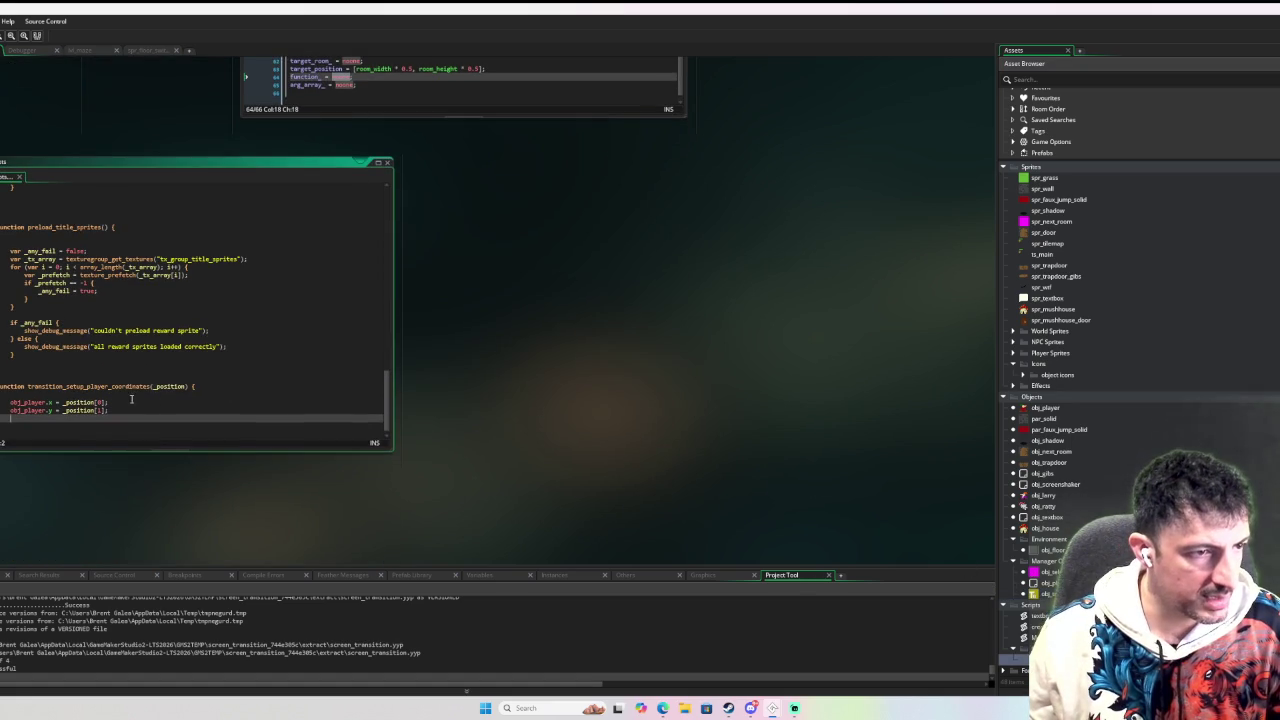
pyautogui.click(178, 386)
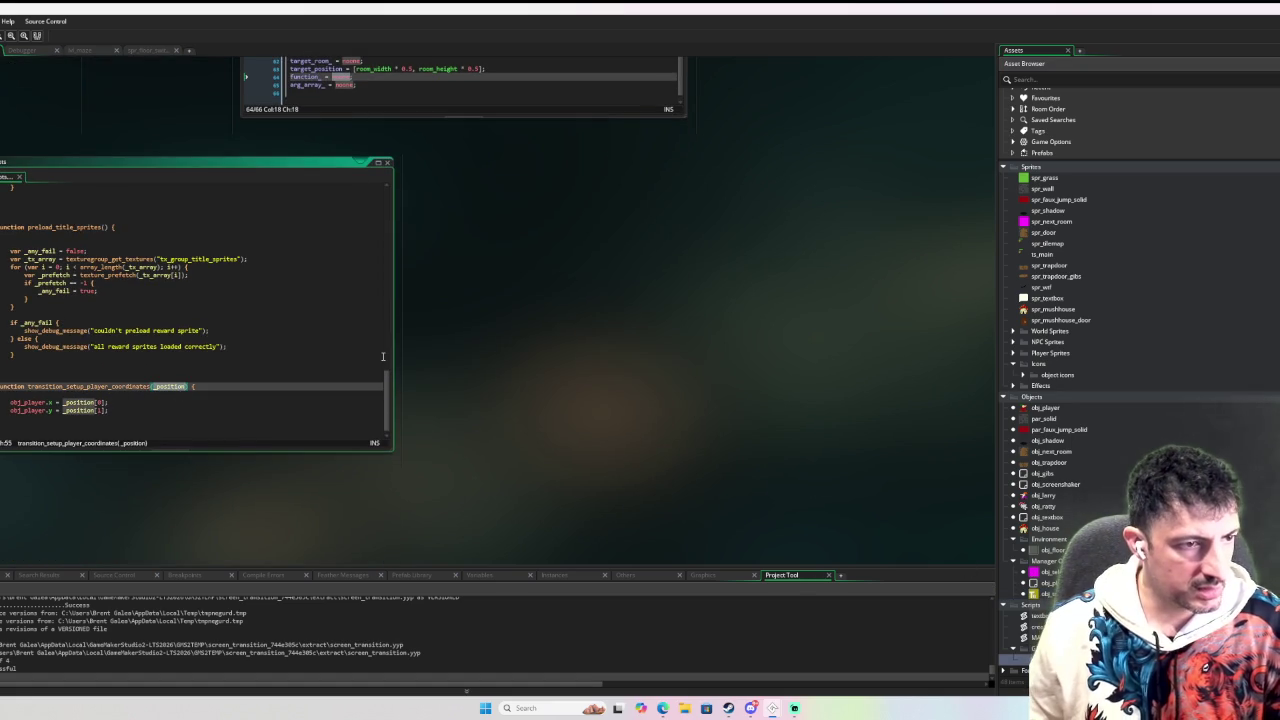
pyautogui.write('_a, _position_y')
pyautogui.click(160, 412)
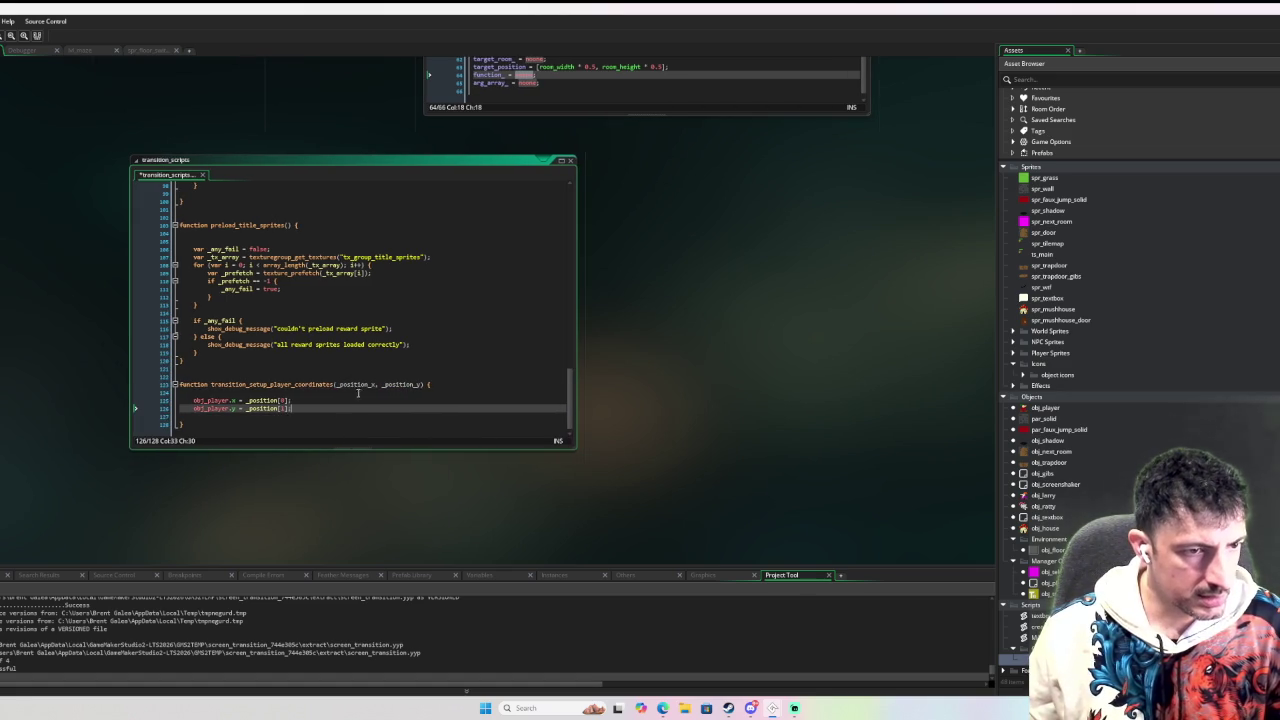
pyautogui.doubleClick(356, 384)
pyautogui.press('Down')
pyautogui.press('Down')
pyautogui.press('BackSpace')
pyautogui.press('BackSpace')
pyautogui.press('BackSpace')
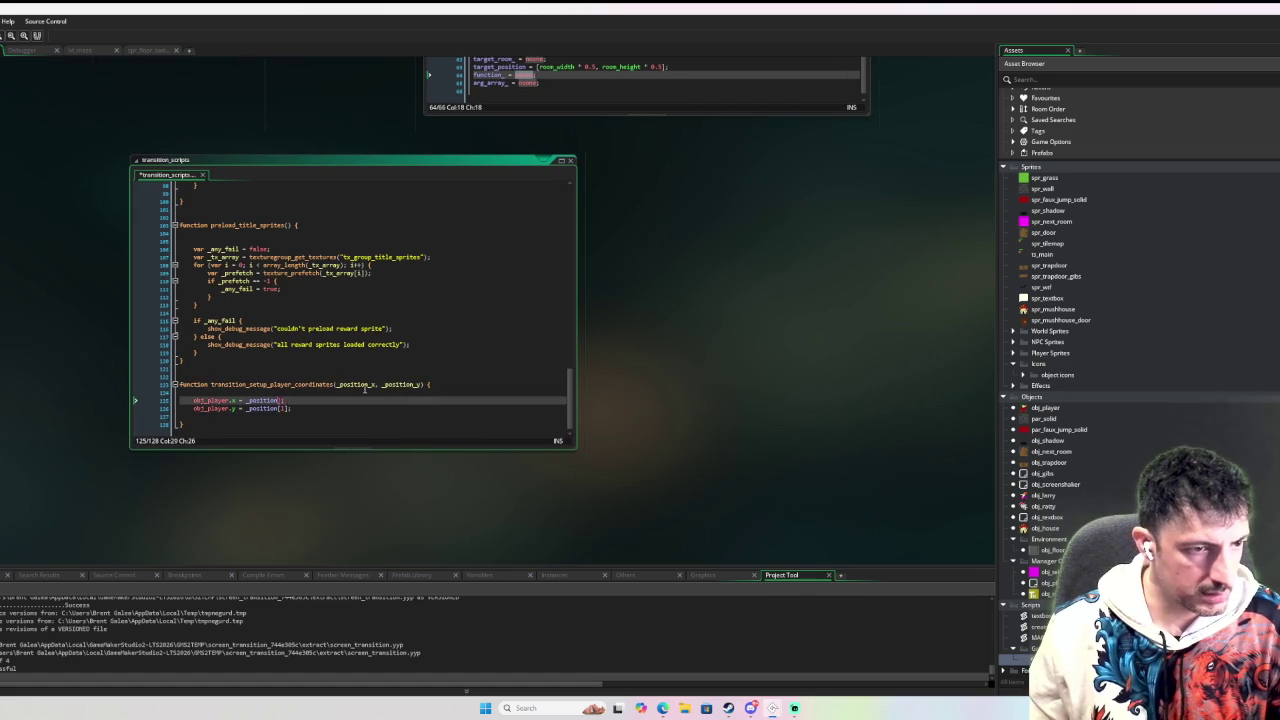
pyautogui.press('Return')
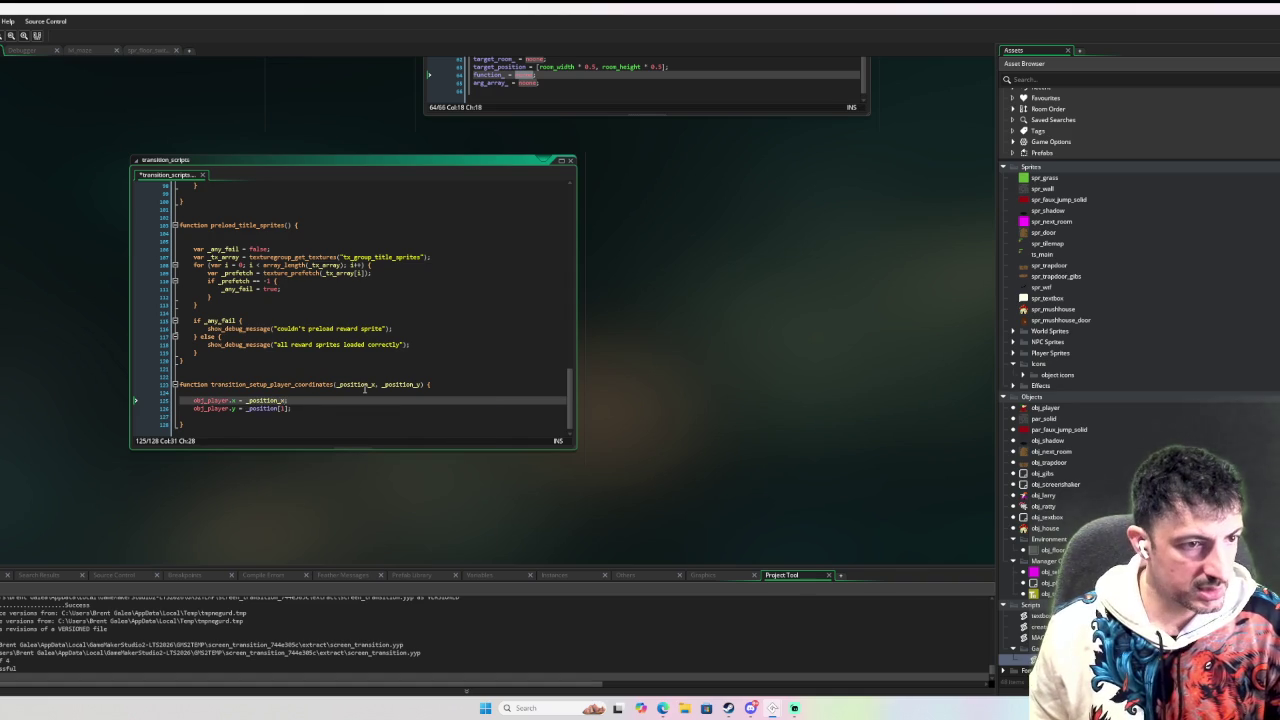
pyautogui.press('Down')
pyautogui.press('BackSpace')
pyautogui.press('BackSpace')
pyautogui.press('BackSpace')
pyautogui.write('y')
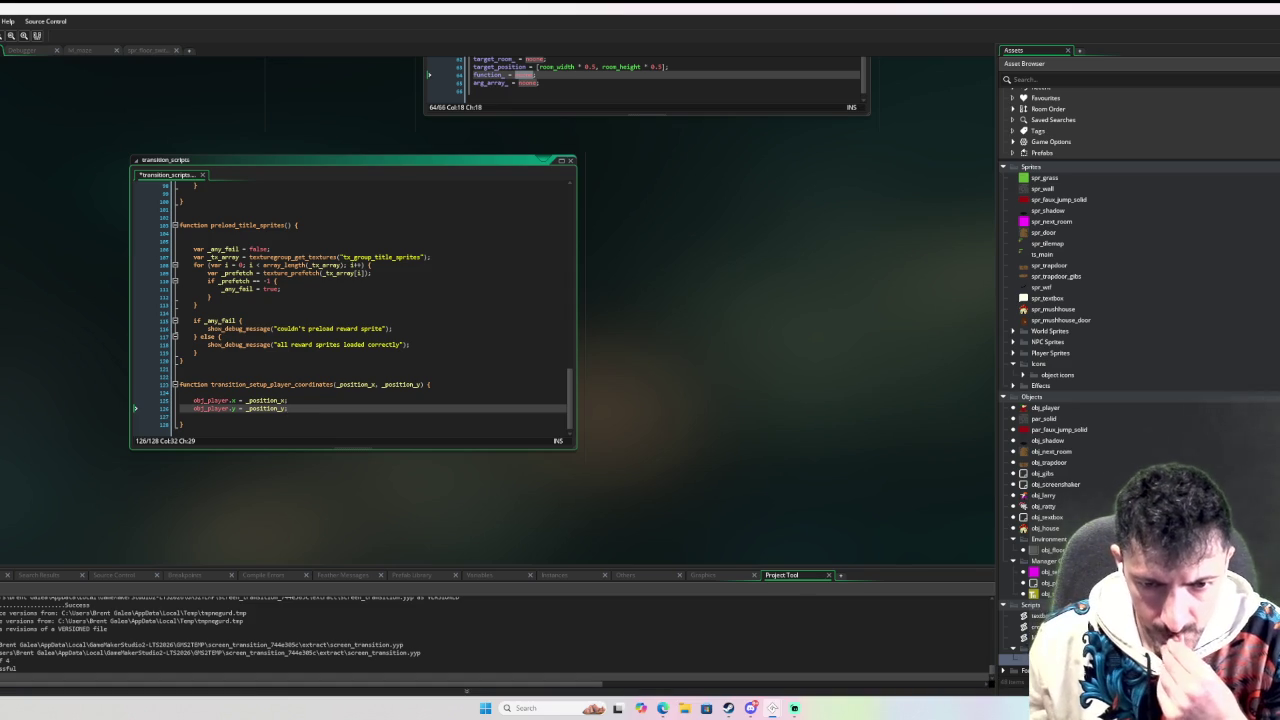
pyautogui.scroll(5, 600, 434)
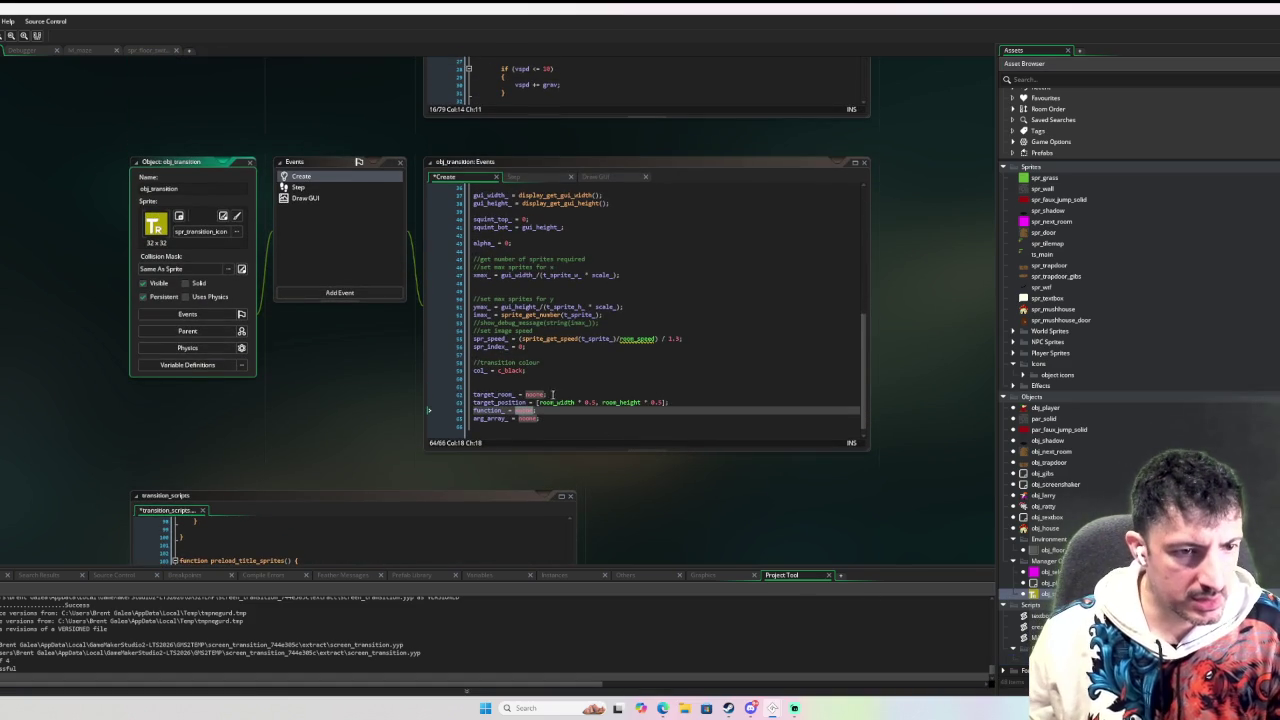
# Rename target_position to target_position_ on line 63, then open obj_next_room's Step event.
pyautogui.click(527, 402)
pyautogui.write('_x')
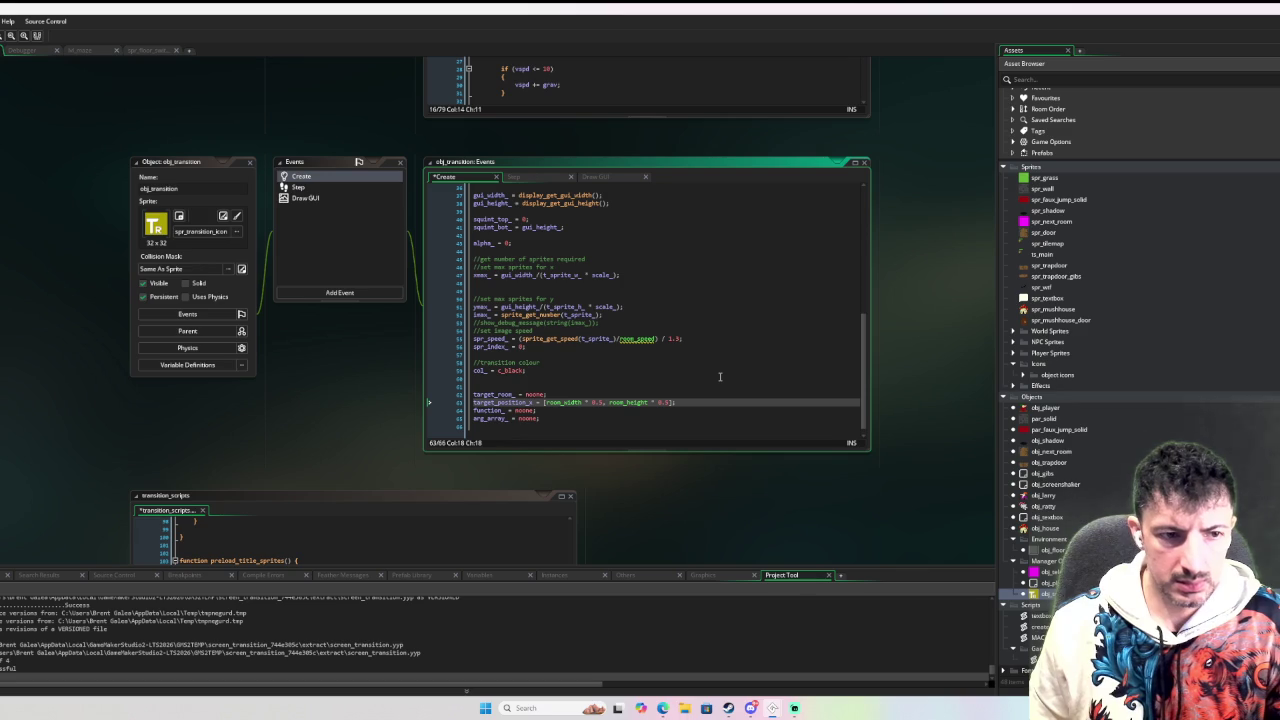
pyautogui.press('BackSpace')
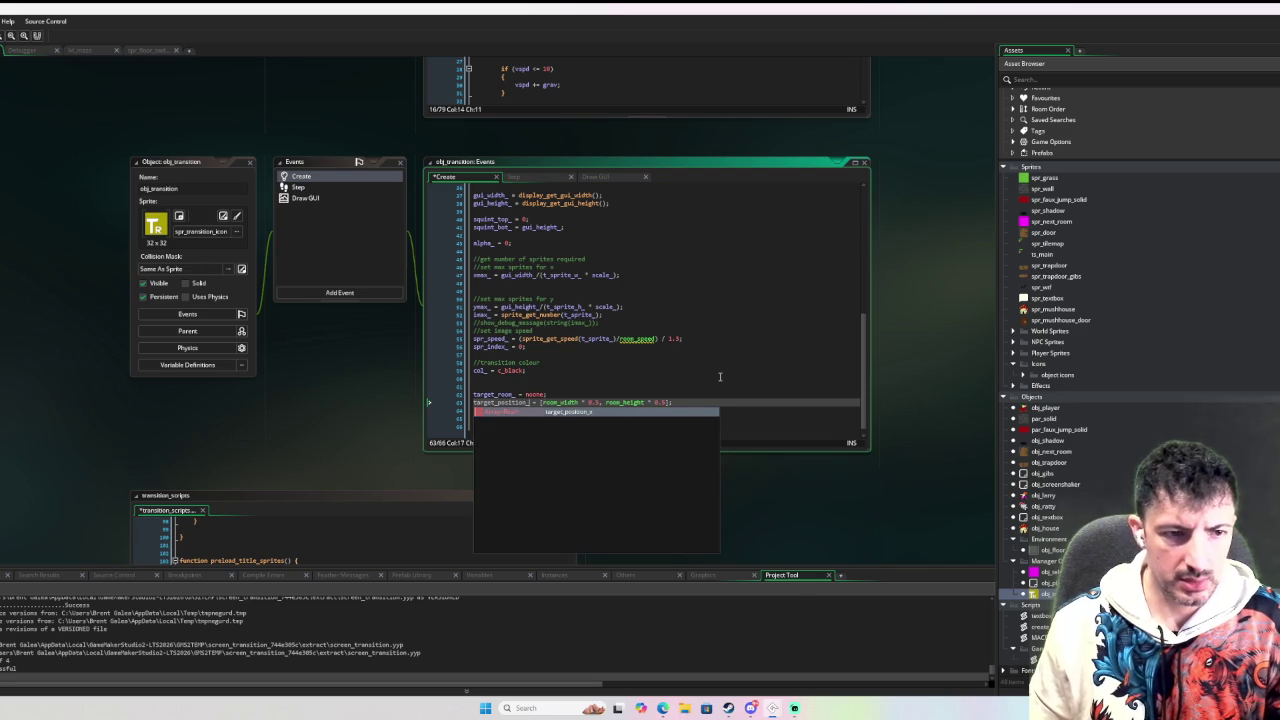
pyautogui.press('BackSpace')
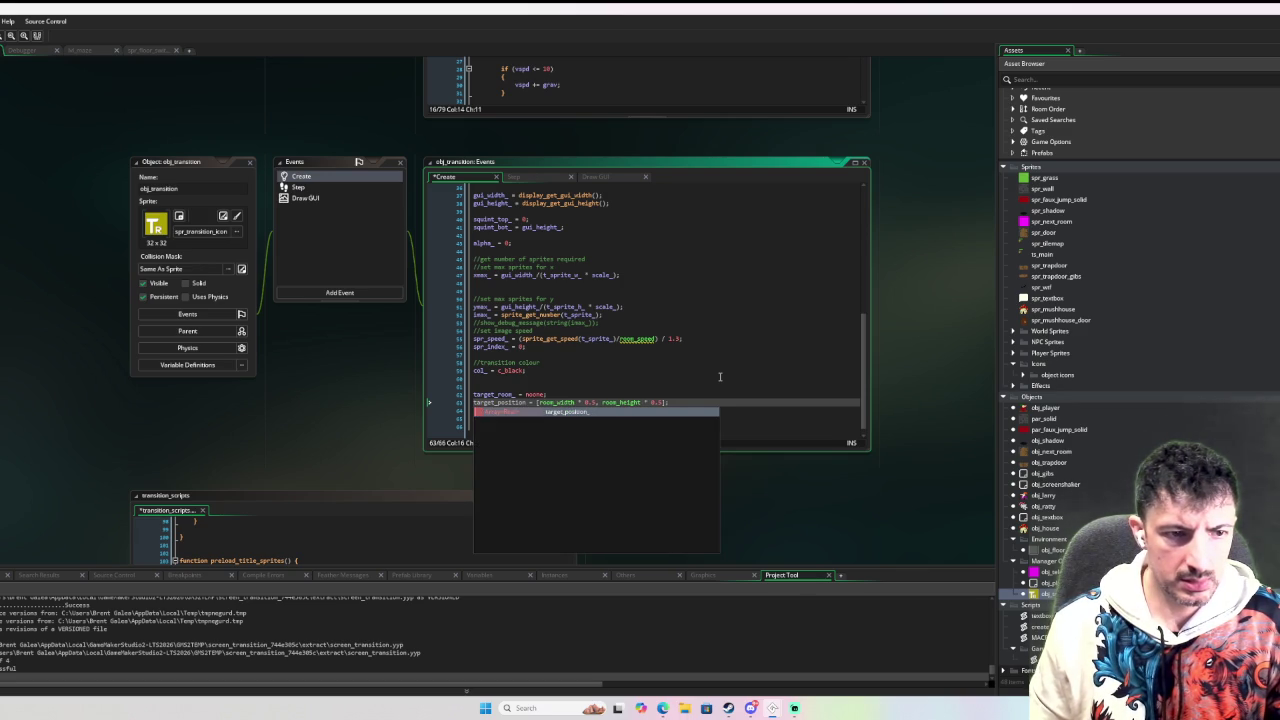
pyautogui.write('_array_ = none;')
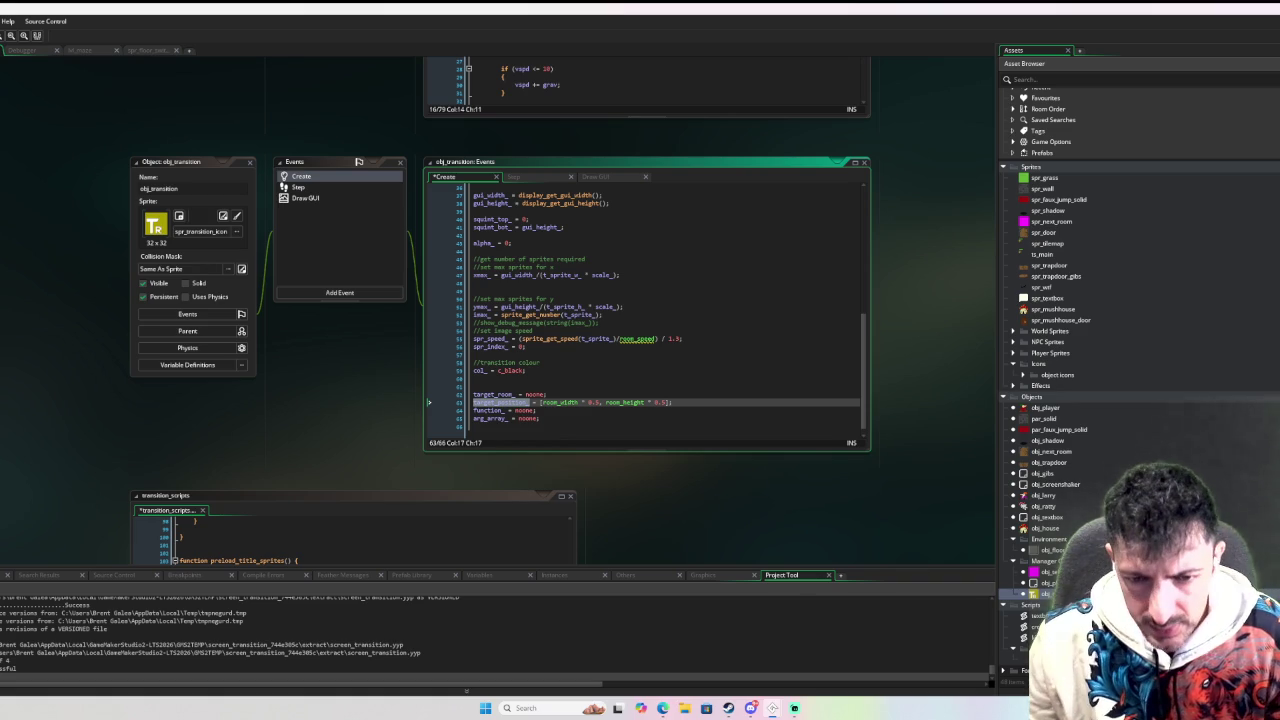
pyautogui.doubleClick(1052, 451)
# Replace lines 12–17 of obj_next_room's Step code with an instance_exists(obj_transition) check block.
pyautogui.moveTo(505, 316); pyautogui.dragTo(505, 274)
pyautogui.press('BackSpace')
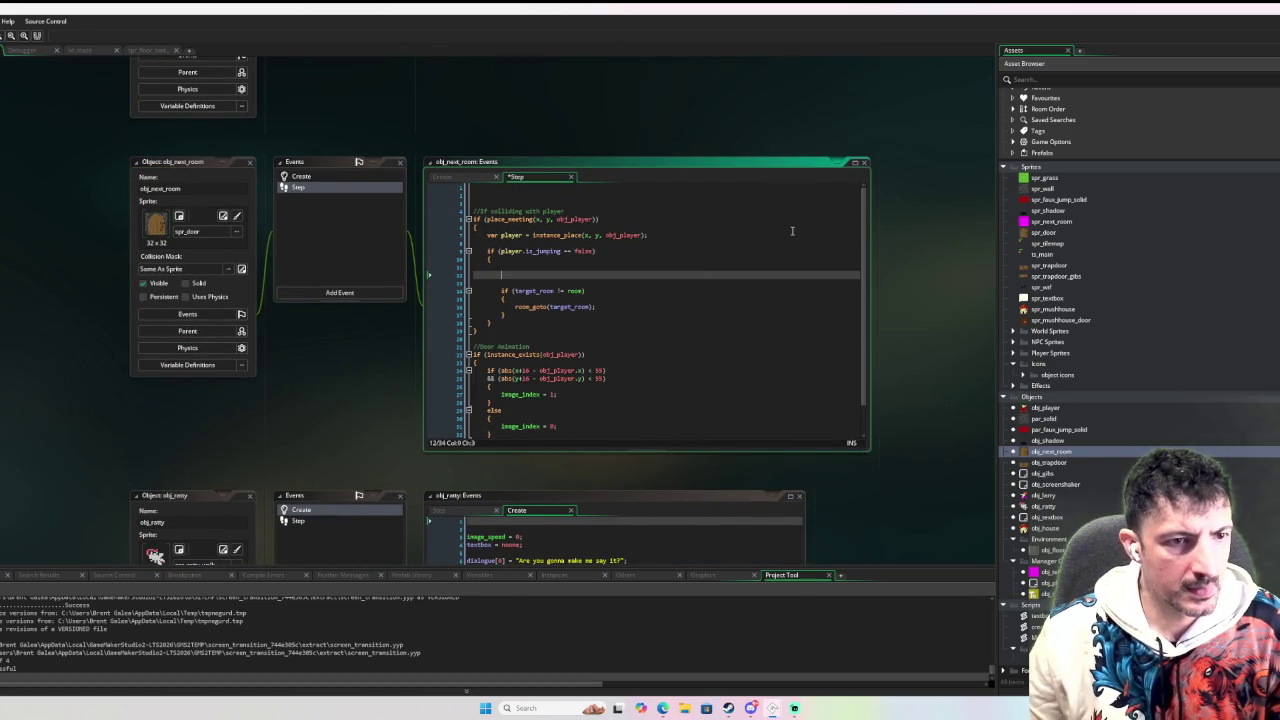
pyautogui.press('Return')
pyautogui.write('i')
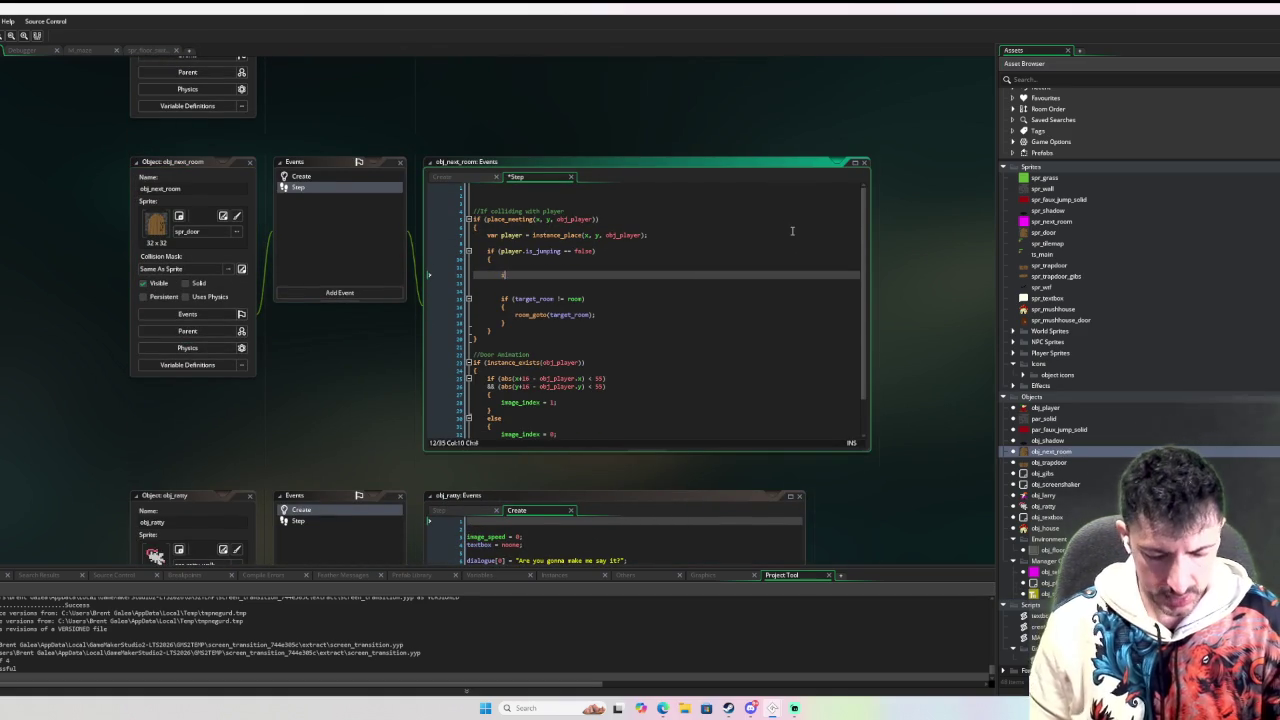
pyautogui.write('f( (in')
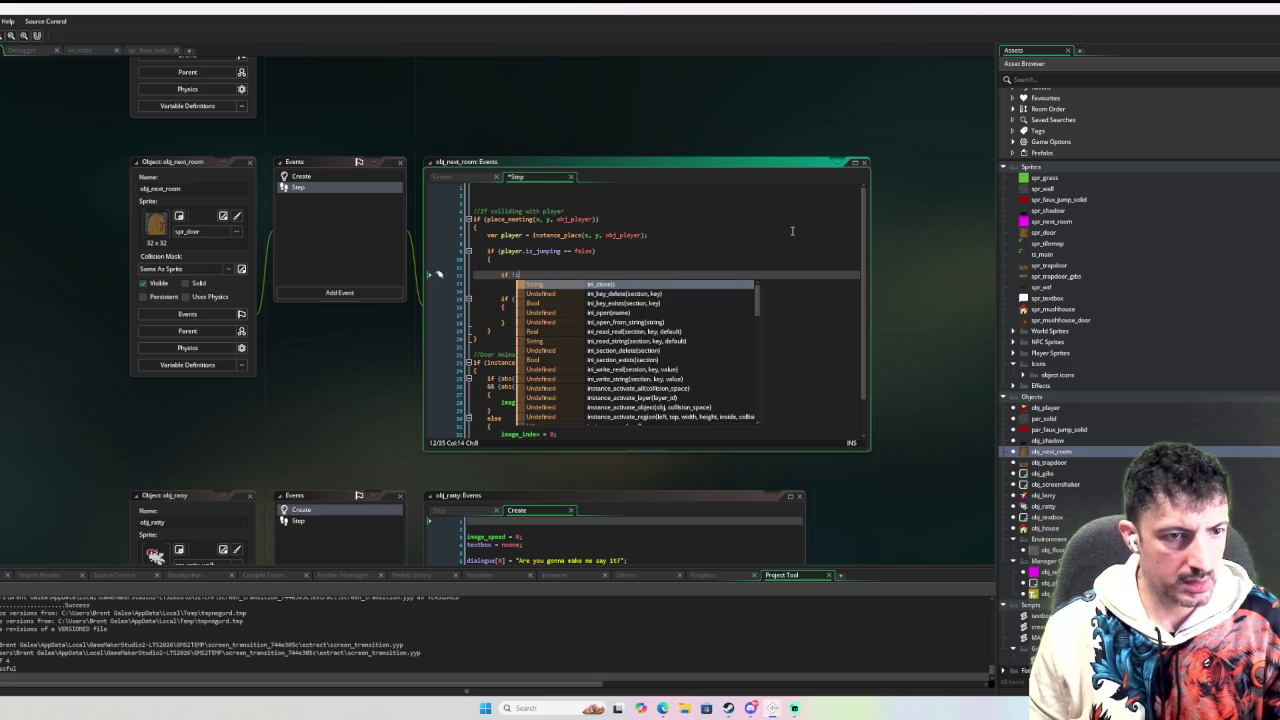
pyautogui.write('stance_e')
pyautogui.press('Return')
pyautogui.write('obj_tr')
pyautogui.press('Return')
pyautogui.write(') {')
pyautogui.press('Return')
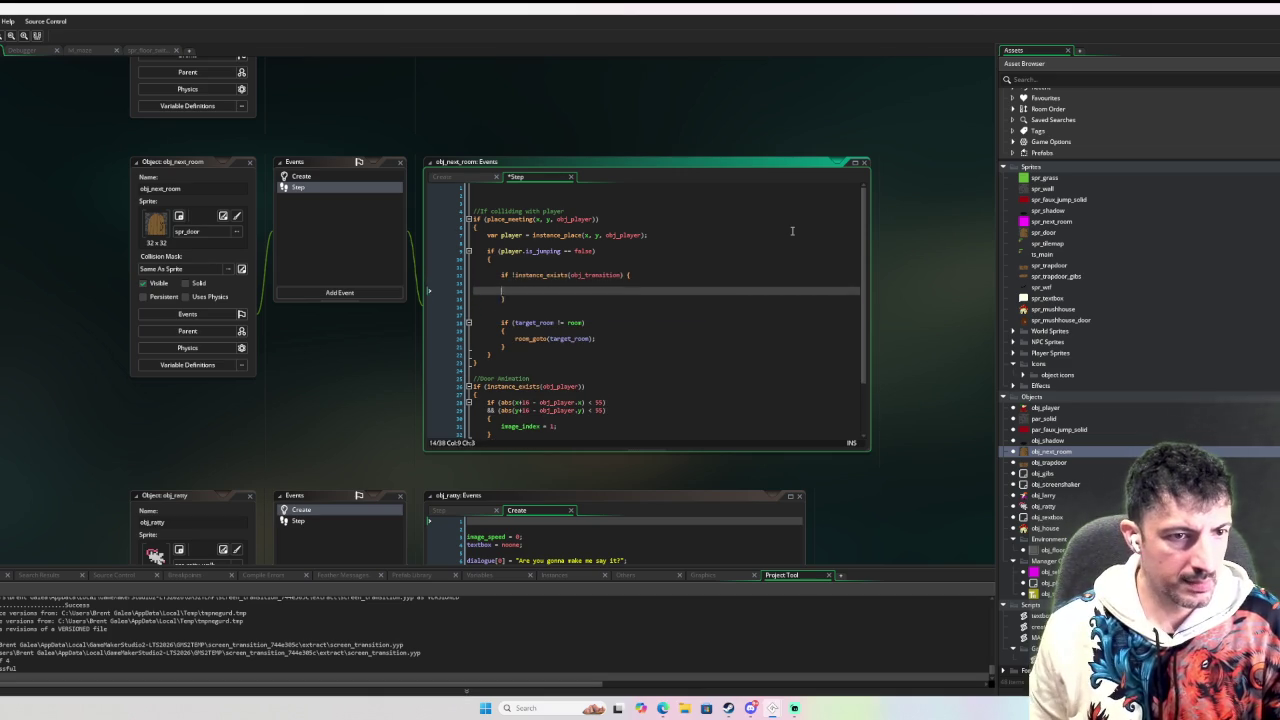
pyautogui.press('Return')
# Inside it, create obj_transition as _trans at -20, -20 on the Instances layer, starting a struct.
pyautogui.write('var _tr')
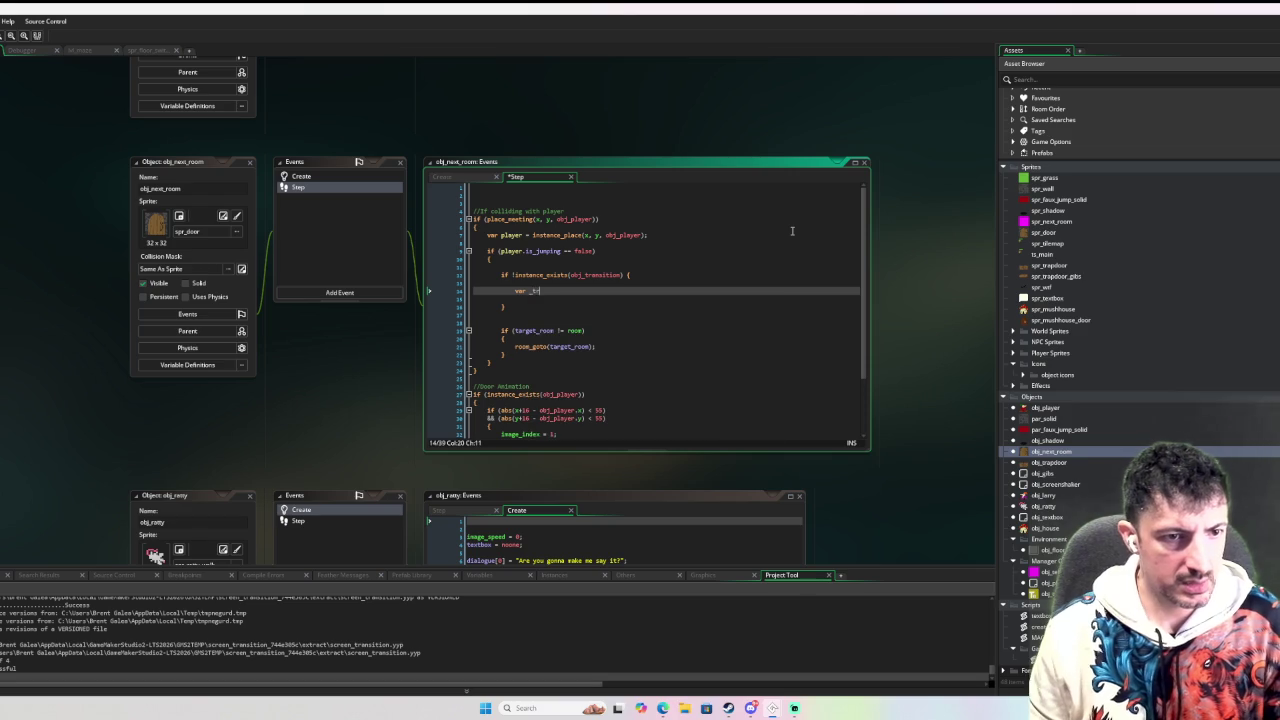
pyautogui.write('ans = insta')
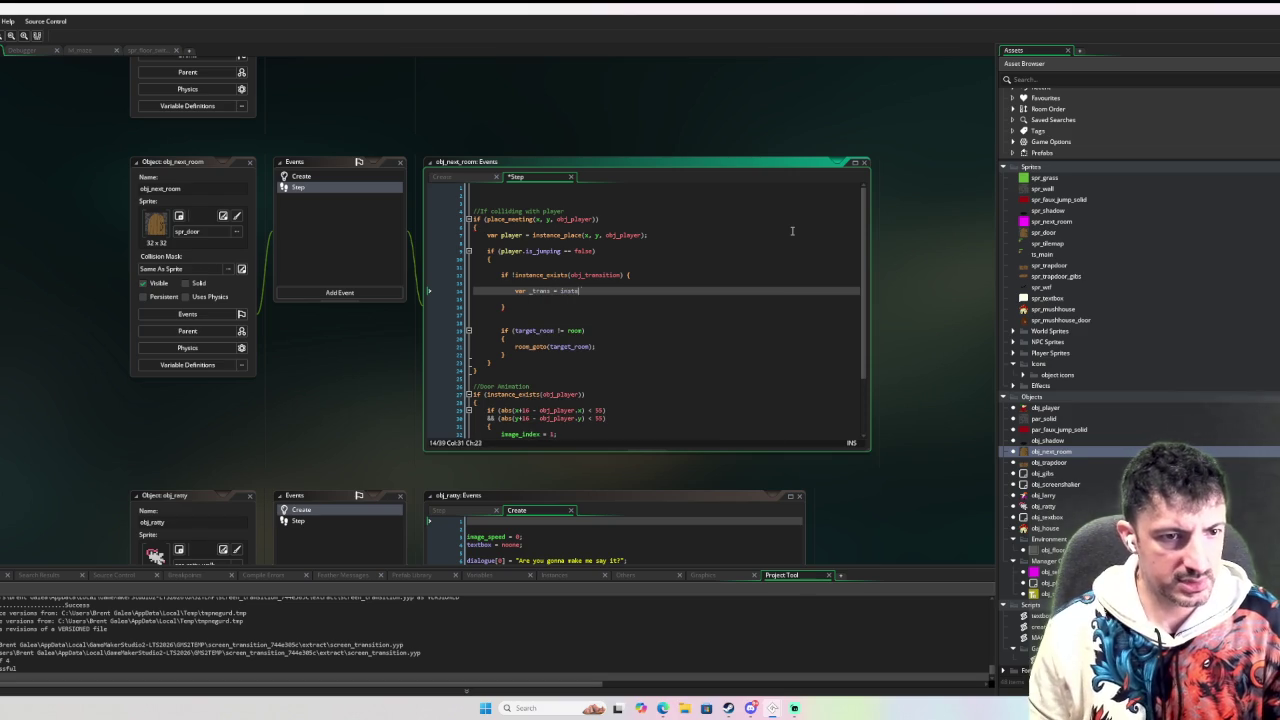
pyautogui.write('nce_create_layer(')
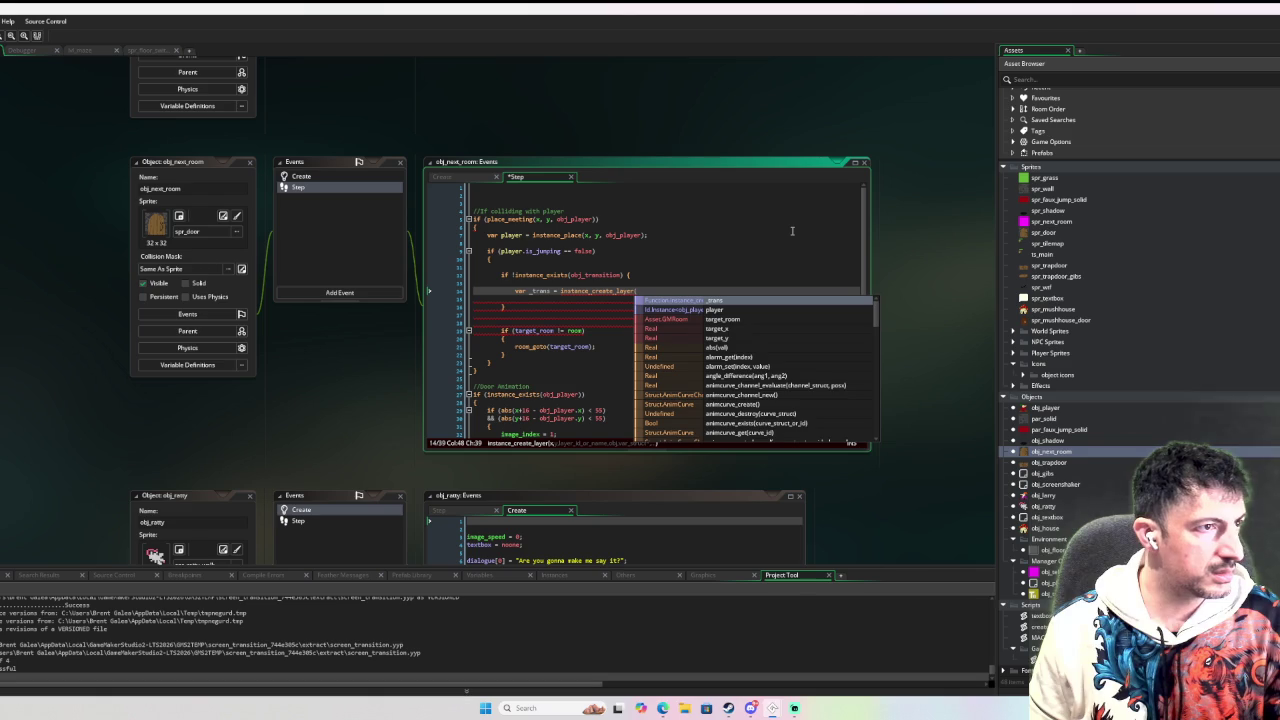
pyautogui.write('"')
pyautogui.press('BackSpace')
pyautogui.press('BackSpace')
pyautogui.press('BackSpace')
pyautogui.write('x')
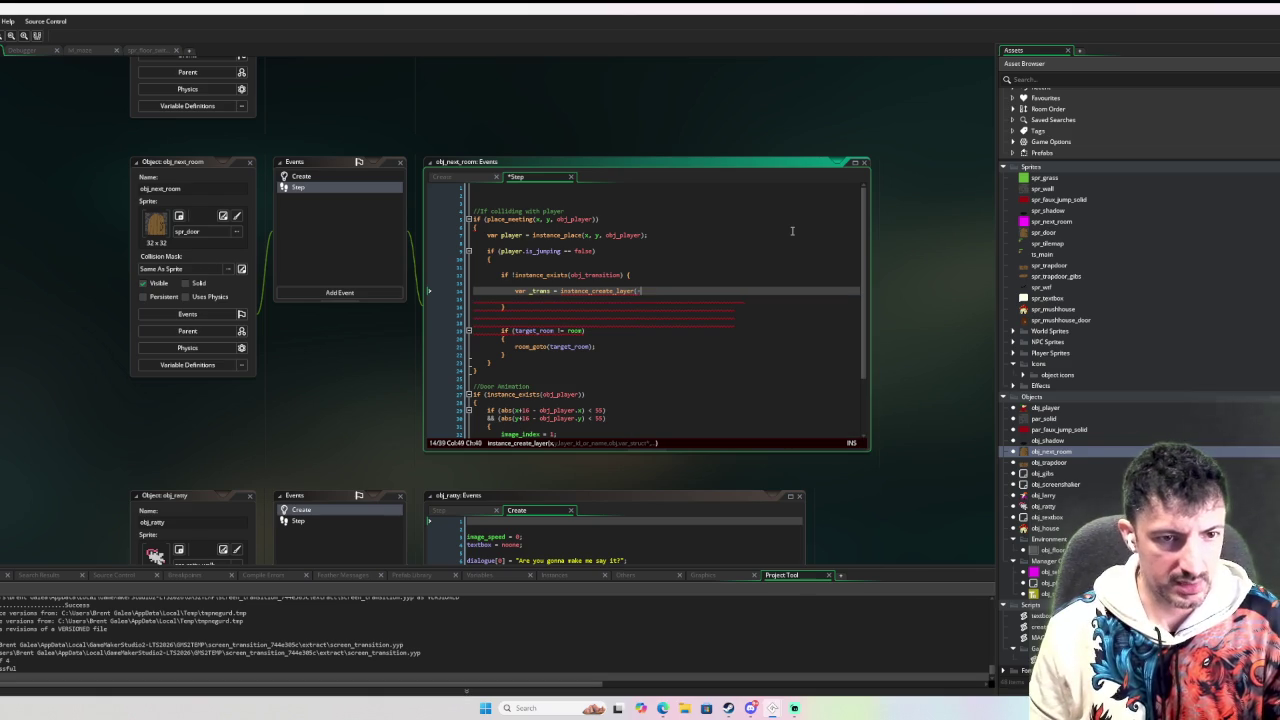
pyautogui.write(', ')
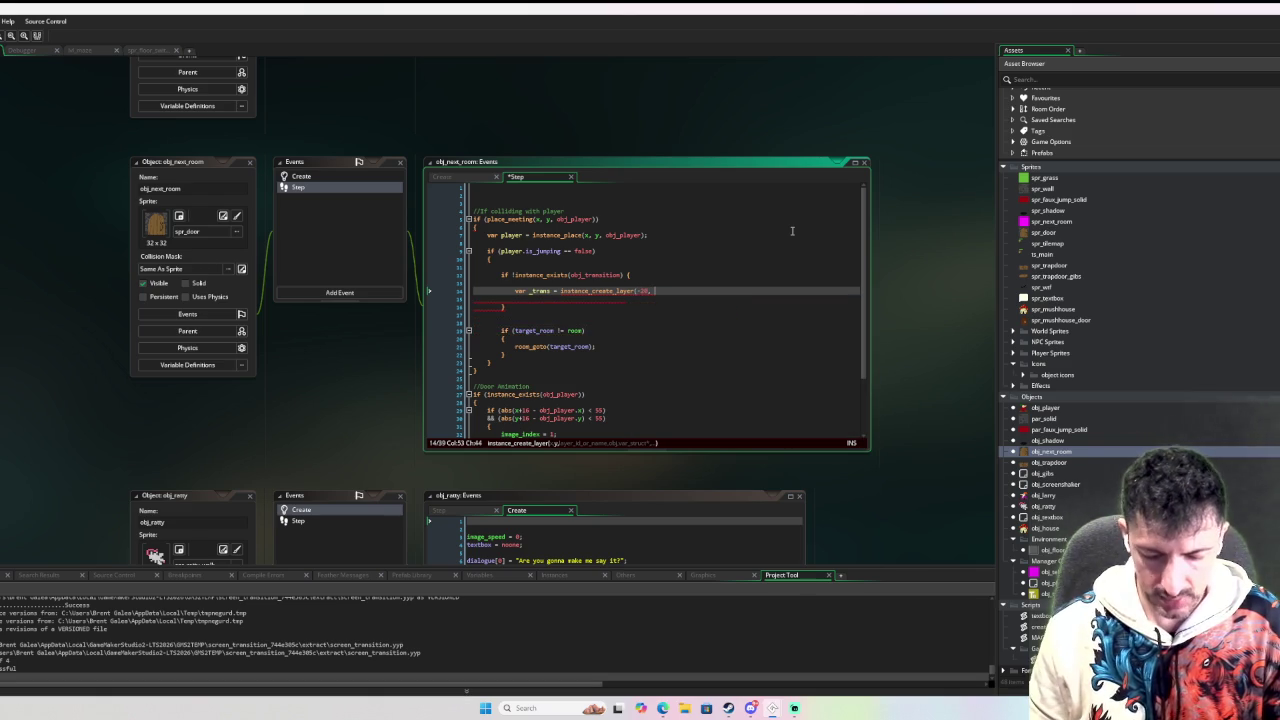
pyautogui.write('-20, ')
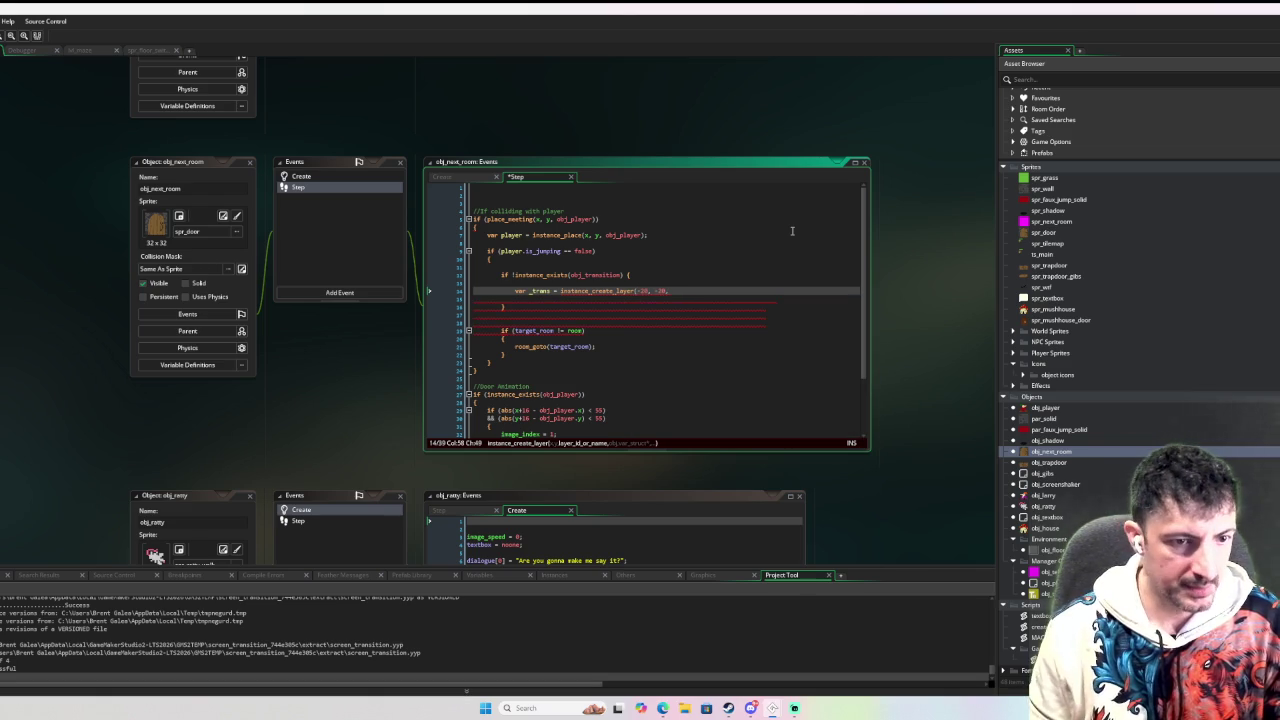
pyautogui.write(' "Instances", ')
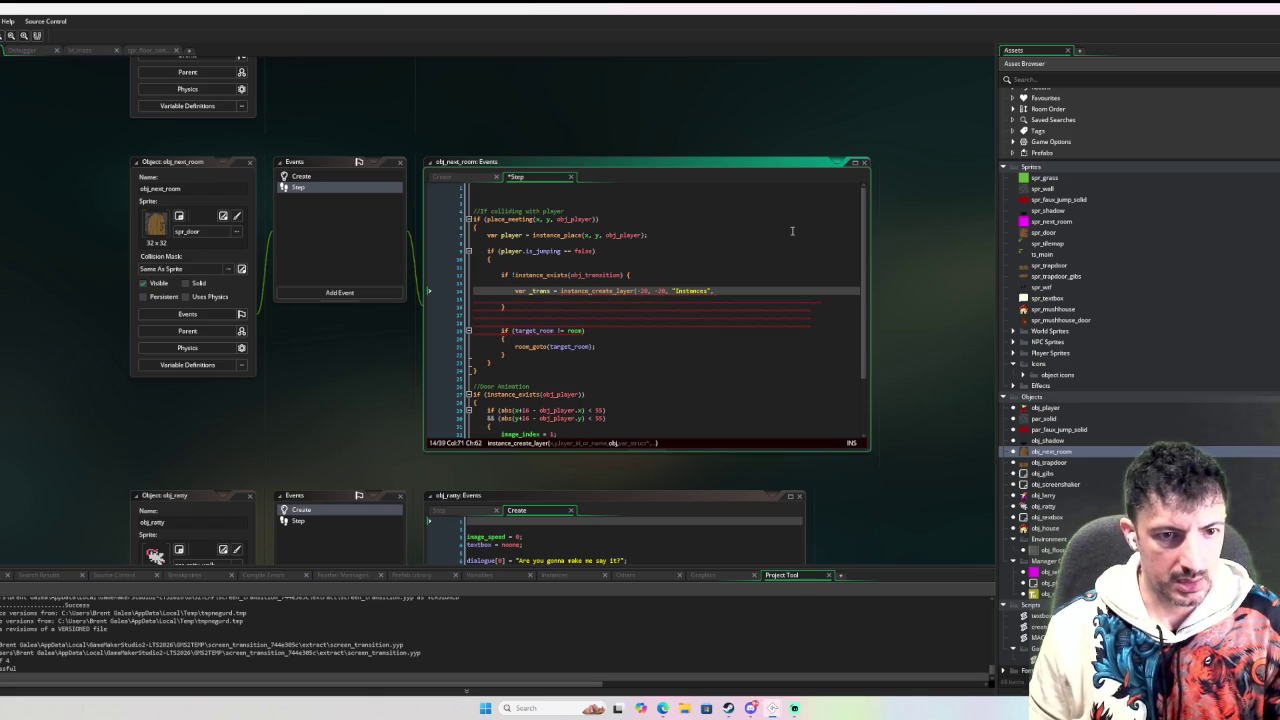
pyautogui.write('obj_transition')
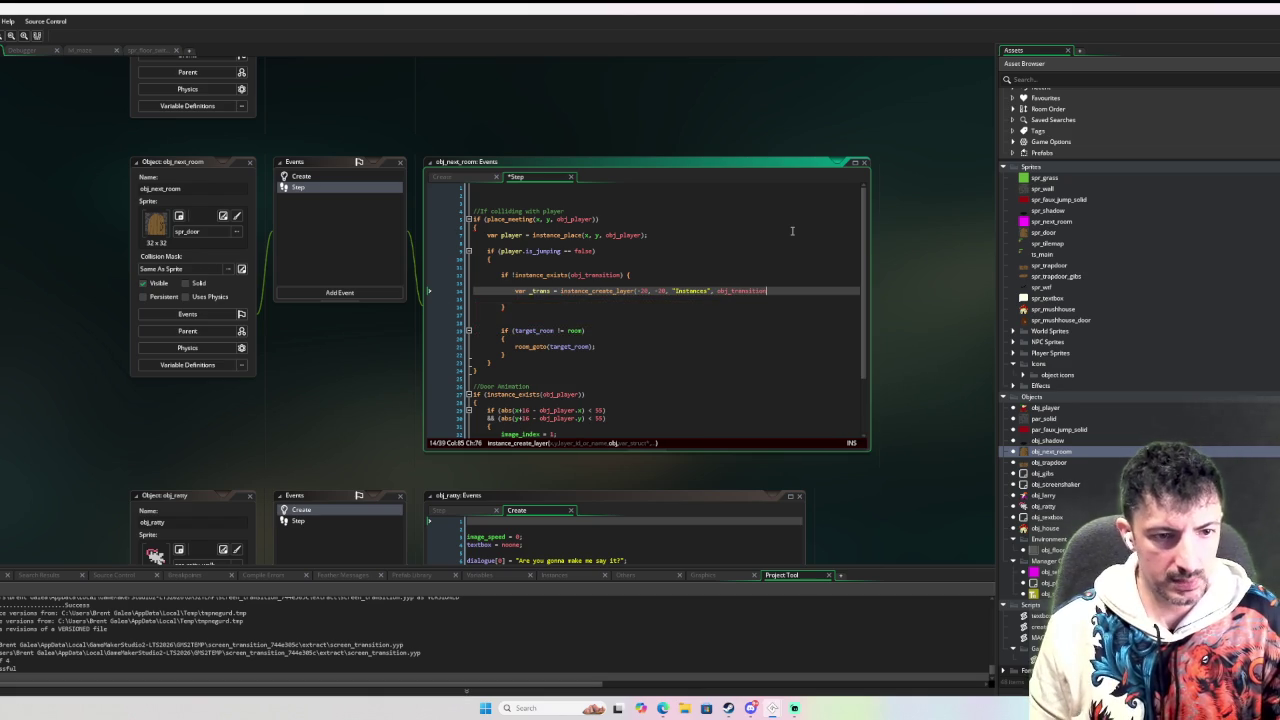
pyautogui.write(',')
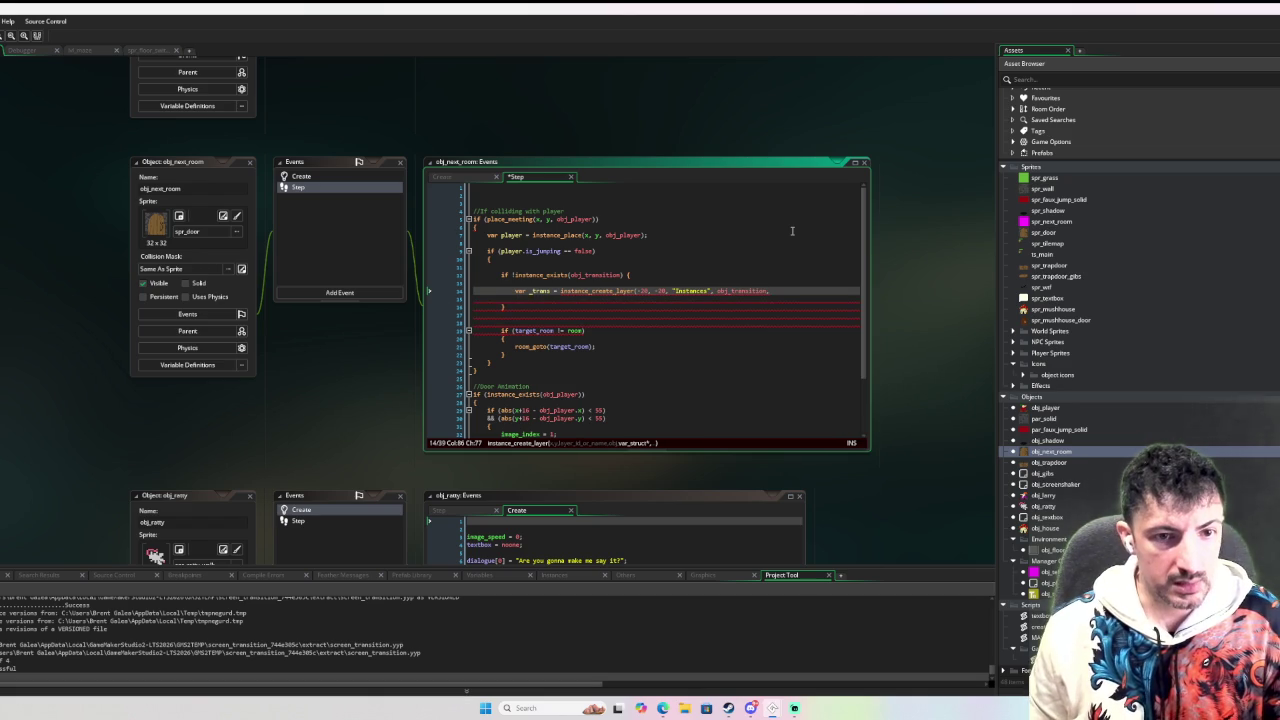
pyautogui.press('Return')
pyautogui.press('Return')
pyautogui.press('Return')
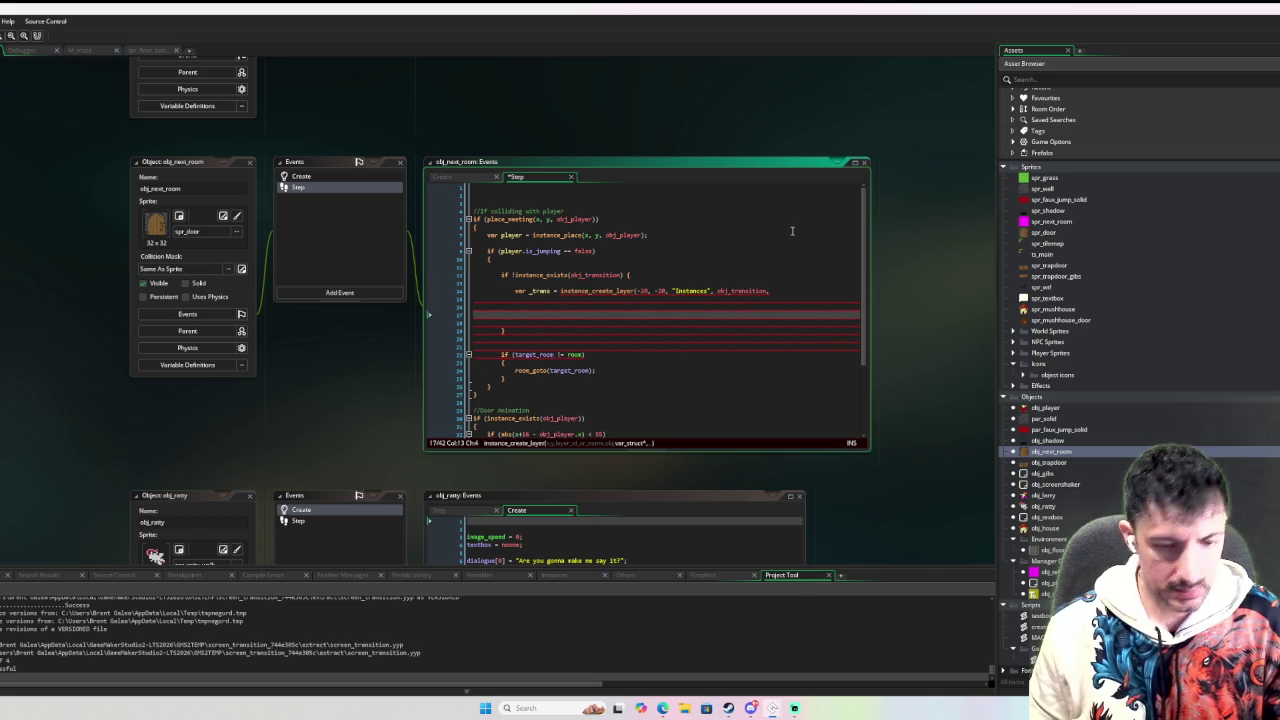
pyautogui.press('Up')
pyautogui.press('Up')
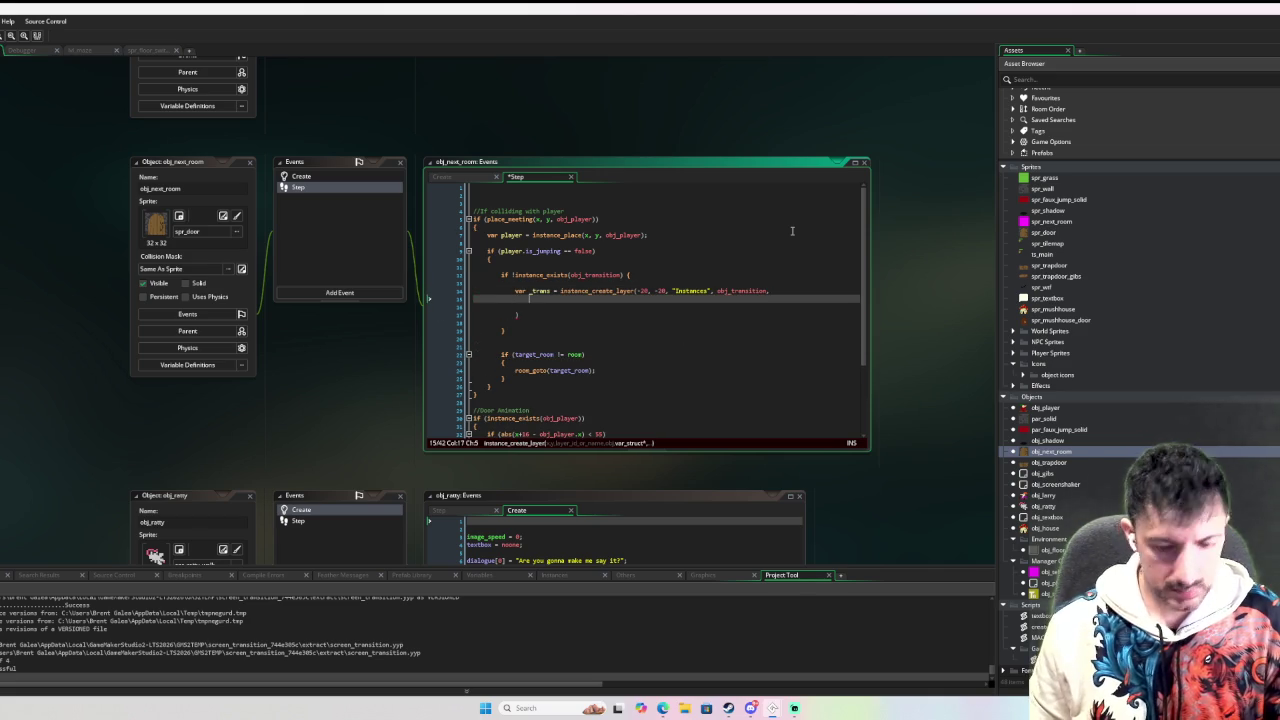
pyautogui.write('{')
pyautogui.press('Return')
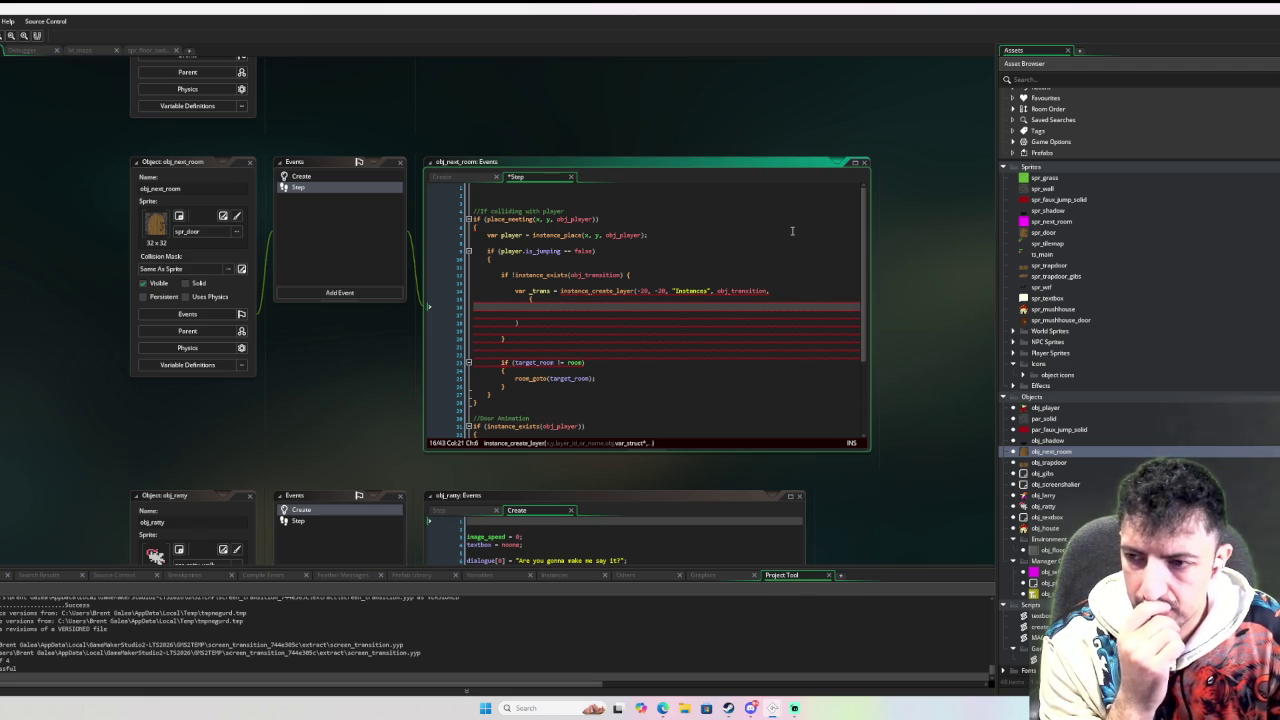
pyautogui.write('function')
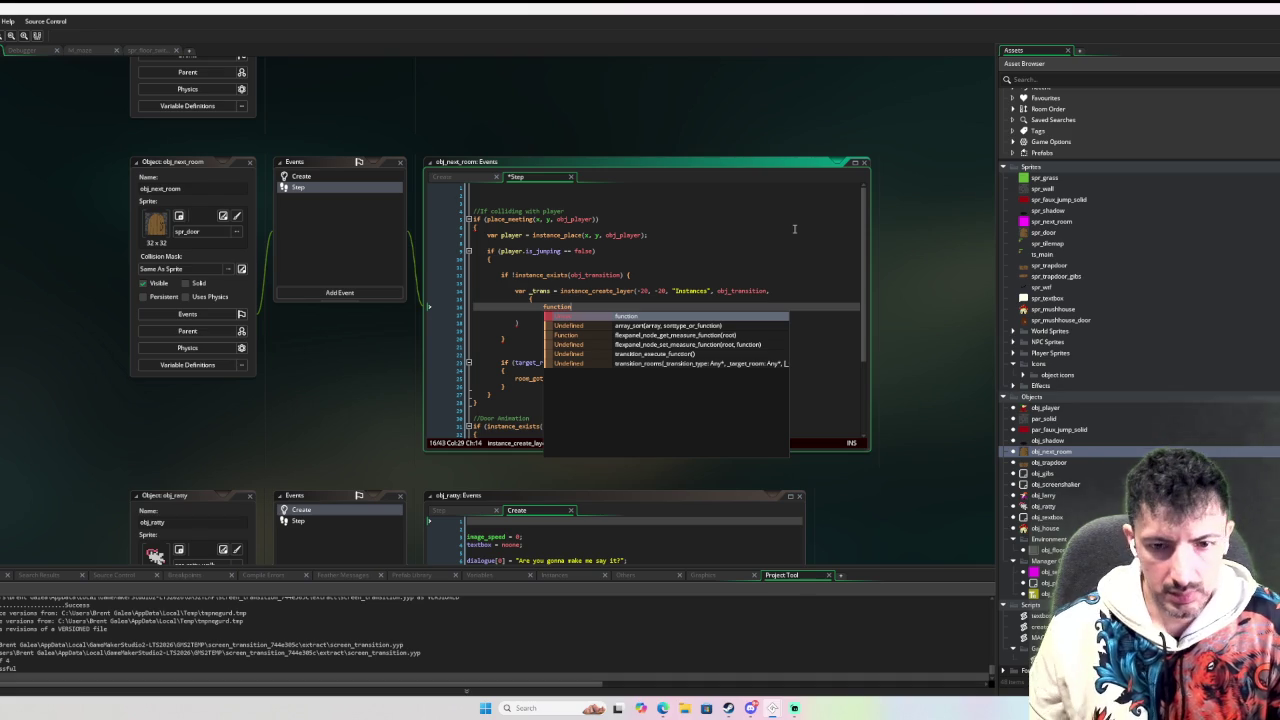
pyautogui.scroll(-5, 400, 441)
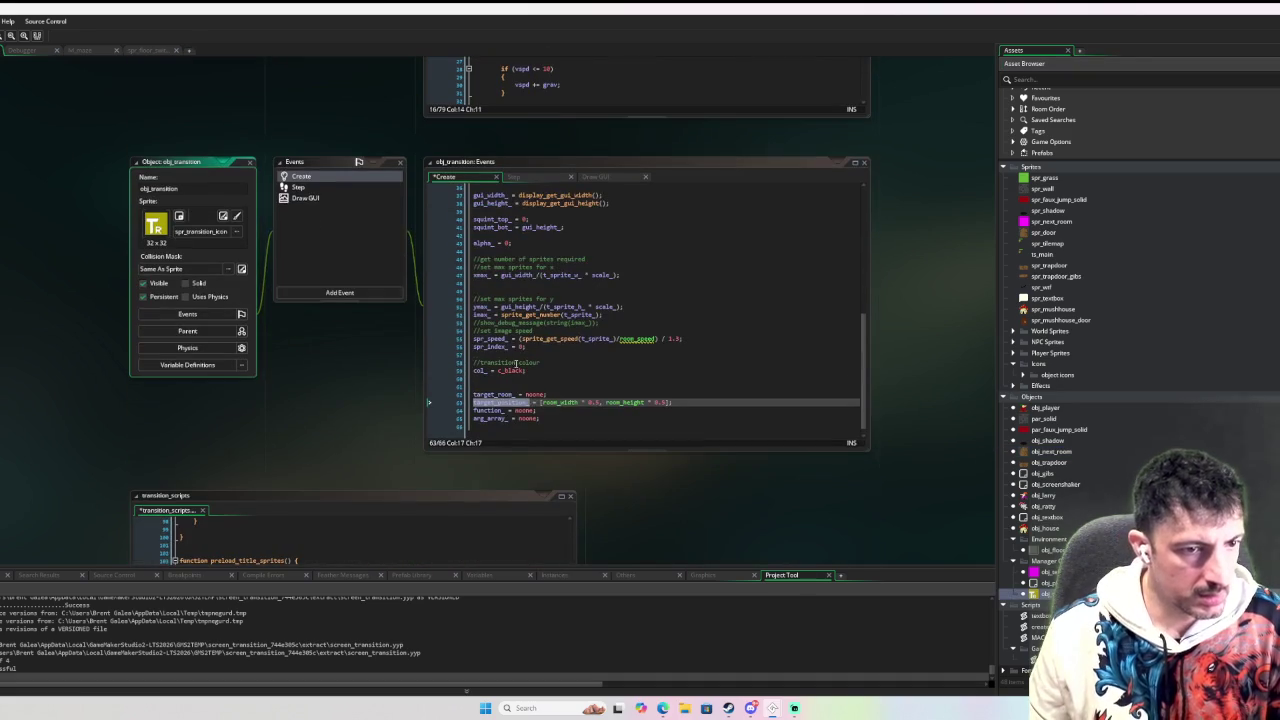
pyautogui.keyDown('ctrl'); pyautogui.scroll(2, 400, 441); pyautogui.keyUp('ctrl')
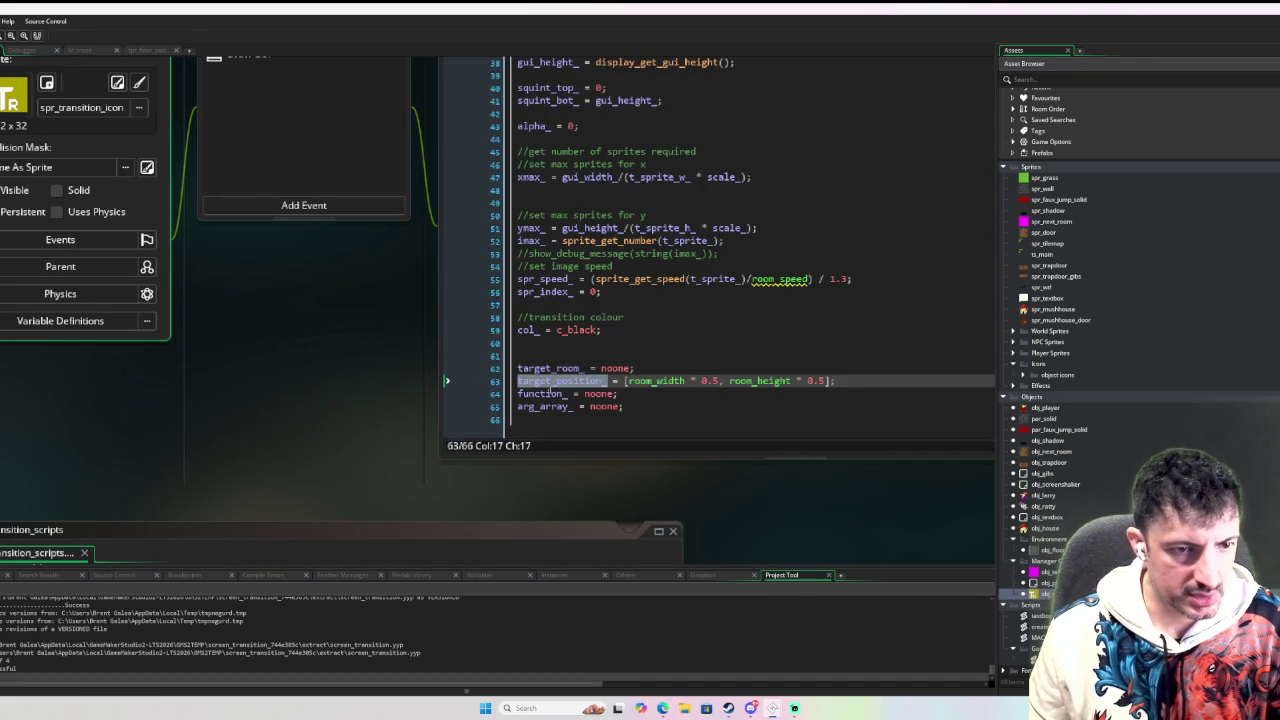
# Set function_ to transition_setup_player_coordinates in the creation struct and begin a func_args entry below it.
pyautogui.doubleClick(1054, 451)
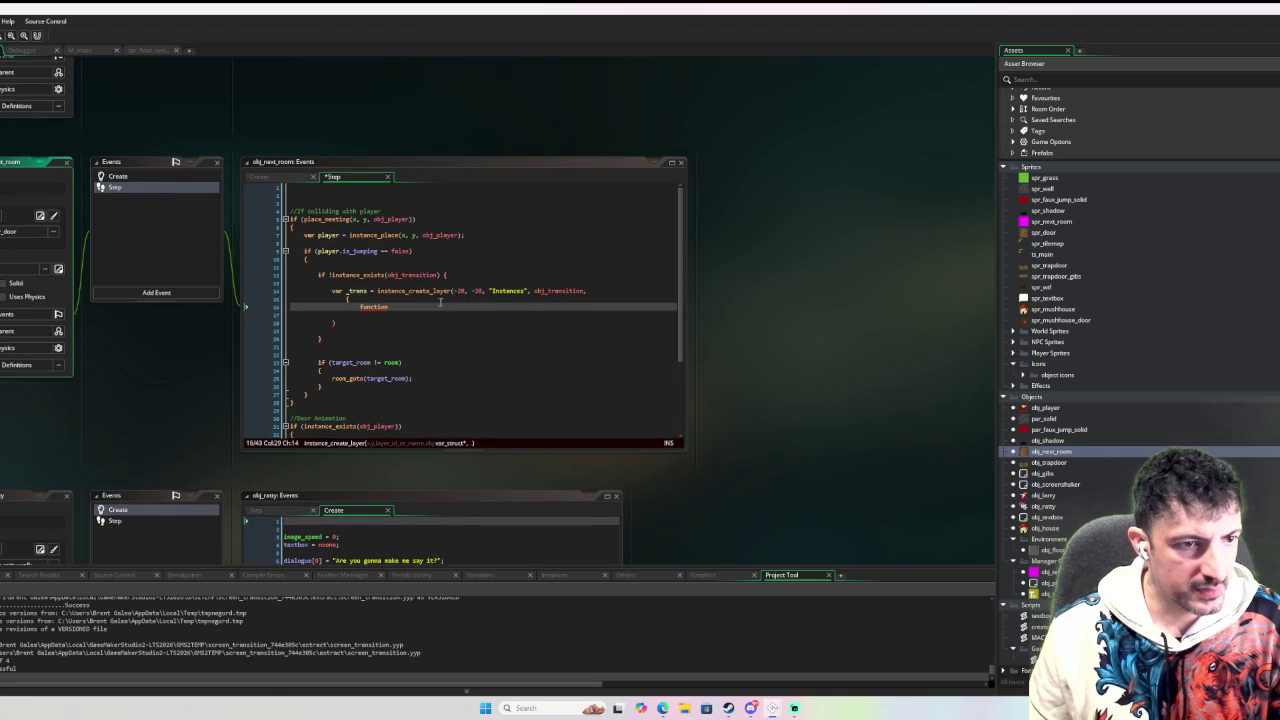
pyautogui.click(396, 309)
pyautogui.write('() : transit')
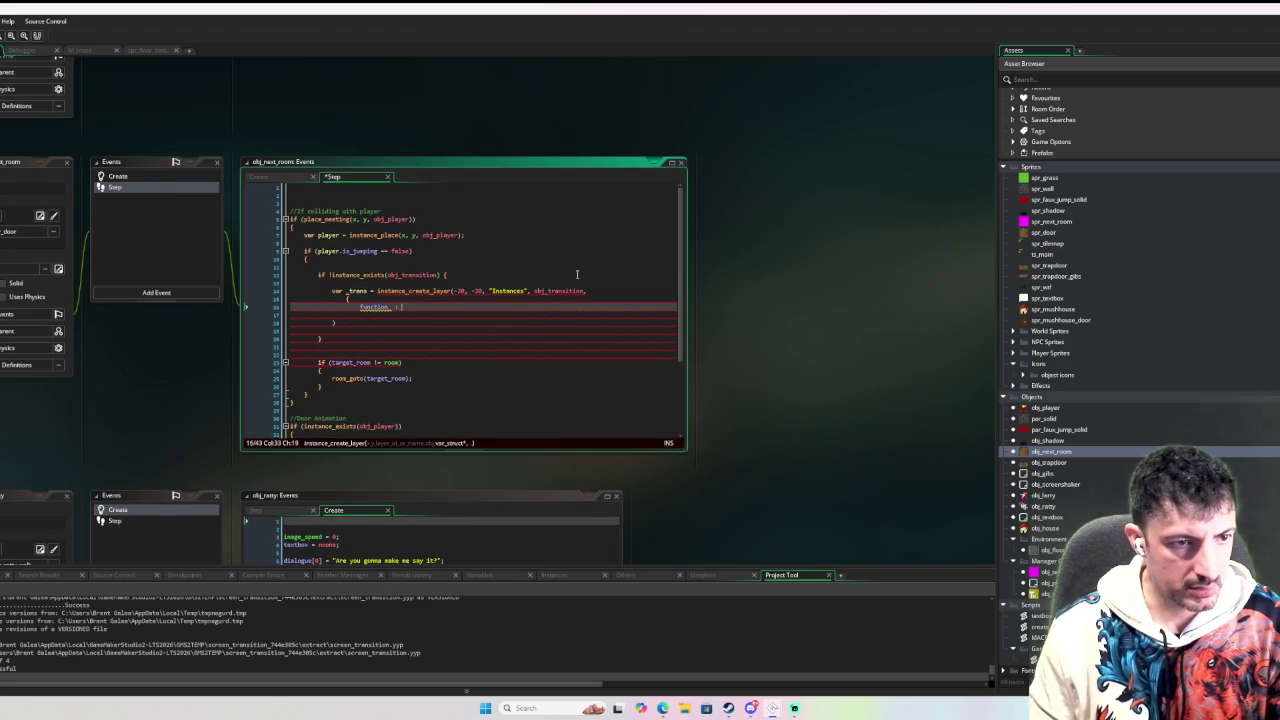
pyautogui.write('ion_set')
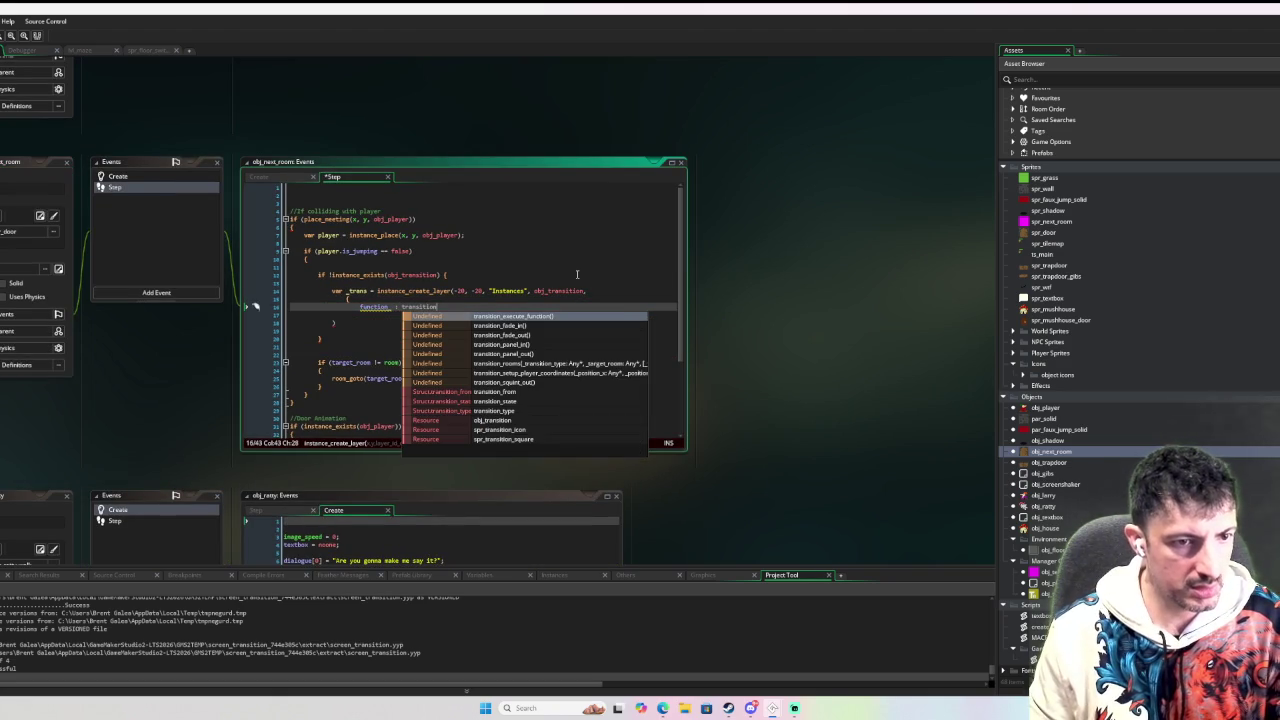
pyautogui.press('Return')
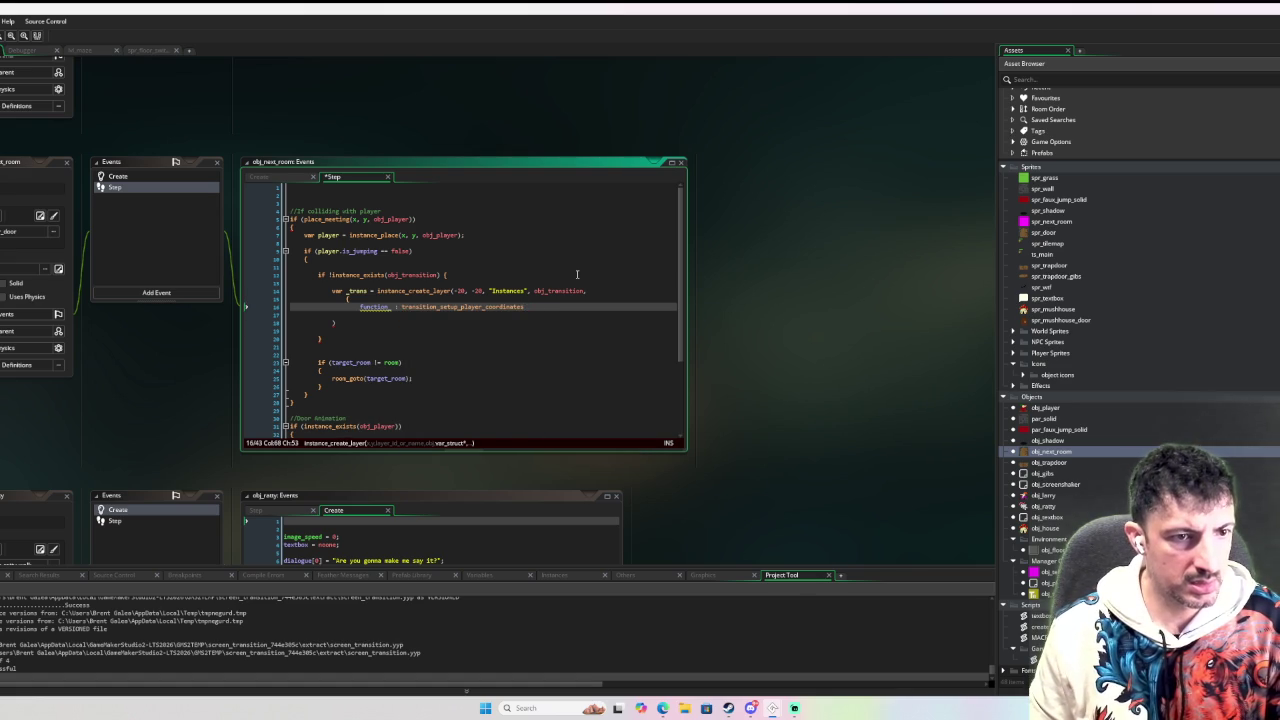
pyautogui.write(',')
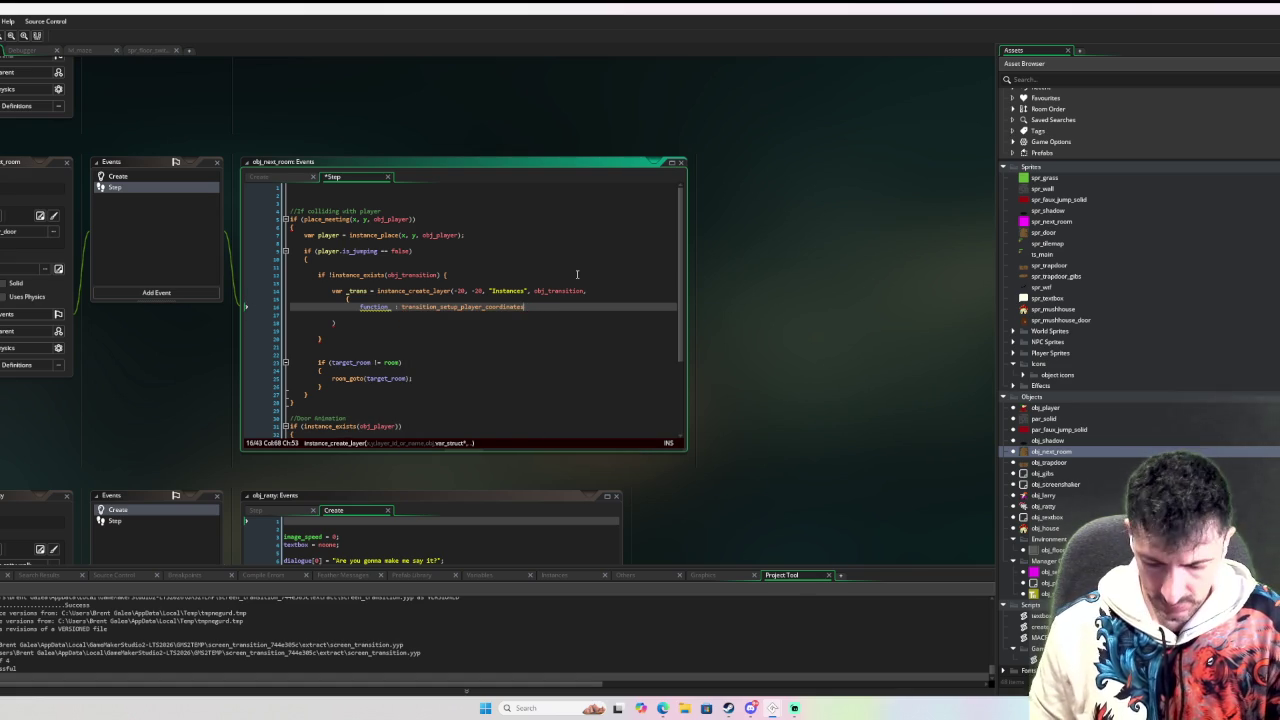
pyautogui.press('Return')
pyautogui.write('func_args')
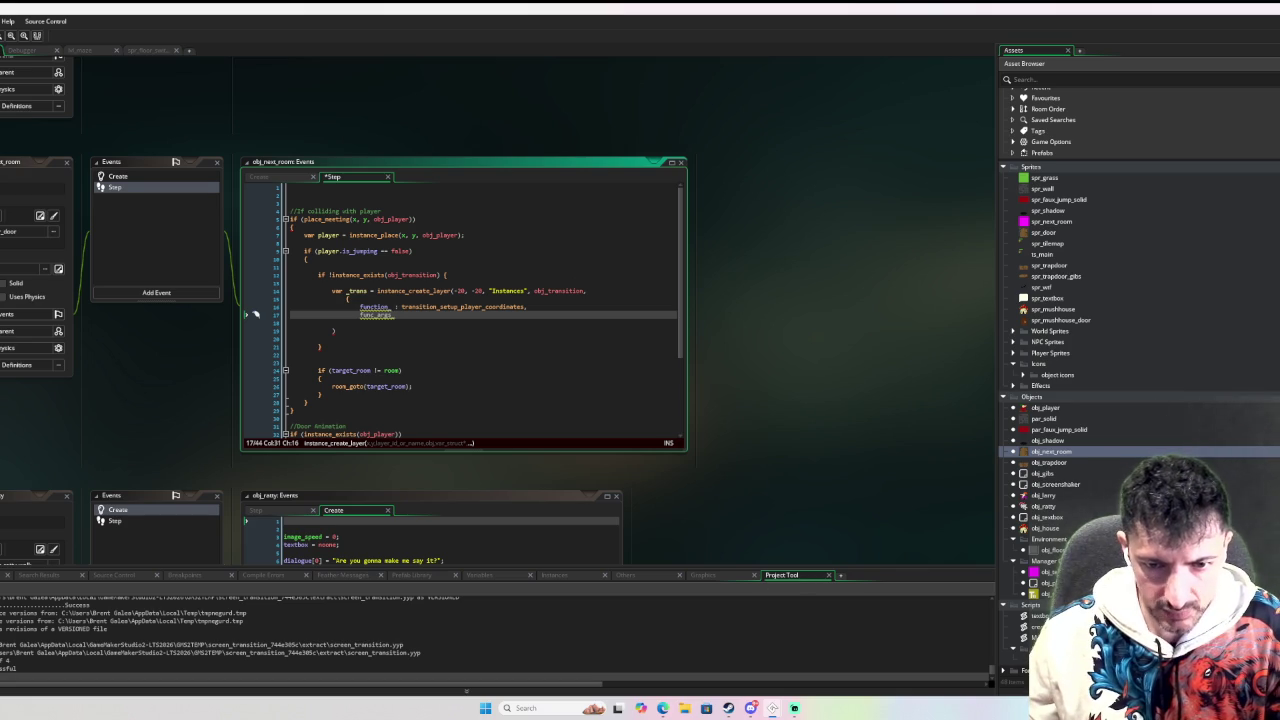
pyautogui.middleClick(560, 290)
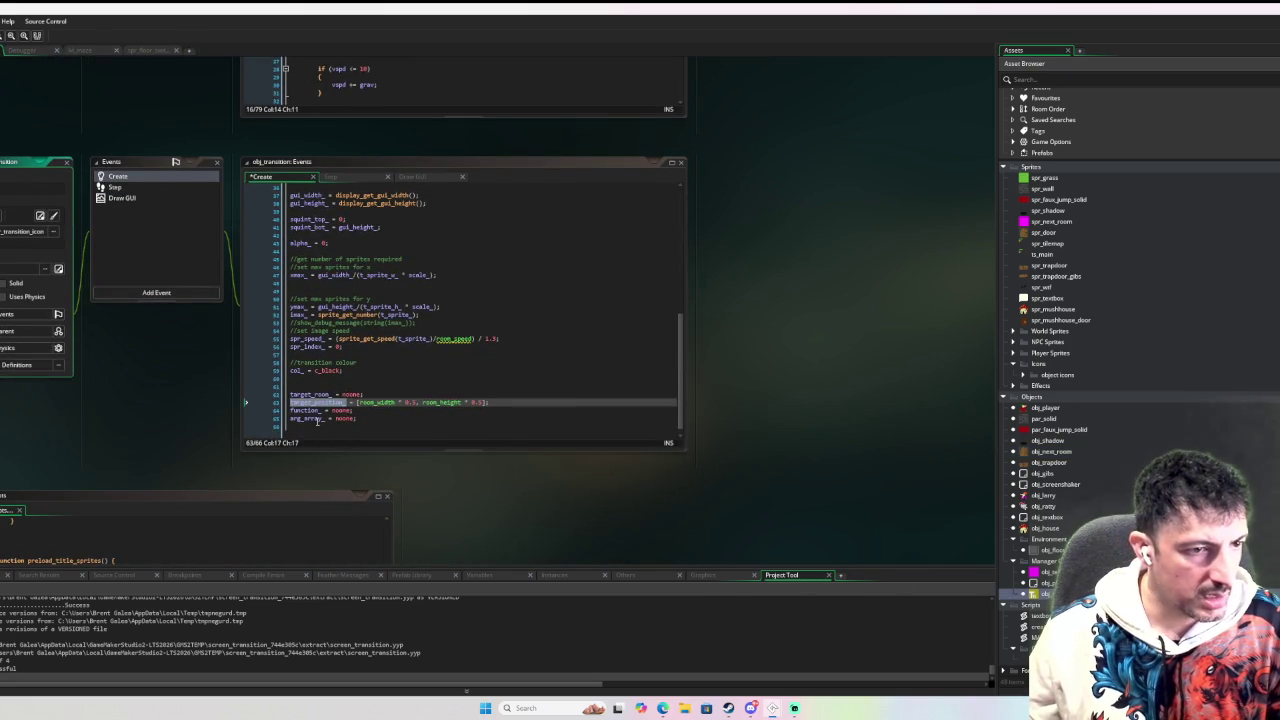
# Pass arg_array_ as [target_x, target_y] in the creation struct, checking its declaration in obj_transition.
pyautogui.doubleClick(316, 419)
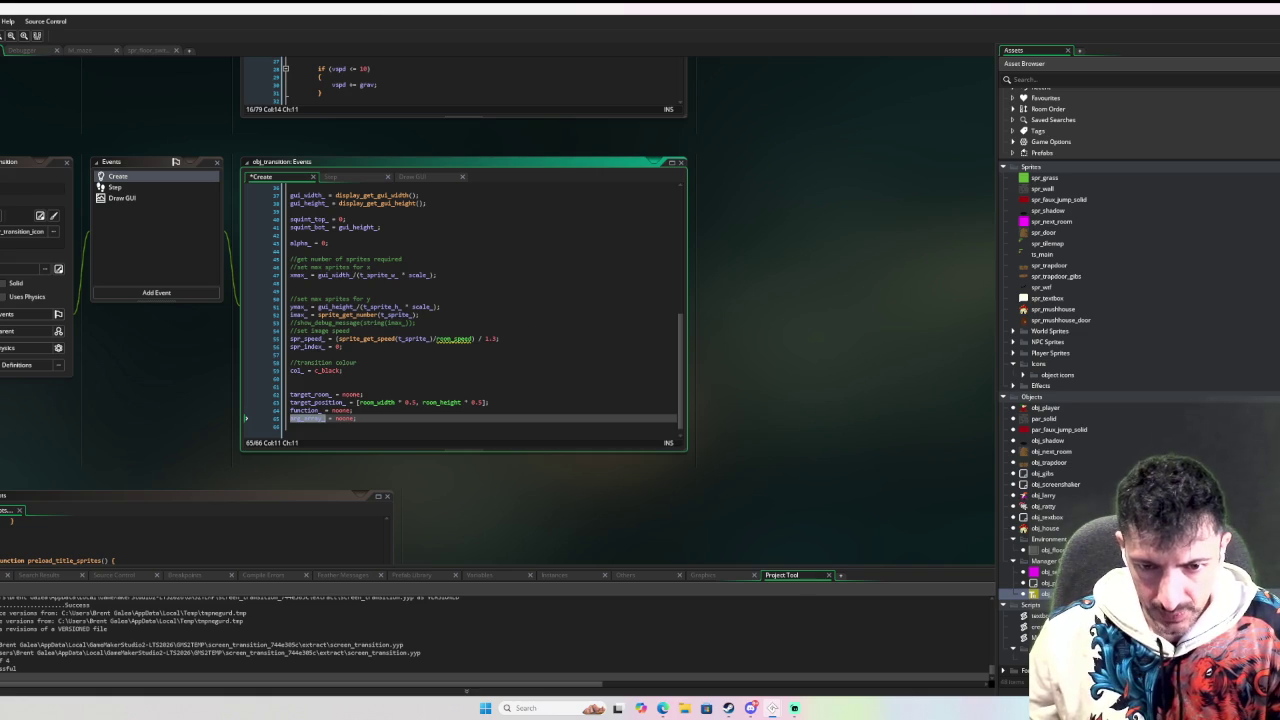
pyautogui.doubleClick(1050, 451)
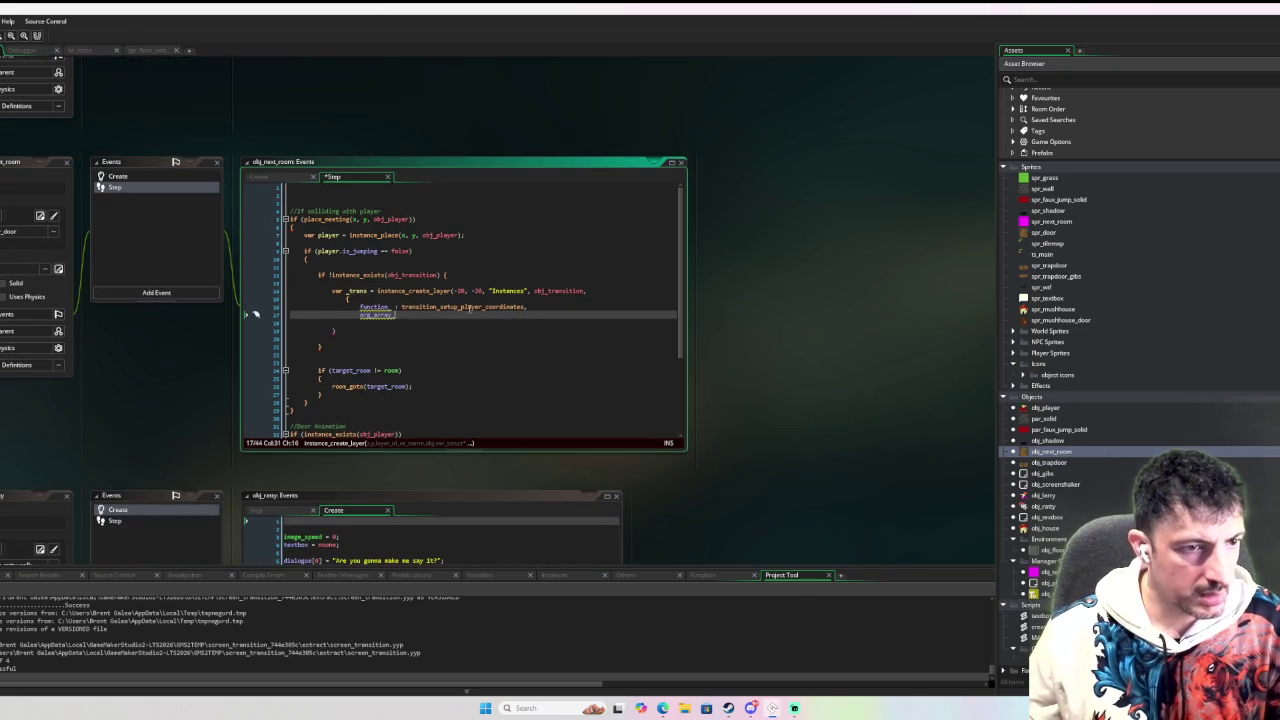
pyautogui.write(', ')
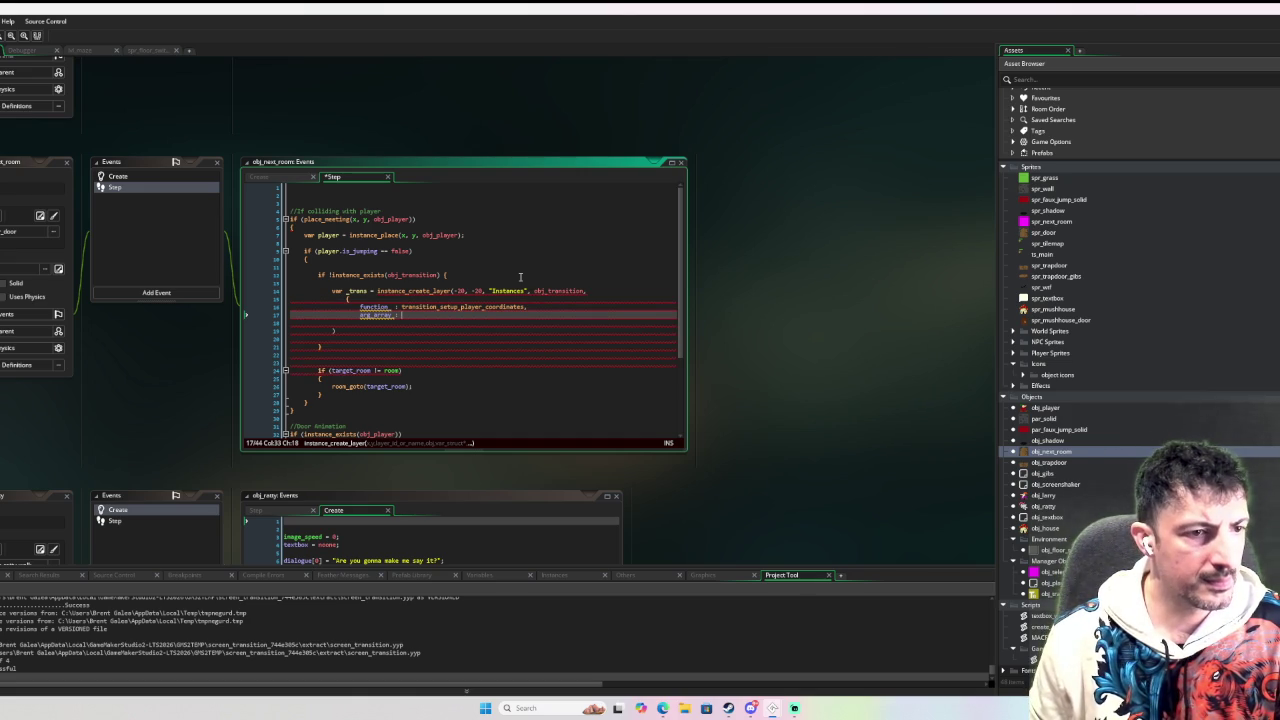
pyautogui.write('target_r')
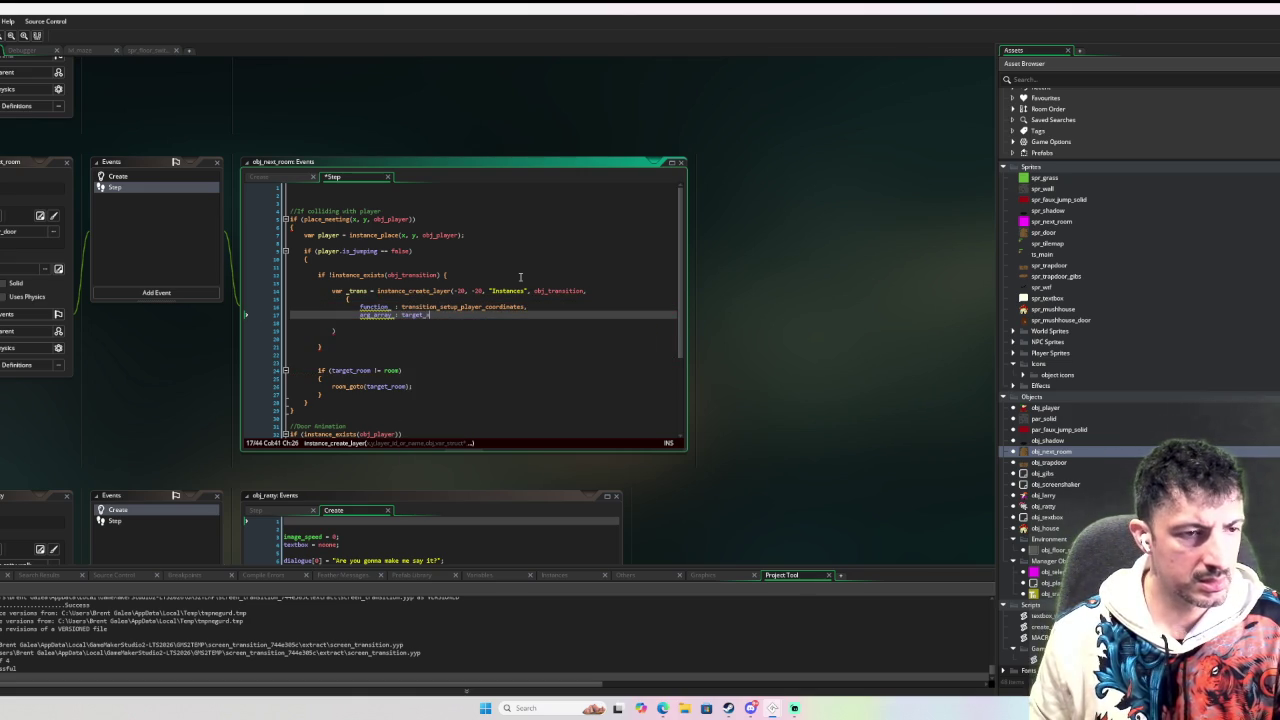
pyautogui.write('[')
pyautogui.press('End')
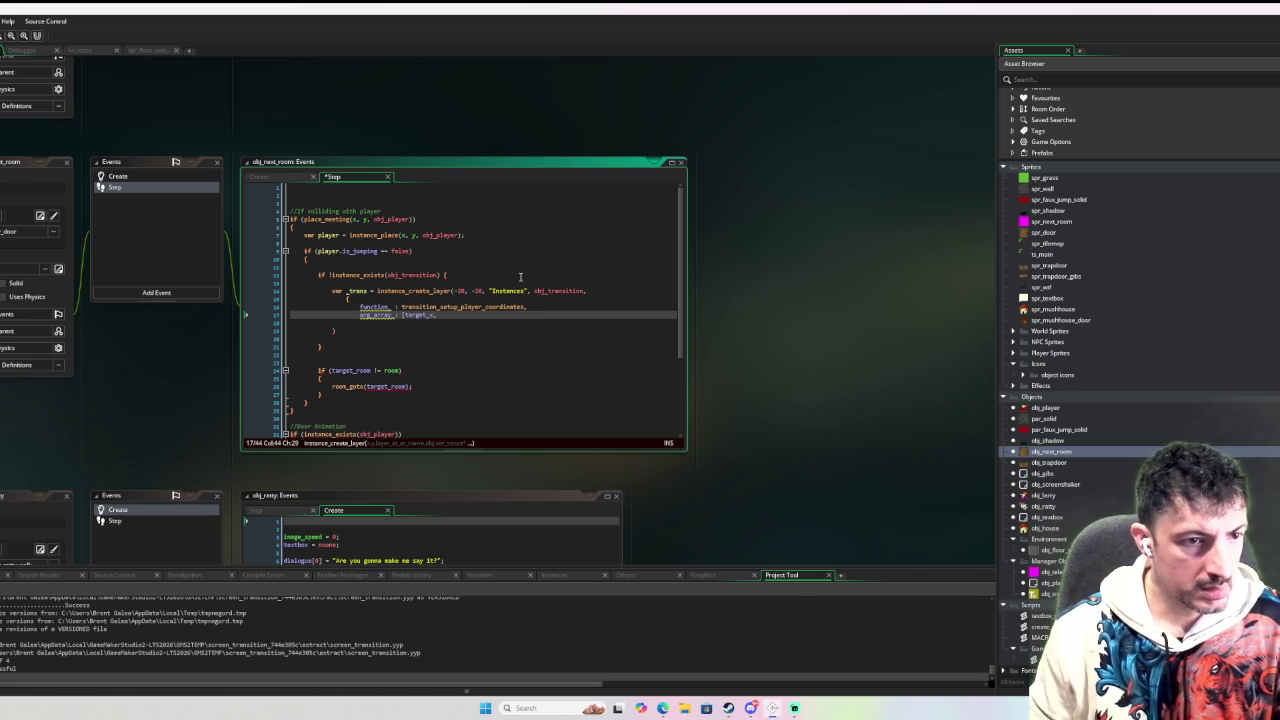
pyautogui.write('target_y')
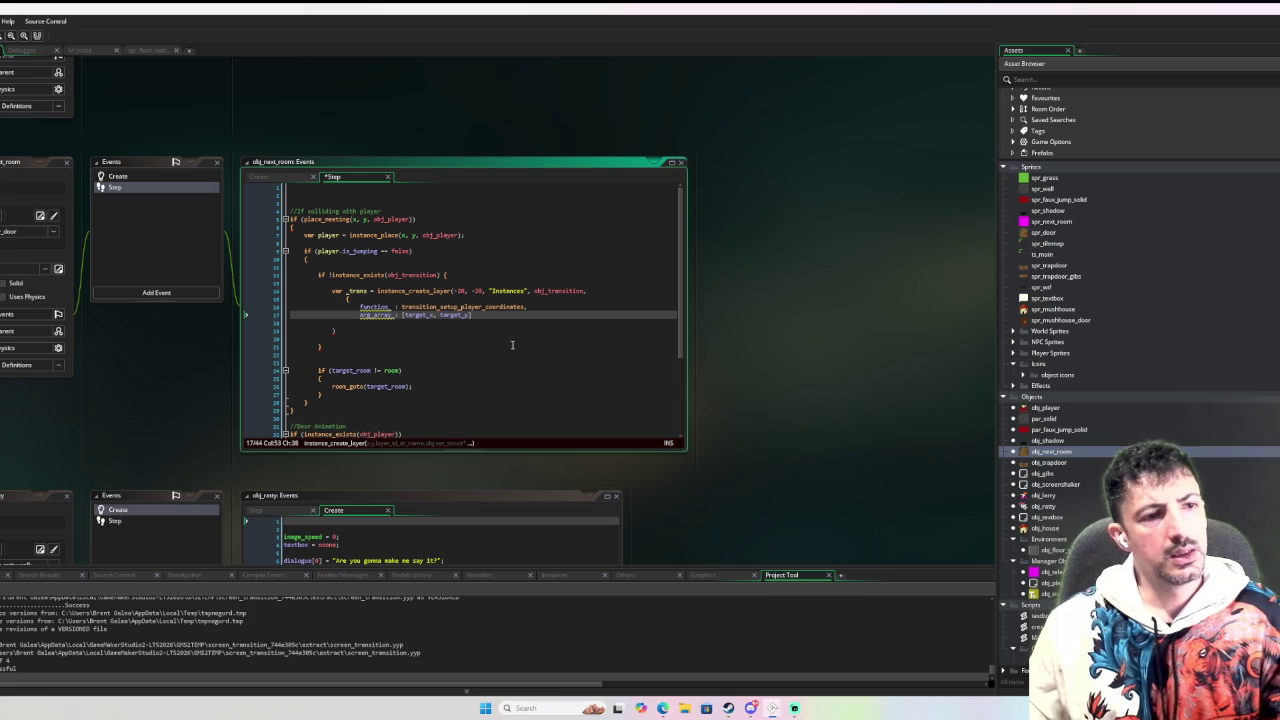
pyautogui.click(496, 299)
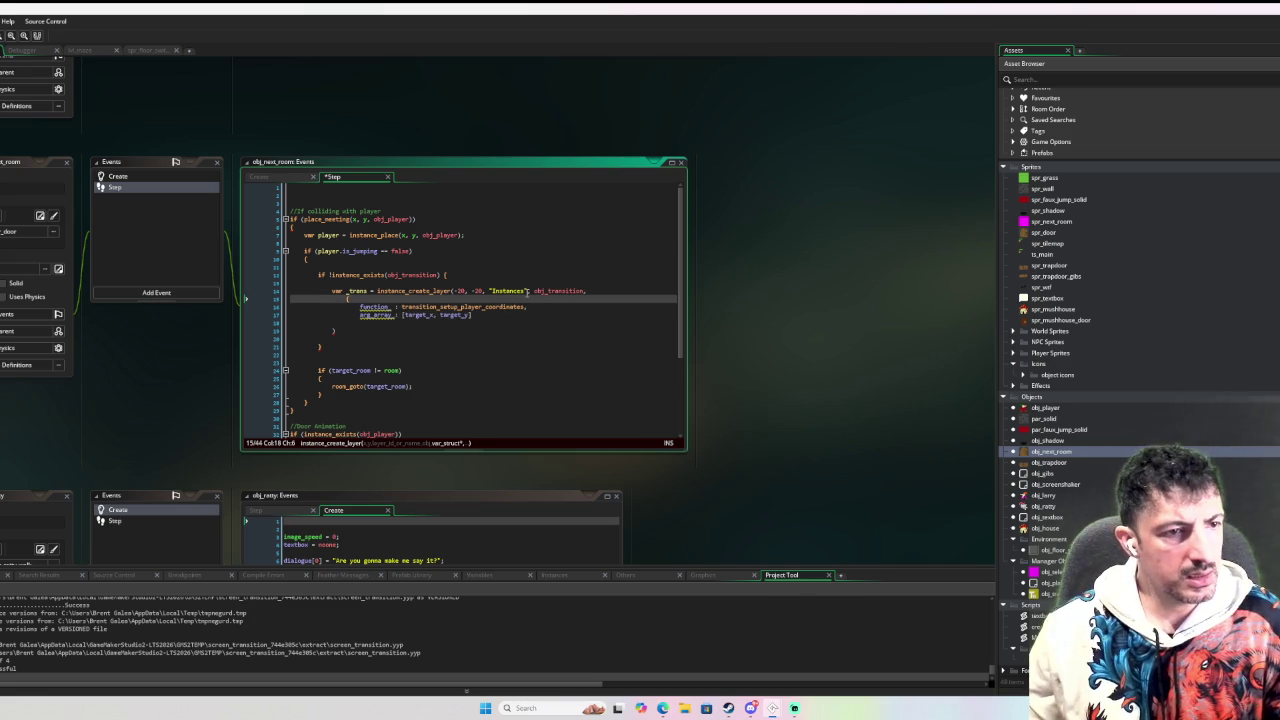
pyautogui.press('Return')
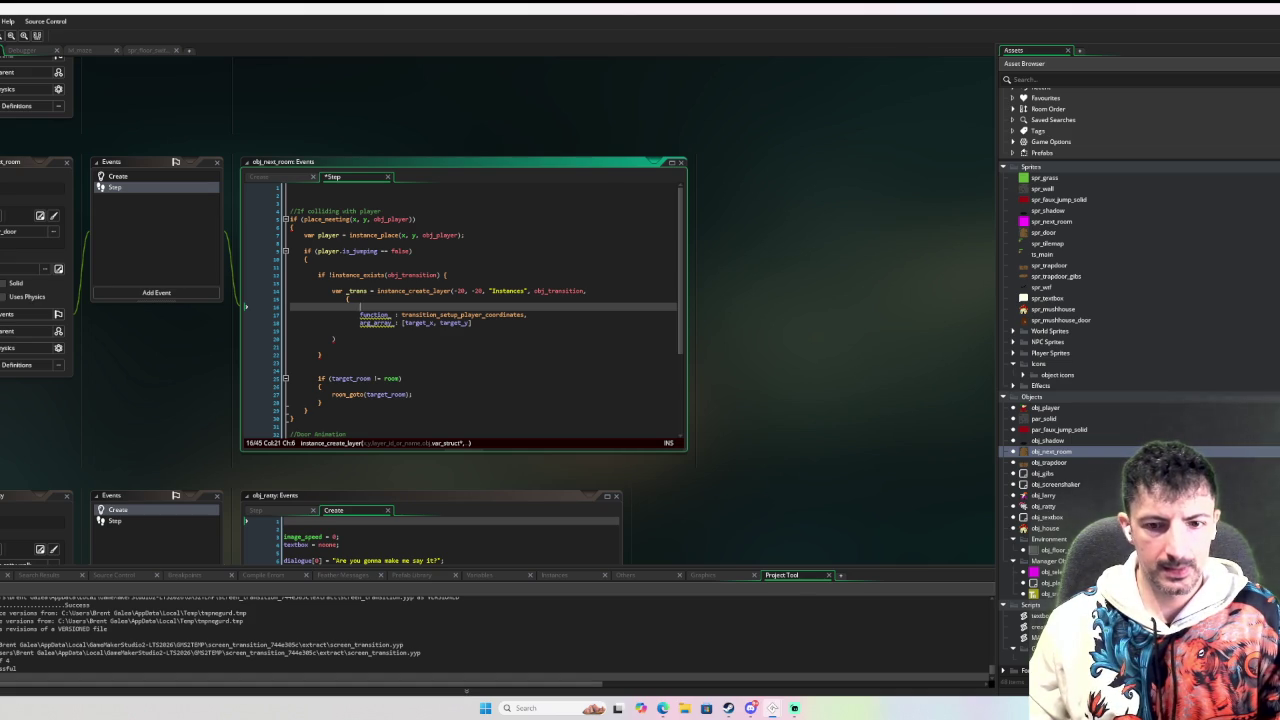
pyautogui.middleClick(376, 323)
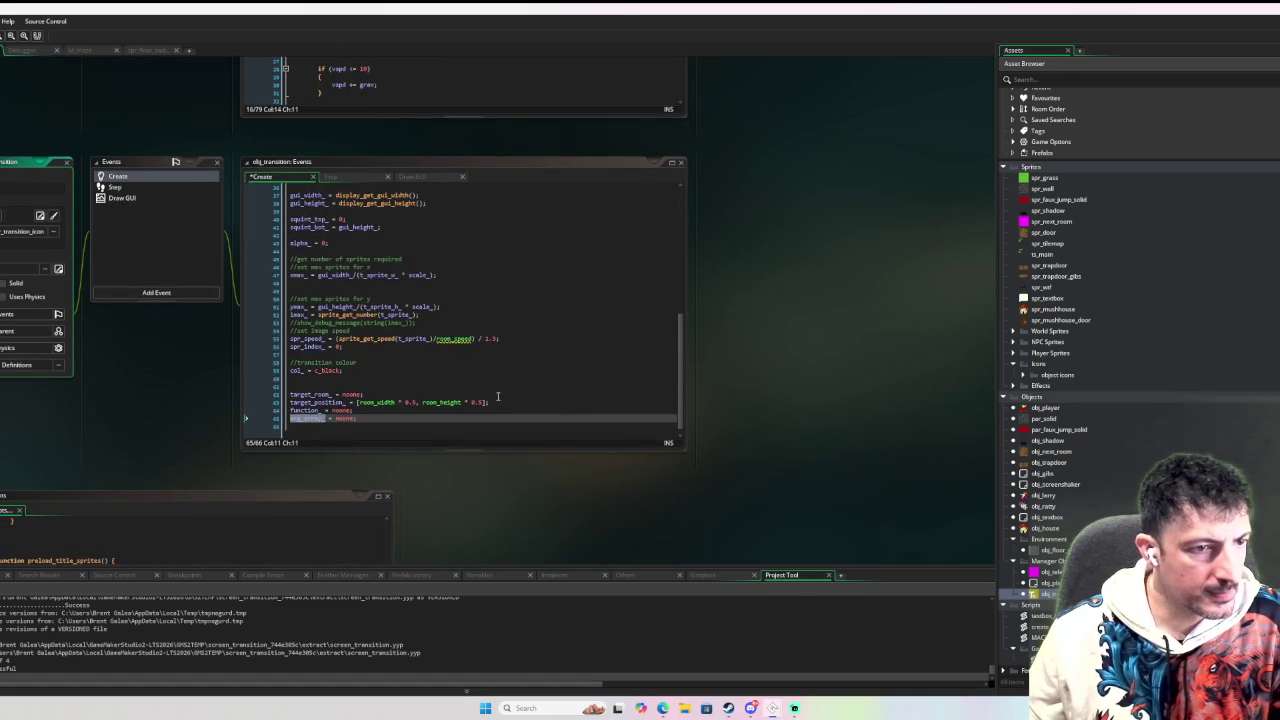
pyautogui.scroll(10, 425, 365)
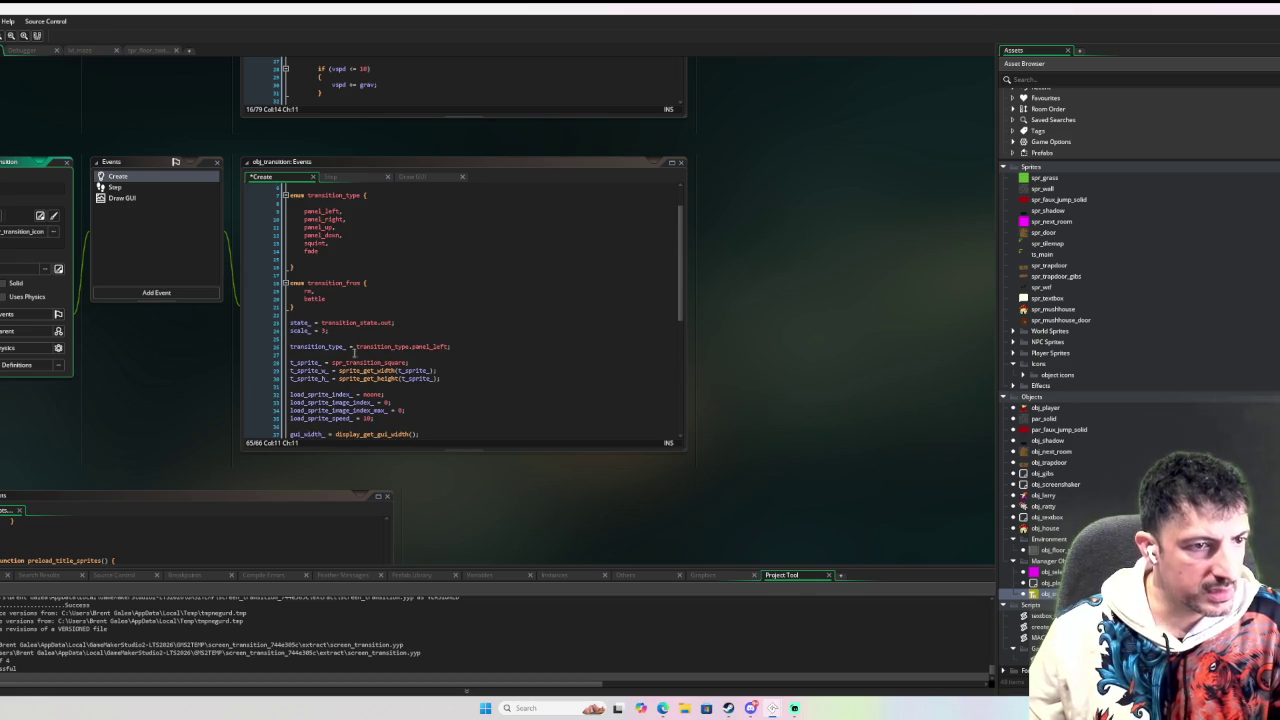
pyautogui.doubleClick(1051, 451)
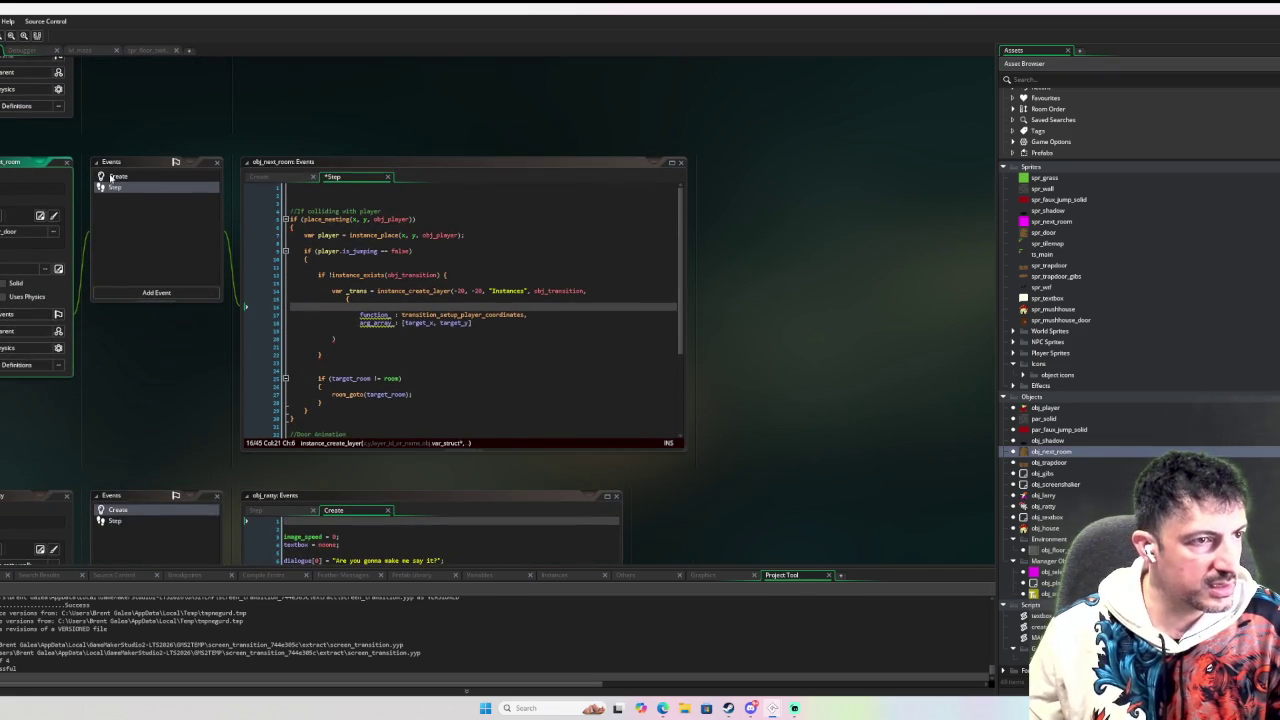
# In obj_next_room's Create event, begin a room_height if condition with a _threshold_y line above it.
pyautogui.click(116, 176)
pyautogui.click(440, 231)
pyautogui.press('Return')
pyautogui.press('Return')
pyautogui.press('Return')
pyautogui.write('if y < r')
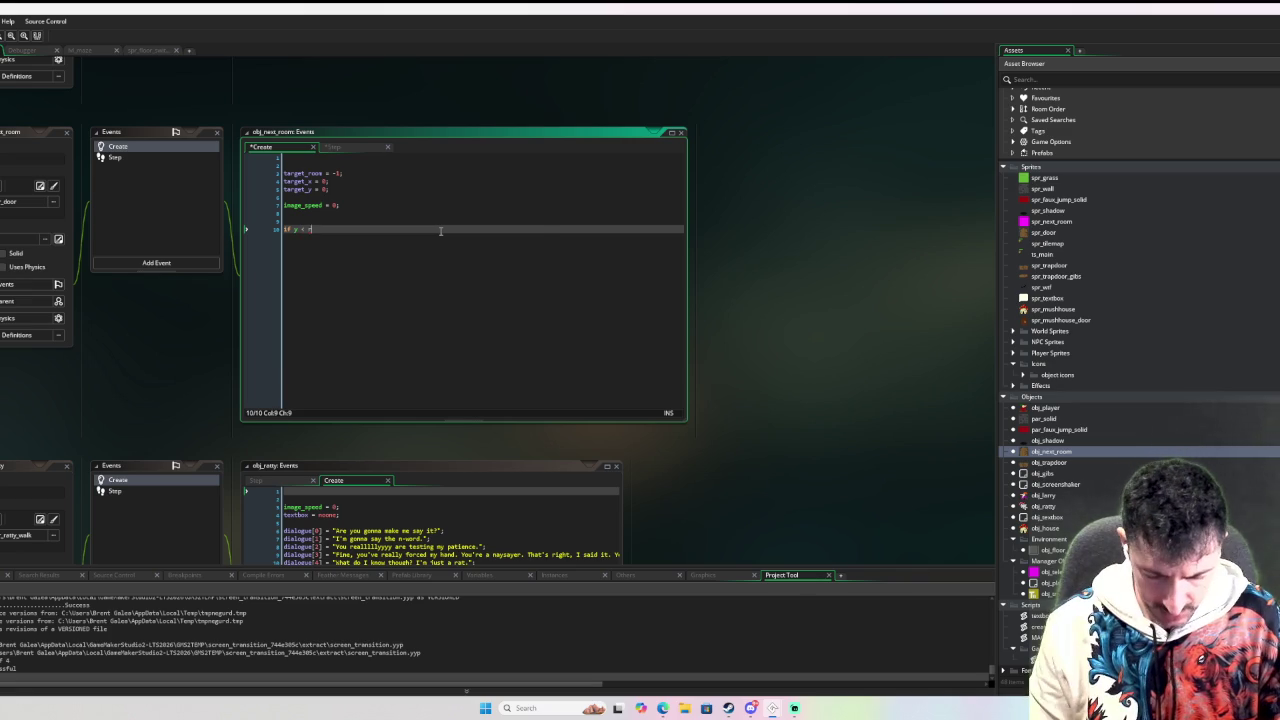
pyautogui.write('oom_height ')
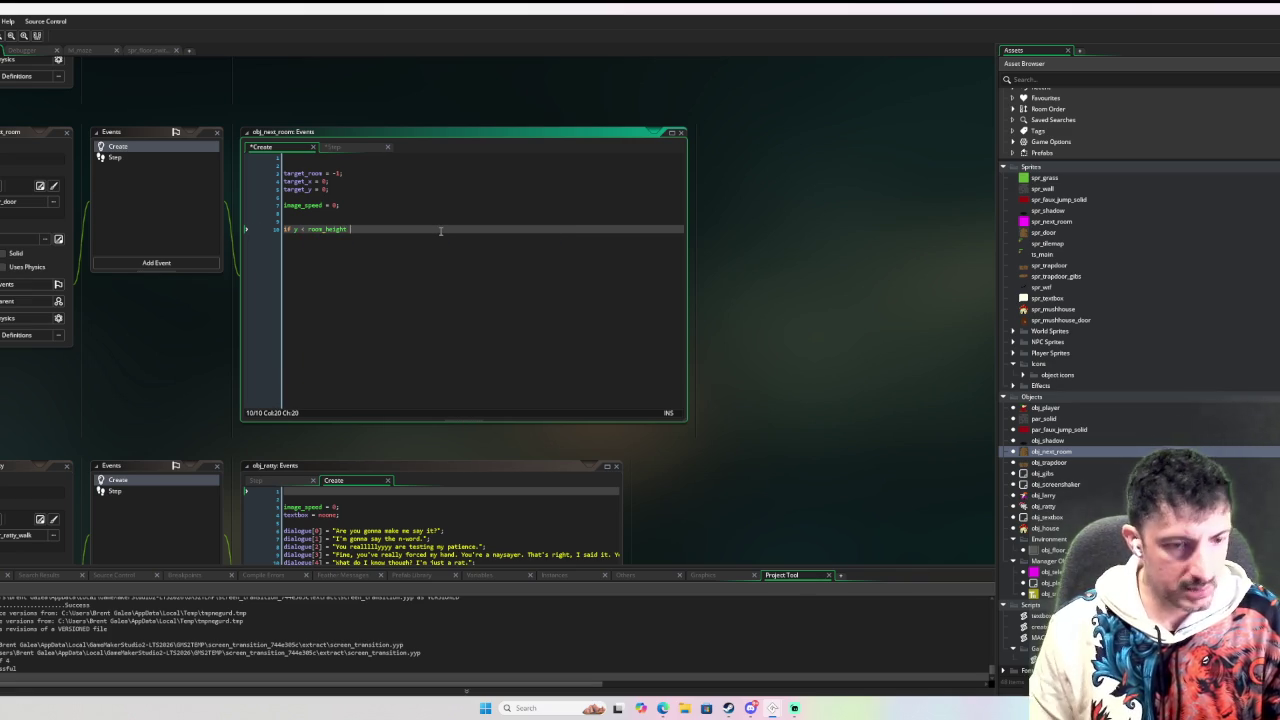
pyautogui.write('* 0.15')
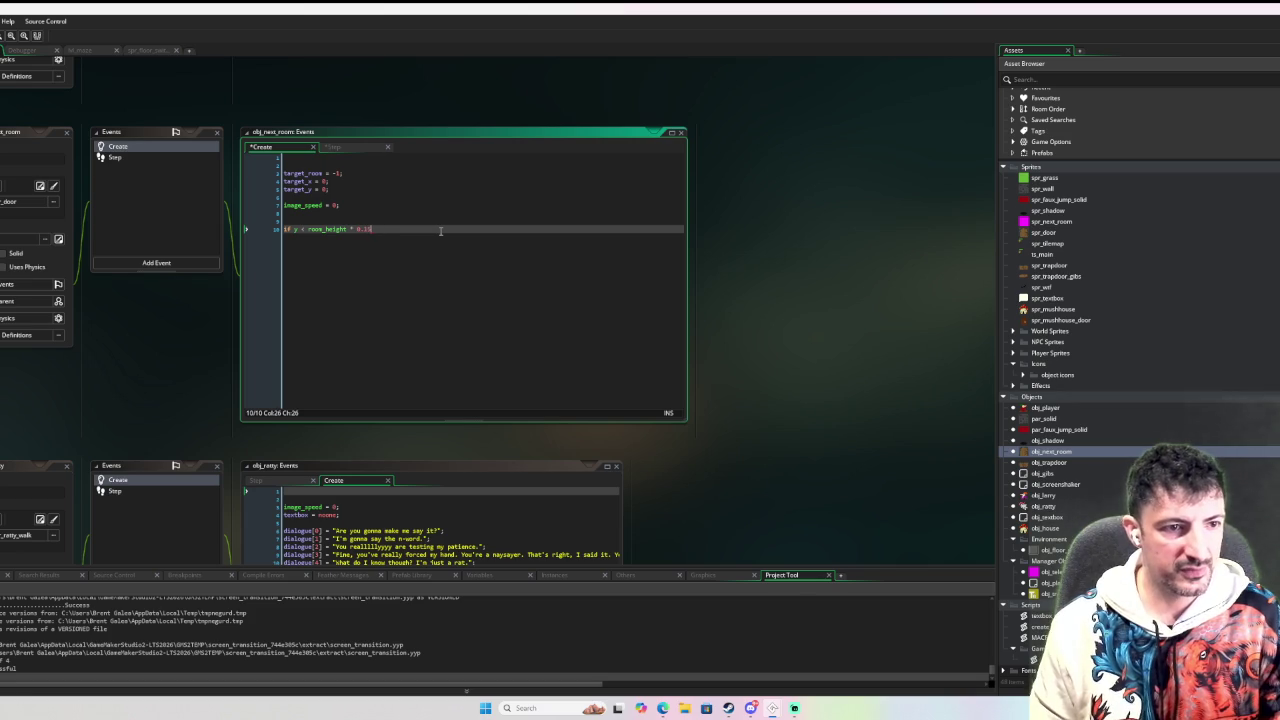
pyautogui.write('{')
pyautogui.press('Return')
pyautogui.press('Return')
pyautogui.press('Up')
pyautogui.press('Up')
pyautogui.press('Up')
pyautogui.press('Return')
pyautogui.press('Up')
pyautogui.write('var _threshold_y = ')
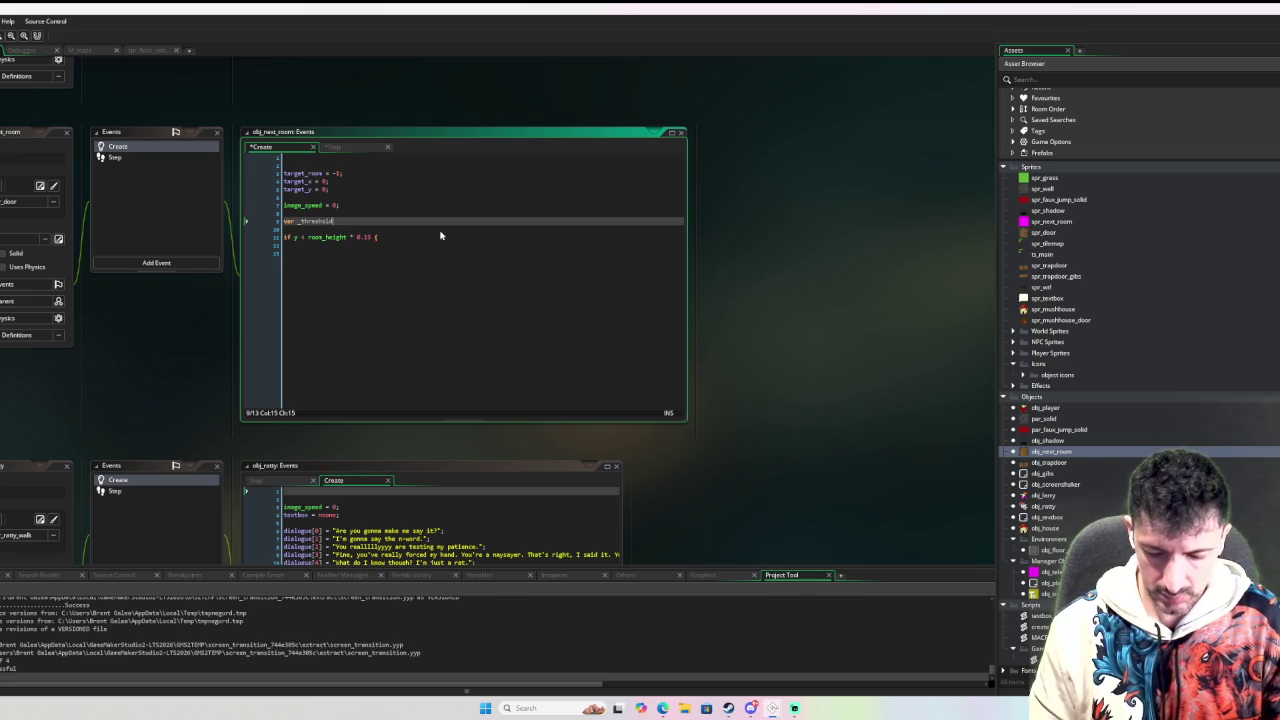
pyautogui.write('0.15;')
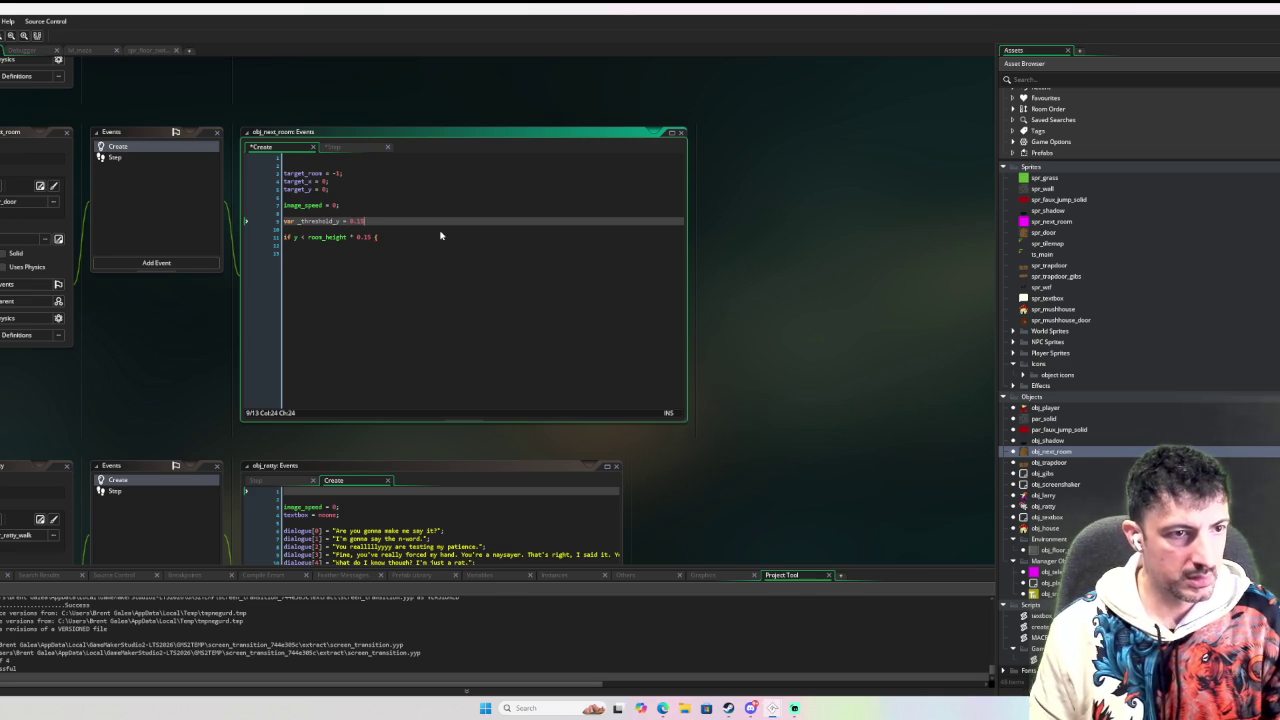
# Define _threshold_y as room_height * 0.15 and _threshold_x as room_width * 0.12.
pyautogui.click(374, 237)
pyautogui.write('{')
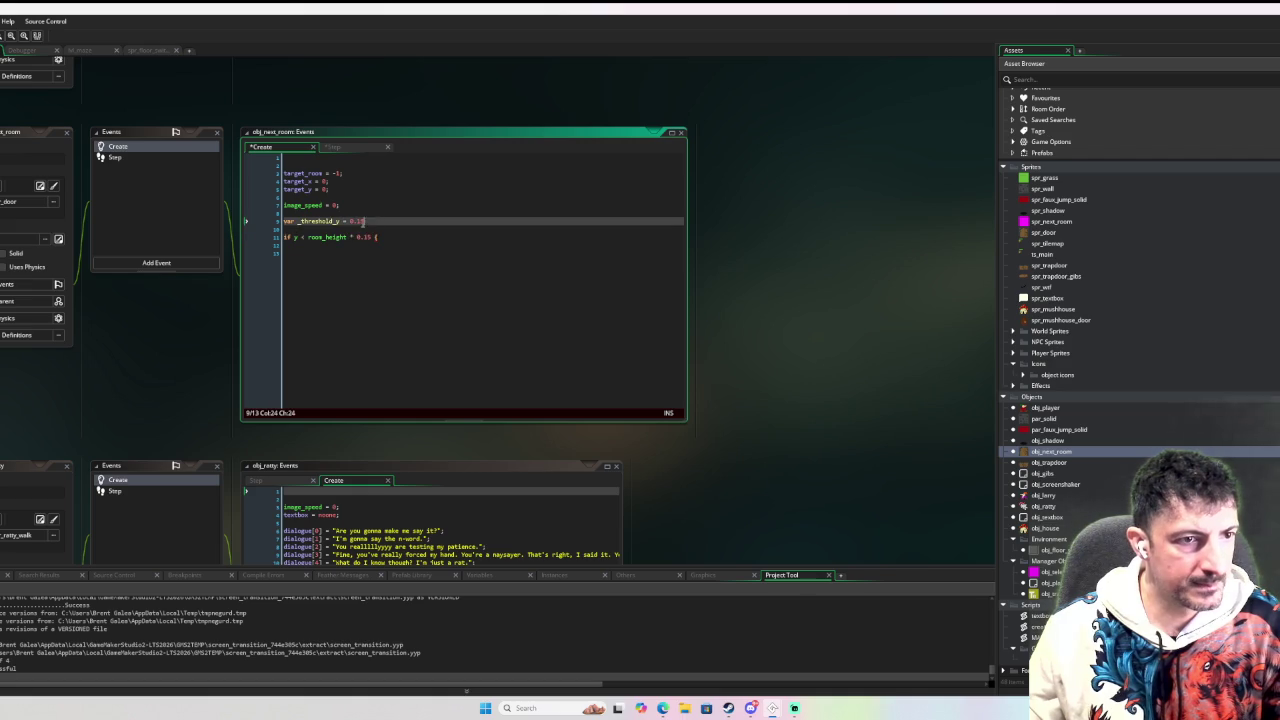
pyautogui.write('room_height * ')
pyautogui.write(';')
pyautogui.press('Return')
pyautogui.write('var _threshold_x')
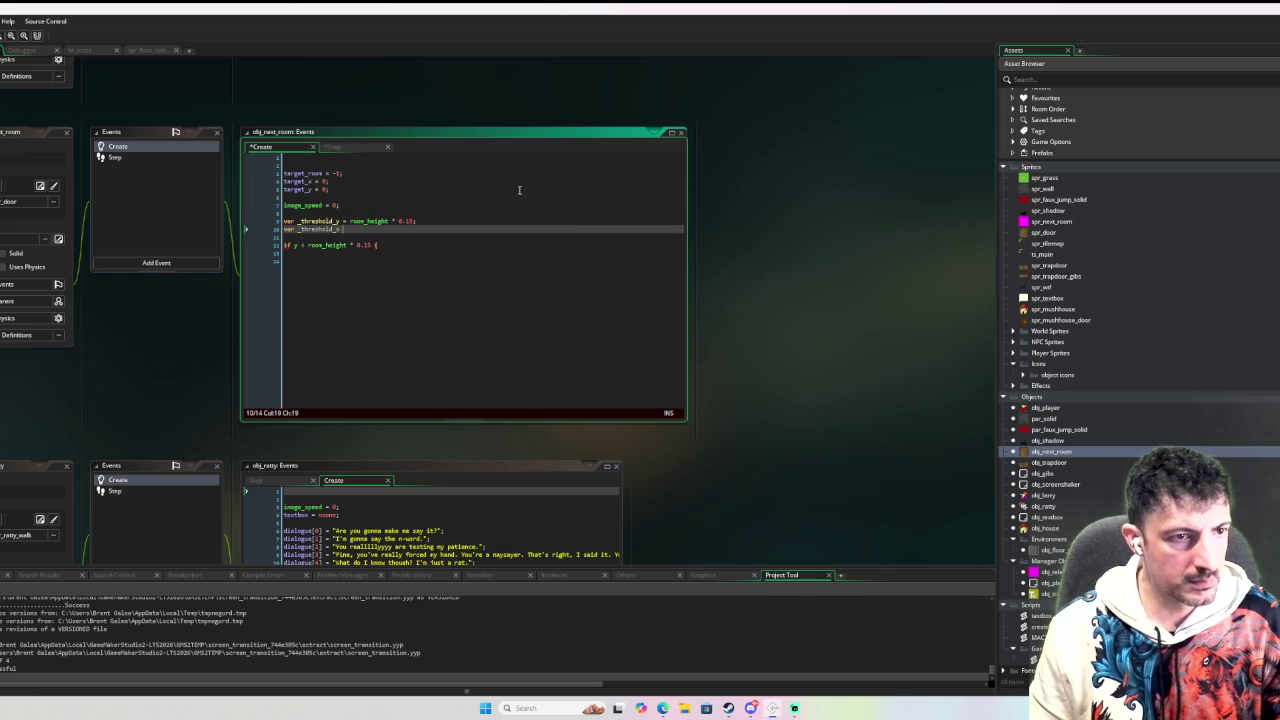
pyautogui.write(' = room_widt')
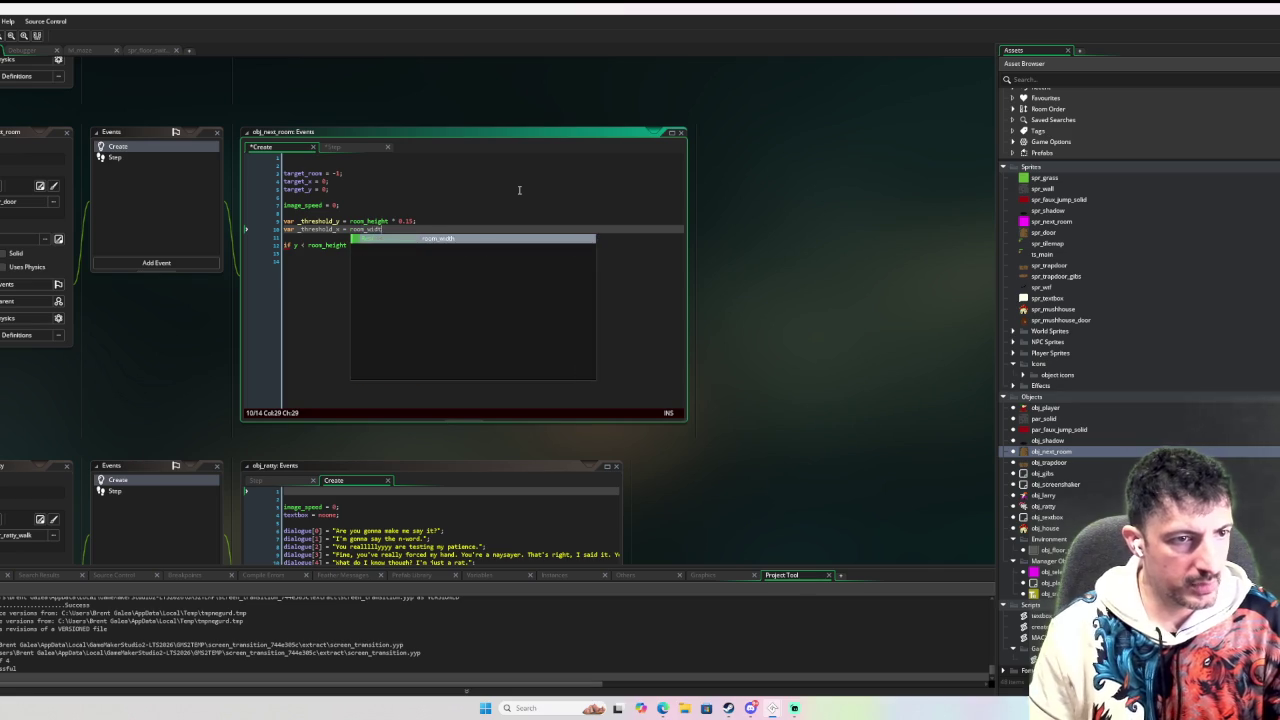
pyautogui.write('h * 0.')
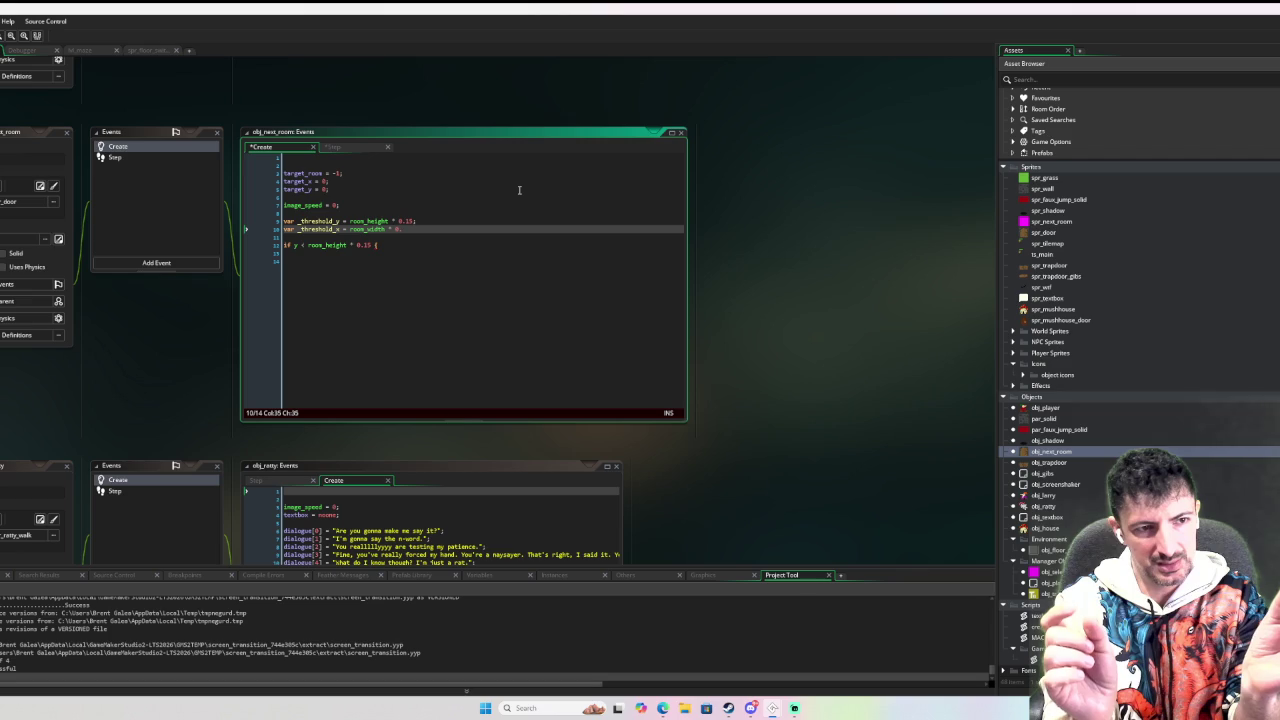
pyautogui.write('15;')
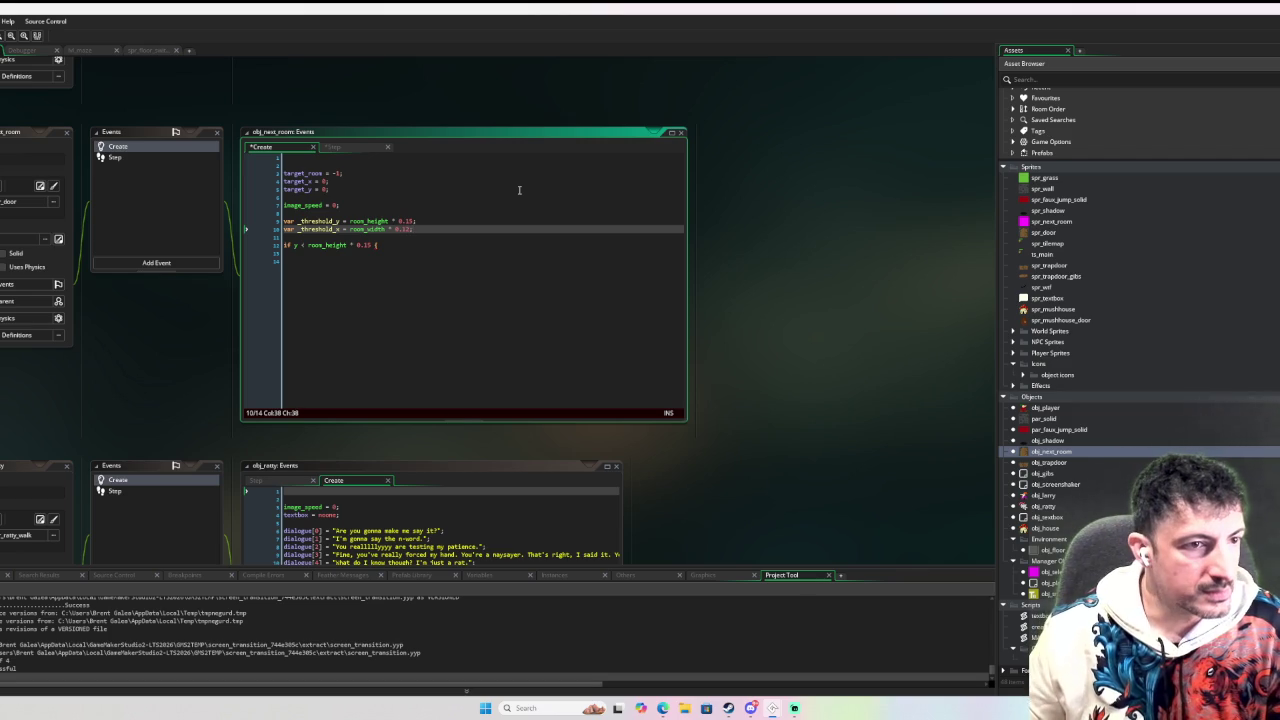
# Use _threshold_y in the if y < room_height condition and open an empty block body.
pyautogui.doubleClick(315, 221)
pyautogui.hotkey('ctrl', 'c')
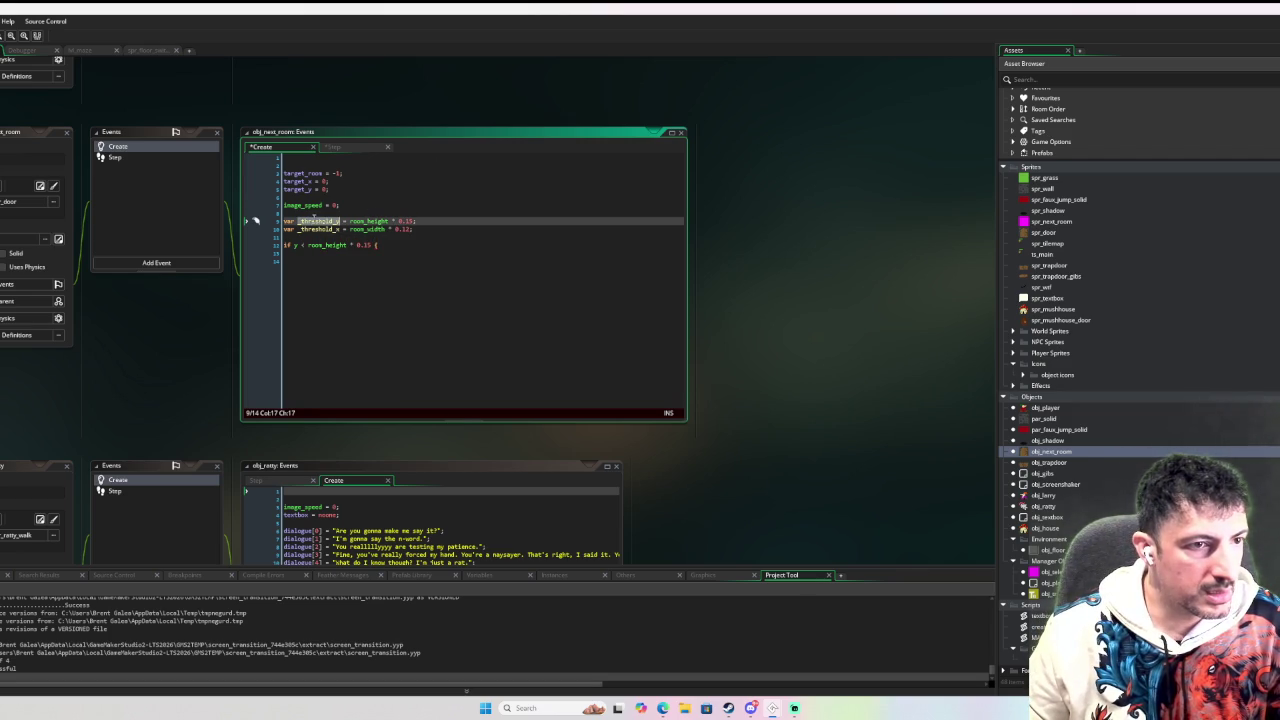
pyautogui.doubleClick(364, 245)
pyautogui.hotkey('ctrl', 'v')
pyautogui.press('Return')
pyautogui.press('Return')
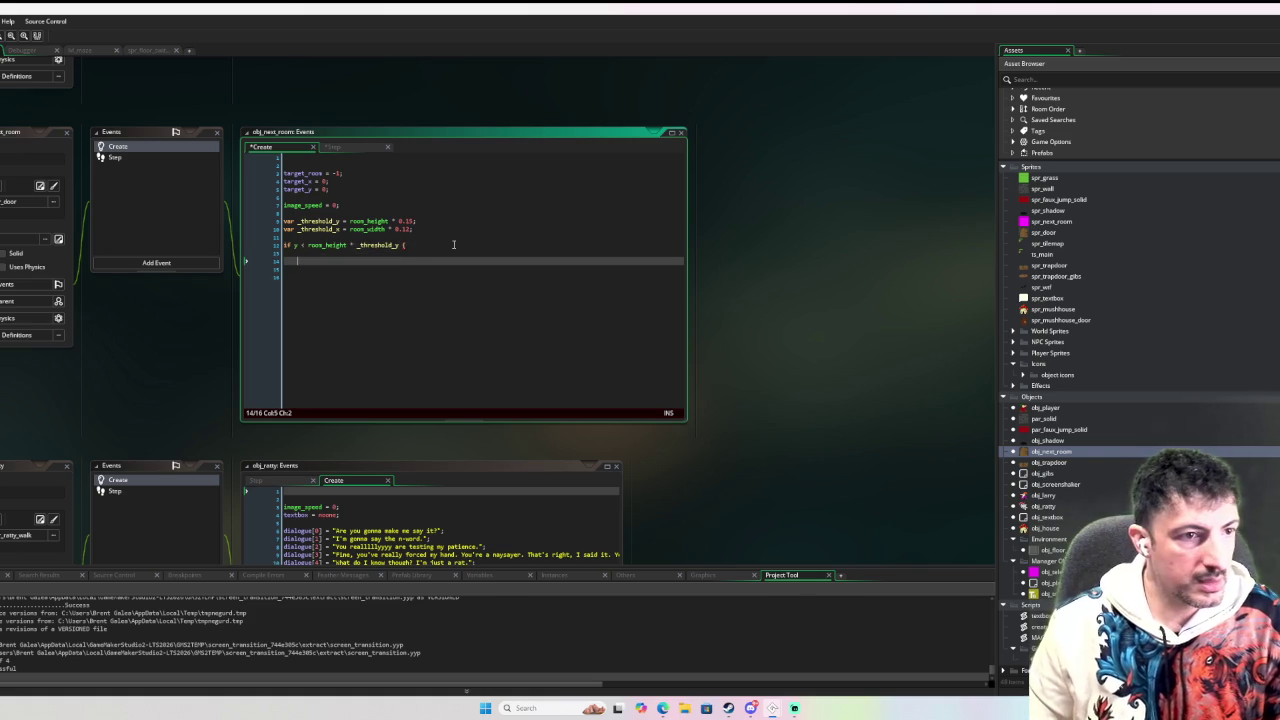
pyautogui.press('Return')
pyautogui.press('Return')
pyautogui.write('}')
pyautogui.press('Up')
pyautogui.press('Up')
pyautogui.press('Tab')
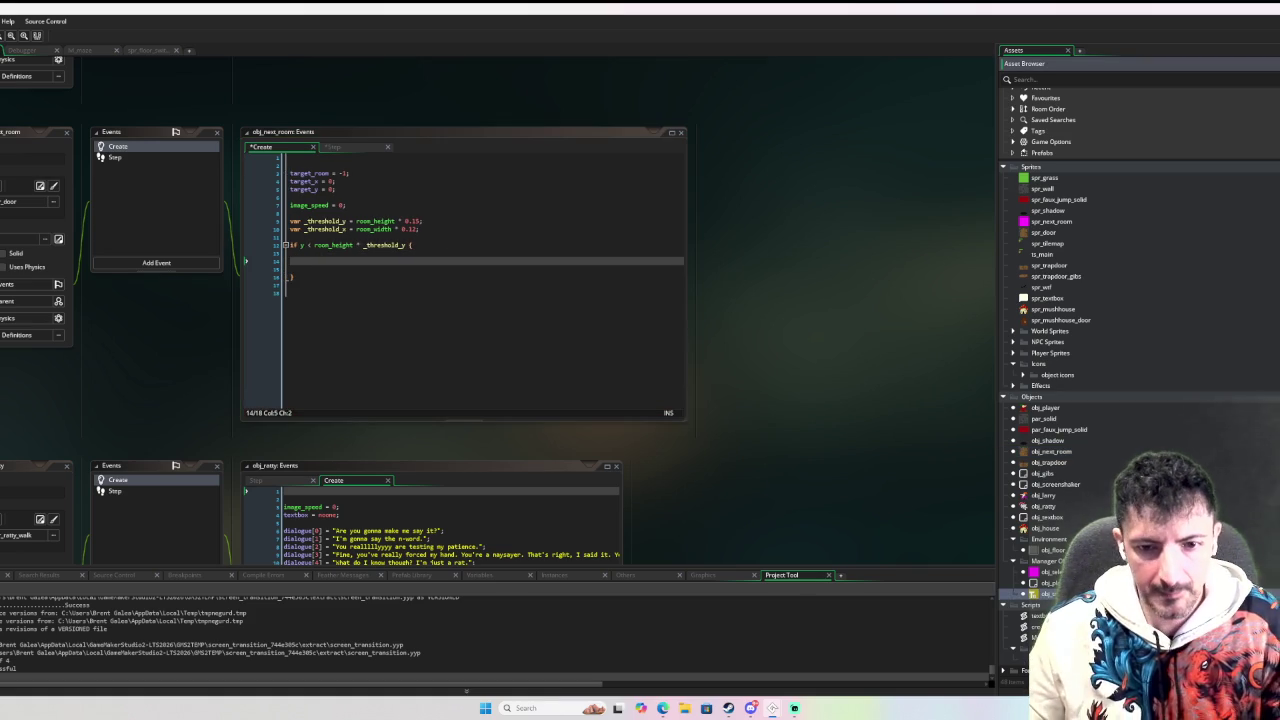
pyautogui.scroll(-10, 565, 393)
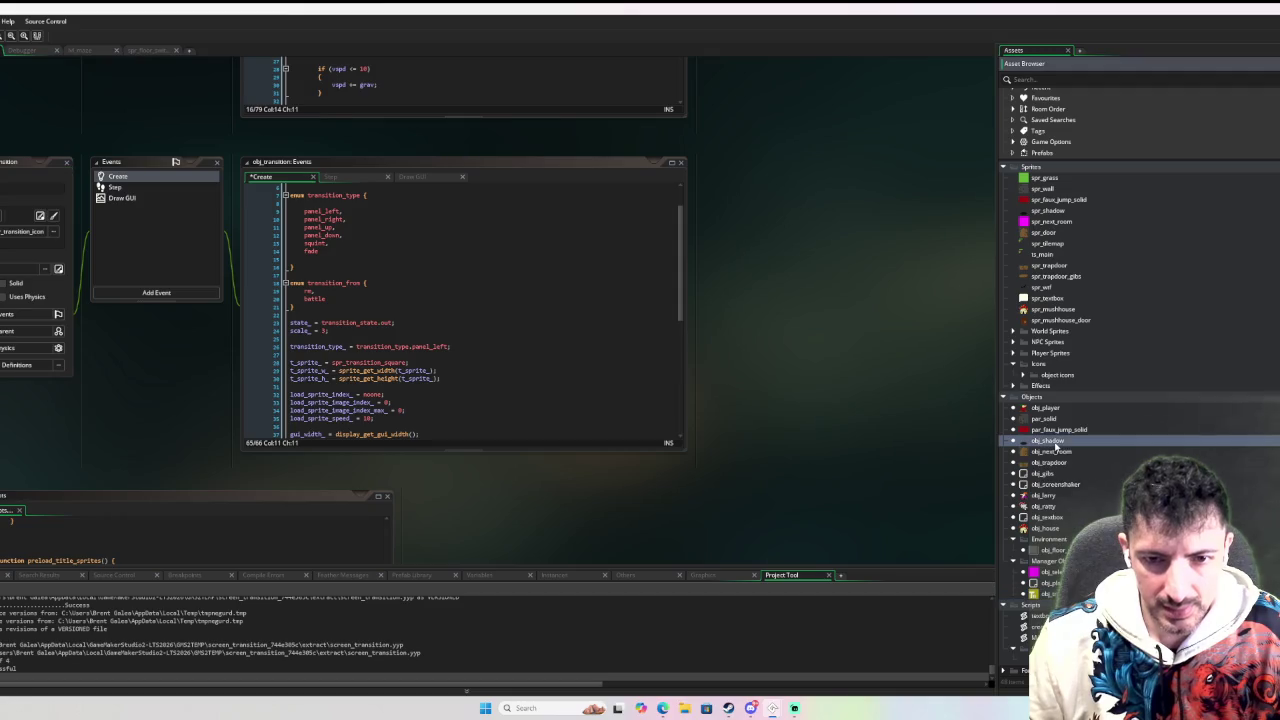
# In obj_next_room's Create code, add 'transition_type_ = transition_type.fade' after the target coordinates.
pyautogui.doubleClick(1051, 451)
pyautogui.click(404, 290)
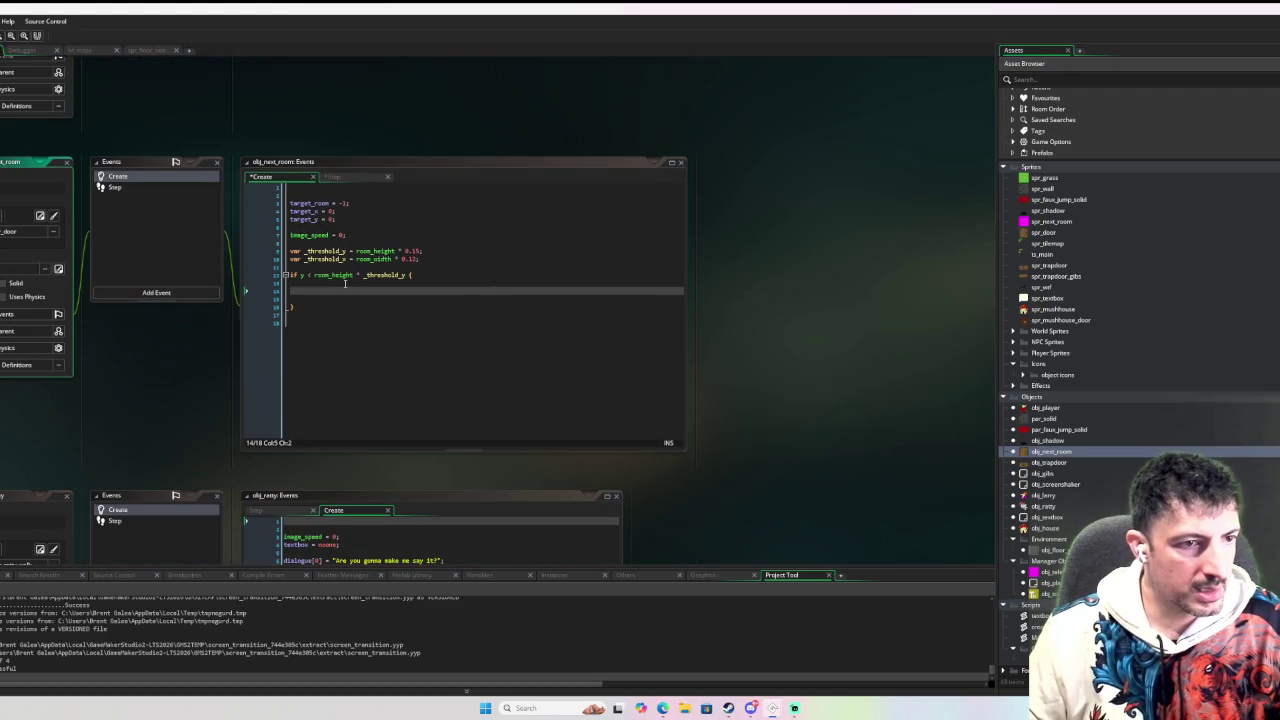
pyautogui.click(410, 283)
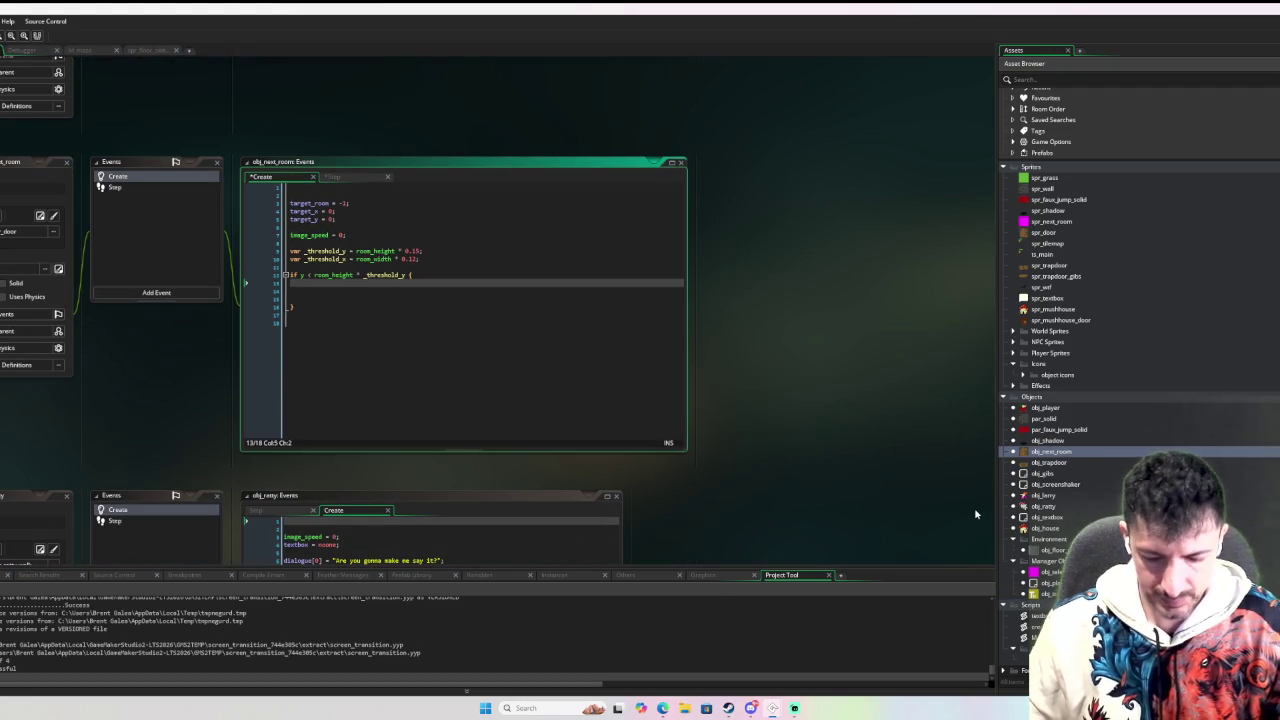
pyautogui.press('Return')
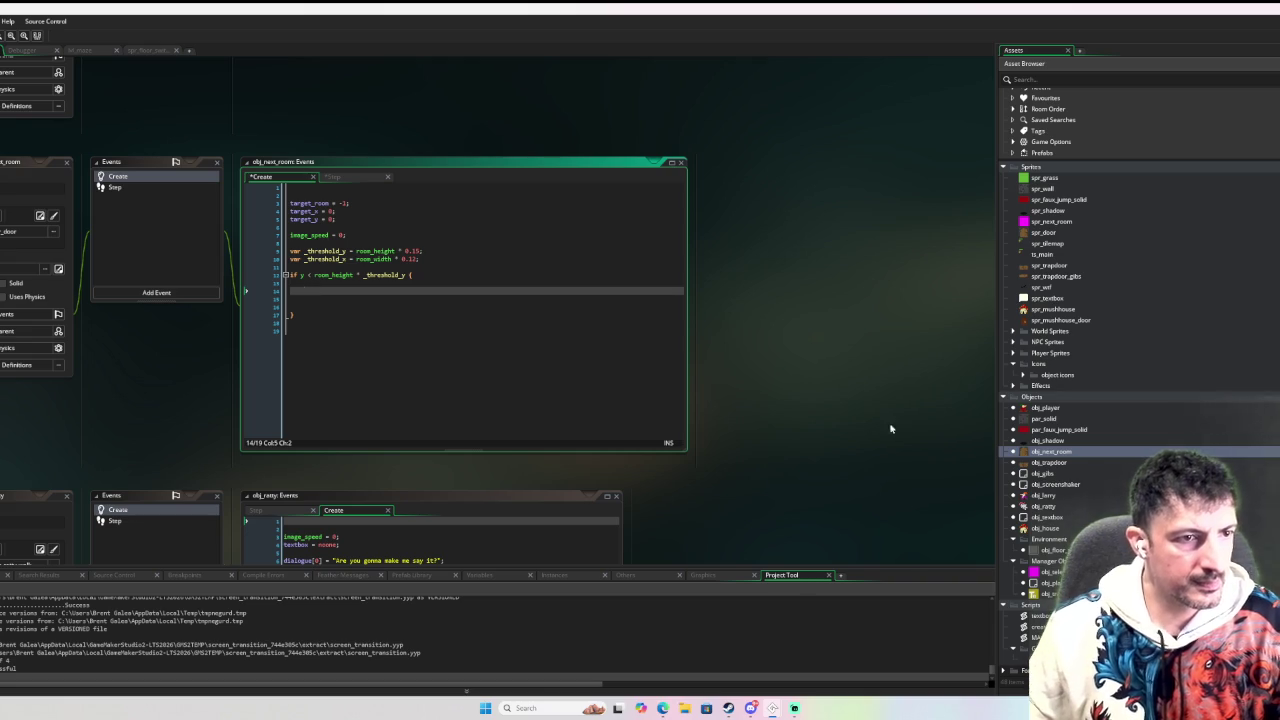
pyautogui.click(395, 240)
pyautogui.click(396, 229)
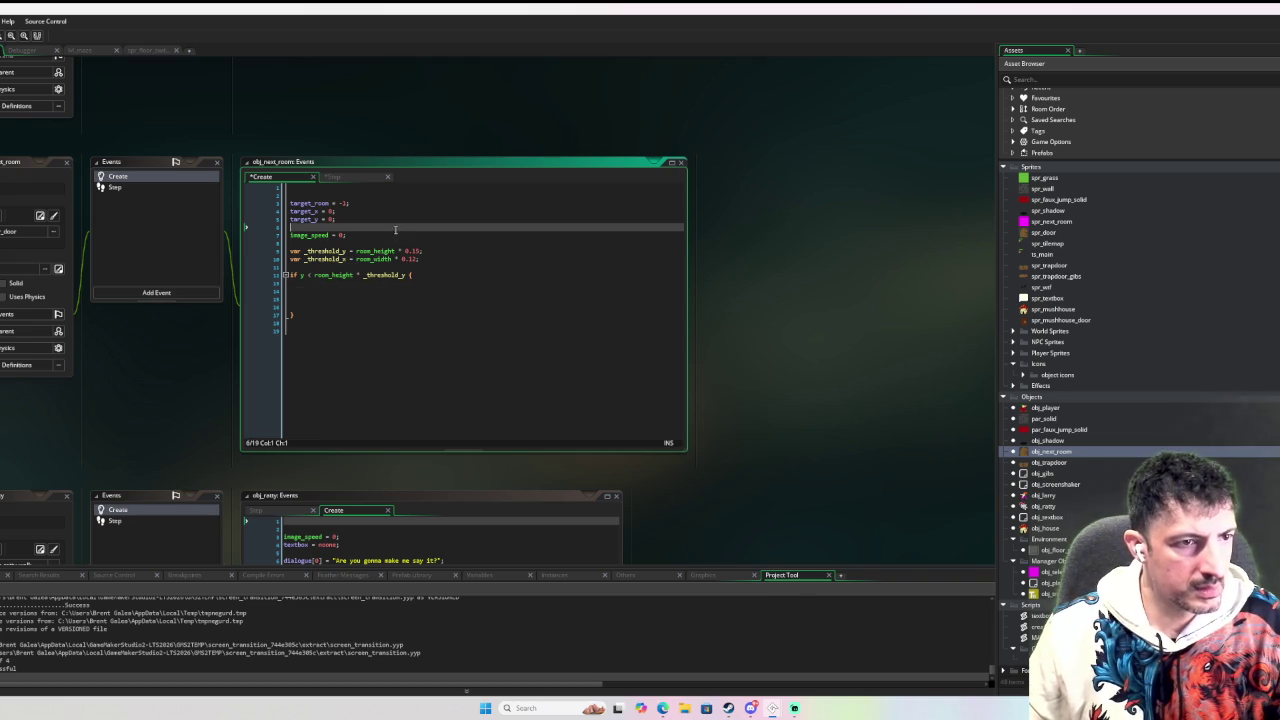
pyautogui.press('Return')
pyautogui.press('Return')
pyautogui.press('Up')
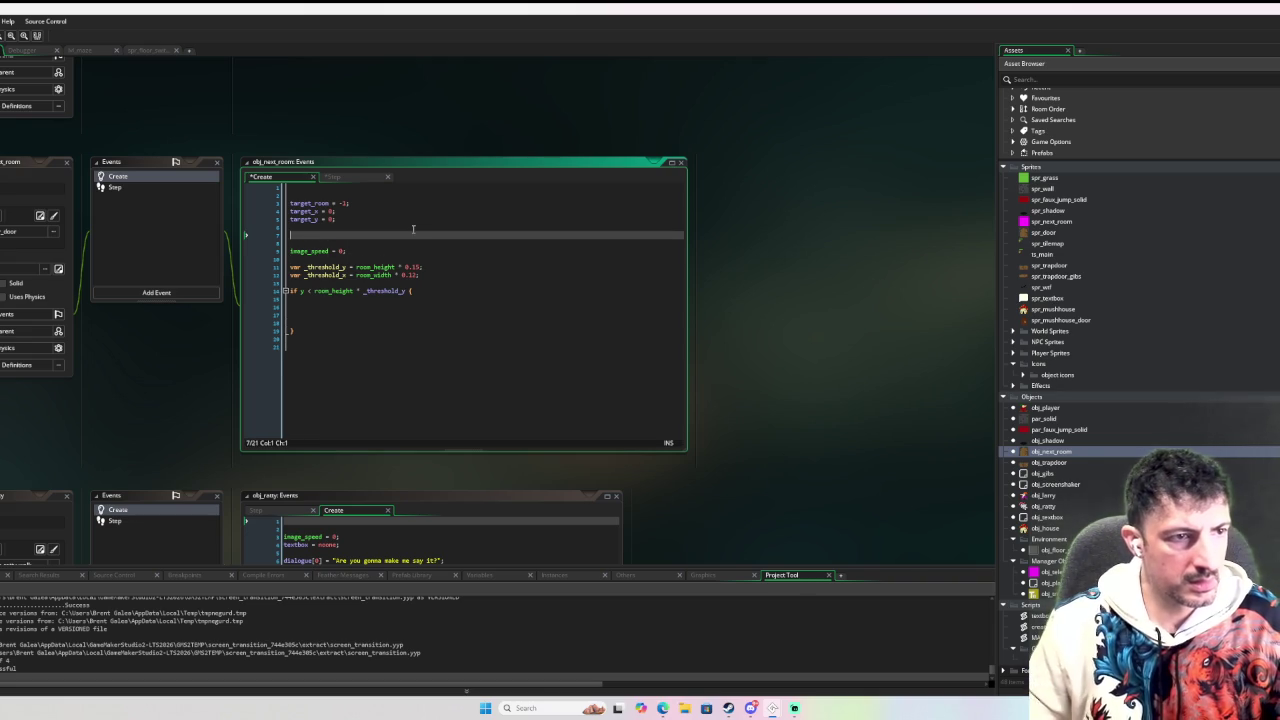
pyautogui.write('transition_')
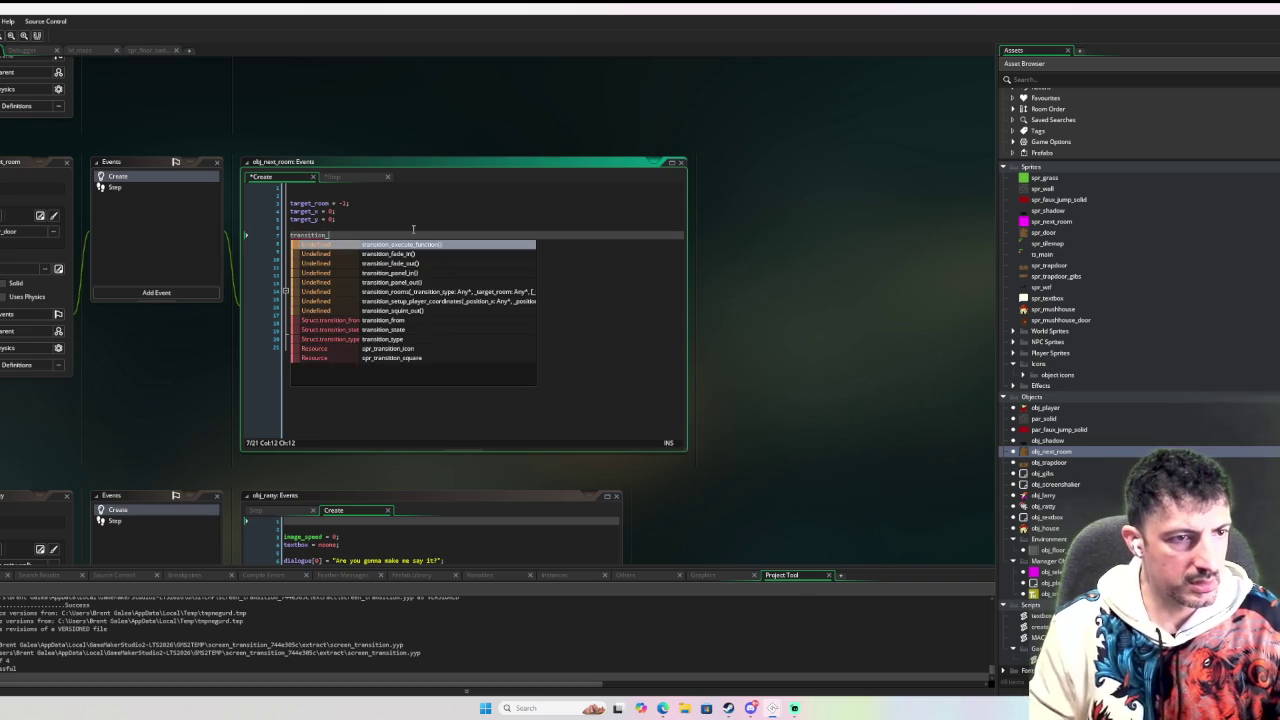
pyautogui.write('type_')
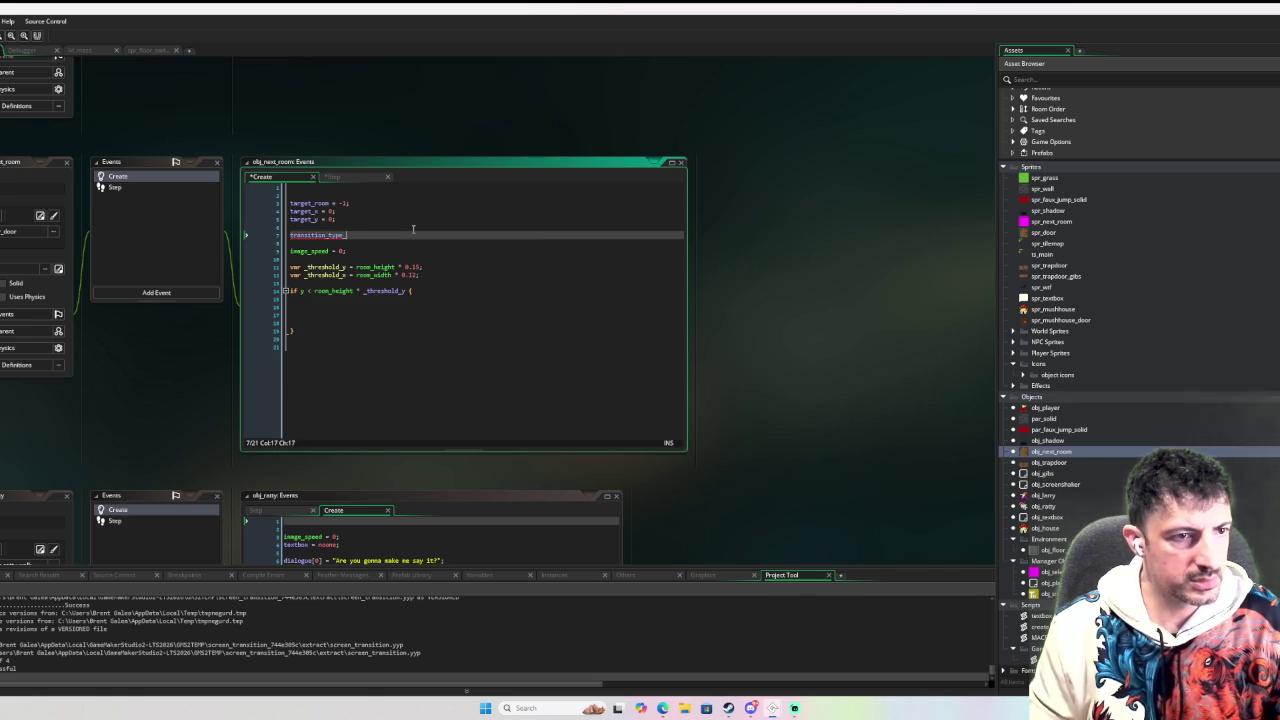
pyautogui.write(' = tr')
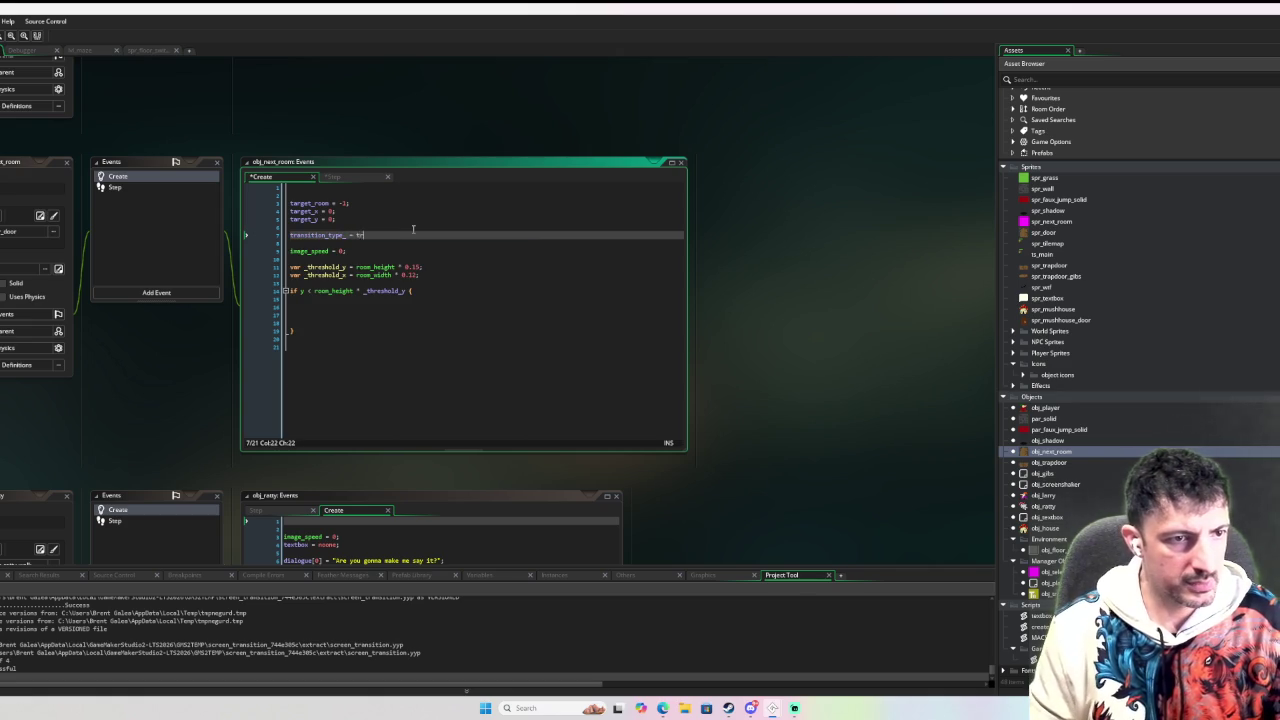
pyautogui.write('ansition_type.')
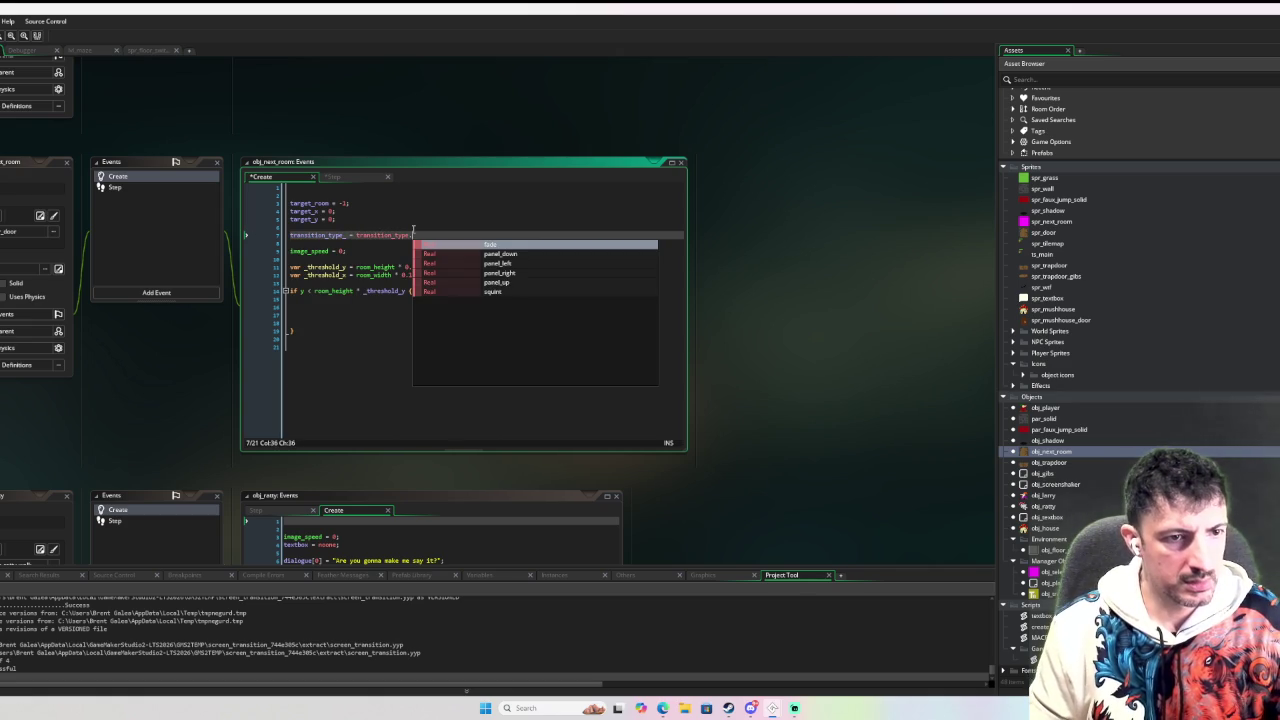
pyautogui.write('fade;')
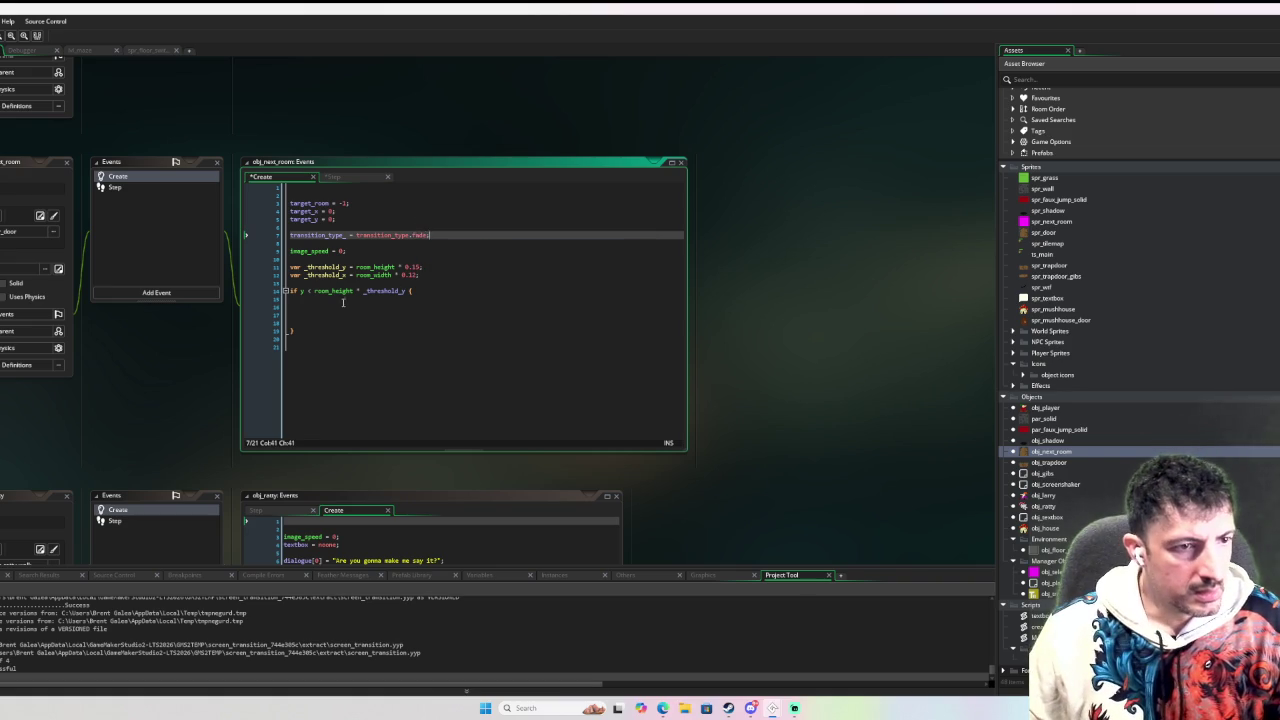
# Copy that assignment into the if block, change it to transition_type.panel_down, and tidy the blank lines.
pyautogui.click(343, 300)
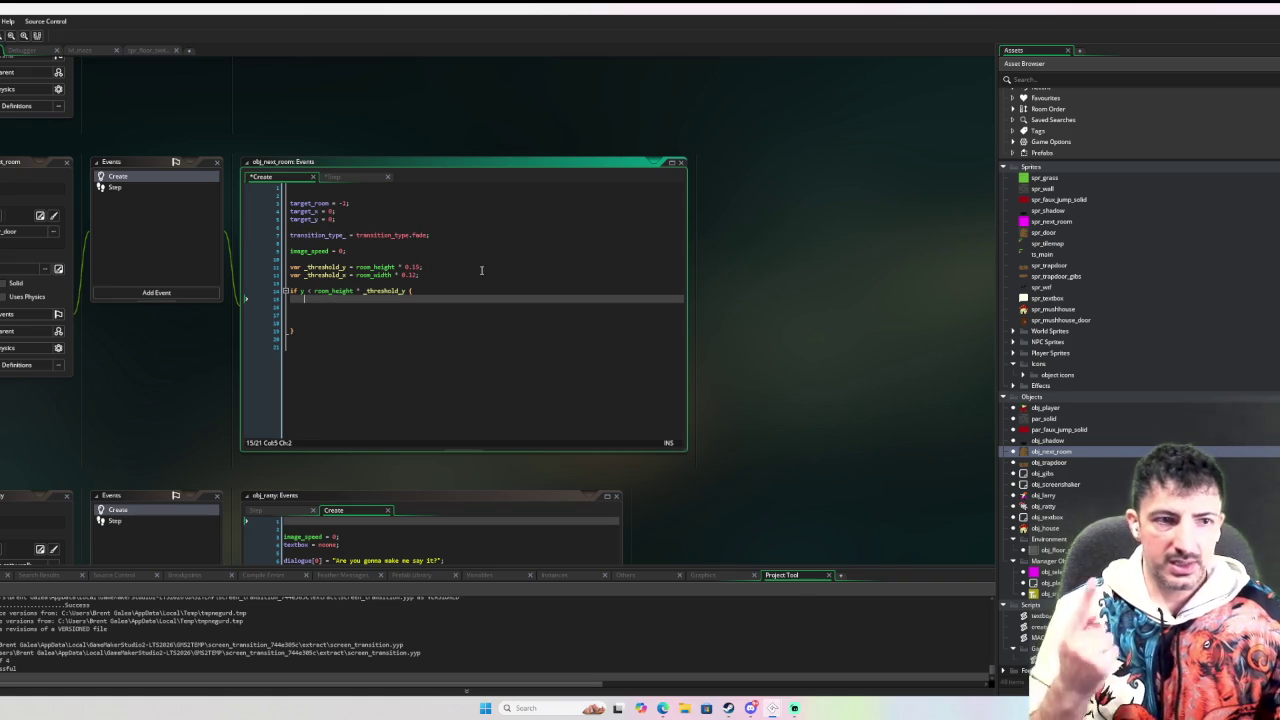
pyautogui.moveTo(430, 235); pyautogui.dragTo(279, 241)
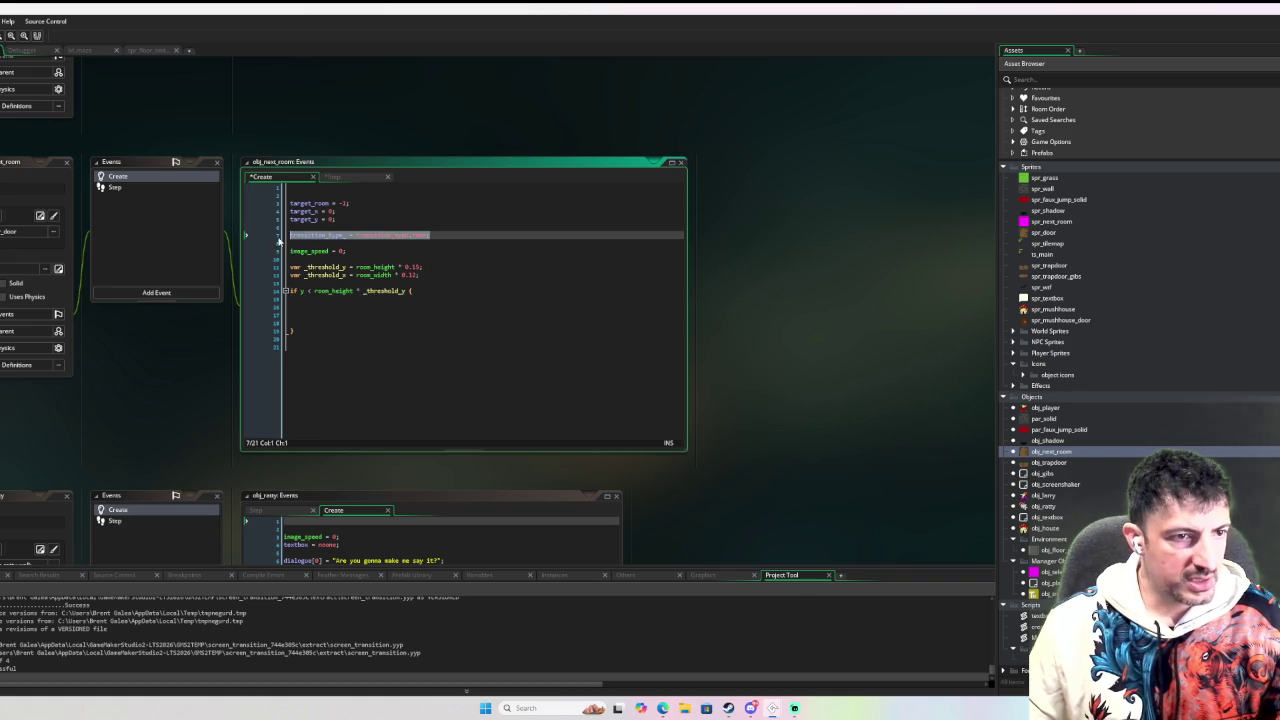
pyautogui.hotkey('ctrl', 'c')
pyautogui.click(353, 307)
pyautogui.hotkey('ctrl', 'v')
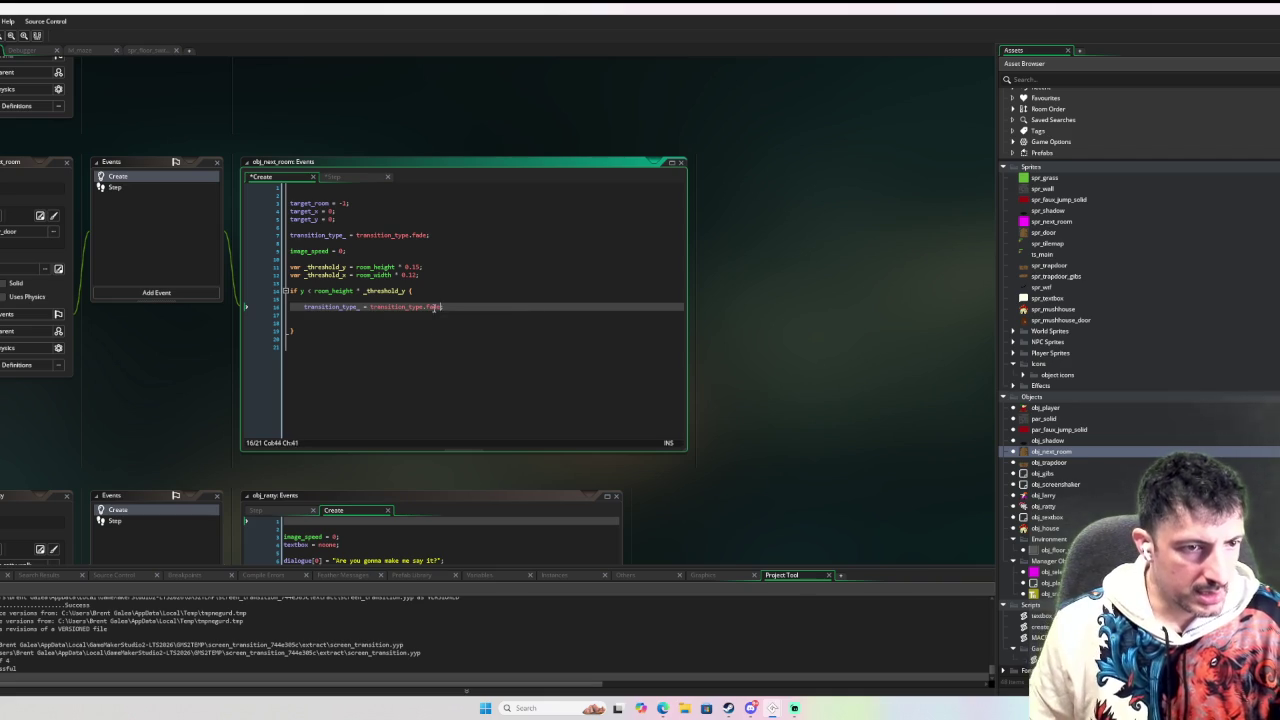
pyautogui.write('d')
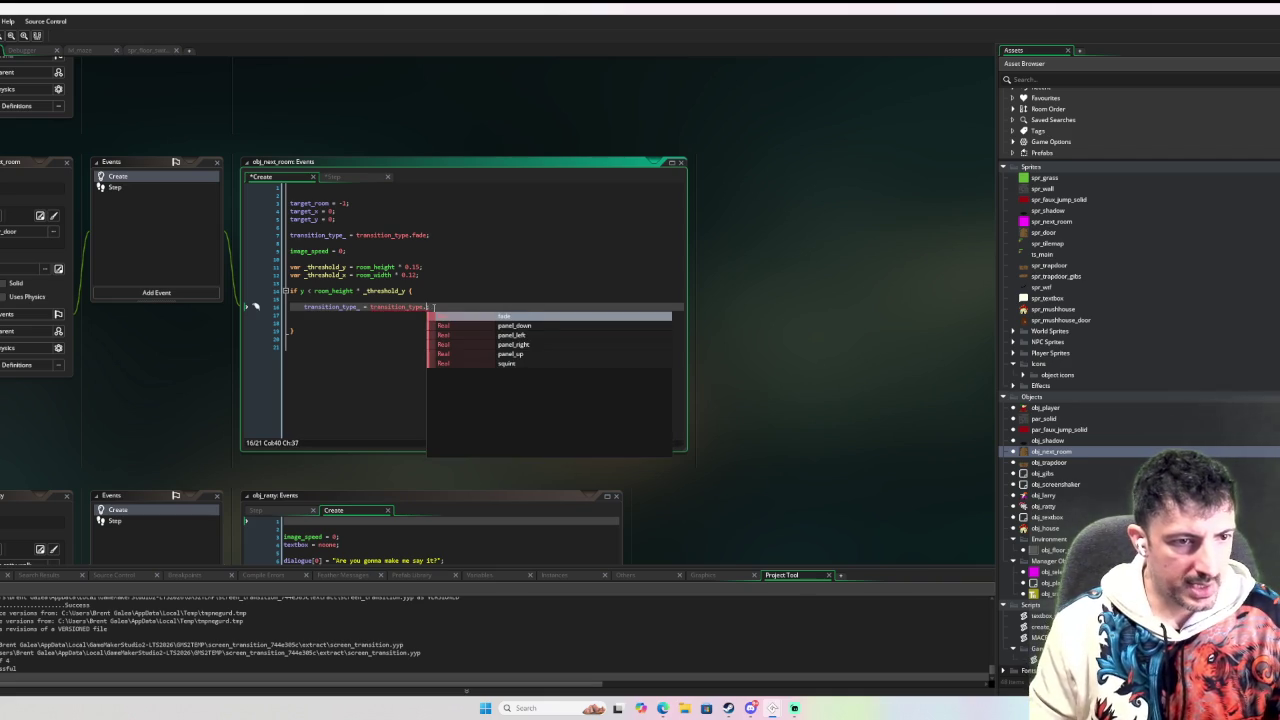
pyautogui.press('Return')
pyautogui.press('Down')
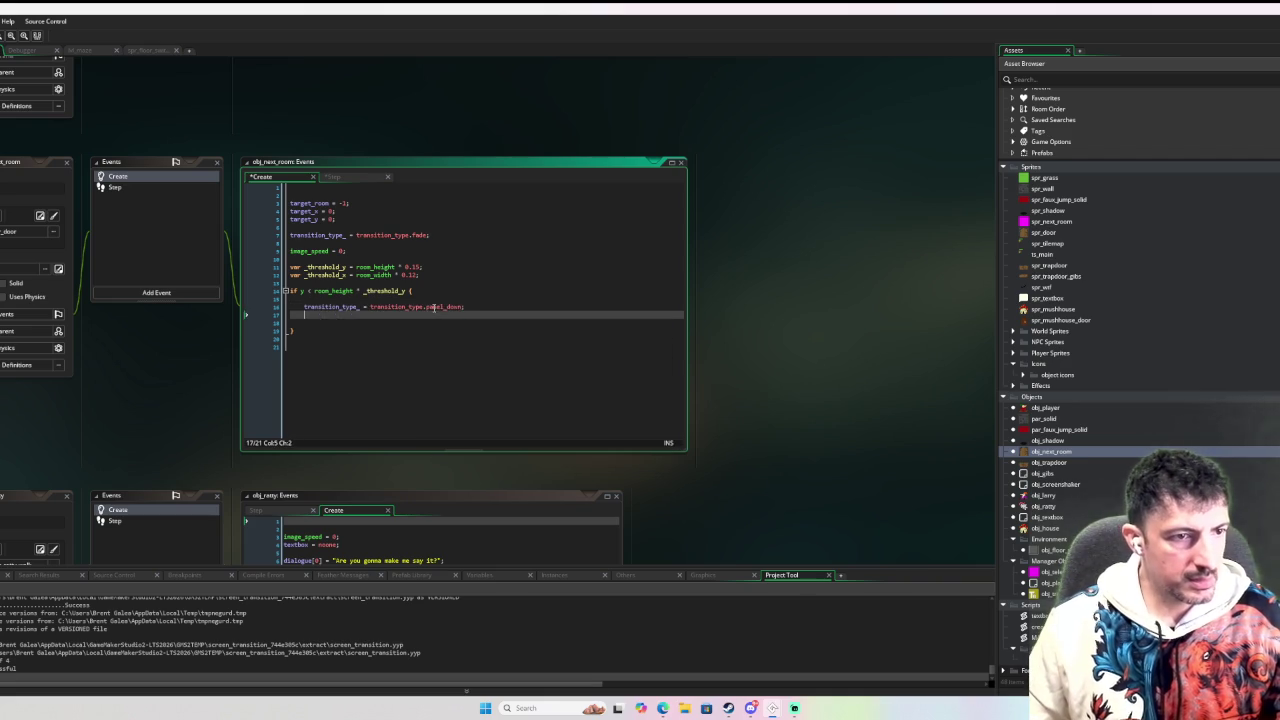
pyautogui.press('Delete')
pyautogui.press('Up')
pyautogui.press('Up')
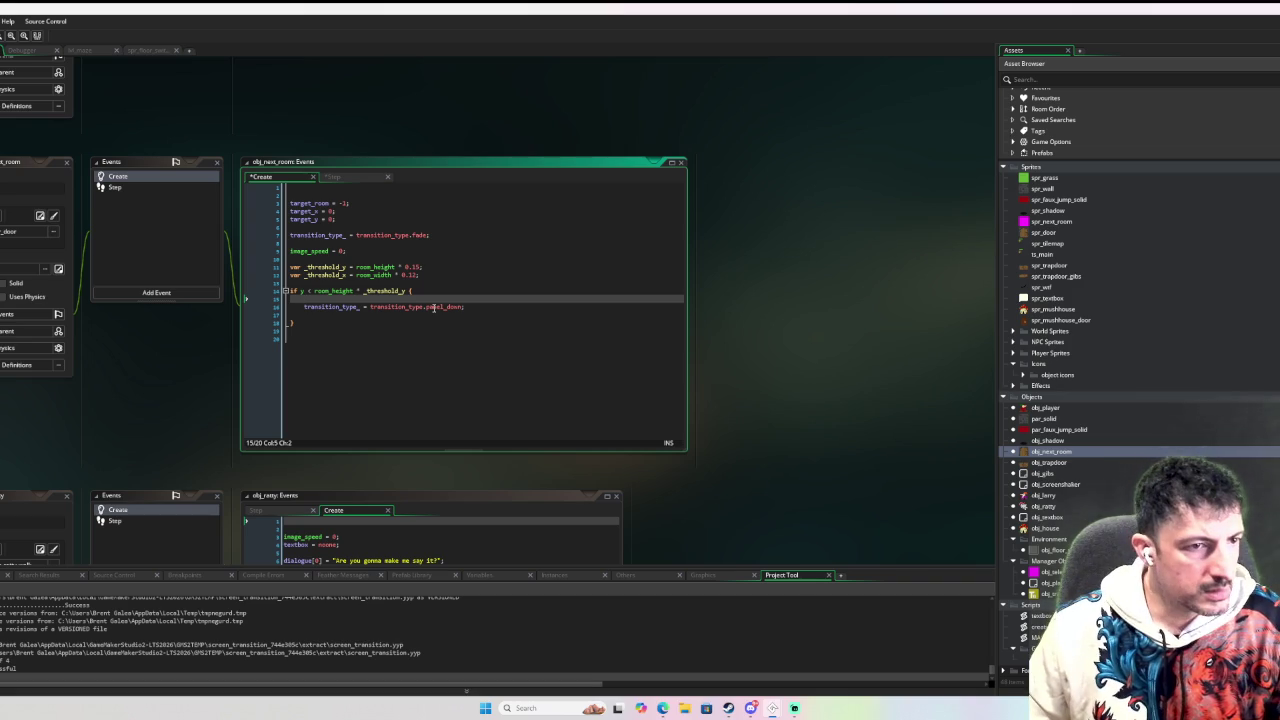
pyautogui.press('Delete')
pyautogui.press('Down')
pyautogui.press('Delete')
pyautogui.press('End')
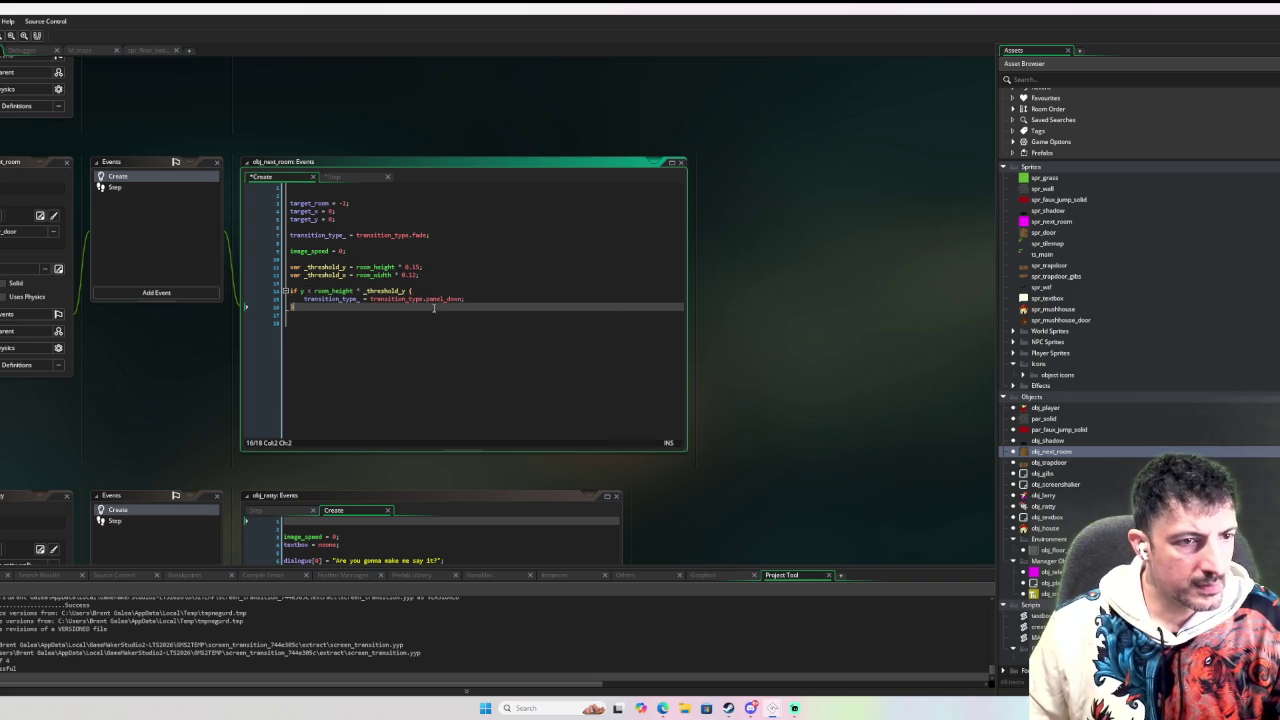
# Start an 'else if y > room_height' branch and simplify the first condition to y < _threshold_y.
pyautogui.write(' else if')
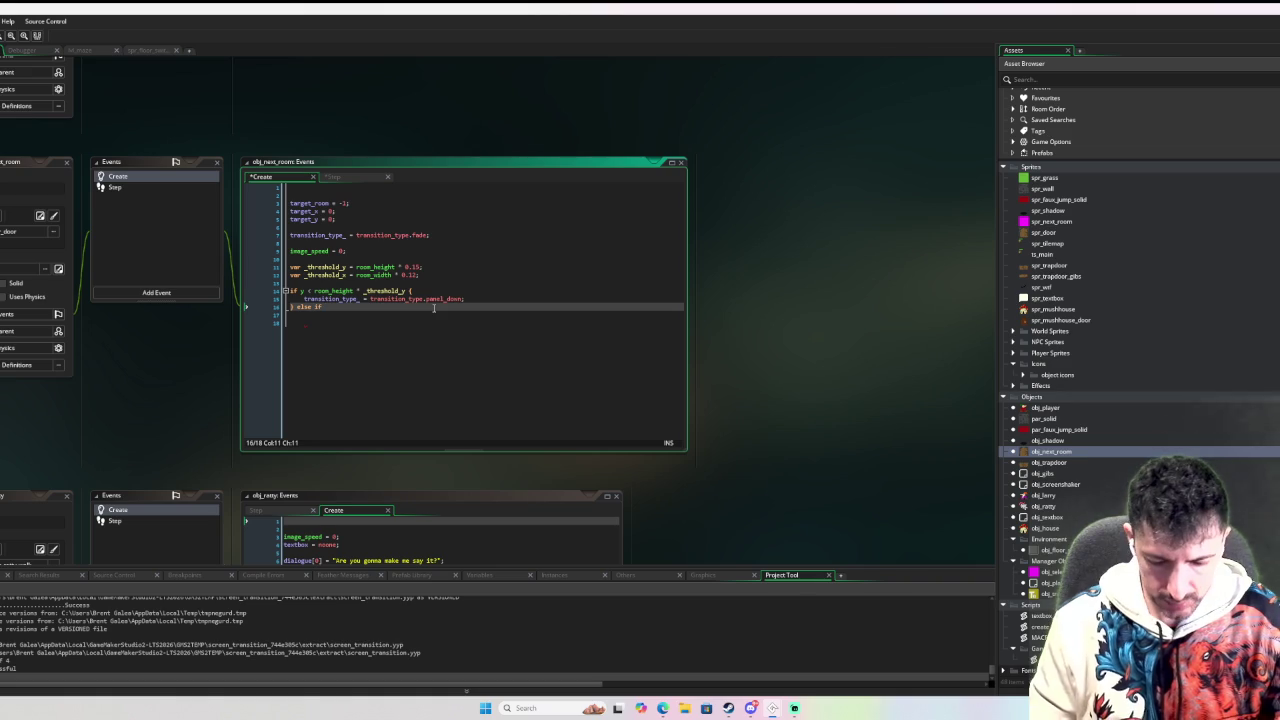
pyautogui.write(' y > room_height')
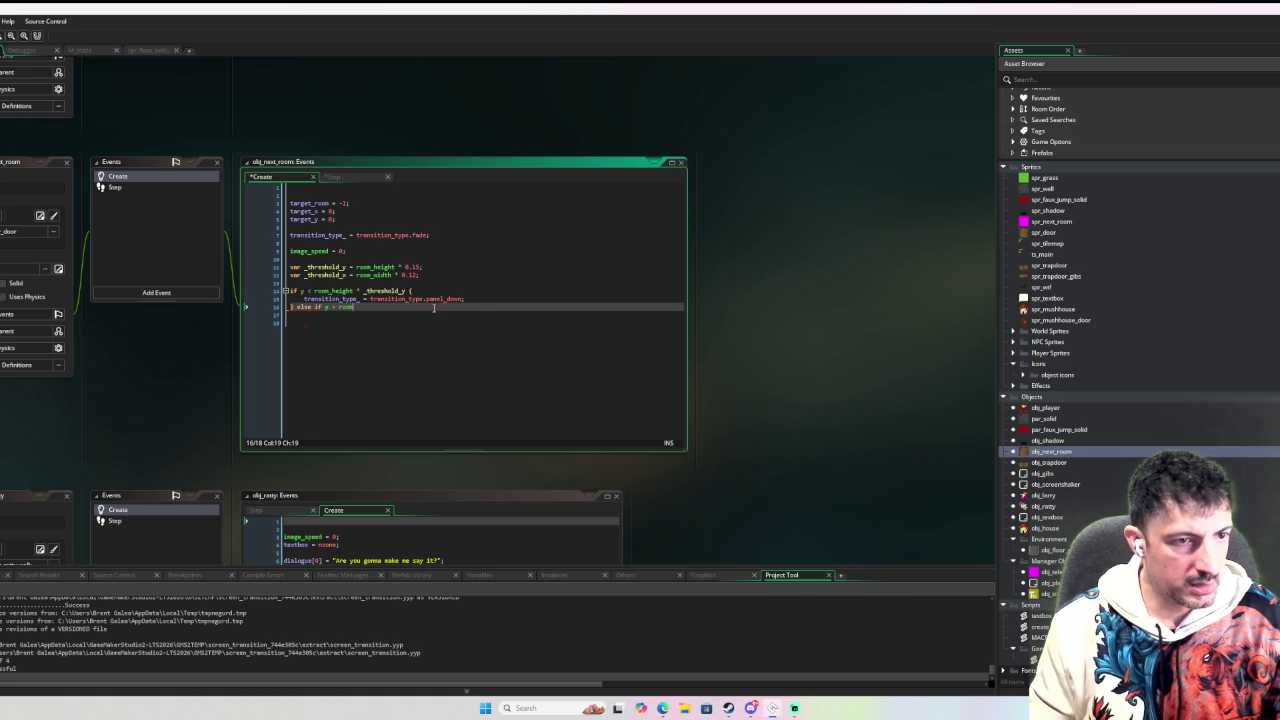
pyautogui.press('Escape')
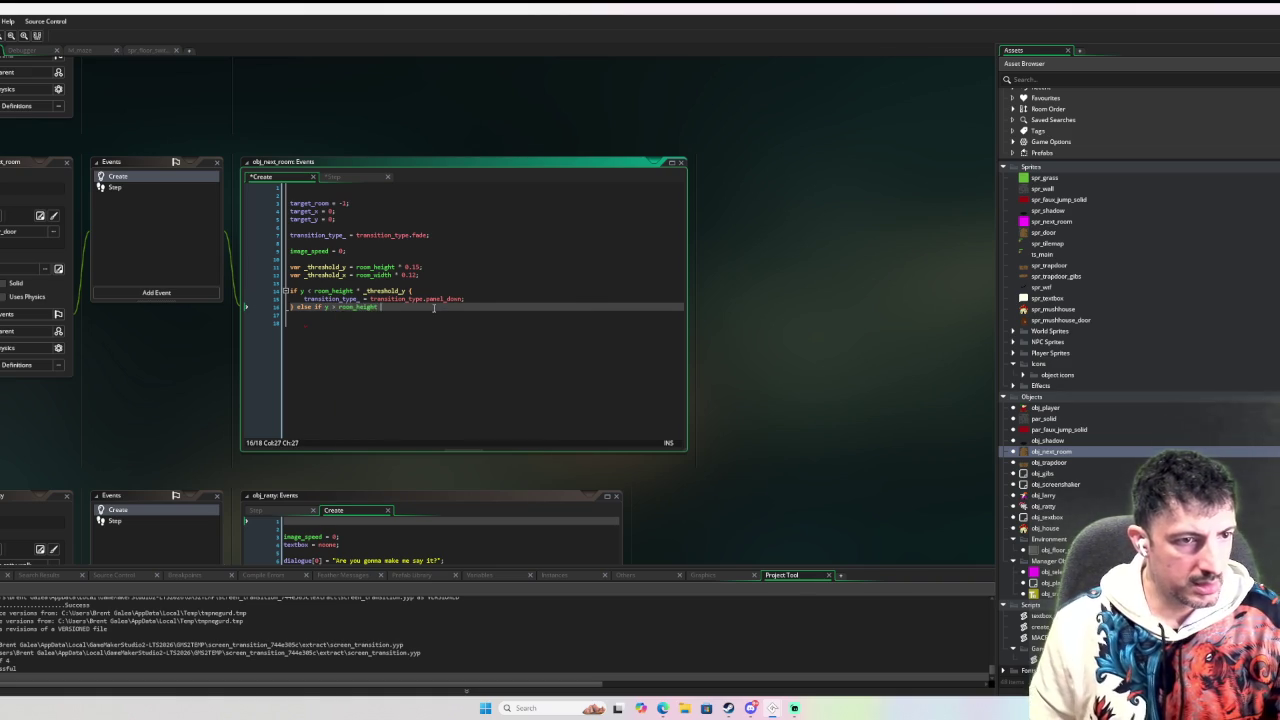
pyautogui.press('Up')
pyautogui.press('Up')
pyautogui.hotkey('ctrl', 'Left')
pyautogui.hotkey('ctrl', 'Left')
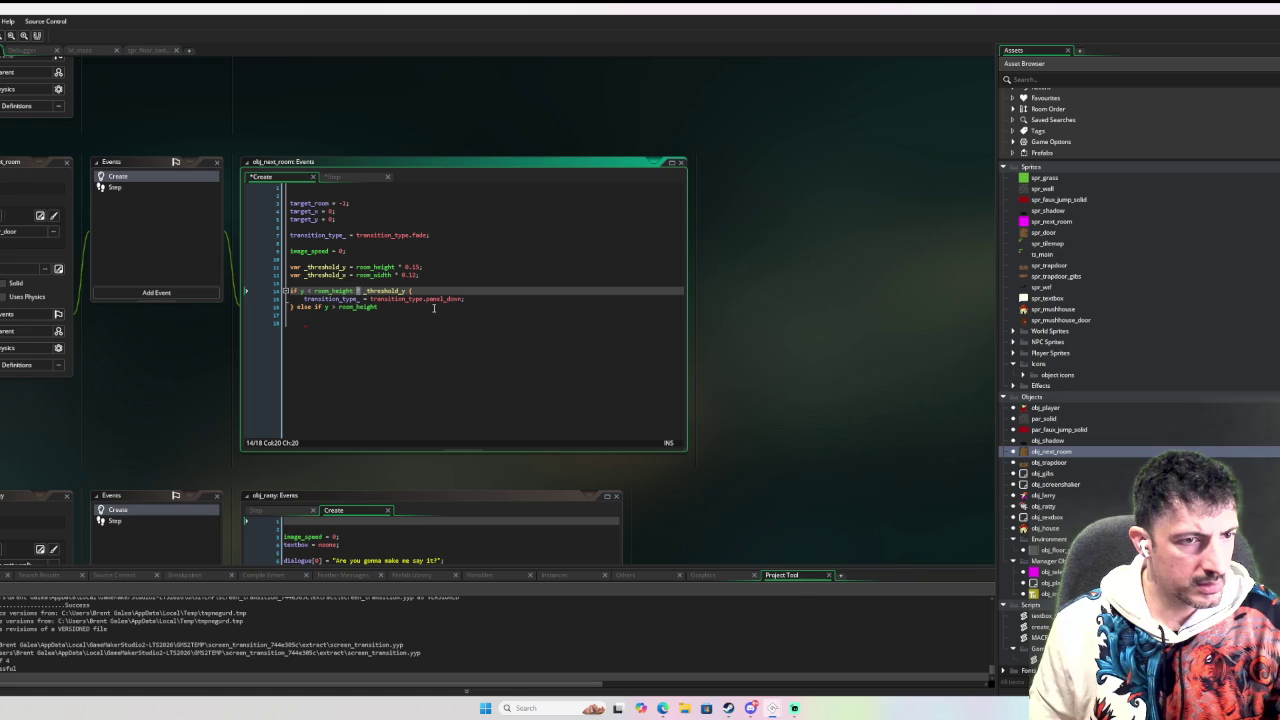
pyautogui.click(346, 267)
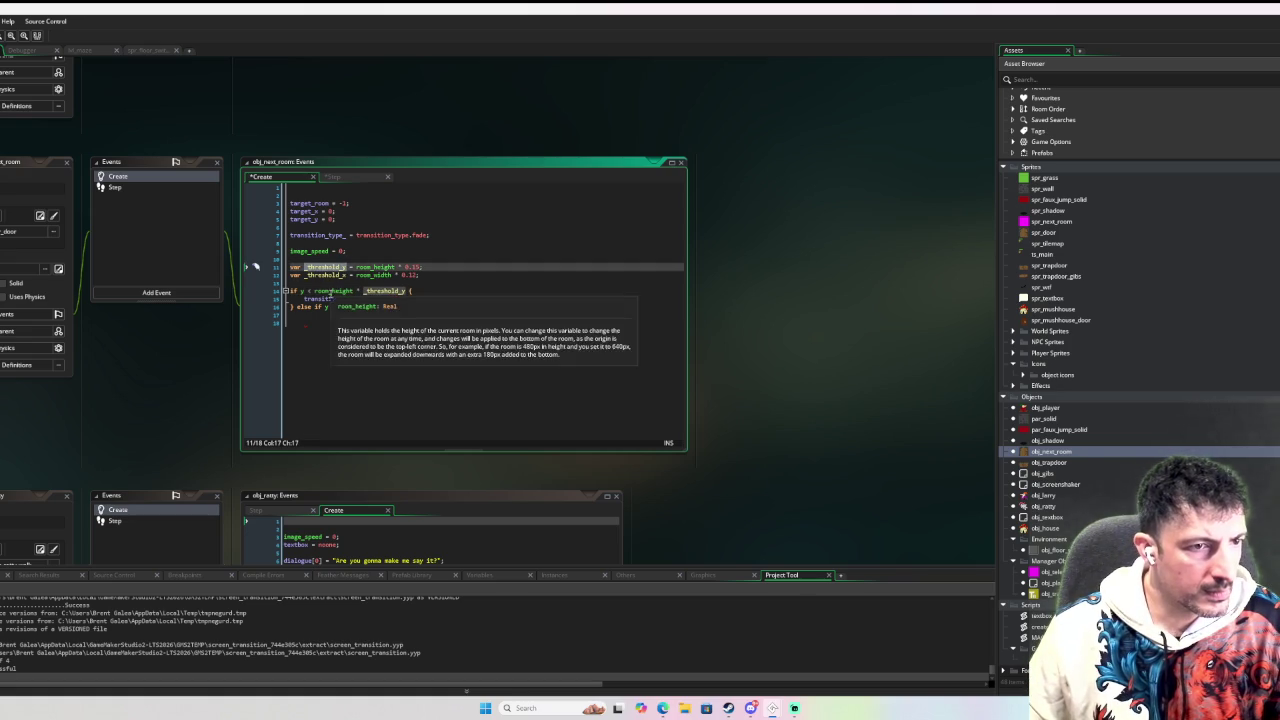
pyautogui.moveTo(312, 291); pyautogui.dragTo(410, 291)
pyautogui.hotkey('ctrl', 'v')
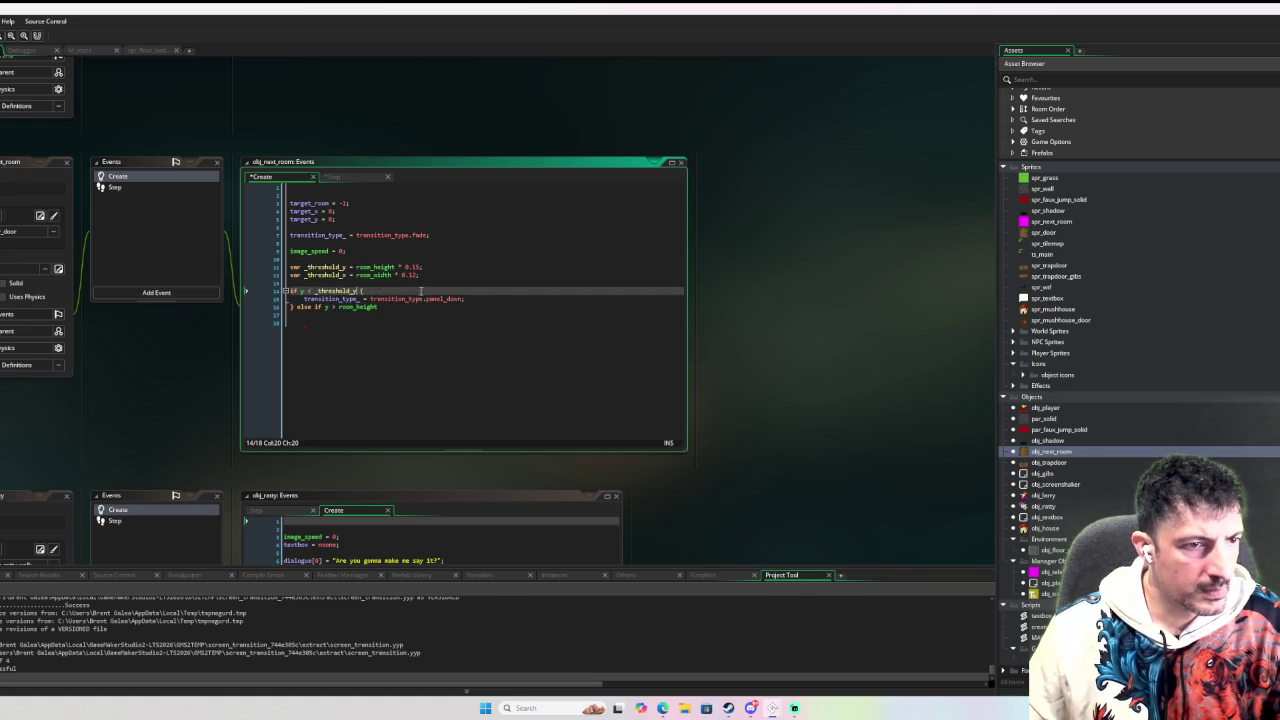
# Complete the else-if as y > room_height - _threshold_y with a transition_type.panel_up body.
pyautogui.click(385, 308)
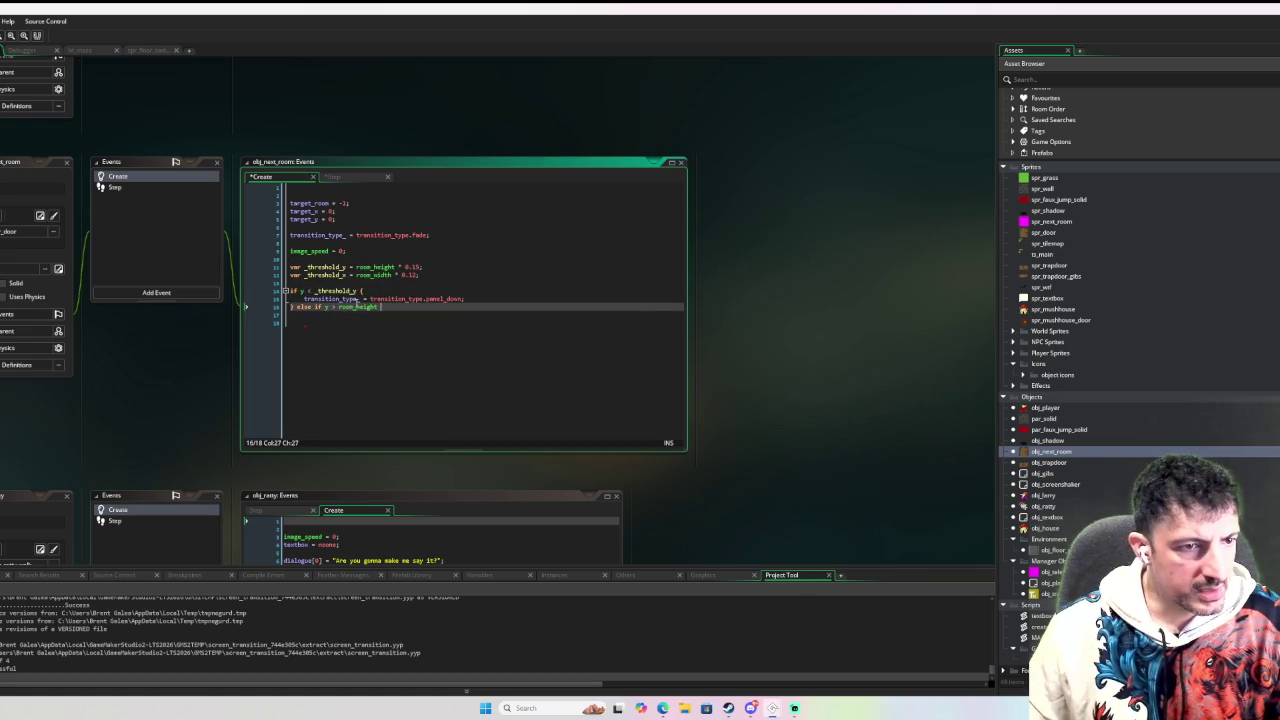
pyautogui.write('-_threshold_y {')
pyautogui.press('Return')
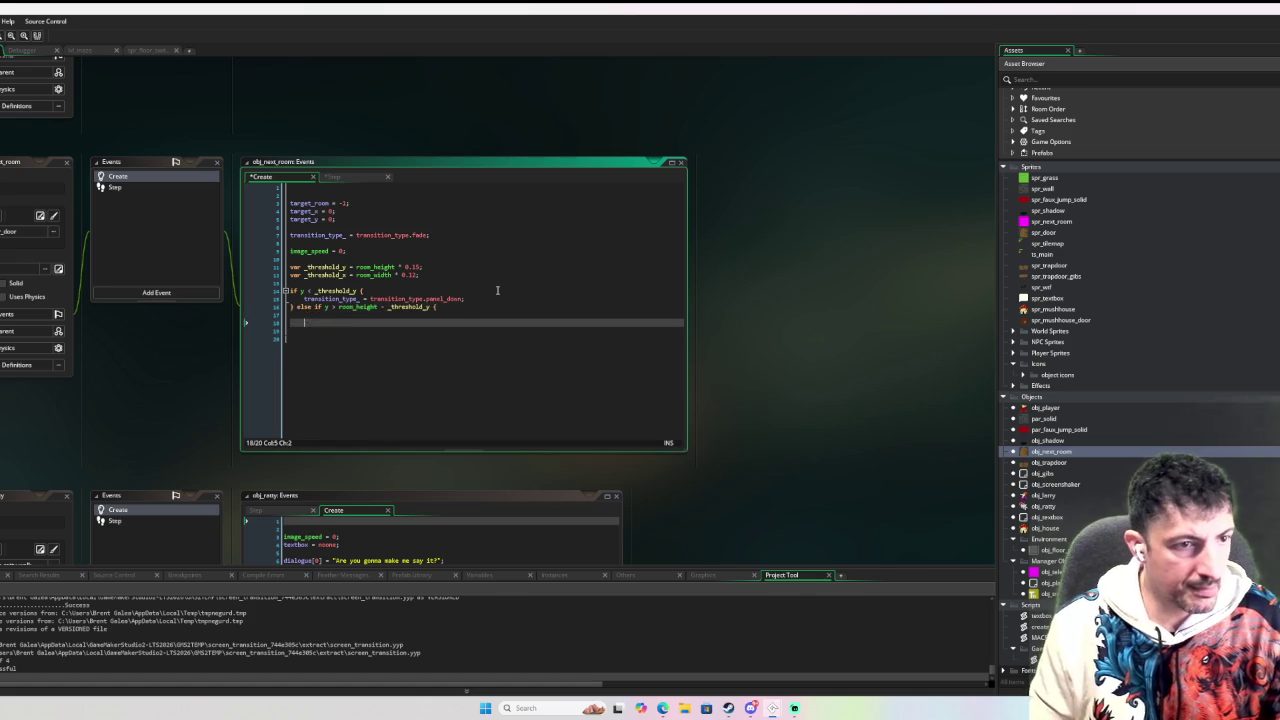
pyautogui.press('Up')
pyautogui.moveTo(489, 303); pyautogui.dragTo(491, 295)
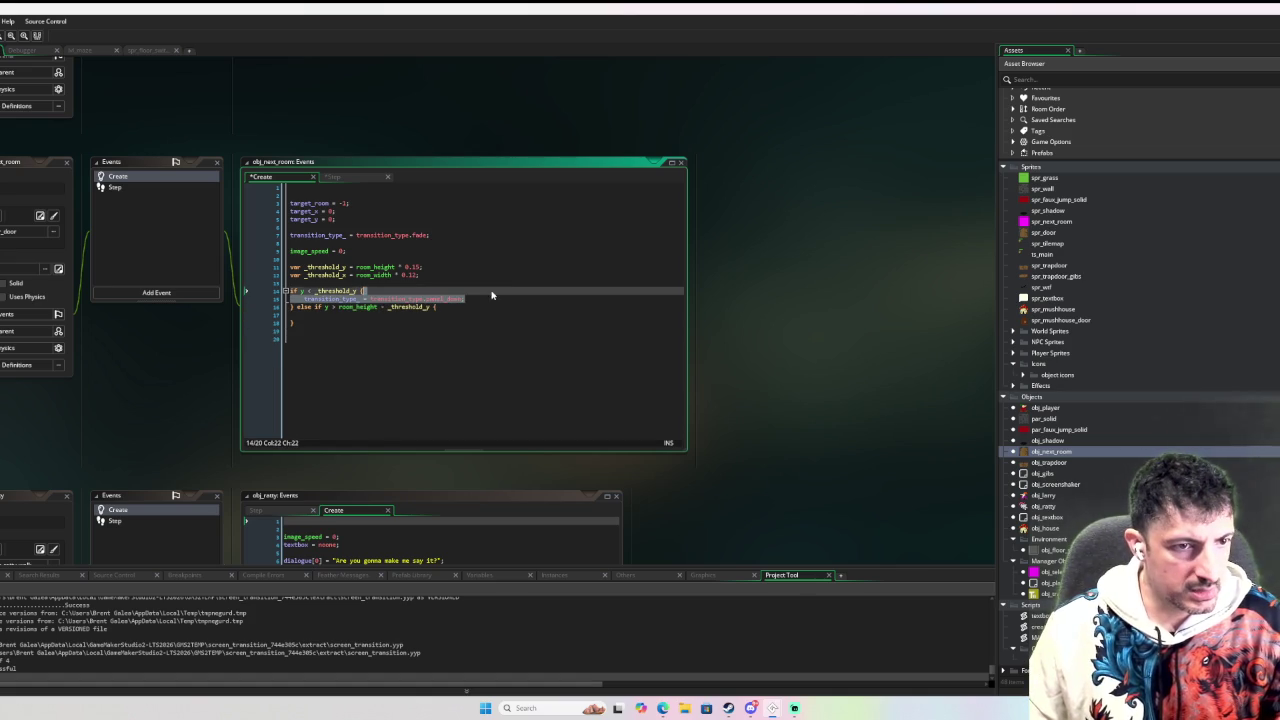
pyautogui.hotkey('ctrl', 'c')
pyautogui.click(470, 308)
pyautogui.hotkey('ctrl', 'v')
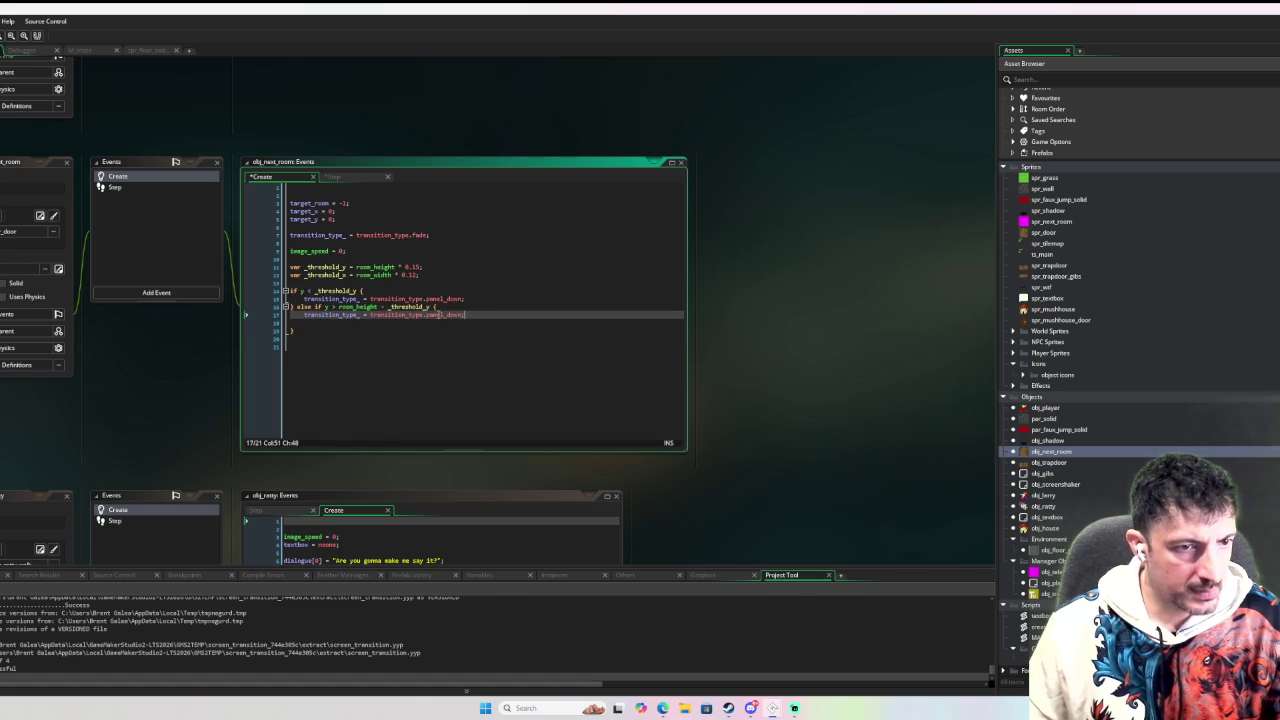
pyautogui.press('BackSpace')
pyautogui.press('BackSpace')
pyautogui.press('BackSpace')
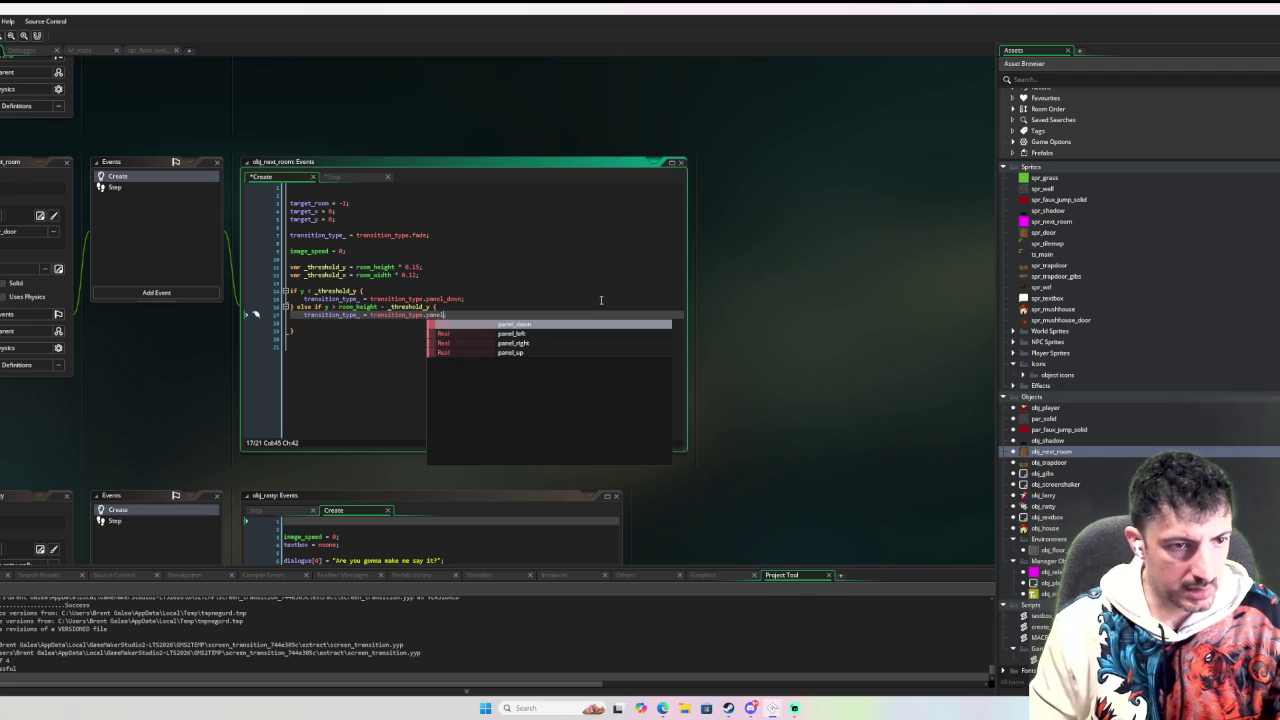
pyautogui.write('_up;')
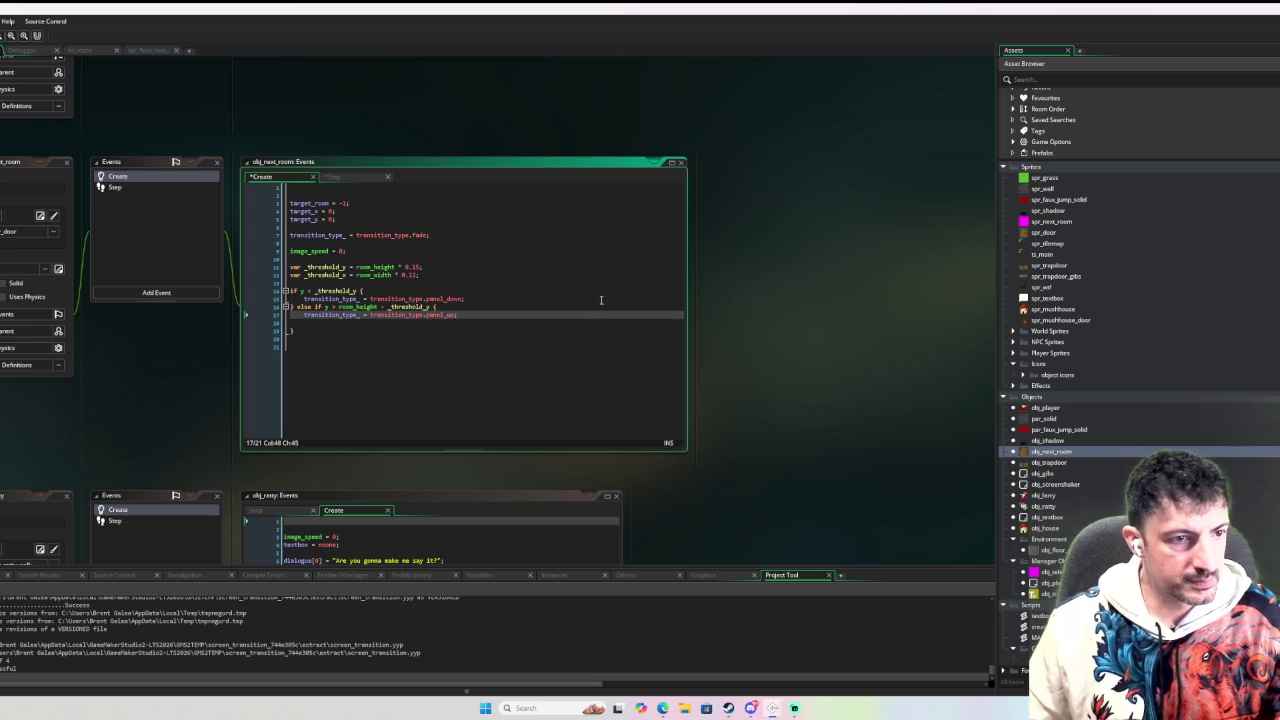
pyautogui.press('Down')
pyautogui.press('Delete')
pyautogui.click(447, 322)
pyautogui.write('e')
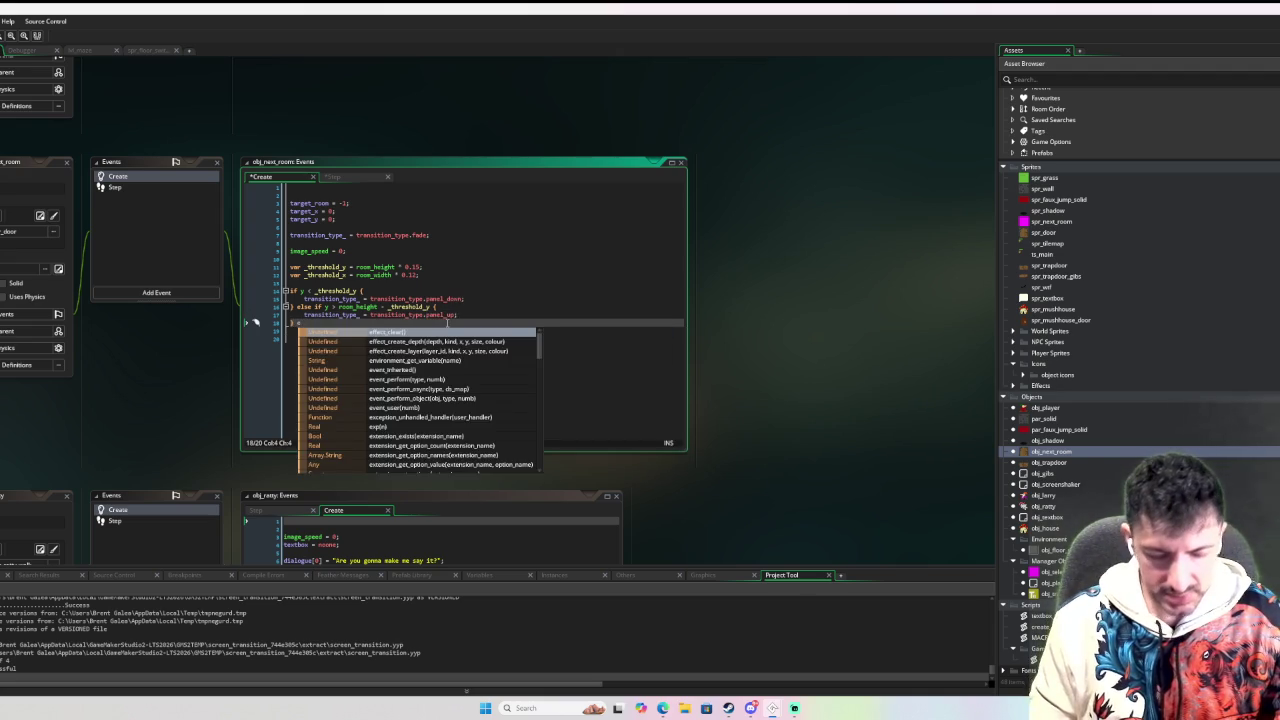
pyautogui.write('lse if x <')
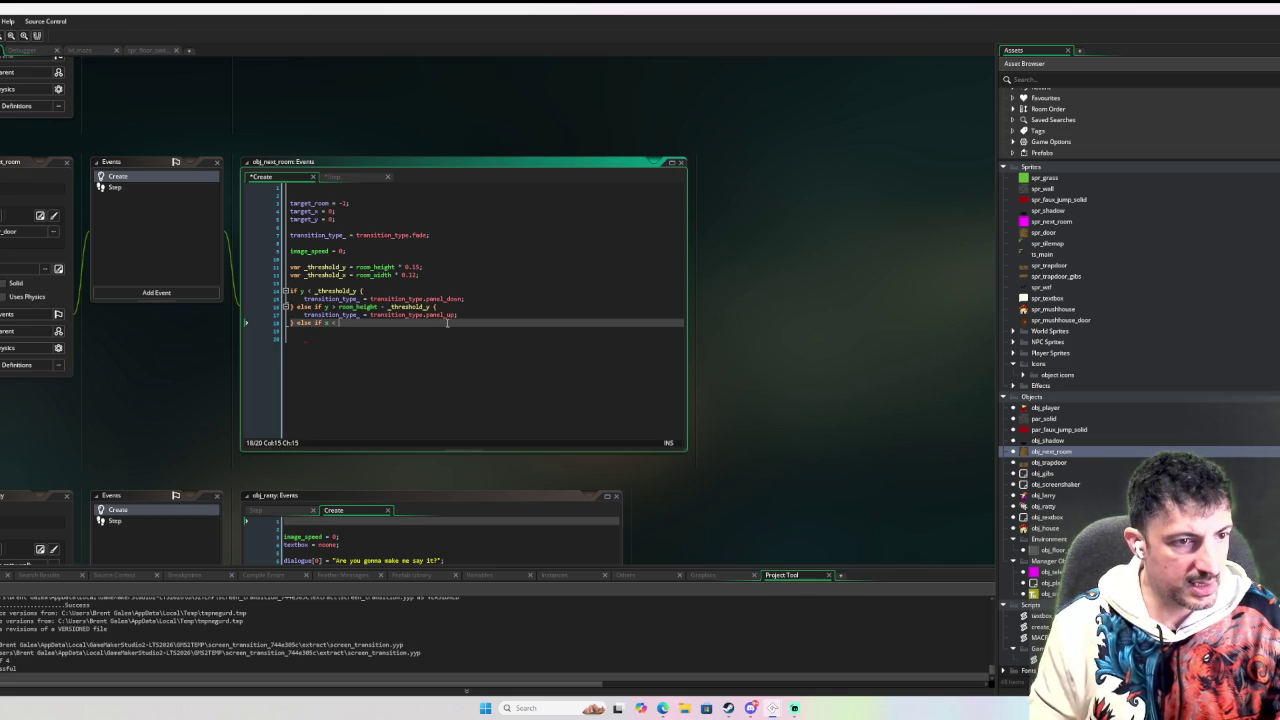
# Finish the 'else if x < _threshold_x' branch assigning transition_type.panel_right.
pyautogui.write('_threshold_x')
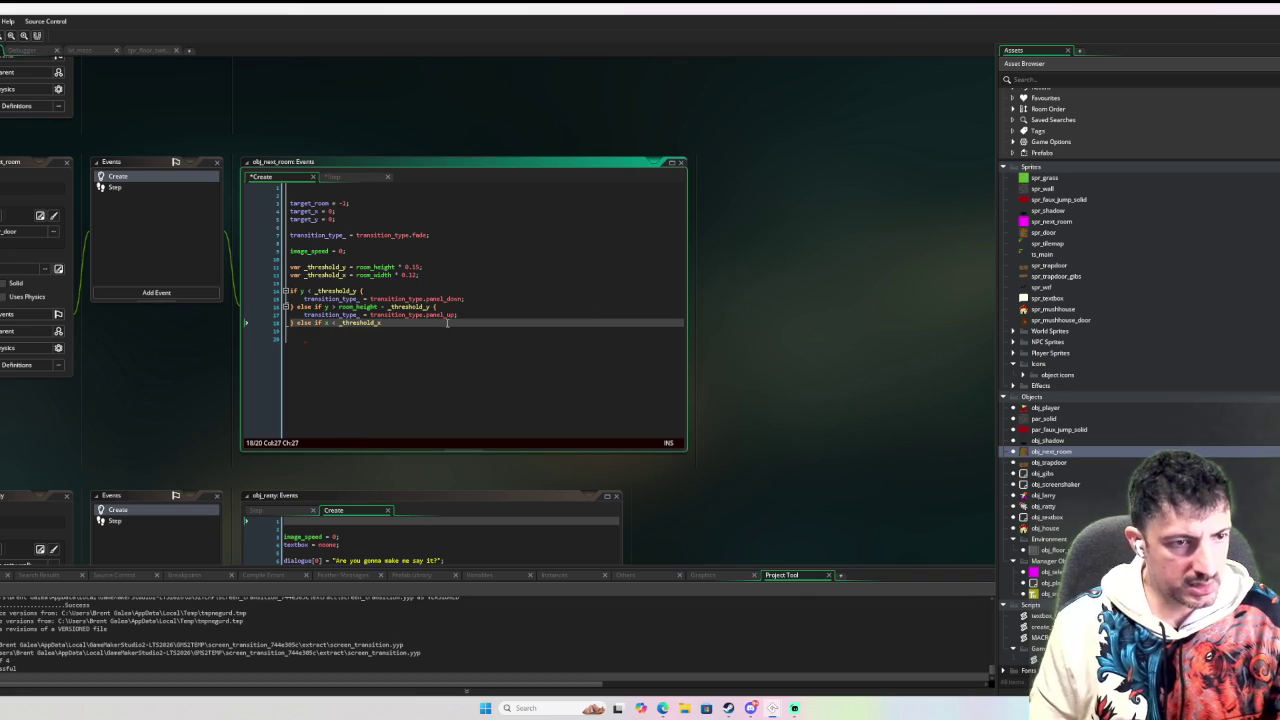
pyautogui.press('Return')
pyautogui.hotkey('ctrl', 'v')
pyautogui.click(457, 324)
pyautogui.click(462, 331)
pyautogui.press('BackSpace')
pyautogui.press('BackSpace')
pyautogui.press('BackSpace')
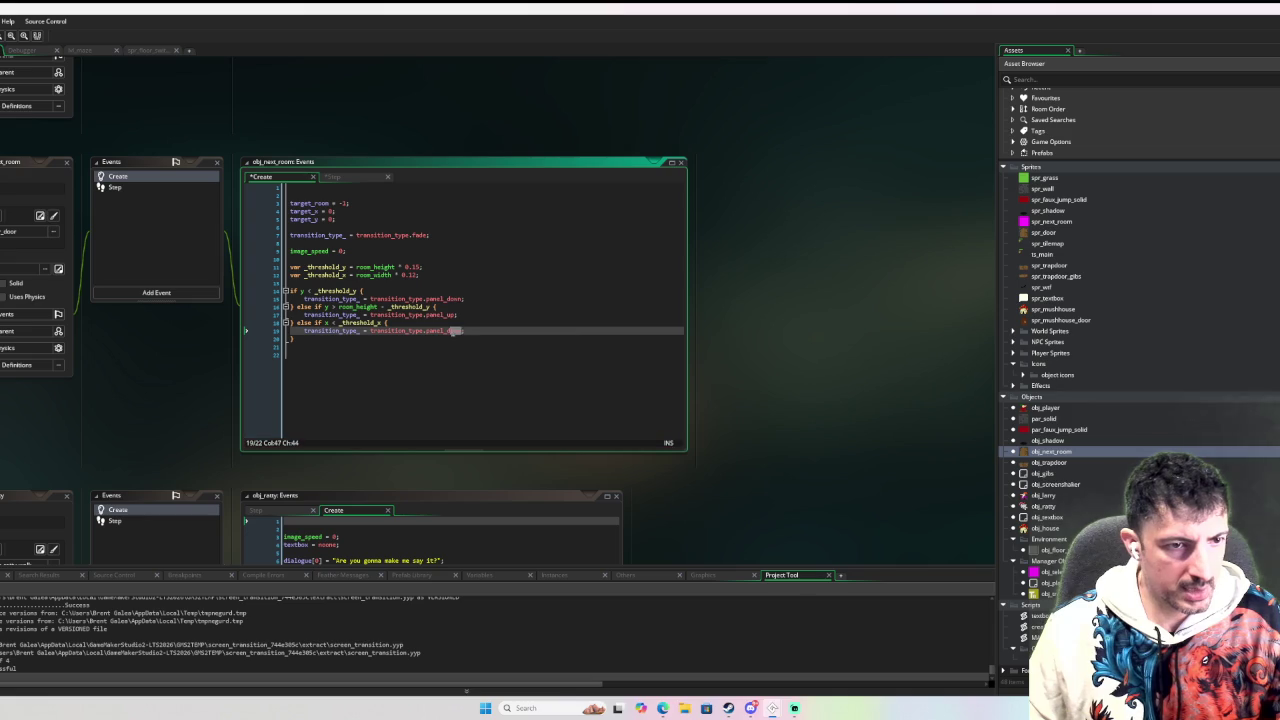
pyautogui.write('r')
pyautogui.press('Return')
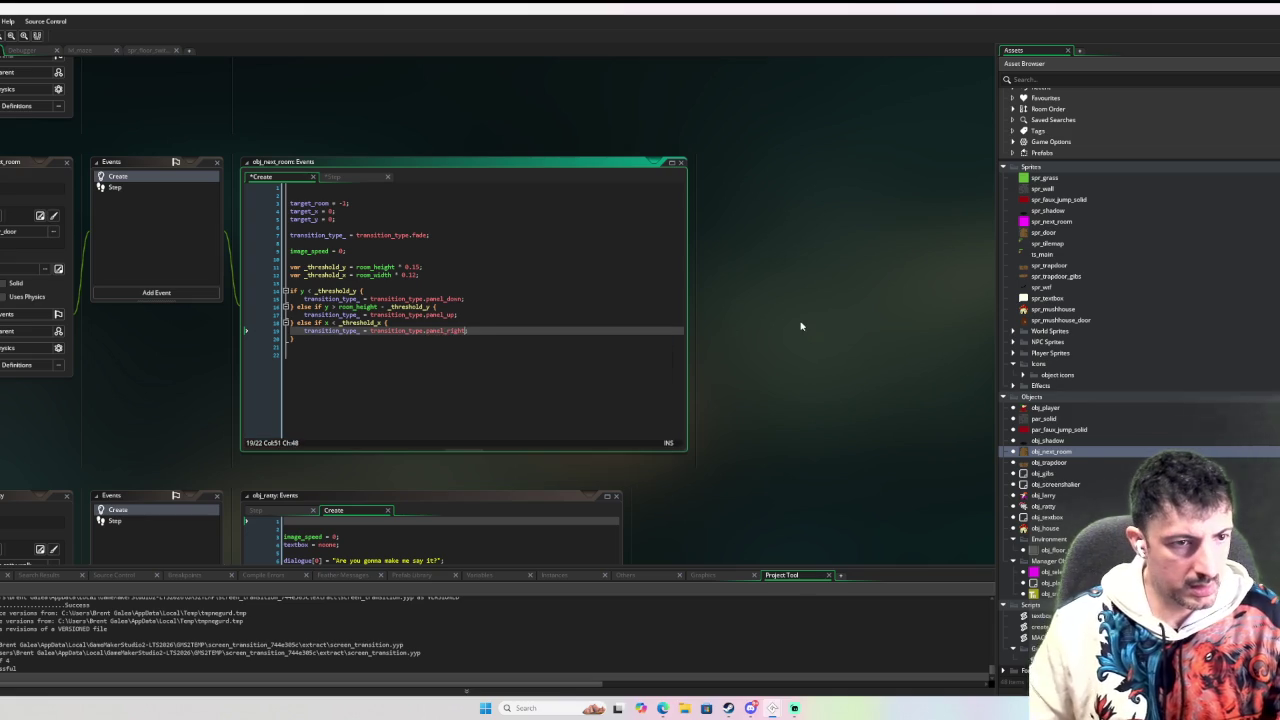
pyautogui.write(';')
pyautogui.press('Down')
# Add a final else-if block whose body assigns transition_type.panel_left, leaving its condition empty.
pyautogui.write('else')
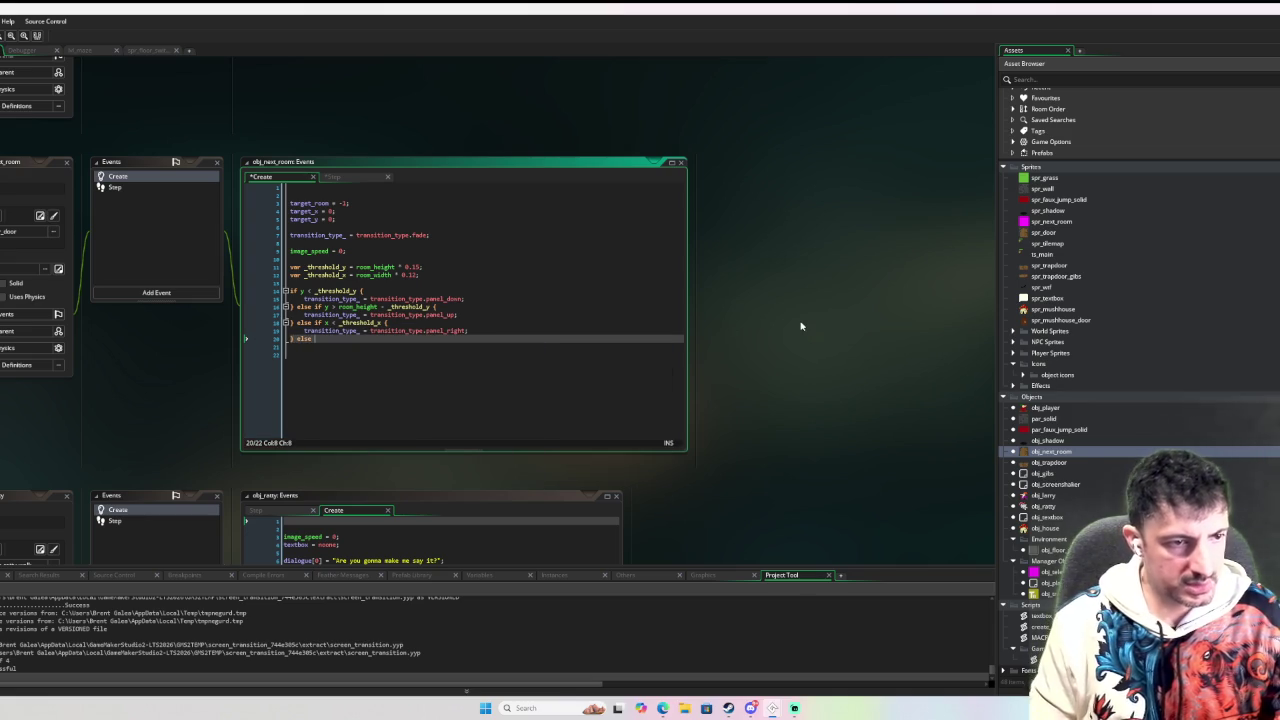
pyautogui.write(' if')
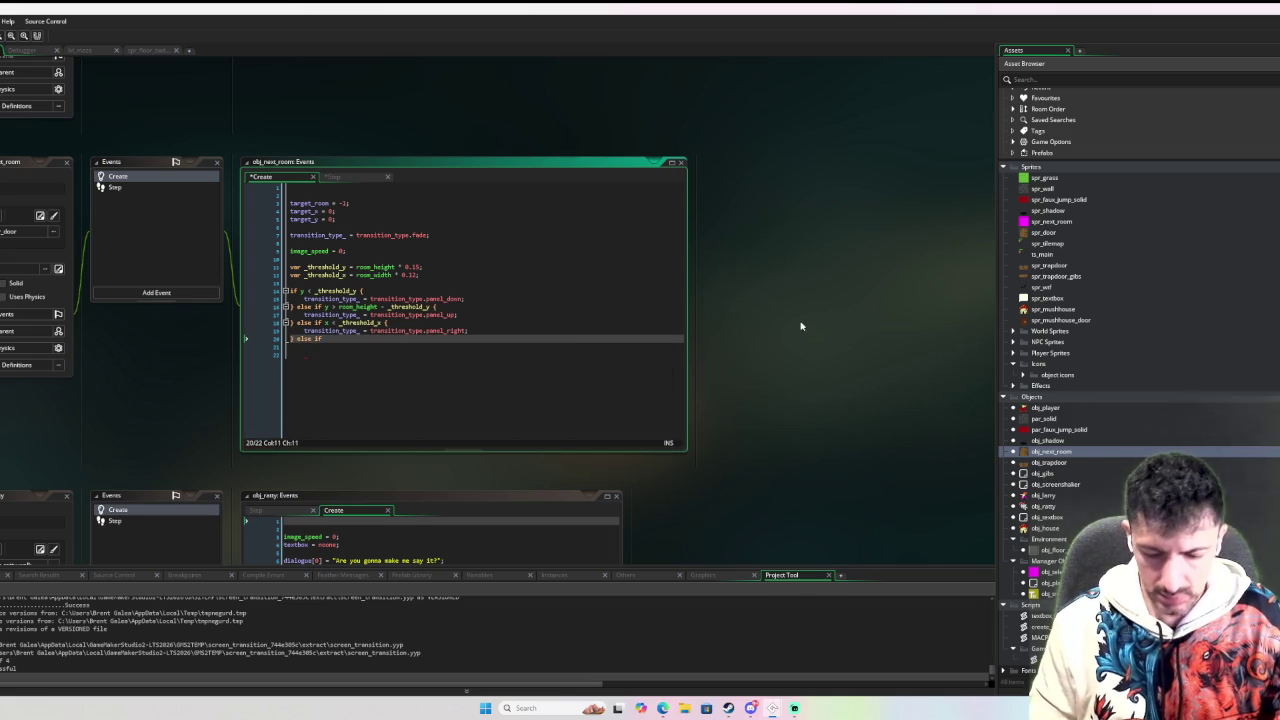
pyautogui.write(' {')
pyautogui.press('Return')
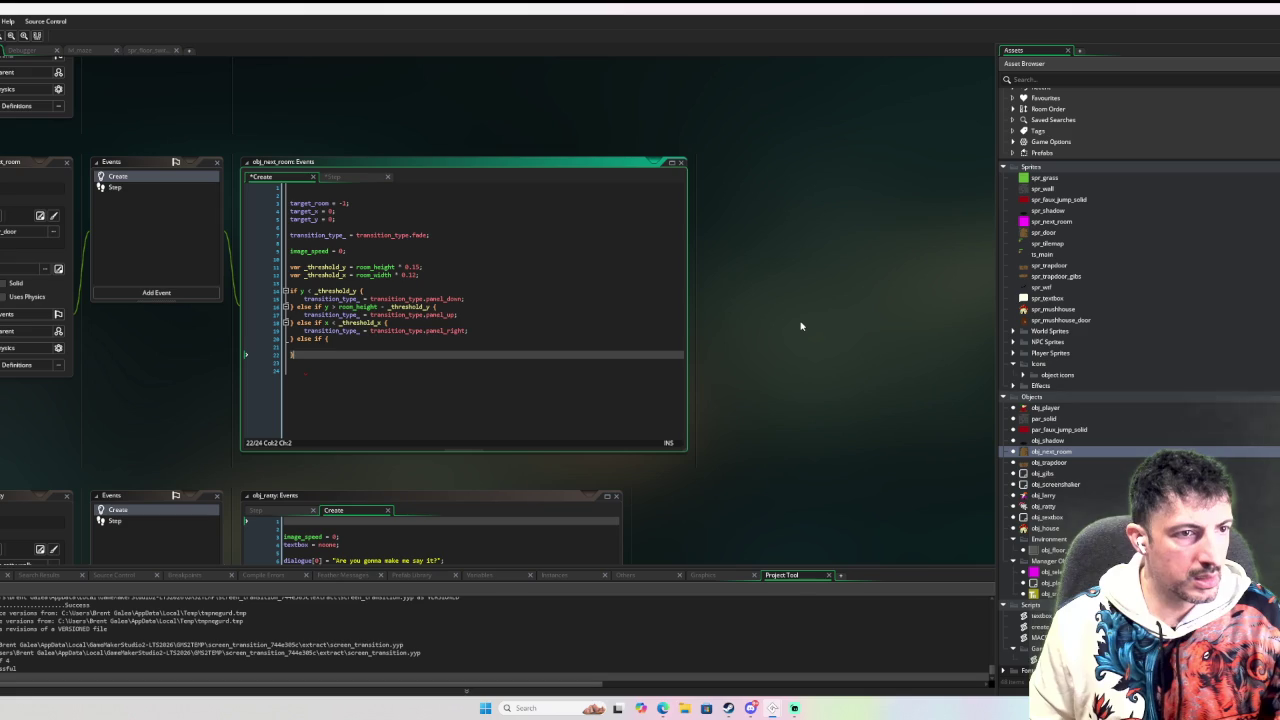
pyautogui.press('Up')
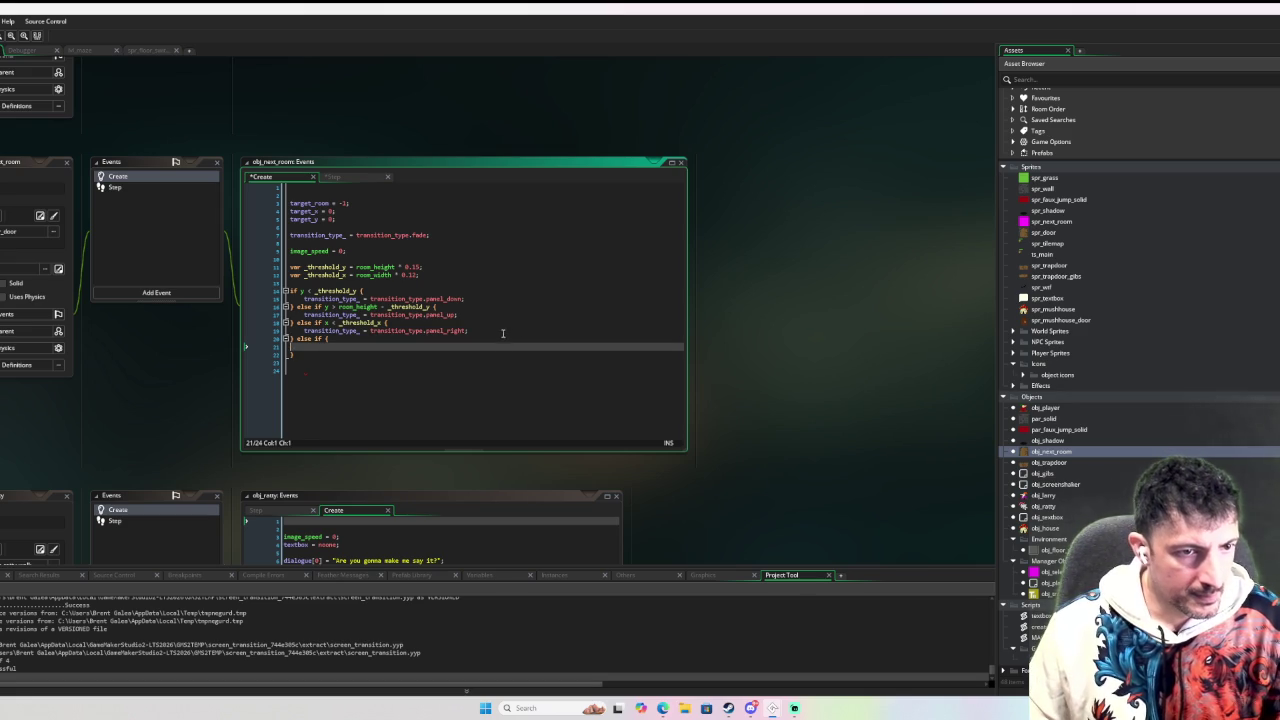
pyautogui.click(503, 333)
pyautogui.hotkey('shift', 'Up')
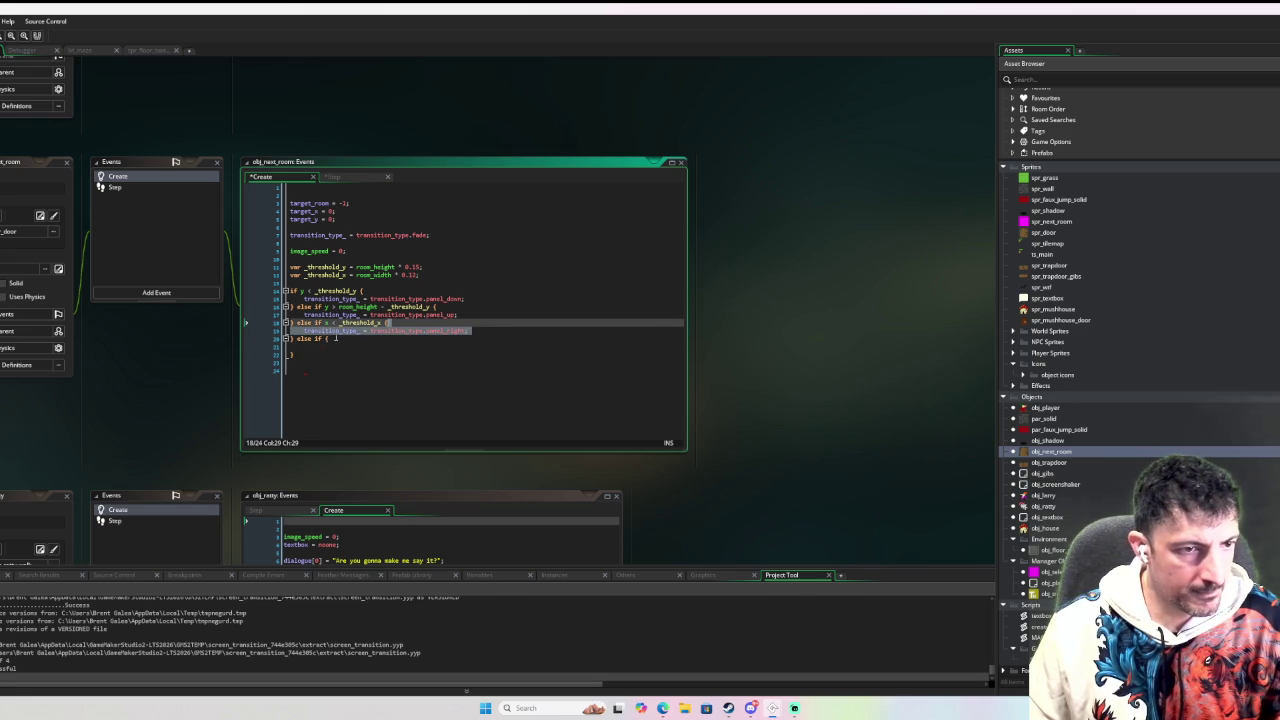
pyautogui.hotkey('ctrl', 'c')
pyautogui.click(335, 338)
pyautogui.hotkey('ctrl', 'v')
pyautogui.press('Down')
pyautogui.press('BackSpace')
pyautogui.press('BackSpace')
pyautogui.press('BackSpace')
pyautogui.press('BackSpace')
pyautogui.press('BackSpace')
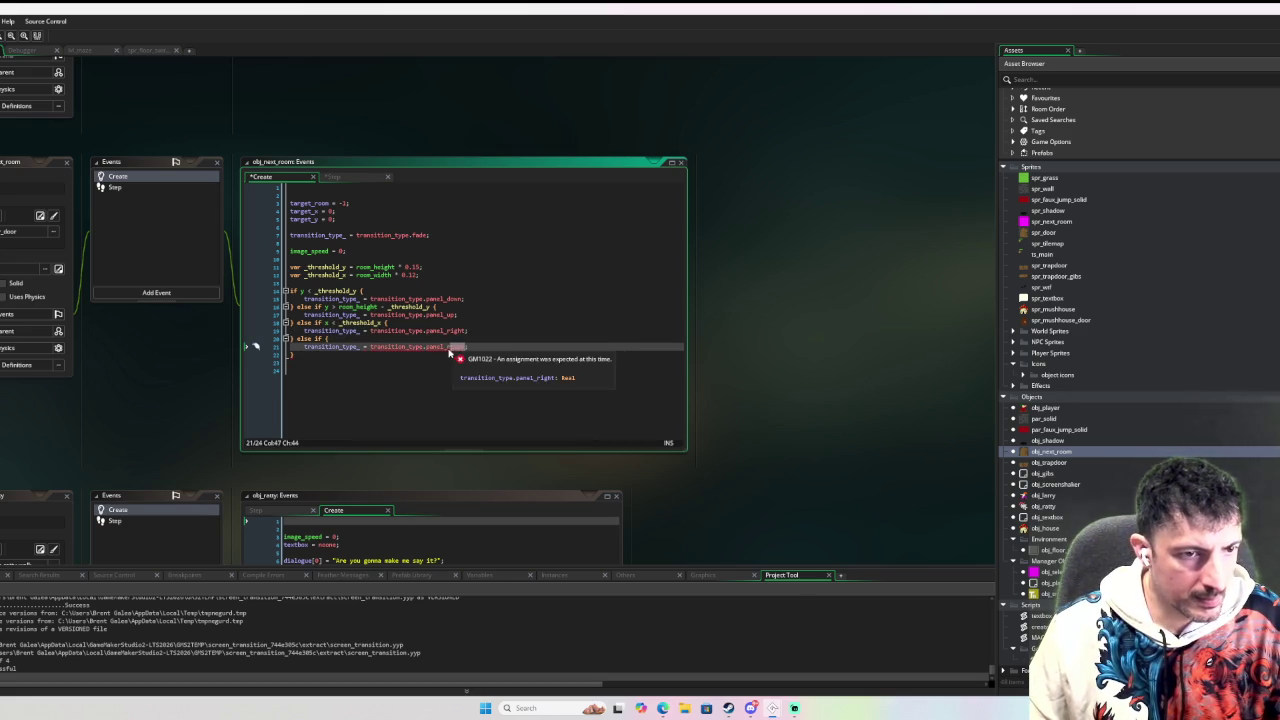
pyautogui.write('left')
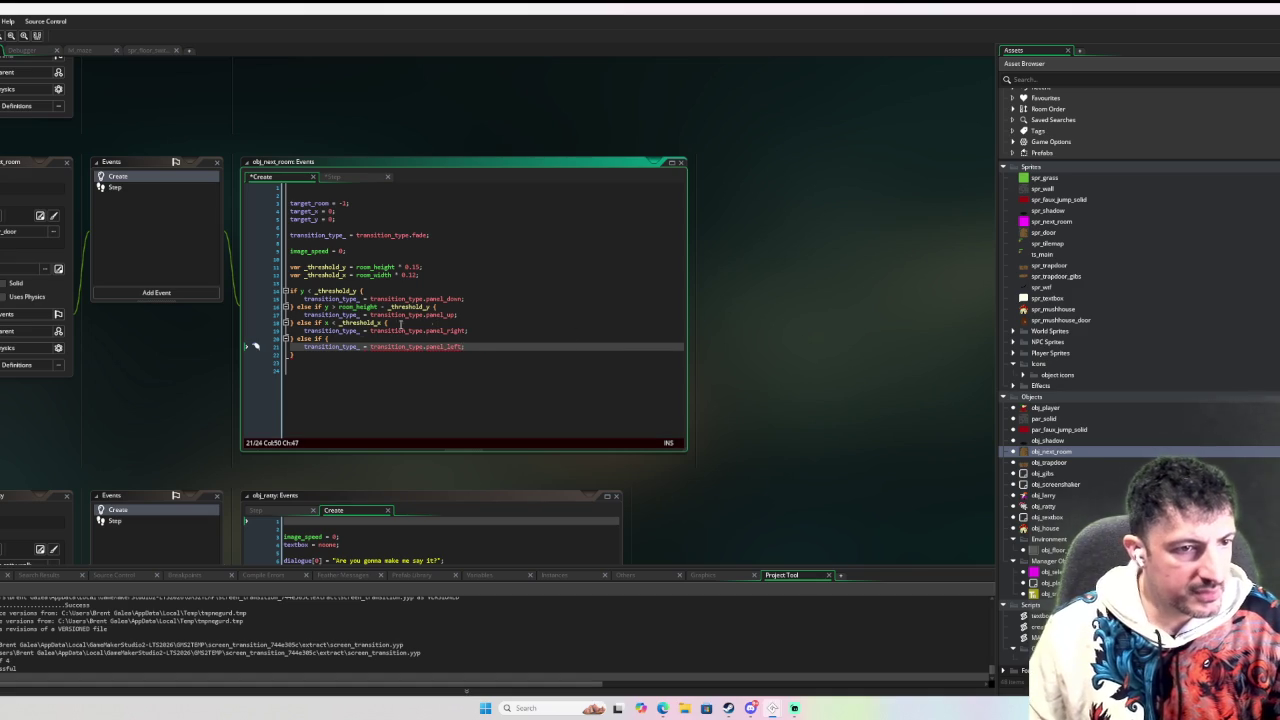
pyautogui.click(327, 338)
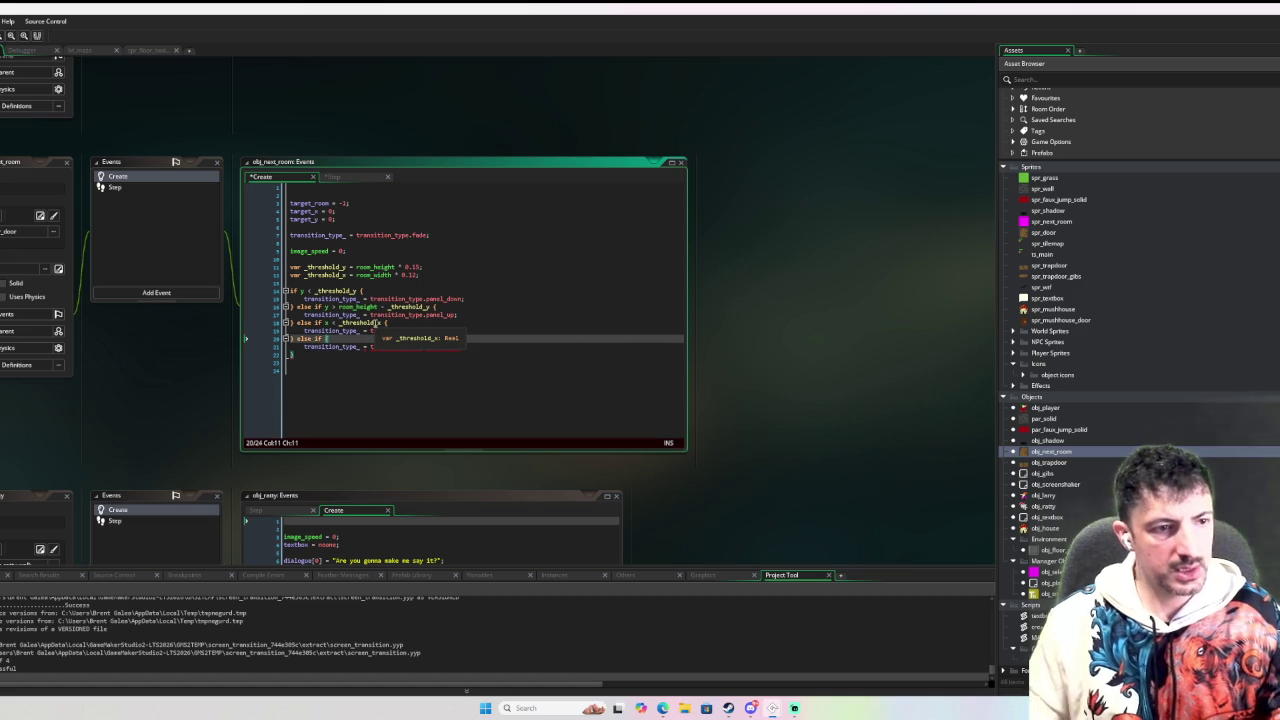
pyautogui.scroll(3, 276, 384)
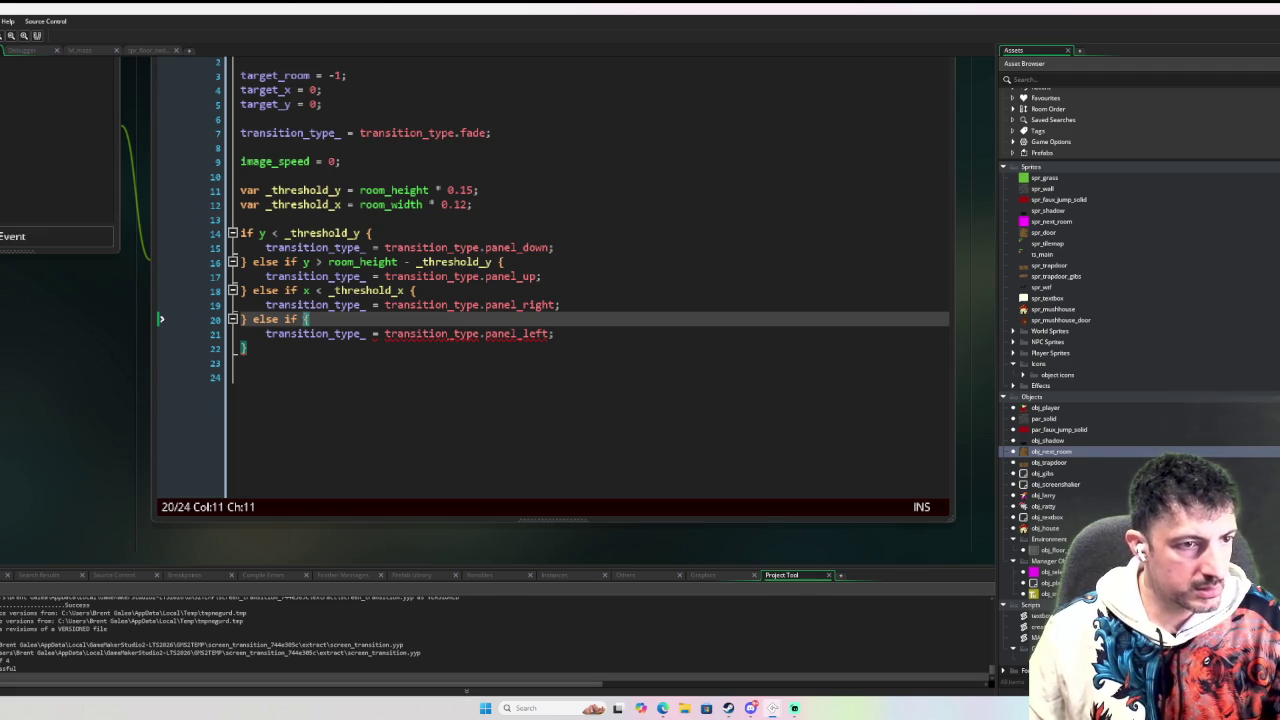
# Fill the final else-if condition with x < room_width - _threshold_x and restore the editor to the workspace.
pyautogui.write('x ')
pyautogui.write('< ')
pyautogui.write('room_wid')
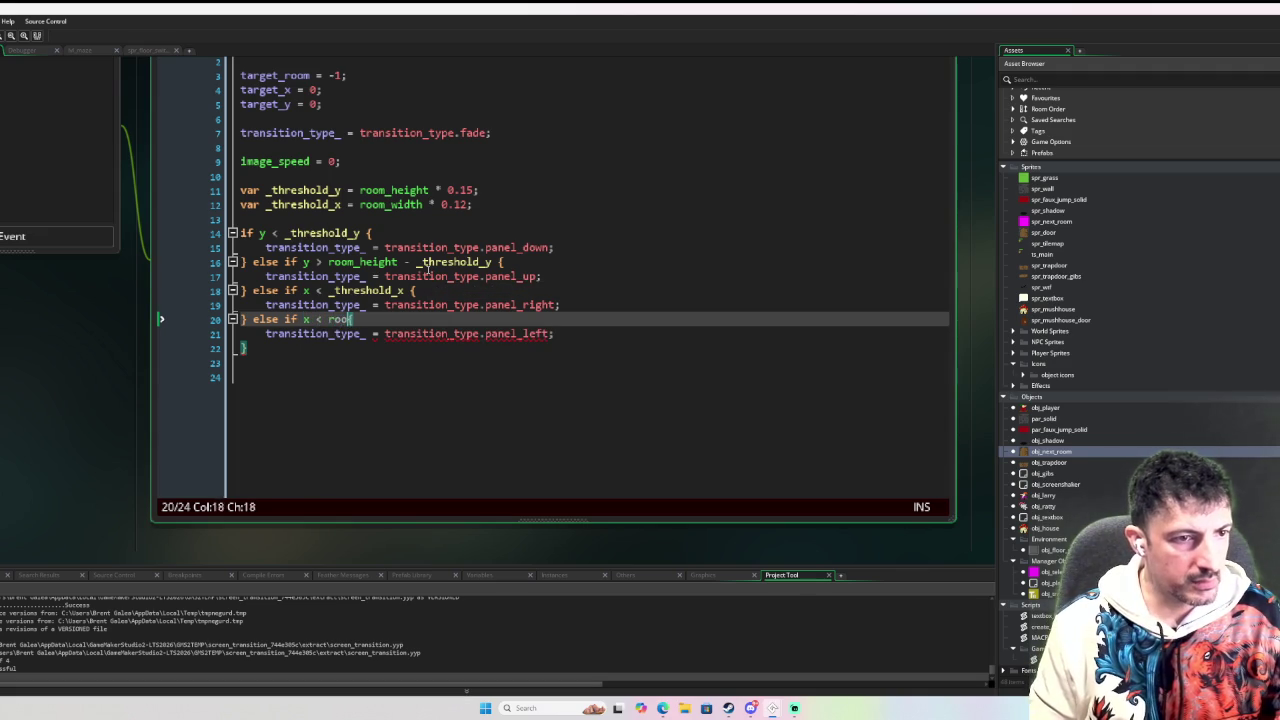
pyautogui.write('th {')
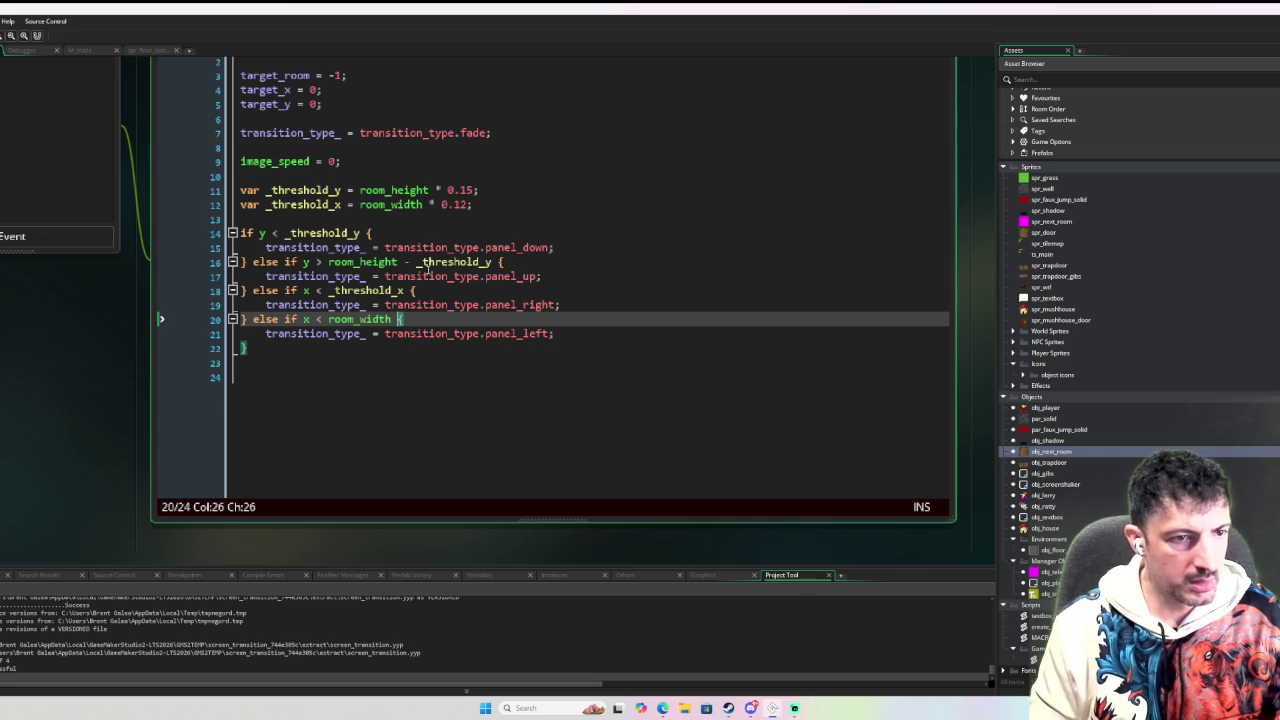
pyautogui.write('- ')
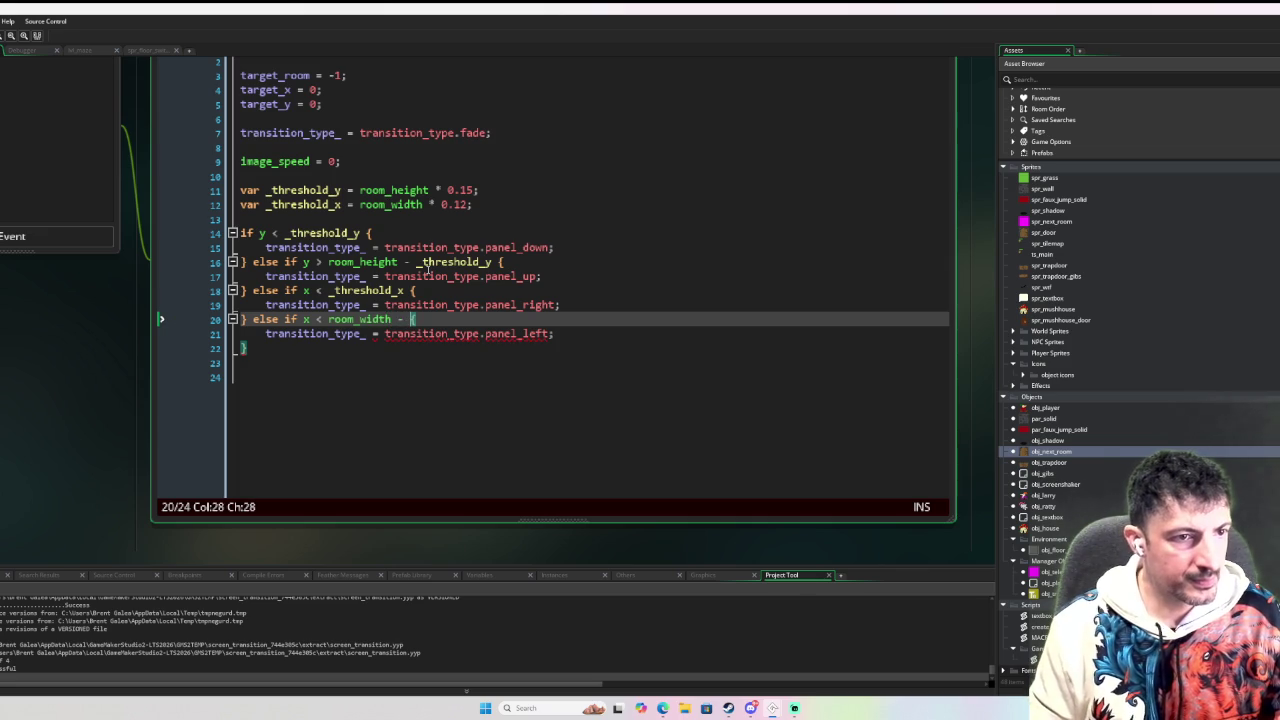
pyautogui.write('_threshold_x')
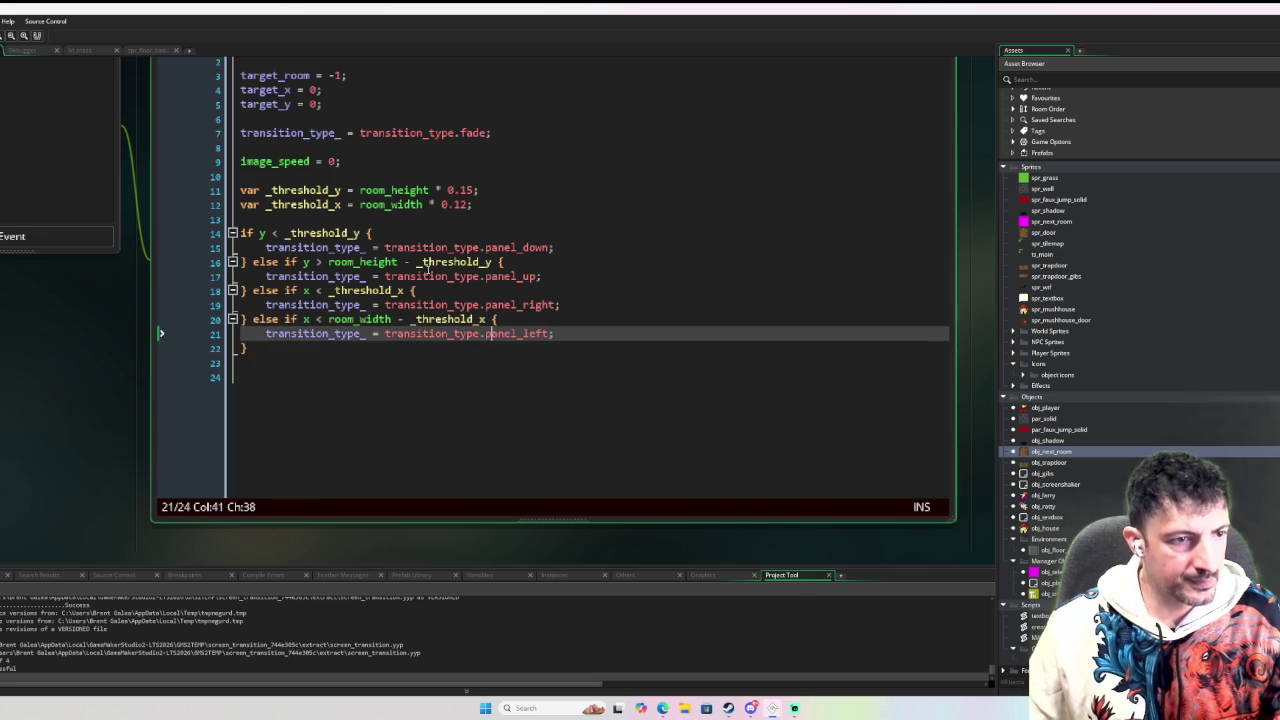
pyautogui.press('Down')
pyautogui.press('Down')
pyautogui.click(409, 396)
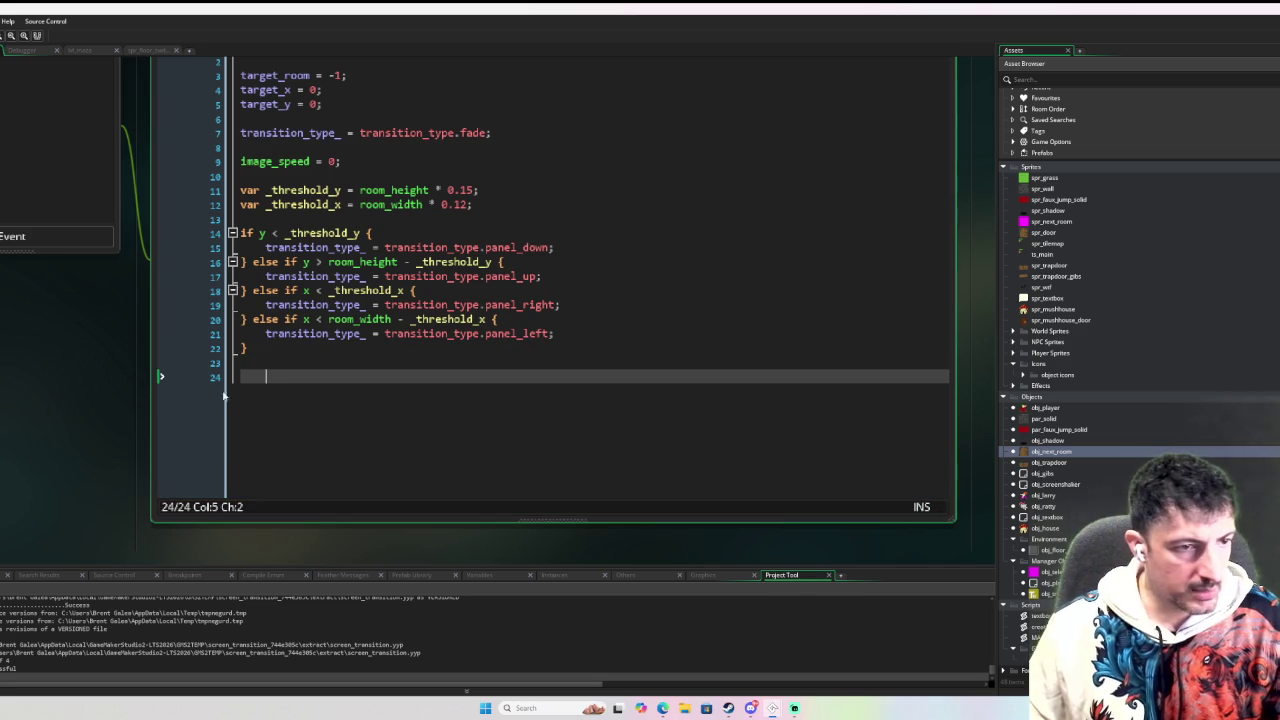
pyautogui.click(66, 378)
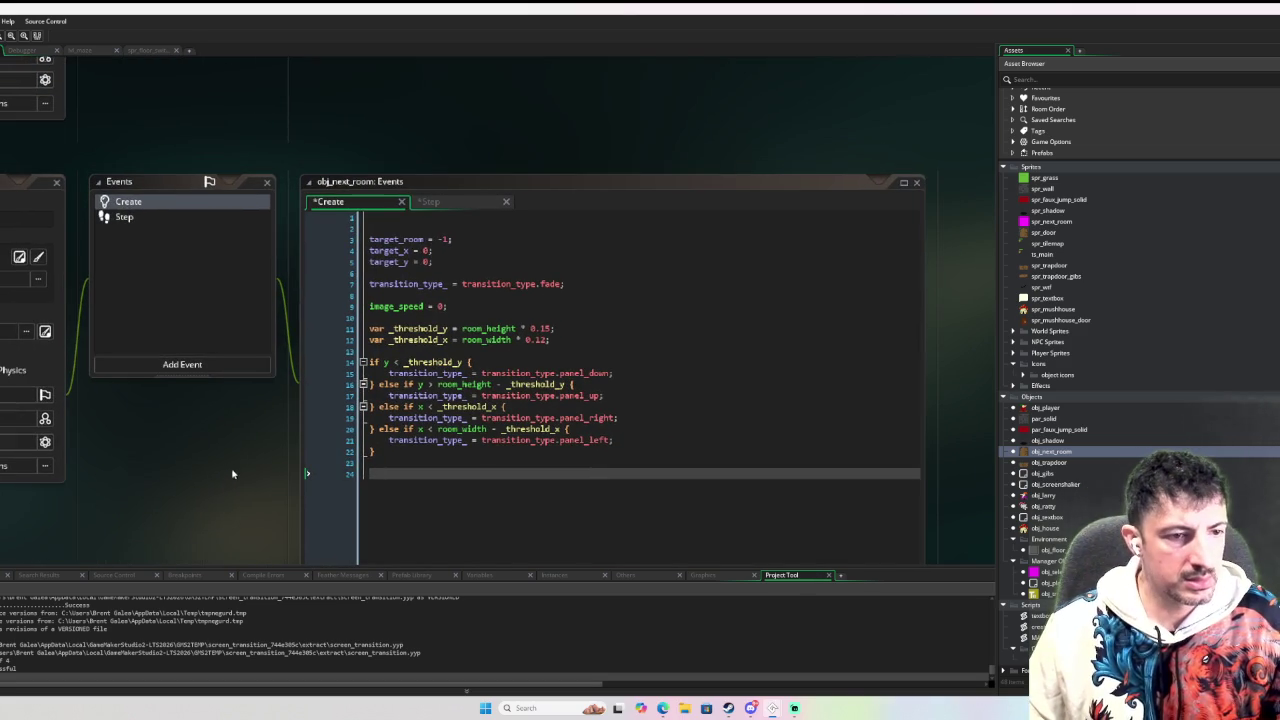
pyautogui.scroll(-1, 248, 496)
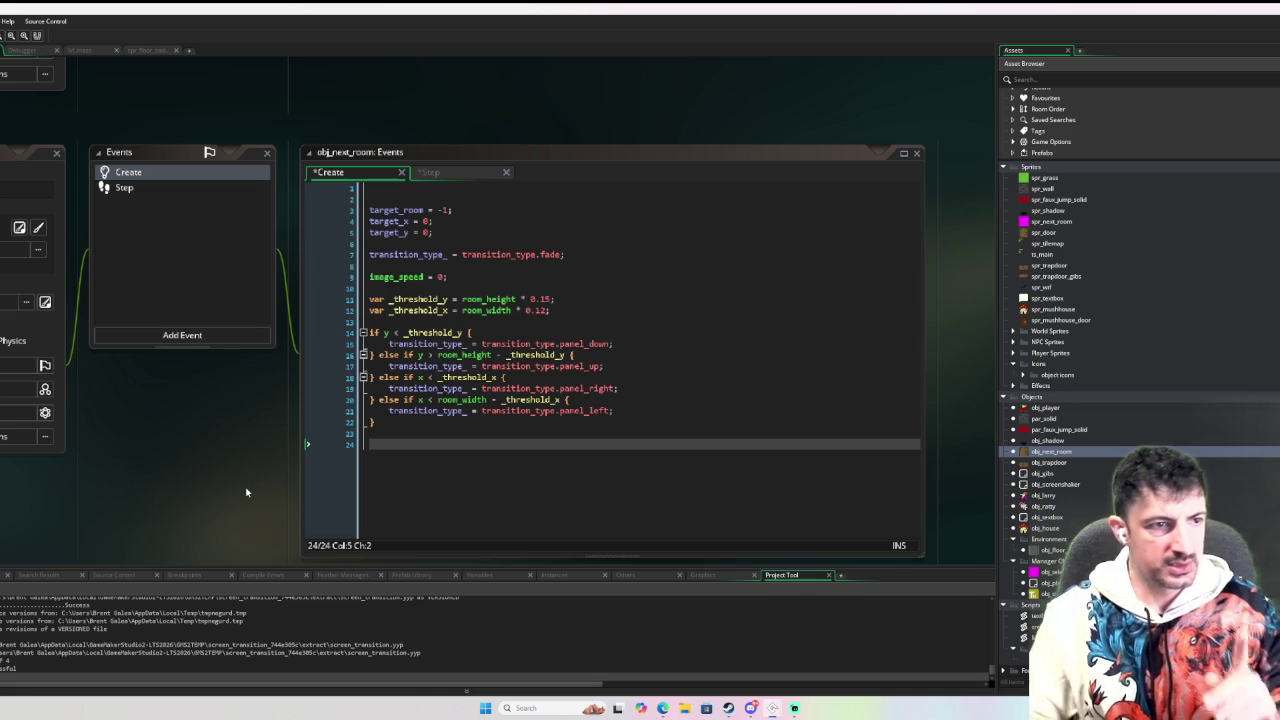
# In the Step event, add 'transition_type_ : transition_type_,' to the instance_create_layer struct.
pyautogui.click(205, 189)
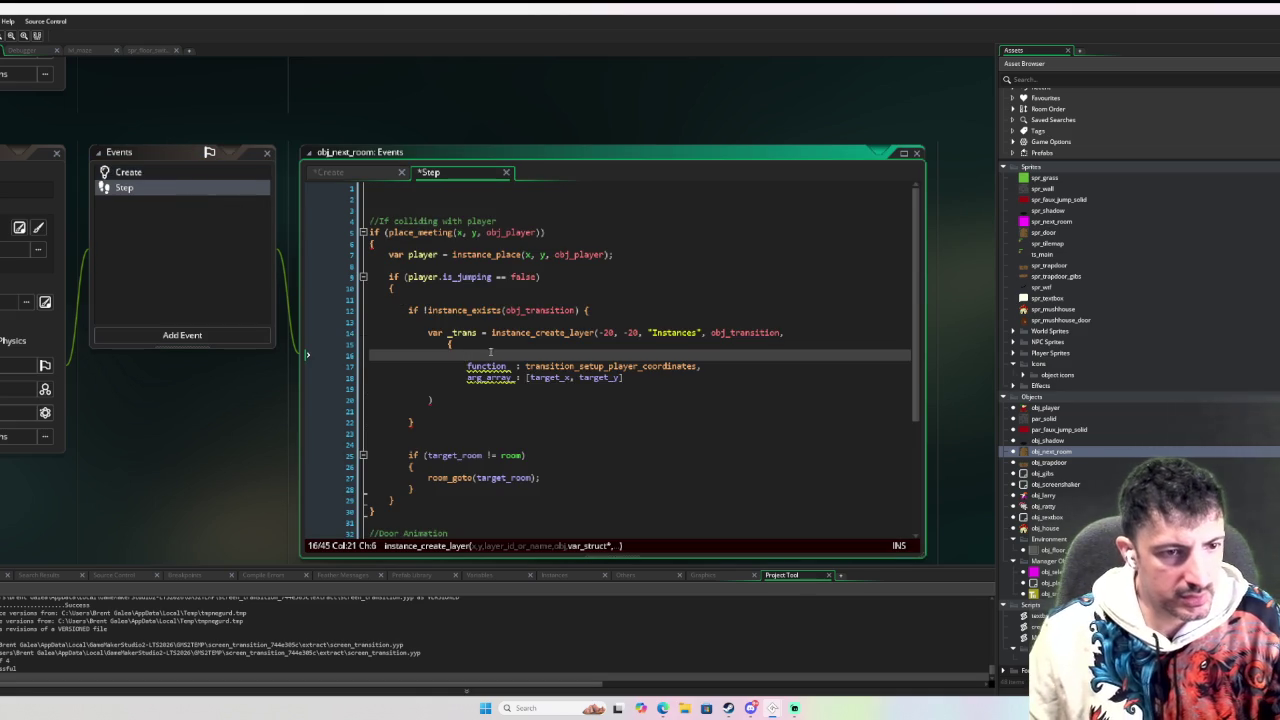
pyautogui.write('tra')
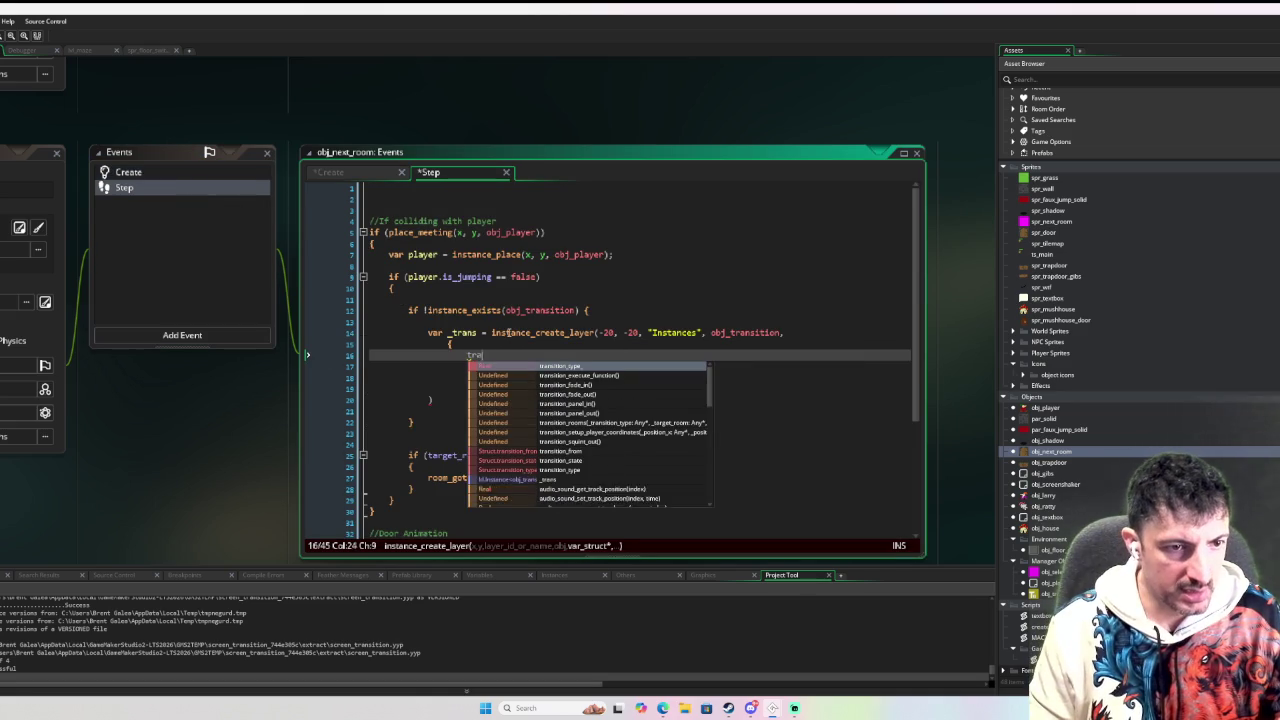
pyautogui.write('nsition_type_ ')
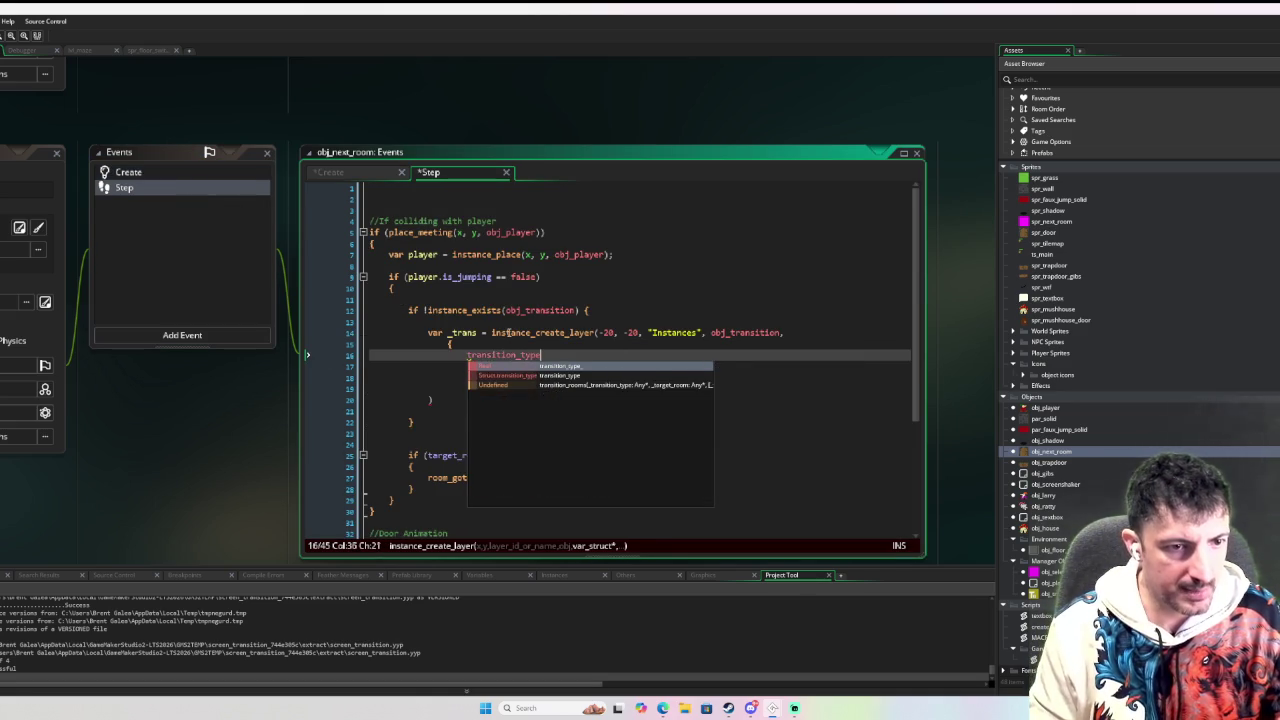
pyautogui.write(': transition_')
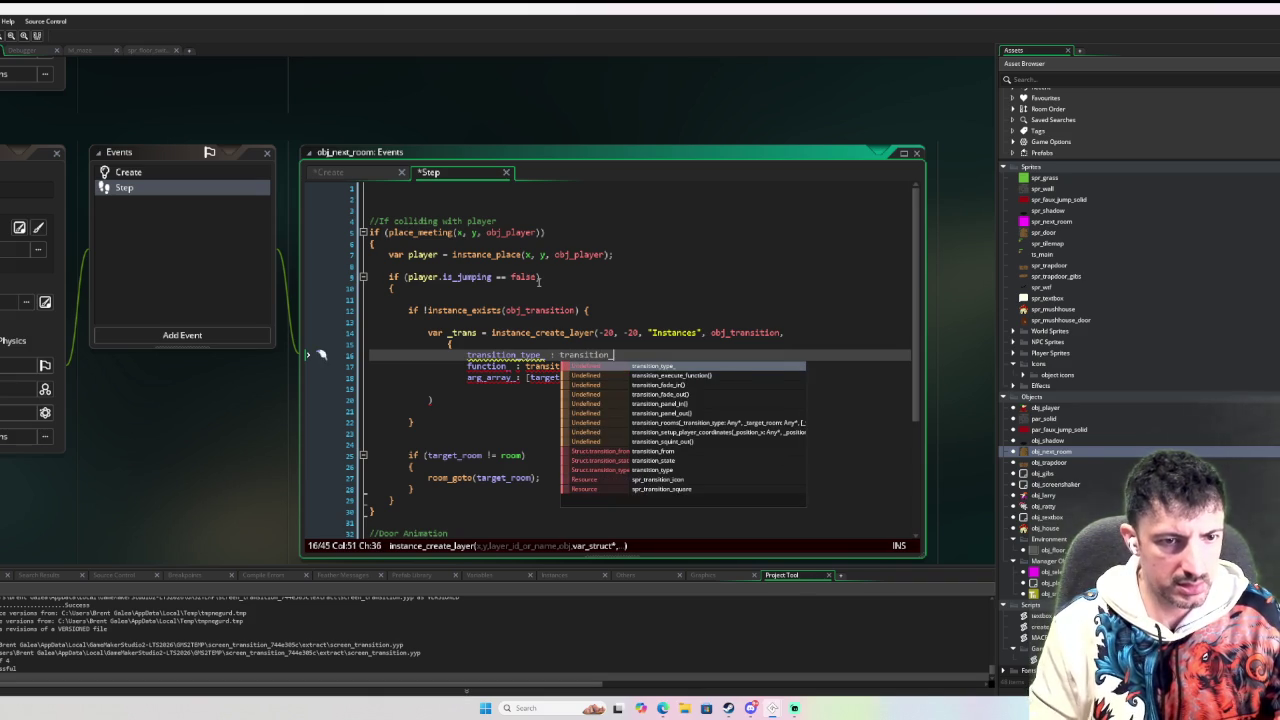
pyautogui.write('type_')
pyautogui.click(634, 428)
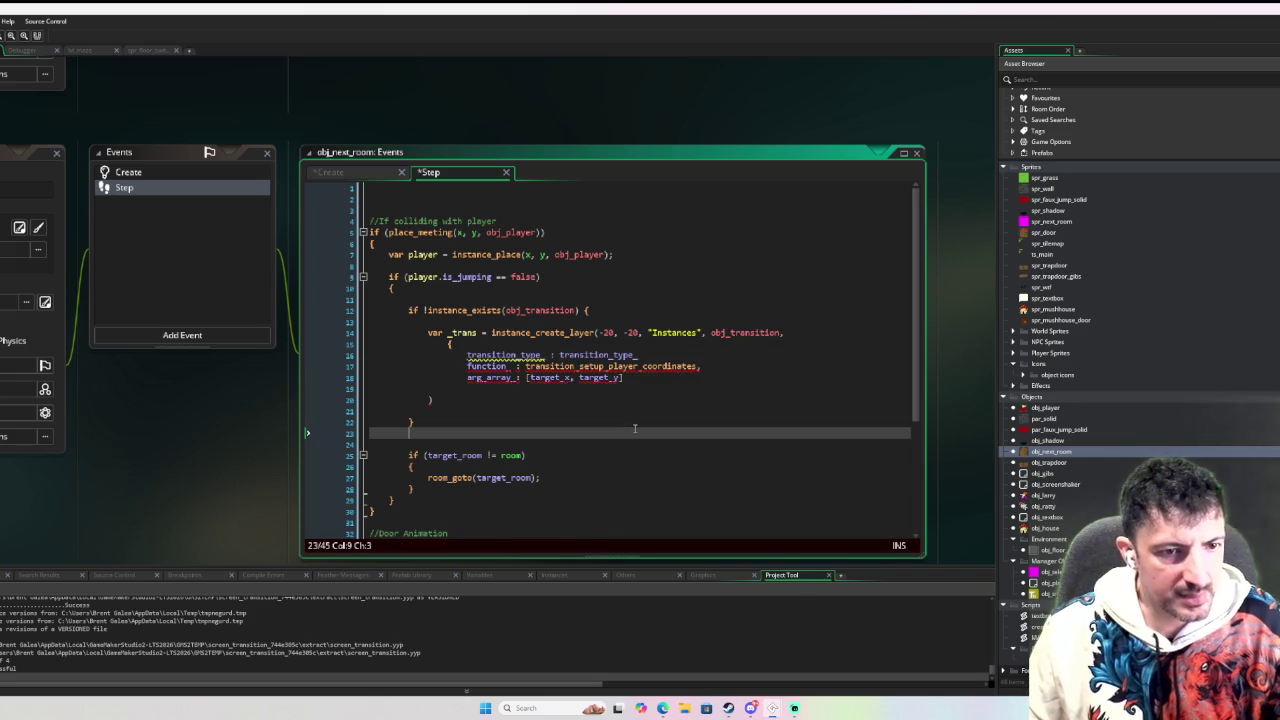
pyautogui.click(637, 356)
pyautogui.write(',')
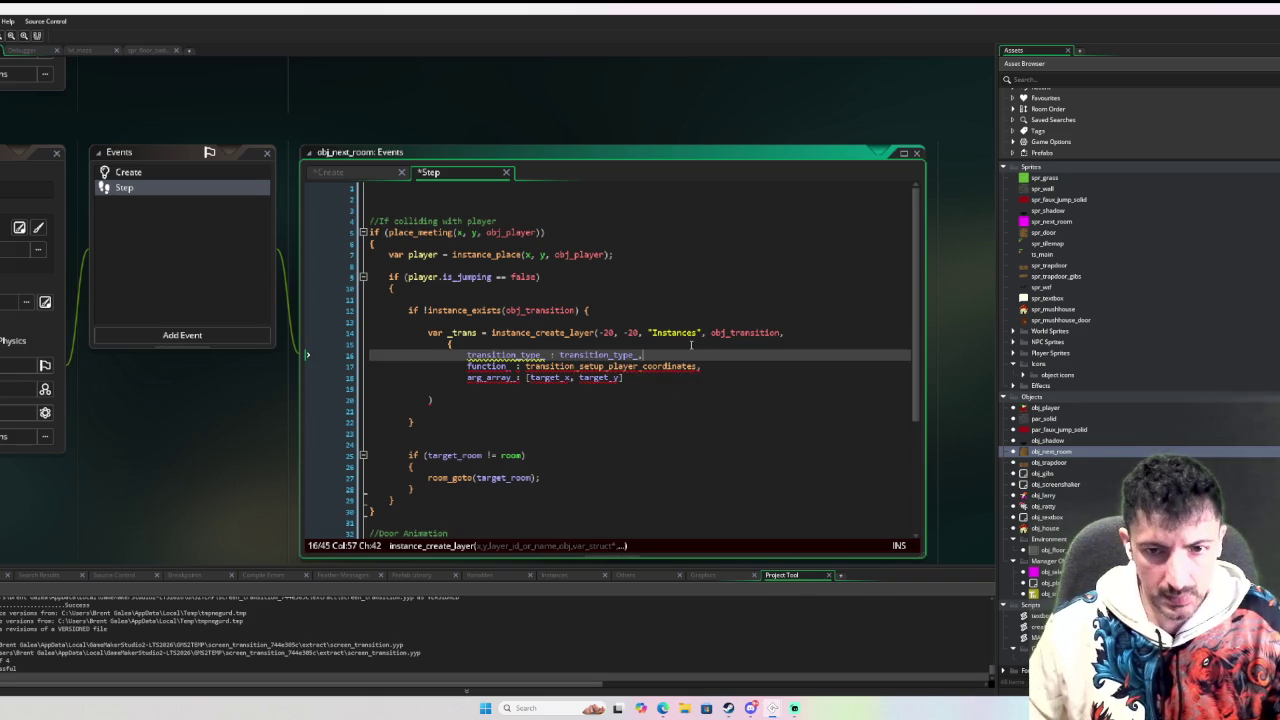
pyautogui.scroll(-2, 130, 182)
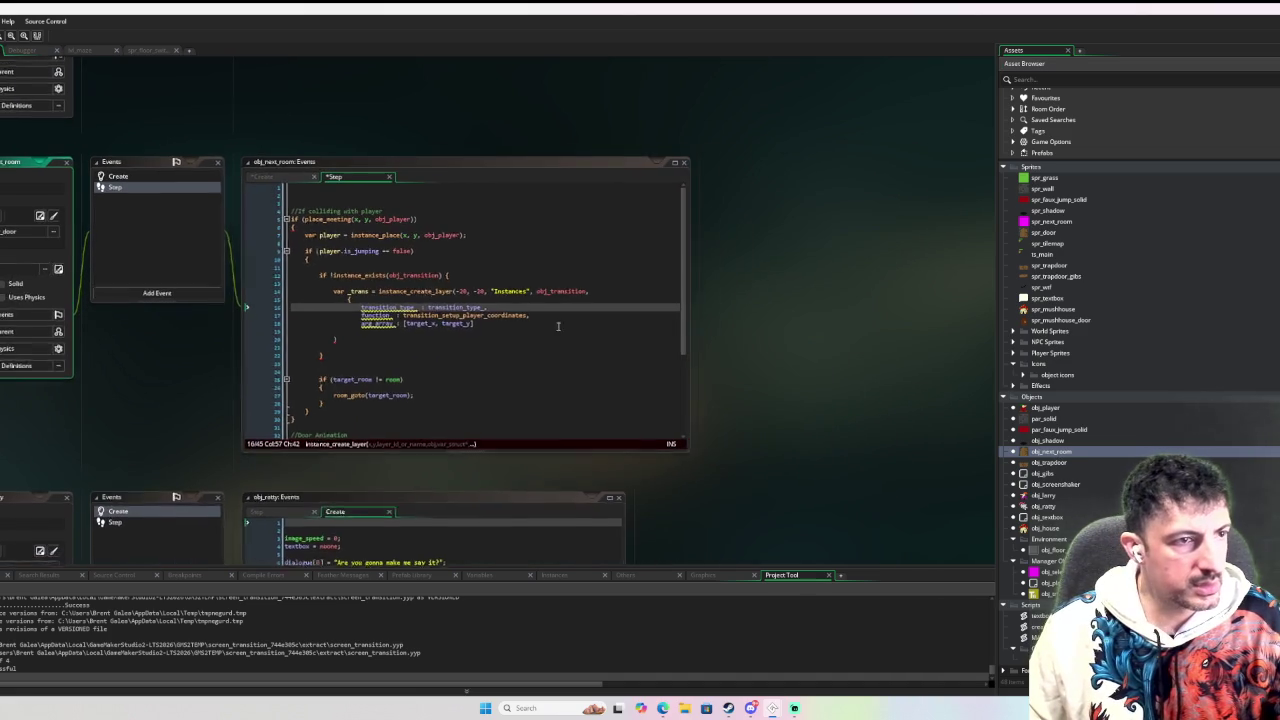
pyautogui.click(145, 178)
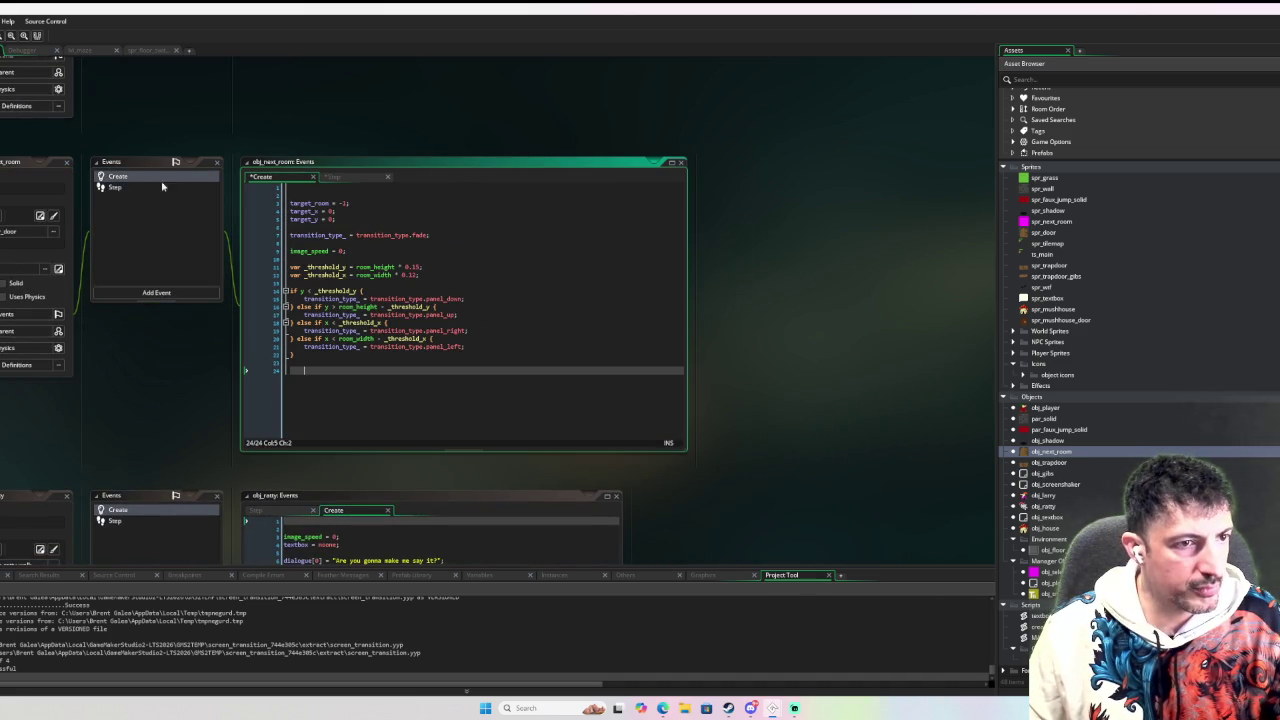
# Open obj_transition's Create code and scroll through its transition_type enum and target variables.
pyautogui.middleClick(357, 234)
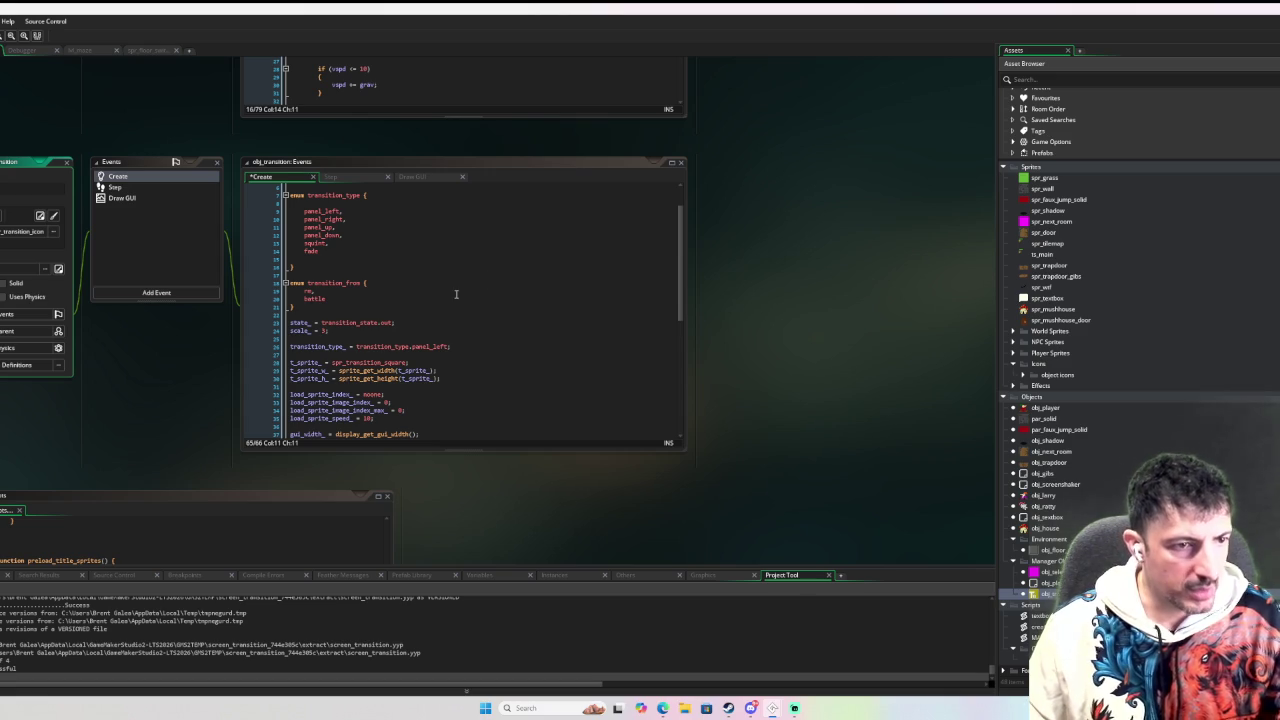
pyautogui.scroll(-1, 455, 312)
pyautogui.scroll(-5, 450, 342)
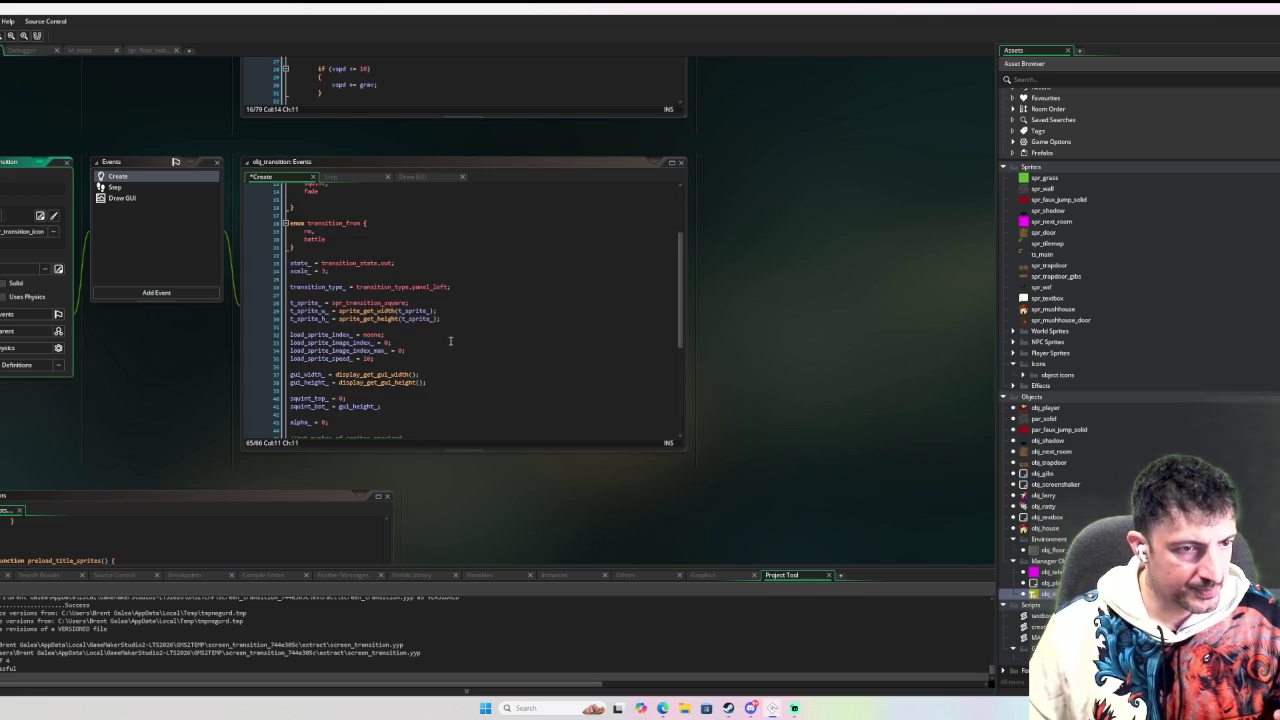
pyautogui.scroll(-4, 449, 337)
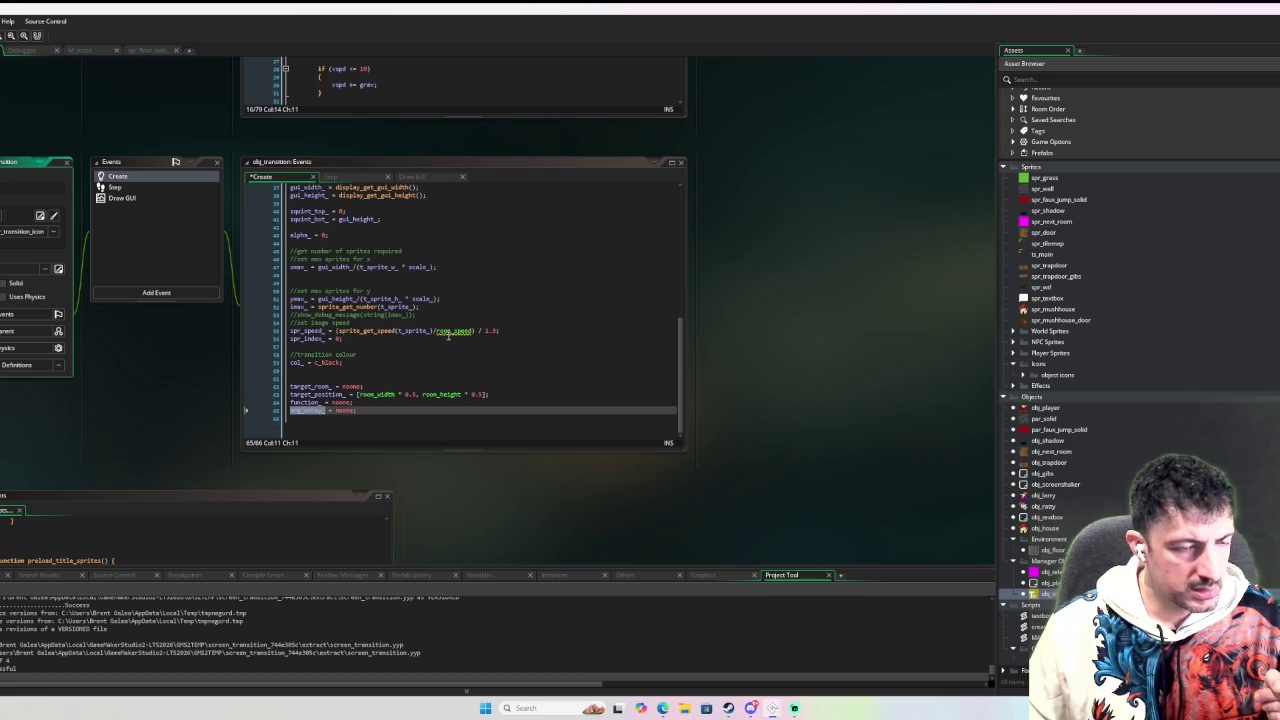
pyautogui.moveTo(448, 335)
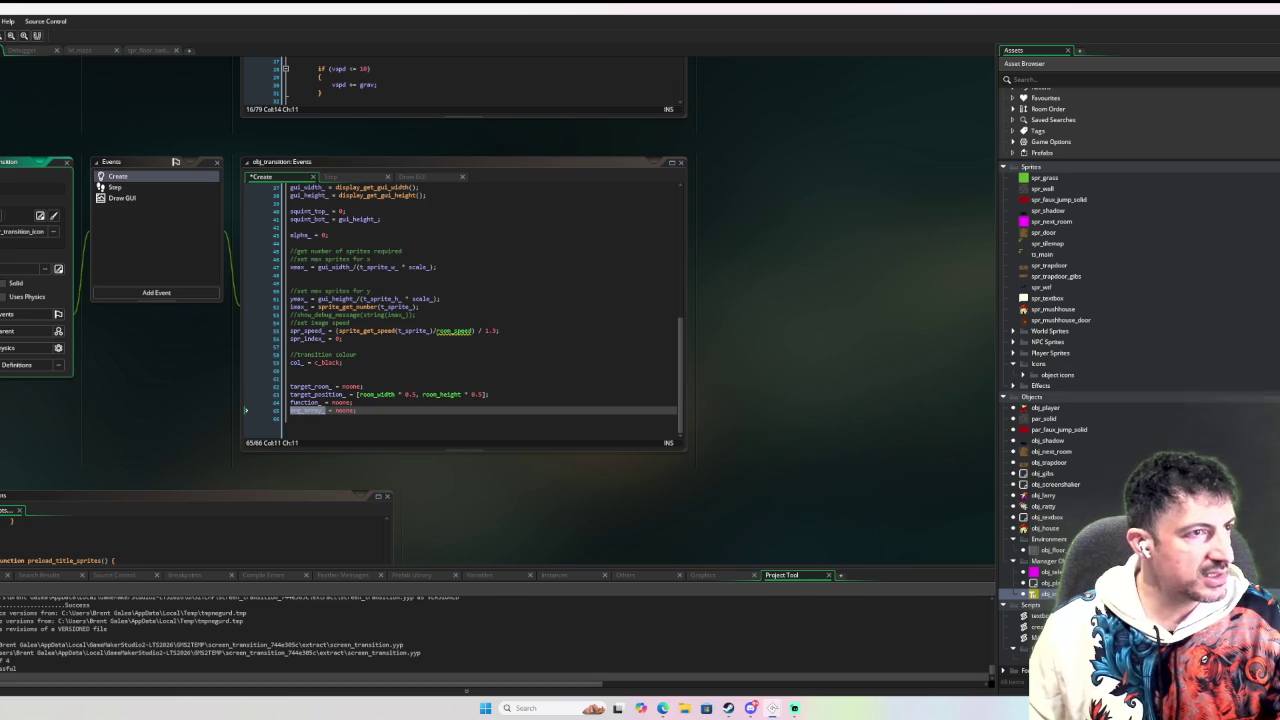
pyautogui.click(7, 20)
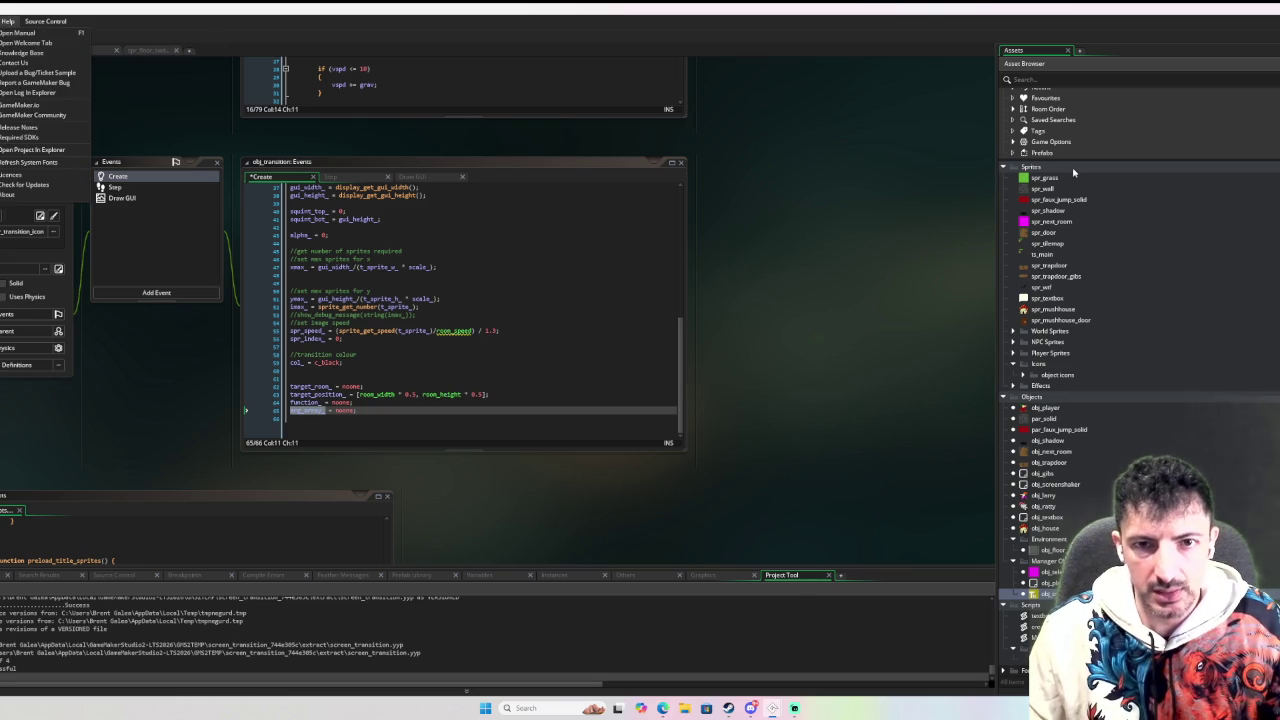
# Collapse the asset tree, expand Objects, and open obj_floor_switch's event code.
pyautogui.click(1003, 166)
pyautogui.click(1003, 195)
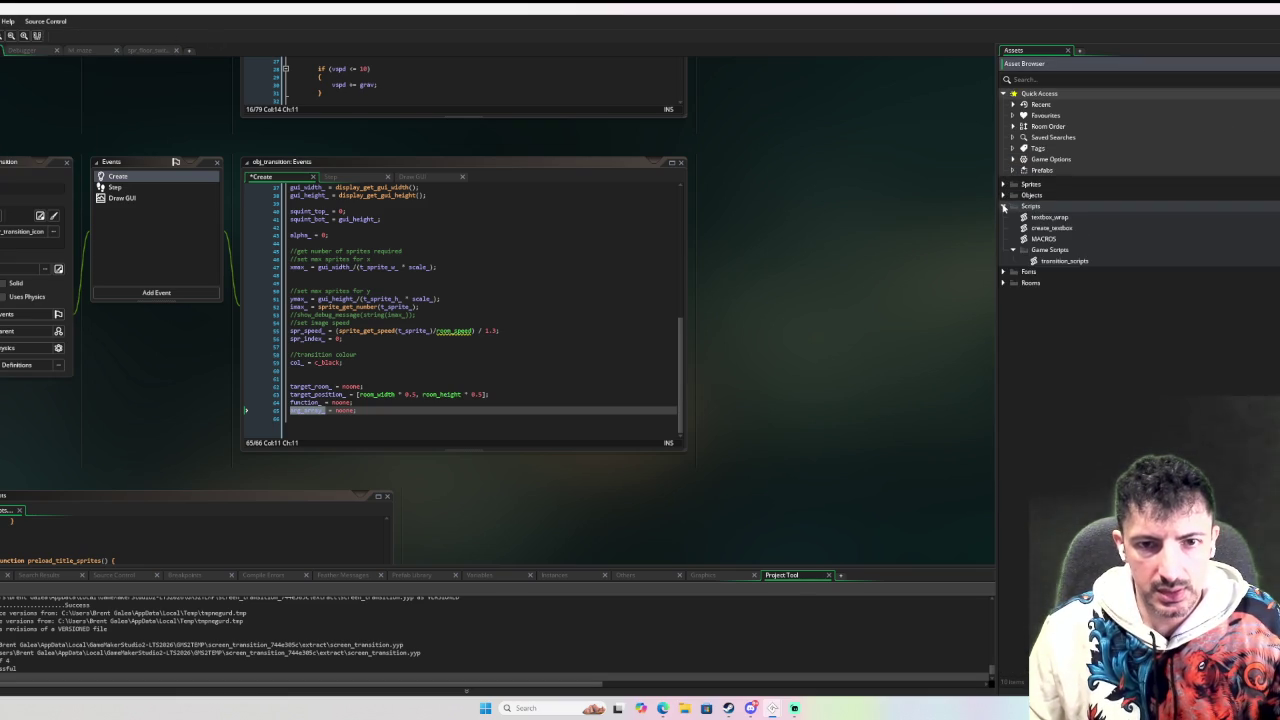
pyautogui.click(1003, 206)
pyautogui.rightClick(1050, 282)
pyautogui.moveTo(1092, 286)
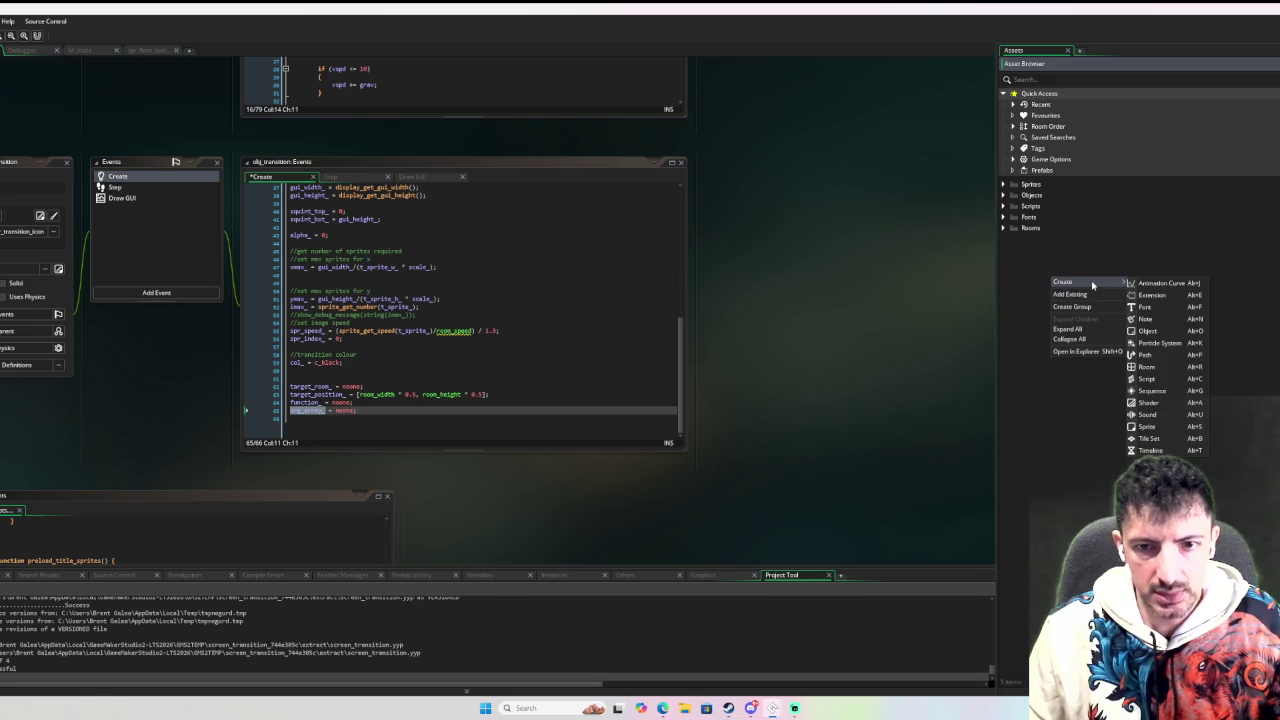
pyautogui.click(1033, 302)
pyautogui.click(1004, 196)
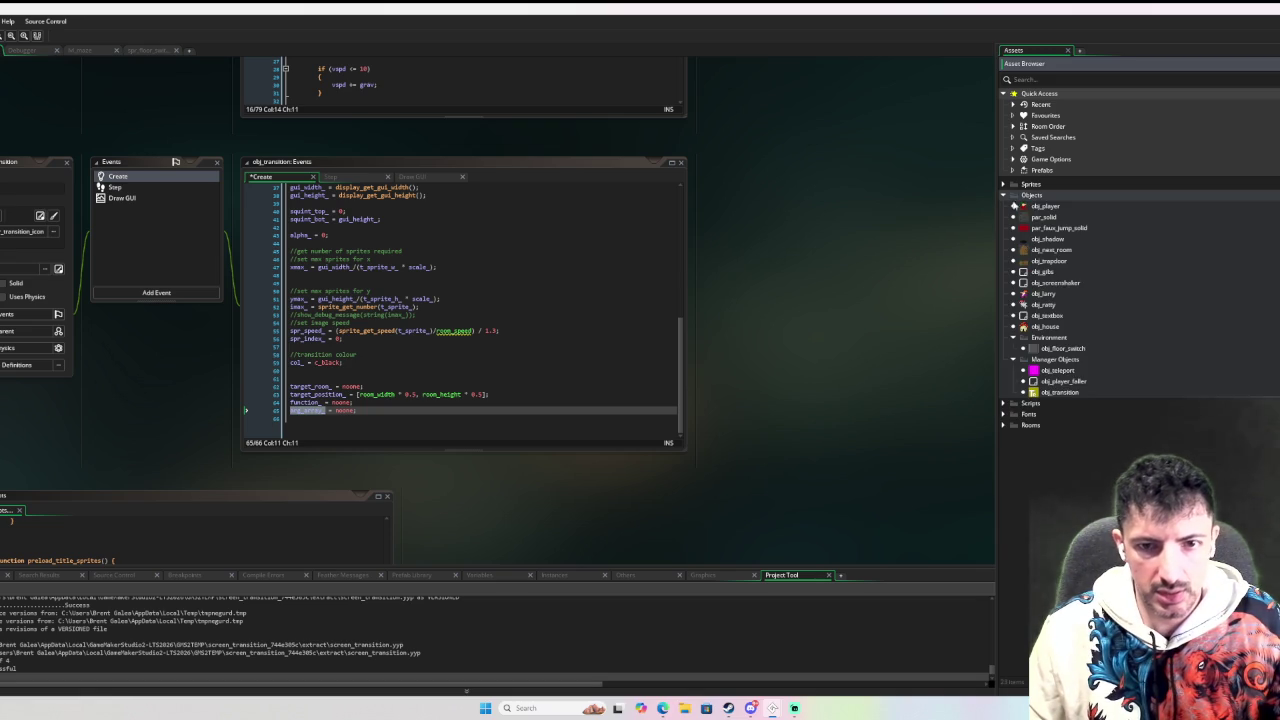
pyautogui.doubleClick(1054, 346)
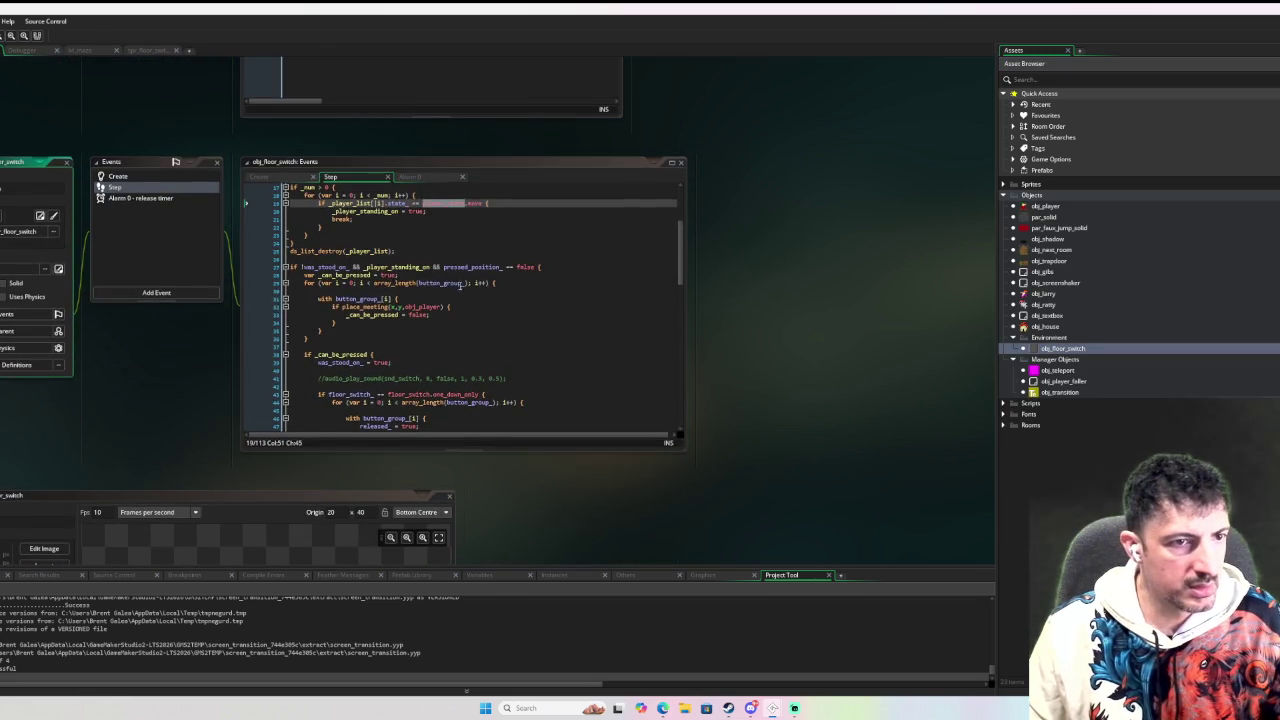
# Scroll the Step code to the commented-out audio_play_sound line for the switch sound.
pyautogui.scroll(-7, 459, 293)
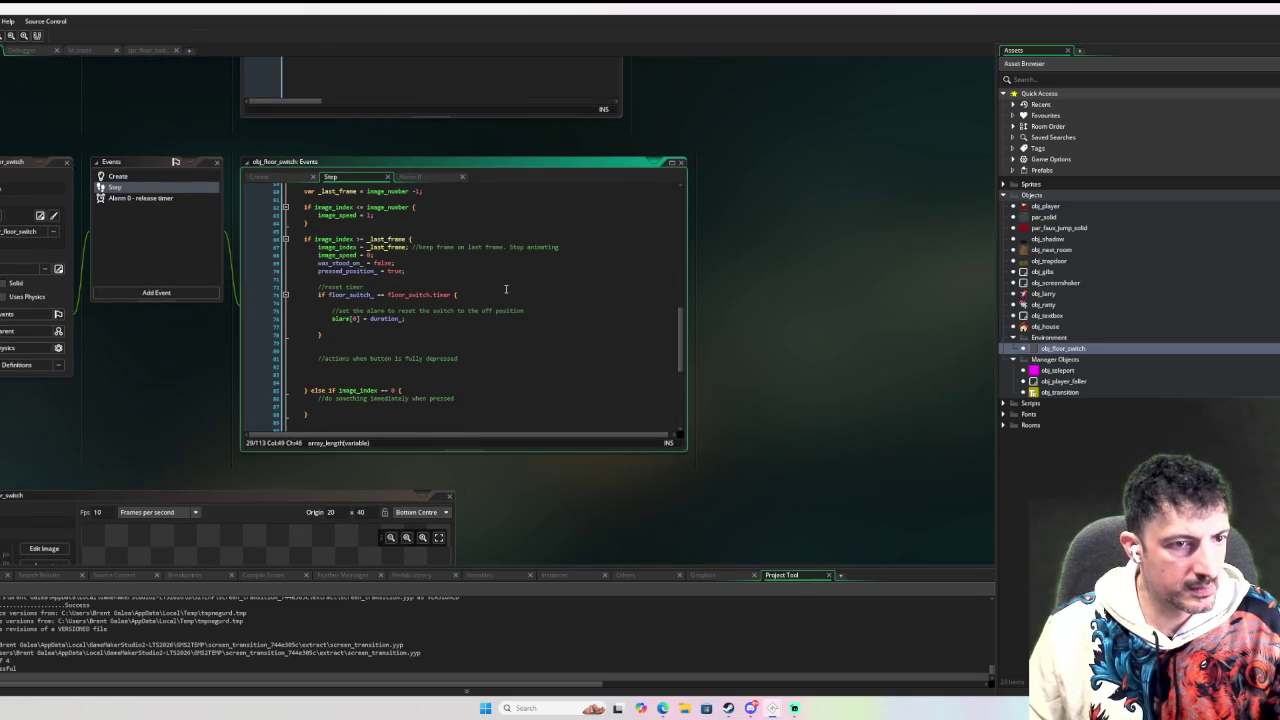
pyautogui.scroll(12, 494, 289)
pyautogui.scroll(2, 492, 289)
pyautogui.scroll(5, 427, 277)
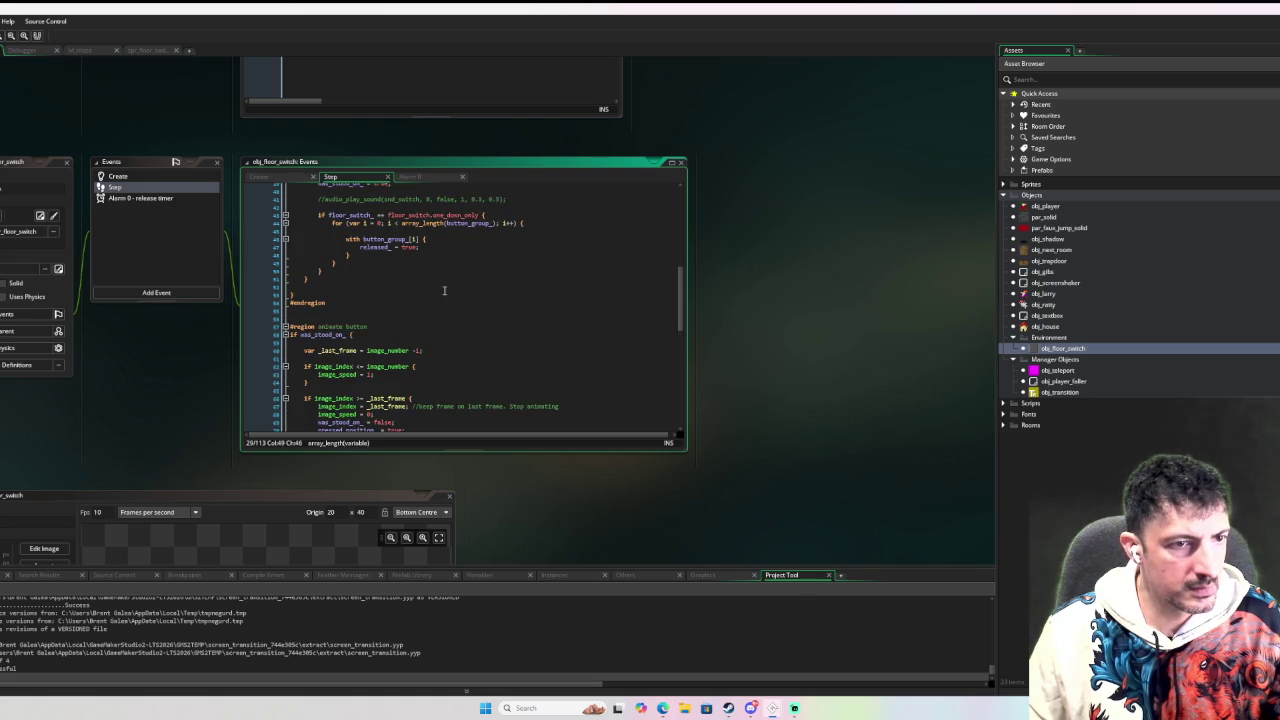
pyautogui.scroll(1, 486, 334)
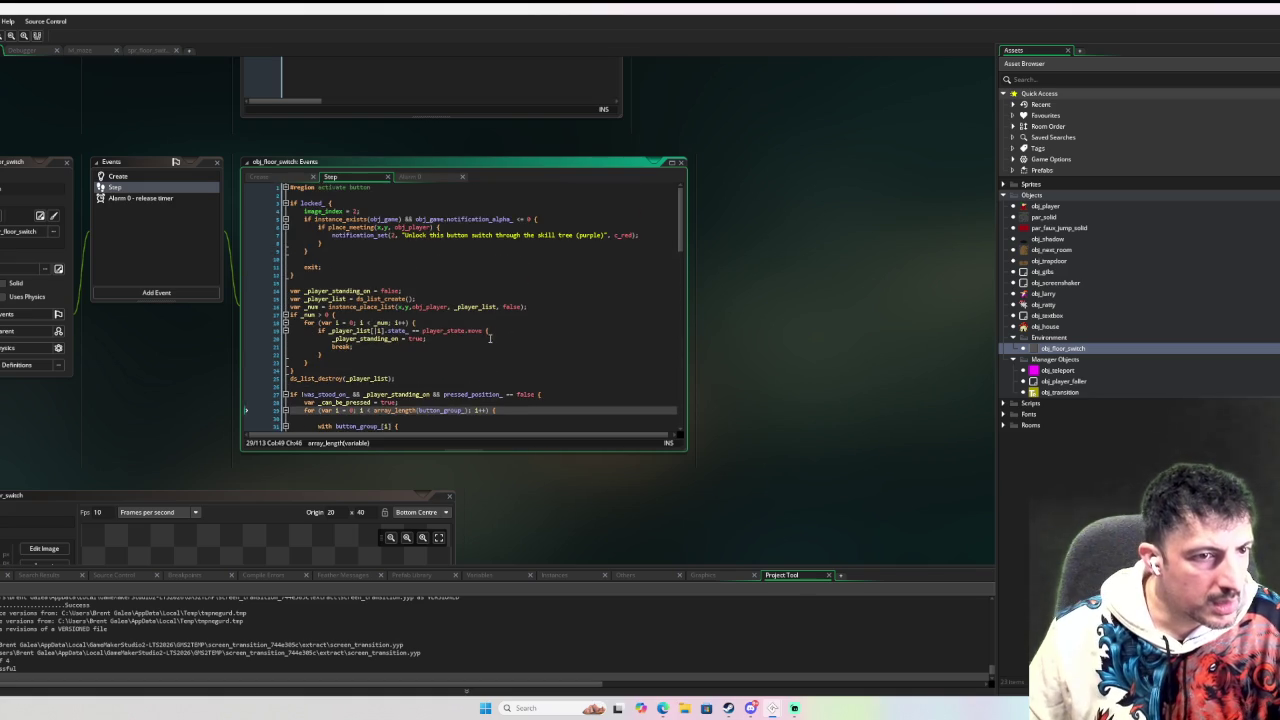
pyautogui.scroll(-13, 470, 320)
pyautogui.scroll(3, 437, 306)
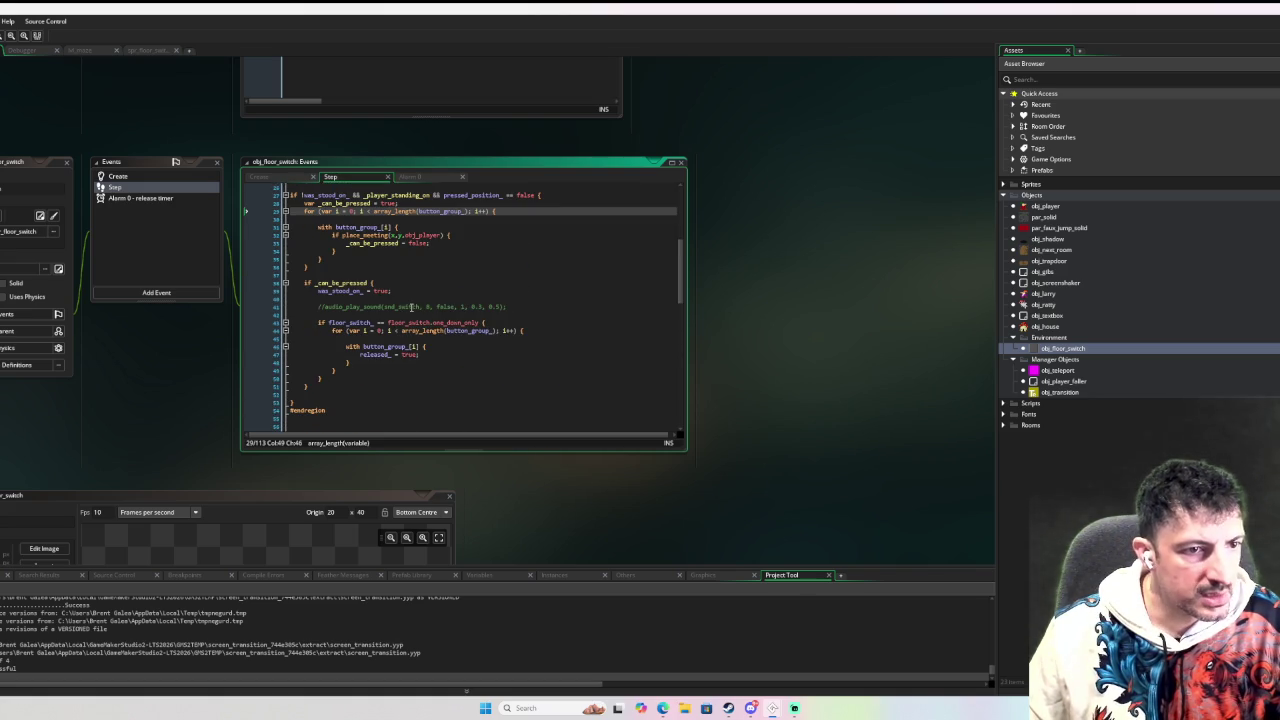
pyautogui.click(437, 306)
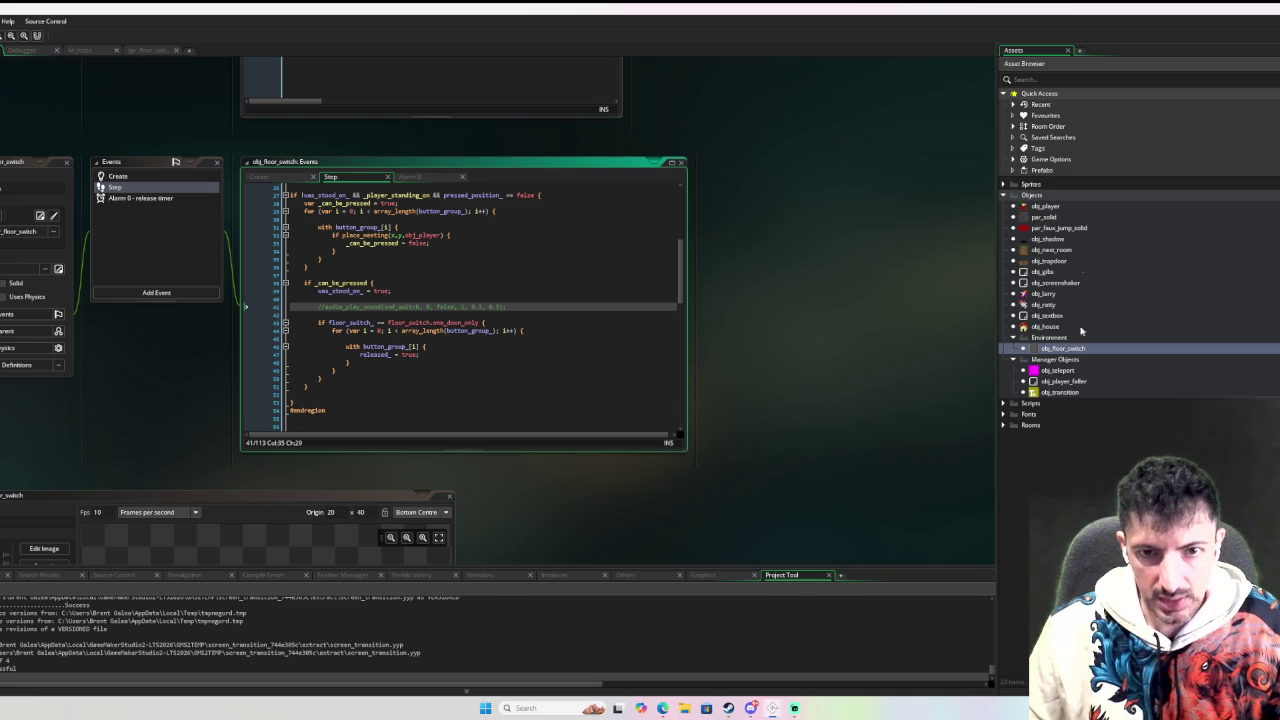
pyautogui.rightClick(1078, 471)
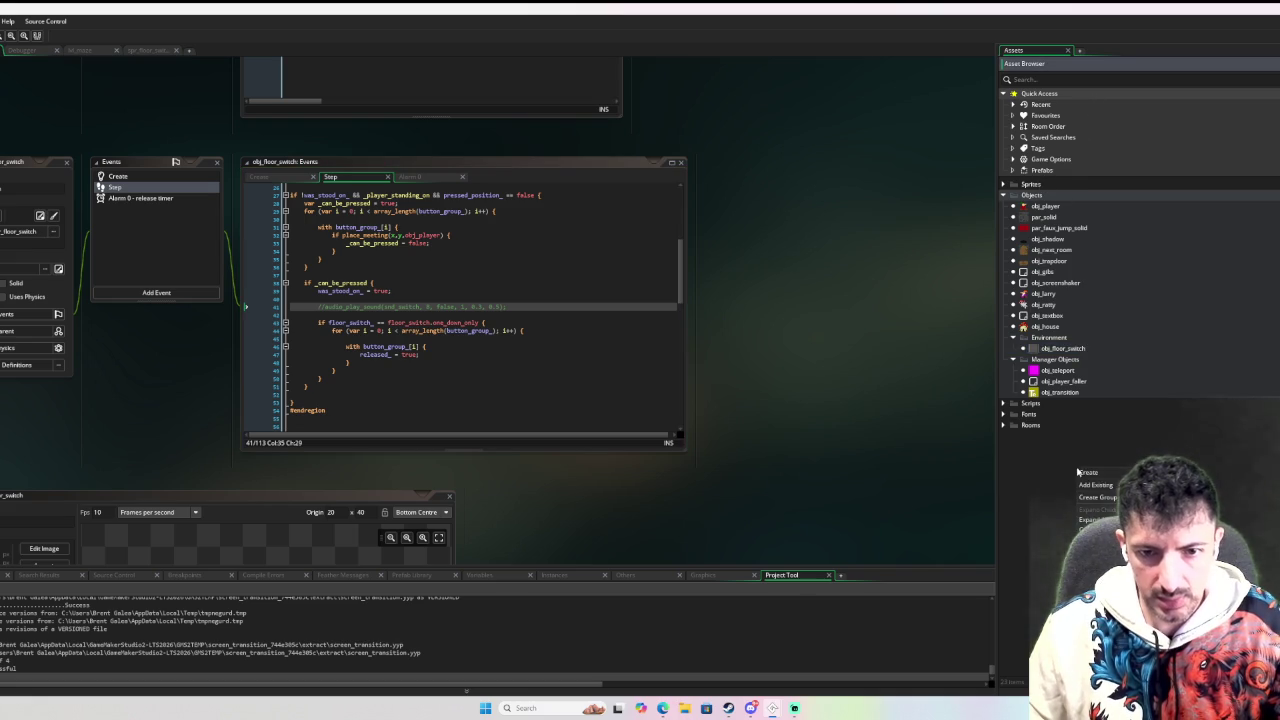
# Import the existing snd_switch resource from the project's sounds/snd_switch folder via Add Existing.
pyautogui.click(1095, 484)
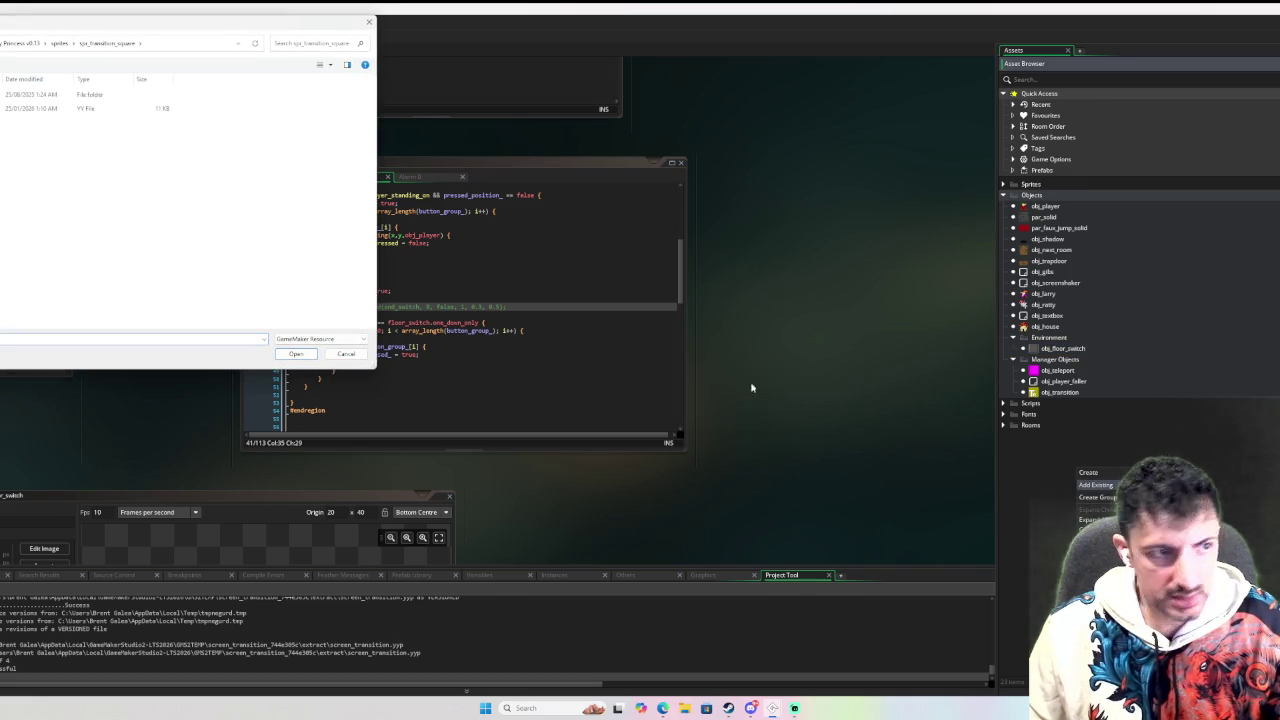
pyautogui.click(10, 44)
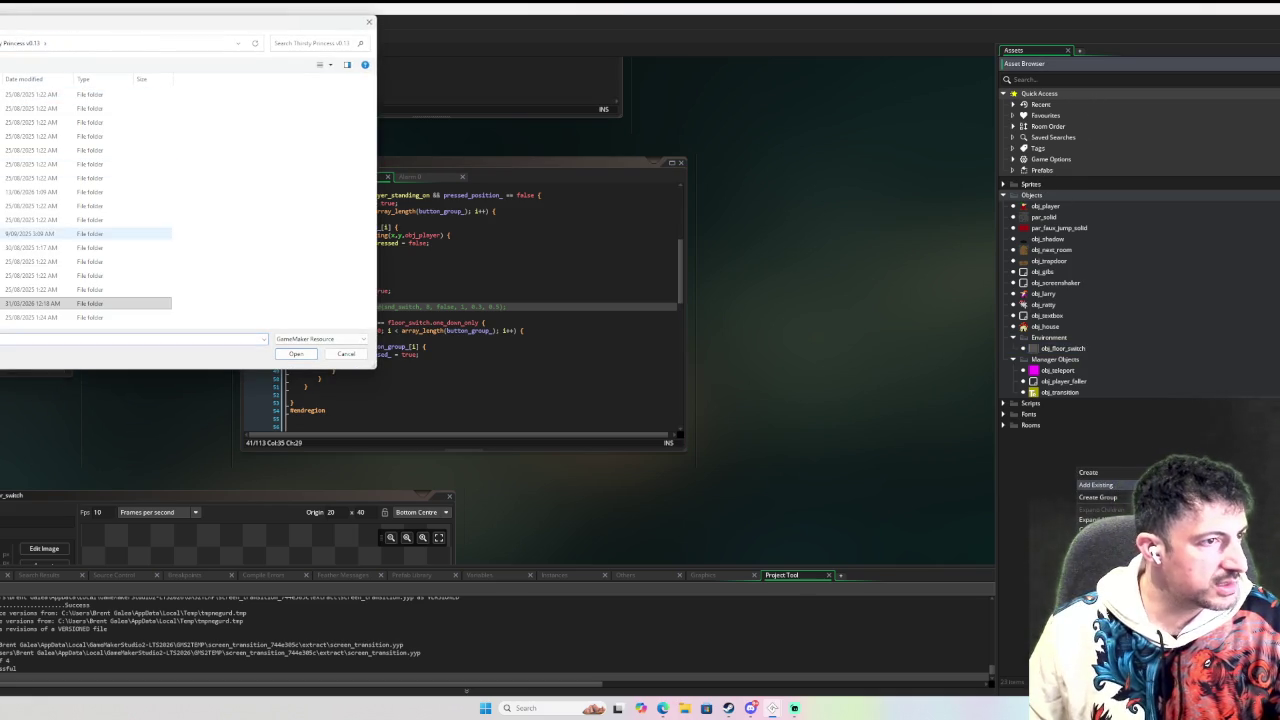
pyautogui.doubleClick(3, 289)
pyautogui.scroll(-10, 90, 250)
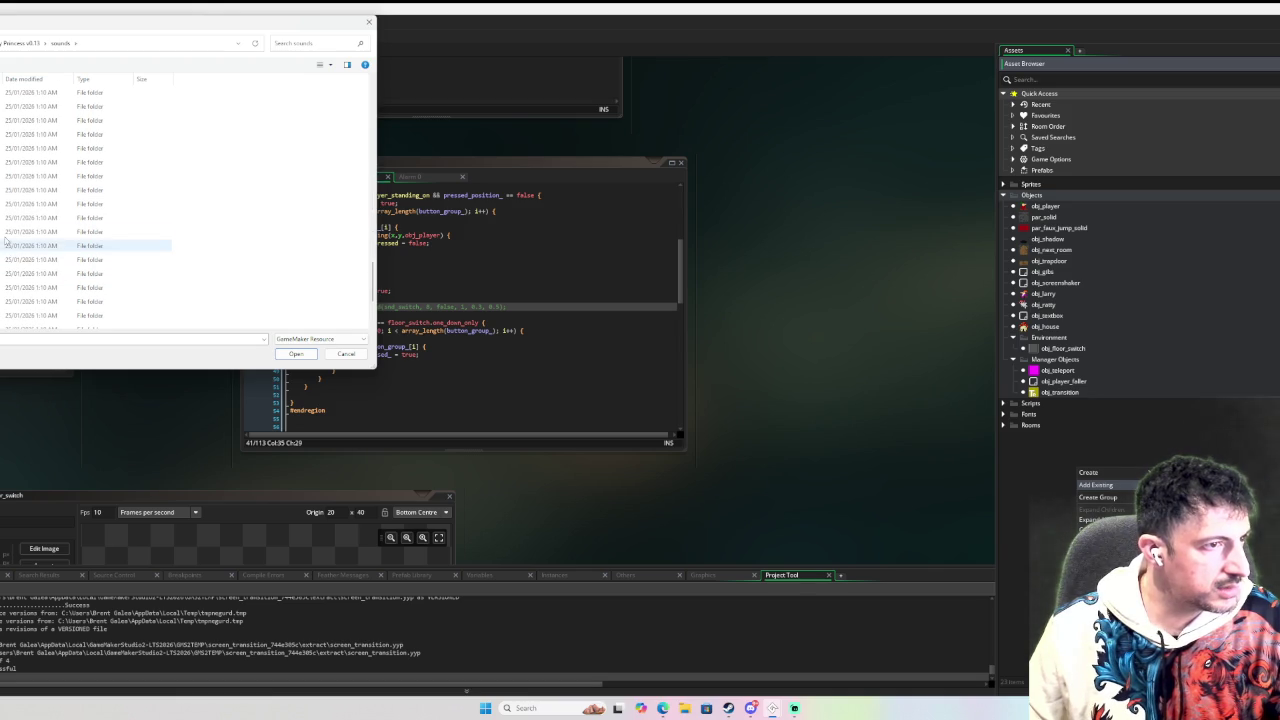
pyautogui.doubleClick(40, 231)
pyautogui.click(40, 94)
pyautogui.press('Return')
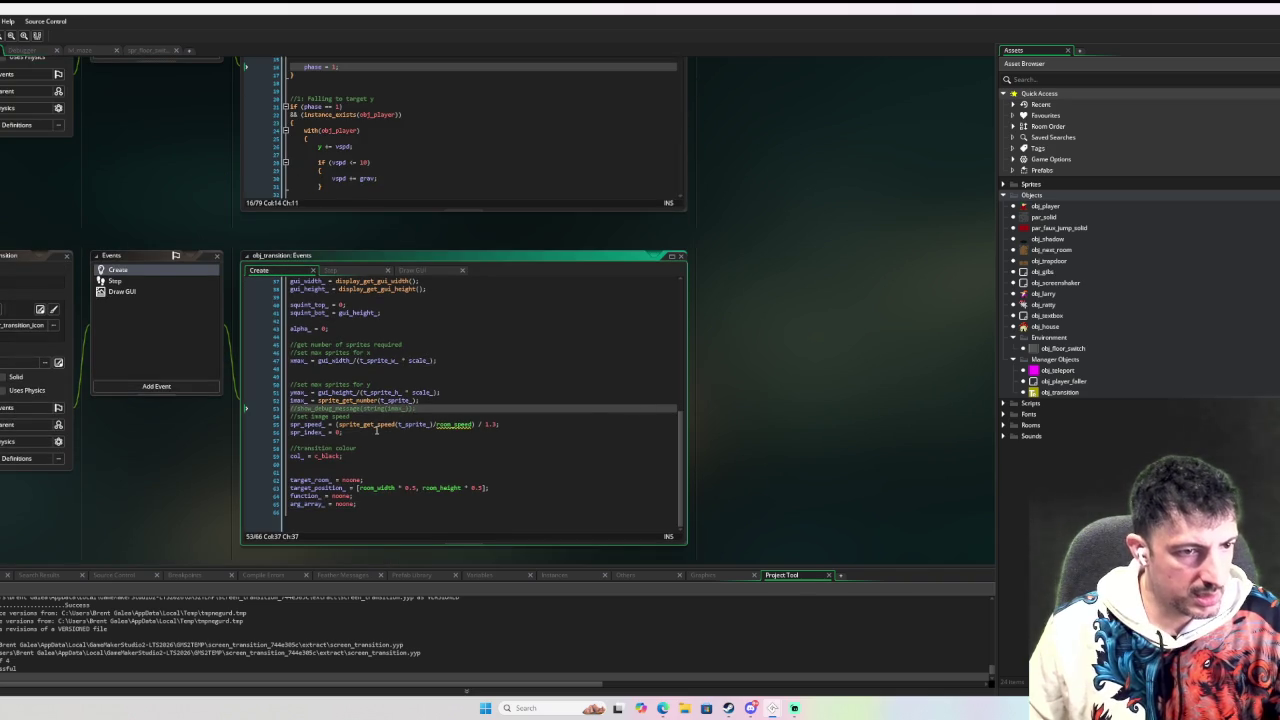
# Uncomment obj_floor_switch's audio_play_sound(snd_switch) line and compile and run the game.
pyautogui.scroll(5, 376, 430)
pyautogui.scroll(3, 210, 213)
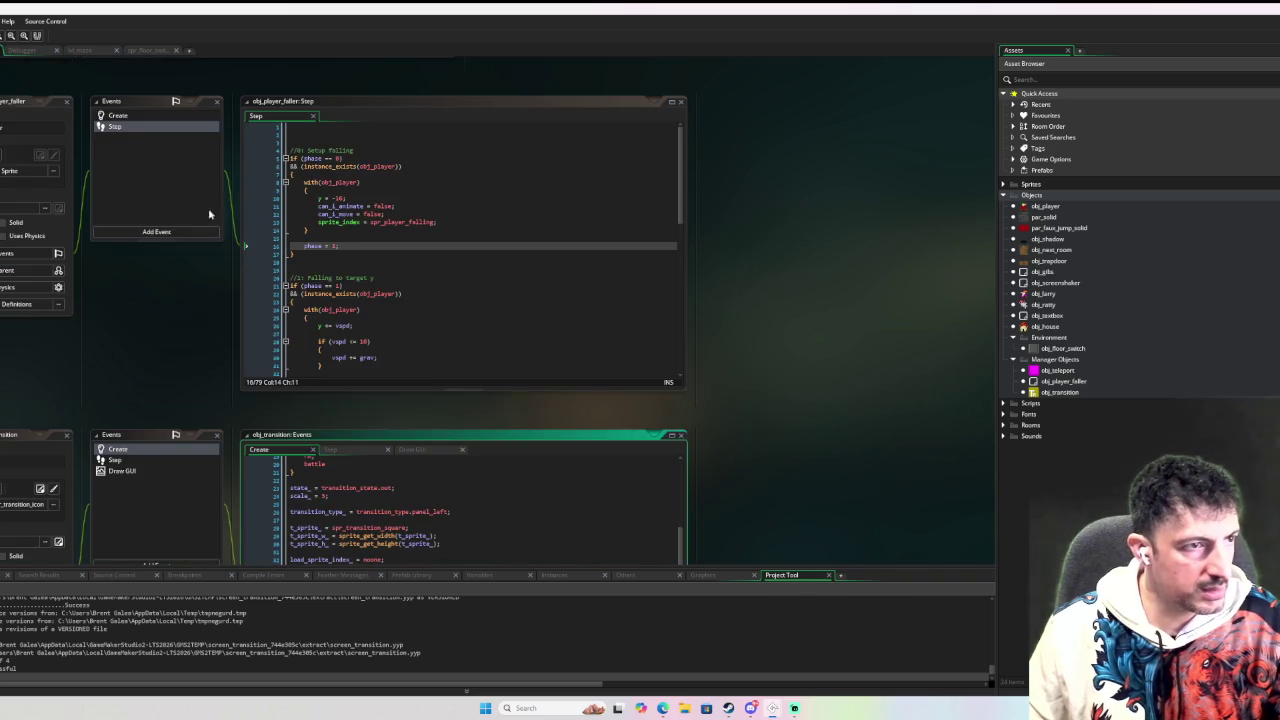
pyautogui.scroll(-6, 208, 213)
pyautogui.scroll(2, 208, 213)
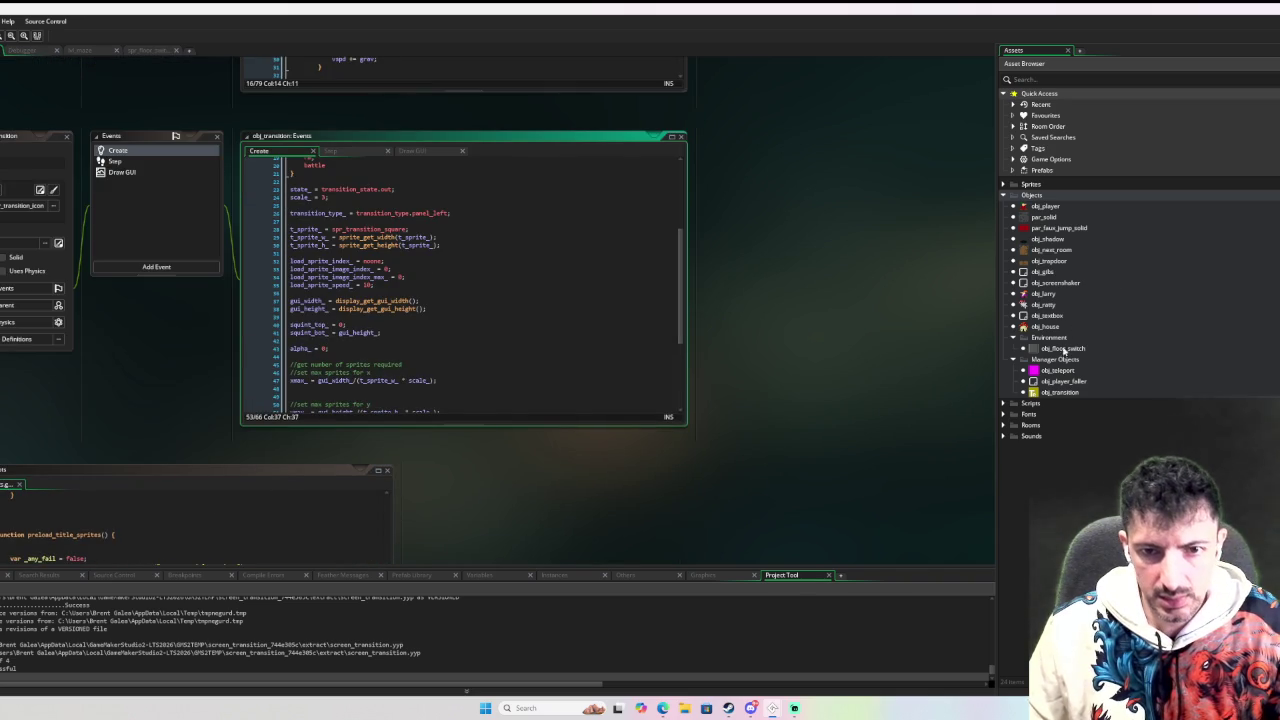
pyautogui.doubleClick(1065, 349)
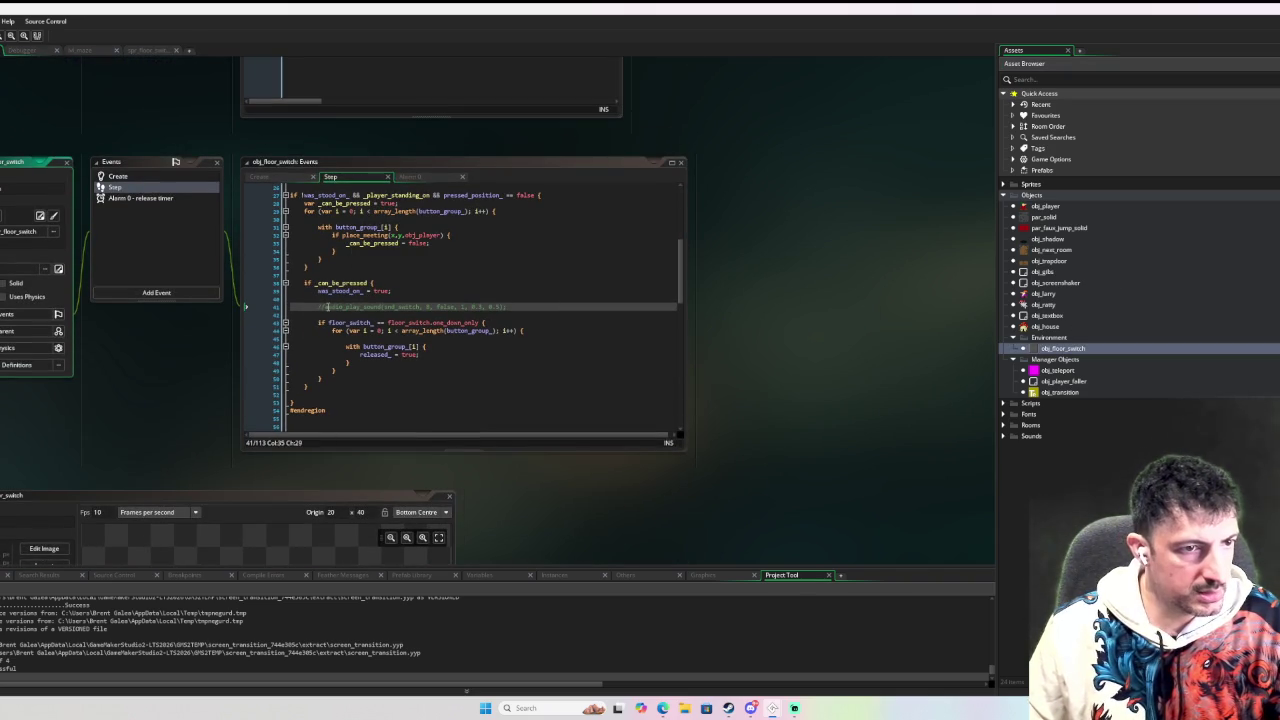
pyautogui.click(680, 228)
pyautogui.press('BackSpace')
pyautogui.press('BackSpace')
pyautogui.click(662, 291)
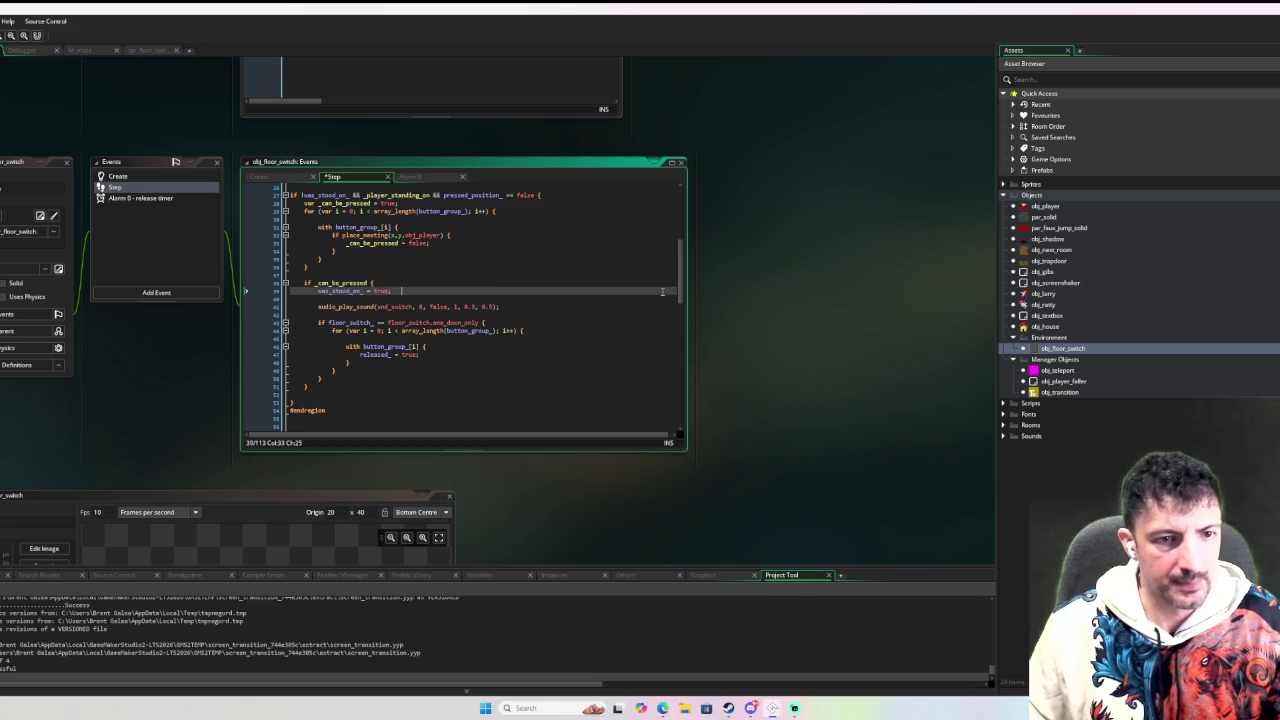
pyautogui.press('F6')
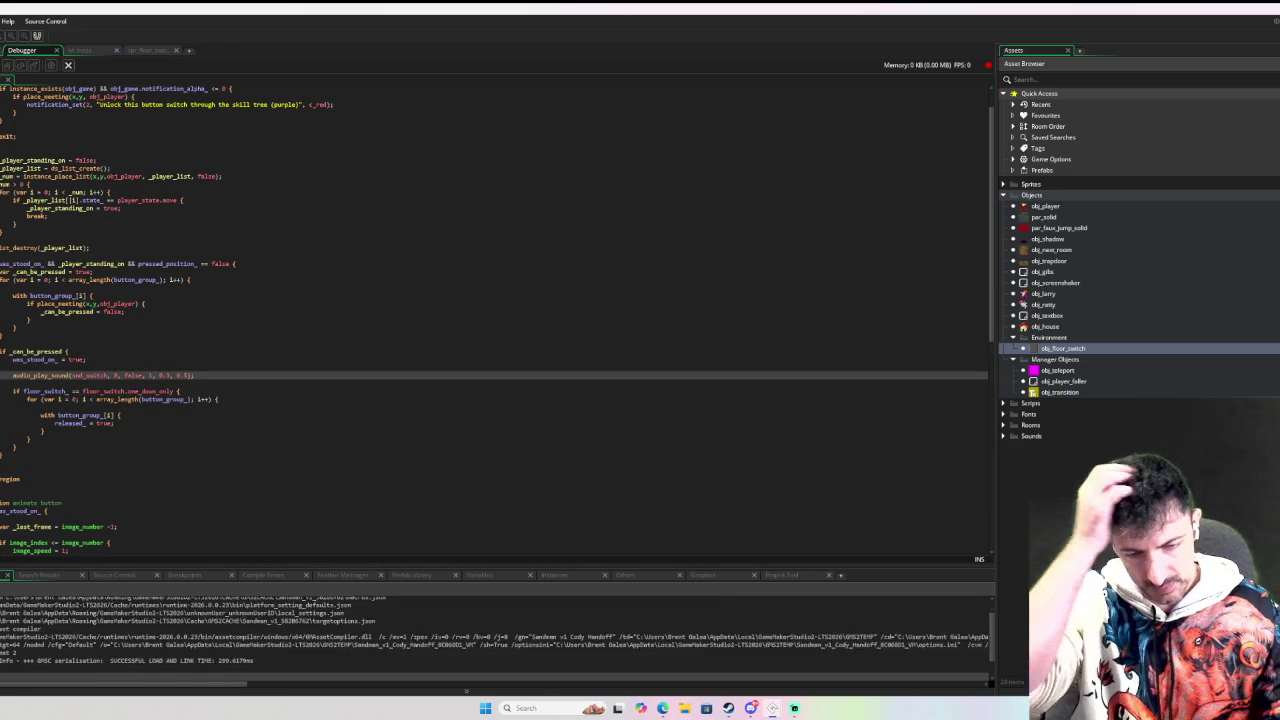
# Jump to the first compile error and close the instance_create_layer call's brackets in obj_next_room.
pyautogui.doubleClick(100, 601)
pyautogui.click(427, 350)
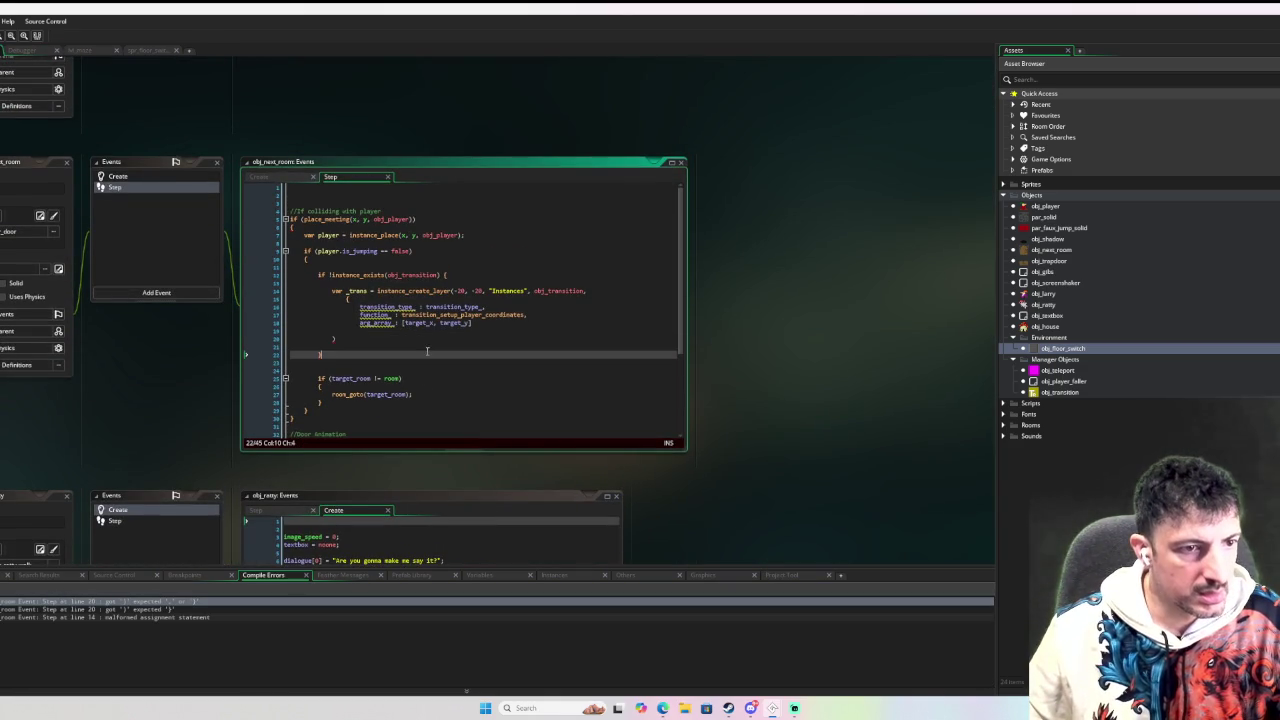
pyautogui.press('Up')
pyautogui.press('Up')
pyautogui.press('Up')
pyautogui.press('Tab')
pyautogui.click(347, 339)
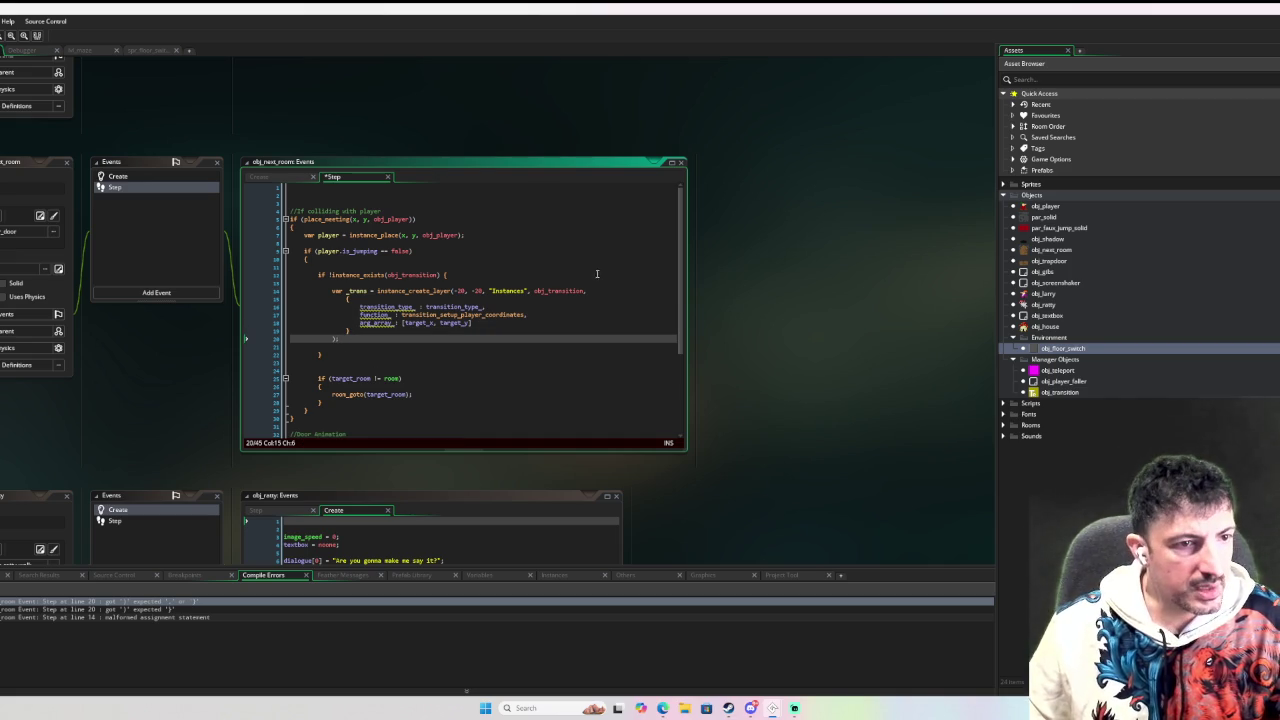
pyautogui.click(379, 378)
pyautogui.moveTo(382, 304)
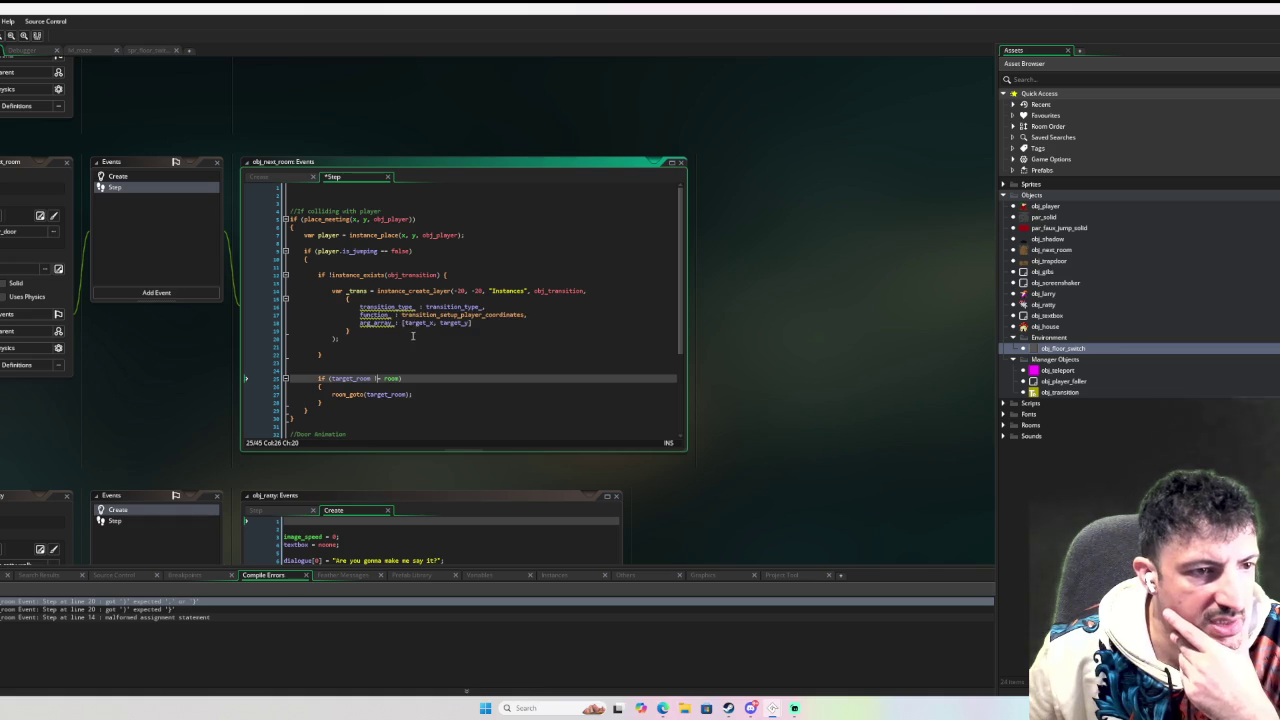
pyautogui.click(387, 336)
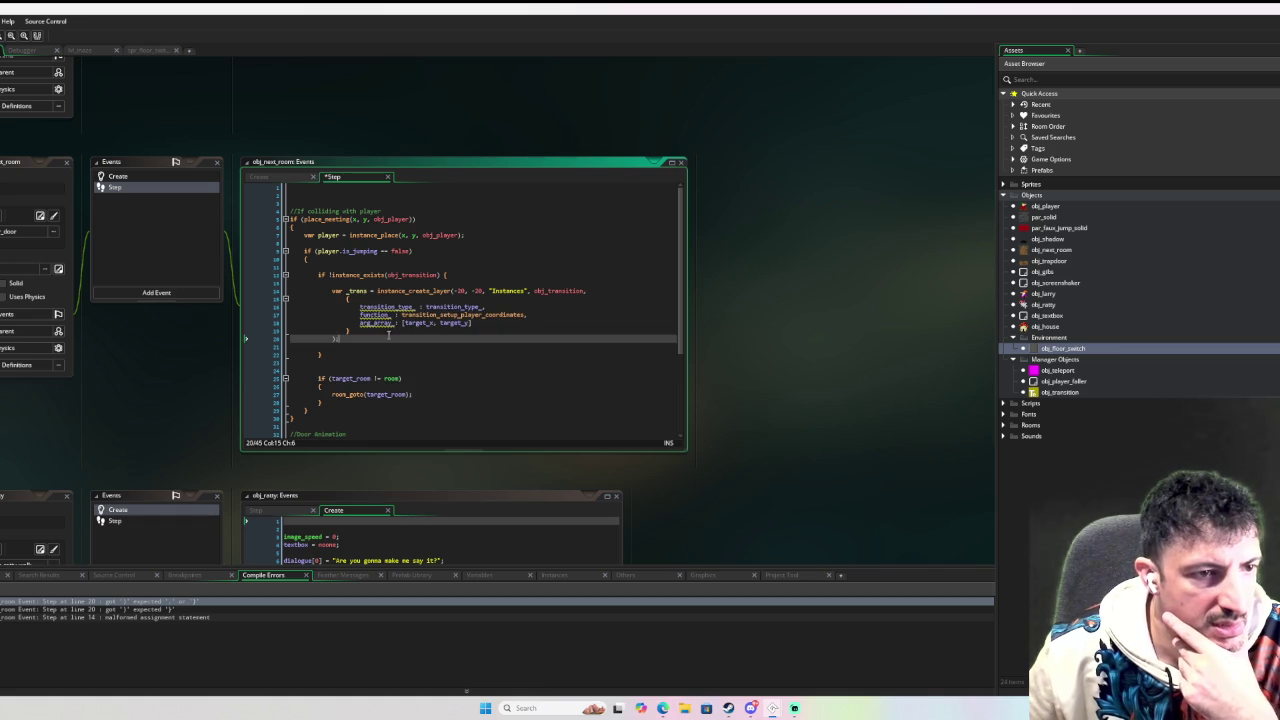
pyautogui.middleClick(564, 291)
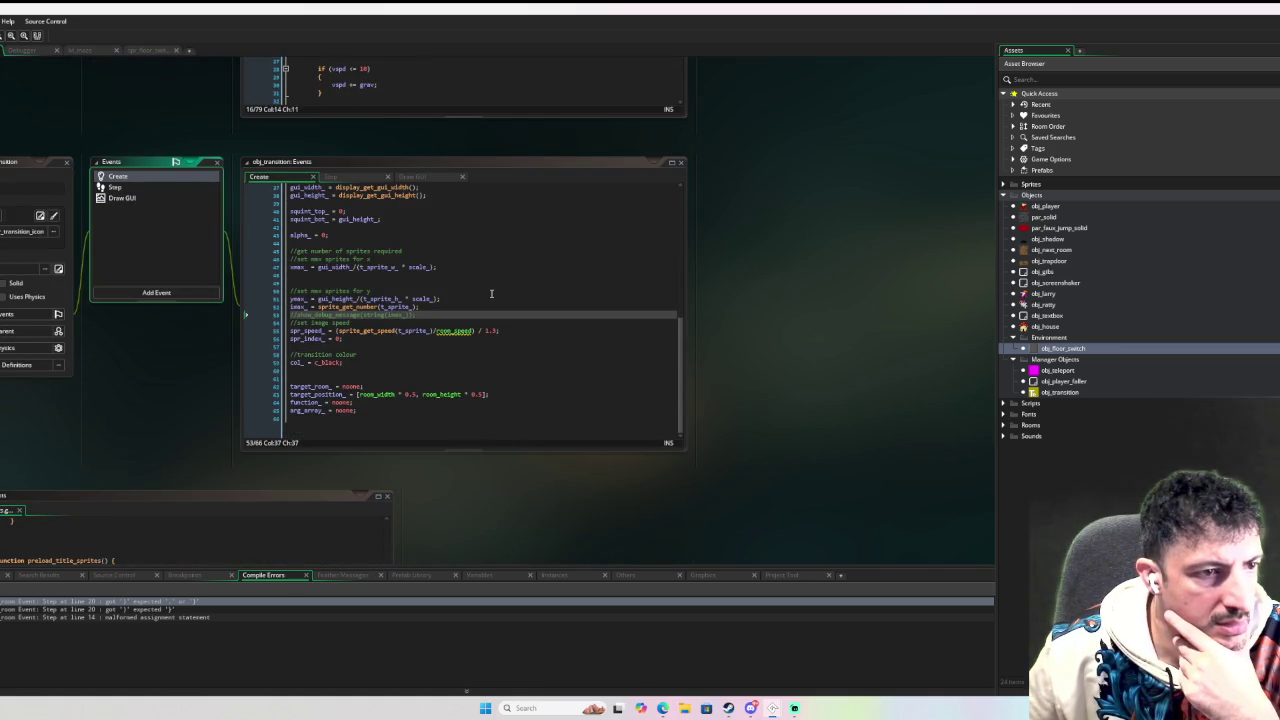
# Close the spr_floor_switch, obj_floor_switch and obj_rotty editors.
pyautogui.hotkey('alt', 'Left')
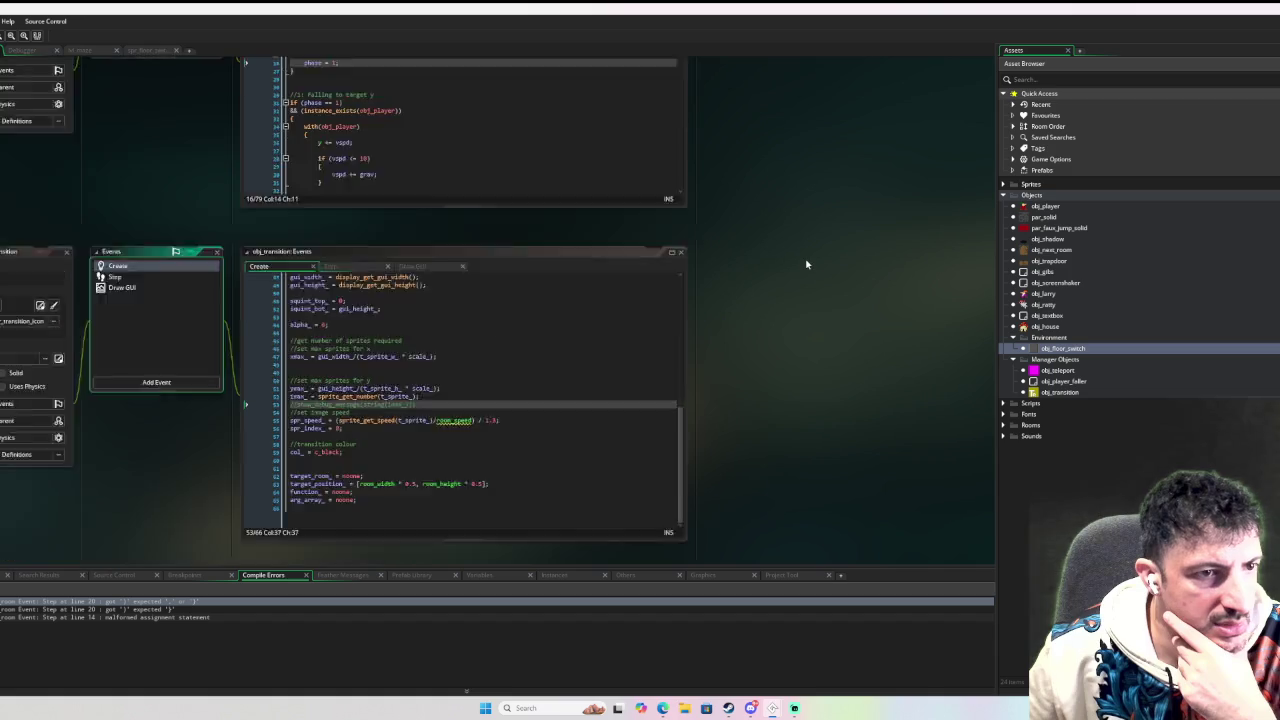
pyautogui.hotkey('alt', 'Right')
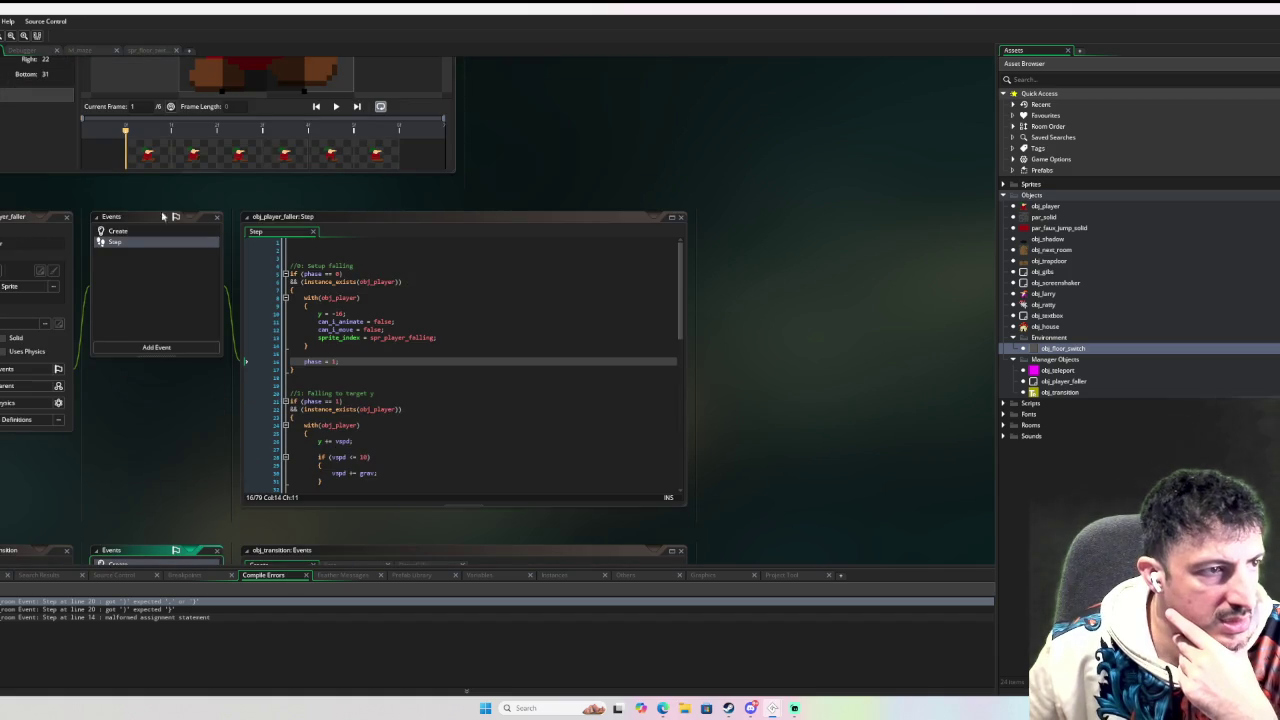
pyautogui.hotkey('alt', 'Left')
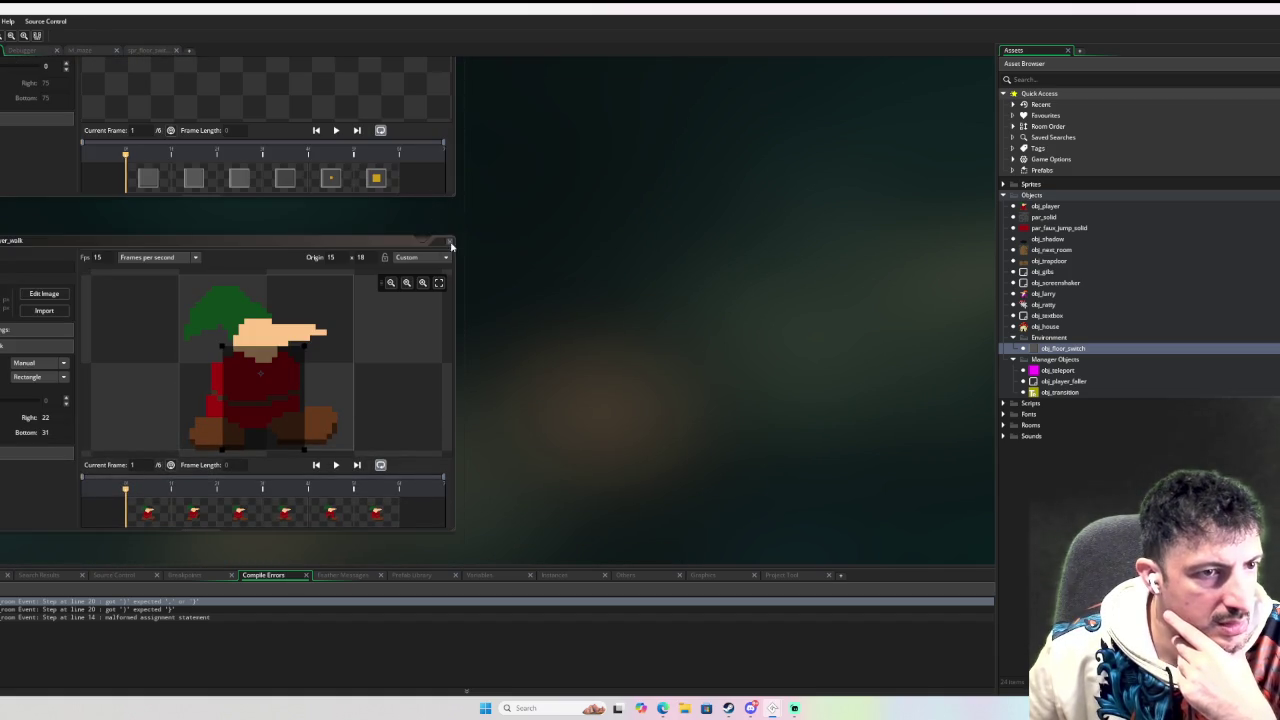
pyautogui.hotkey('alt', 'Right')
pyautogui.click(450, 117)
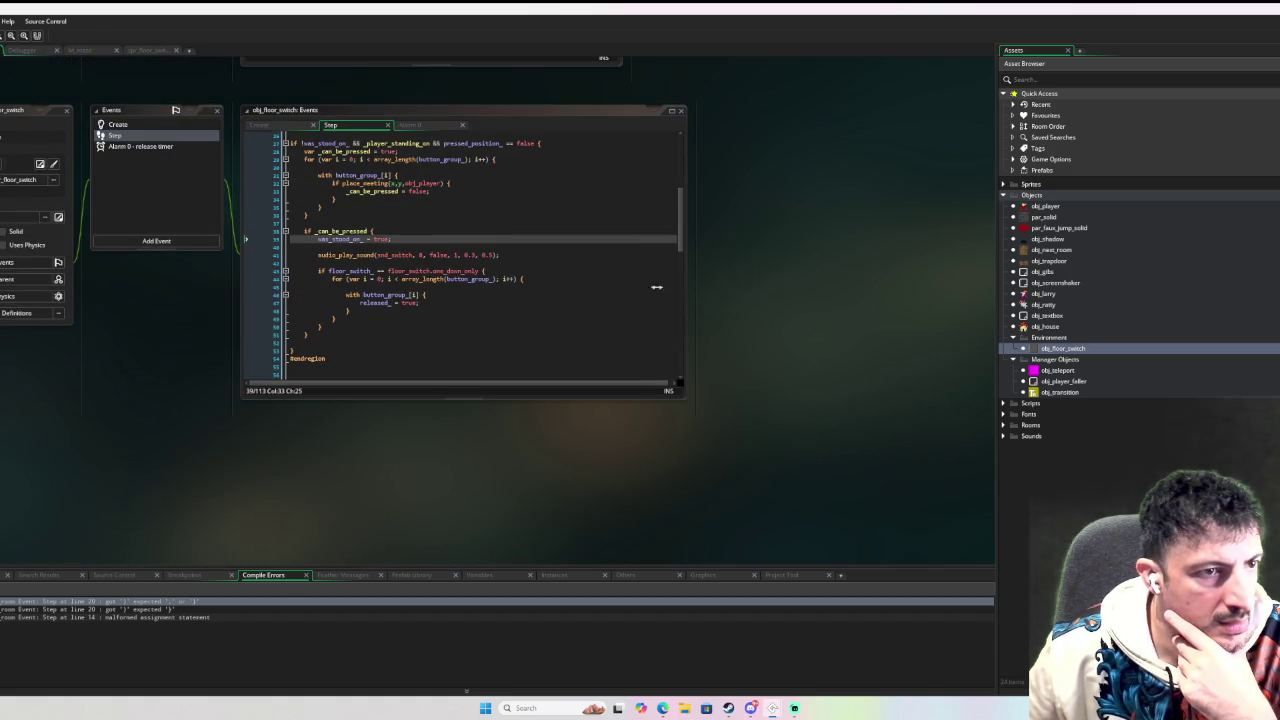
pyautogui.click(68, 110)
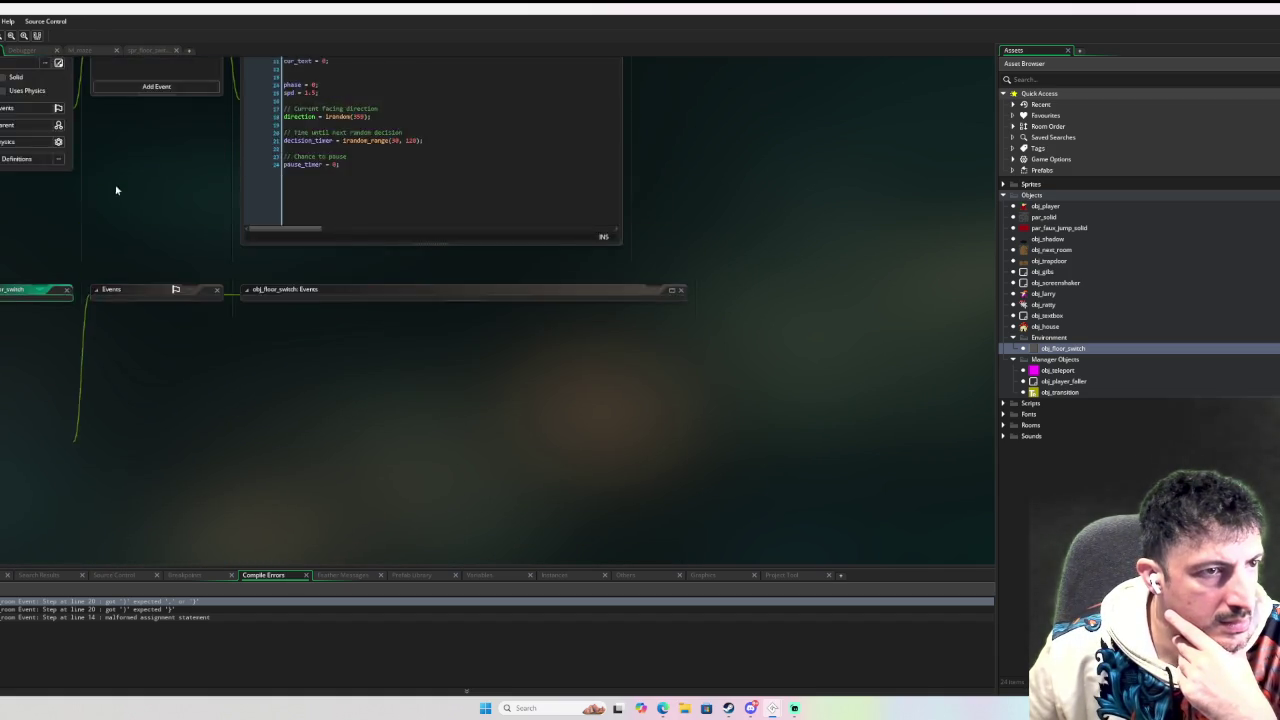
pyautogui.click(67, 165)
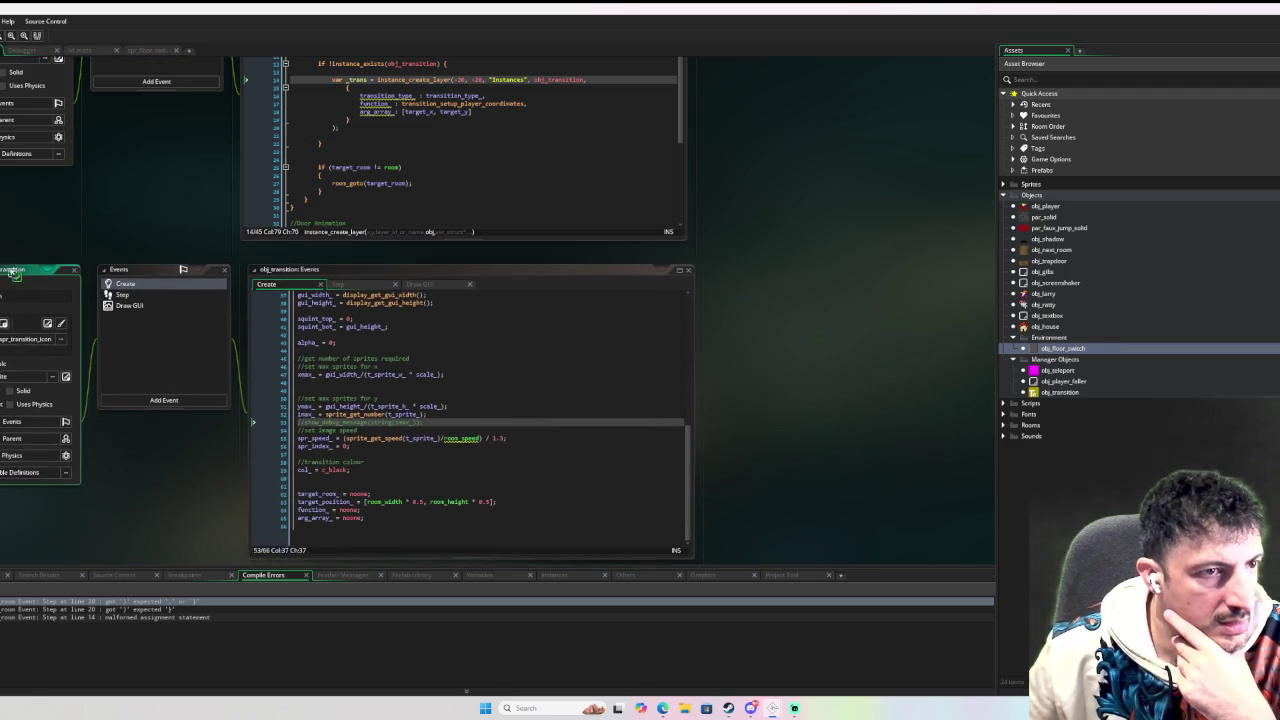
pyautogui.moveTo(398, 97)
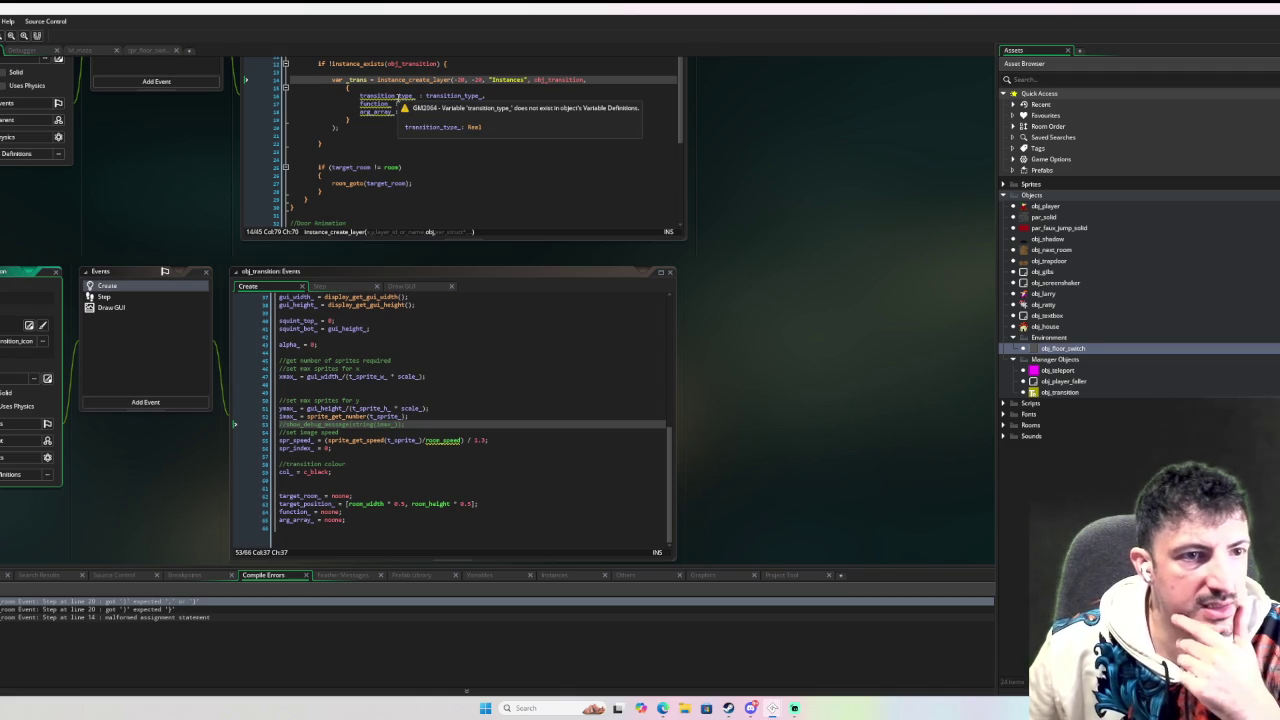
pyautogui.doubleClick(398, 96)
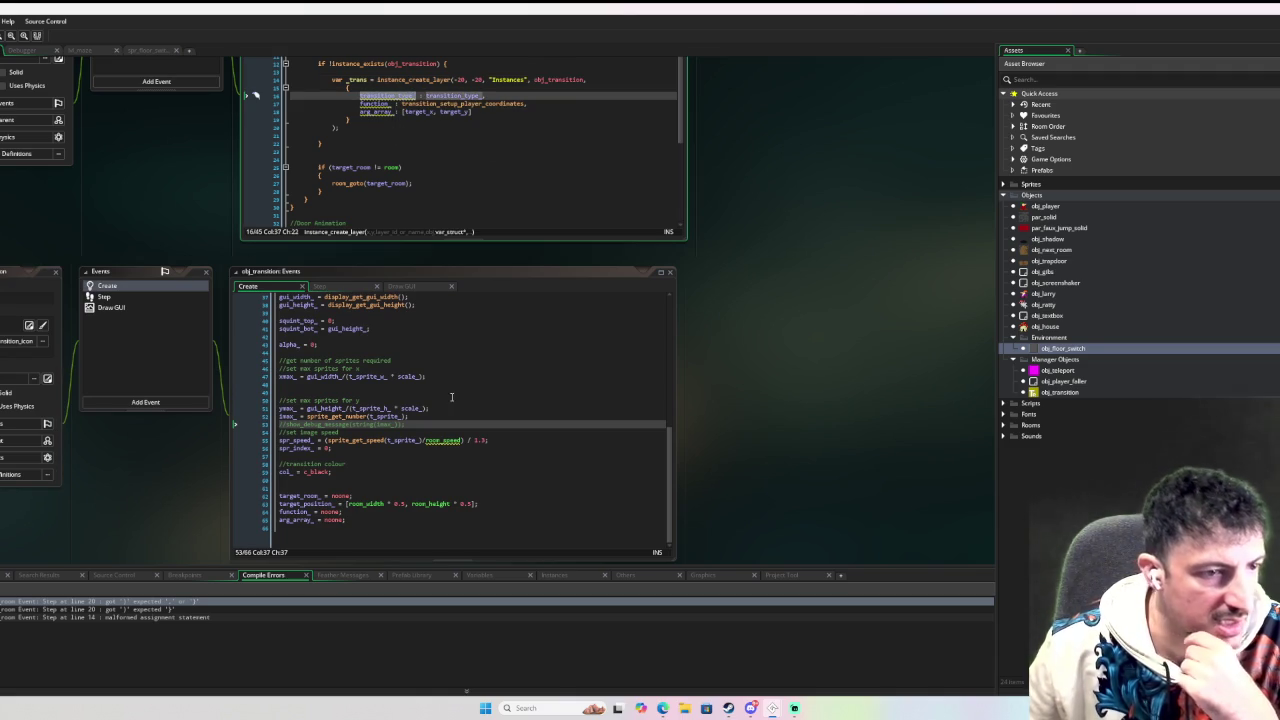
pyautogui.scroll(10, 319, 495)
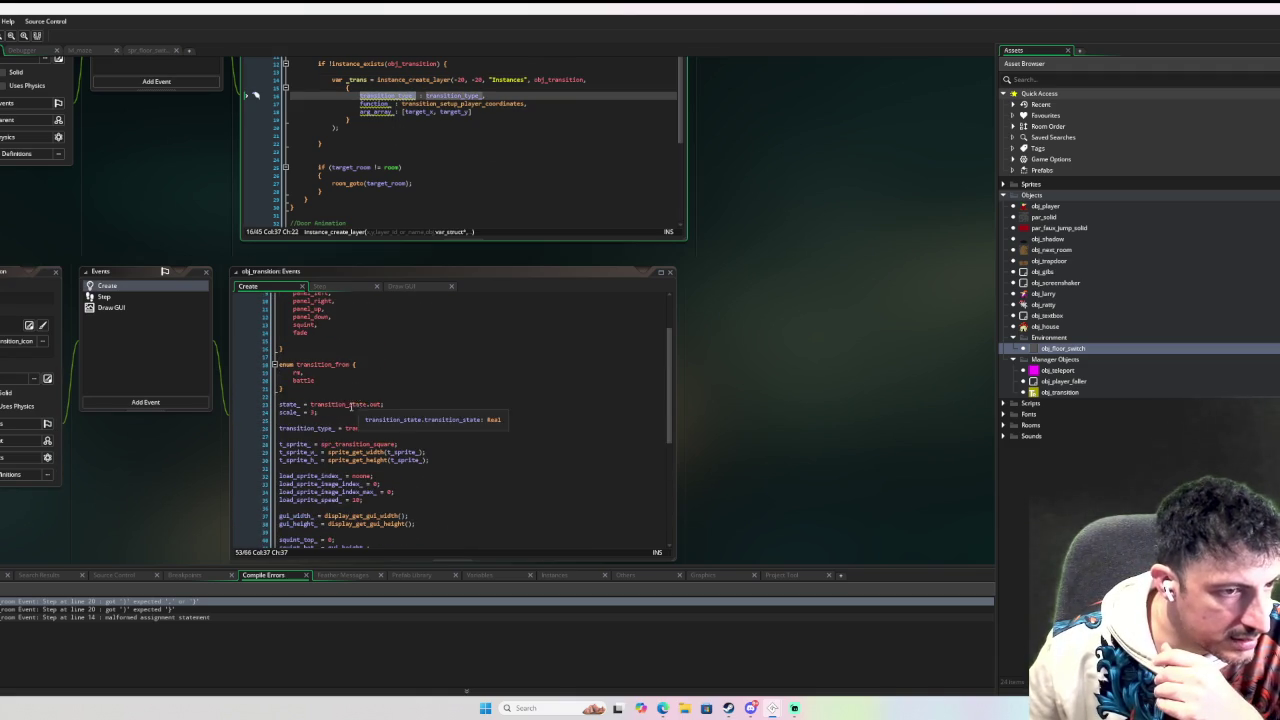
pyautogui.doubleClick(316, 427)
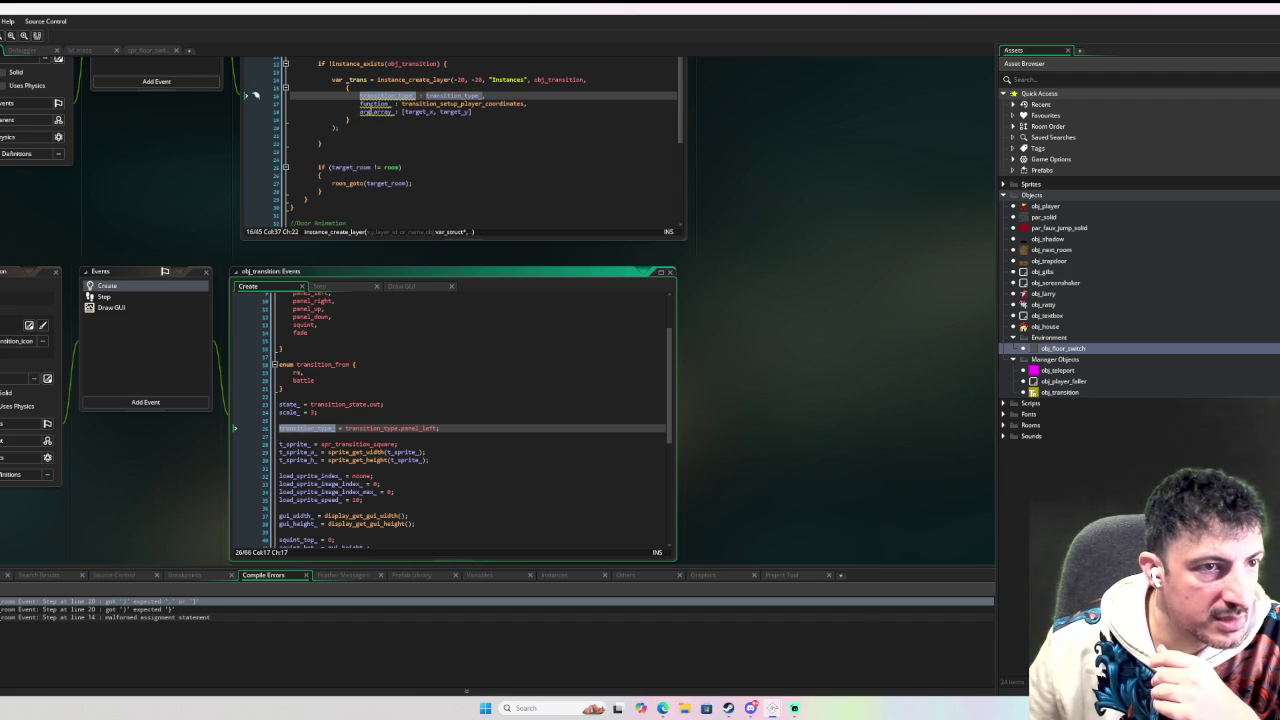
pyautogui.doubleClick(375, 104)
pyautogui.scroll(-10, 450, 450)
pyautogui.click(292, 520)
pyautogui.doubleClick(294, 512)
pyautogui.doubleClick(379, 112)
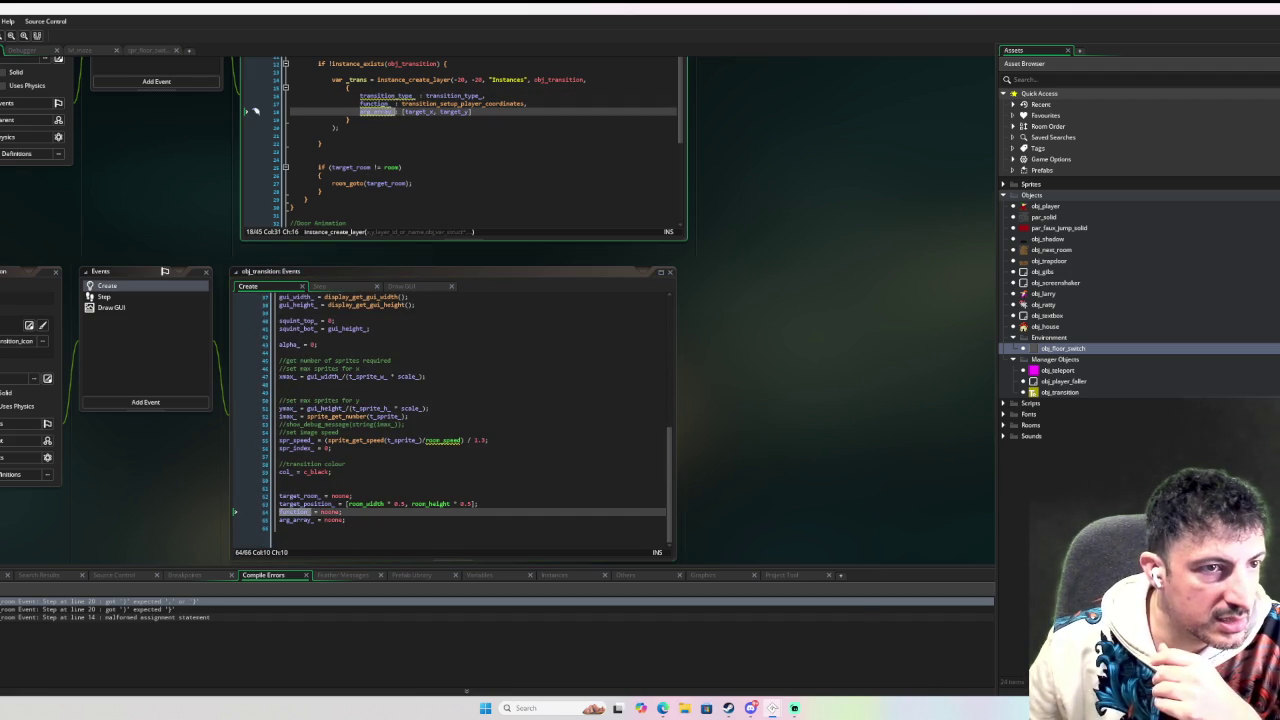
pyautogui.doubleClick(296, 520)
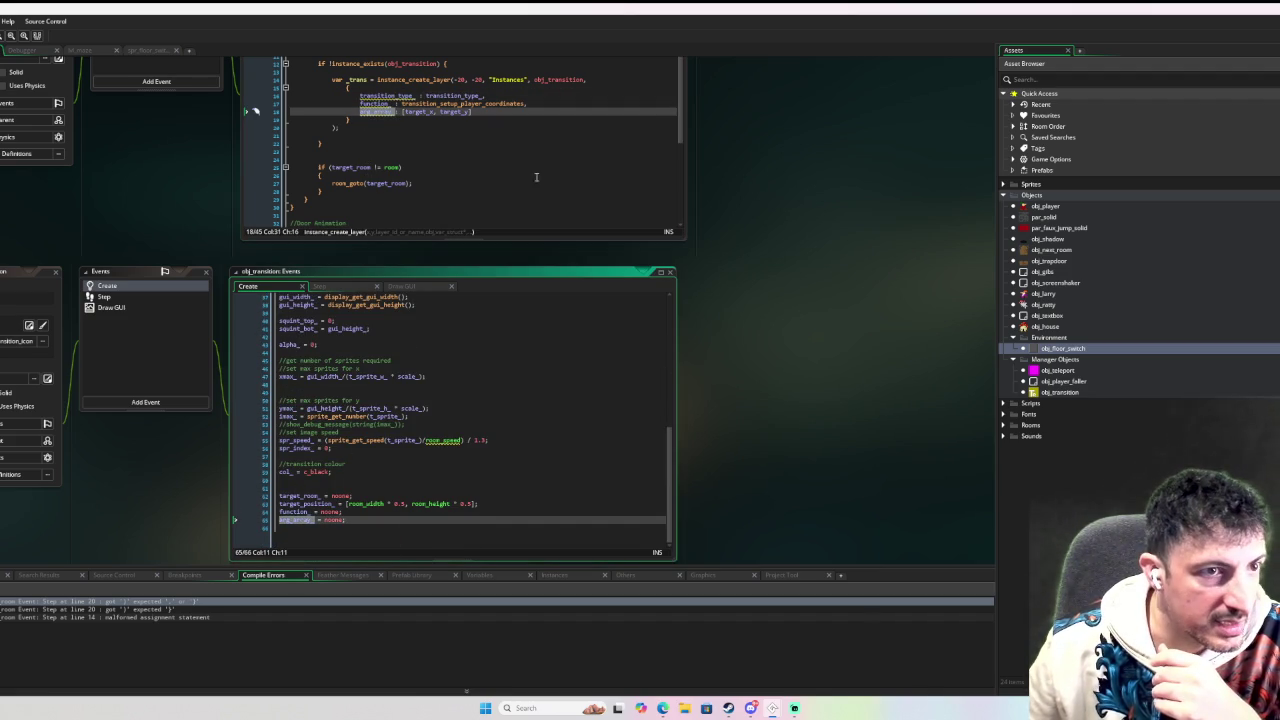
pyautogui.click(450, 151)
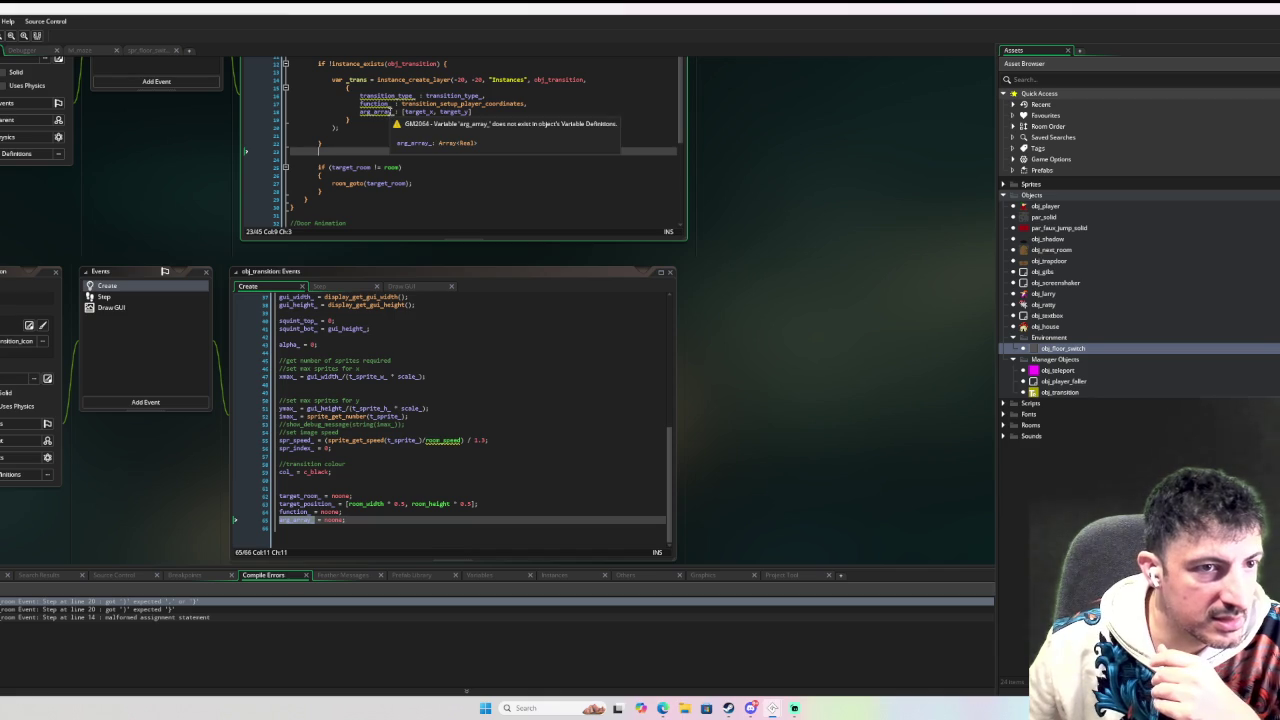
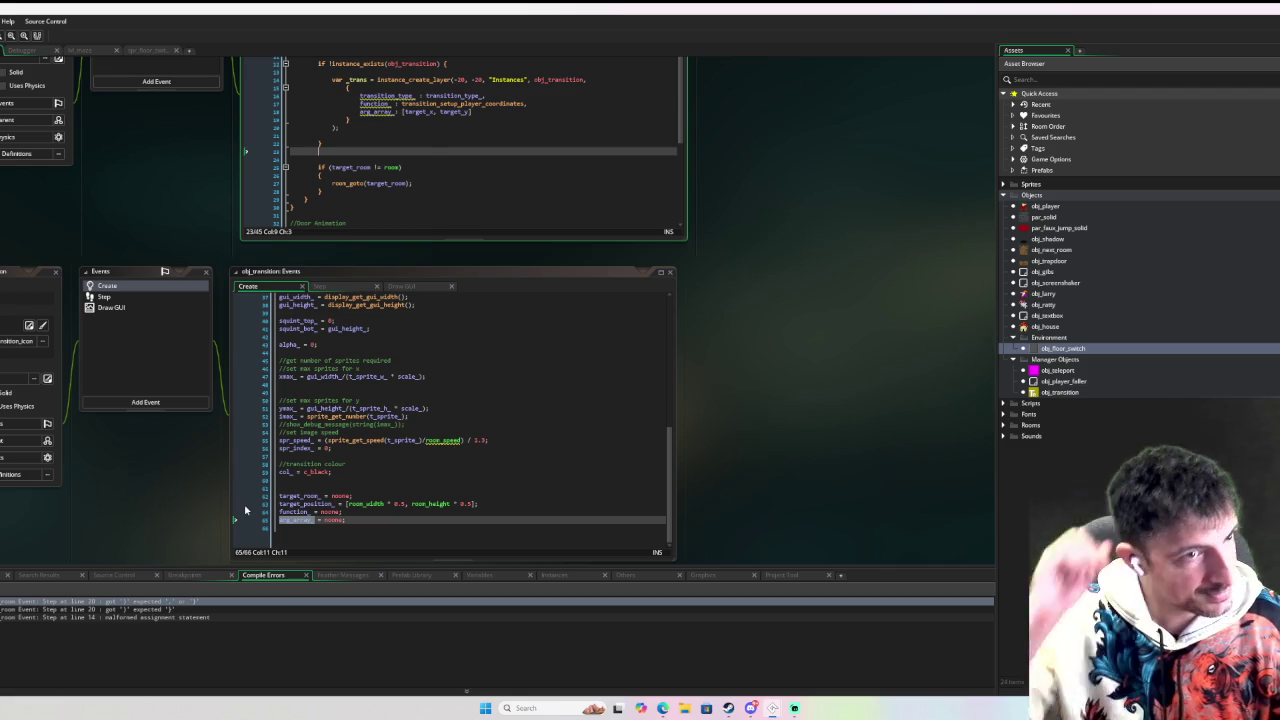
# Comment out the if (target_room != room) room_goto block in obj_next_room's Step event and run the game.
pyautogui.scroll(2, 466, 310)
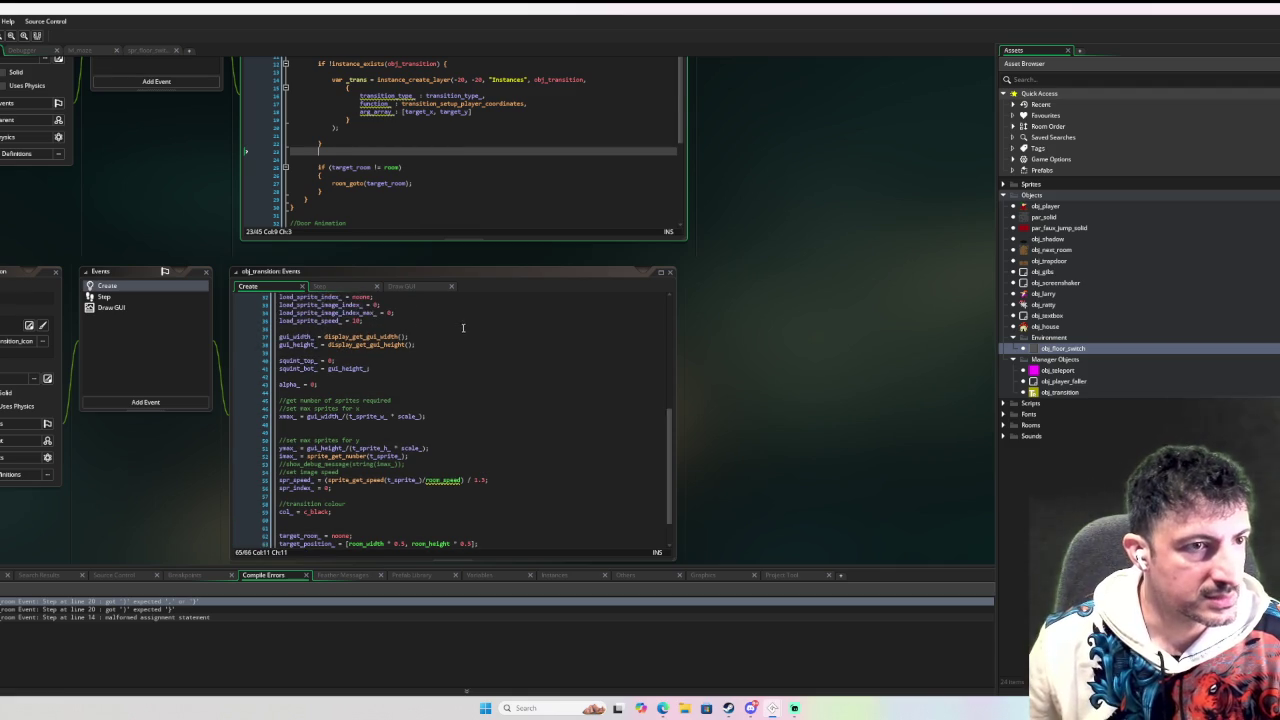
pyautogui.scroll(3, 760, 314)
pyautogui.click(411, 302)
pyautogui.click(343, 311)
pyautogui.click(320, 288)
pyautogui.moveTo(320, 288); pyautogui.dragTo(343, 311)
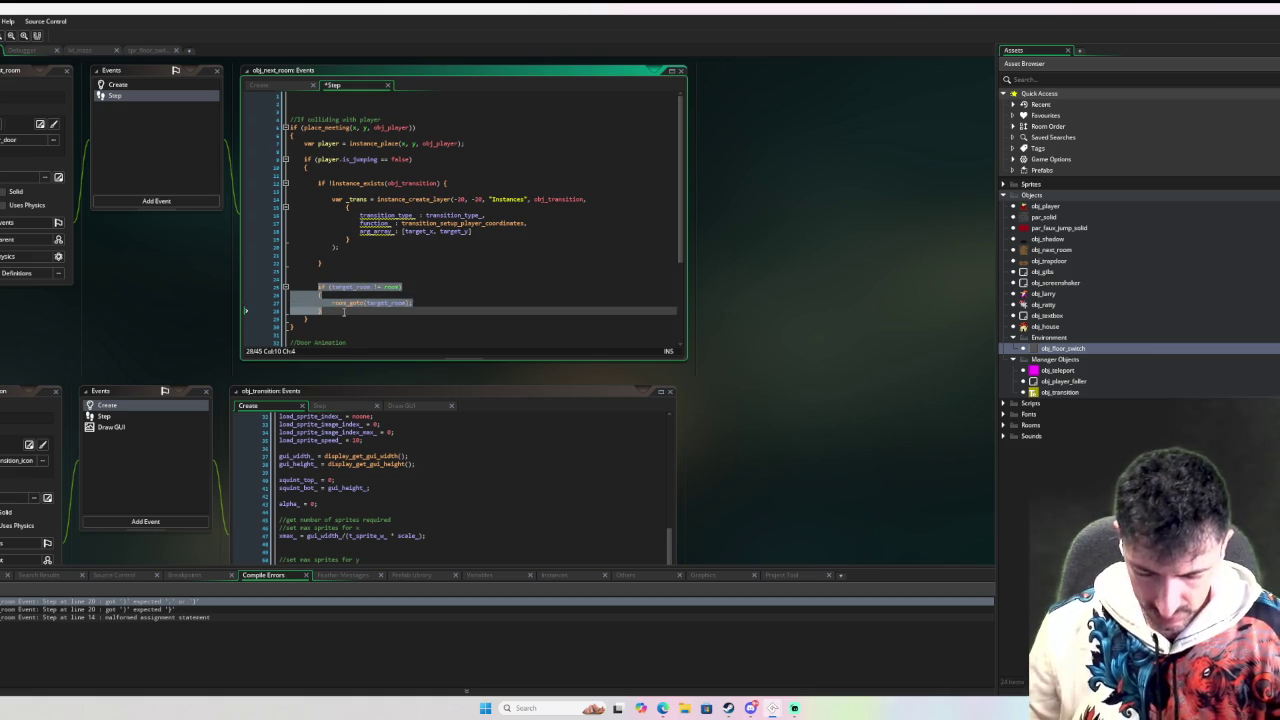
pyautogui.press('Tab')
pyautogui.click(337, 263)
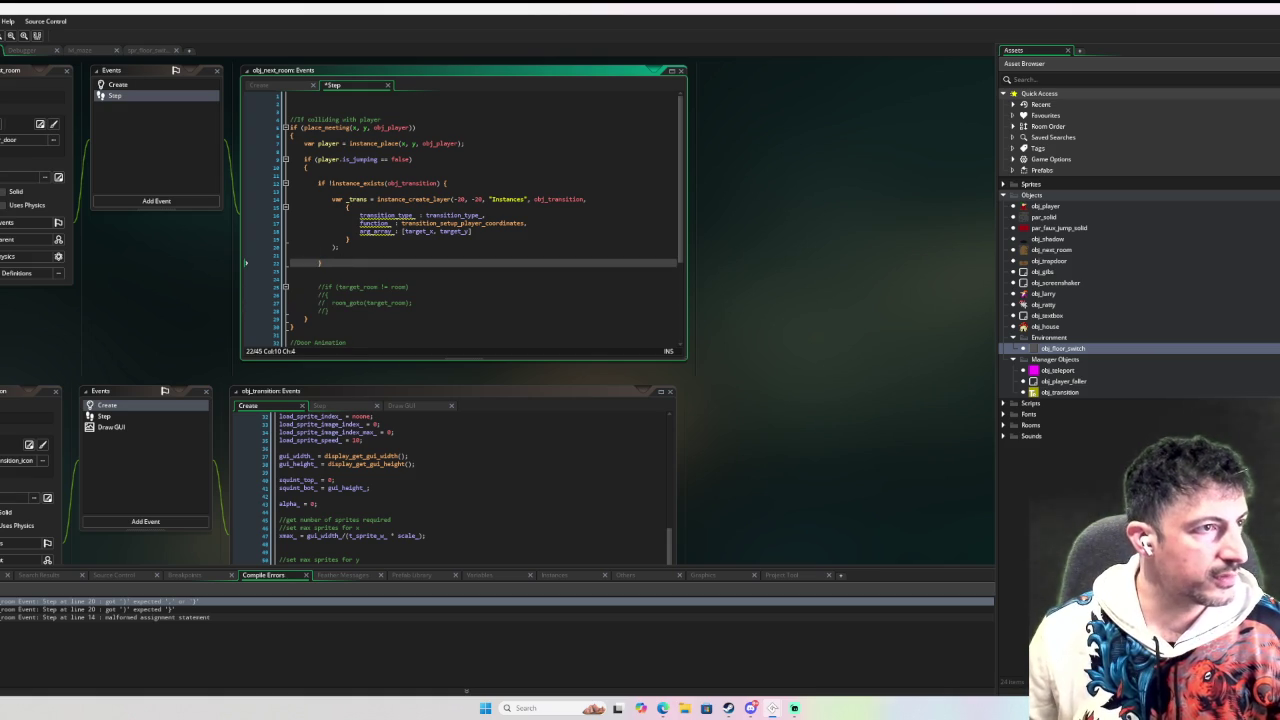
pyautogui.press('F6')
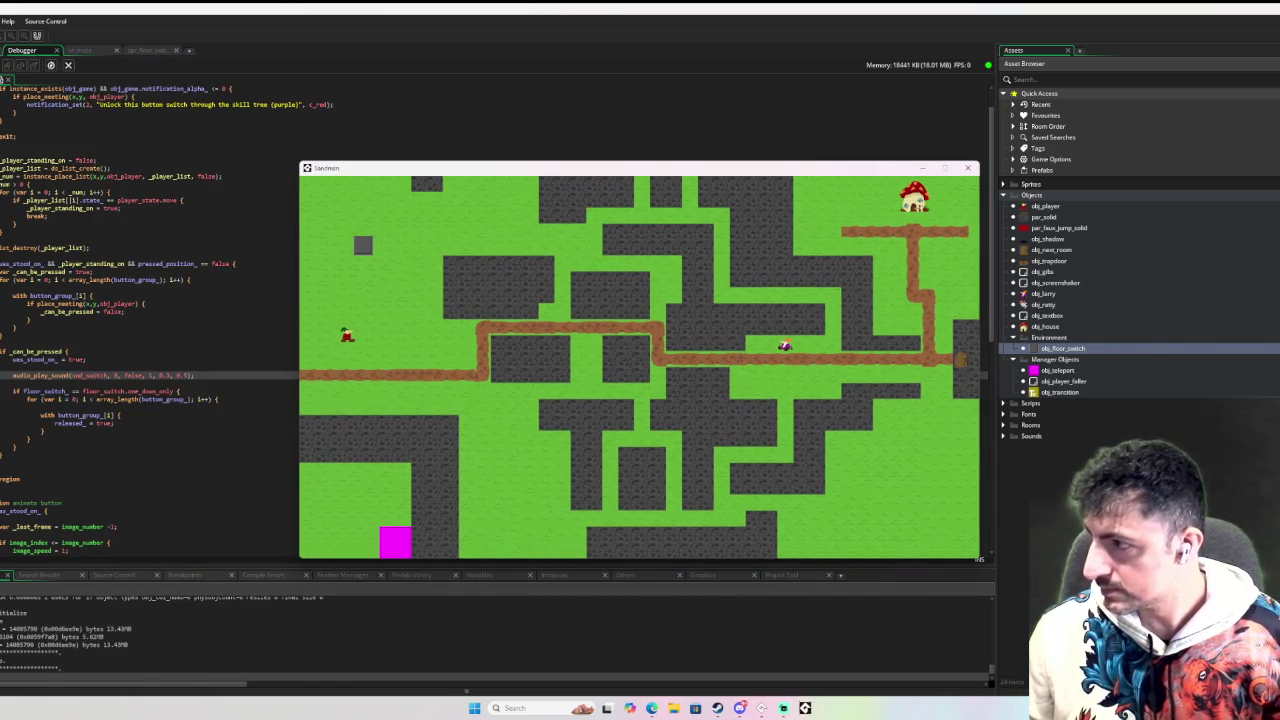
# Walk the player along the path to the door, then move the game window aside to read the spr_princess_4 error.
pyautogui.press('Up')
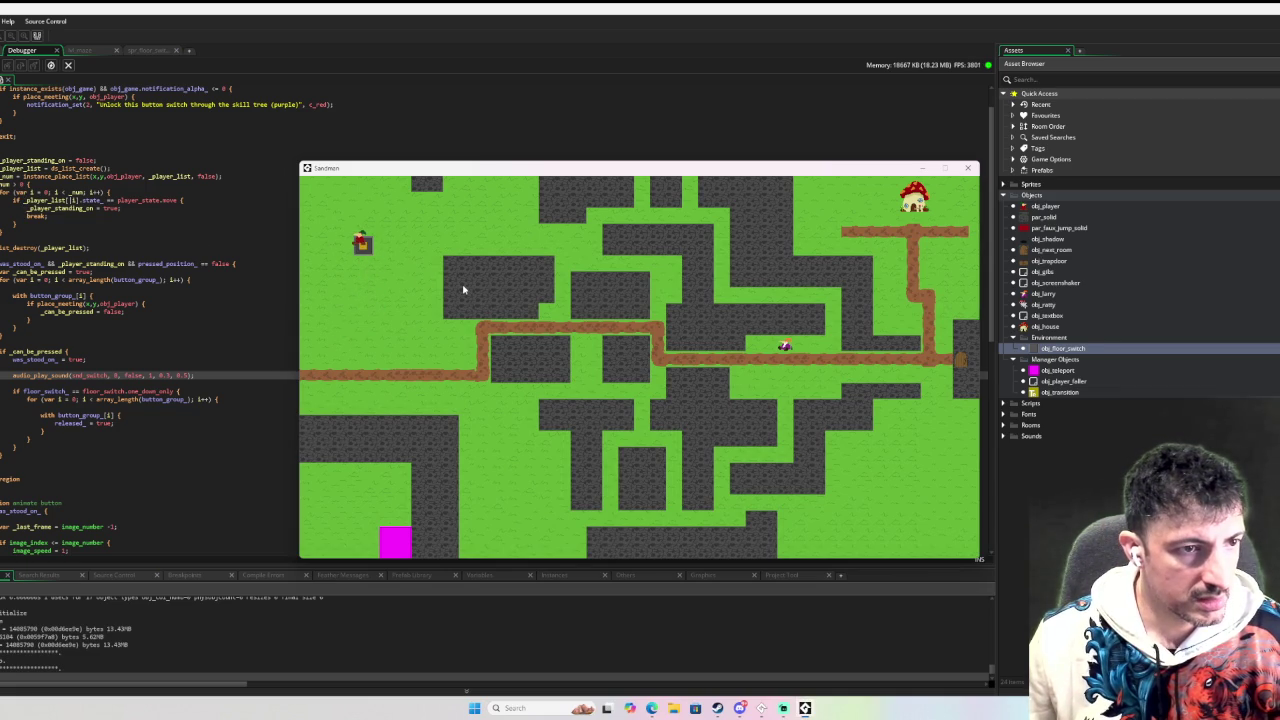
pyautogui.hotkey('Down', 'Right')
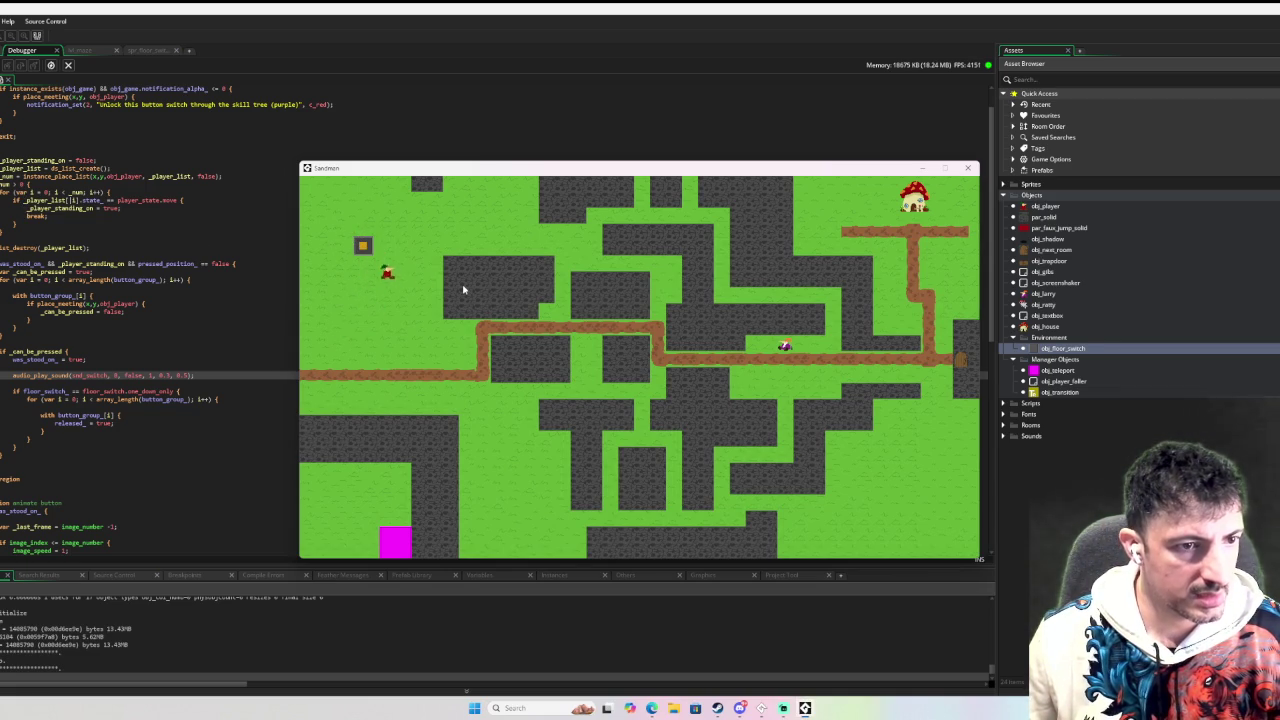
pyautogui.press('Right')
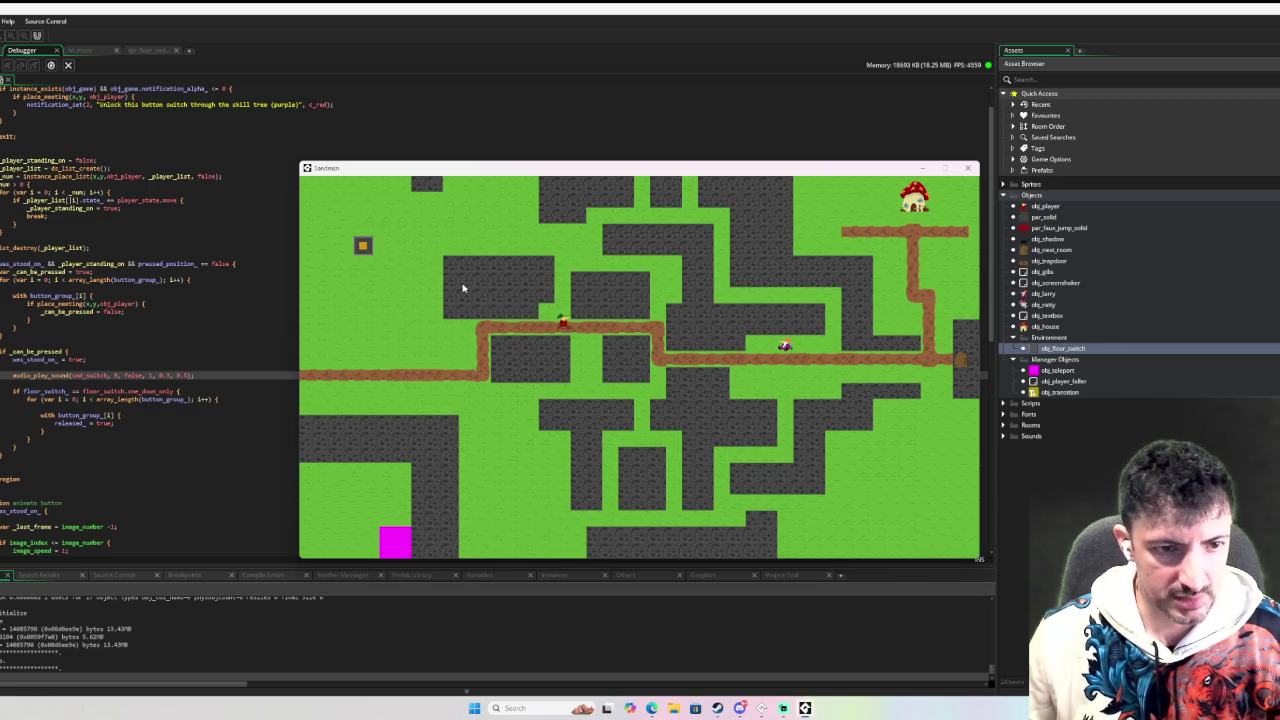
pyautogui.press('Right')
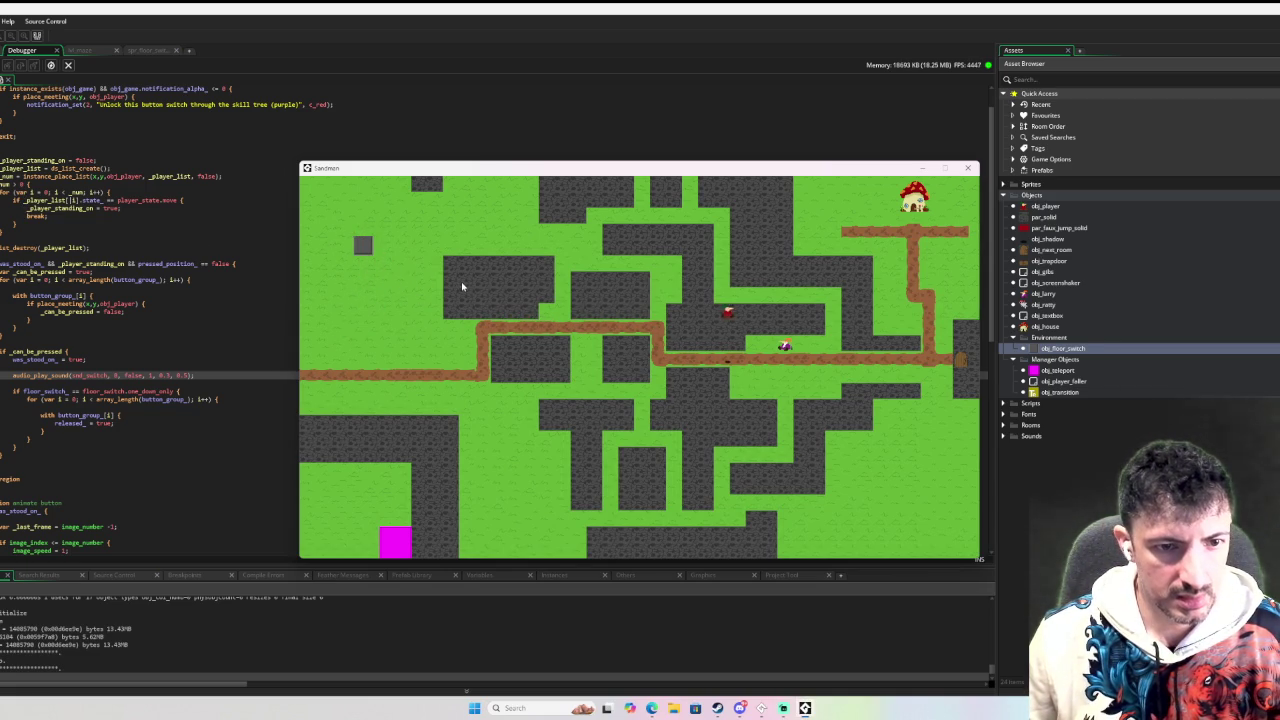
pyautogui.press('Right')
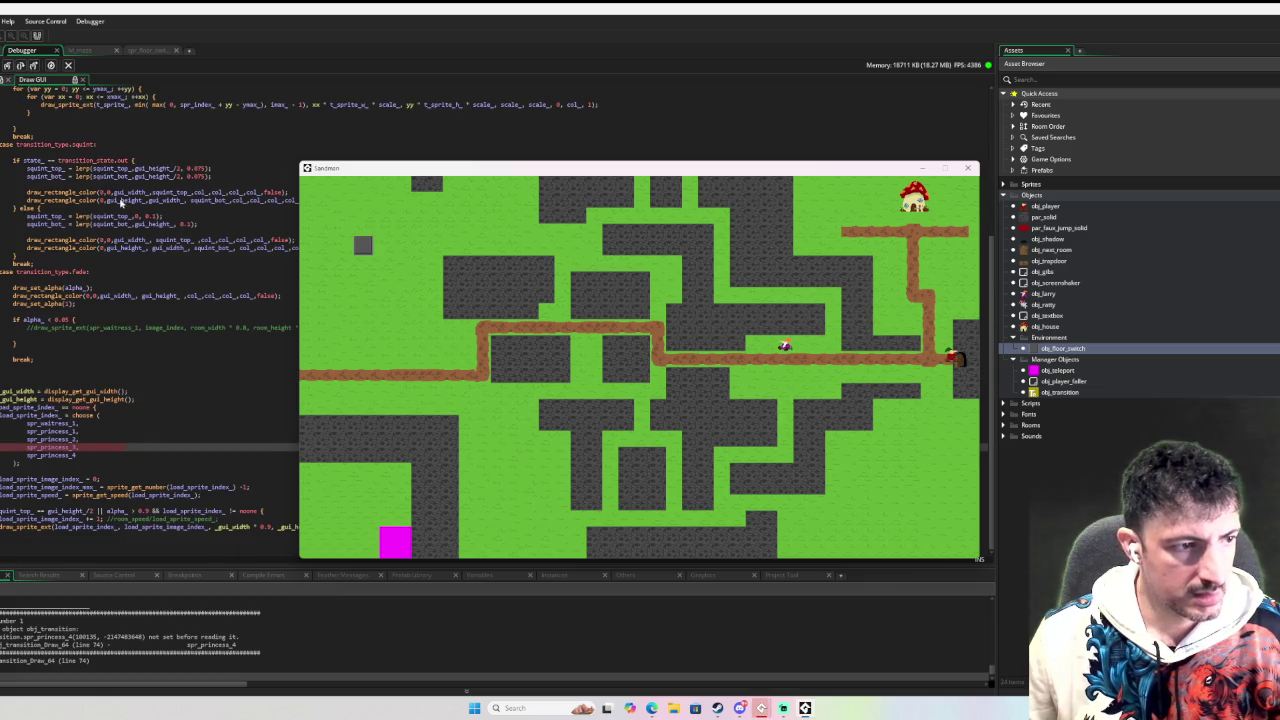
pyautogui.moveTo(458, 170)
pyautogui.mouseDown()
pyautogui.moveTo(456, 186)
pyautogui.moveTo(69, 423)
pyautogui.moveTo(836, 246)
pyautogui.moveTo(867, 210)
pyautogui.mouseUp()
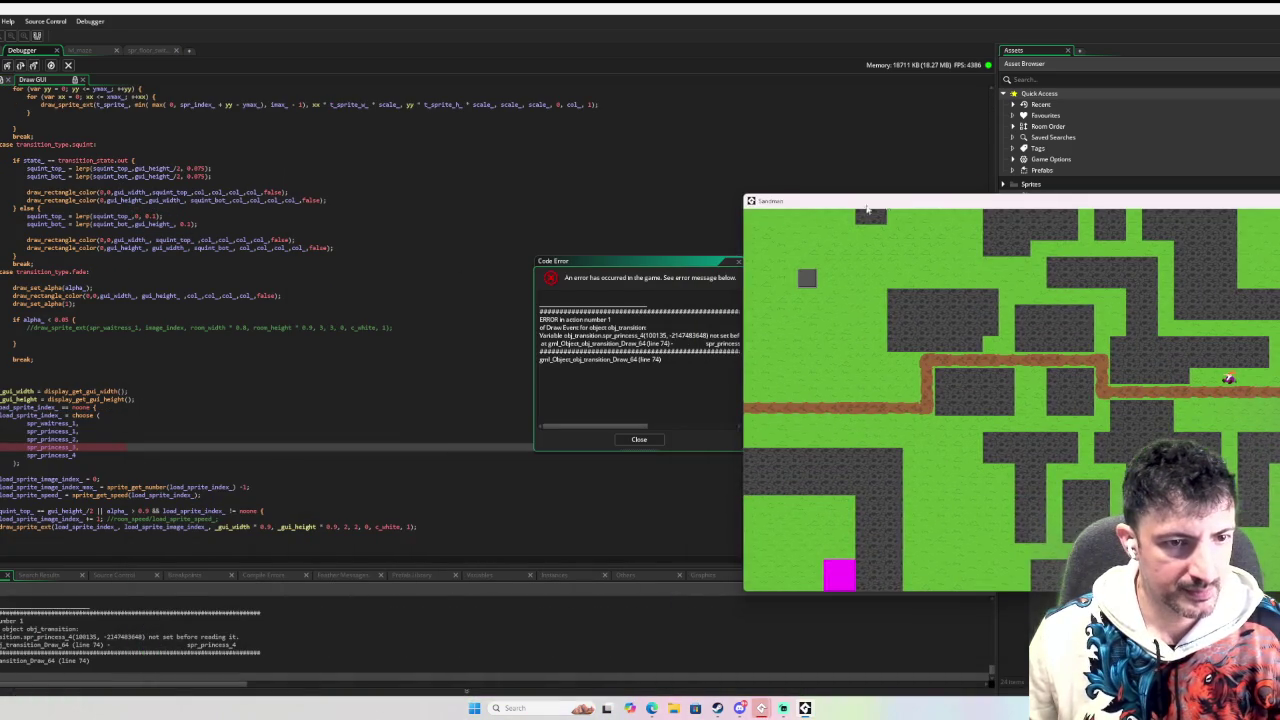
pyautogui.moveTo(645, 265); pyautogui.dragTo(592, 261)
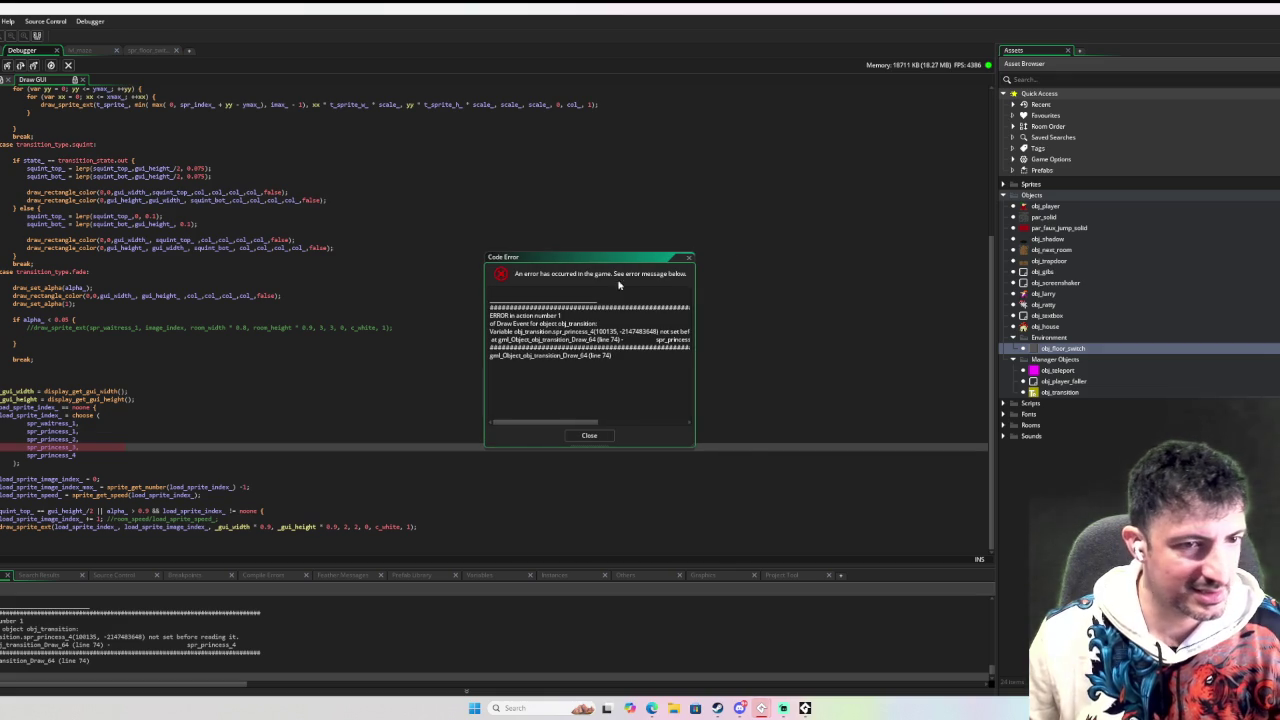
# Dismiss the code error, select the spr_princess entries in the choose( list, and stop debugging.
pyautogui.click(689, 258)
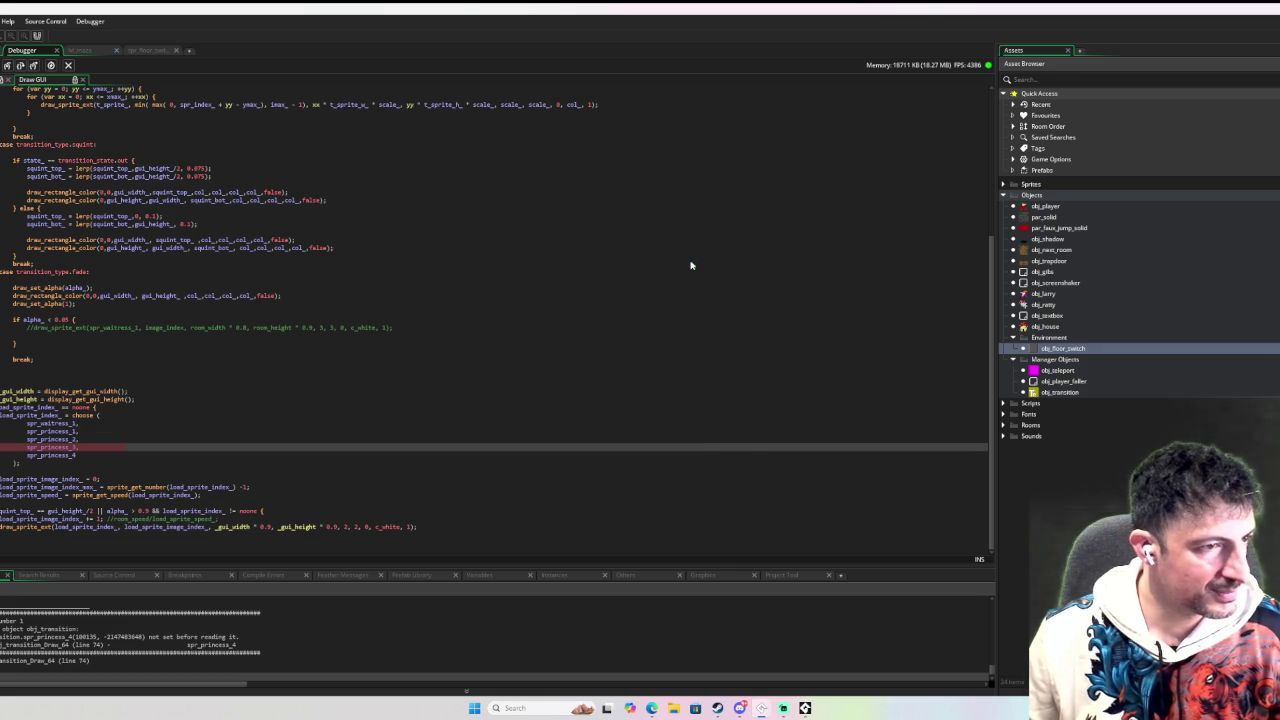
pyautogui.click(112, 408)
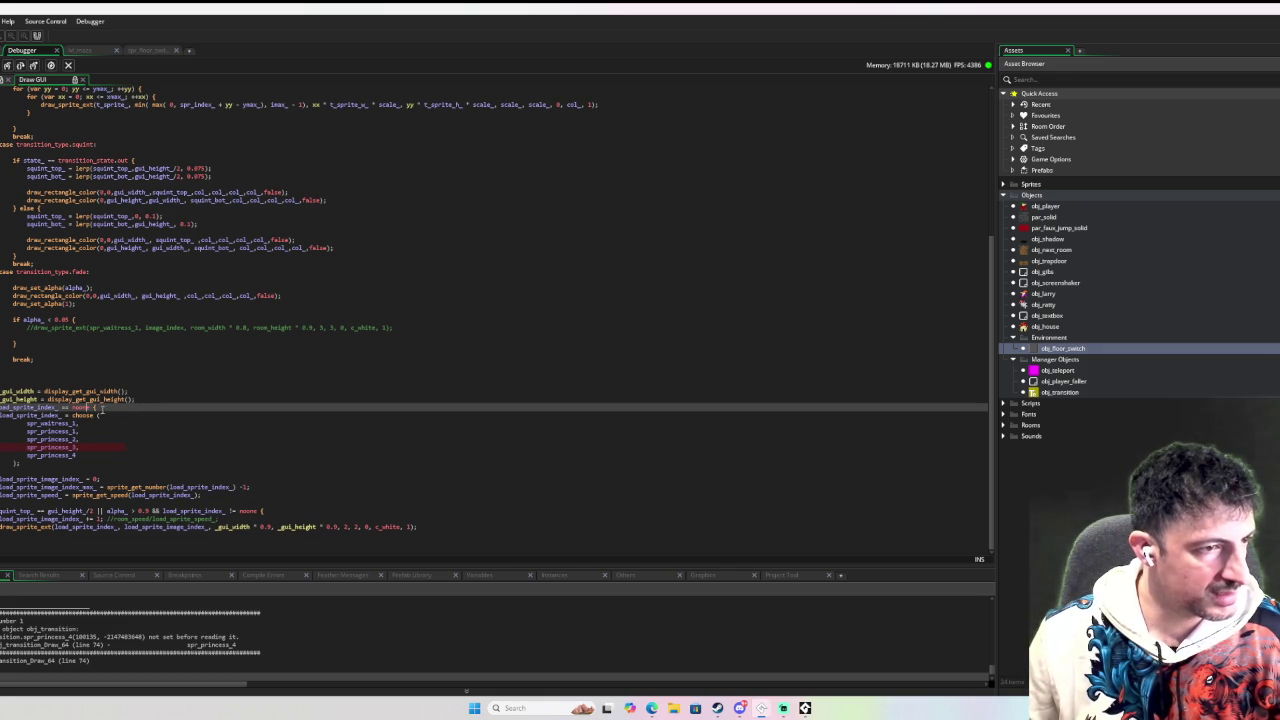
pyautogui.click(98, 415)
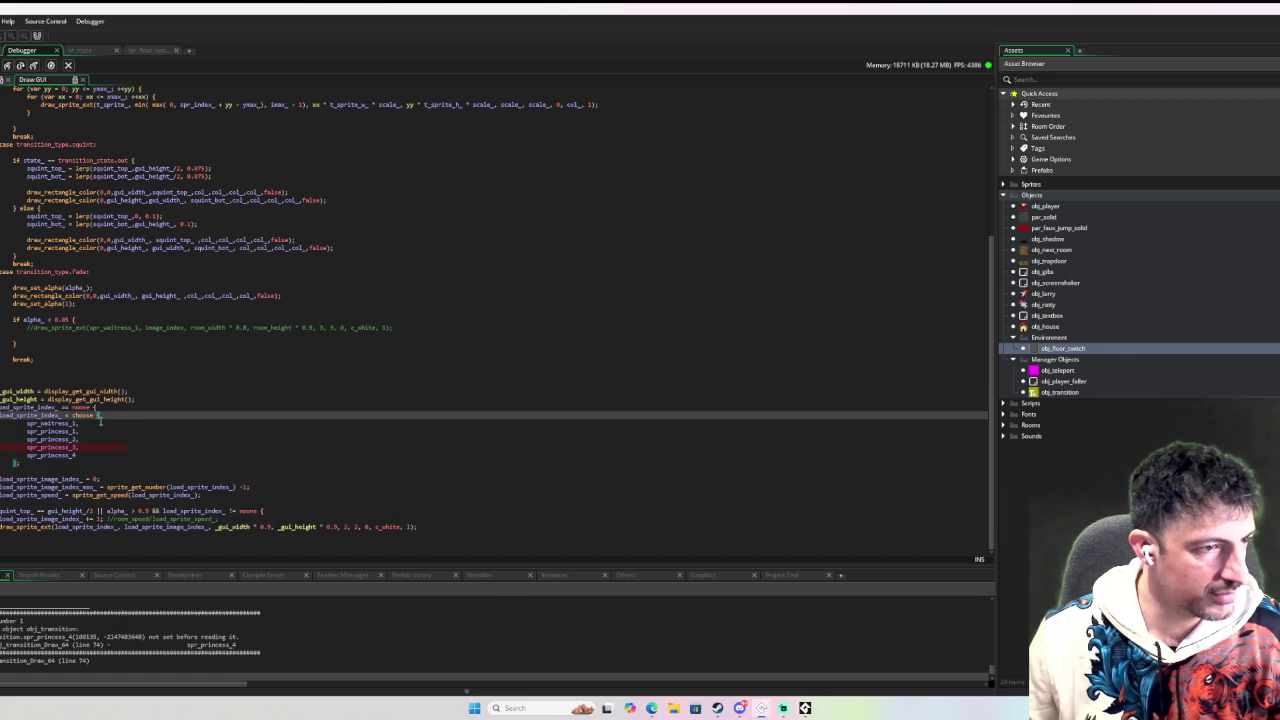
pyautogui.moveTo(44, 462)
pyautogui.mouseDown()
pyautogui.moveTo(60, 424)
pyautogui.moveTo(71, 455)
pyautogui.moveTo(26, 423)
pyautogui.mouseUp()
pyautogui.click(80, 455)
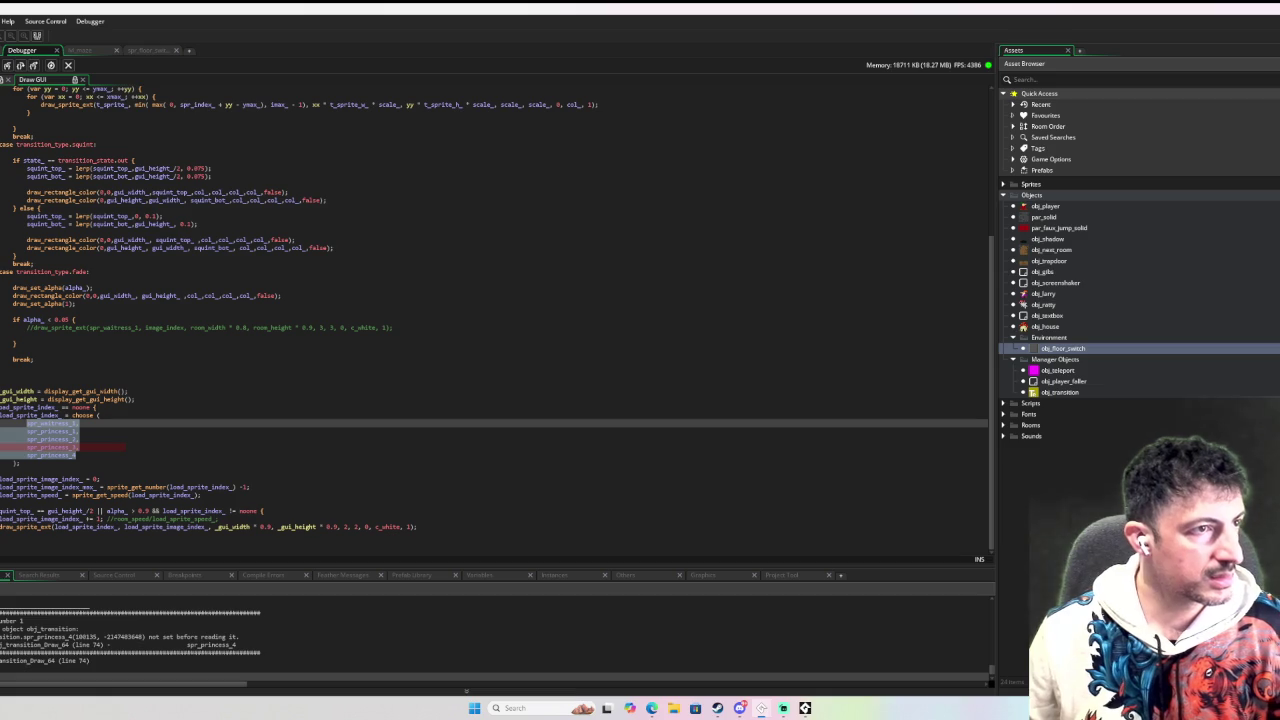
pyautogui.press('F5')
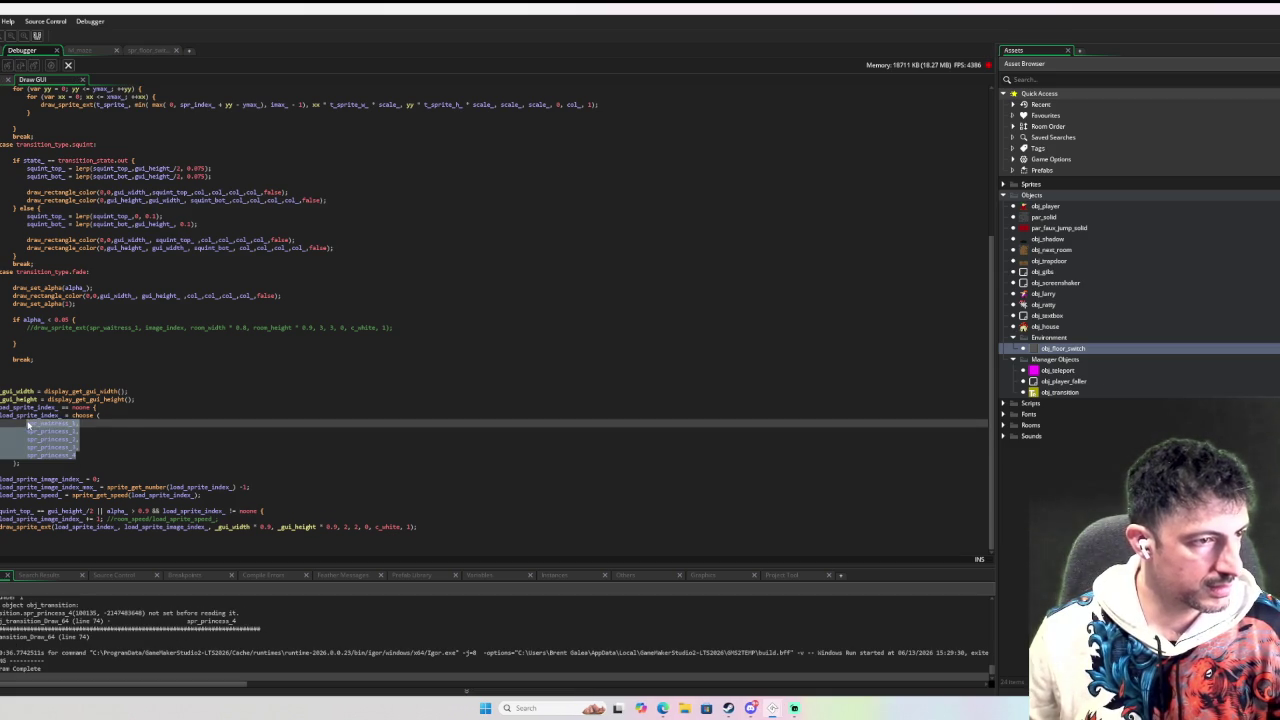
# Replace them with spr_mushhouse and spr_larry on separate lines, then rerun and walk the player right.
pyautogui.write('spr_')
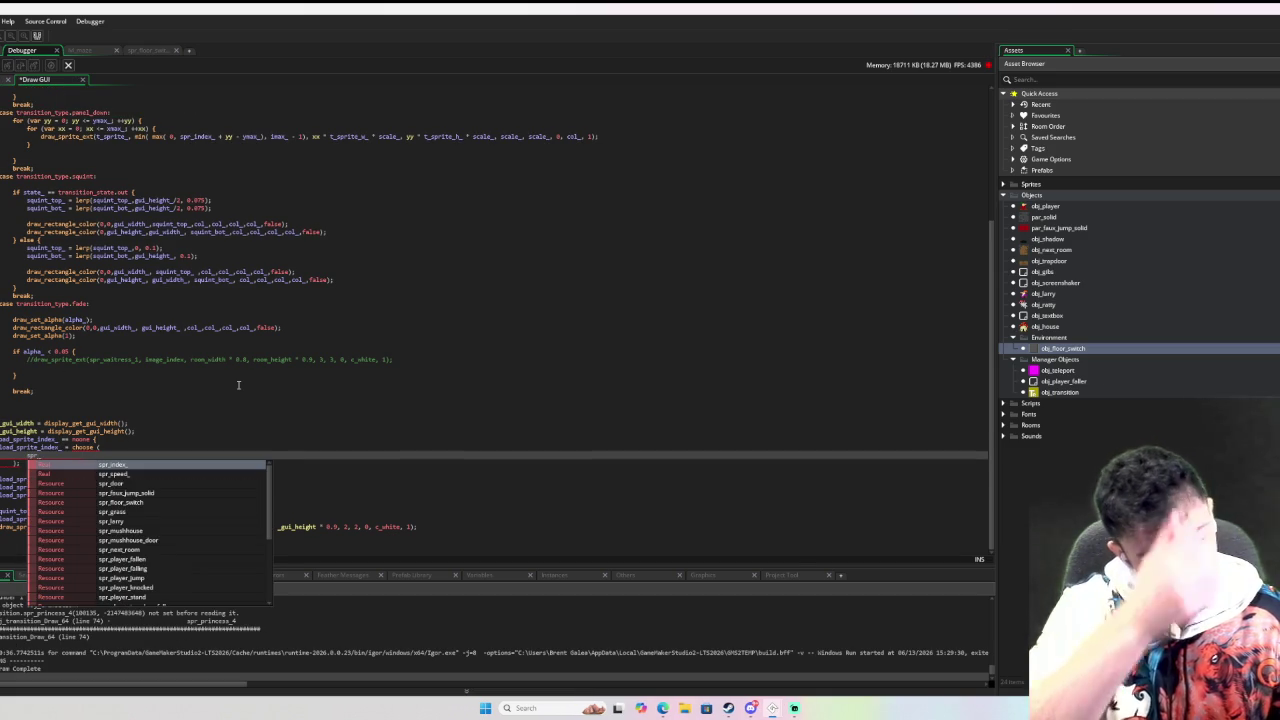
pyautogui.click(165, 530)
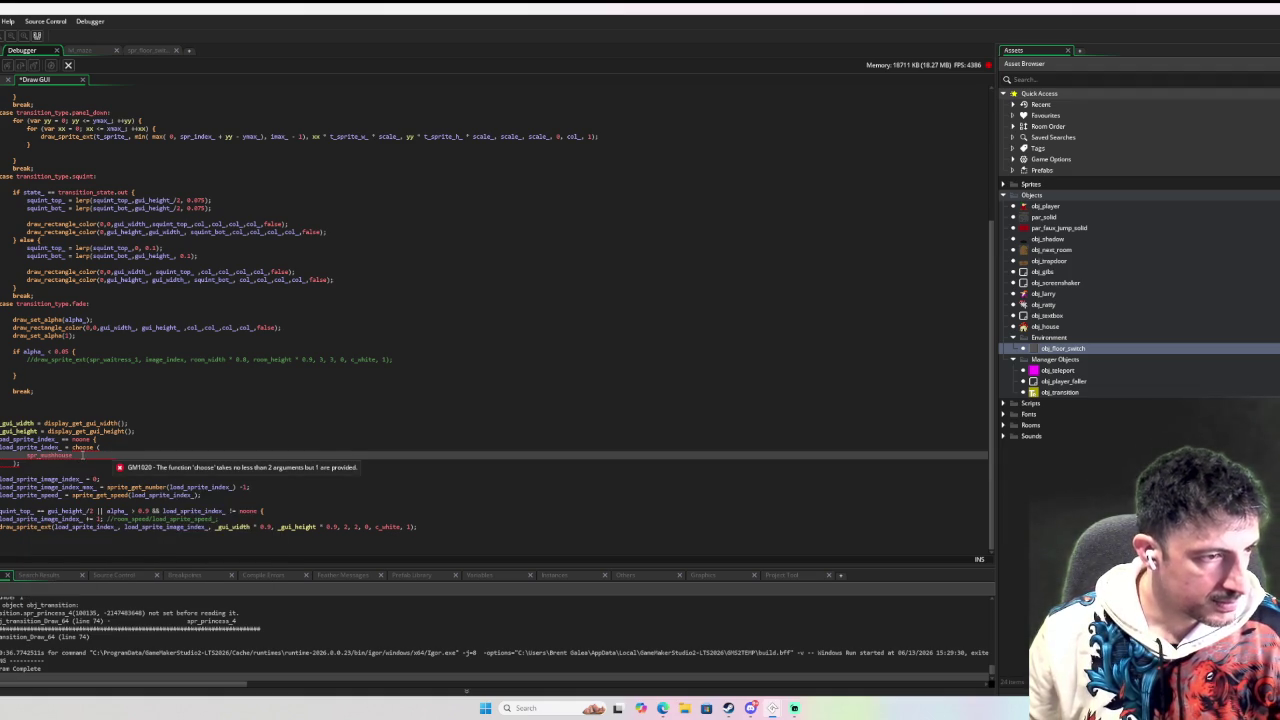
pyautogui.write(', spr_')
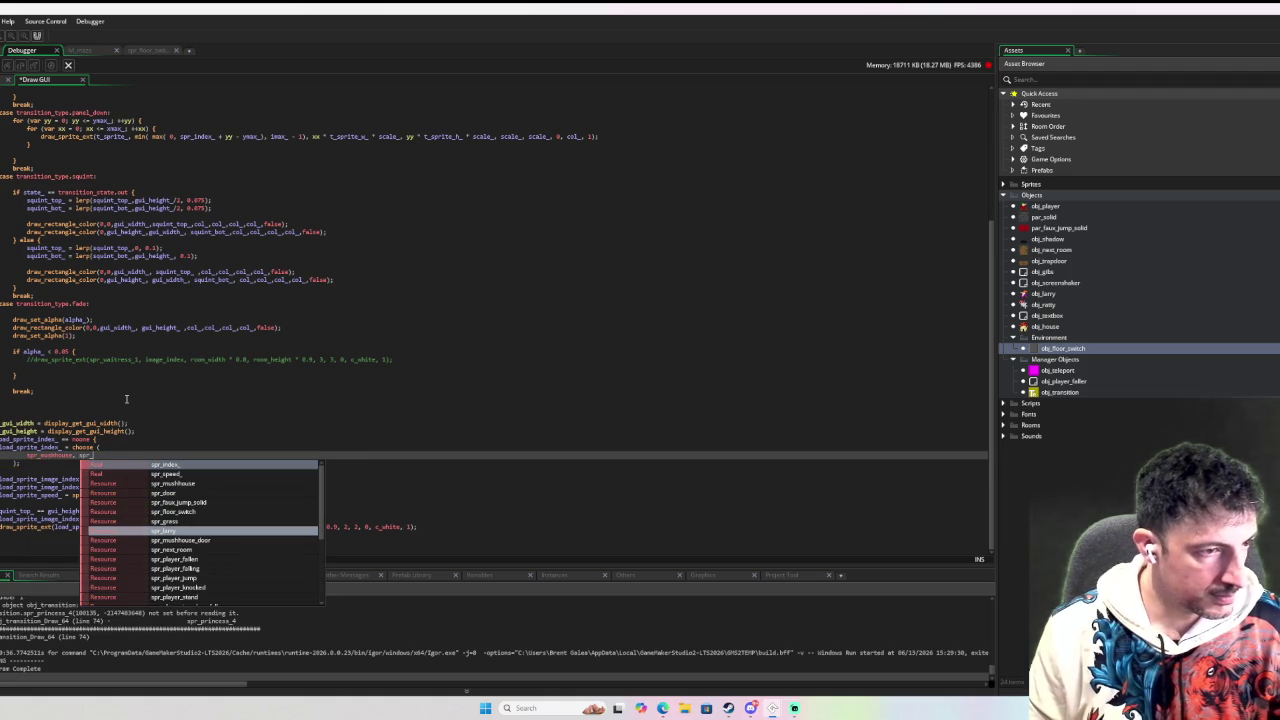
pyautogui.click(185, 530)
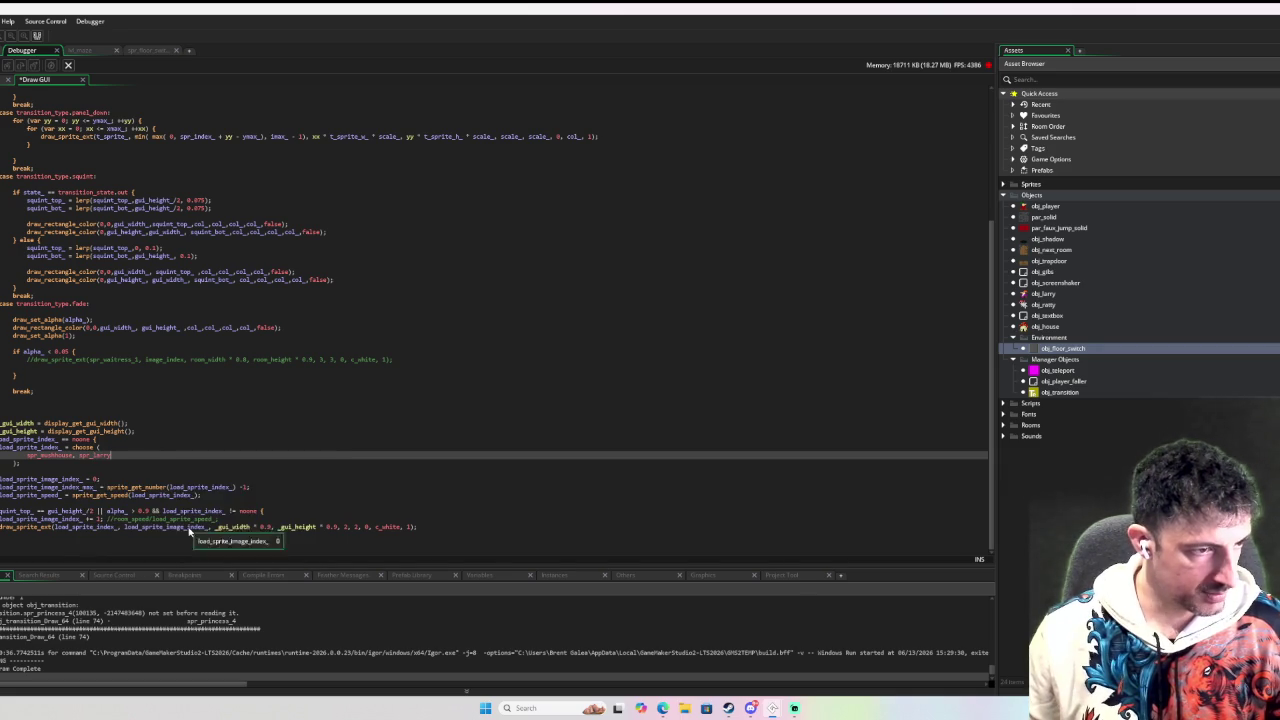
pyautogui.press('Return')
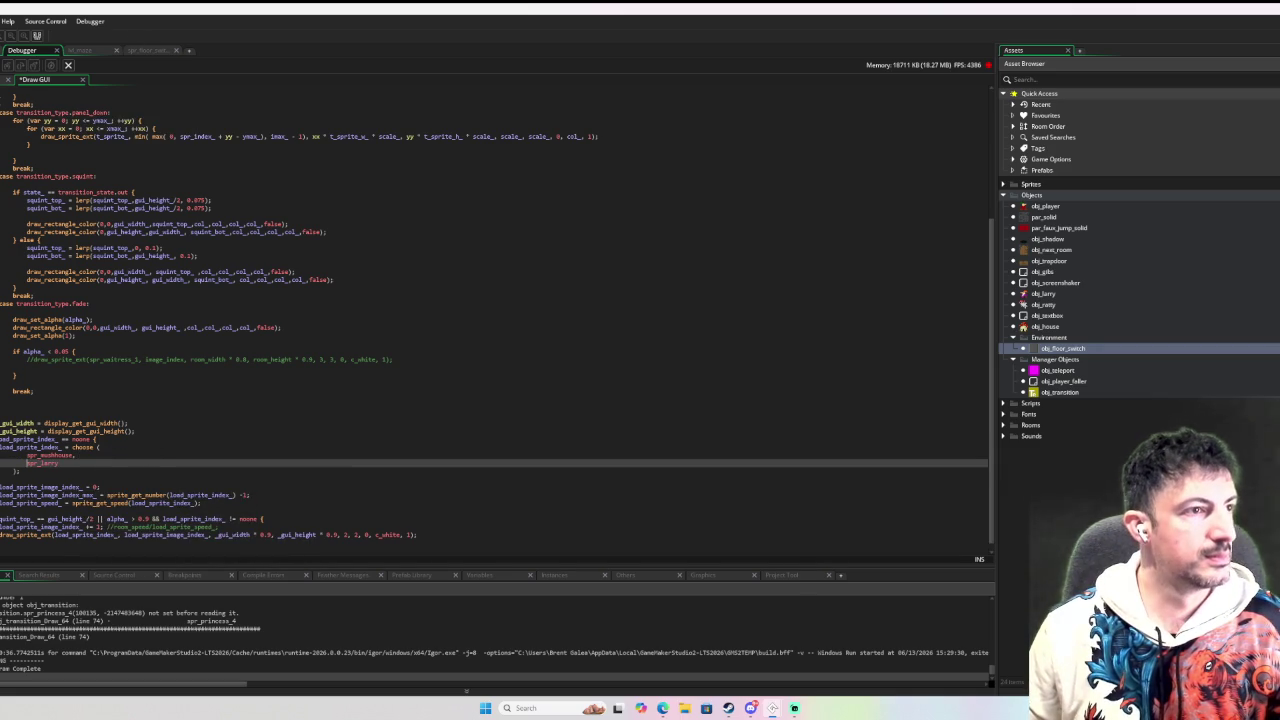
pyautogui.press('F5')
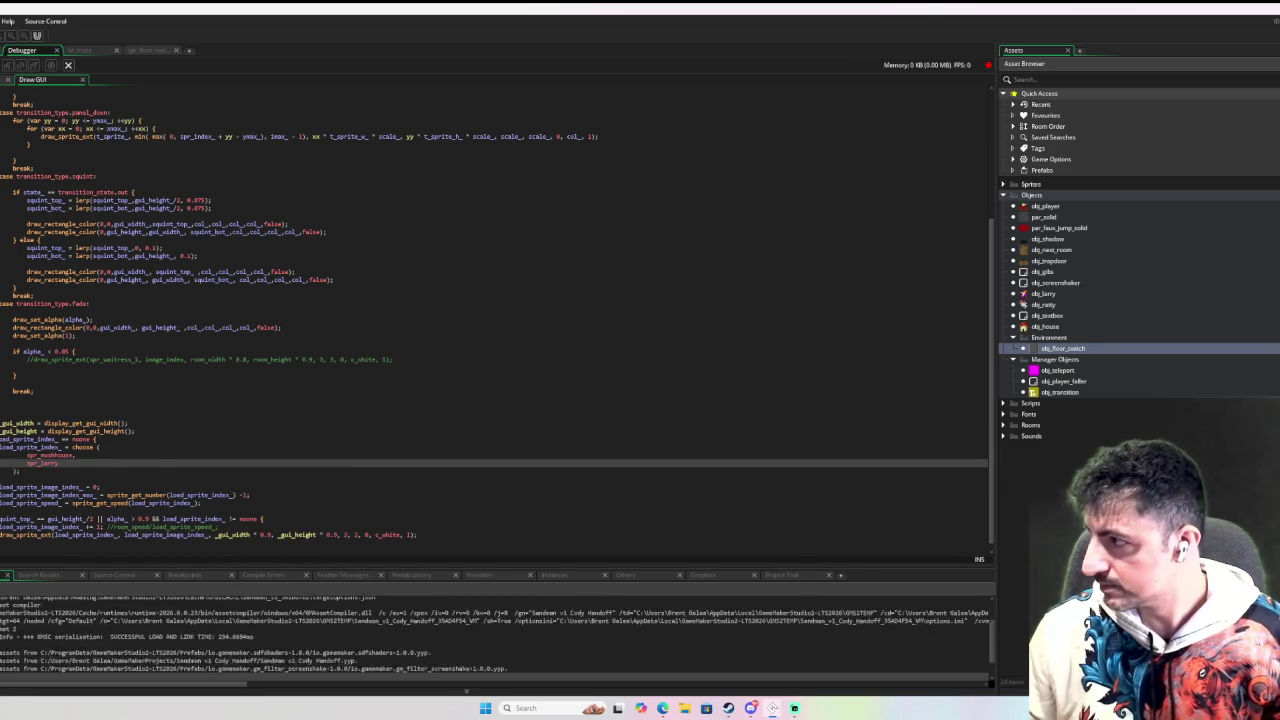
pyautogui.press('Right')
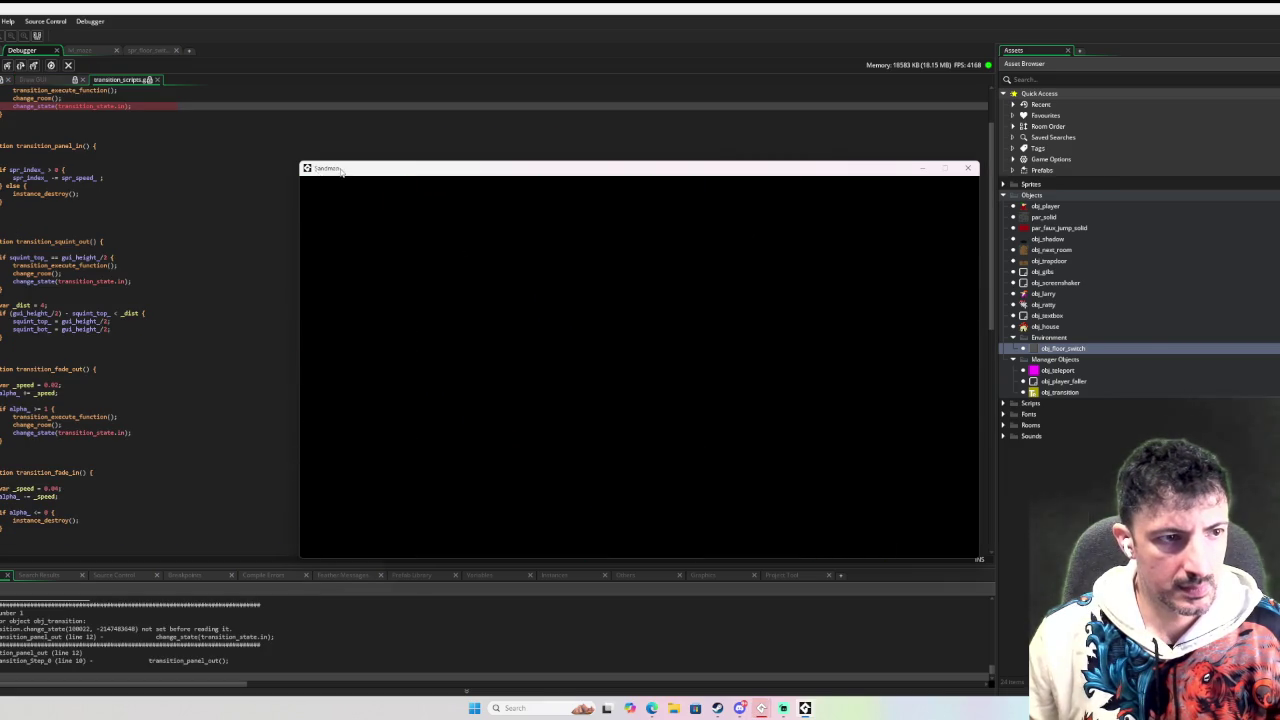
# Move the game aside, read the change_state error in transition_panel_out, close it, and expand Scripts.
pyautogui.moveTo(339, 169); pyautogui.dragTo(929, 204)
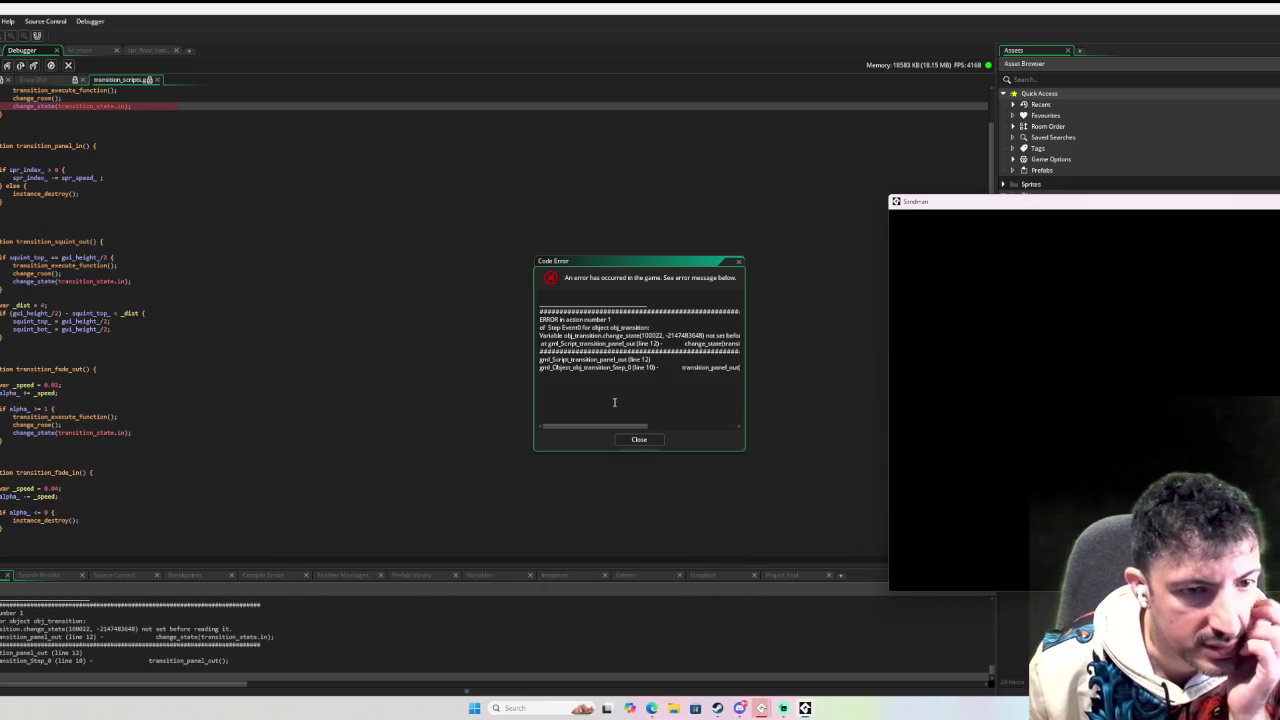
pyautogui.click(318, 237)
pyautogui.scroll(3, 318, 239)
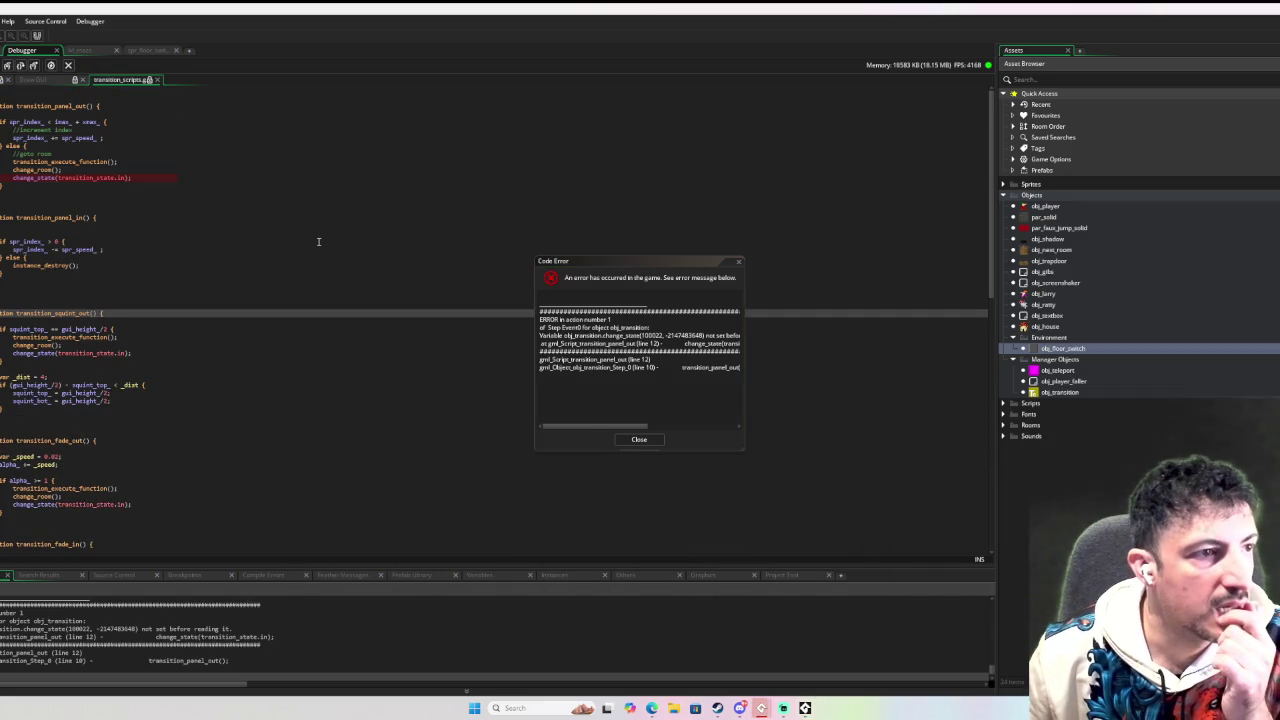
pyautogui.click(639, 439)
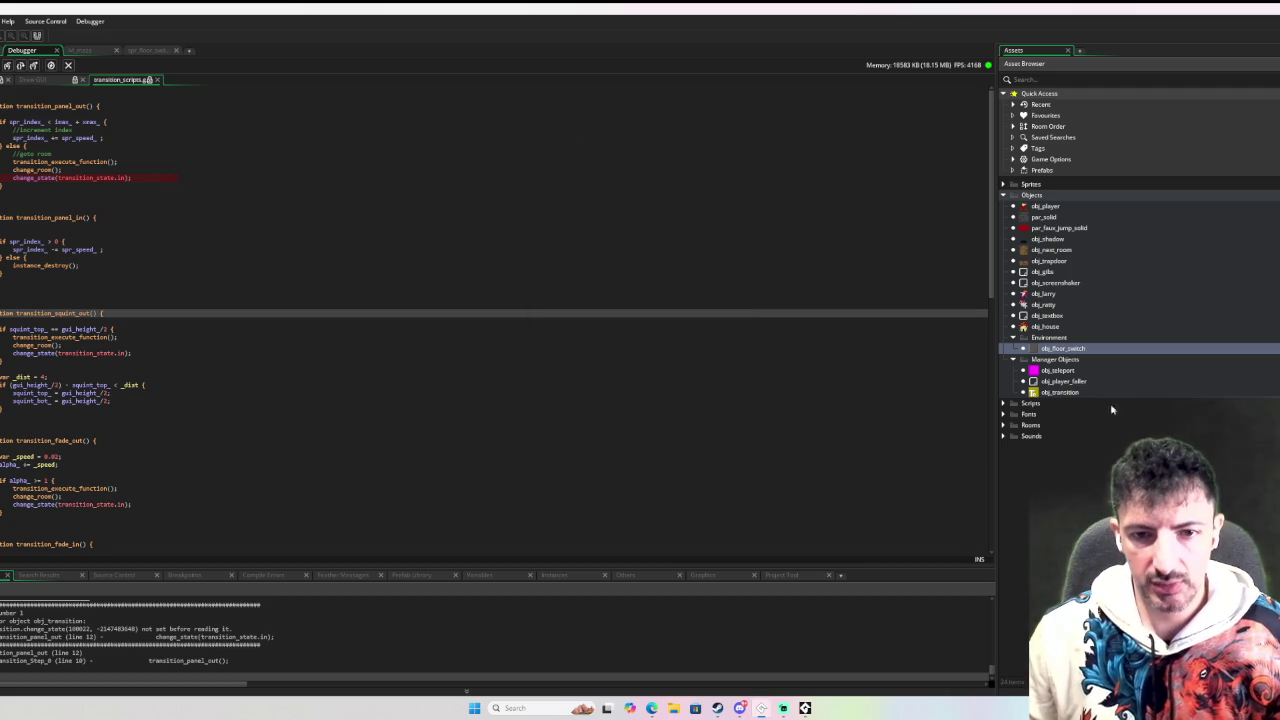
pyautogui.click(1004, 404)
# Create a new script named state_scripts in the Game Scripts folder.
pyautogui.rightClick(1038, 449)
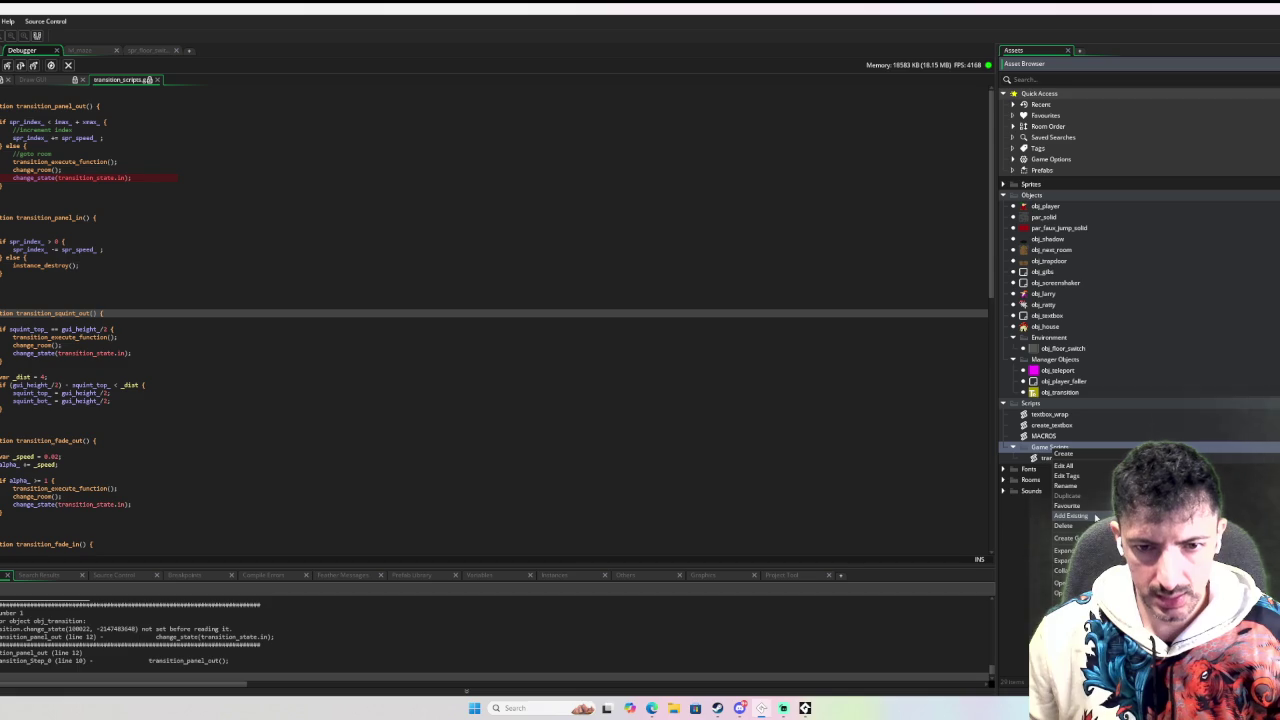
pyautogui.moveTo(1100, 459)
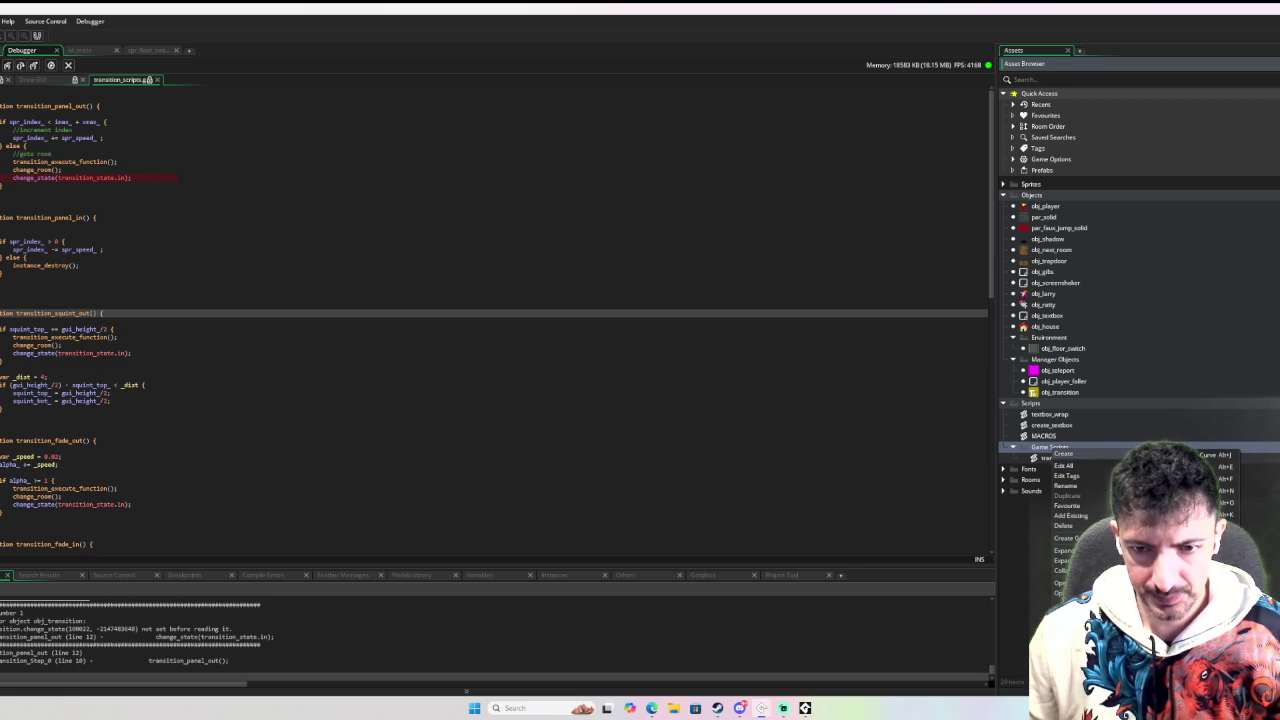
pyautogui.click(1210, 543)
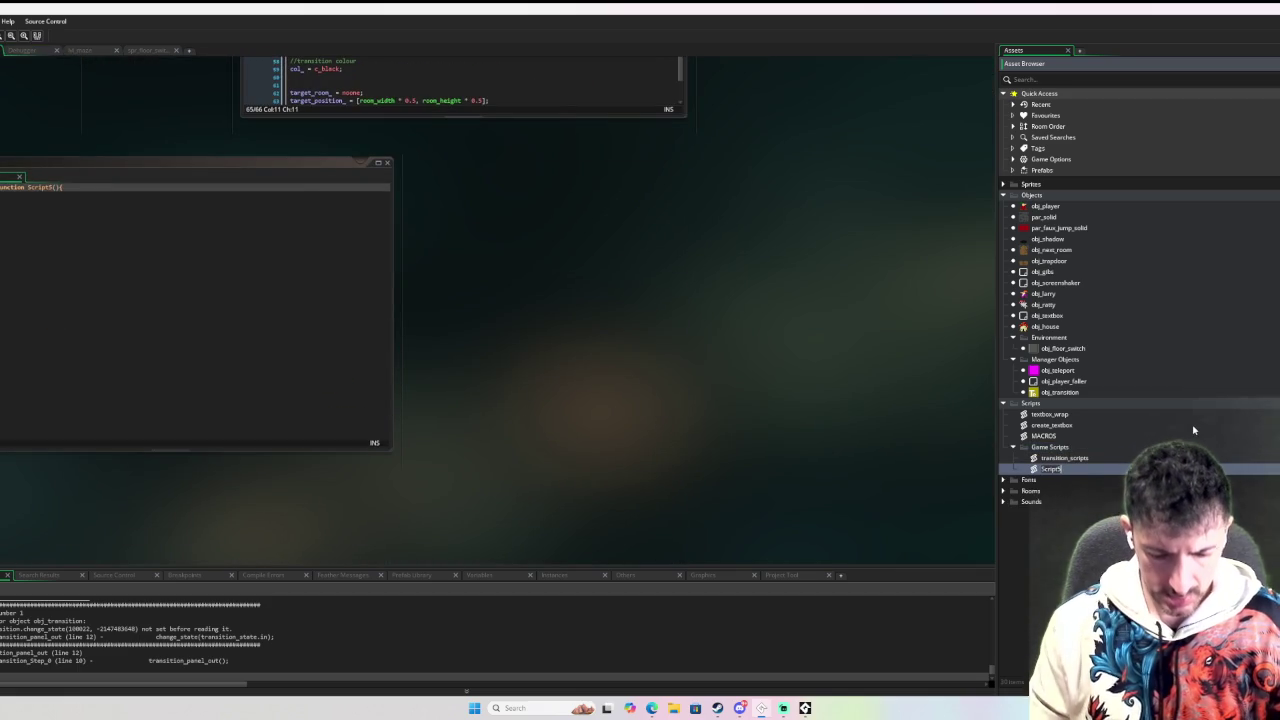
pyautogui.write('tr')
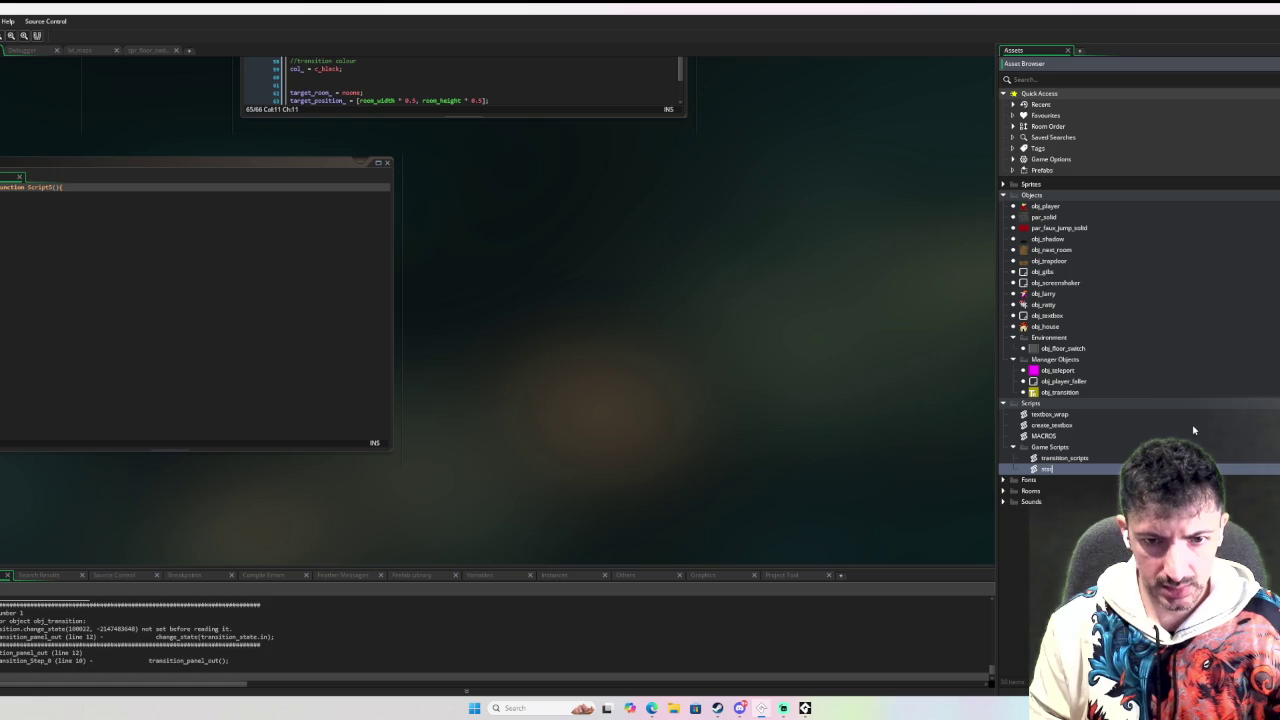
pyautogui.write('cr')
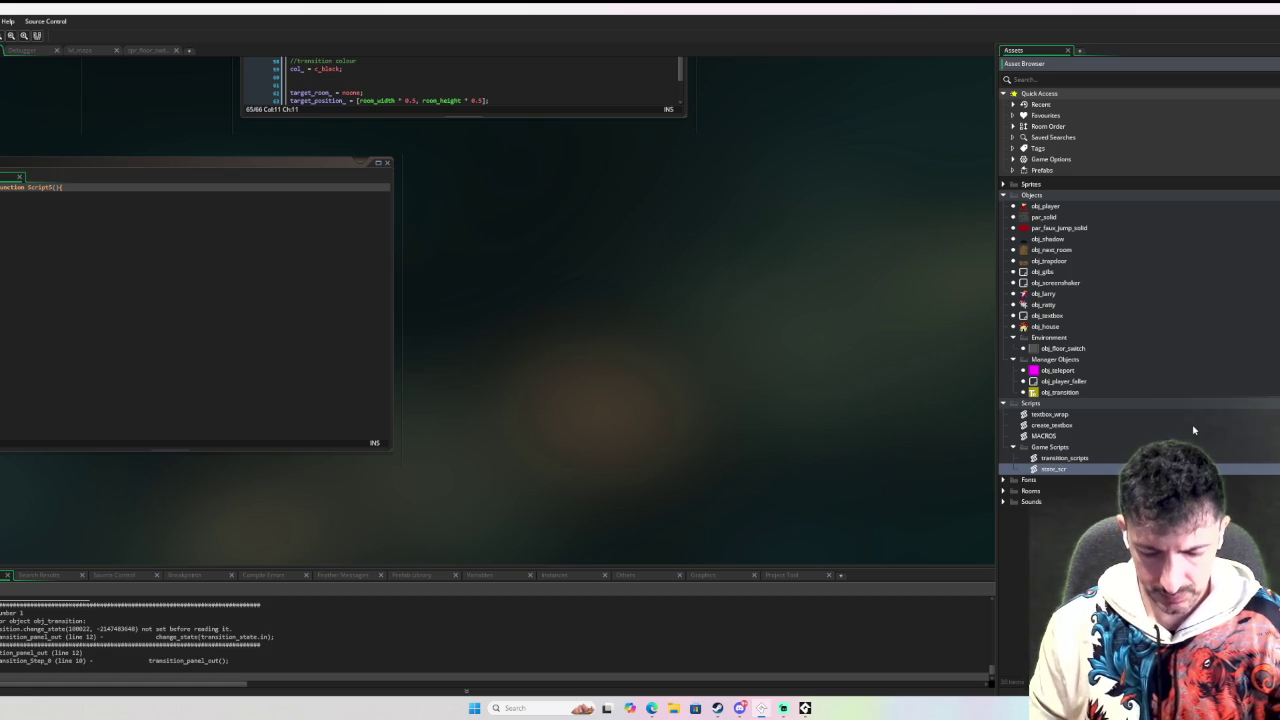
pyautogui.write('ipts')
pyautogui.press('Return')
# Replace its header with function change_state(_state) that sets state_ = _state, then run the game.
pyautogui.click(103, 243)
pyautogui.hotkey('ctrl', 'a')
pyautogui.write('function change_sta')
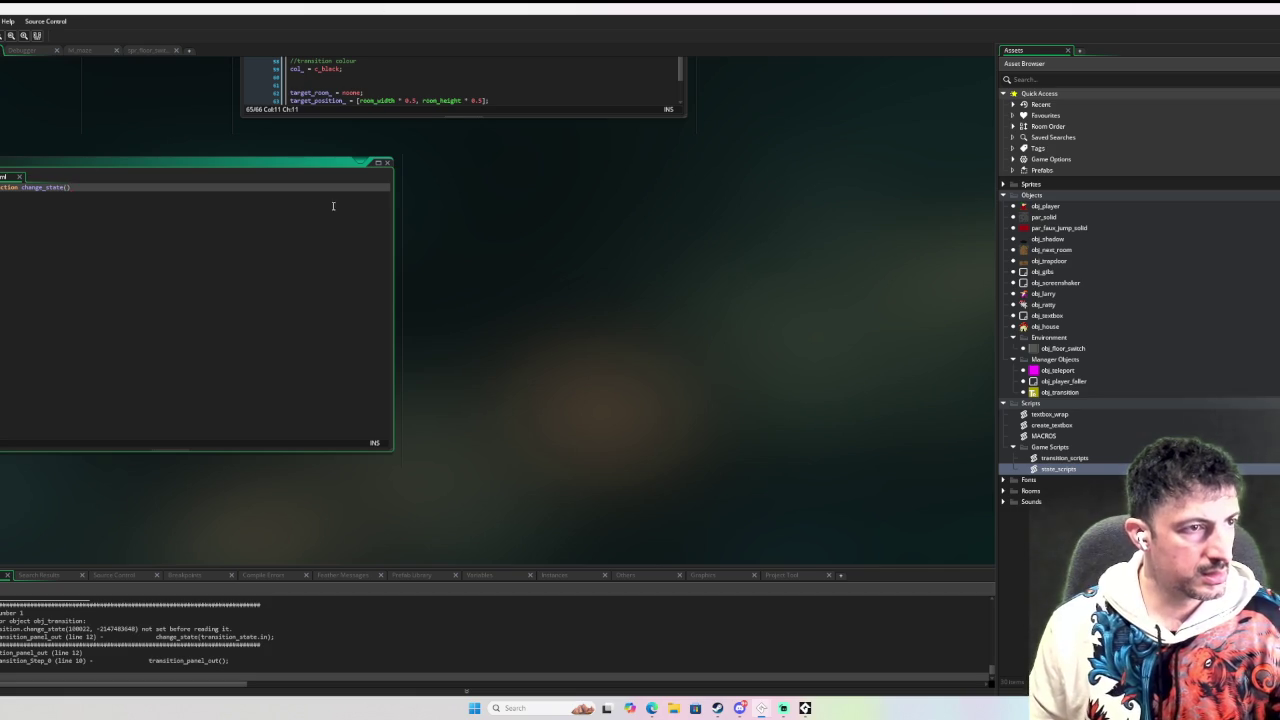
pyautogui.write('_state')
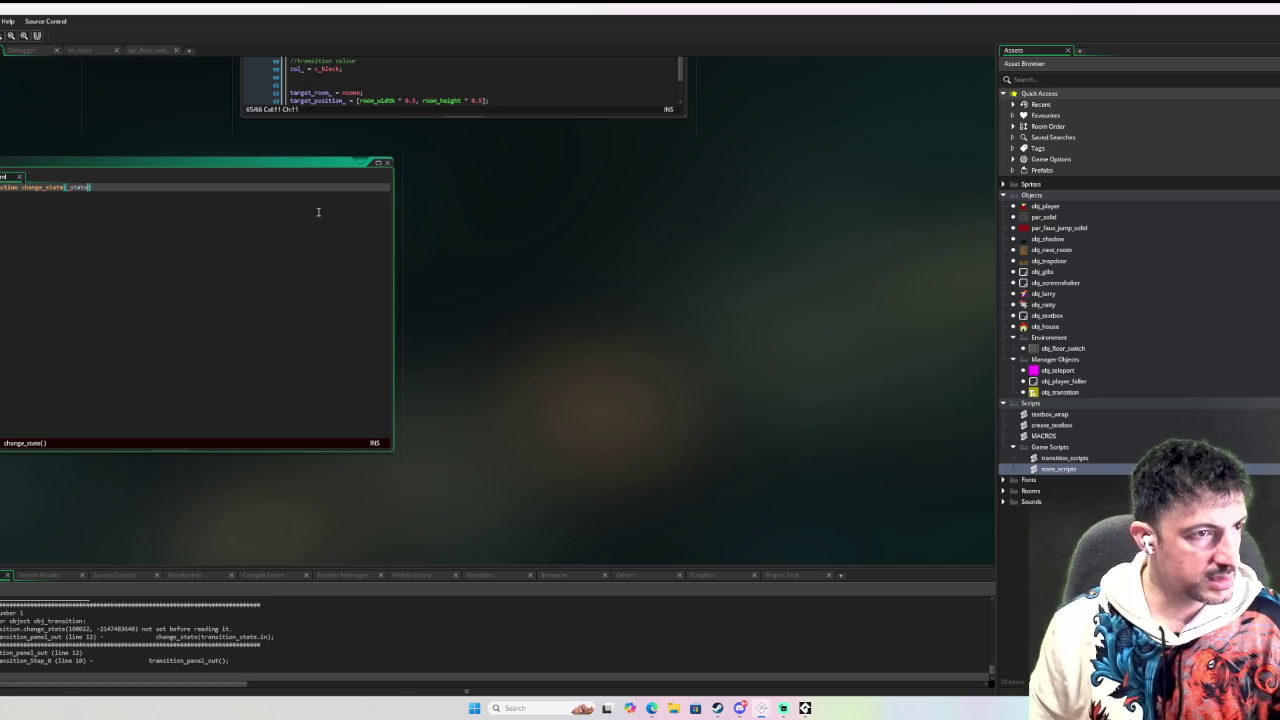
pyautogui.write('{')
pyautogui.press('Return')
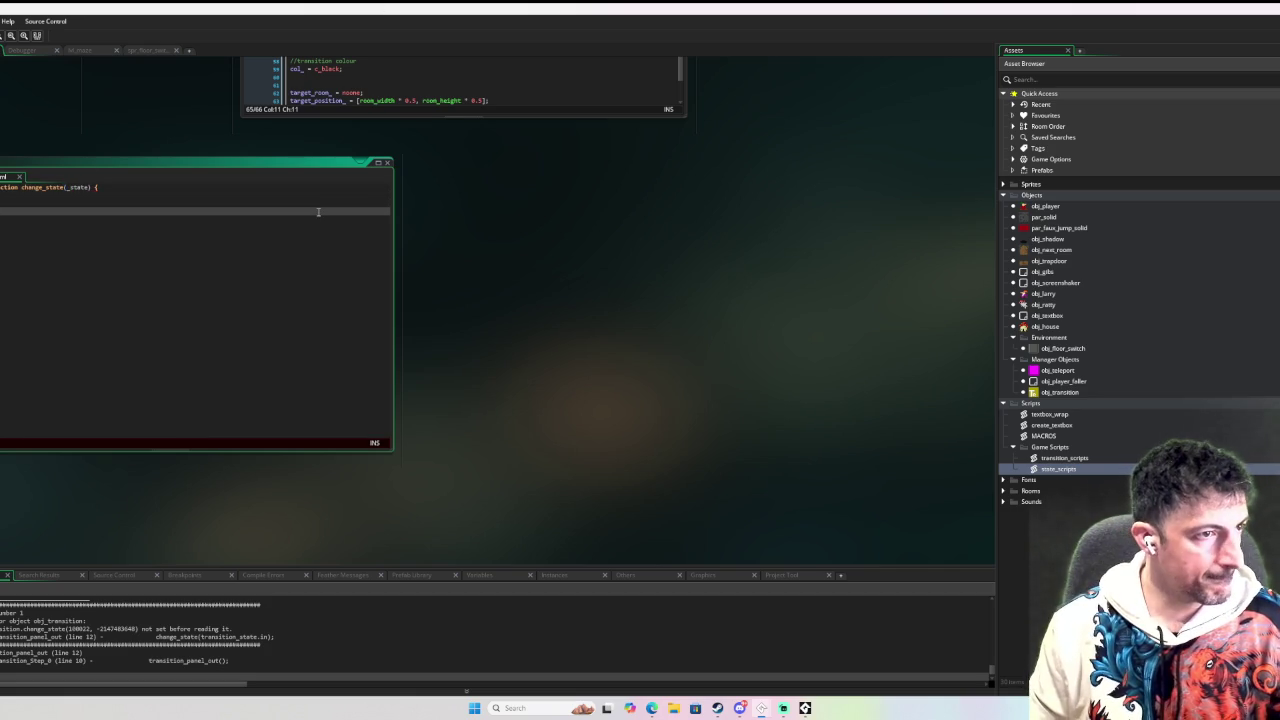
pyautogui.write('stat')
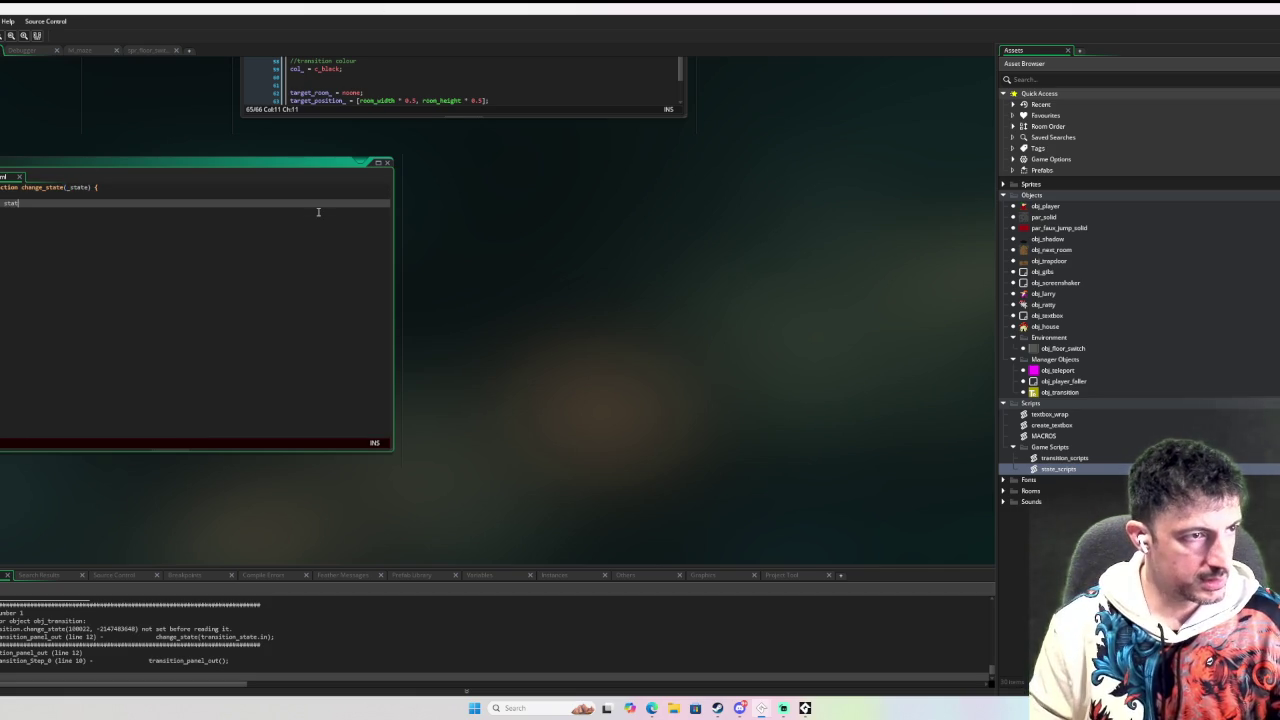
pyautogui.write('e_ = _state;')
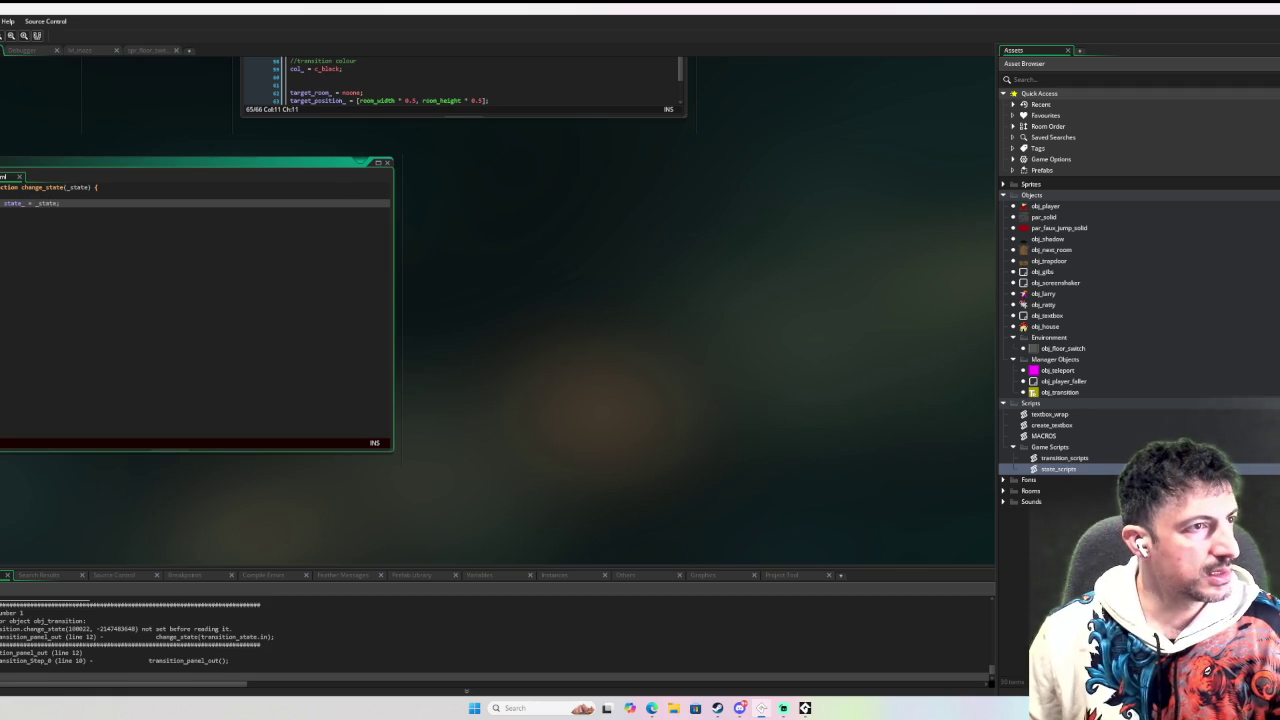
pyautogui.press('F5')
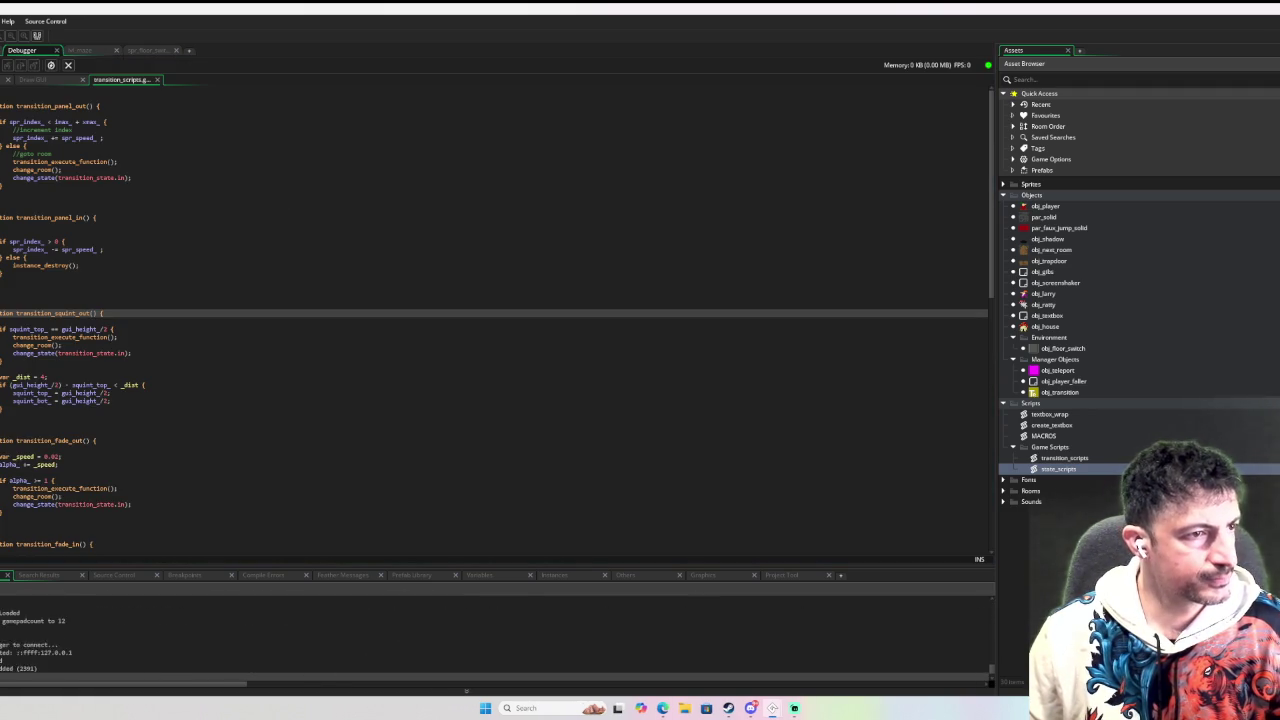
# Walk the player right and up along the path through the transition, then close the game.
pyautogui.press('Right')
pyautogui.press('Right')
pyautogui.press('Up')
pyautogui.press('Right')
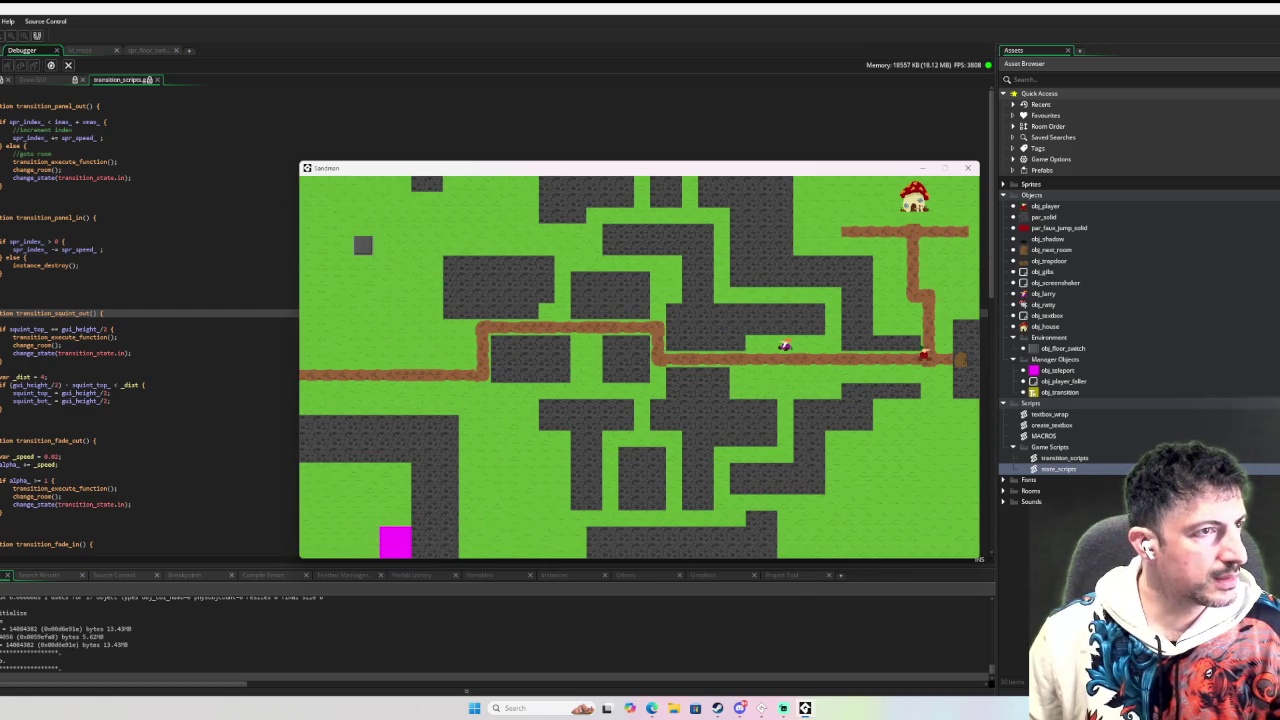
pyautogui.click(967, 167)
pyautogui.scroll(5, 349, 428)
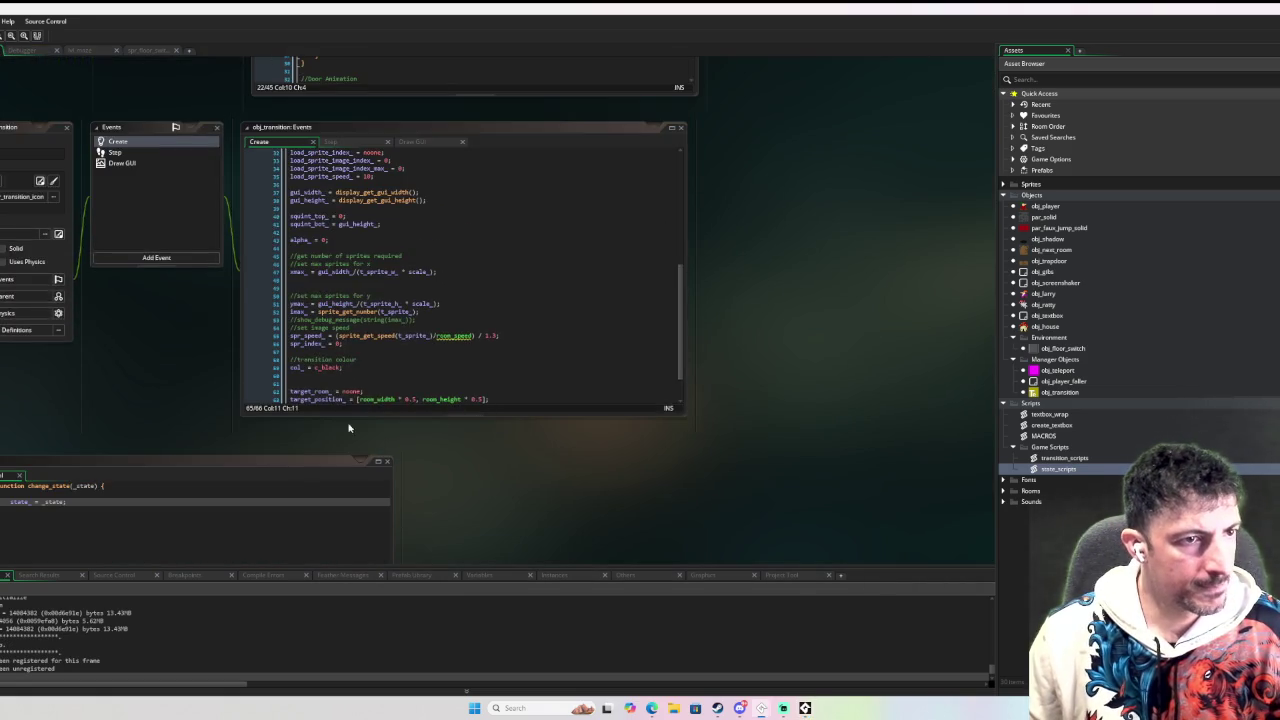
# Set a breakpoint on the obj_transition creation line in obj_next_room's Step and view obj_transition's Step code.
pyautogui.scroll(2, 165, 325)
pyautogui.scroll(4, 705, 328)
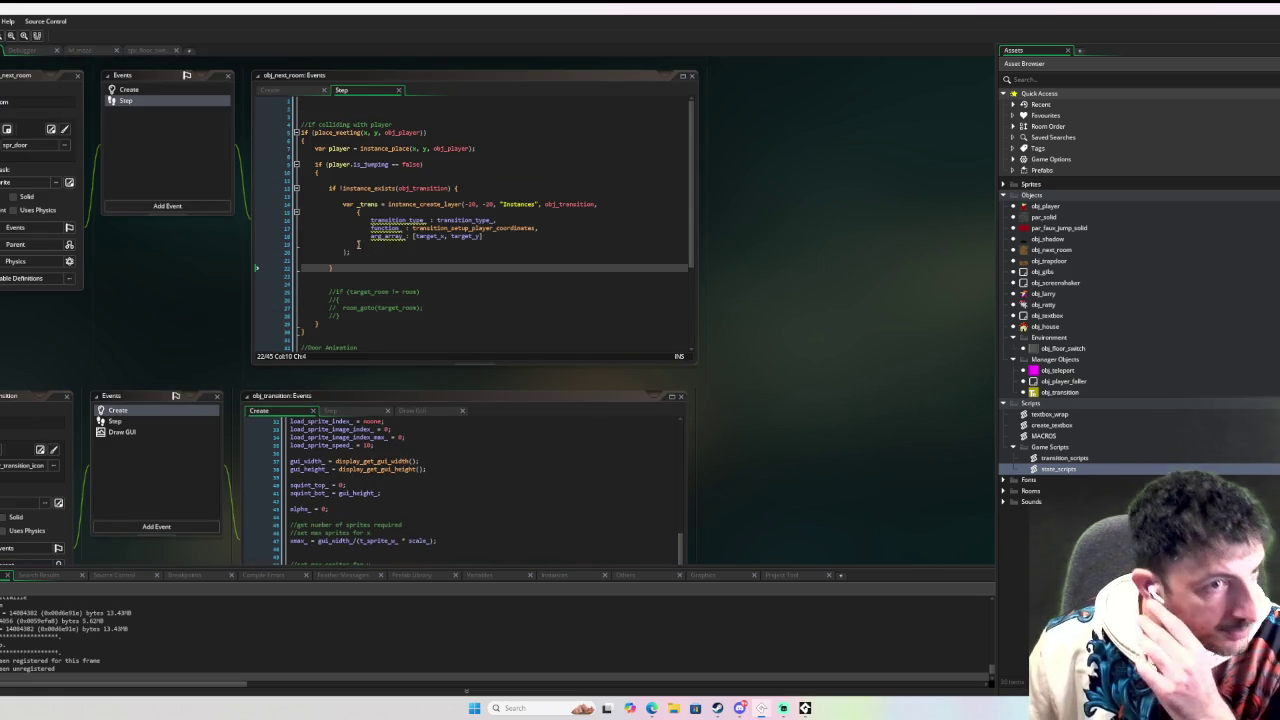
pyautogui.click(286, 204)
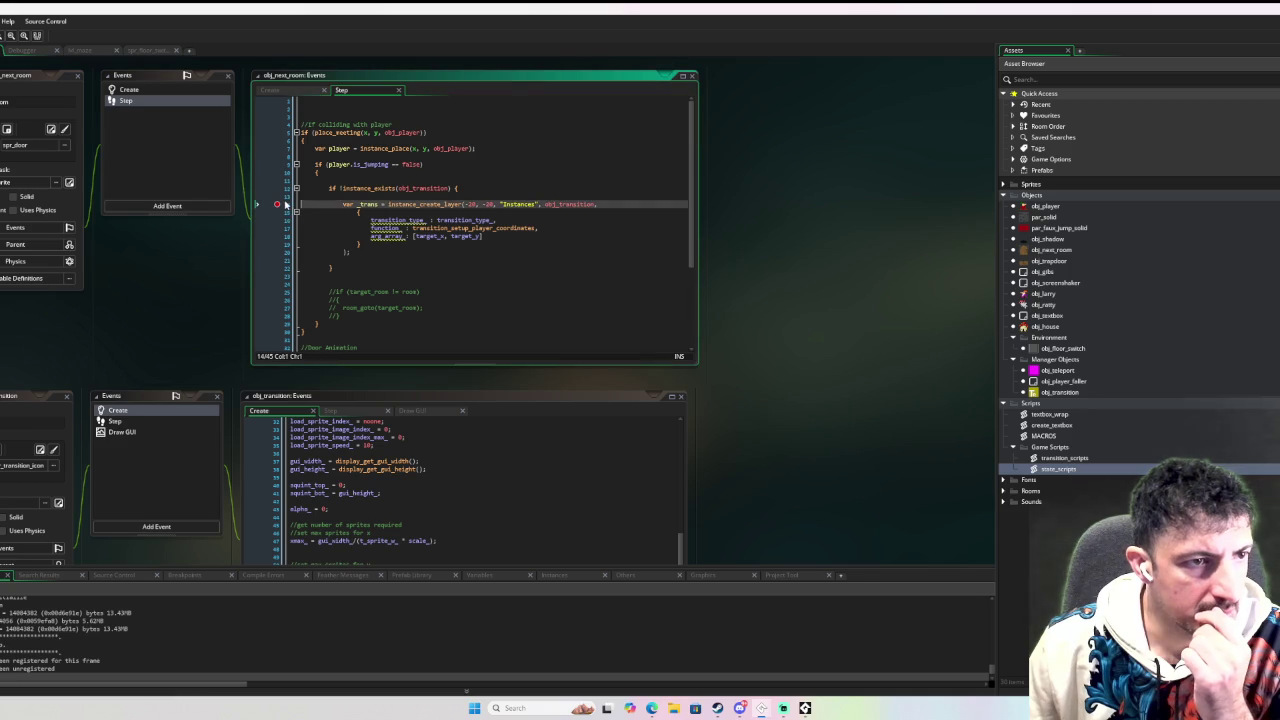
pyautogui.click(140, 421)
pyautogui.scroll(-5, 470, 250)
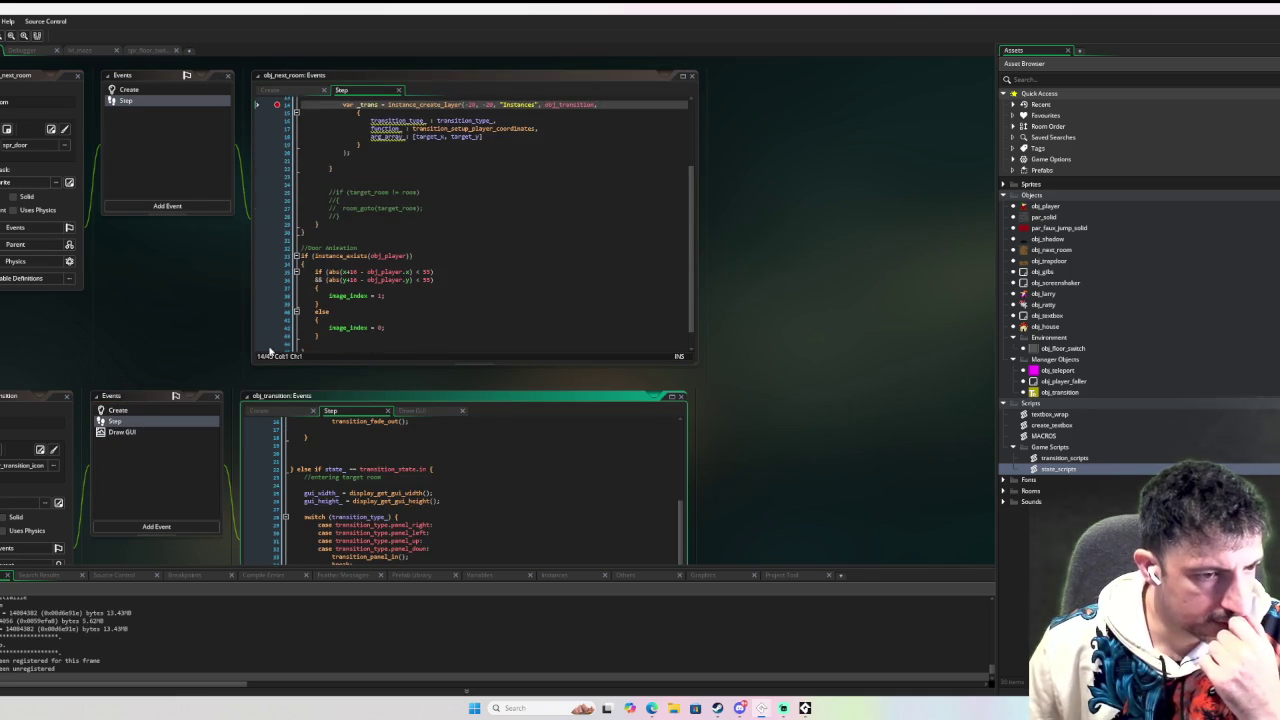
pyautogui.scroll(-4, 709, 440)
pyautogui.click(543, 357)
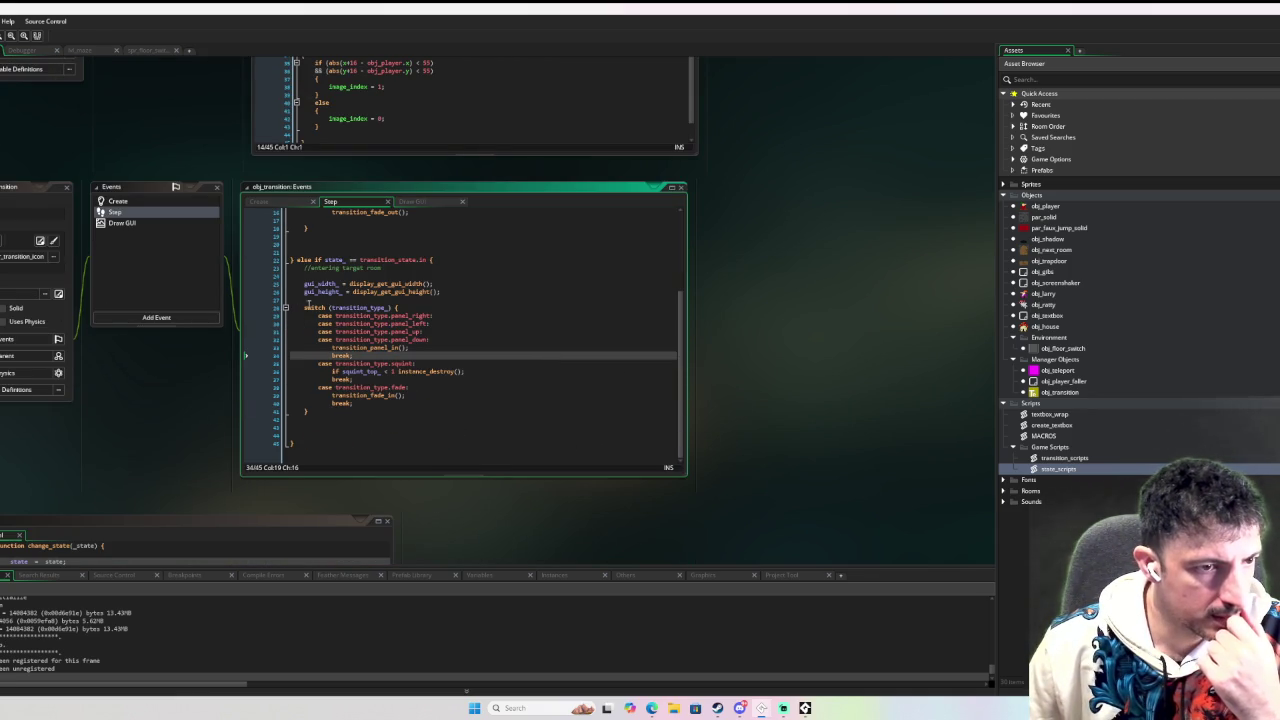
pyautogui.click(130, 293)
# Search the project for function_ and set a breakpoint on transition_execute_function's function_ check at line 98.
pyautogui.hotkey('ctrl', 'shift', 'f')
pyautogui.write('function')
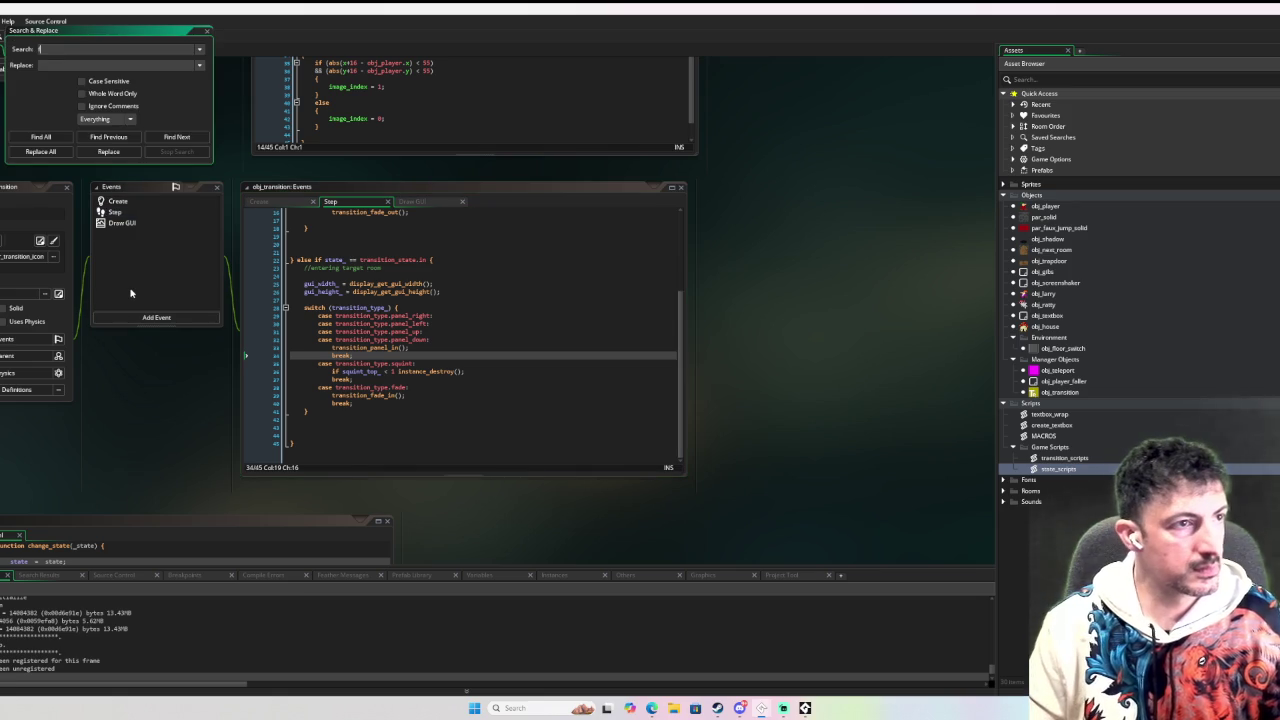
pyautogui.press('Return')
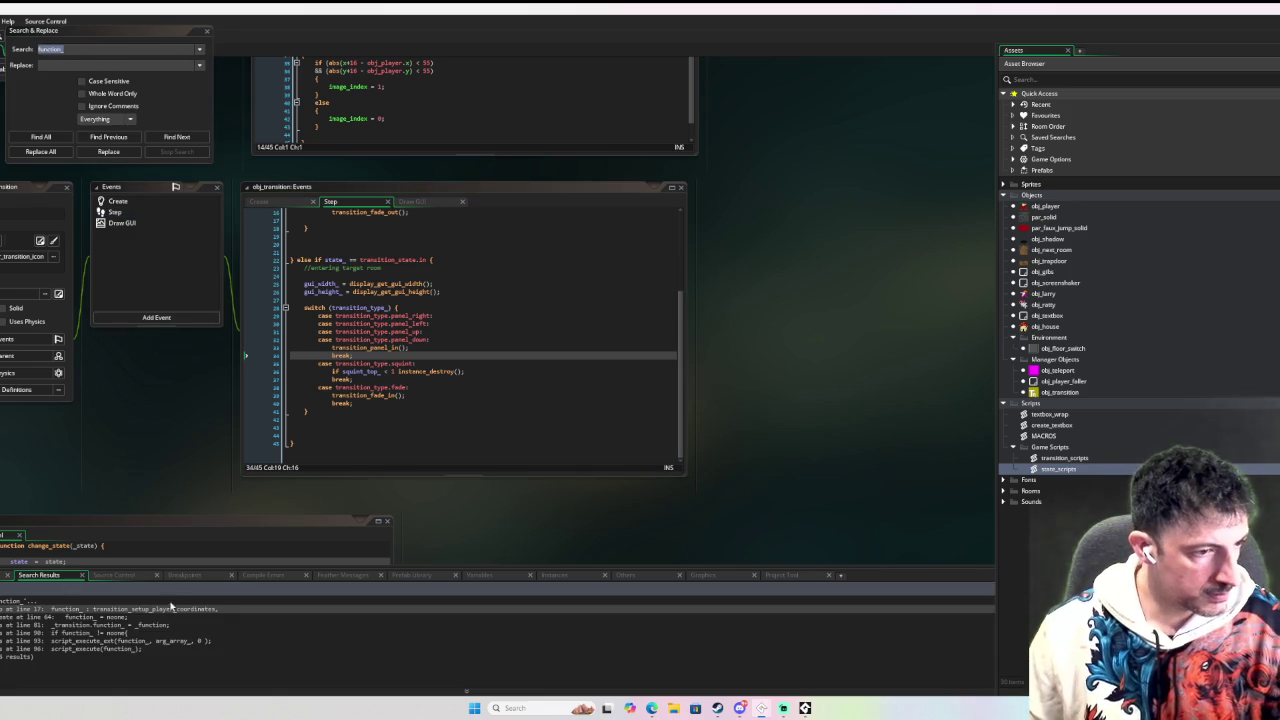
pyautogui.doubleClick(137, 632)
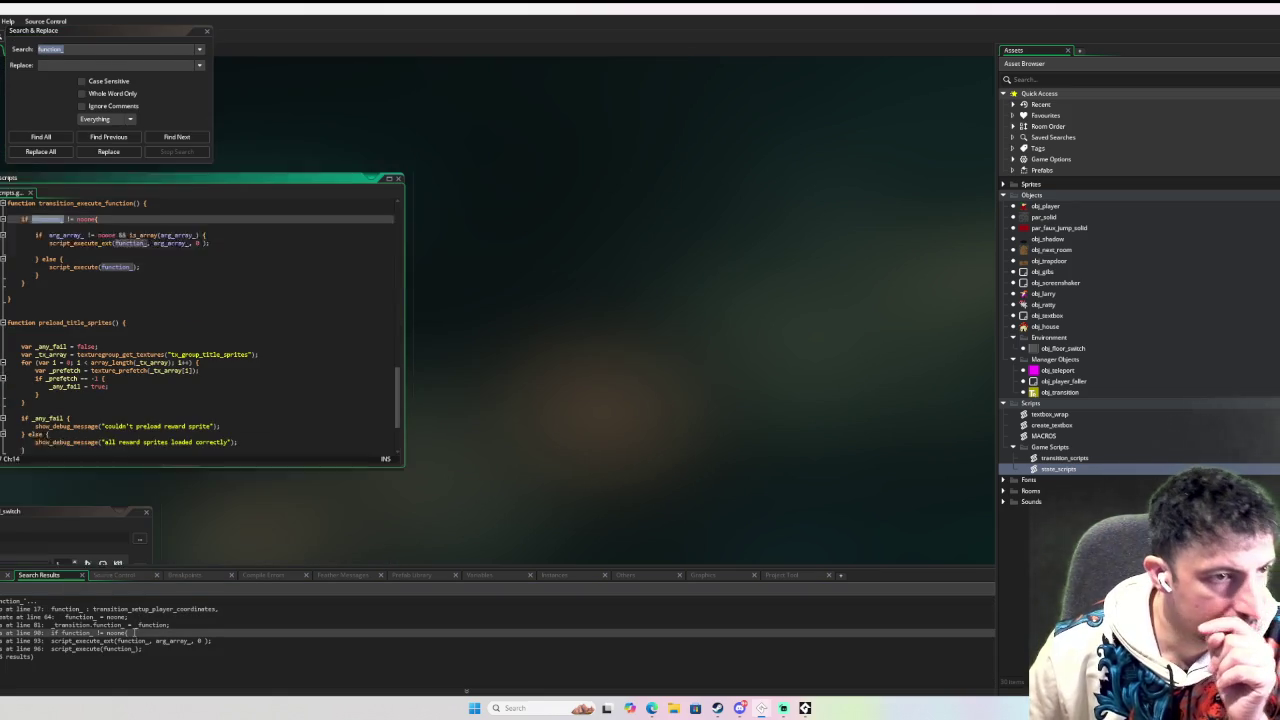
pyautogui.scroll(2, 423, 289)
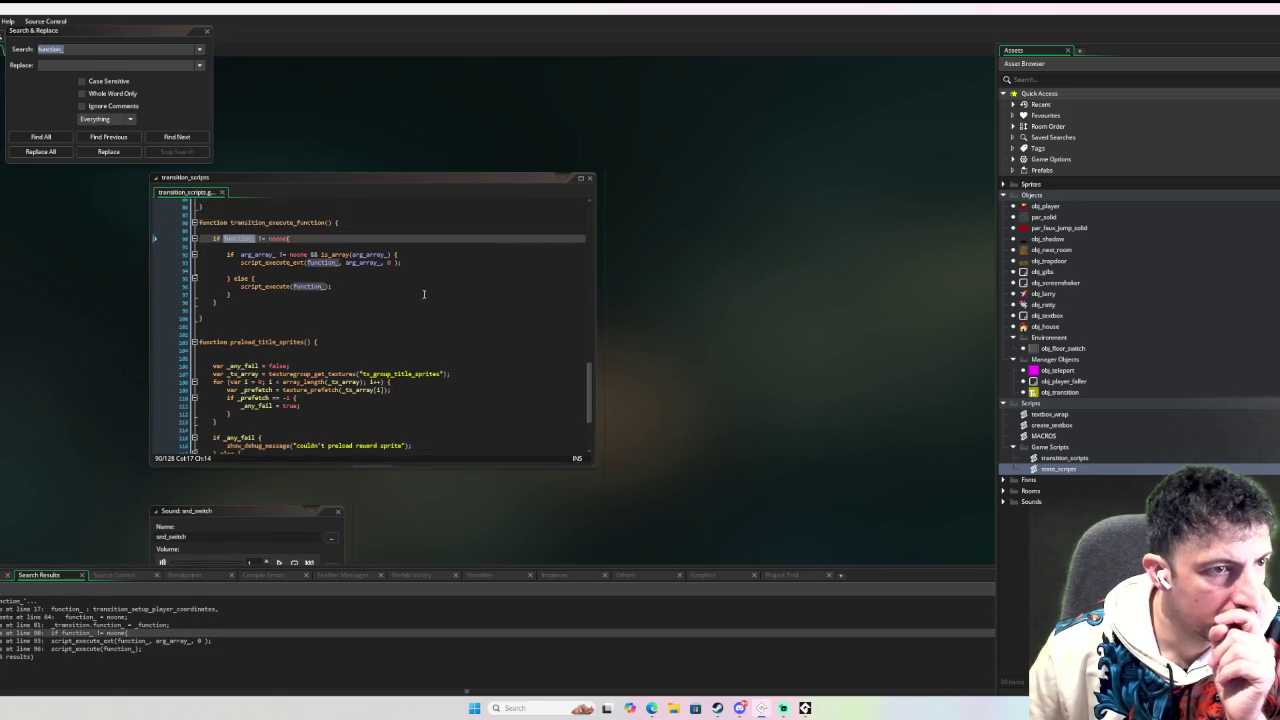
pyautogui.click(212, 277)
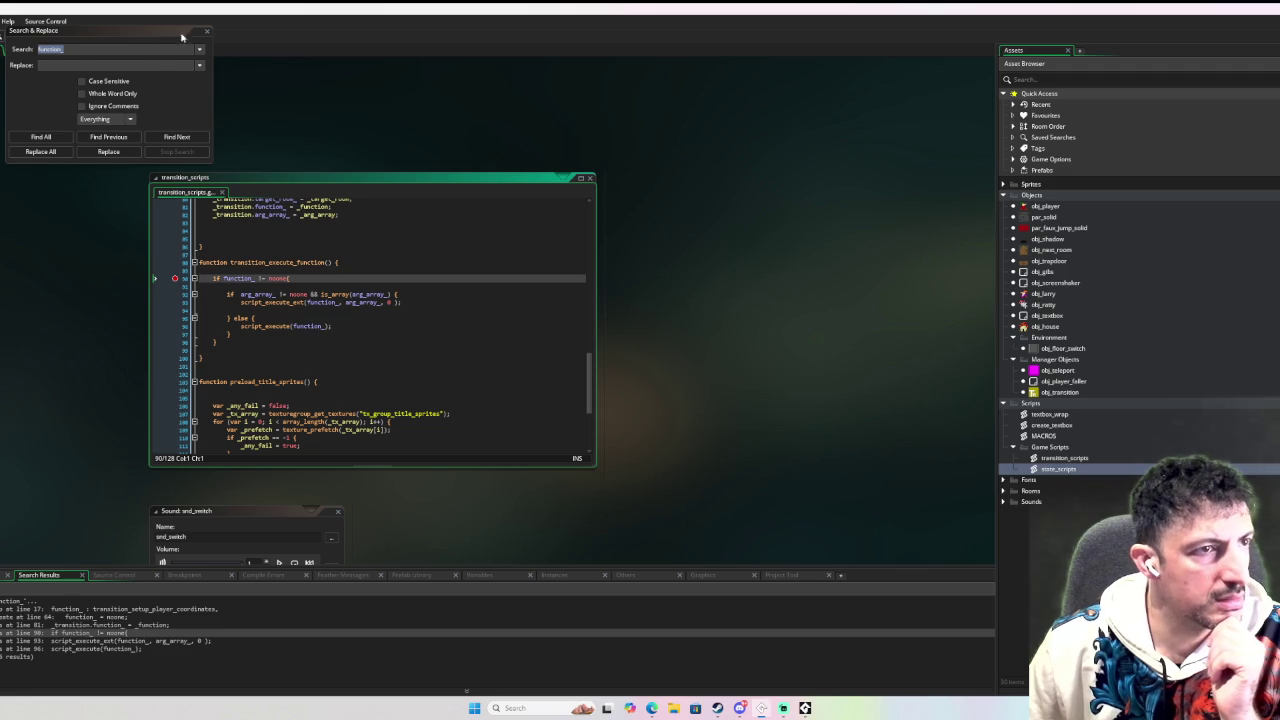
pyautogui.moveTo(86, 34); pyautogui.dragTo(10, 110)
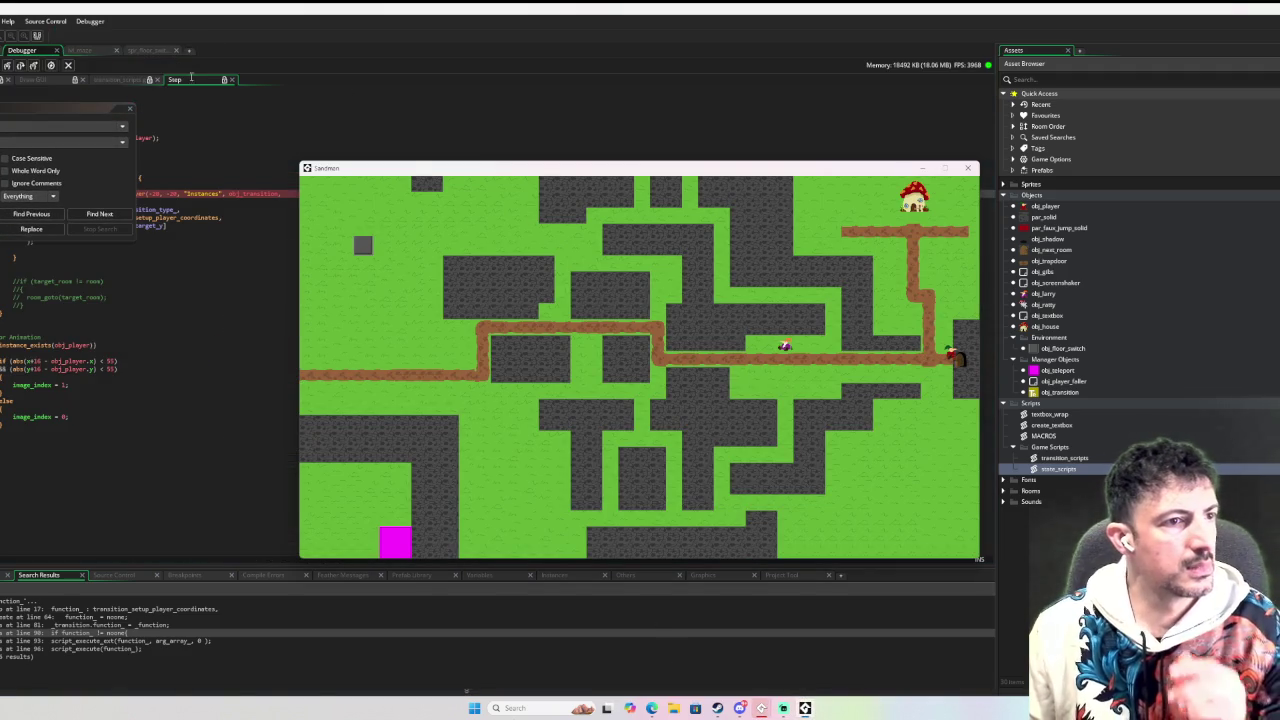
# Step through the paused code into and past transition_execute_function's function_ != noone check.
pyautogui.click(380, 377)
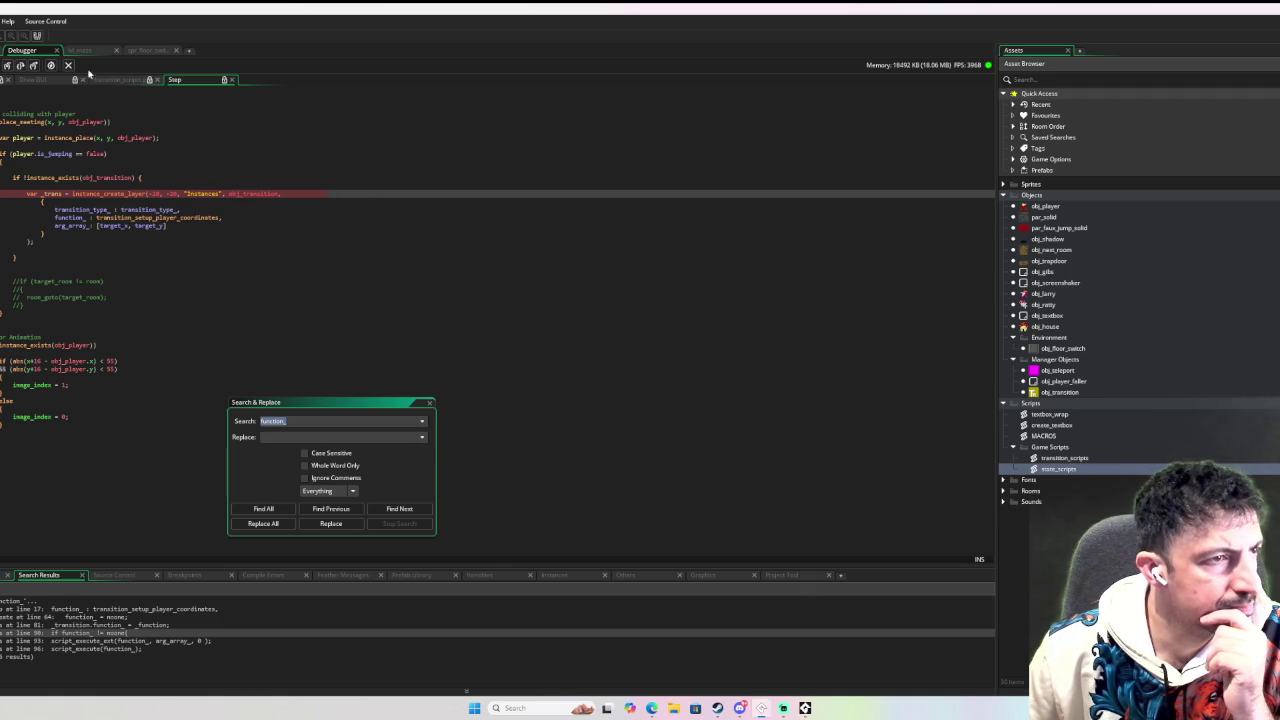
pyautogui.click(8, 66)
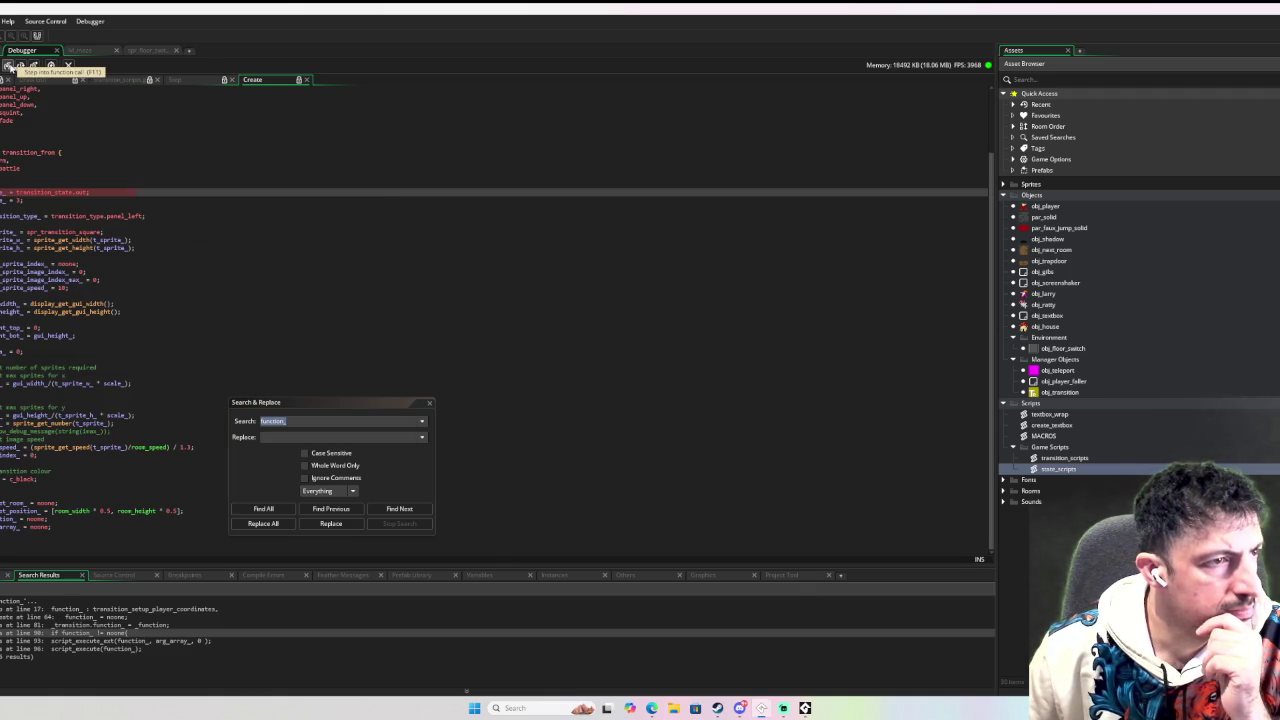
pyautogui.click(8, 66)
pyautogui.click(8, 66)
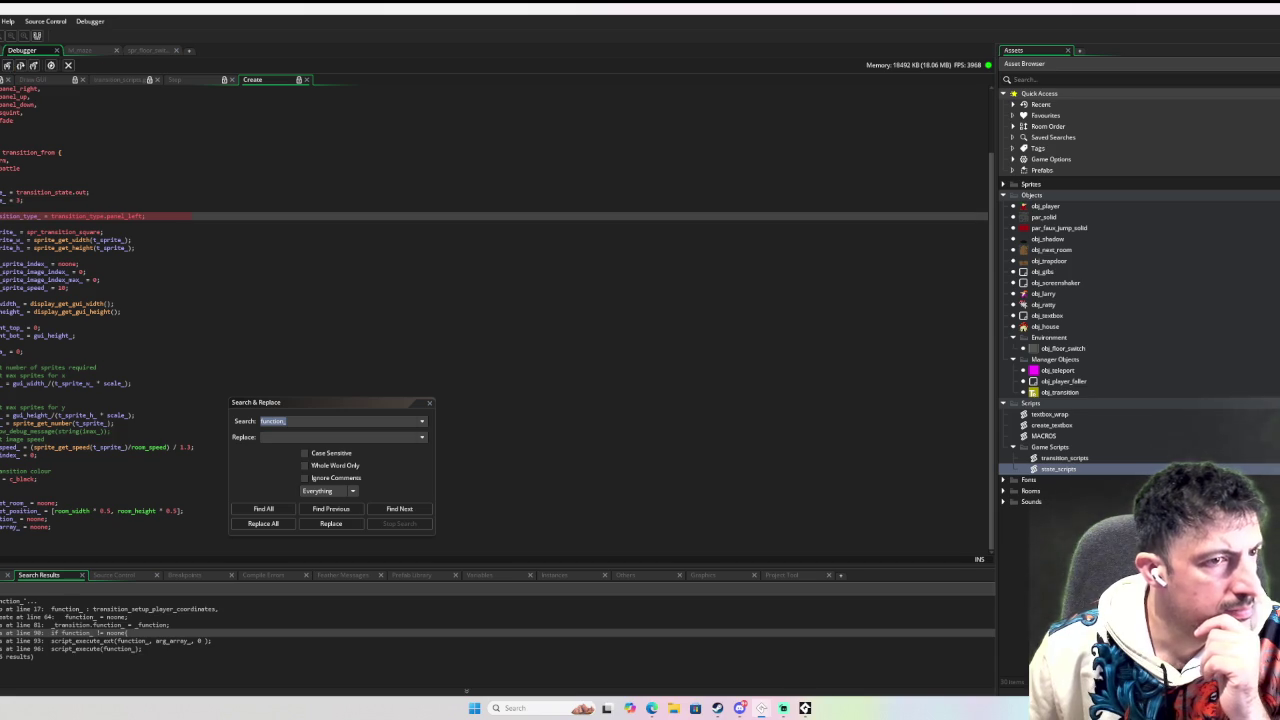
pyautogui.click(8, 66)
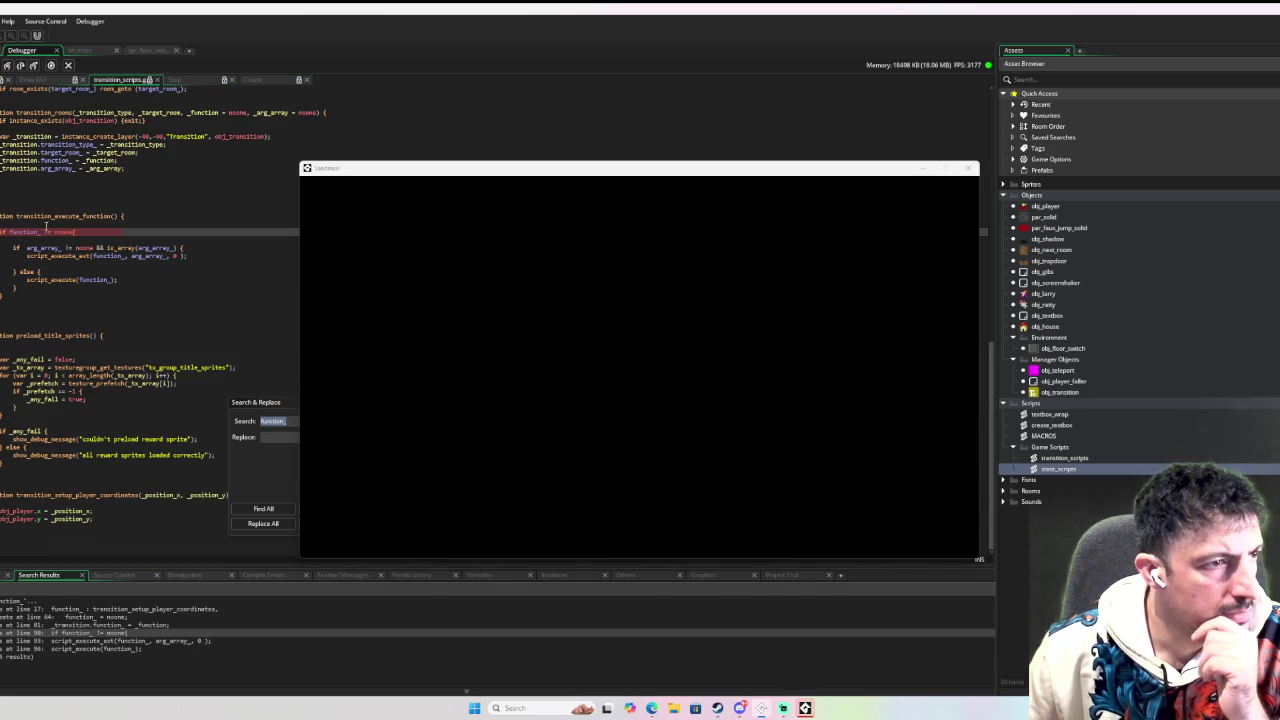
pyautogui.click(8, 66)
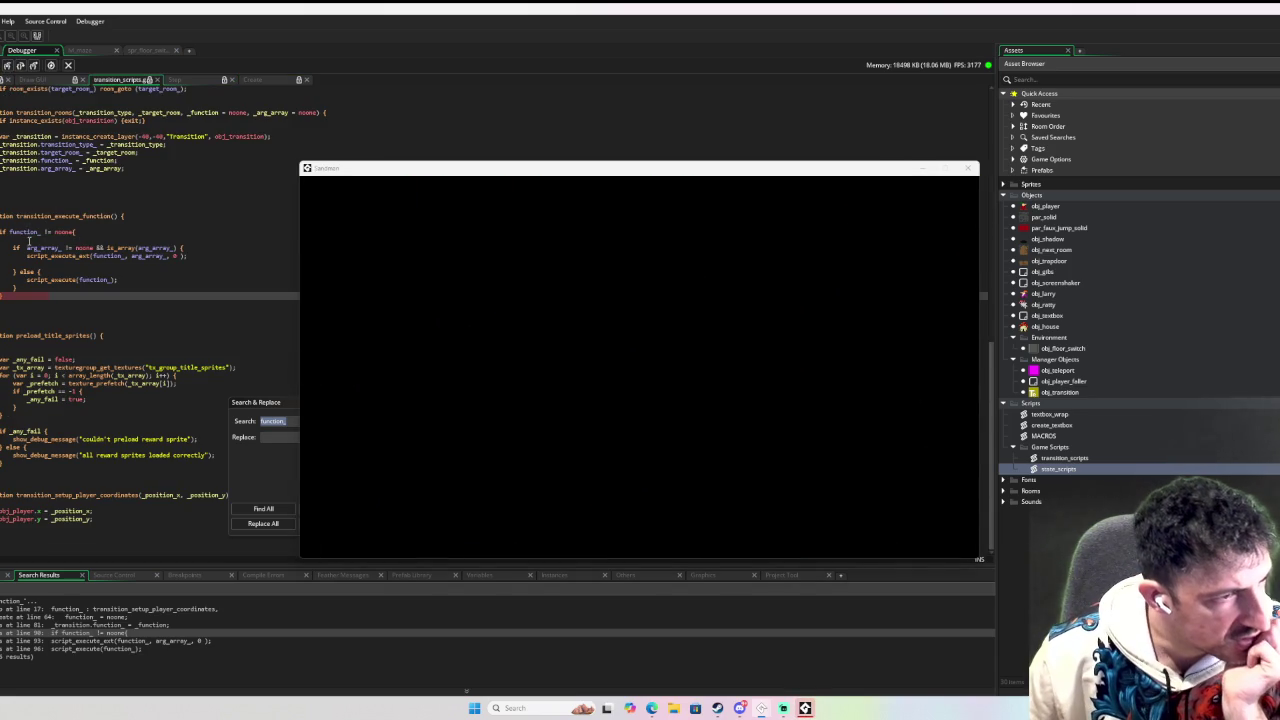
pyautogui.moveTo(30, 234)
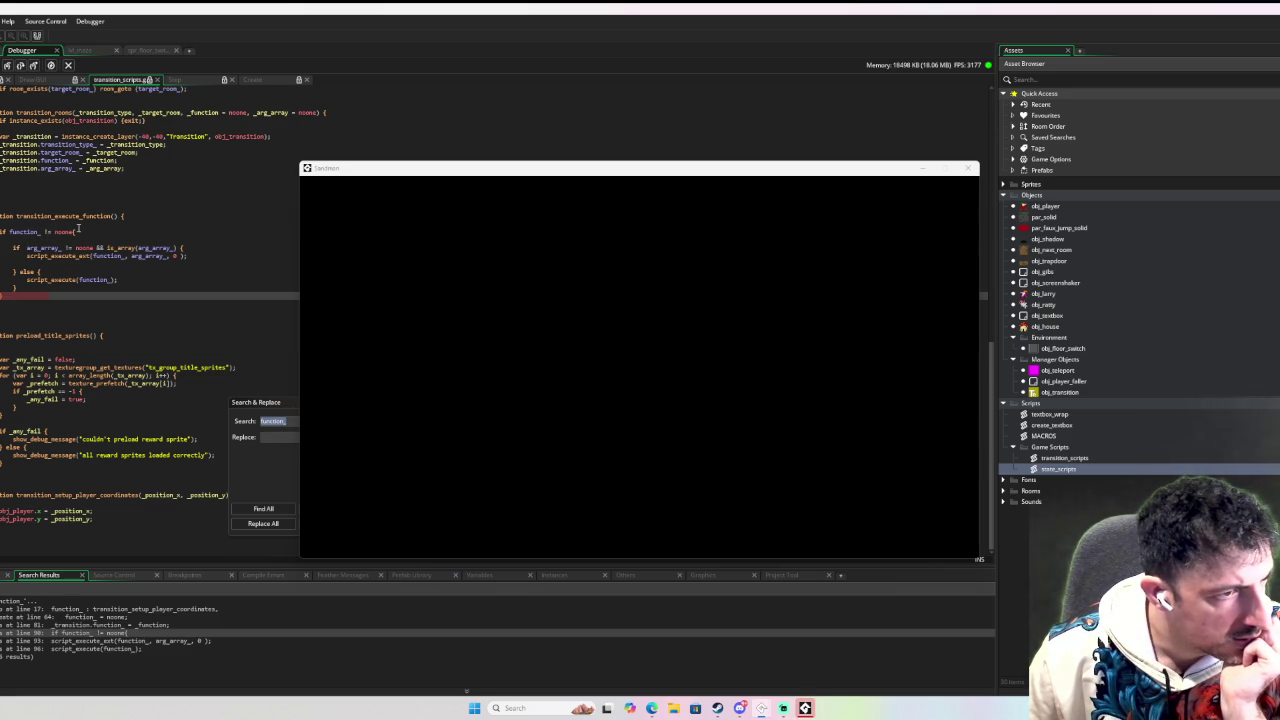
pyautogui.moveTo(99, 251)
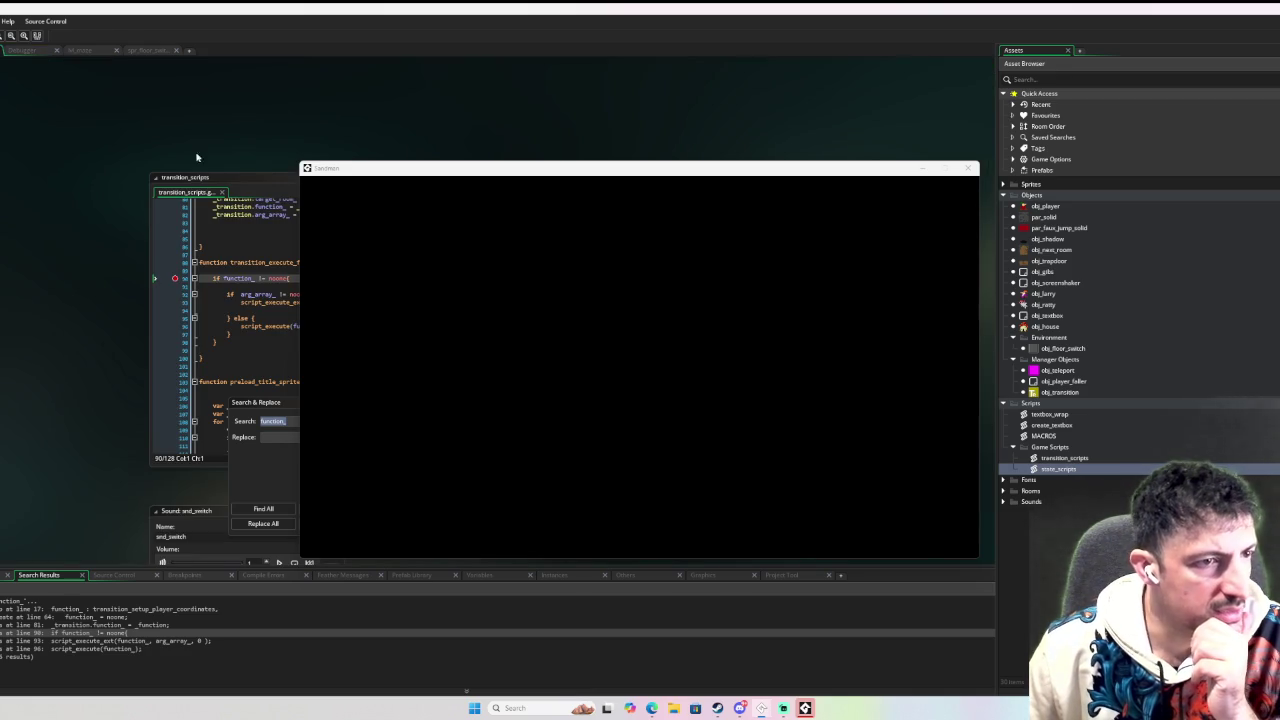
# Close the game and search windows and remove the line 98 breakpoint.
pyautogui.click(968, 168)
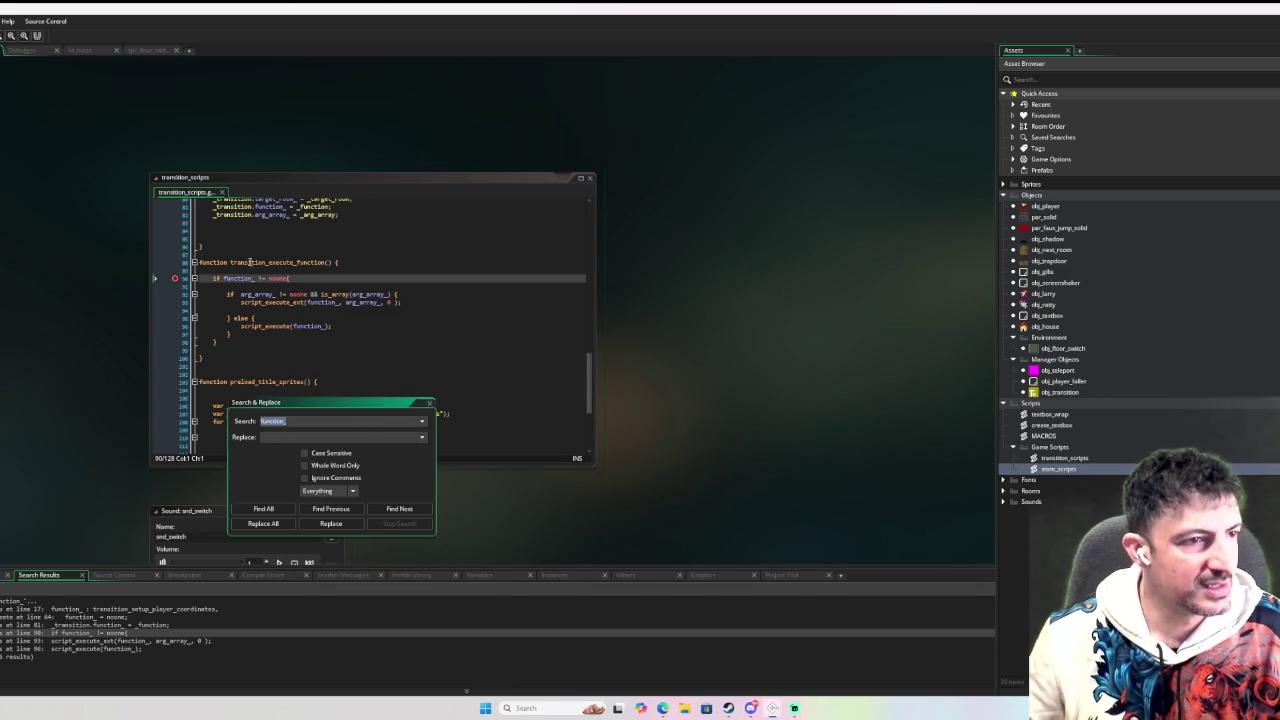
pyautogui.click(428, 402)
pyautogui.click(174, 278)
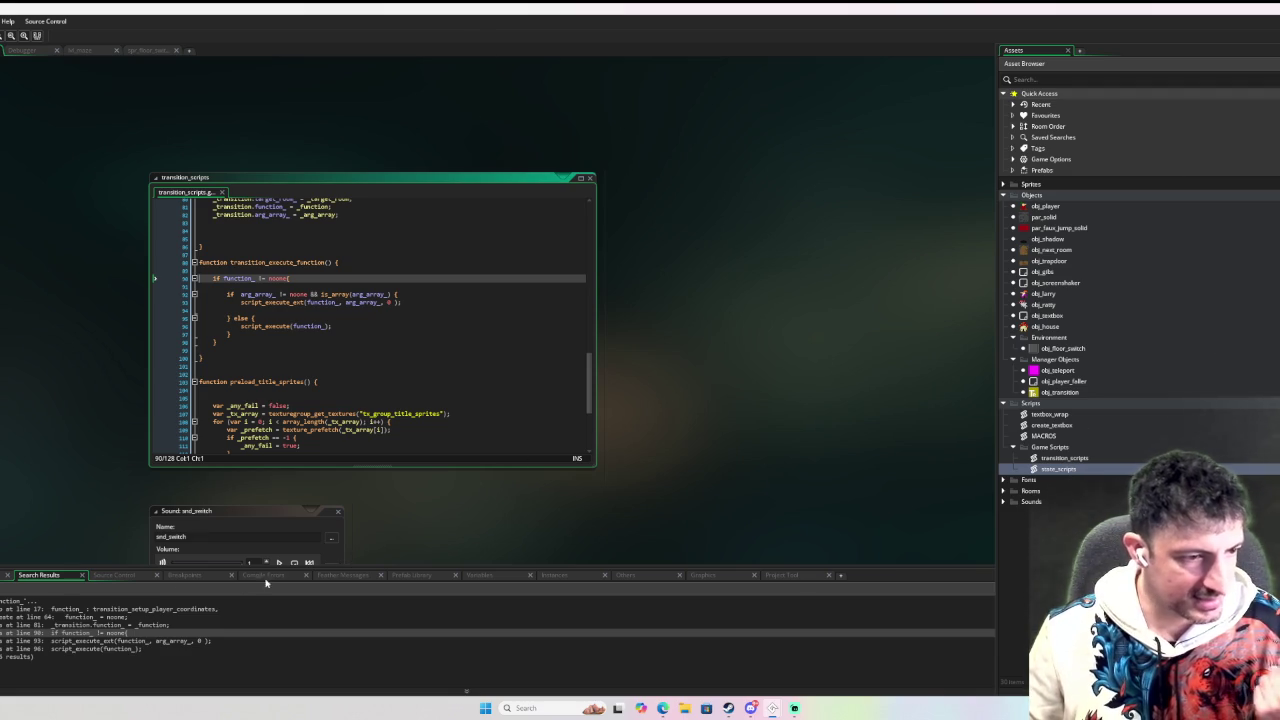
# Open obj_next_room's Step at the match and add a trans.transition_type_ = transition_type_; line below the creation.
pyautogui.doubleClick(95, 609)
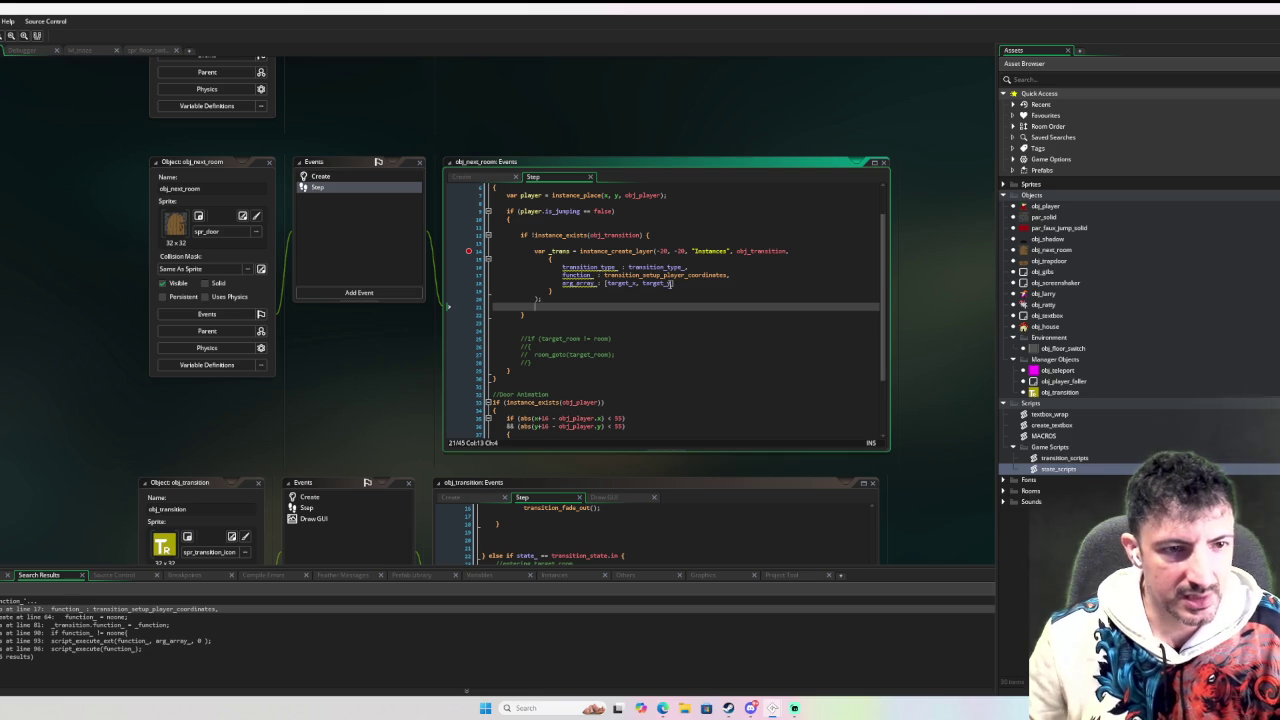
pyautogui.press('Return')
pyautogui.press('Return')
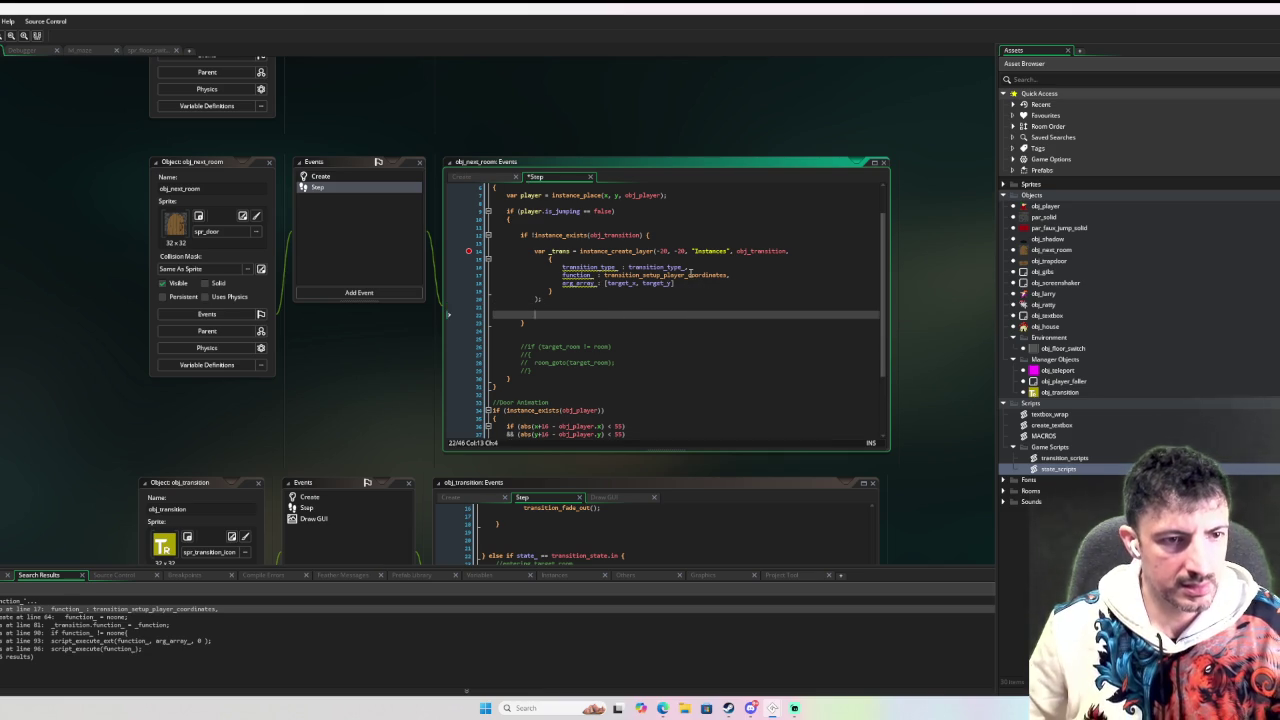
pyautogui.write('trans.transition_type_ = ')
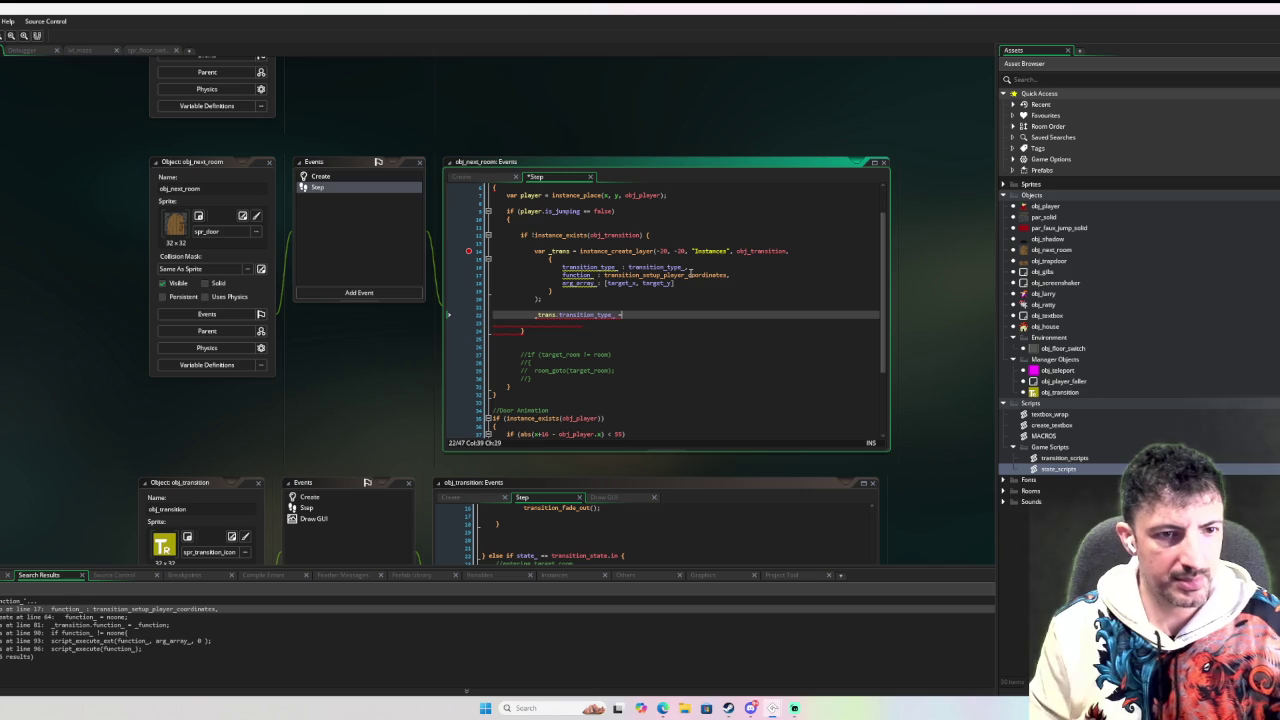
pyautogui.write('transition_type_')
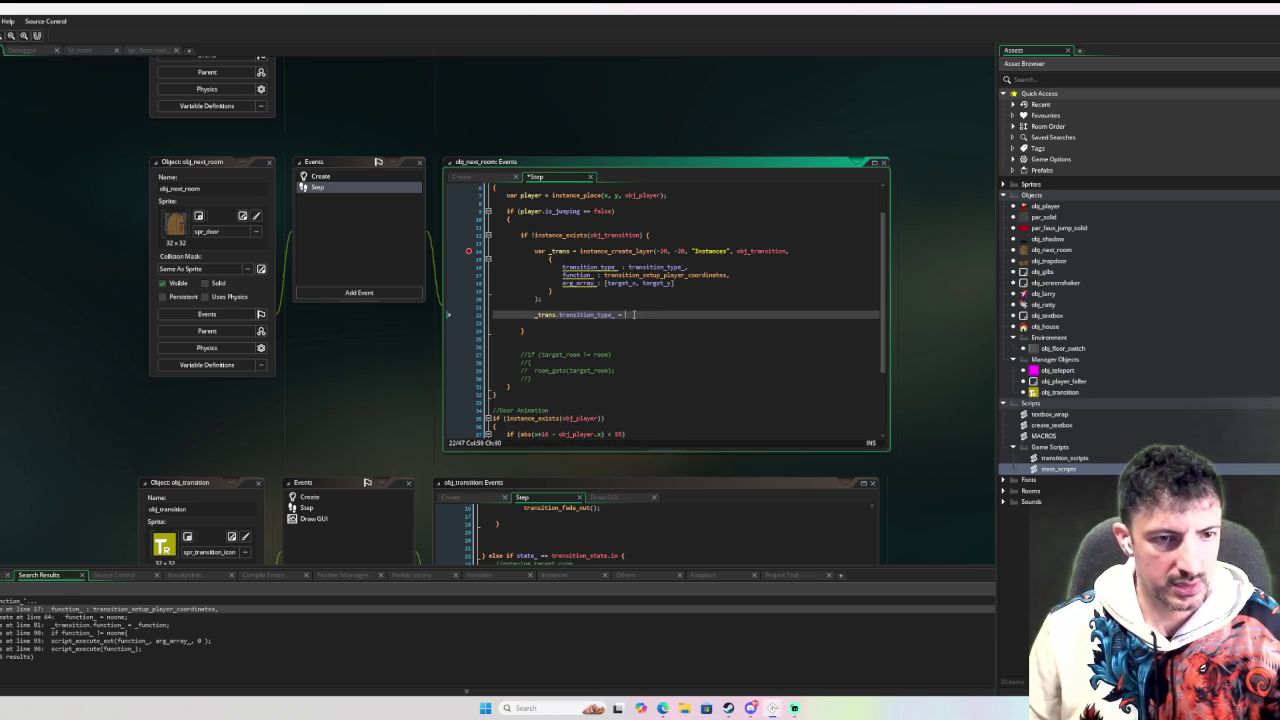
pyautogui.write(';')
pyautogui.press('Return')
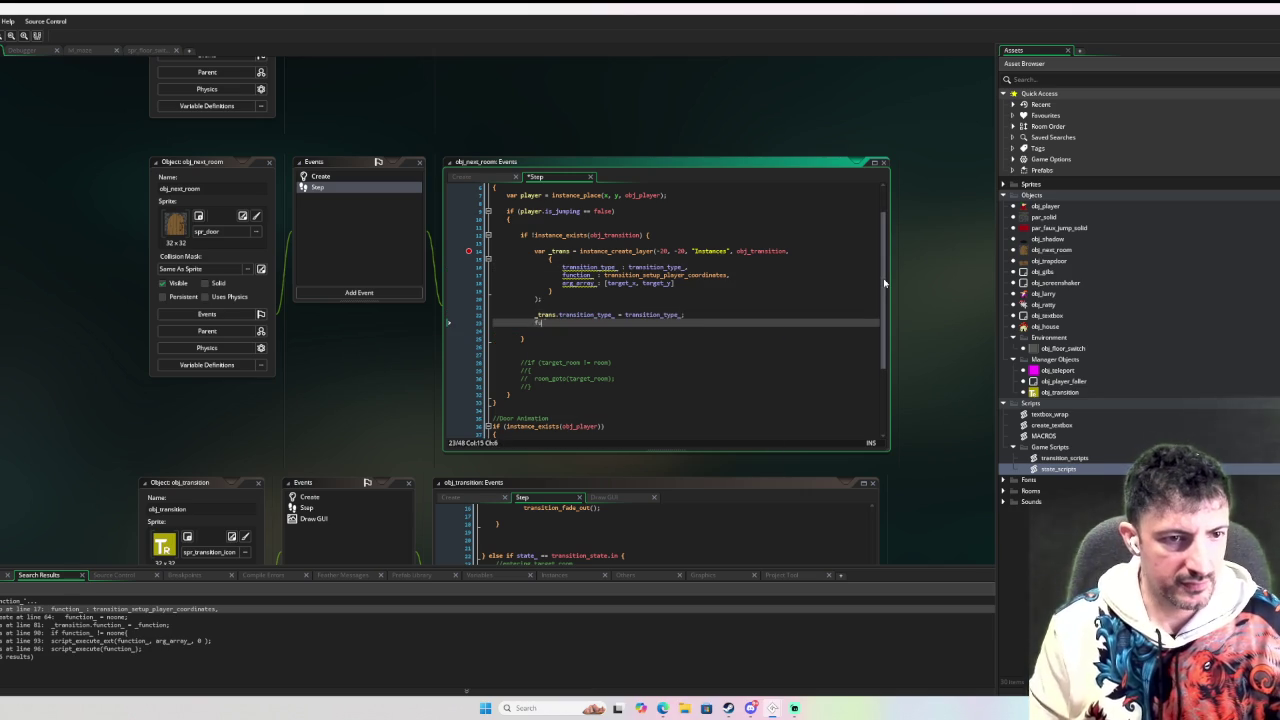
pyautogui.write('nction_ =')
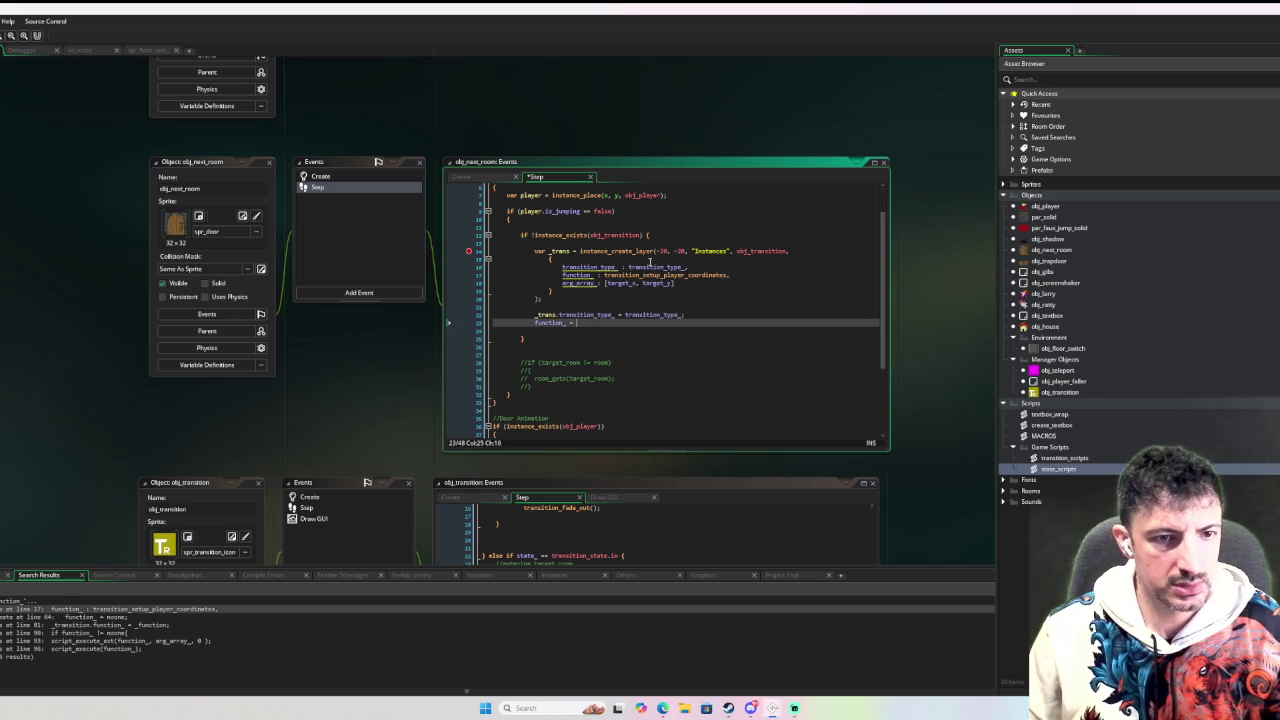
# Add lines function_ = transition_setup_player_coordinates and arg_array_ = [target_x, target_y] by copying from the struct.
pyautogui.doubleClick(665, 275)
pyautogui.hotkey('ctrl', 'c')
pyautogui.click(640, 323)
pyautogui.hotkey('ctrl', 'v')
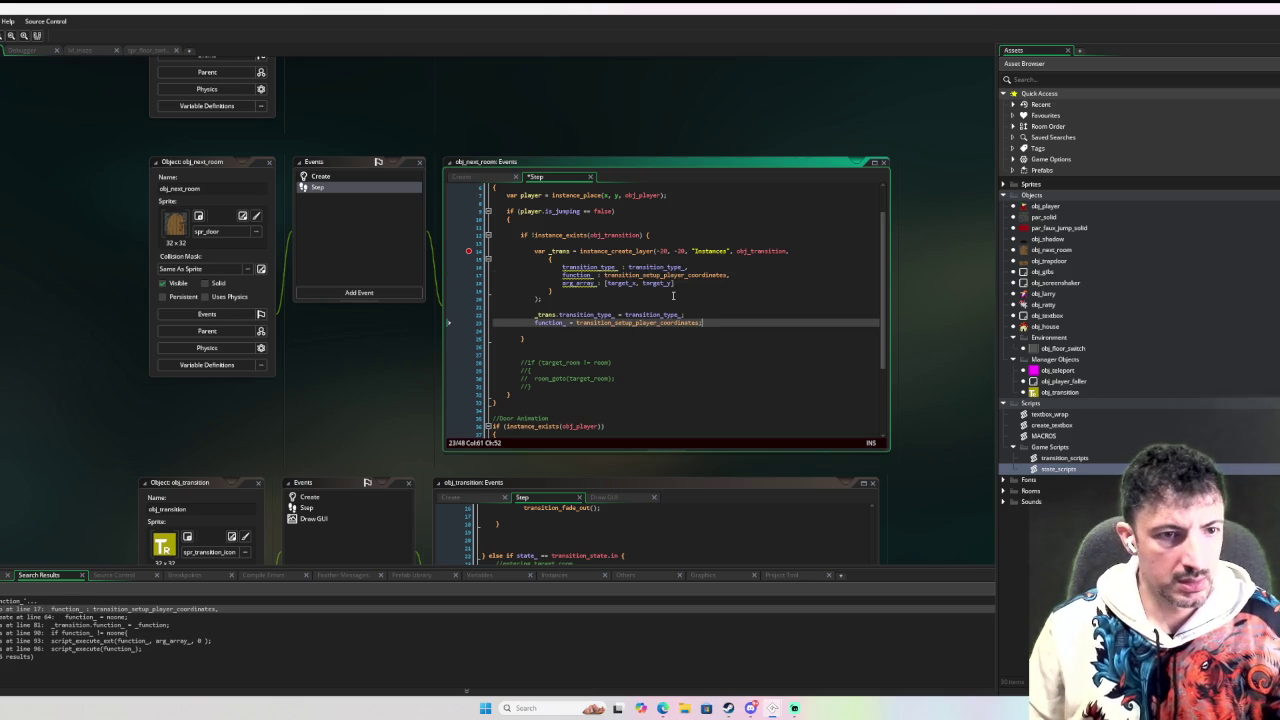
pyautogui.doubleClick(556, 284)
pyautogui.hotkey('ctrl', 'c')
pyautogui.click(552, 330)
pyautogui.hotkey('ctrl', 'v')
pyautogui.moveTo(676, 284); pyautogui.dragTo(606, 286)
pyautogui.hotkey('ctrl', 'c')
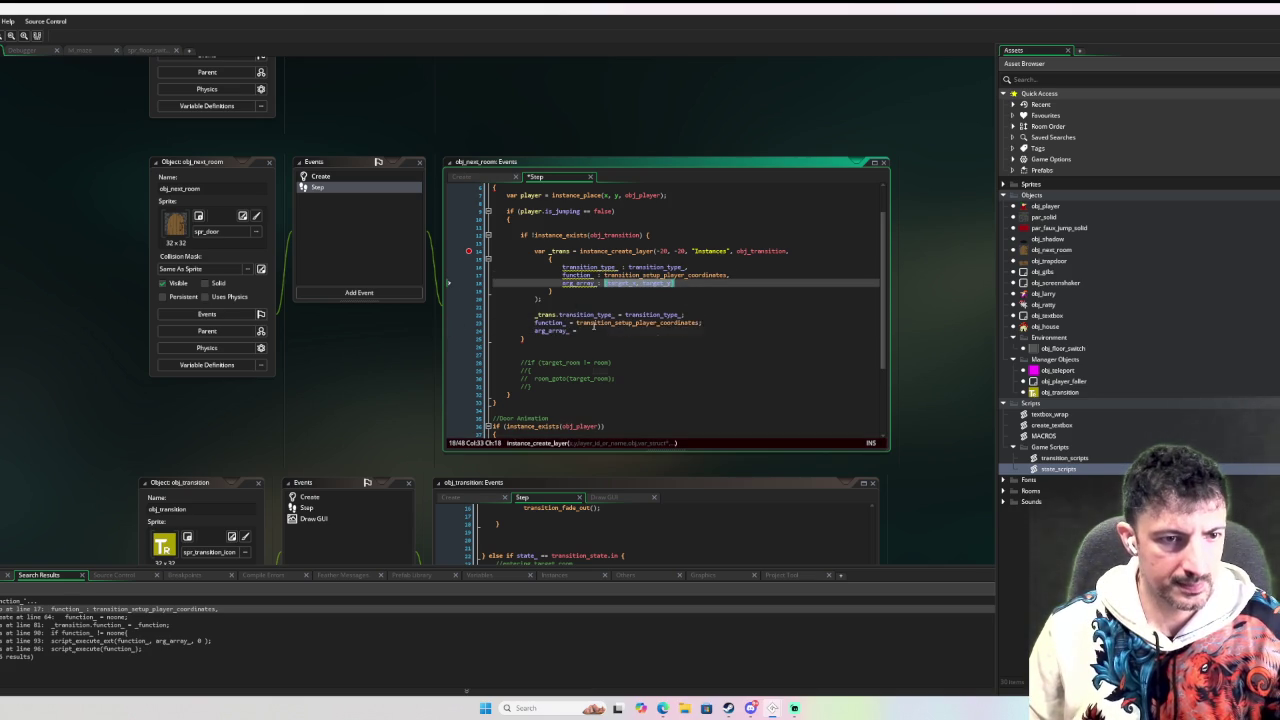
pyautogui.click(590, 330)
pyautogui.hotkey('ctrl', 'v')
# Prefix the function_ and arg_array_ lines with _trans. so they assign to the new instance.
pyautogui.click(537, 315)
pyautogui.hotkey('ctrl', 'c')
pyautogui.click(536, 323)
pyautogui.hotkey('ctrl', 'v')
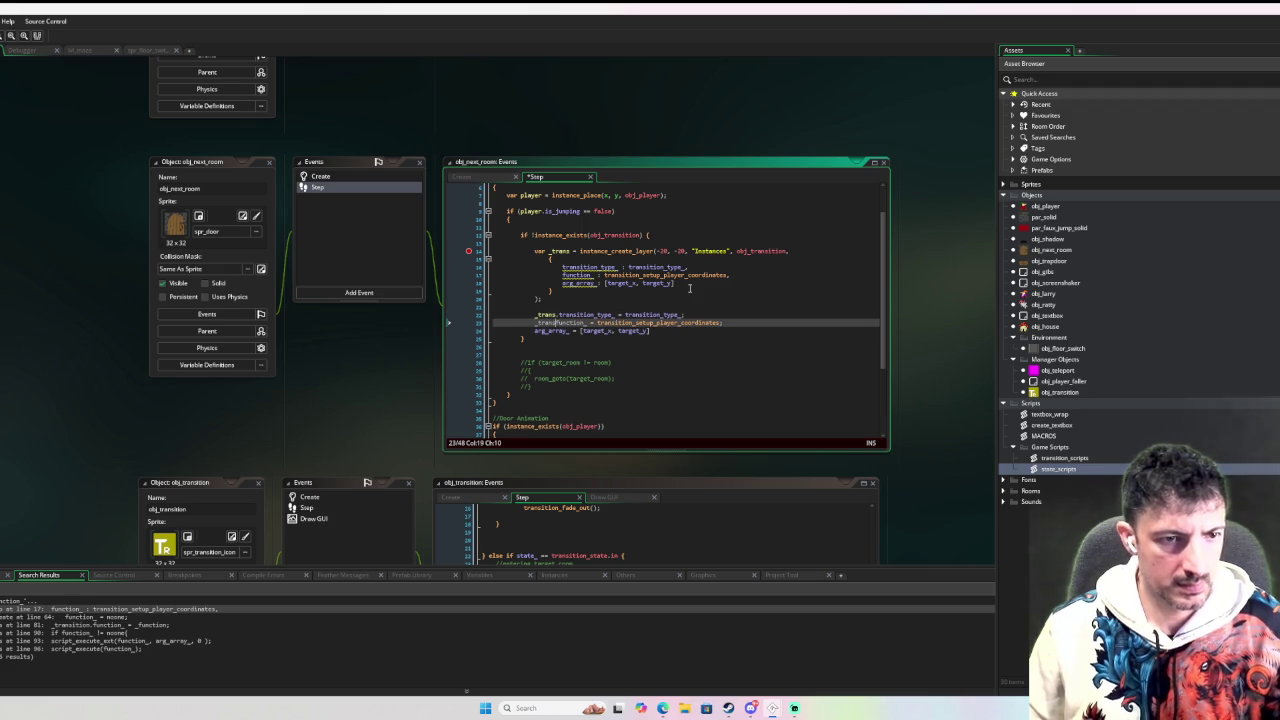
pyautogui.write('.')
pyautogui.press('Down')
pyautogui.hotkey('ctrl', 'v')
pyautogui.write('.')
# Delete the old struct argument and close instance_create_layer with ) on line 14.
pyautogui.click(689, 288)
pyautogui.moveTo(689, 288); pyautogui.dragTo(557, 268)
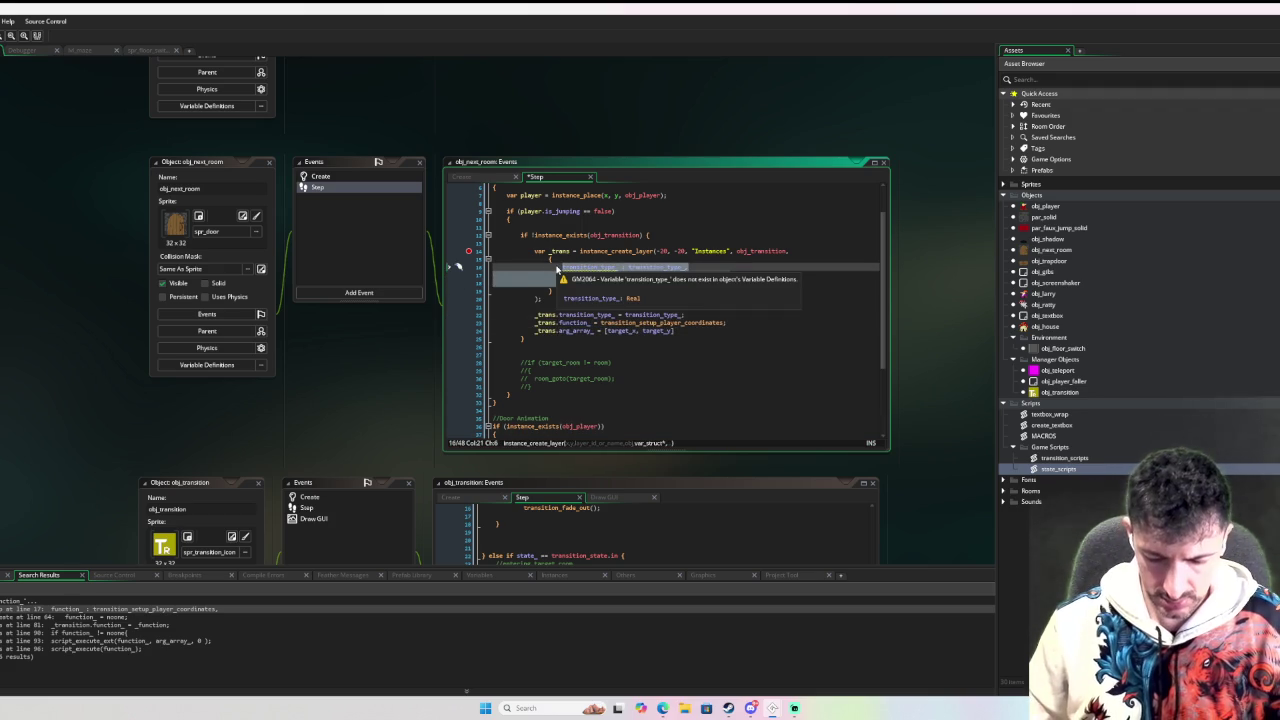
pyautogui.press('BackSpace')
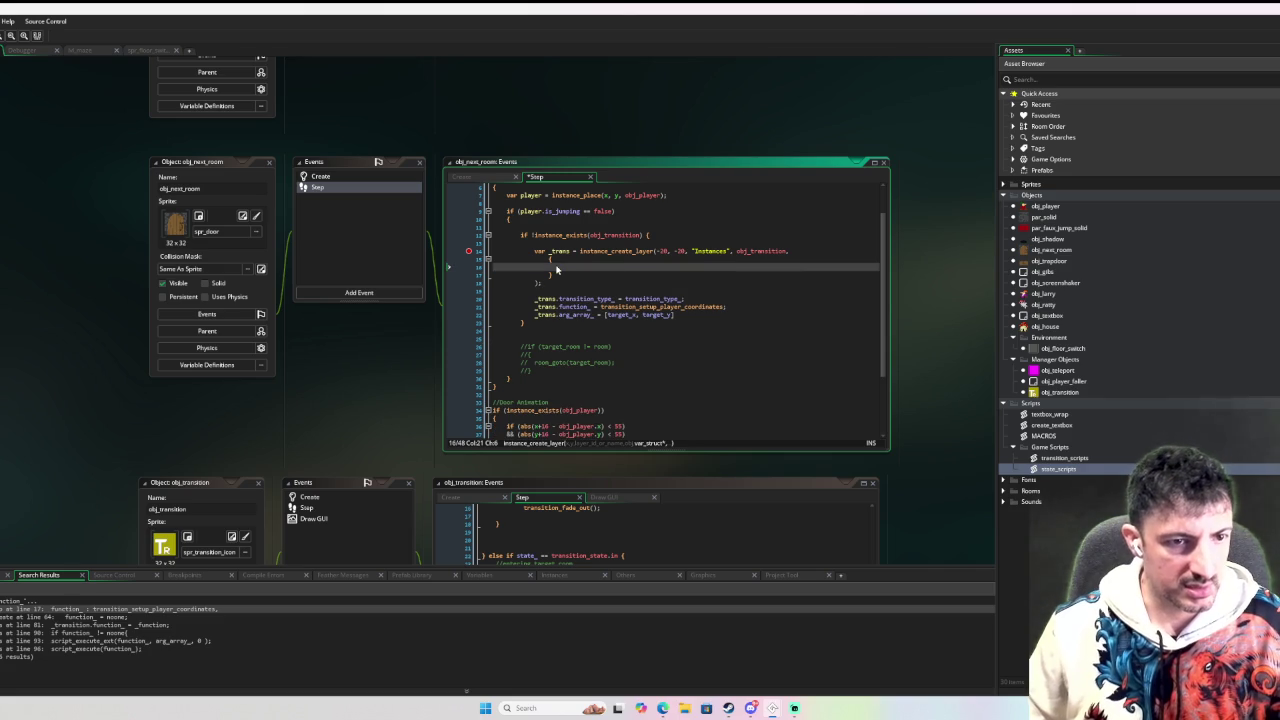
pyautogui.press('BackSpace')
pyautogui.press('BackSpace')
pyautogui.press('BackSpace')
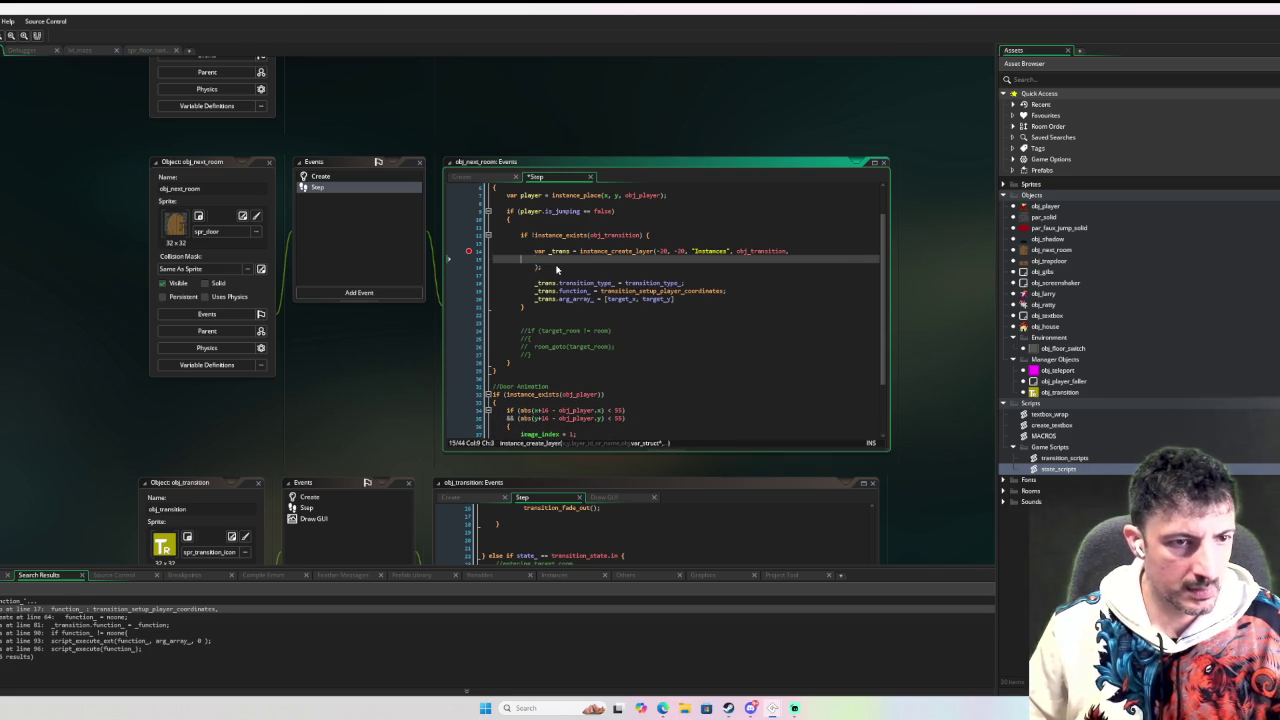
pyautogui.press('BackSpace')
pyautogui.press('Delete')
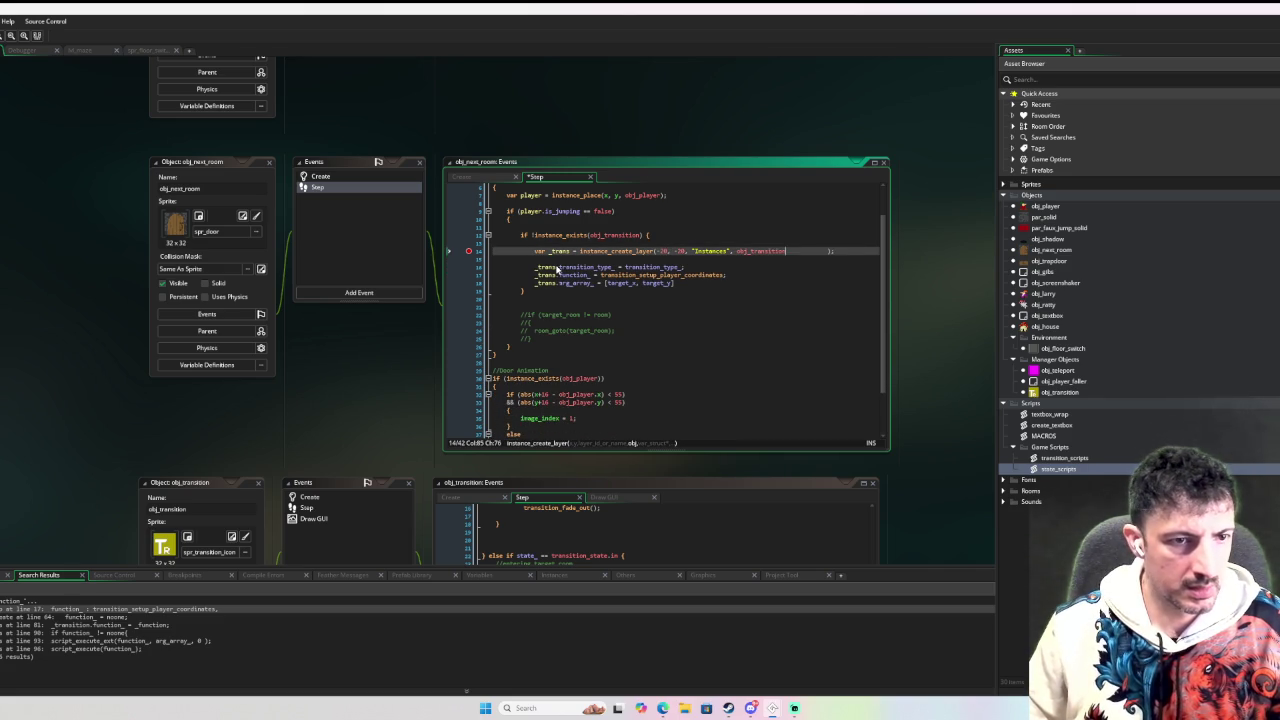
pyautogui.press('BackSpace')
pyautogui.press('BackSpace')
pyautogui.press('BackSpace')
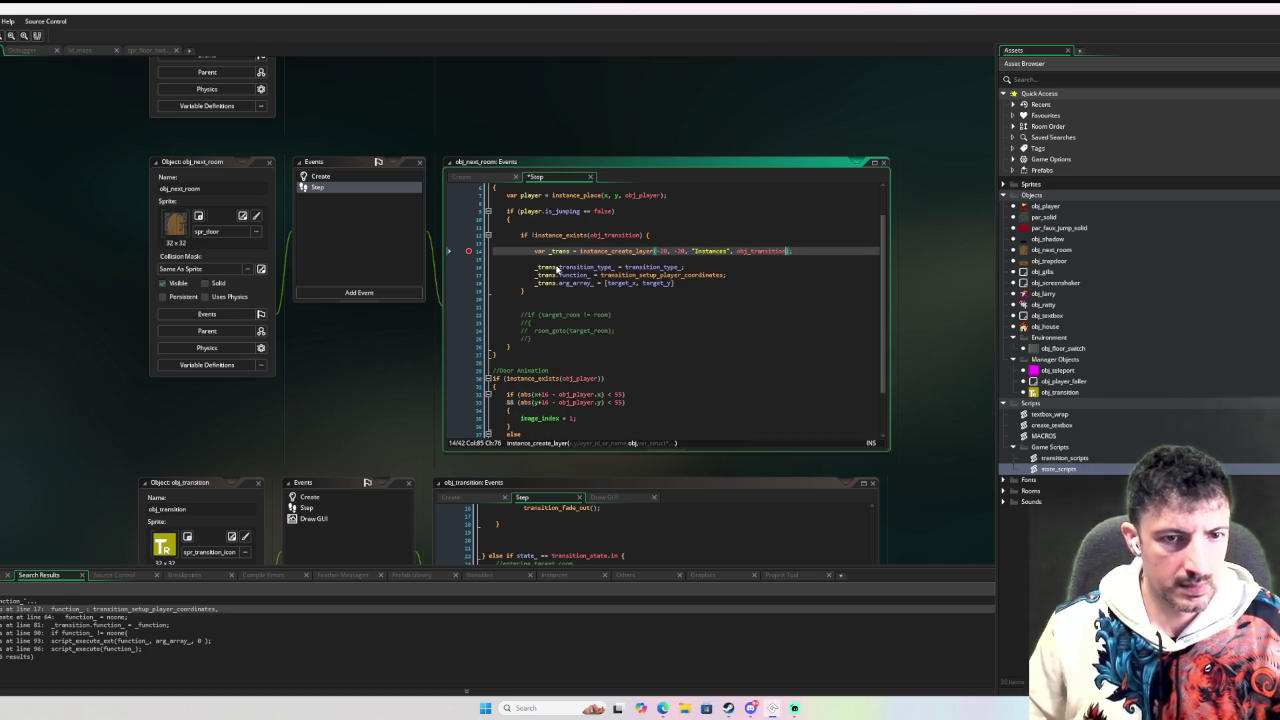
pyautogui.click(730, 300)
pyautogui.click(719, 285)
pyautogui.click(490, 251)
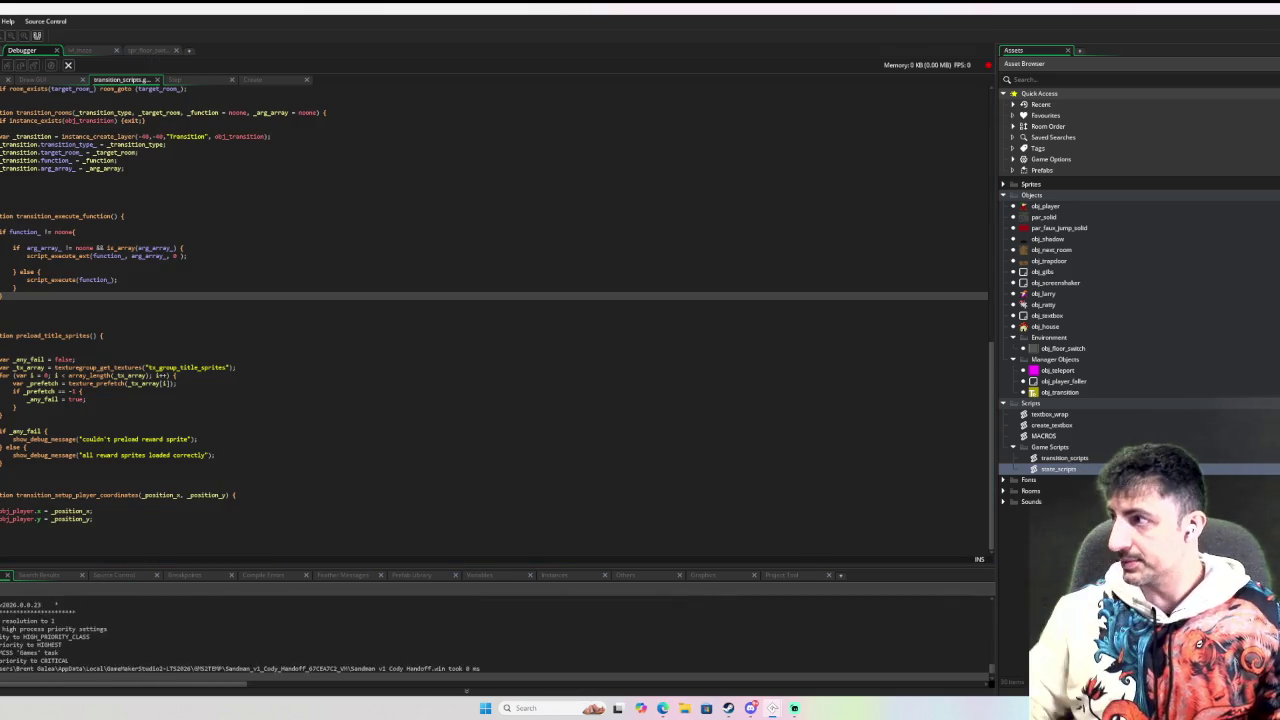
pyautogui.press('Right')
pyautogui.press('Right')
pyautogui.press('Up')
pyautogui.press('Down')
pyautogui.press('Left')
pyautogui.press('Left')
pyautogui.press('Up')
pyautogui.press('Right')
pyautogui.press('Down')
pyautogui.press('Right')
pyautogui.press('Right')
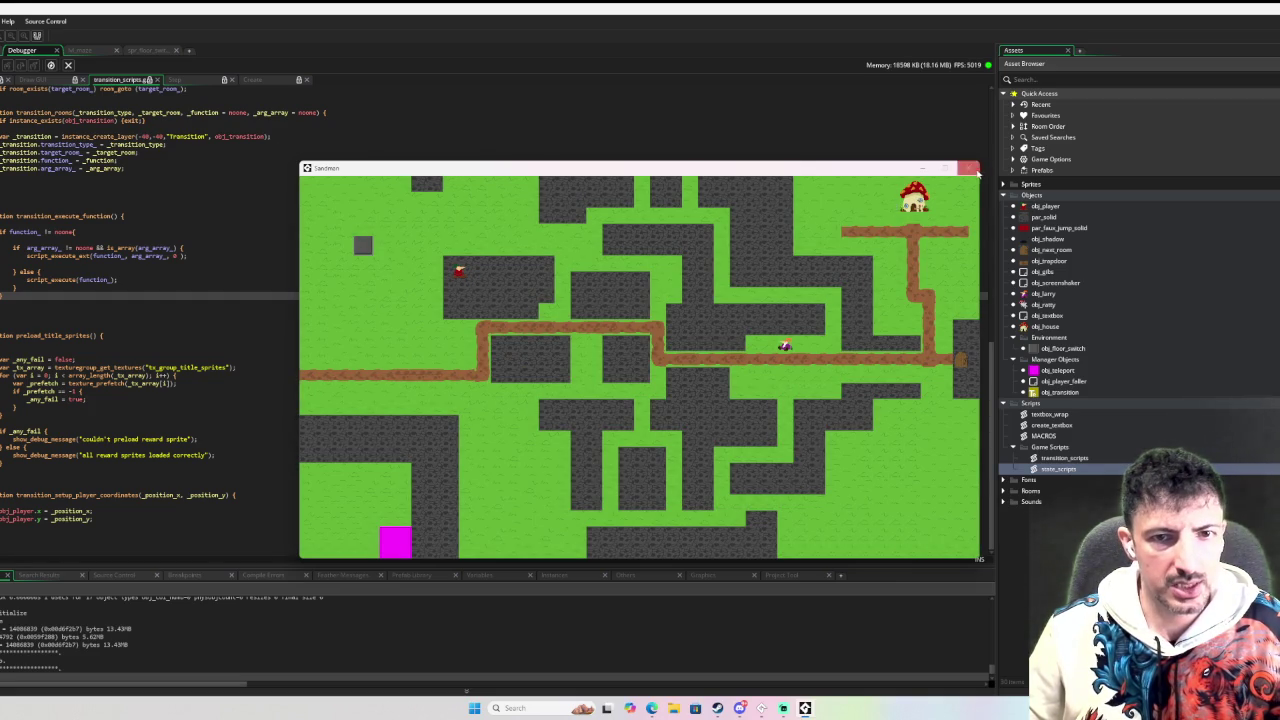
pyautogui.click(969, 168)
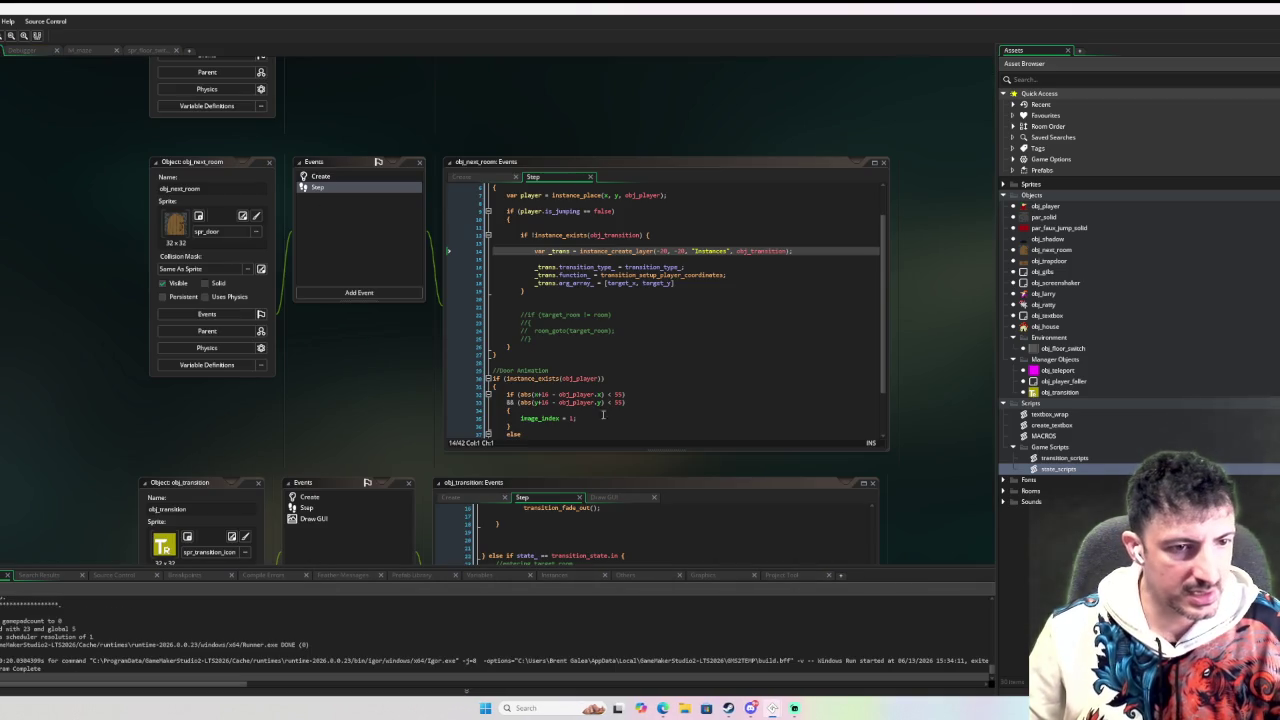
# Add _trans.target_room_ = target_room_; below the arg_array_ line in obj_next_room's Step event.
pyautogui.click(693, 284)
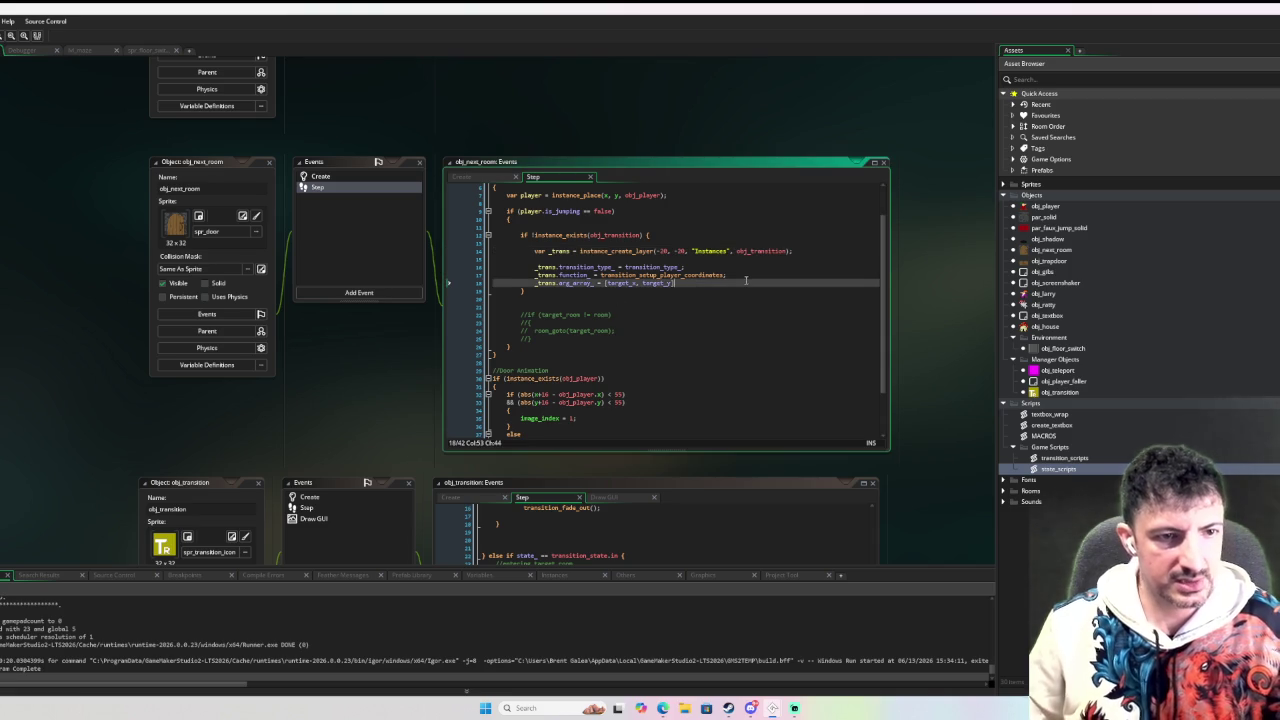
pyautogui.press('Return')
pyautogui.write('_trans')
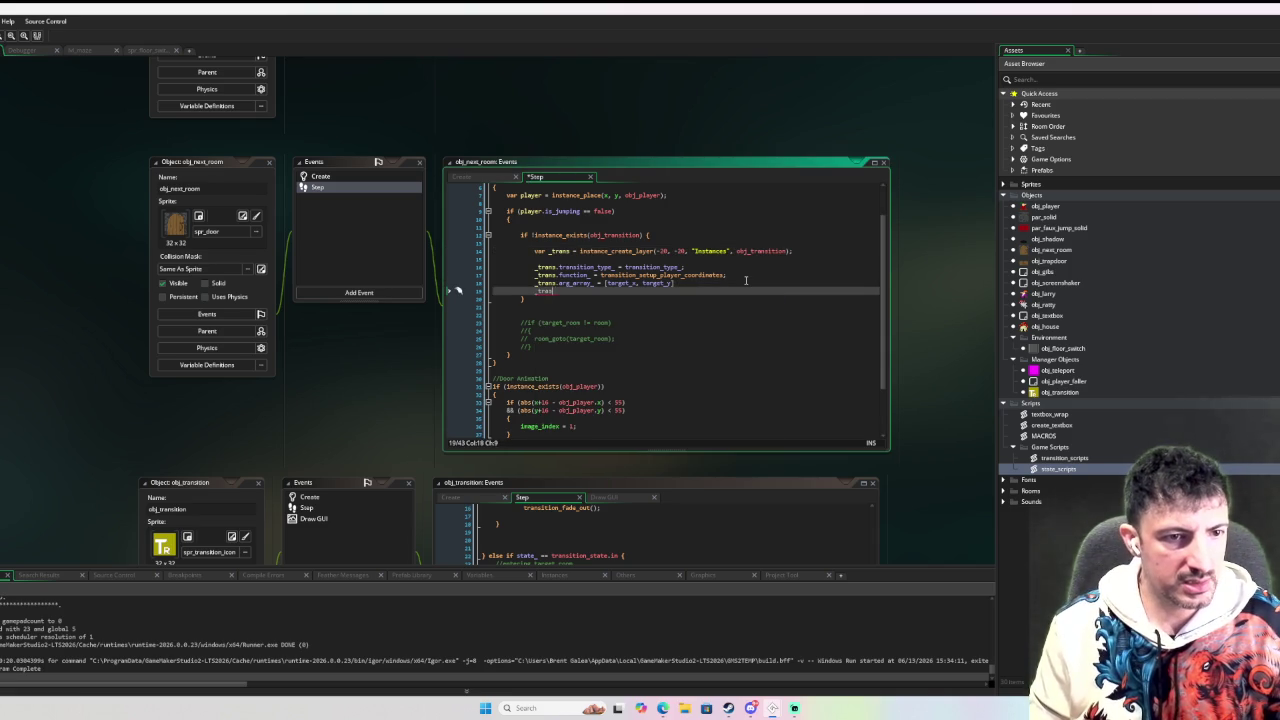
pyautogui.write('s.target_')
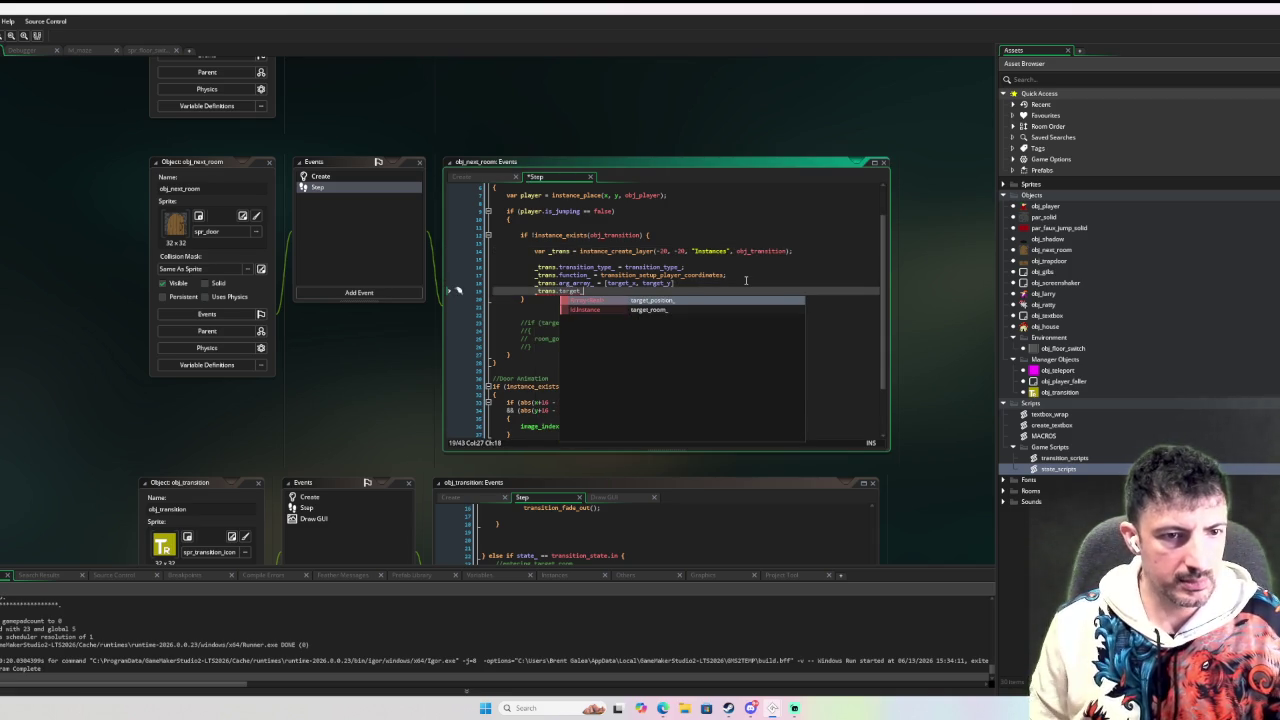
pyautogui.press('Down')
pyautogui.press('Return')
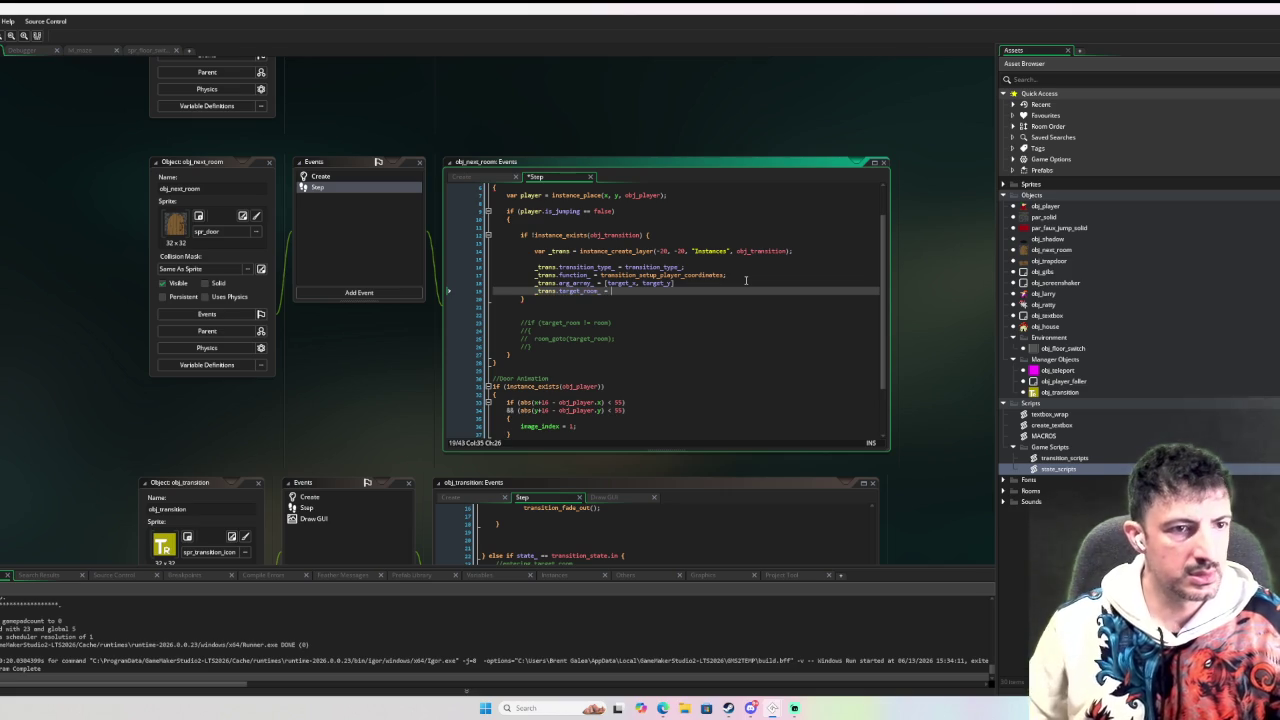
# Check obj_next_room's Create event, then open the obj_transition object from the Asset Browser.
pyautogui.click(320, 177)
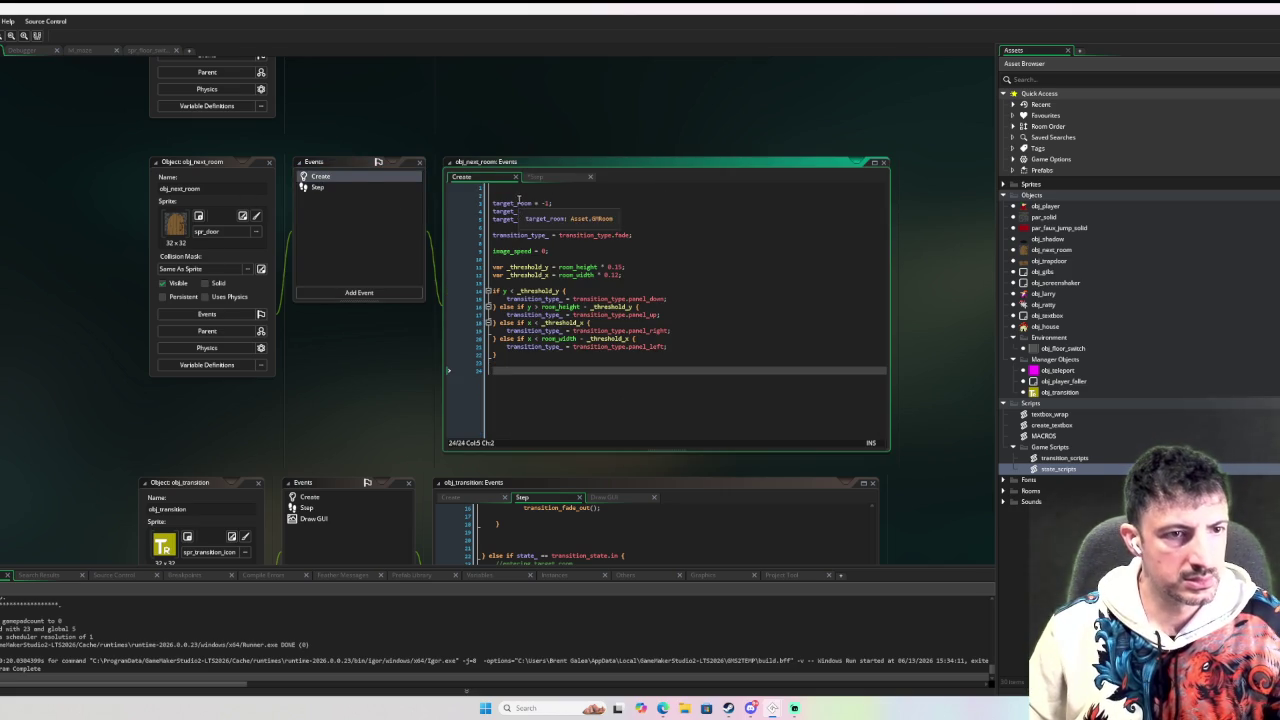
pyautogui.click(318, 187)
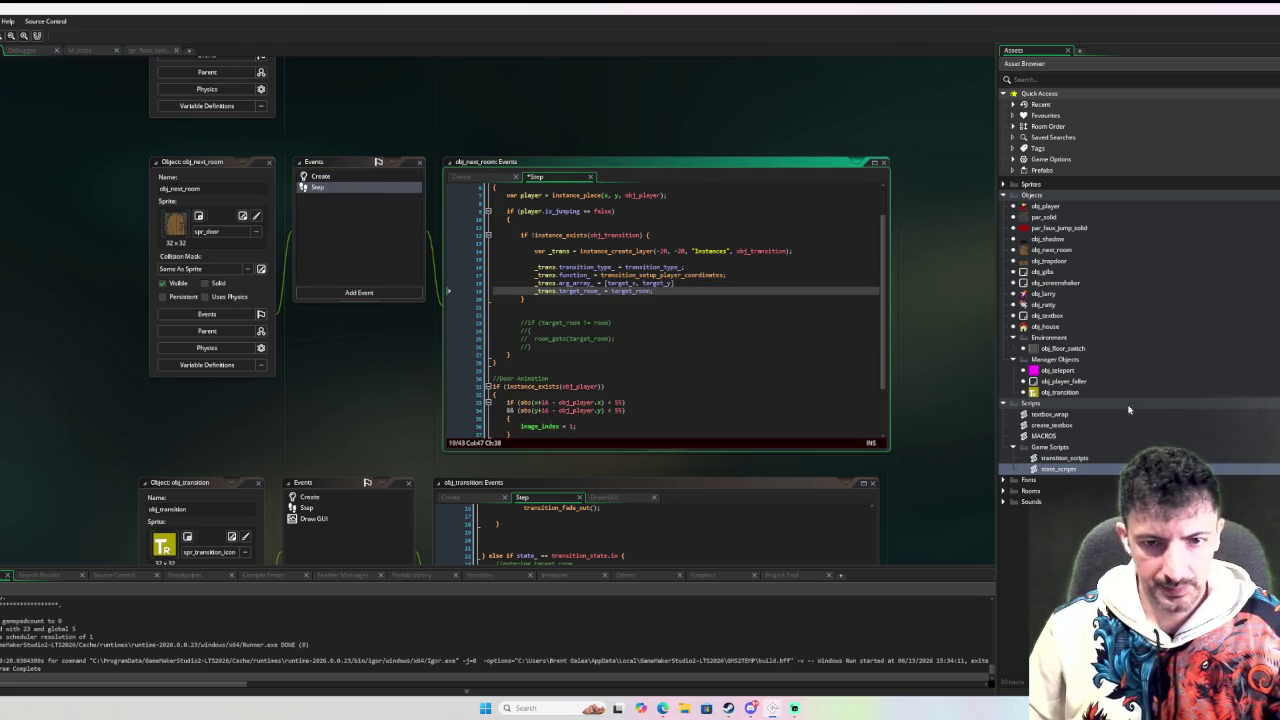
pyautogui.doubleClick(1058, 392)
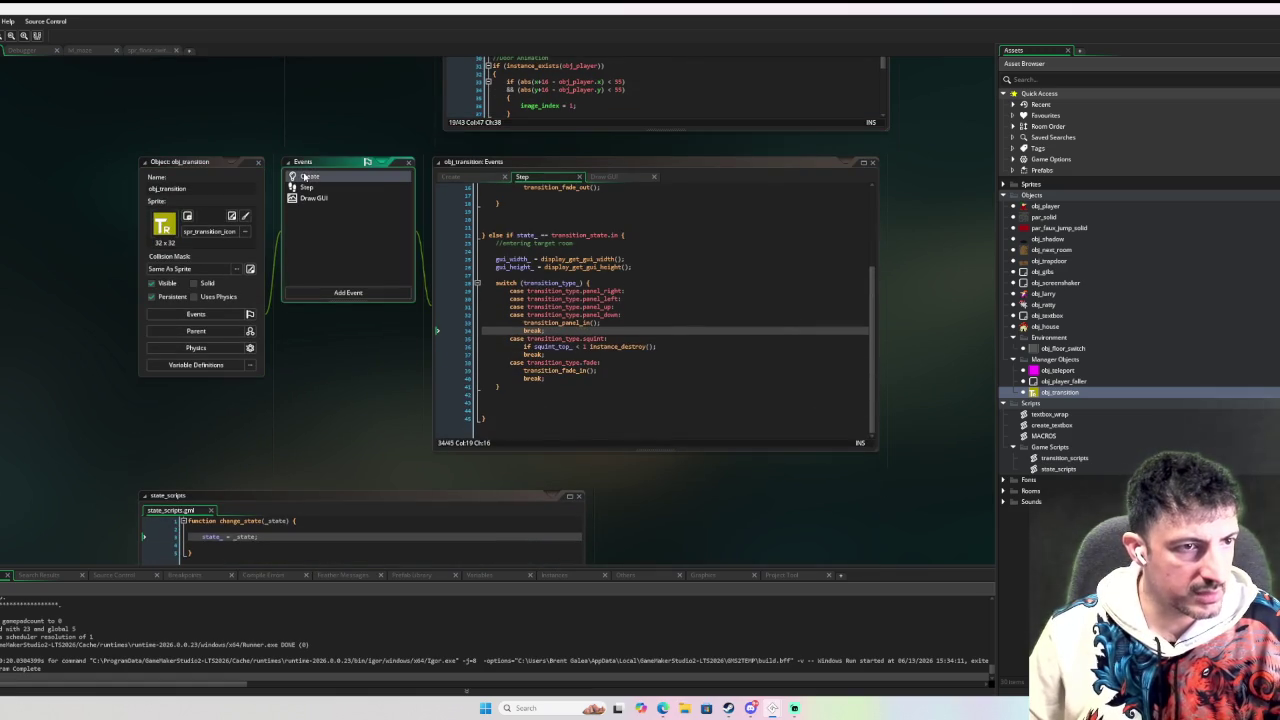
# Review obj_transition's Create event code around spr_array_ and the scale_ = 1 line.
pyautogui.click(305, 177)
pyautogui.doubleClick(498, 410)
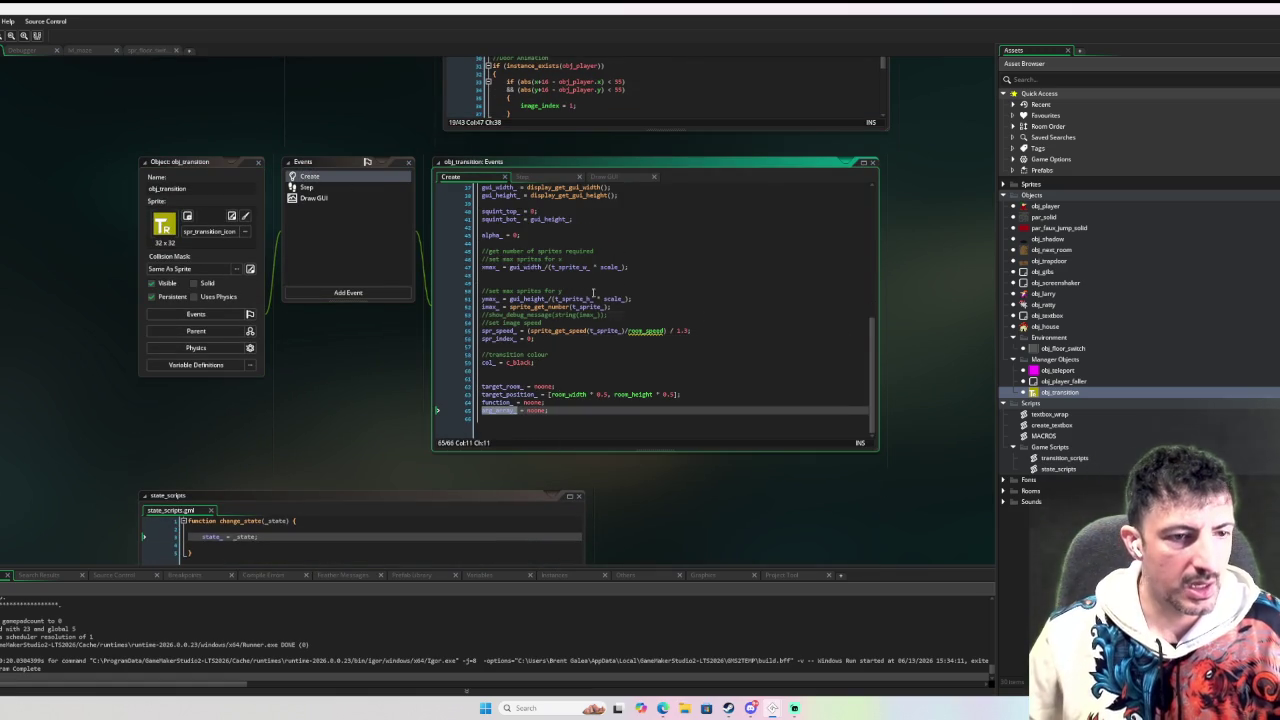
pyautogui.scroll(2, 690, 305)
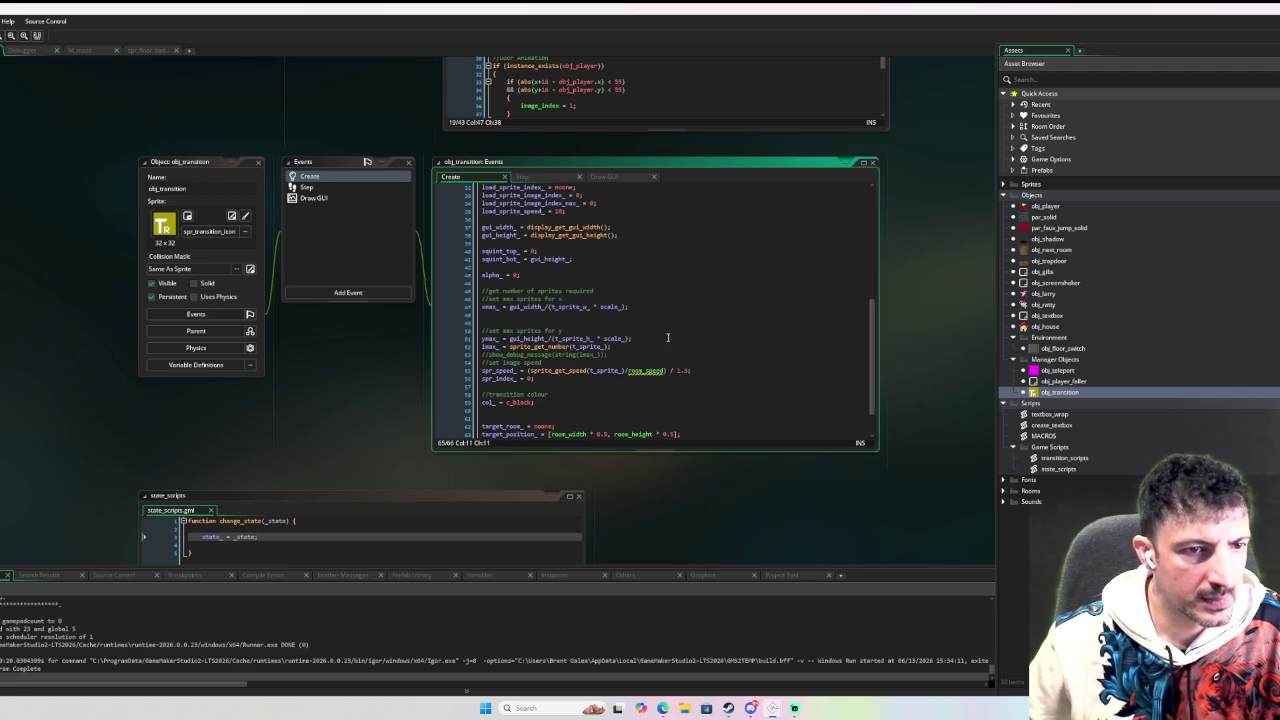
pyautogui.scroll(3, 665, 336)
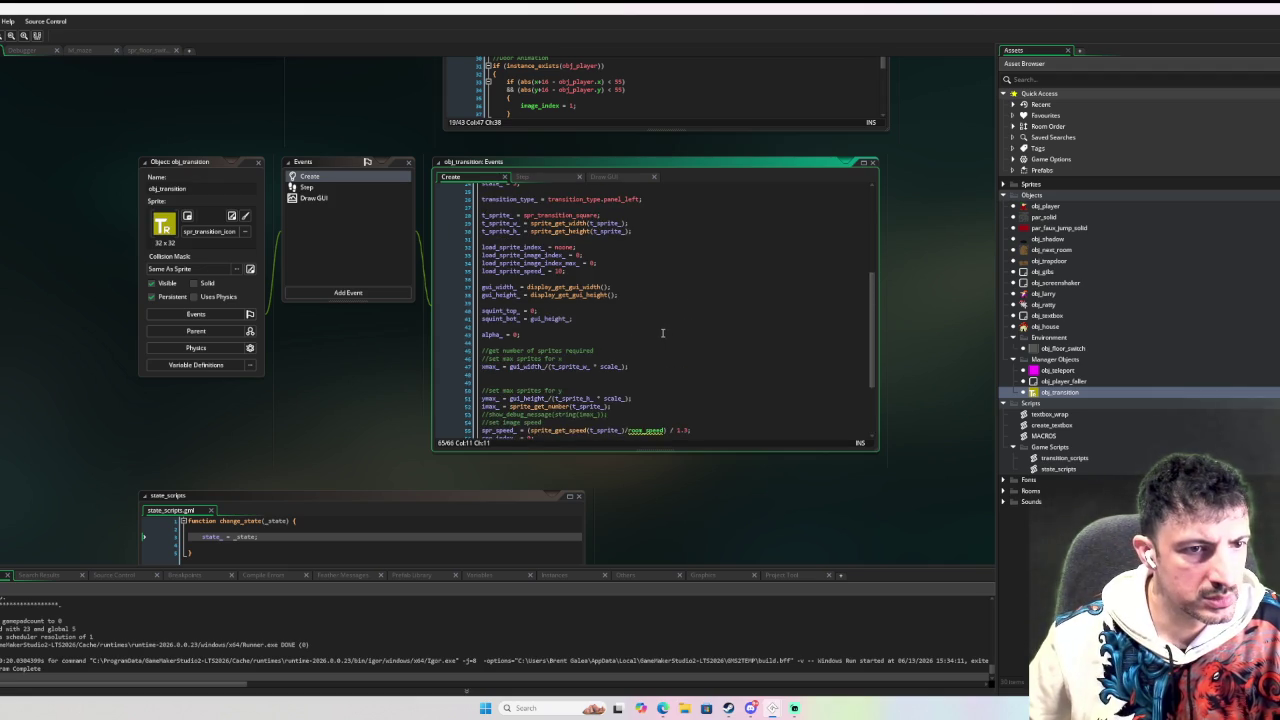
pyautogui.scroll(3, 662, 333)
pyautogui.scroll(-2, 658, 325)
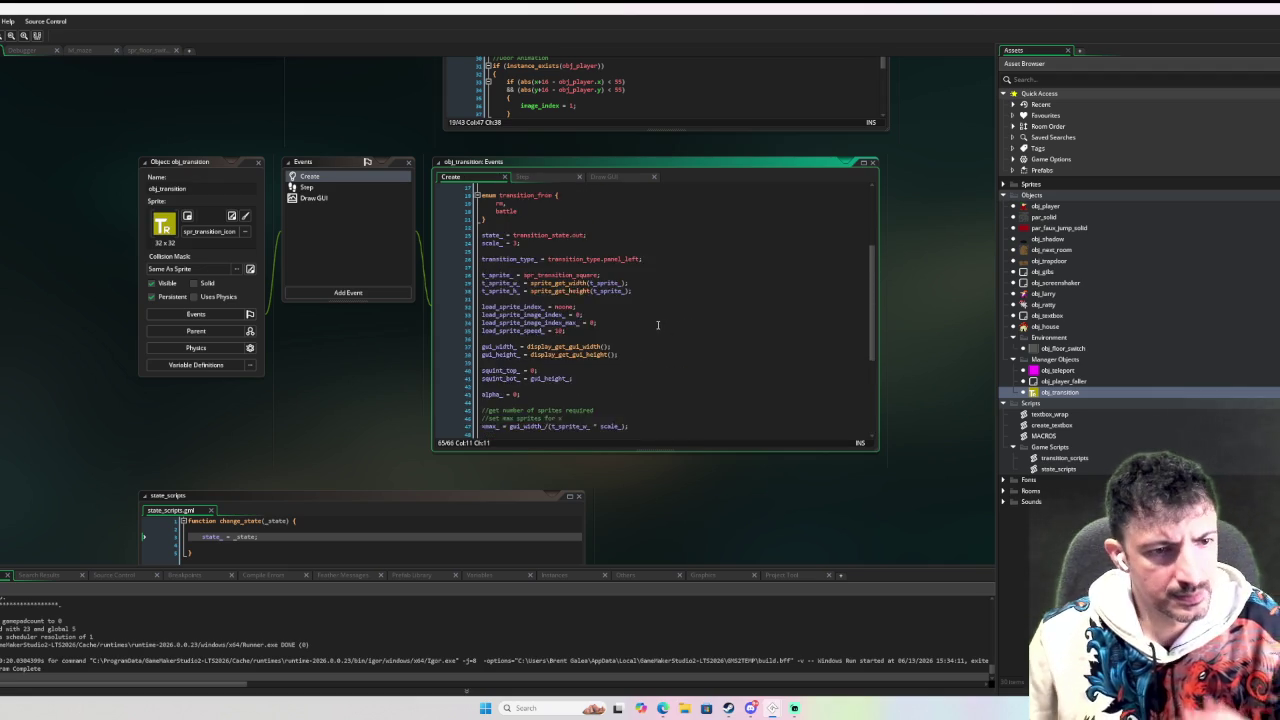
pyautogui.scroll(-3, 658, 325)
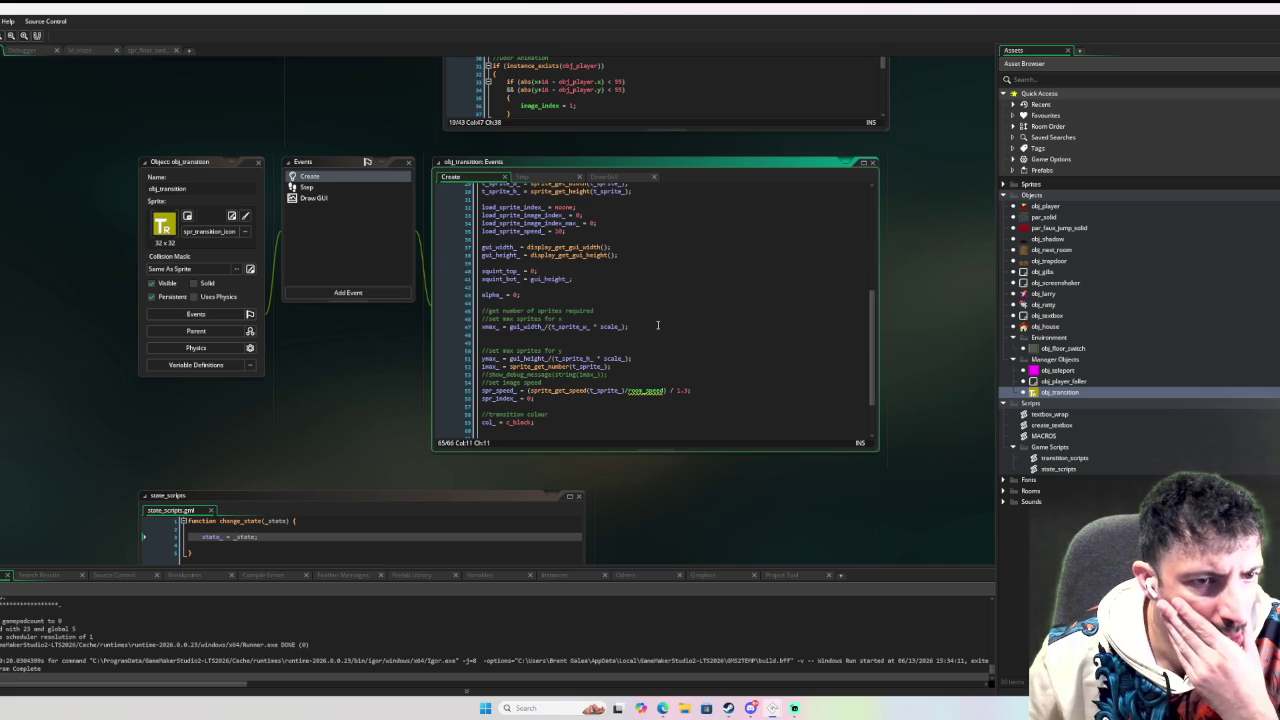
pyautogui.scroll(5, 658, 325)
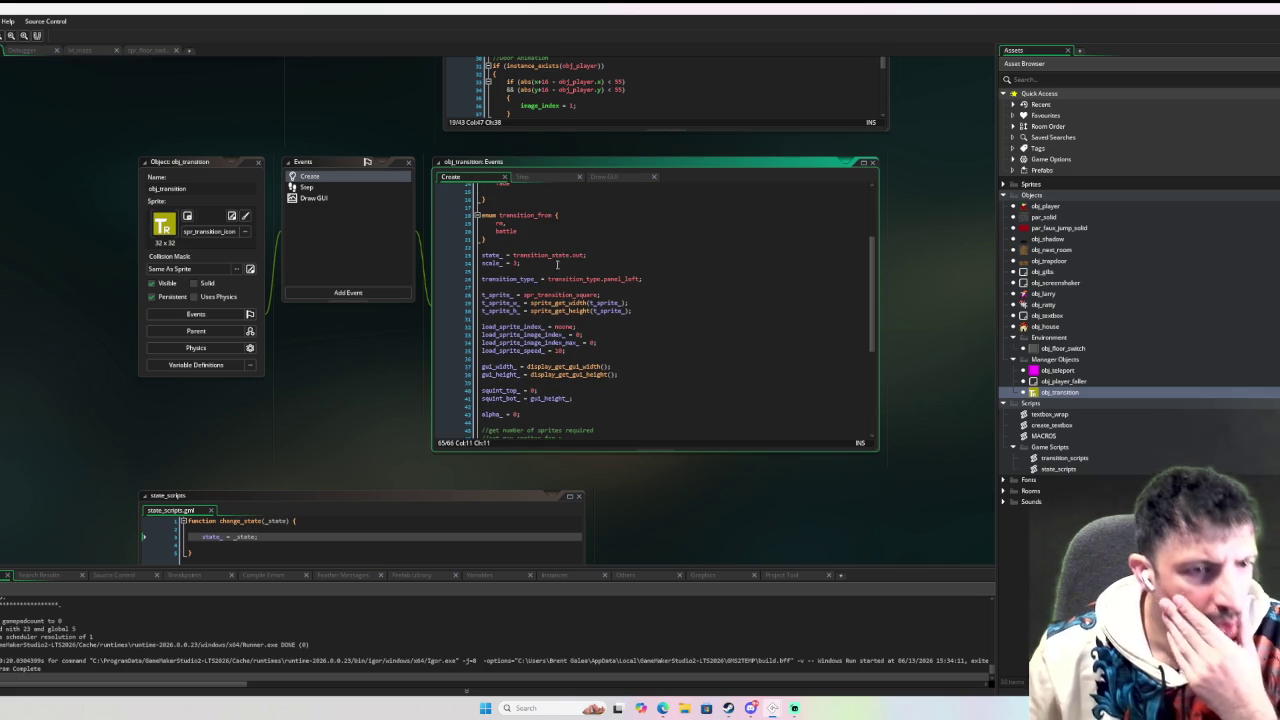
# End the scale_ = 1 line with a semicolon and run the game in debug.
pyautogui.click(517, 262)
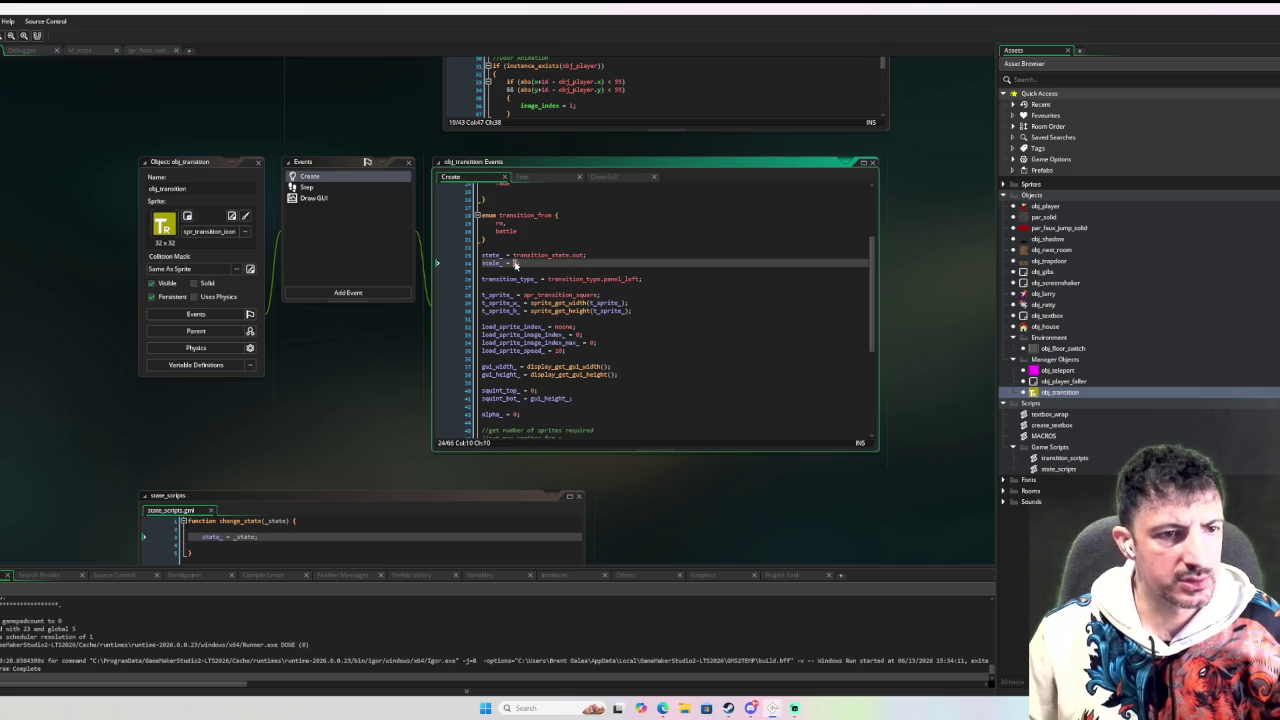
pyautogui.write(';')
pyautogui.press('F6')
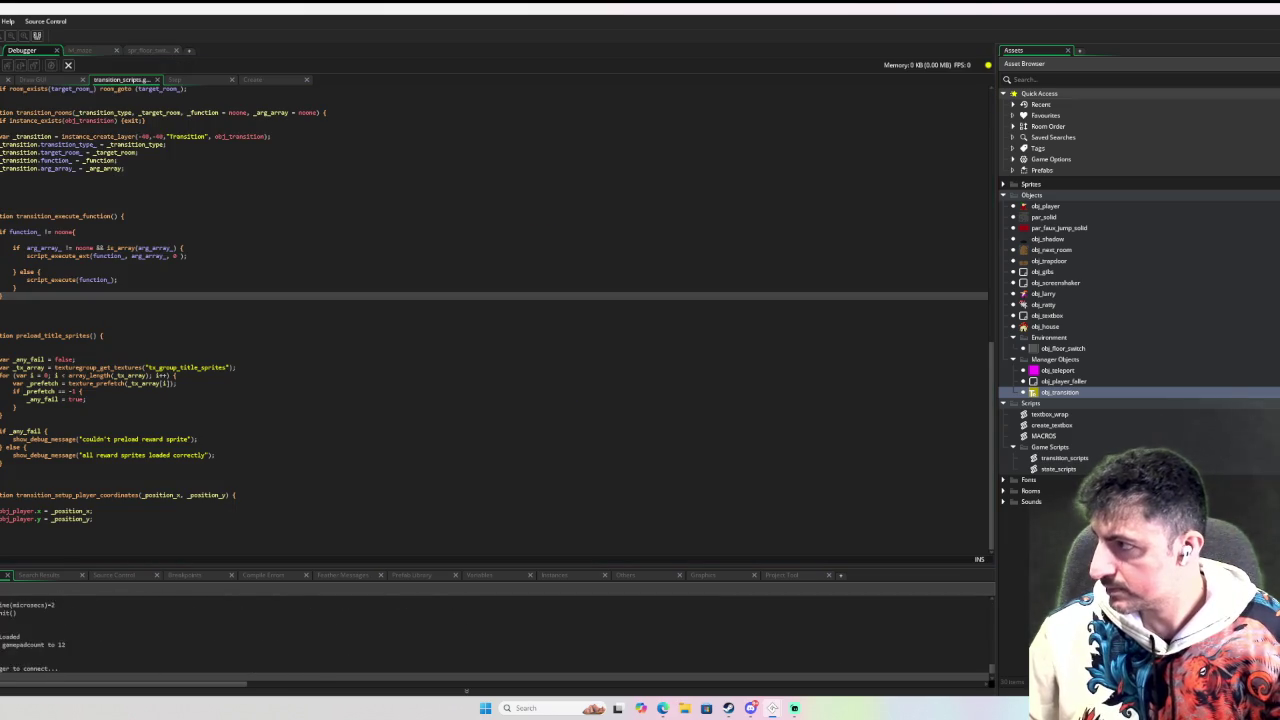
# Walk the player along the path through the door, then onto the chest.
pyautogui.press('Right')
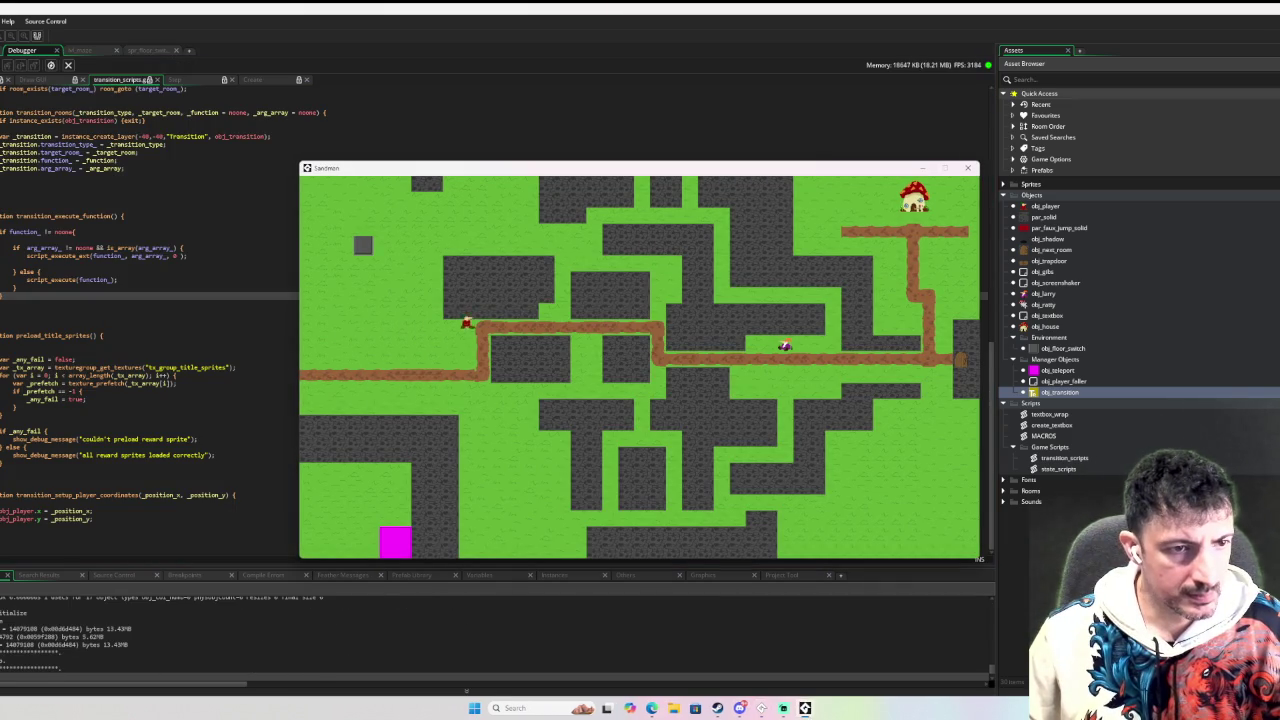
pyautogui.press('Down')
pyautogui.press('Right')
pyautogui.press('Right')
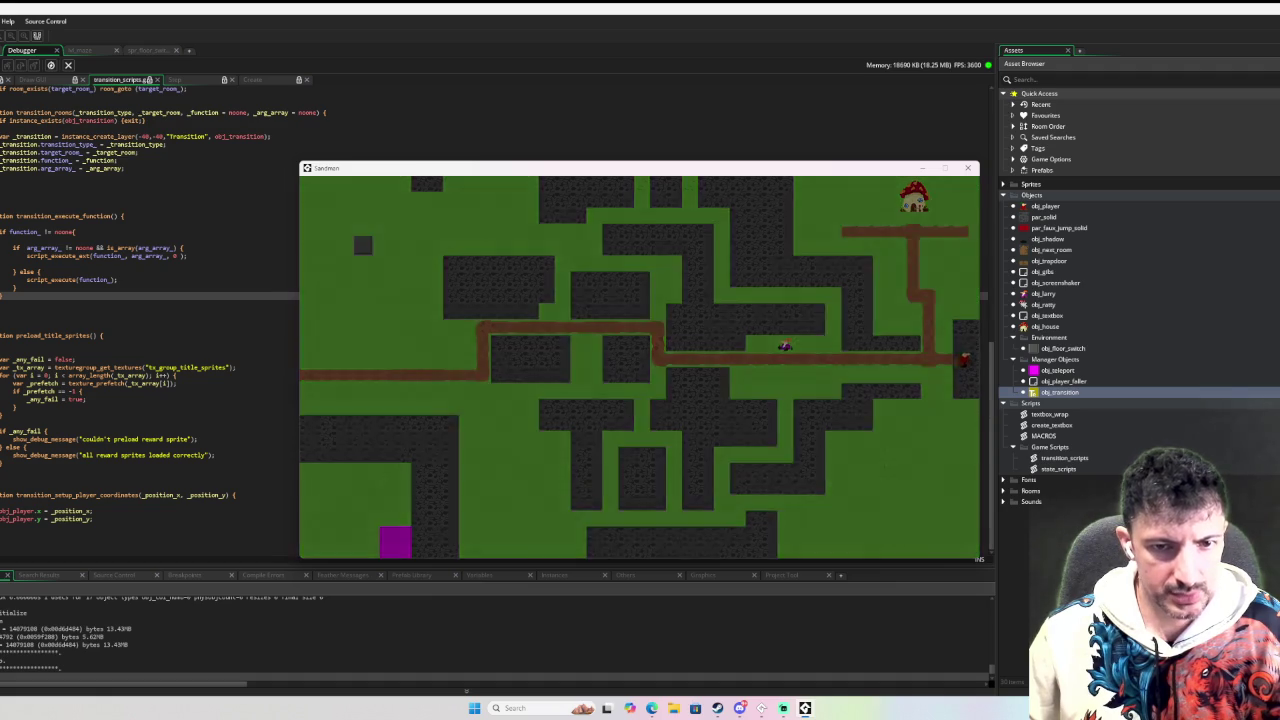
pyautogui.press('Right')
pyautogui.press('Right')
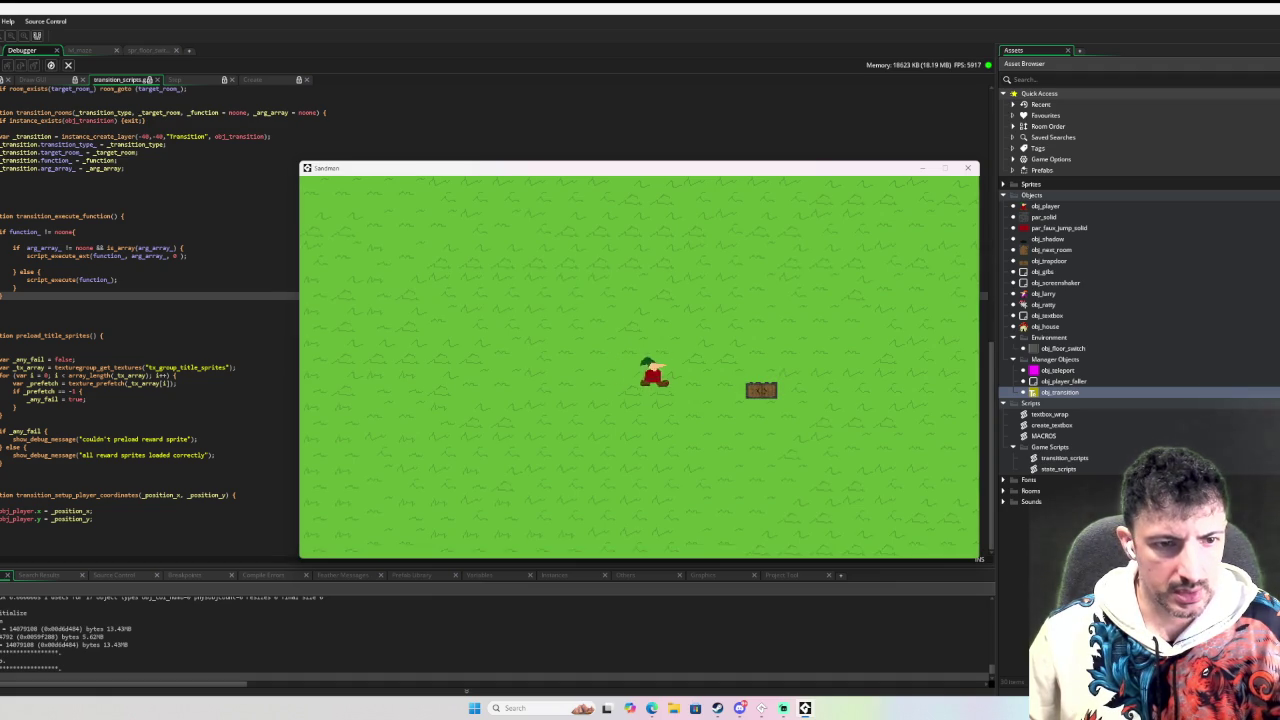
pyautogui.press('Up')
pyautogui.press('Down')
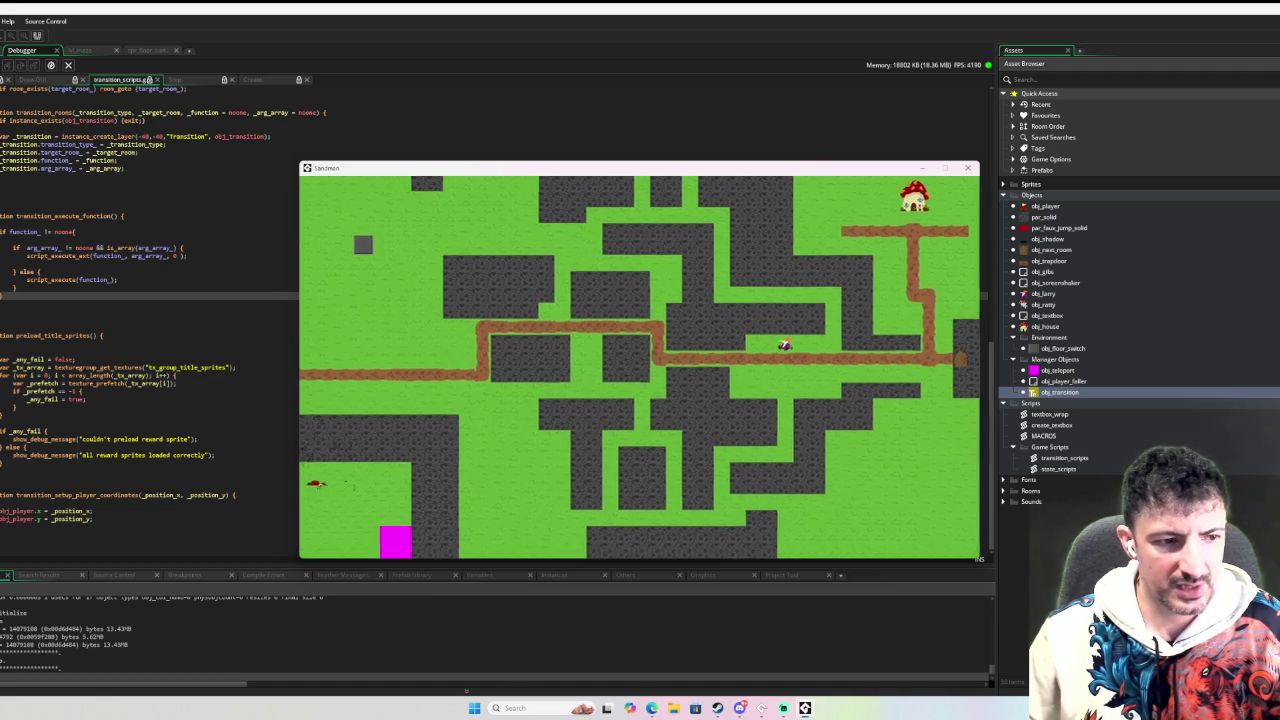
# Go through the pink teleport and along the brown path into the east teleport, then close the game.
pyautogui.press('Down')
pyautogui.press('Right')
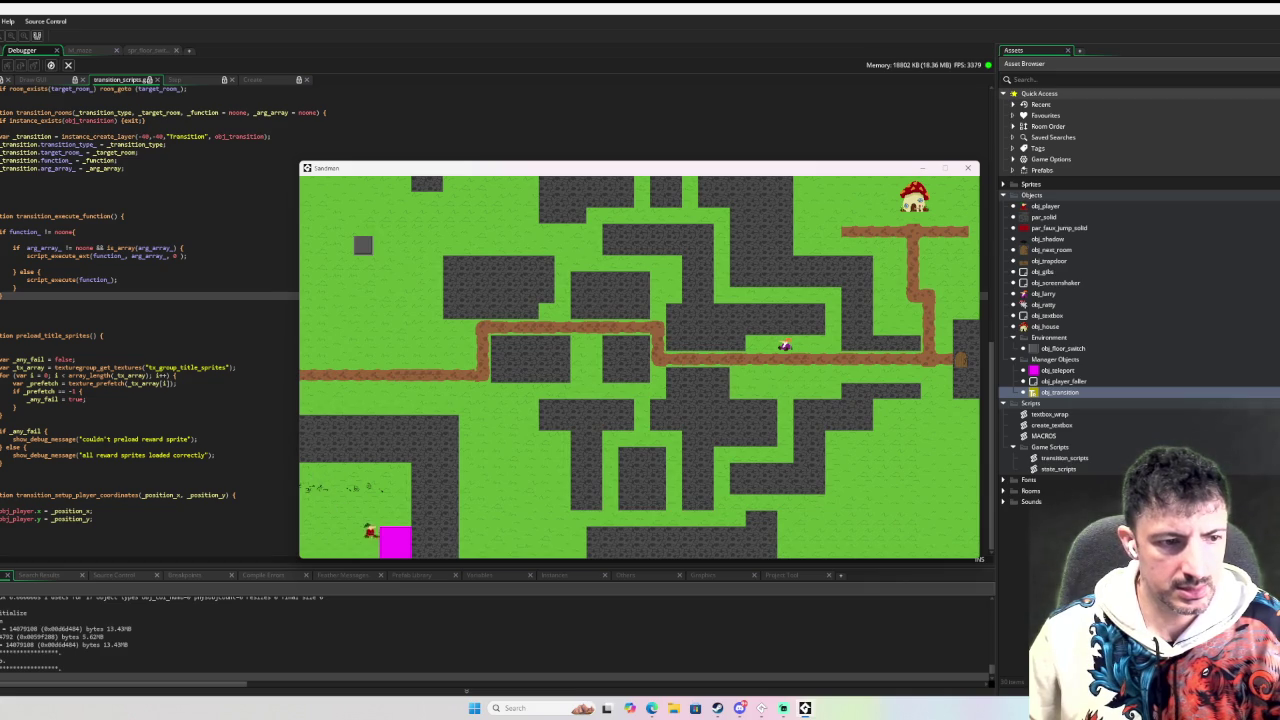
pyautogui.press('Right')
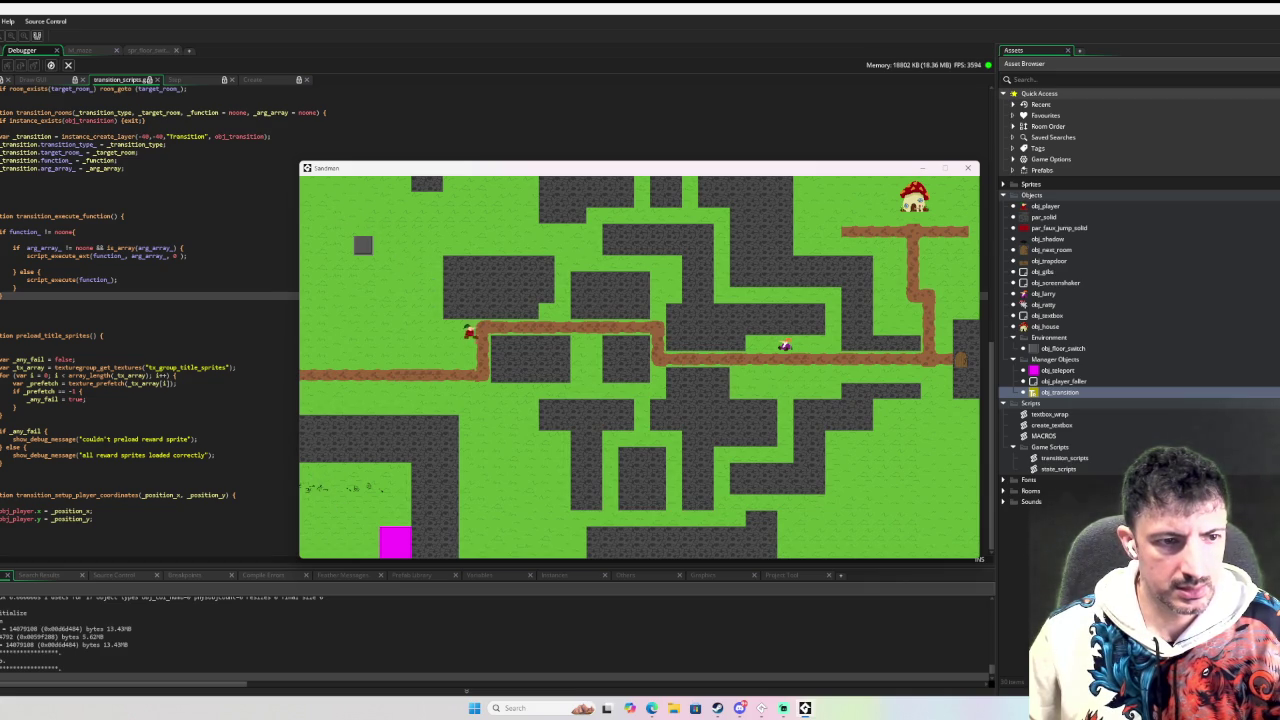
pyautogui.press('Right')
pyautogui.press('Down')
pyautogui.press('Right')
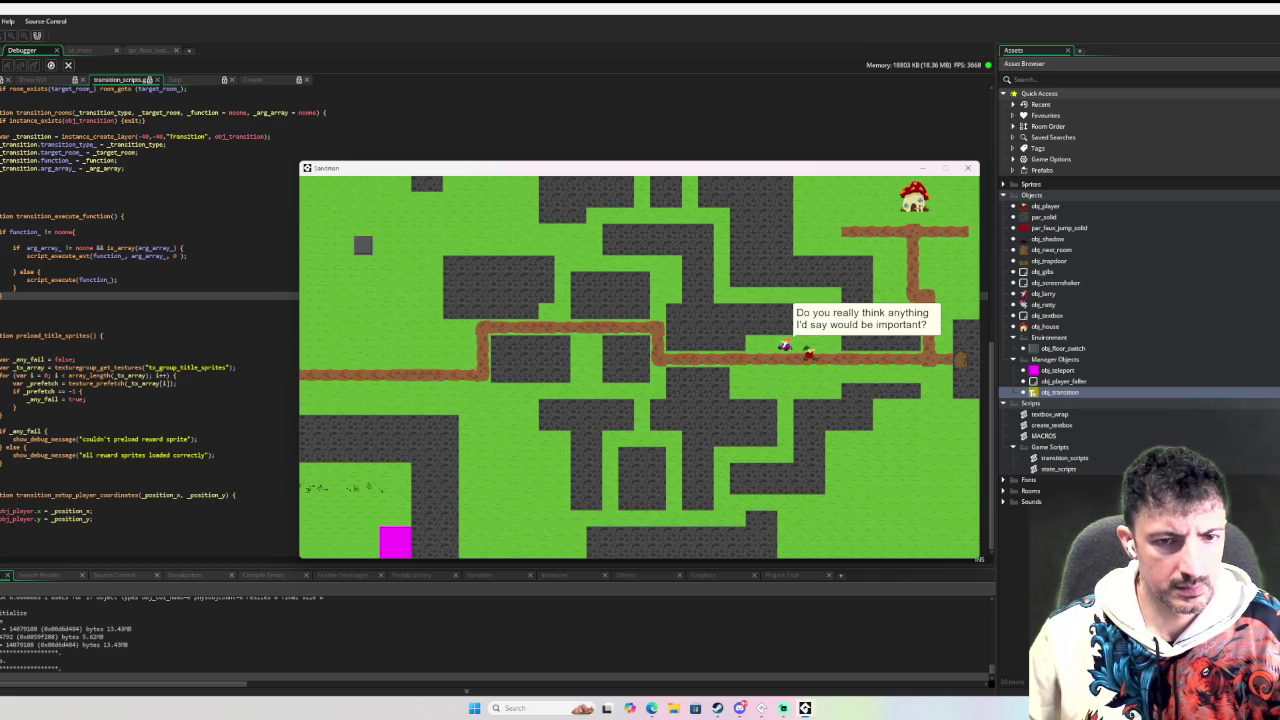
pyautogui.press('Right')
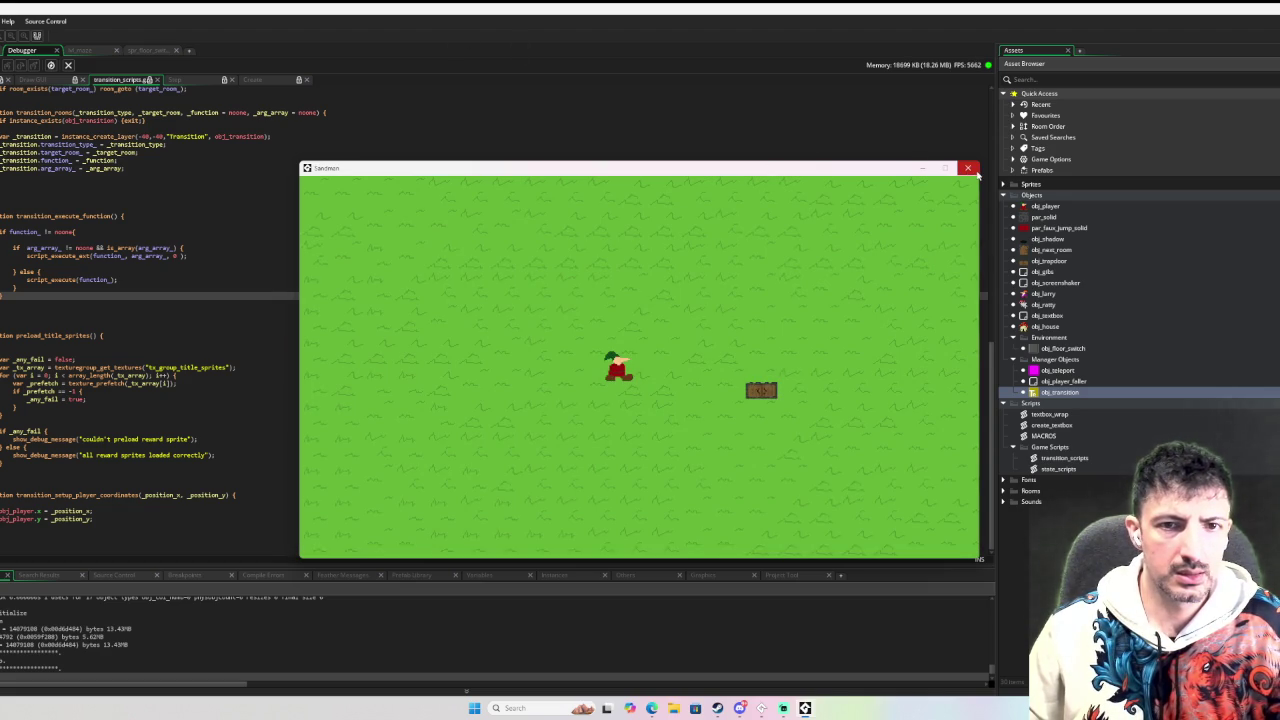
pyautogui.click(970, 169)
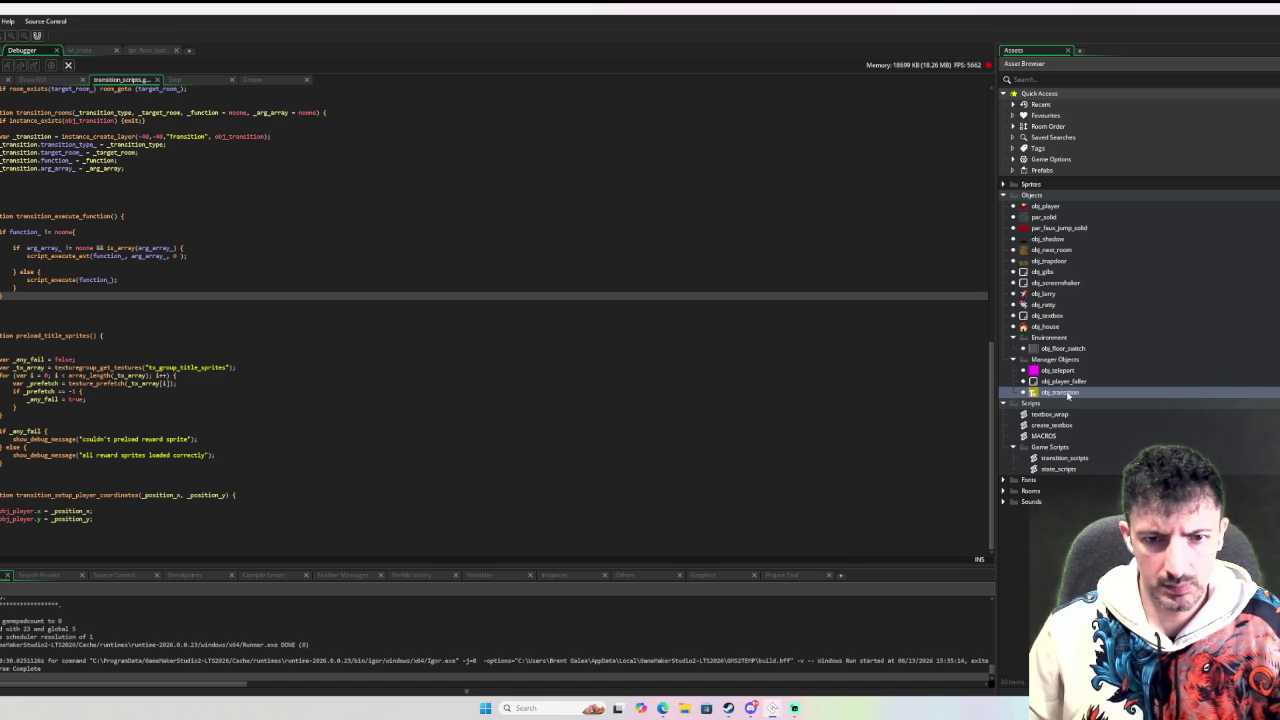
# Add a draw_line call using room_width * 1.2 and room_height above the switch in obj_transition's Draw GUI.
pyautogui.doubleClick(1065, 393)
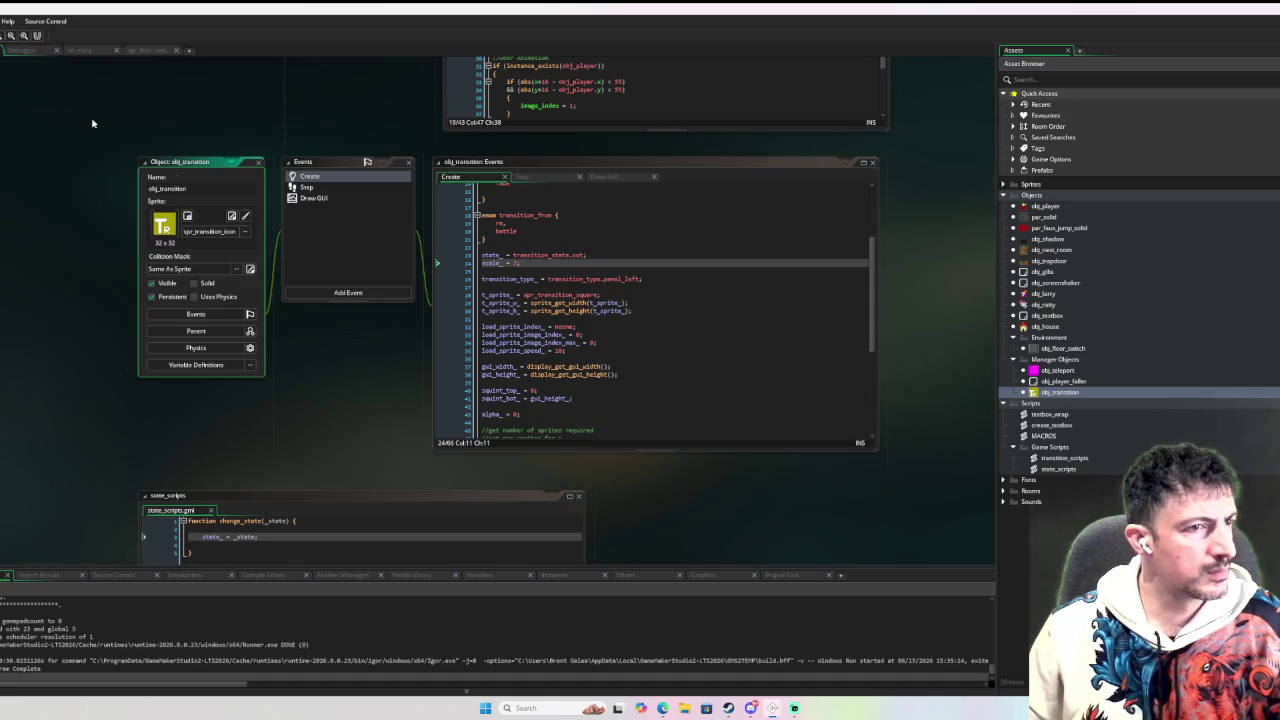
pyautogui.click(326, 199)
pyautogui.press('Return')
pyautogui.press('Return')
pyautogui.press('Up')
pyautogui.write('draw_line(')
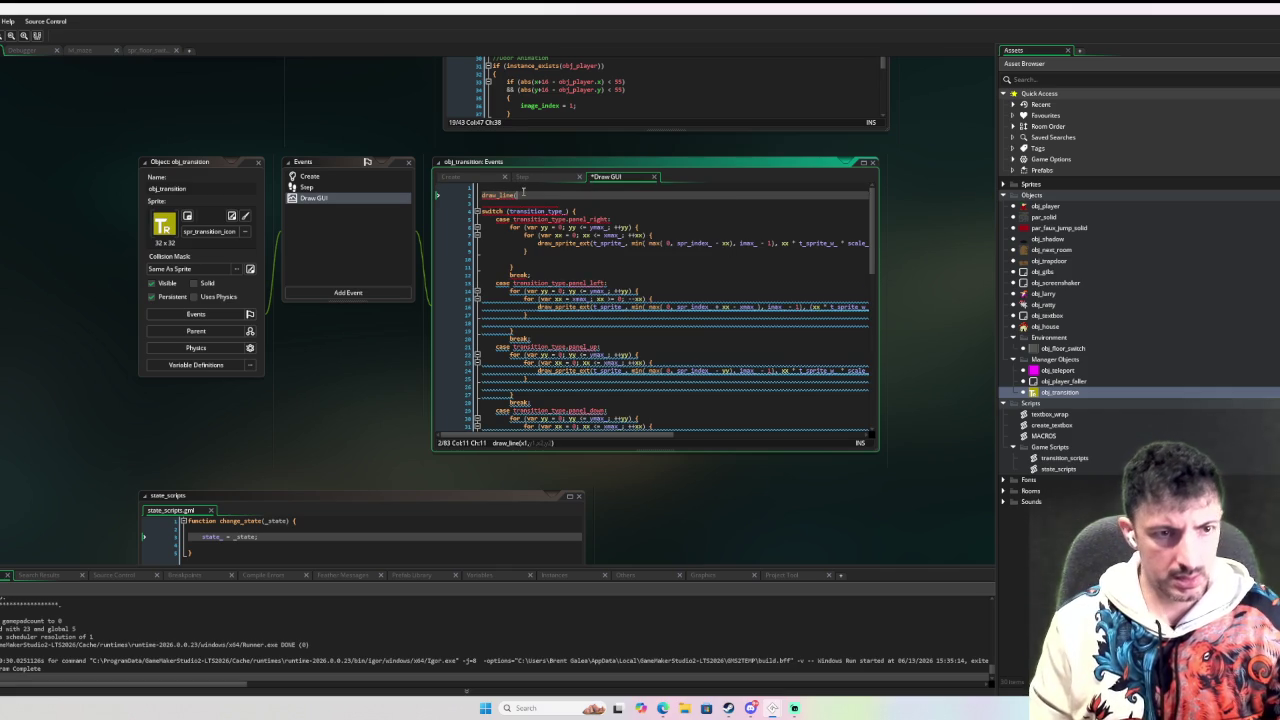
pyautogui.write('x')
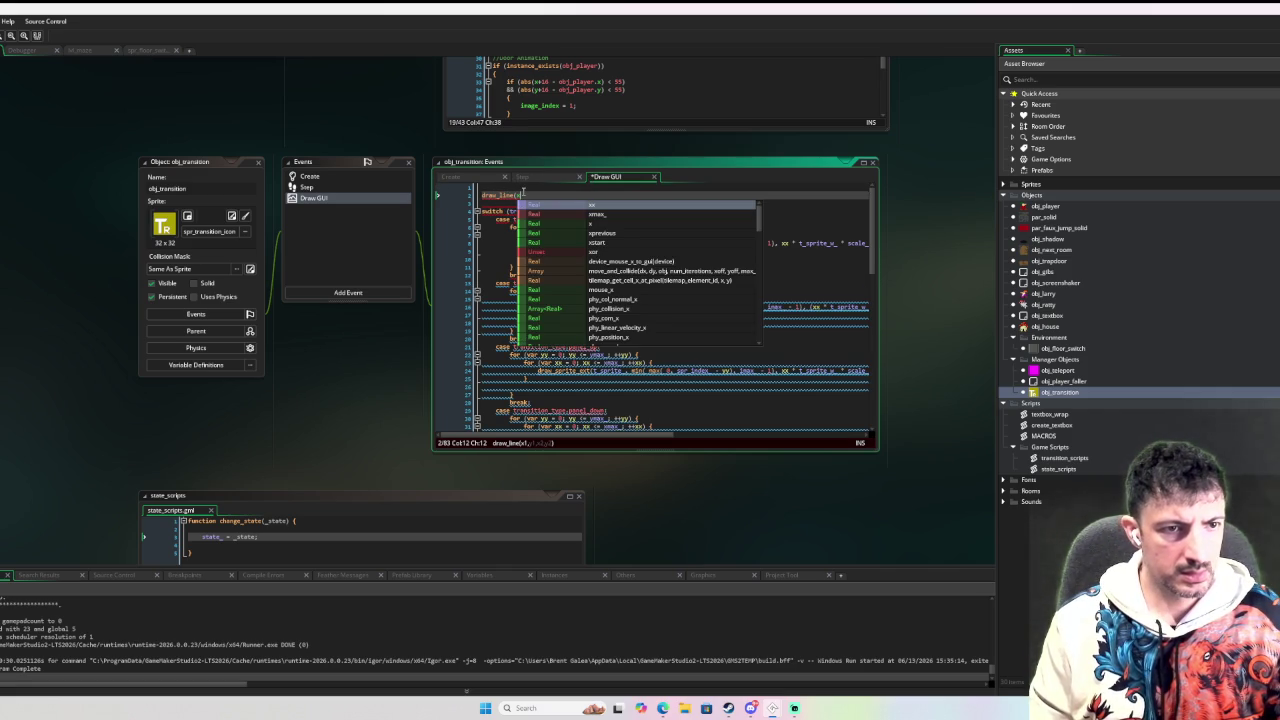
pyautogui.press('BackSpace')
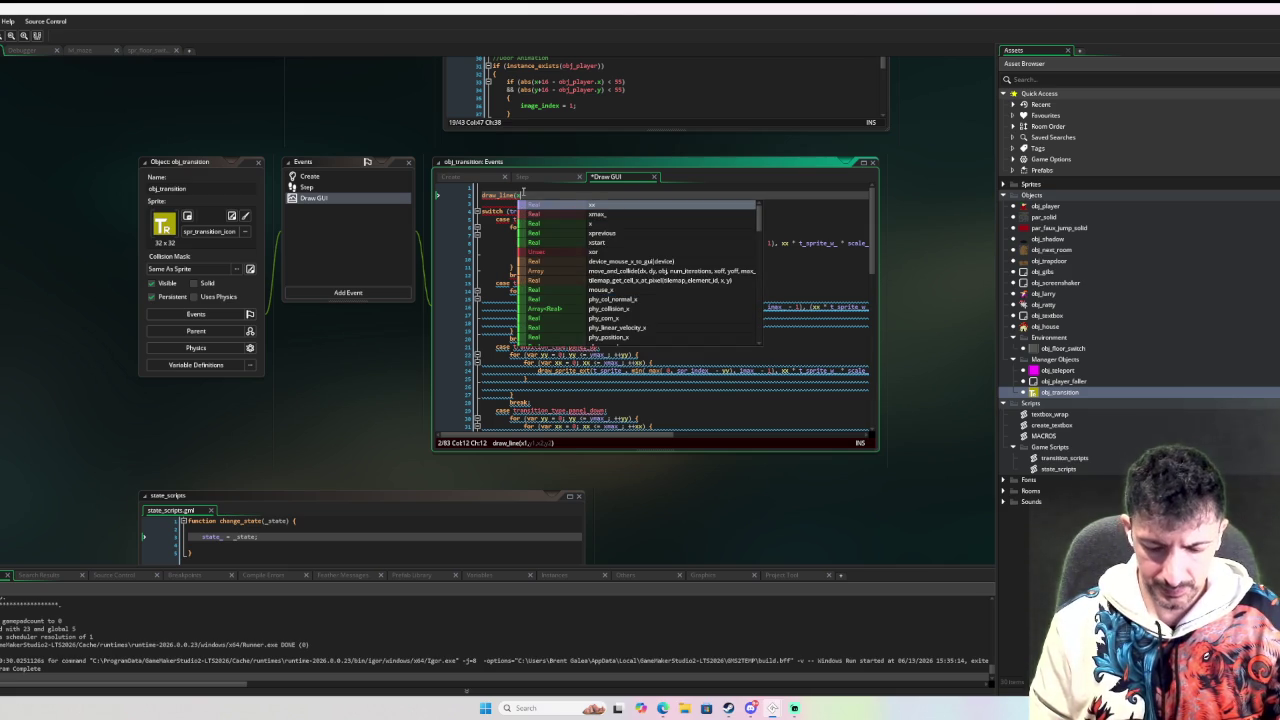
pyautogui.press('BackSpace')
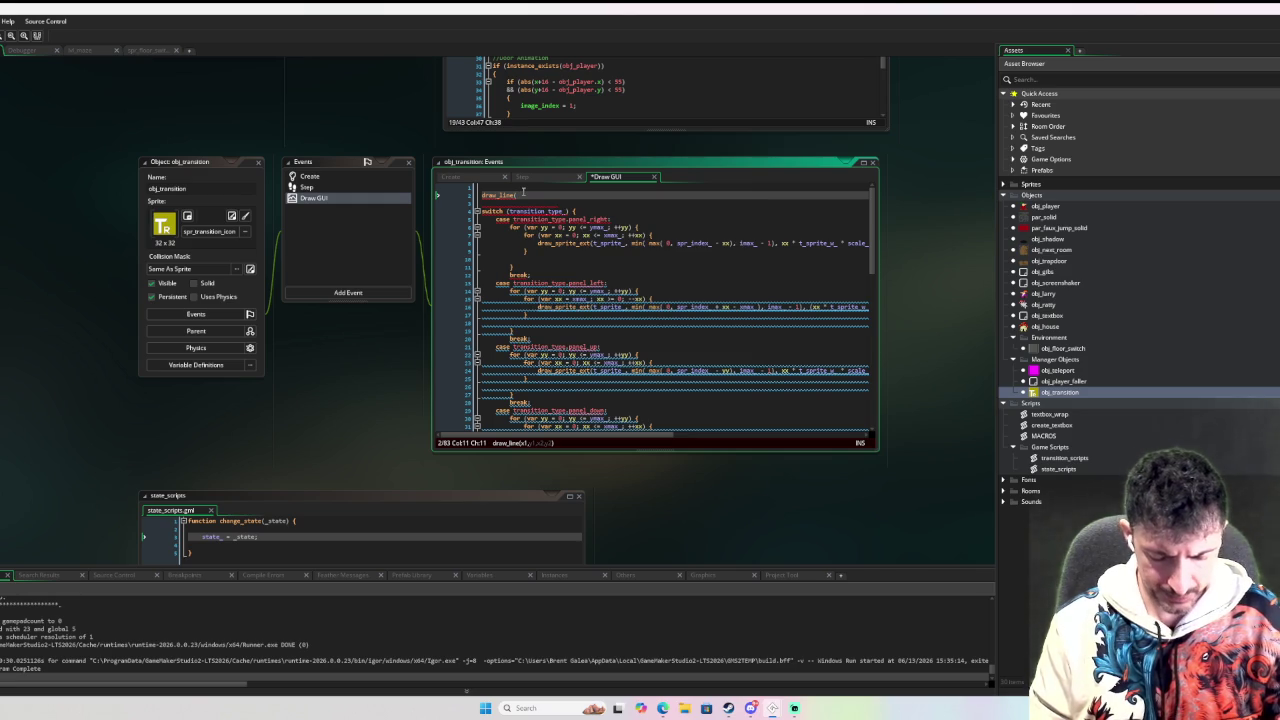
pyautogui.write('room_w')
pyautogui.press('Return')
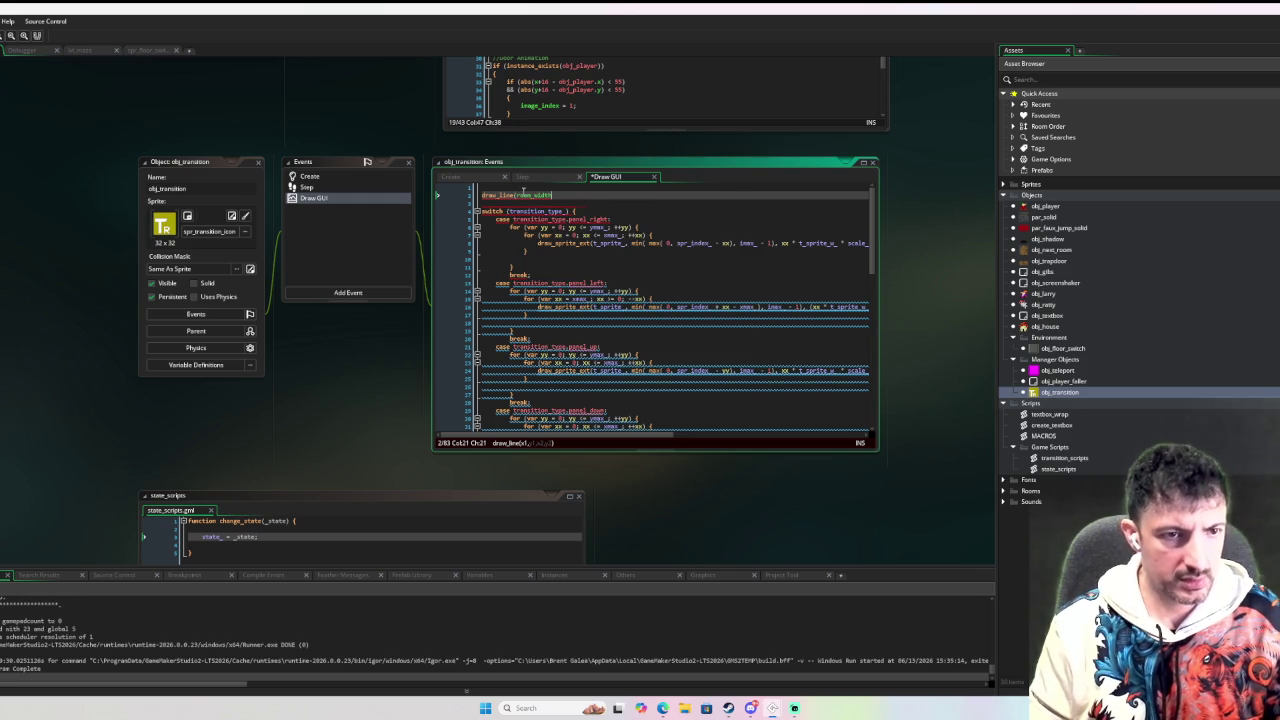
pyautogui.write(' * 1.2,')
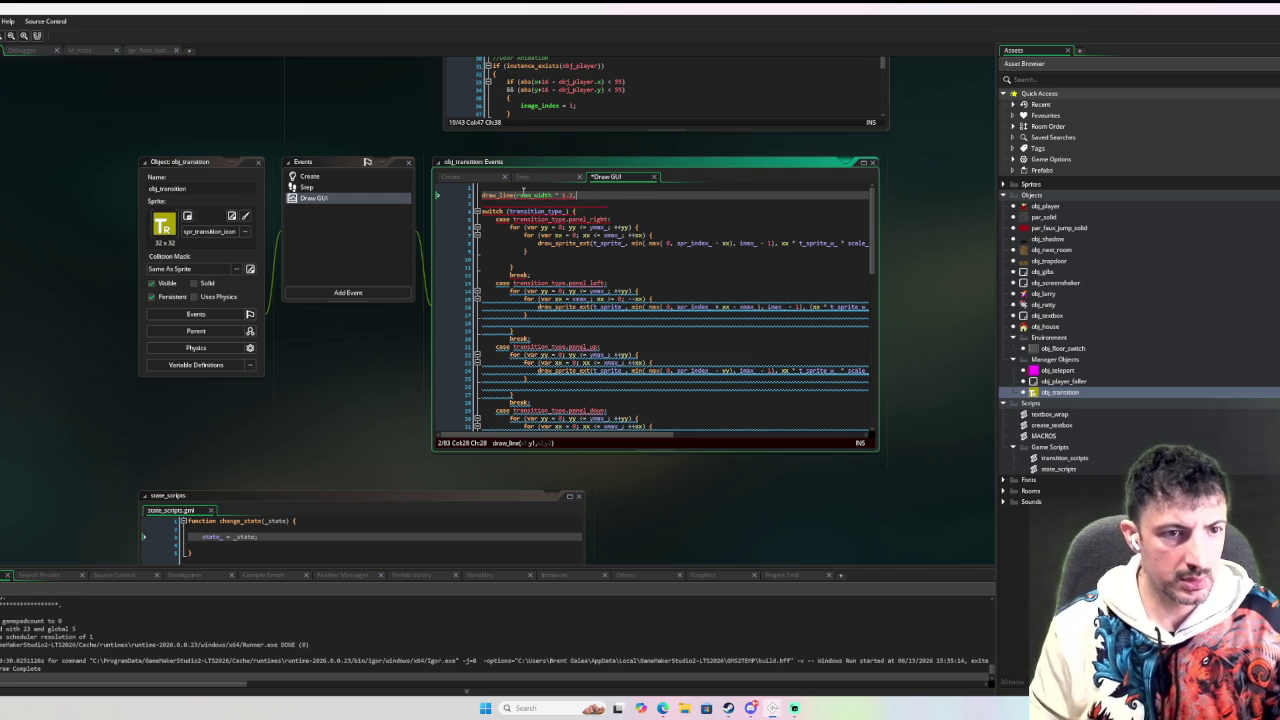
pyautogui.write(' 0, room_w')
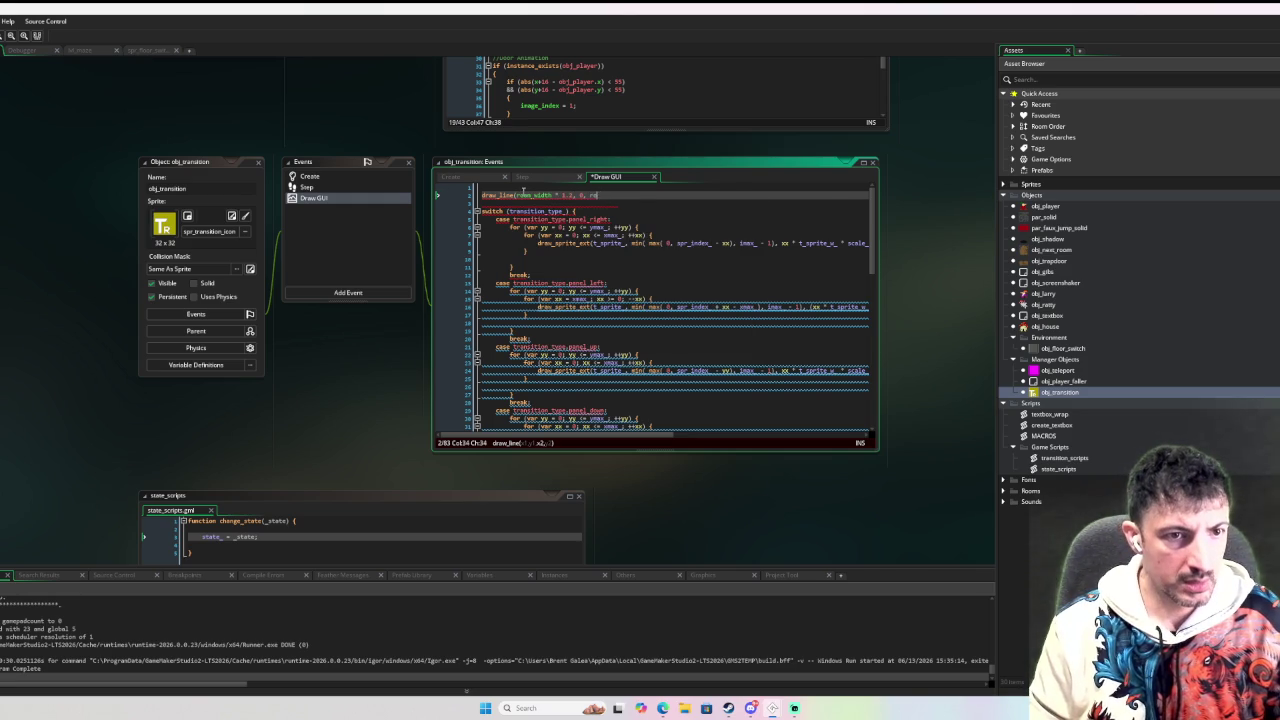
pyautogui.press('Return')
pyautogui.write('* ')
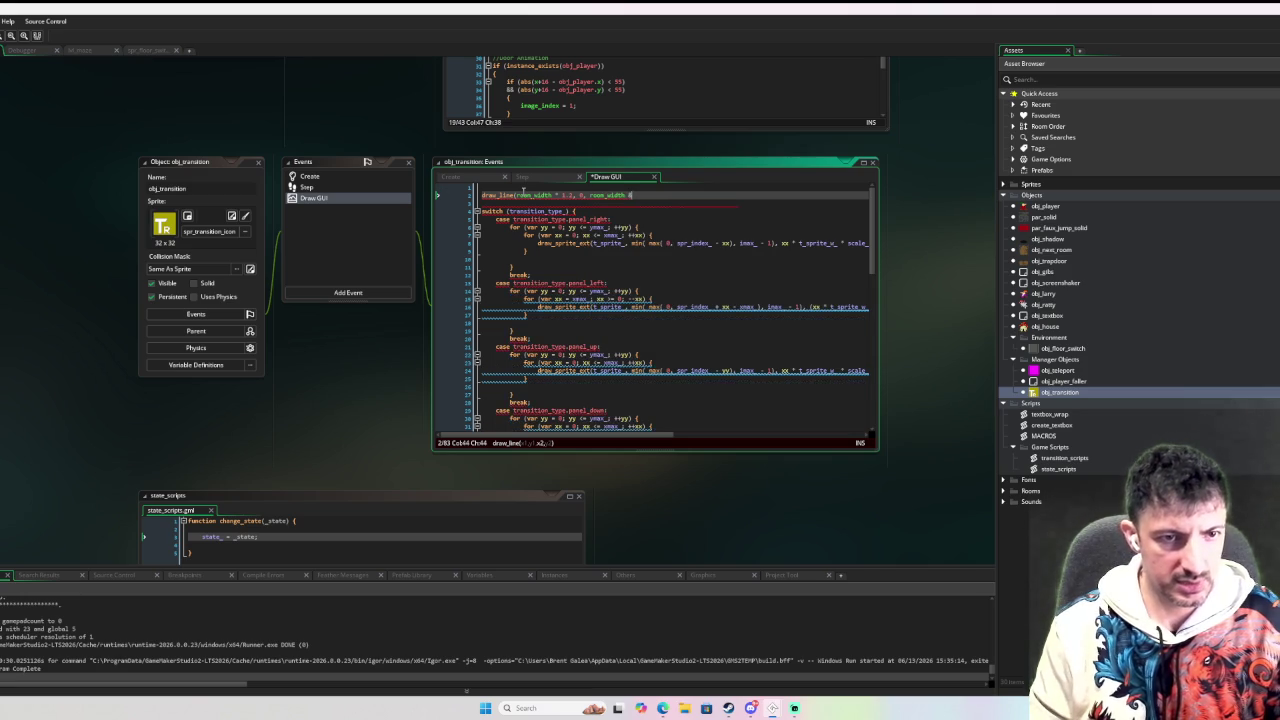
pyautogui.write('1.2, ')
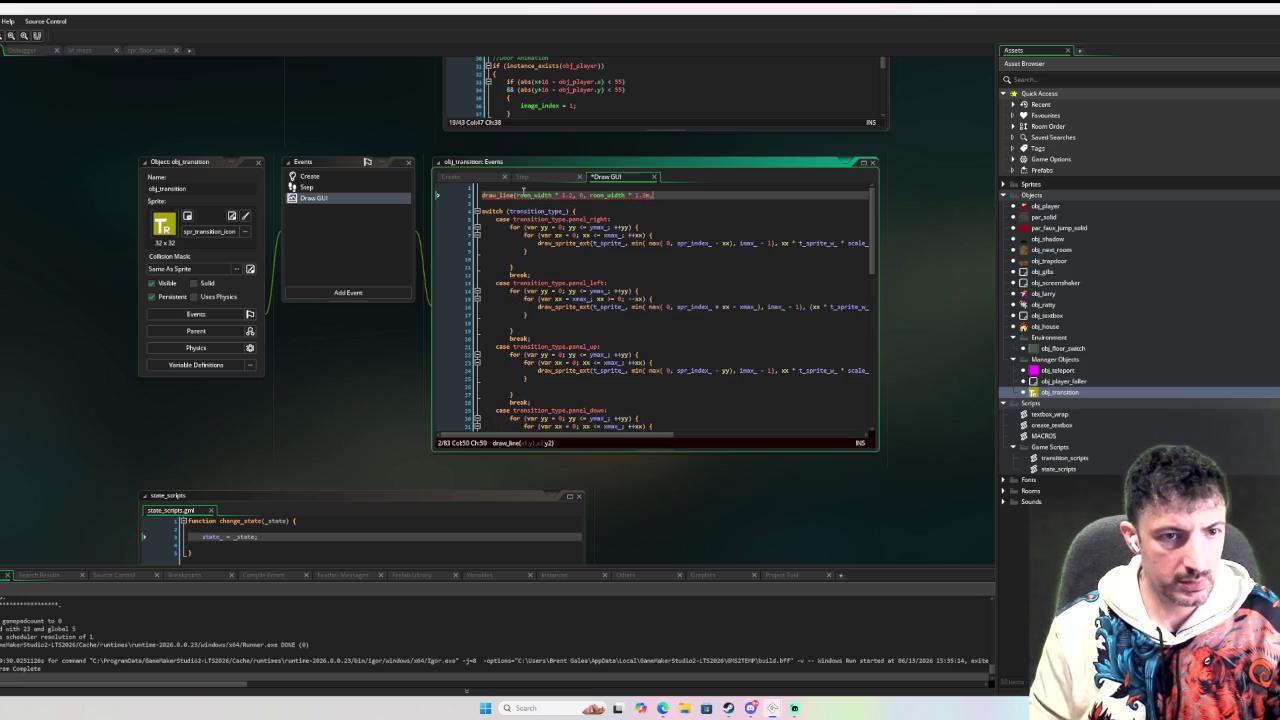
pyautogui.write('room_h')
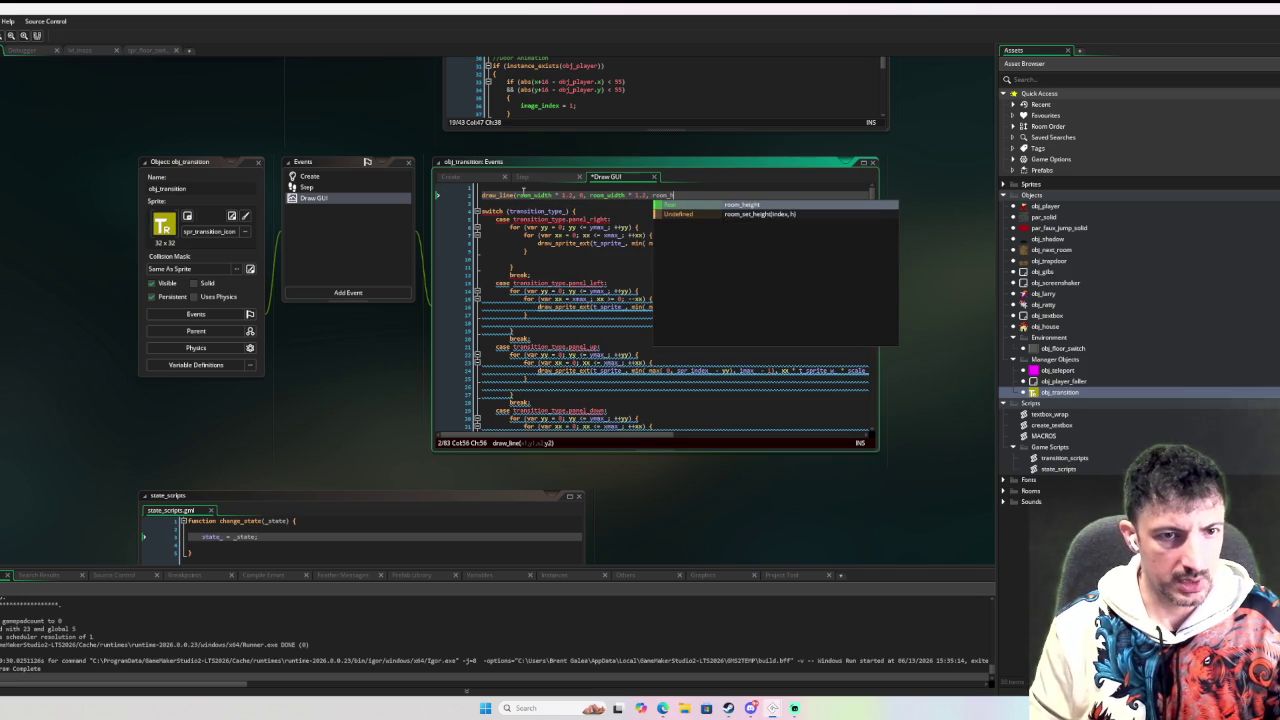
pyautogui.press('Return')
pyautogui.write(');')
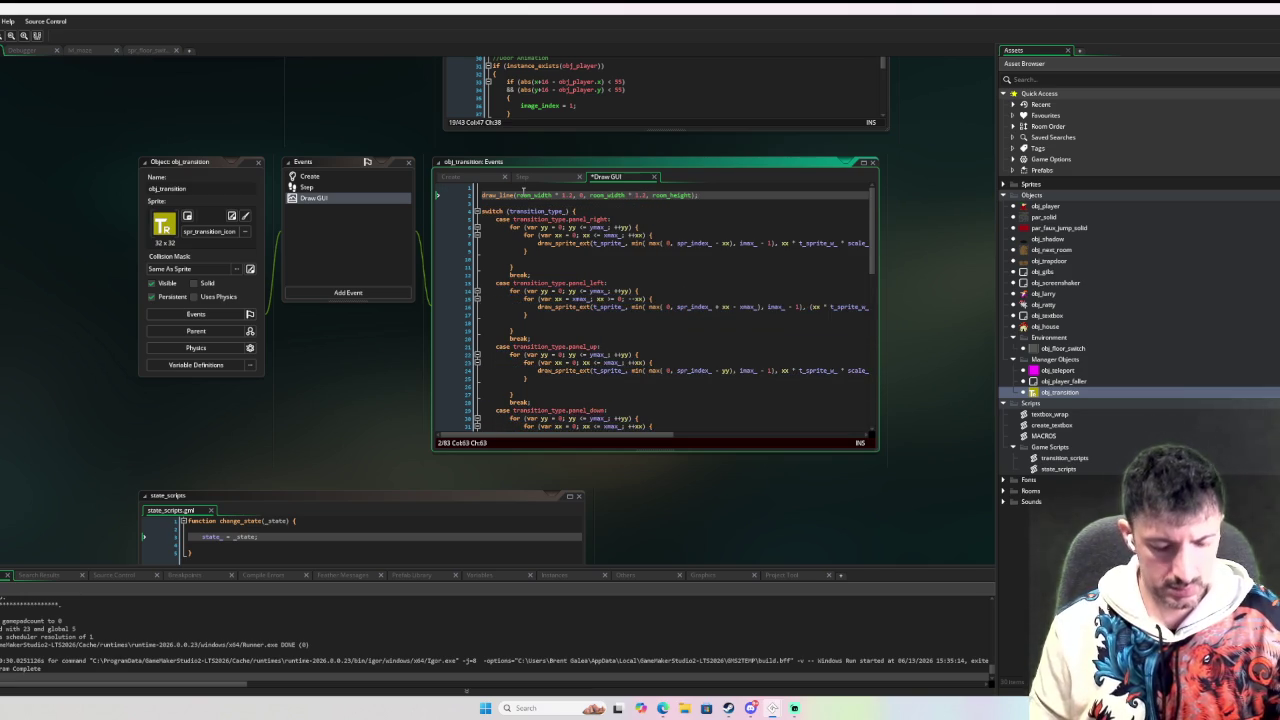
# Duplicate the draw_line statement and change its x arguments to room_width - room_width * 1.2.
pyautogui.hotkey('ctrl', 'd')
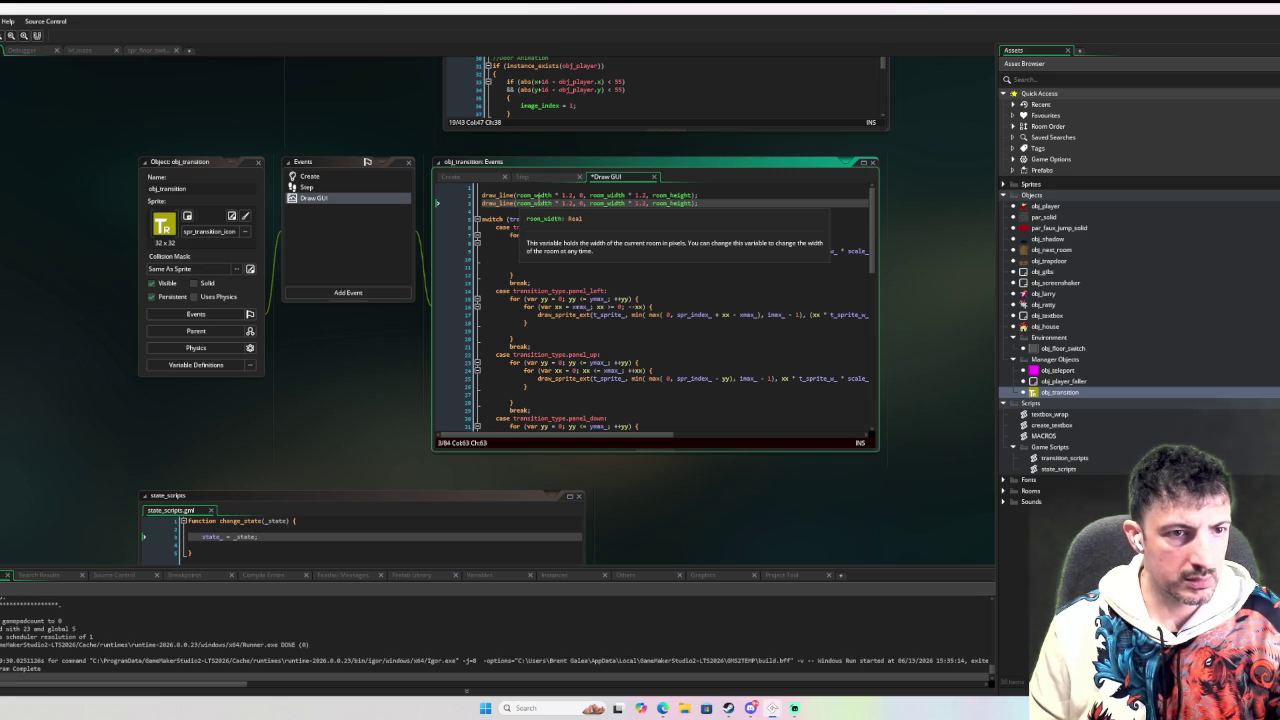
pyautogui.click(517, 195)
pyautogui.write('room_width,')
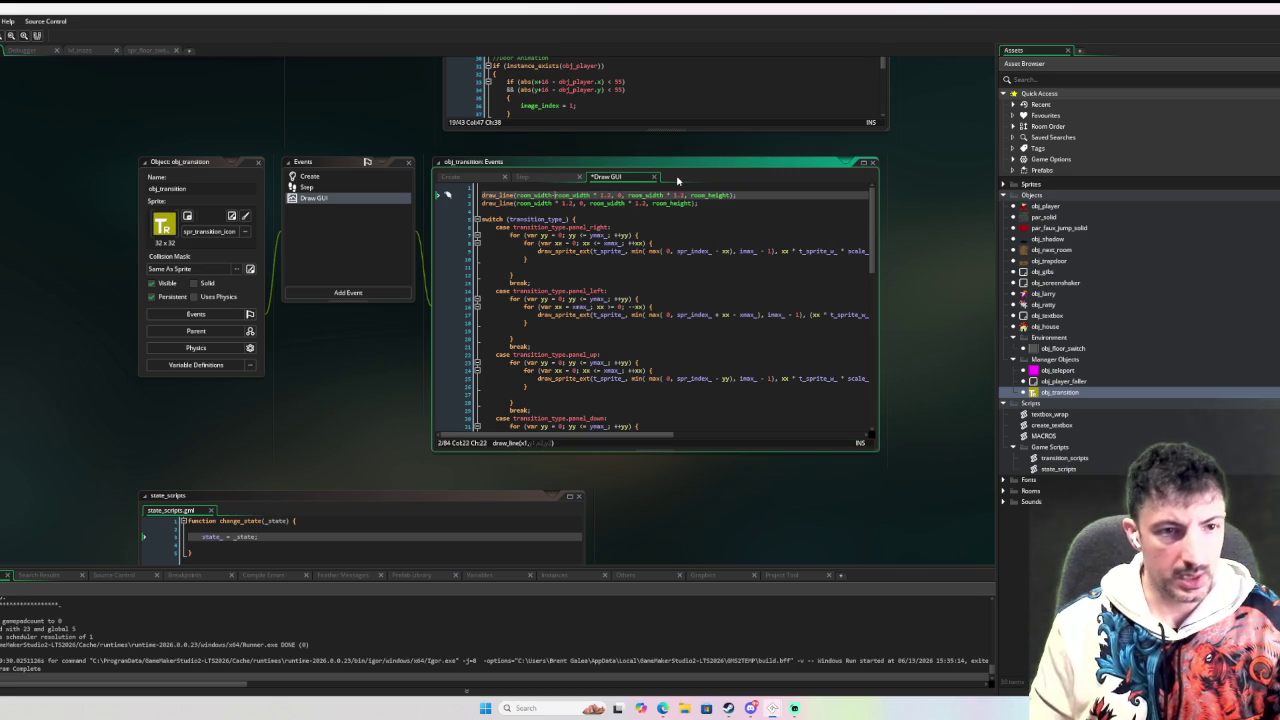
pyautogui.click(517, 203)
pyautogui.write('room_width,')
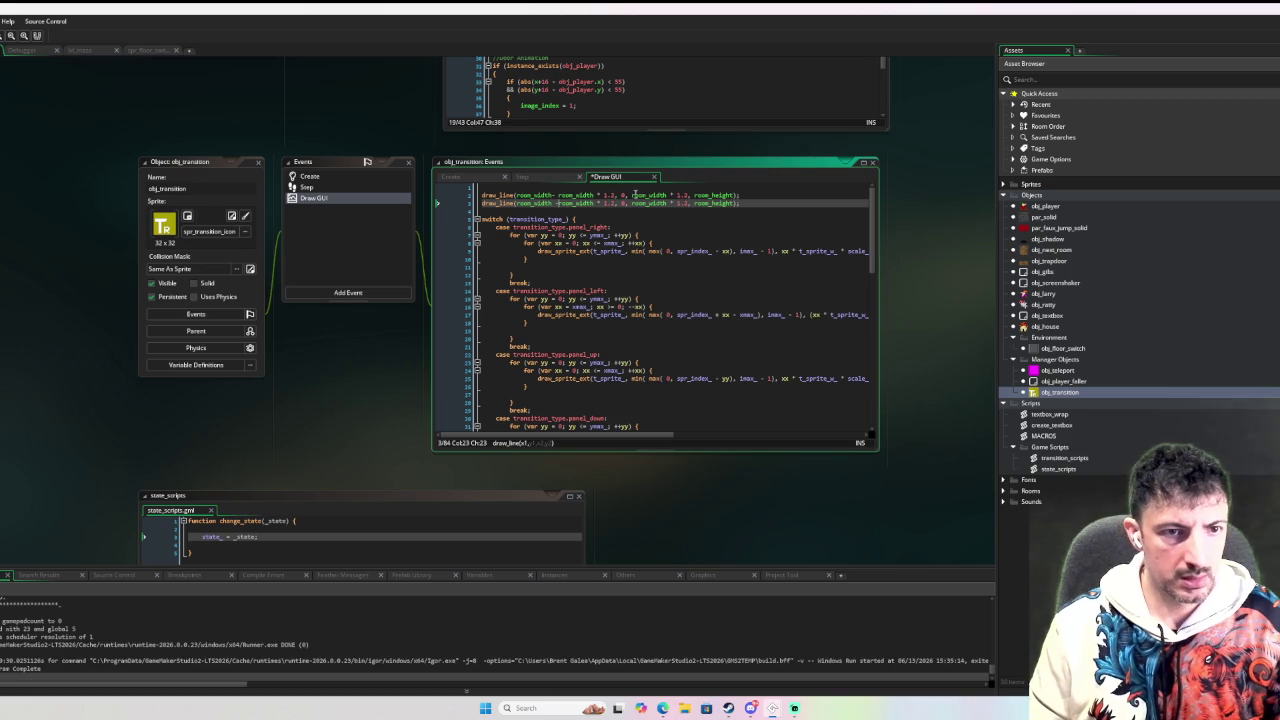
pyautogui.click(631, 195)
pyautogui.write('room_width -room_width')
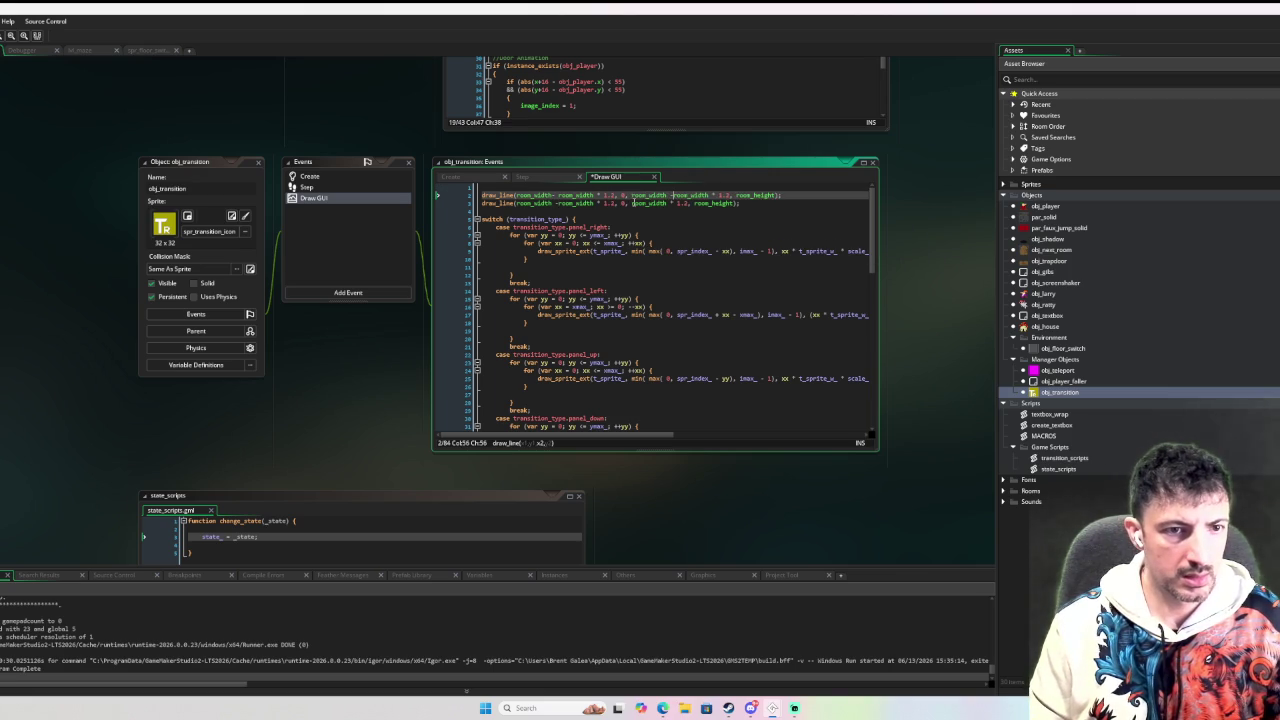
pyautogui.click(633, 203)
pyautogui.write('room_width -')
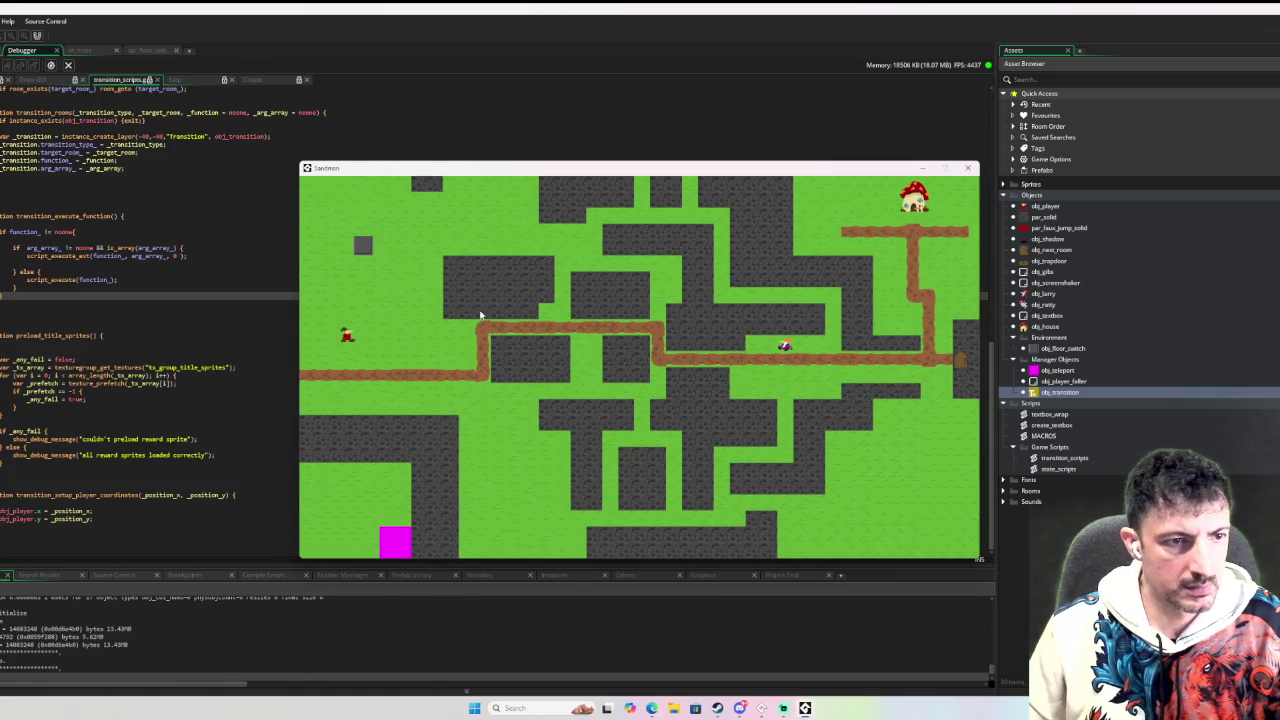
pyautogui.press('Down')
# Close the game and cut the two draw_line lines from obj_transition's Draw GUI.
pyautogui.press('Right')
pyautogui.click(969, 168)
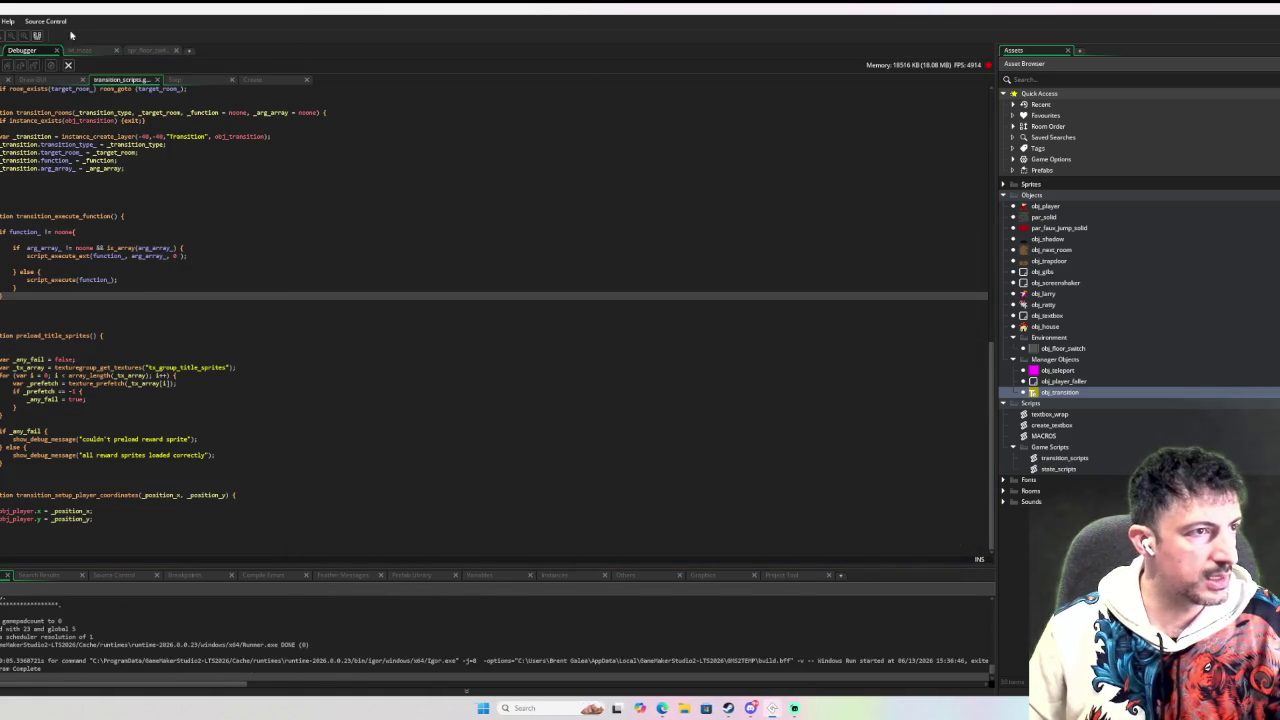
pyautogui.hotkey('shift', 'Up')
pyautogui.hotkey('shift', 'Up')
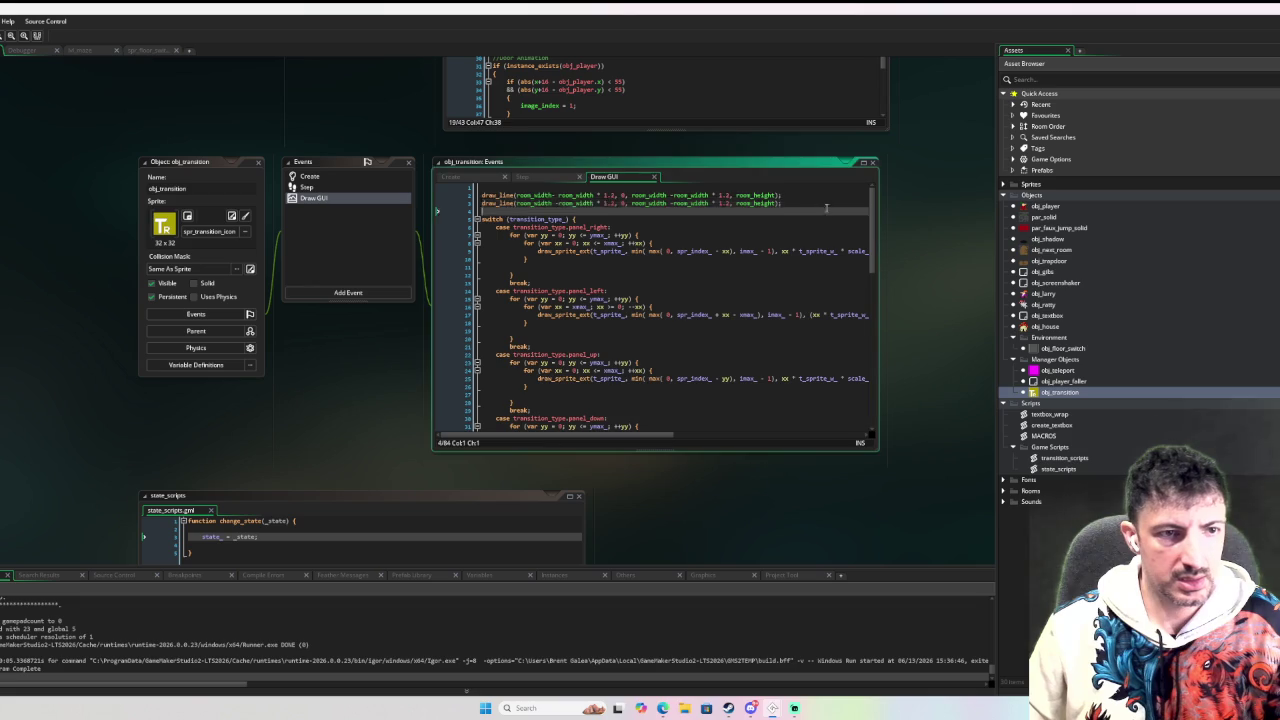
pyautogui.press('Delete')
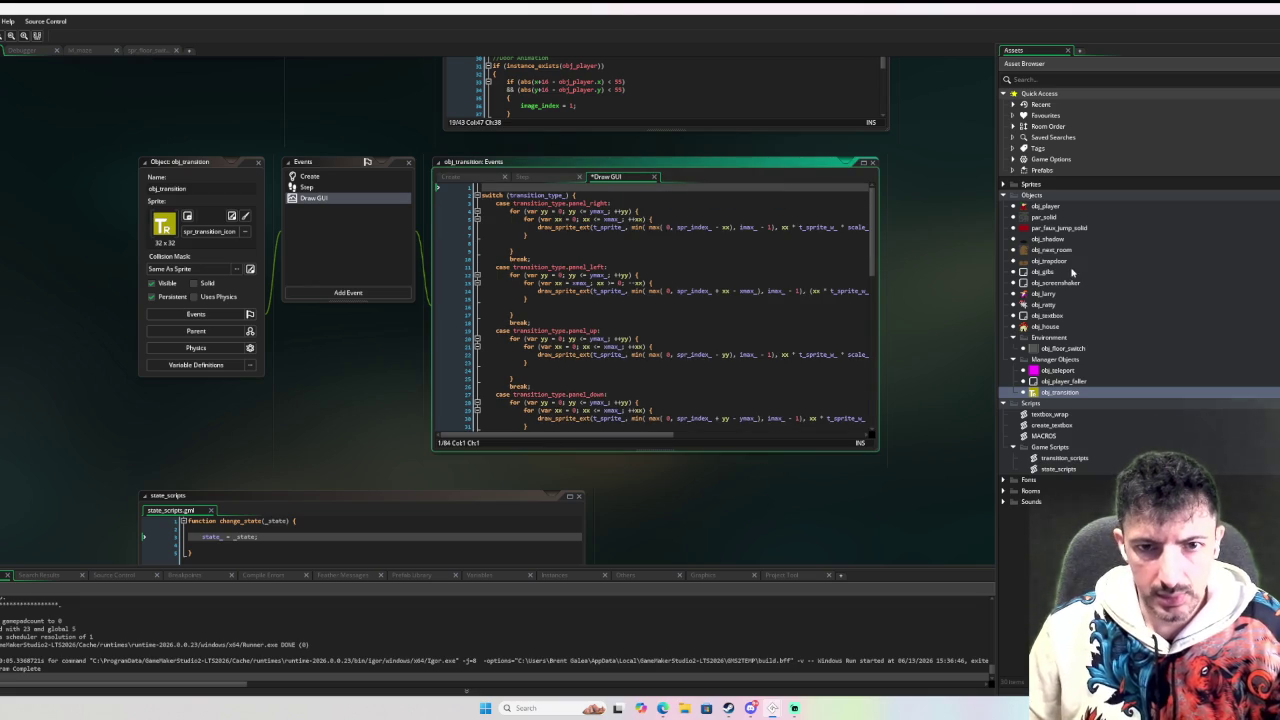
# Paste the lines into a new Draw GUI event on obj_next_room and test-run the game in debug.
pyautogui.doubleClick(1052, 249)
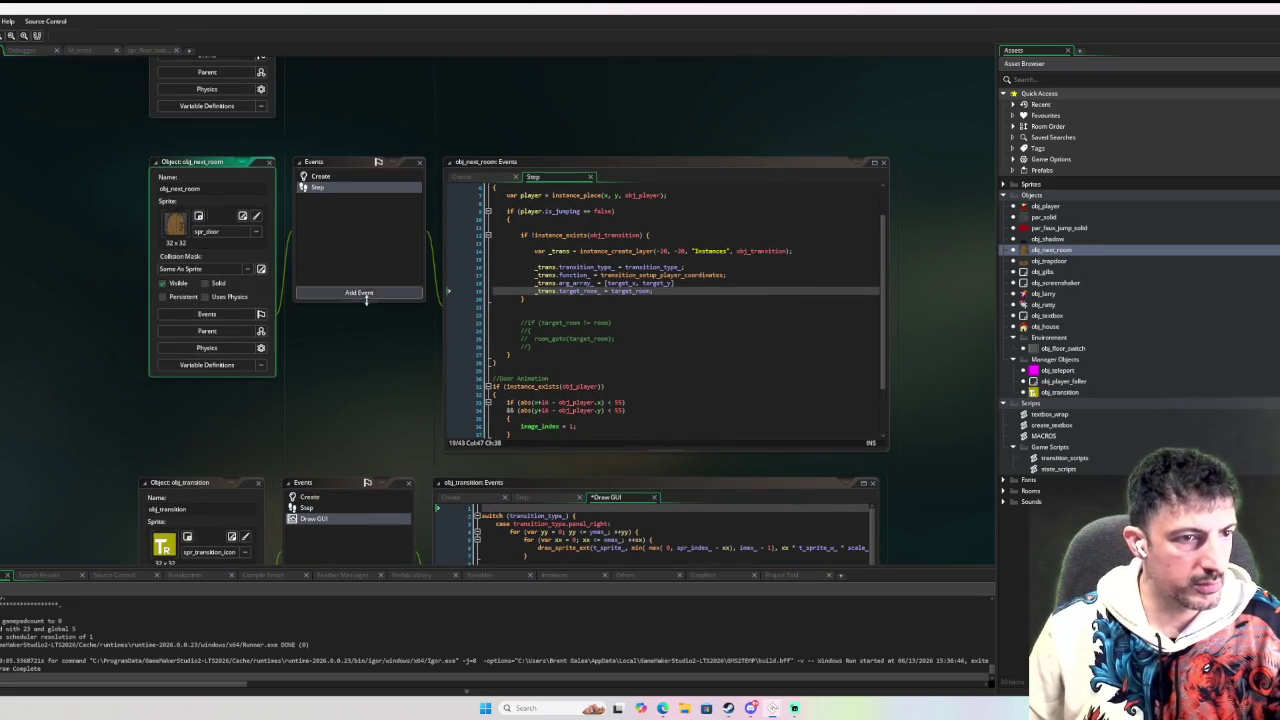
pyautogui.click(359, 293)
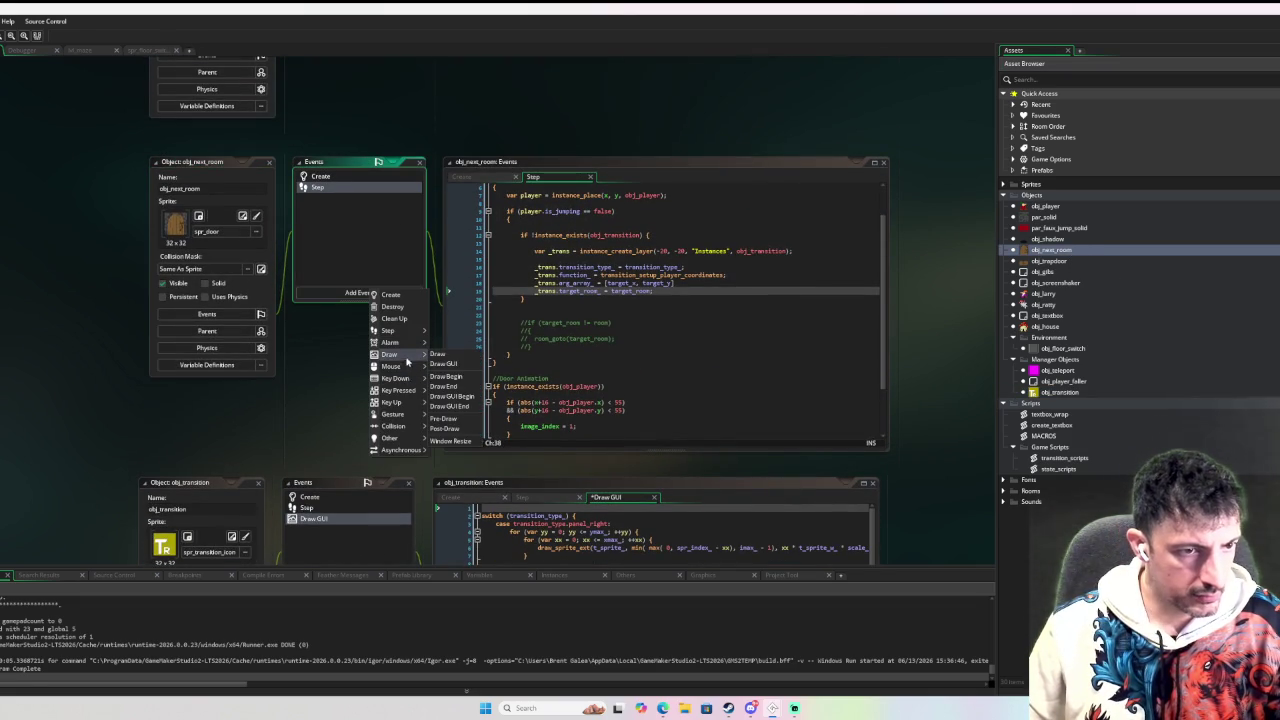
pyautogui.click(446, 364)
pyautogui.hotkey('ctrl', 'v')
pyautogui.press('F6')
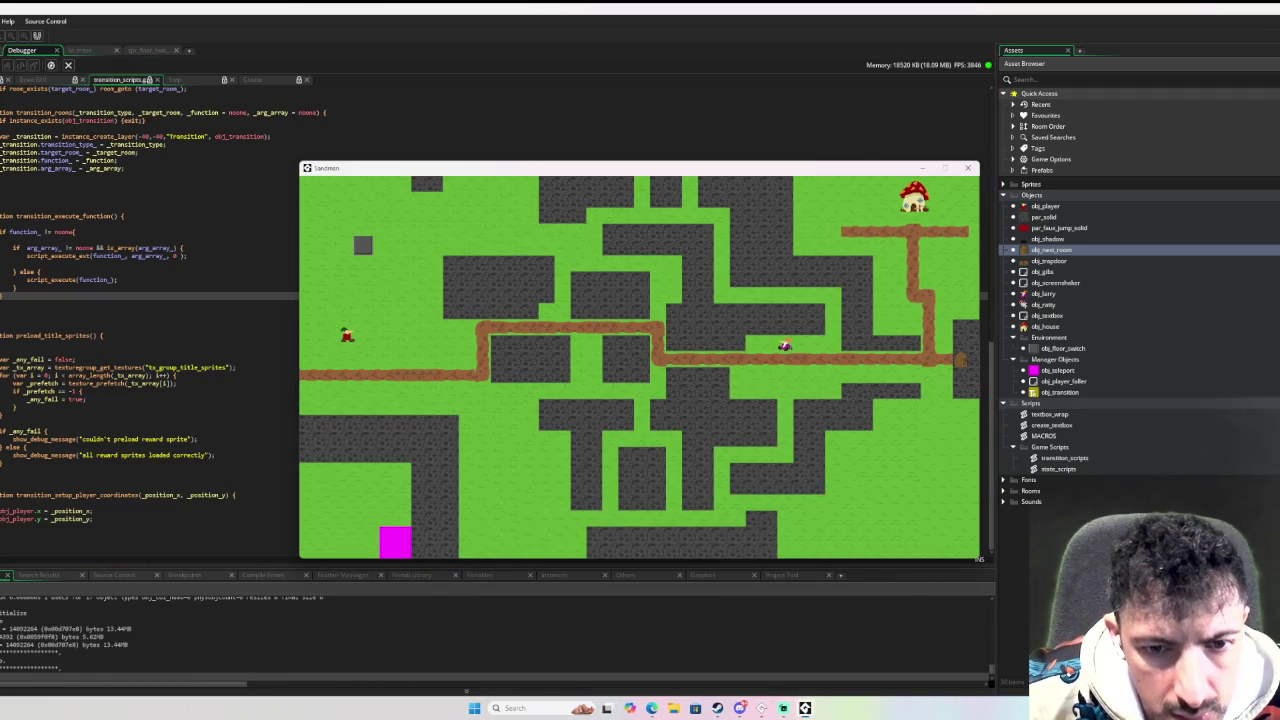
pyautogui.press('Right')
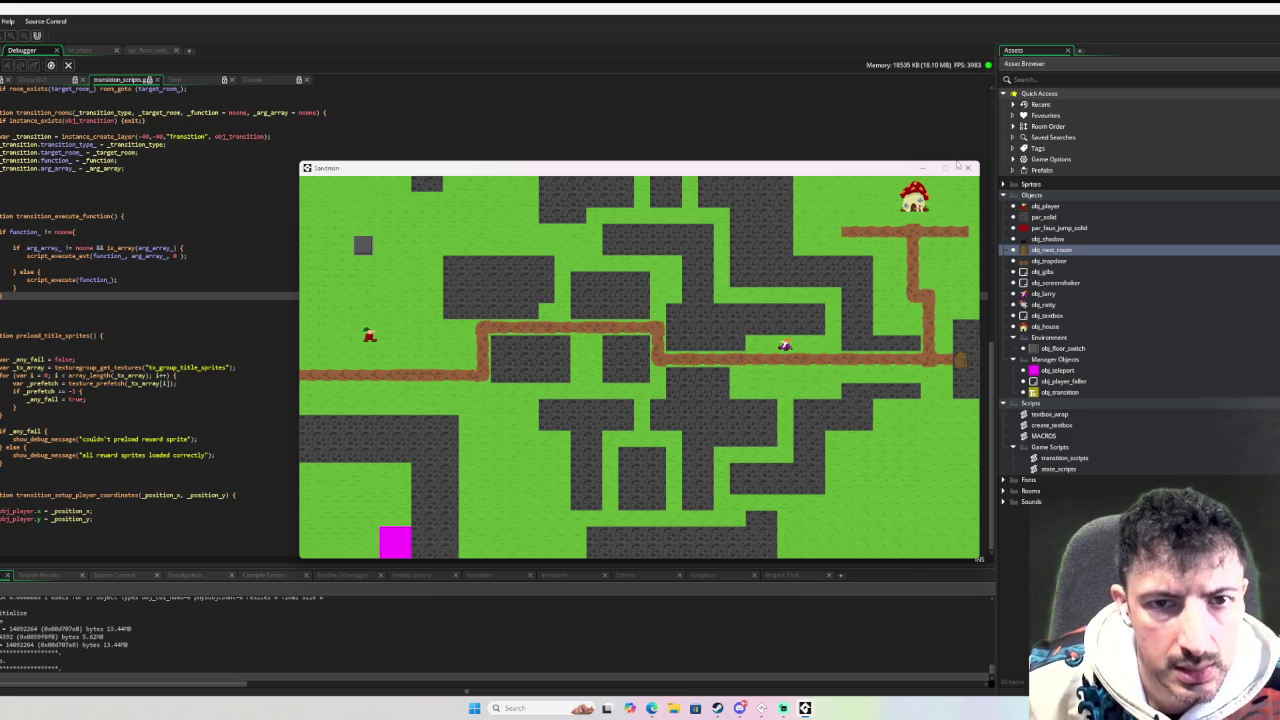
pyautogui.click(966, 167)
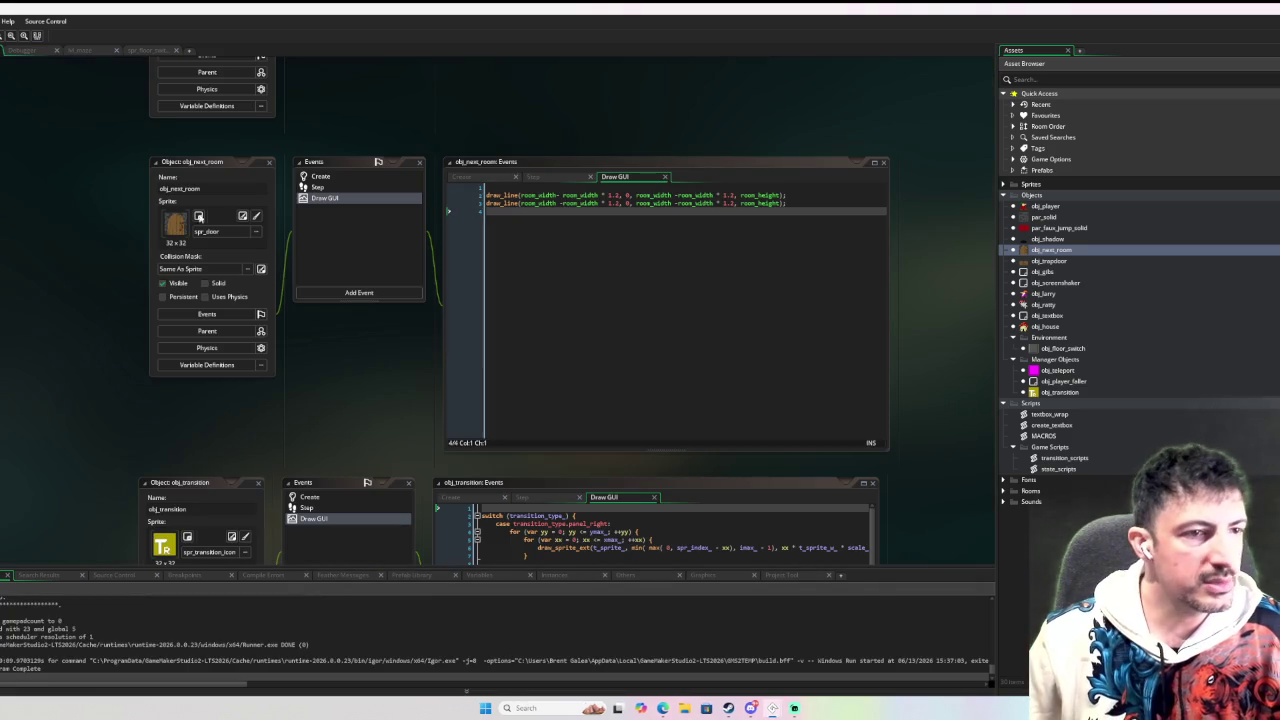
# Cut the draw_line lines and delete obj_next_room's Draw GUI event.
pyautogui.hotkey('ctrl', 'a')
pyautogui.press('BackSpace')
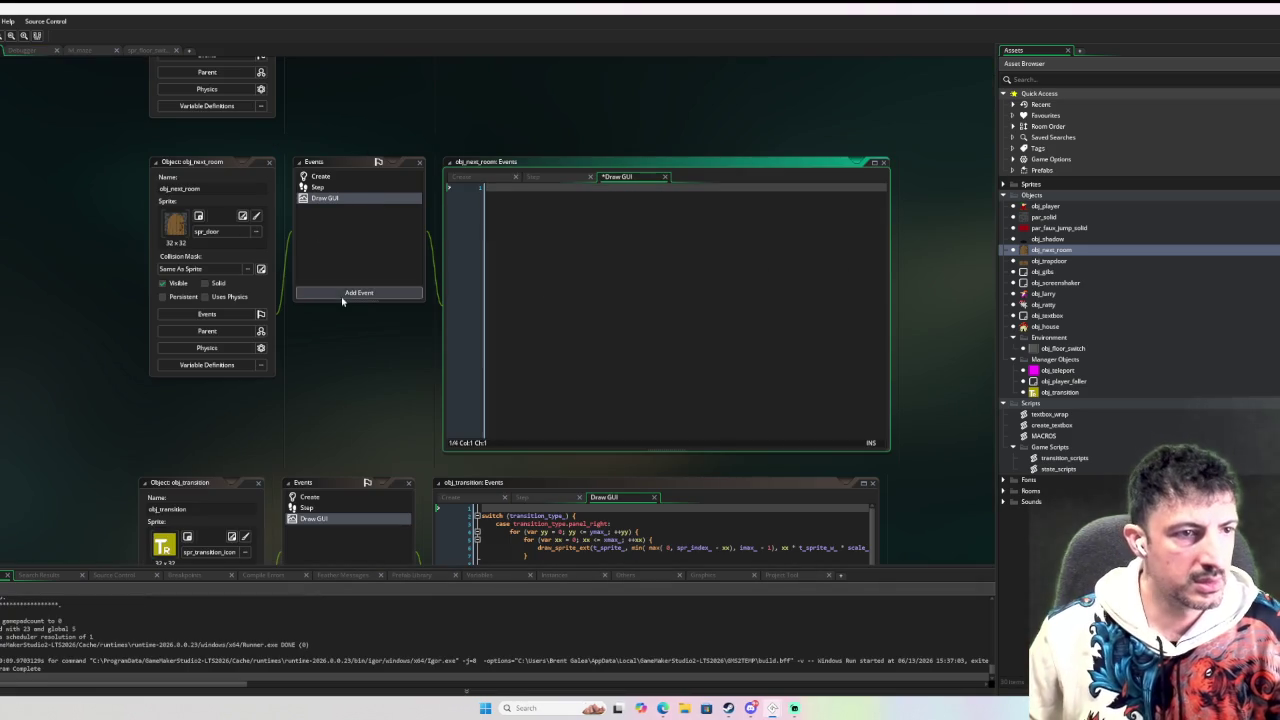
pyautogui.click(348, 198)
pyautogui.rightClick(348, 198)
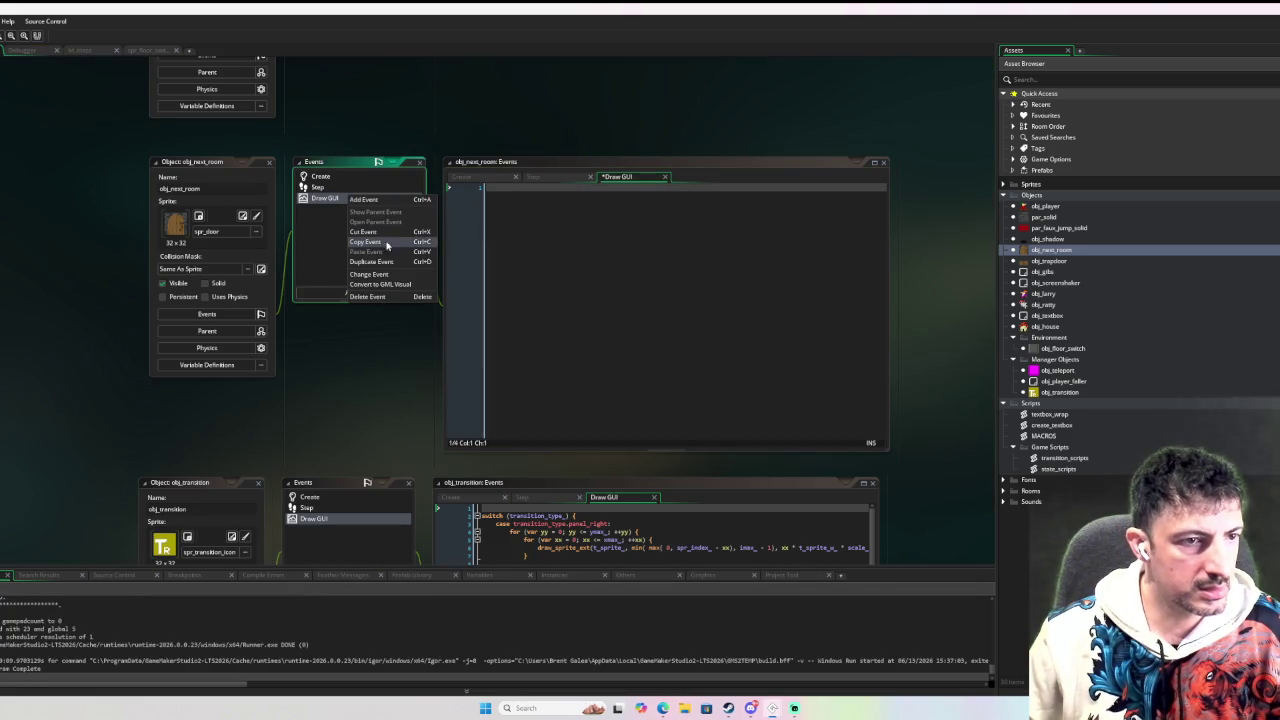
pyautogui.click(360, 285)
pyautogui.click(664, 373)
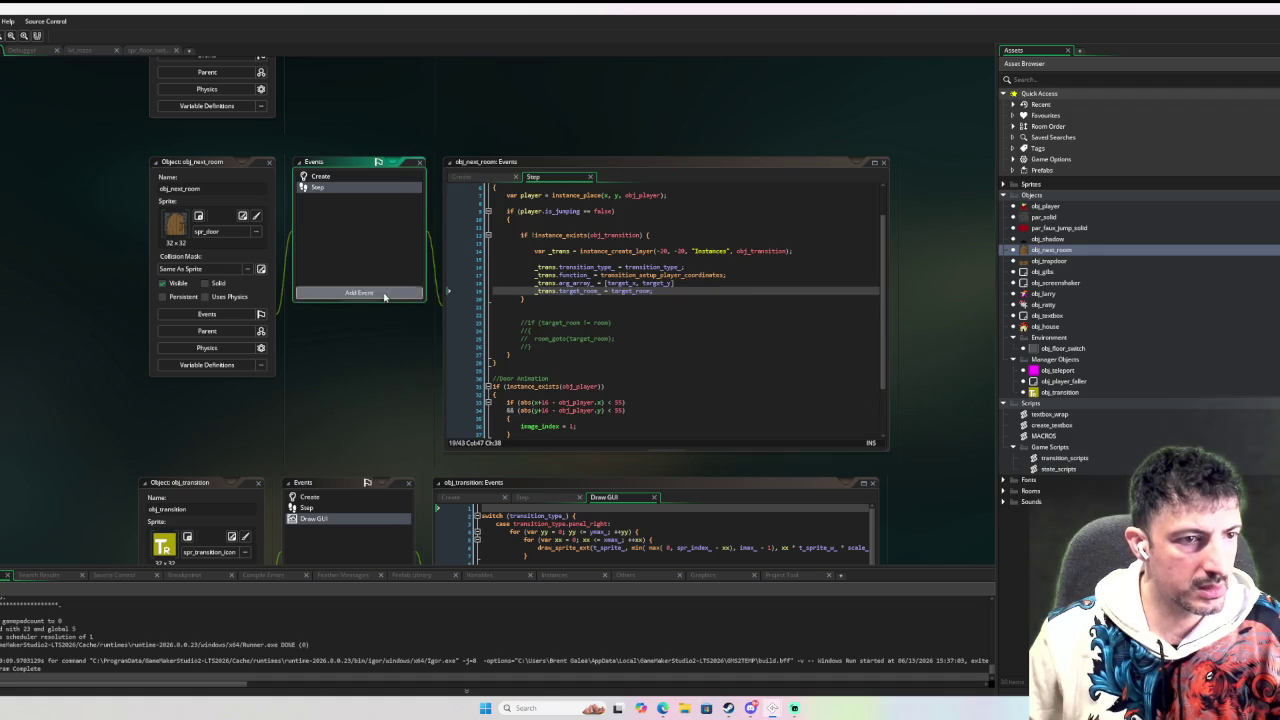
# Paste the lines into a new Draw event on obj_next_room and run the game in debug.
pyautogui.click(385, 293)
pyautogui.moveTo(410, 361)
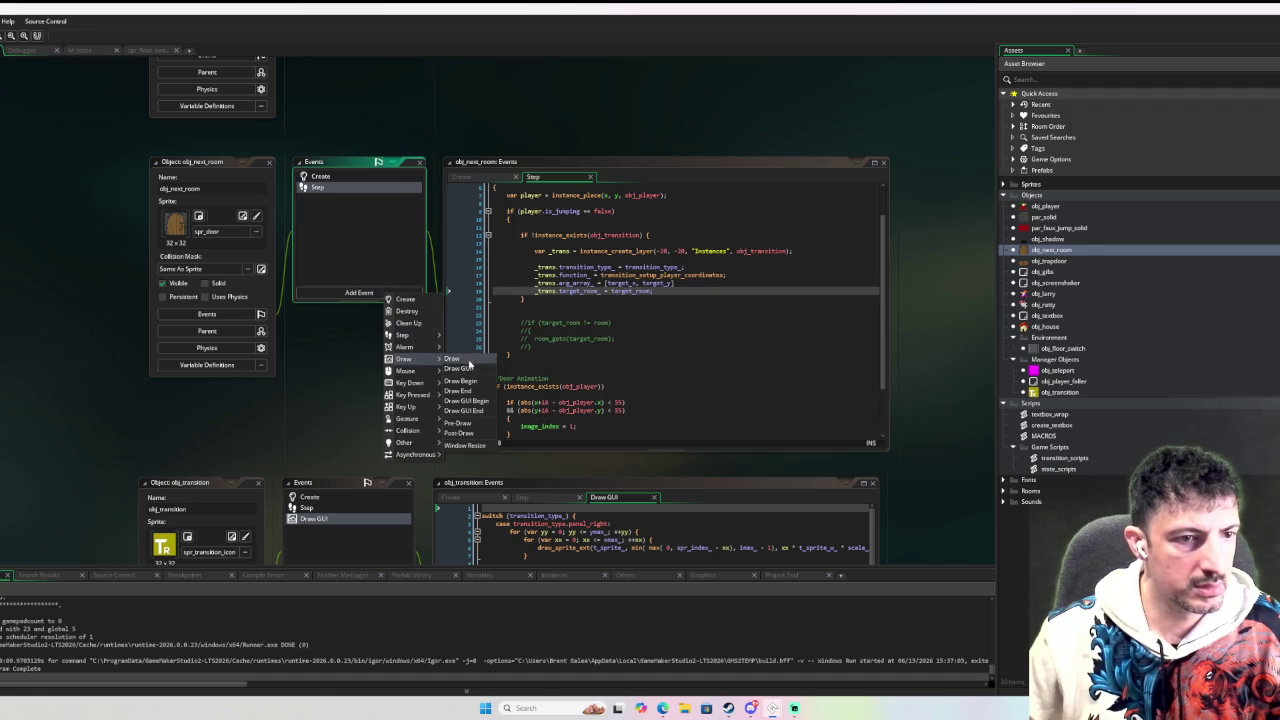
pyautogui.click(468, 364)
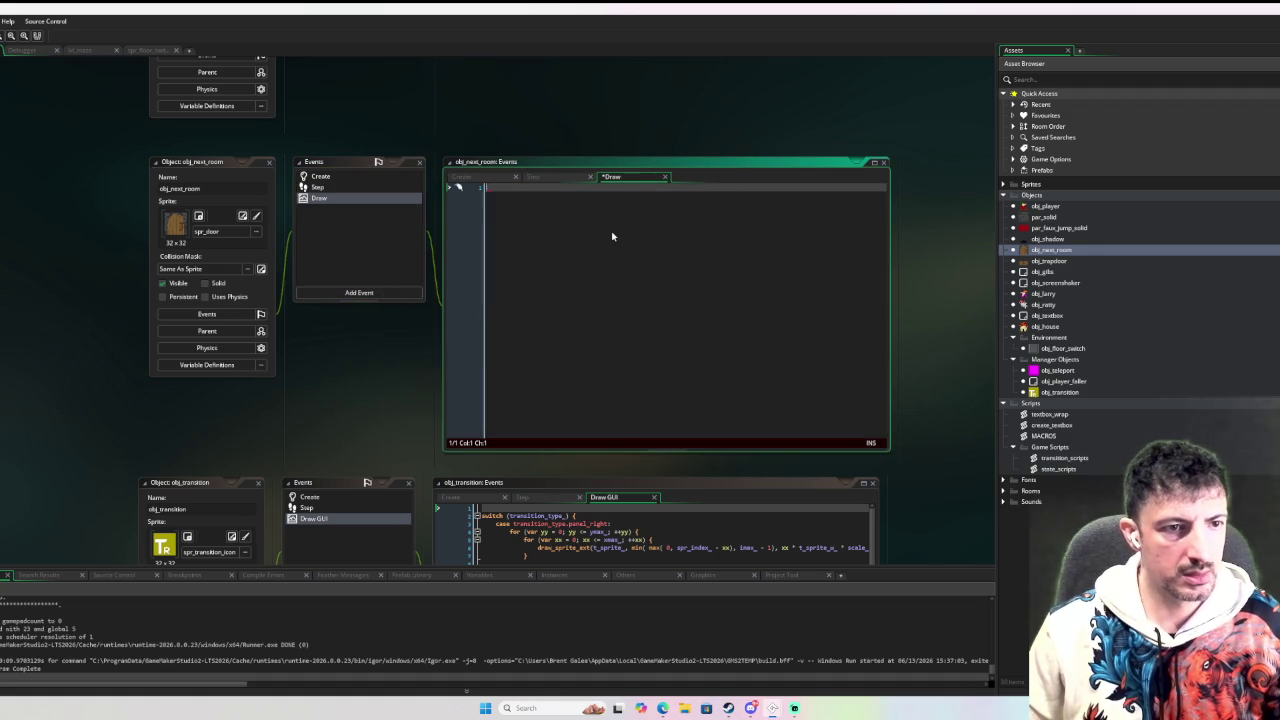
pyautogui.hotkey('ctrl', 'v')
pyautogui.click(498, 188)
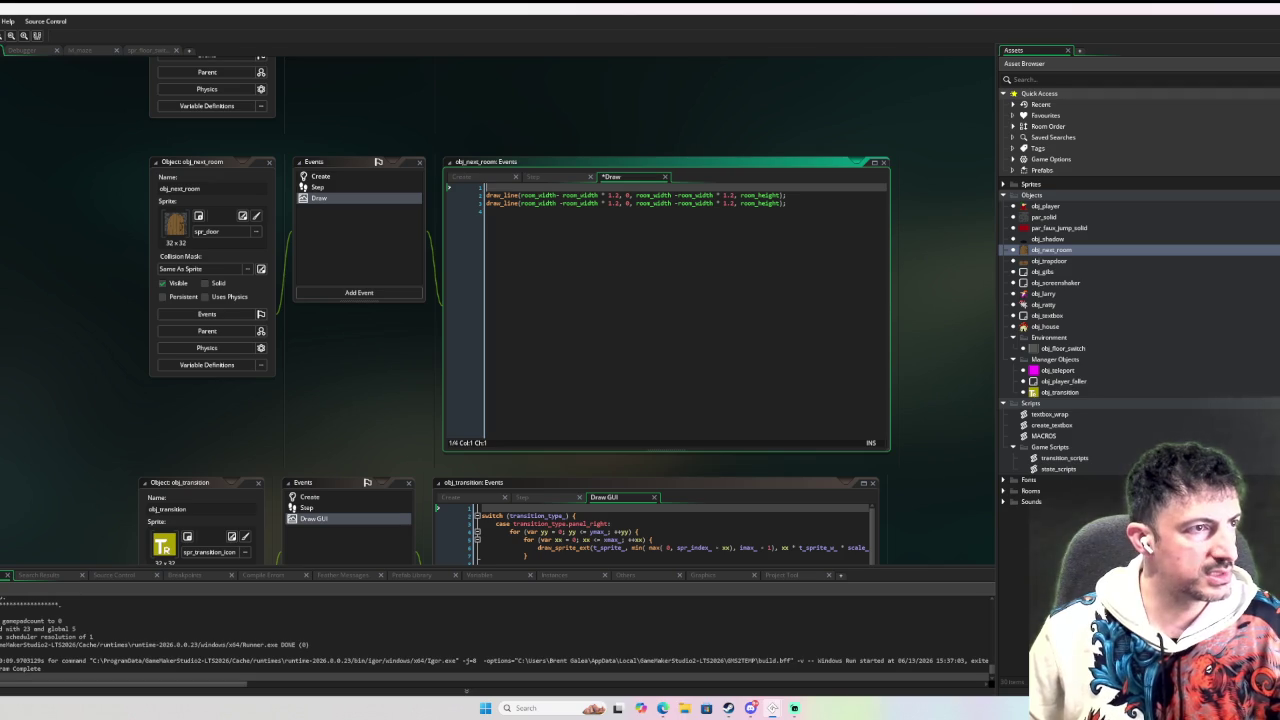
pyautogui.press('F6')
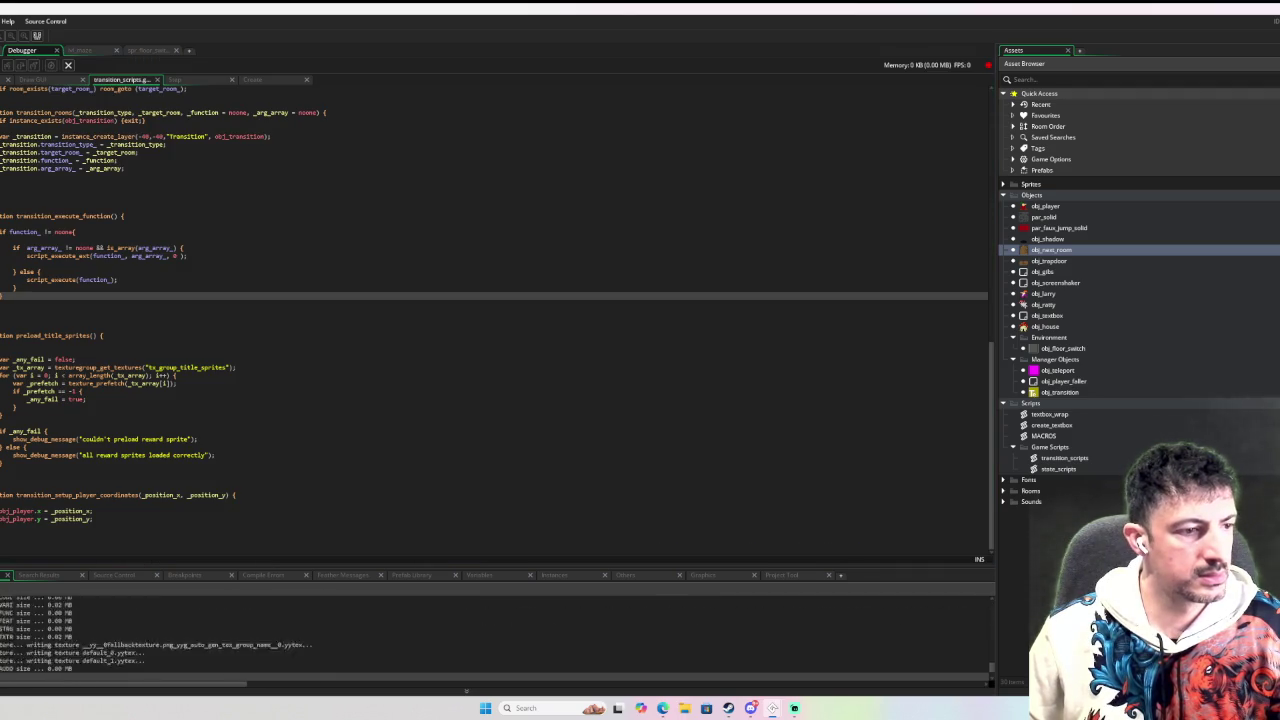
# Walk the player right in the debug run, then close the game window.
pyautogui.press('Right')
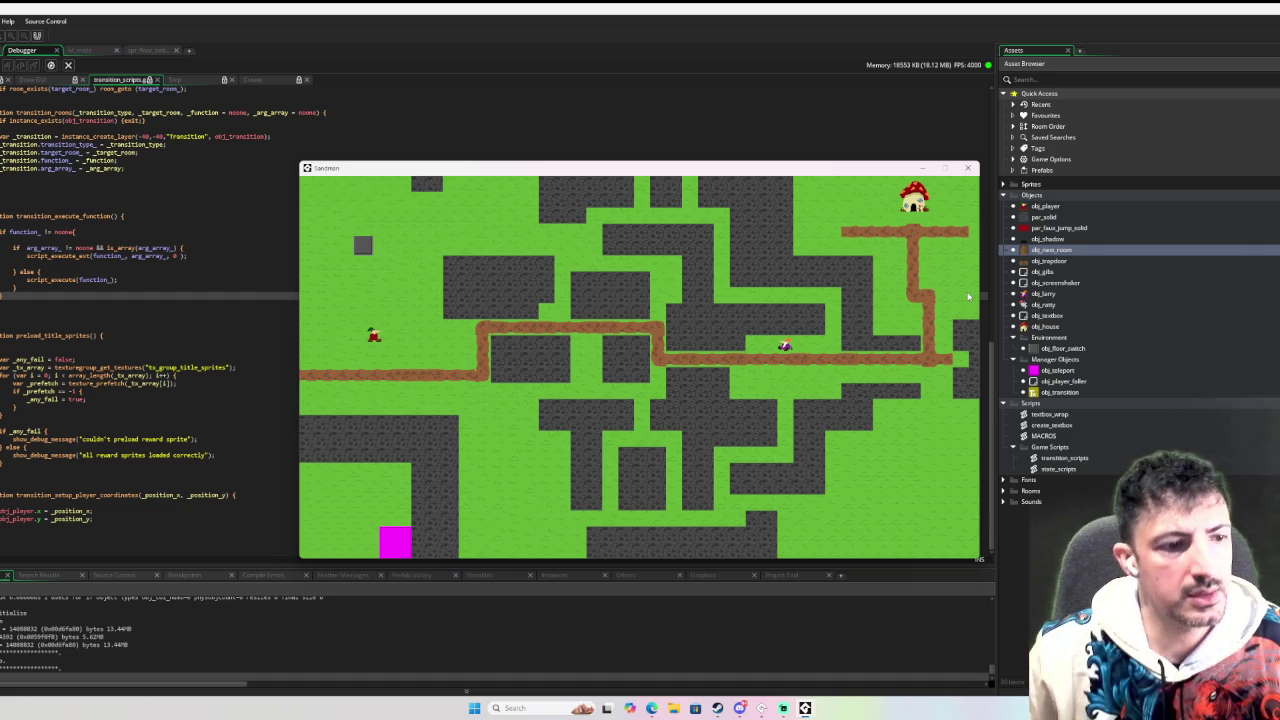
pyautogui.click(967, 167)
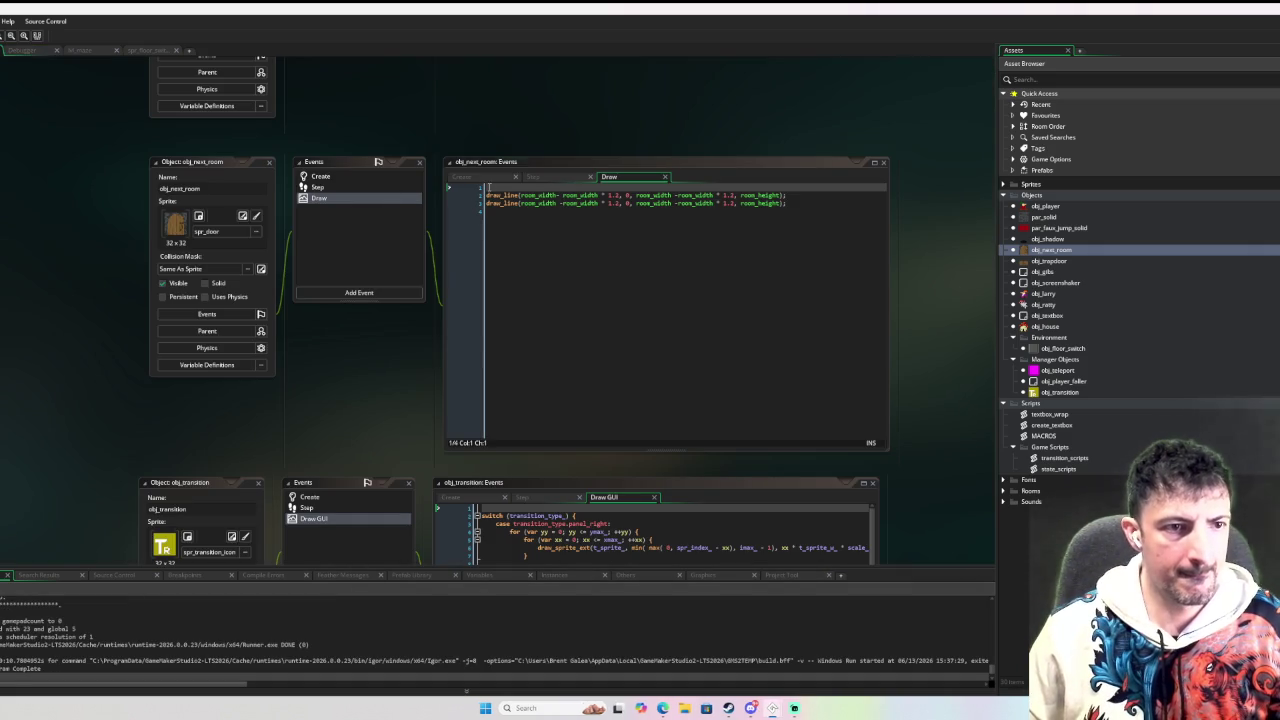
# Add draw_self(); and draw_set_colour(c_white) at the top of obj_next_room's Draw code.
pyautogui.click(489, 187)
pyautogui.write('draw_self();')
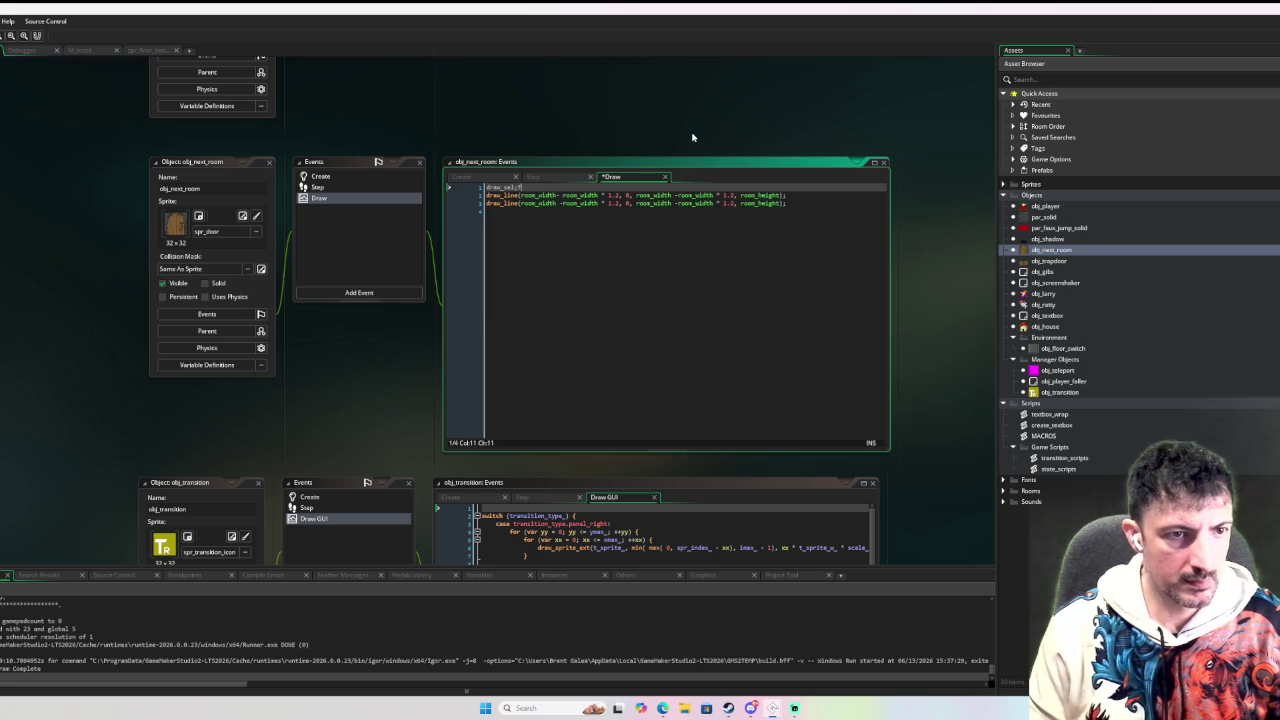
pyautogui.write(')')
pyautogui.press('Return')
pyautogui.press('Return')
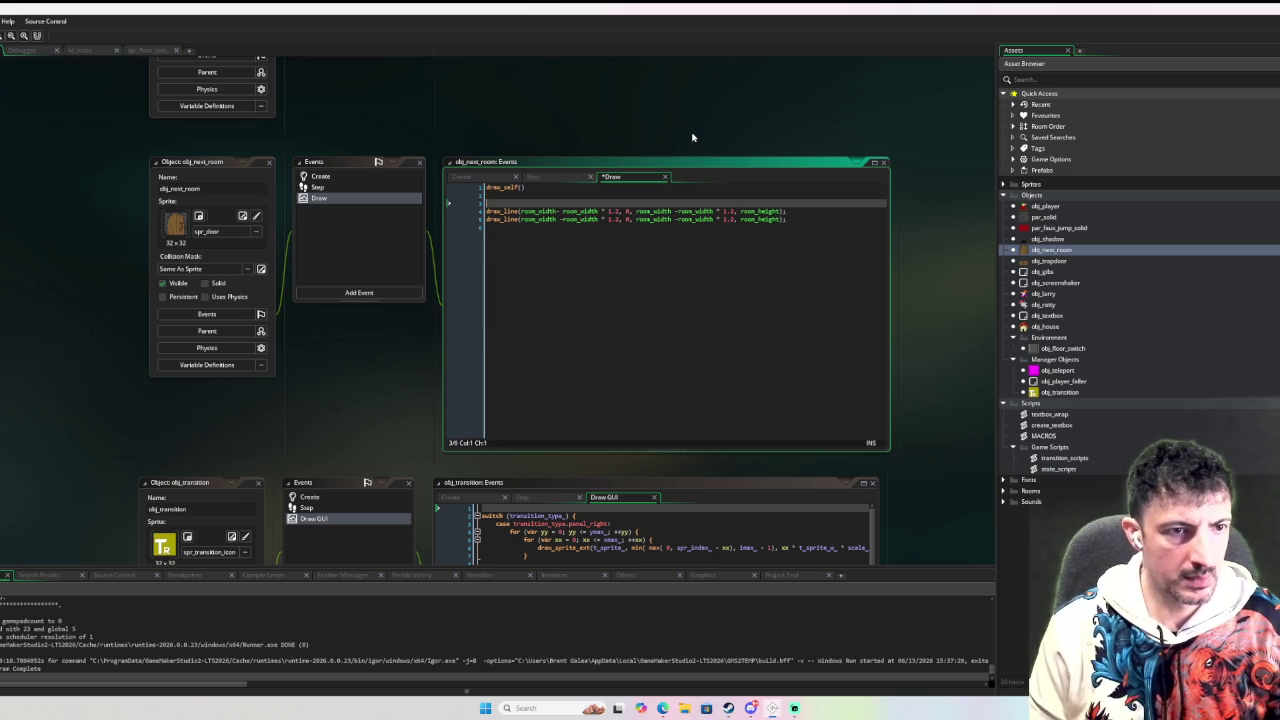
pyautogui.write('draw_set_')
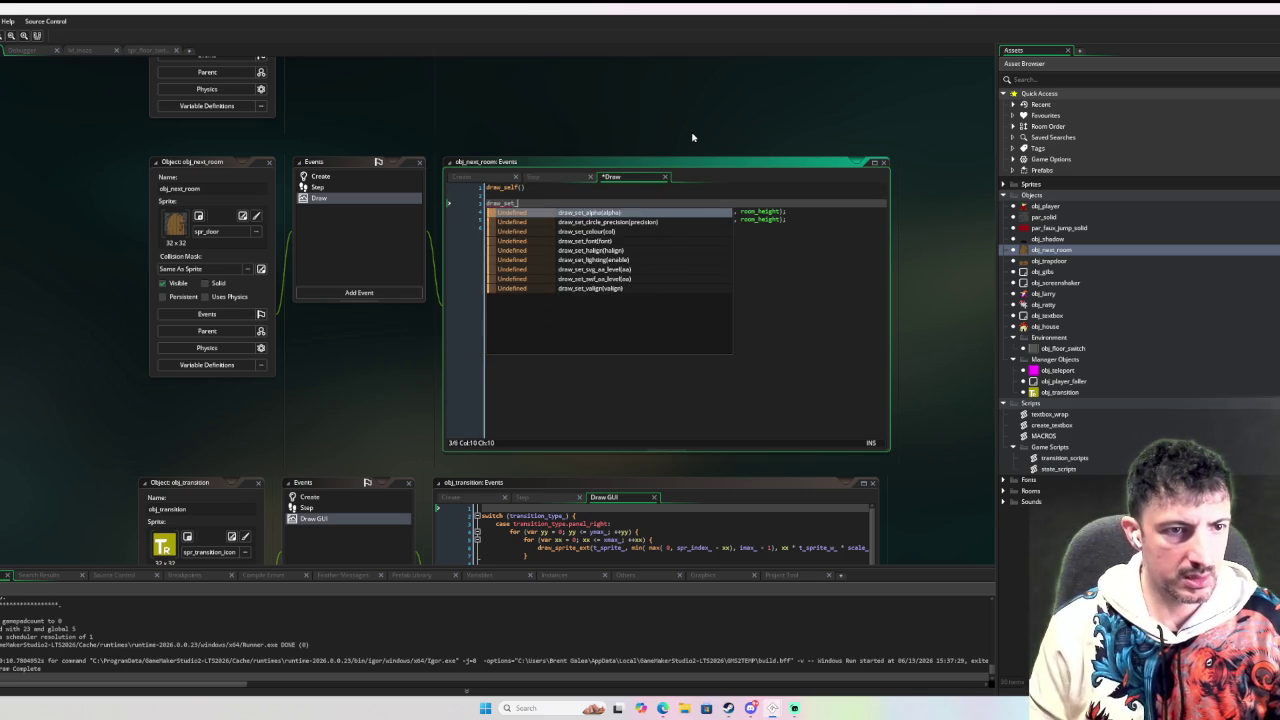
pyautogui.write('colour(c_white);')
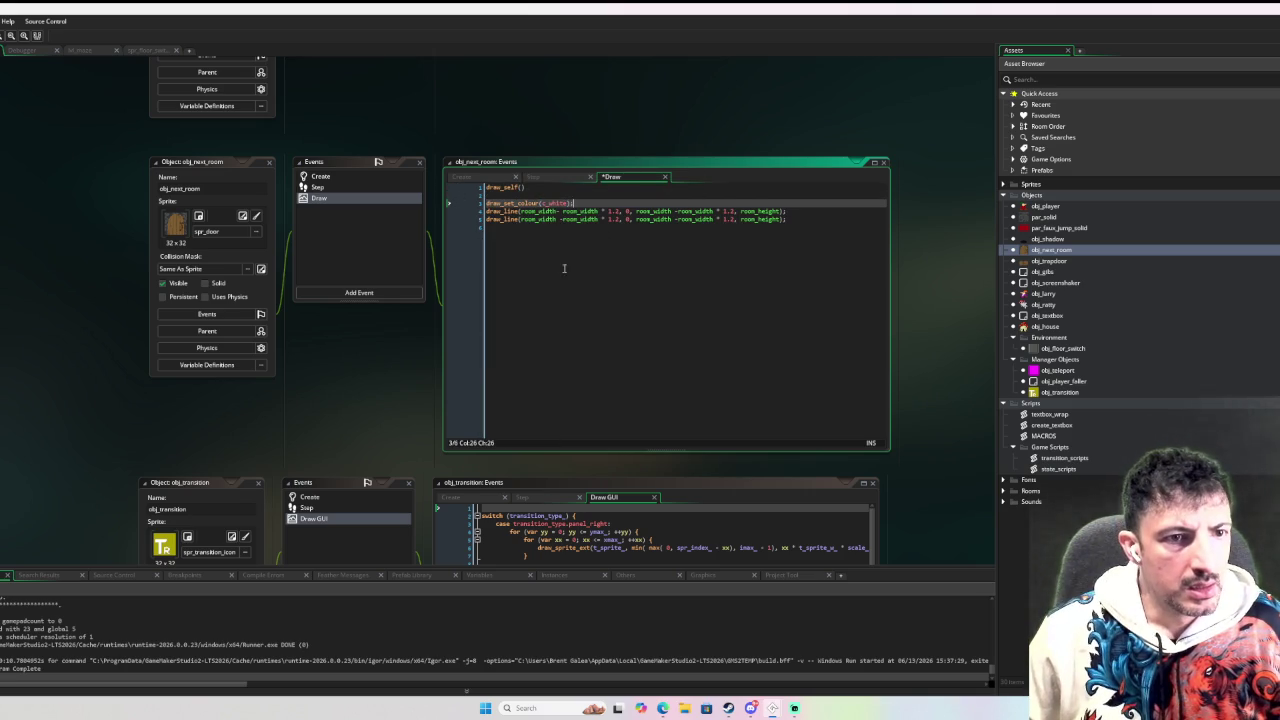
# Delete both -room_width terms from the first draw_line call.
pyautogui.click(560, 211)
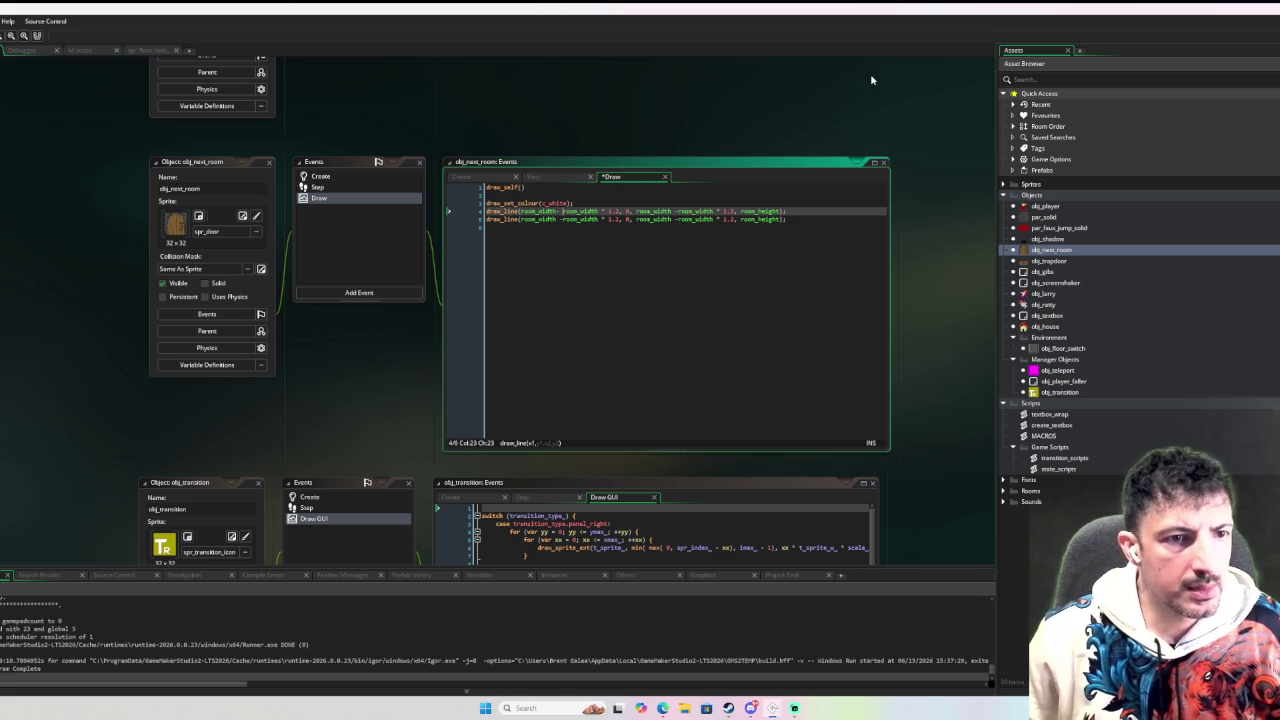
pyautogui.press('BackSpace')
pyautogui.press('BackSpace')
pyautogui.press('BackSpace')
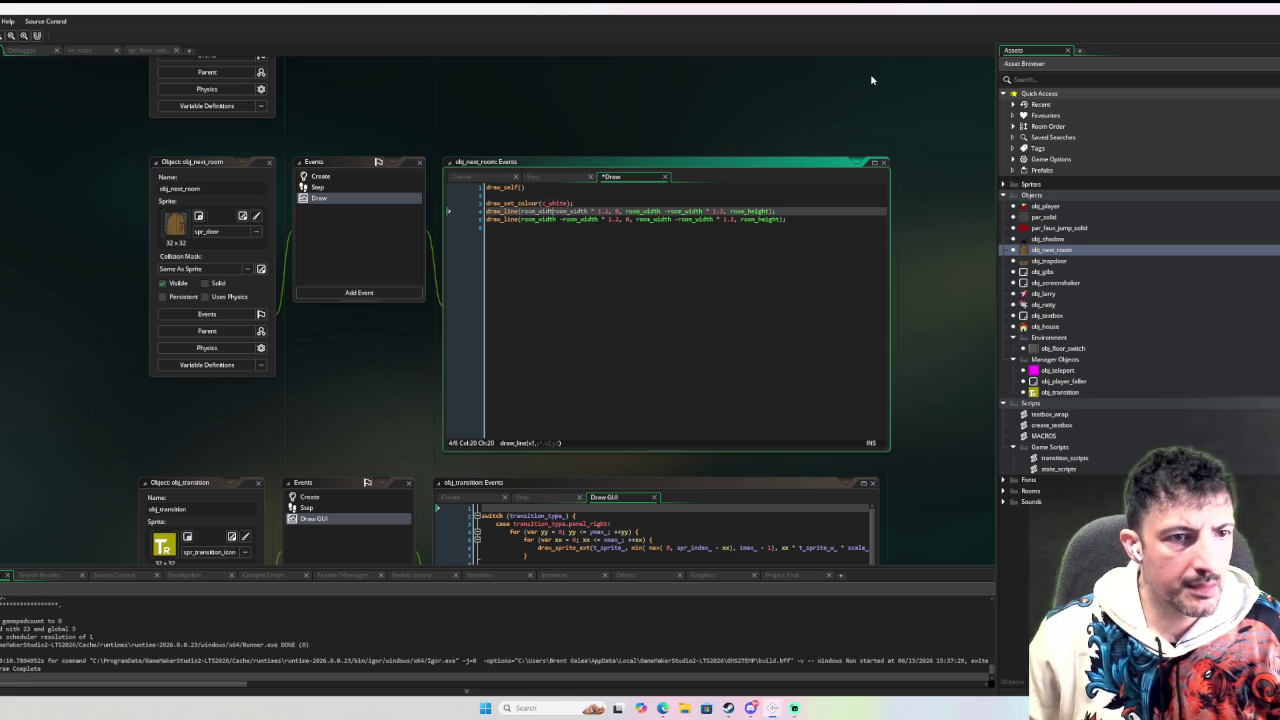
pyautogui.press('BackSpace')
pyautogui.press('BackSpace')
pyautogui.press('BackSpace')
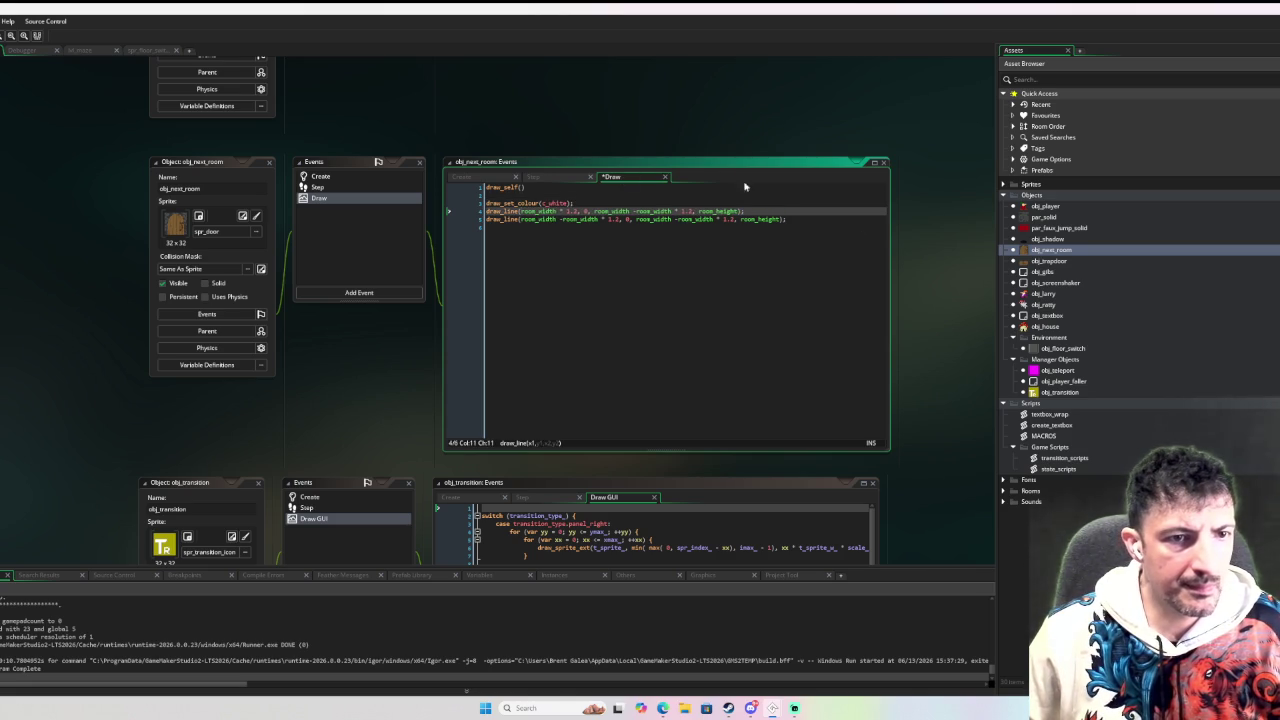
pyautogui.moveTo(634, 211); pyautogui.dragTo(597, 211)
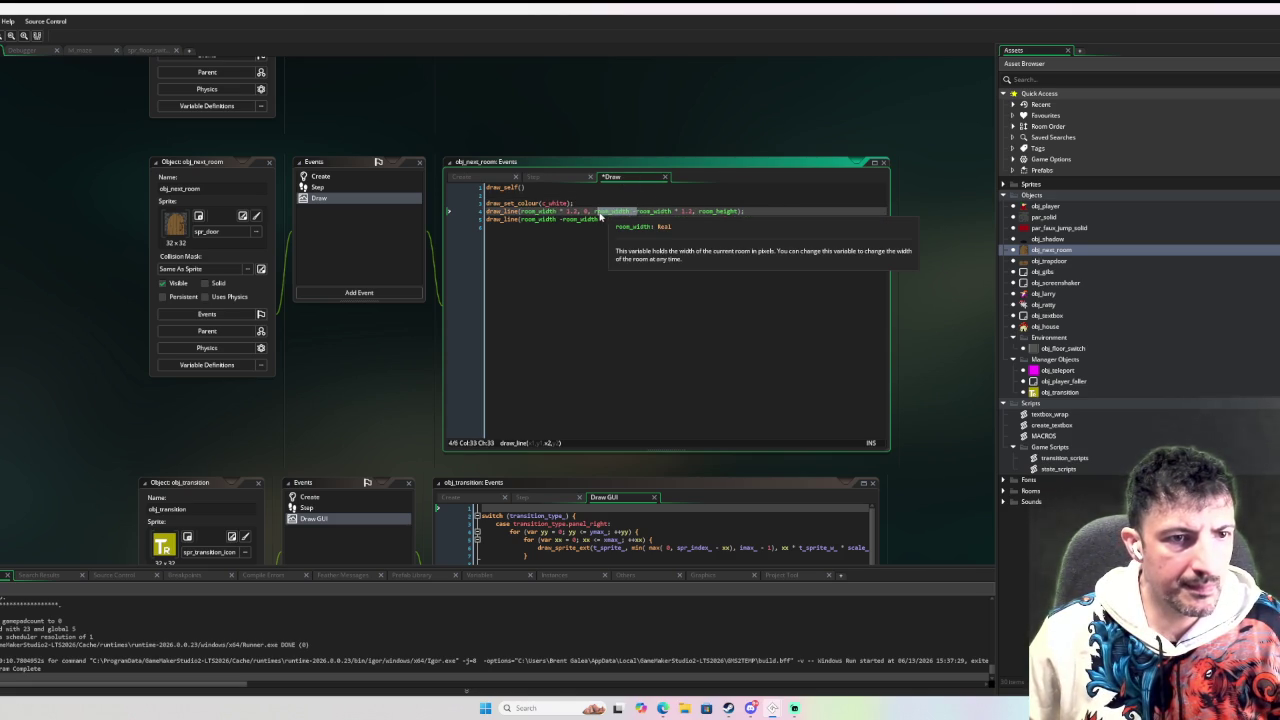
pyautogui.press('BackSpace')
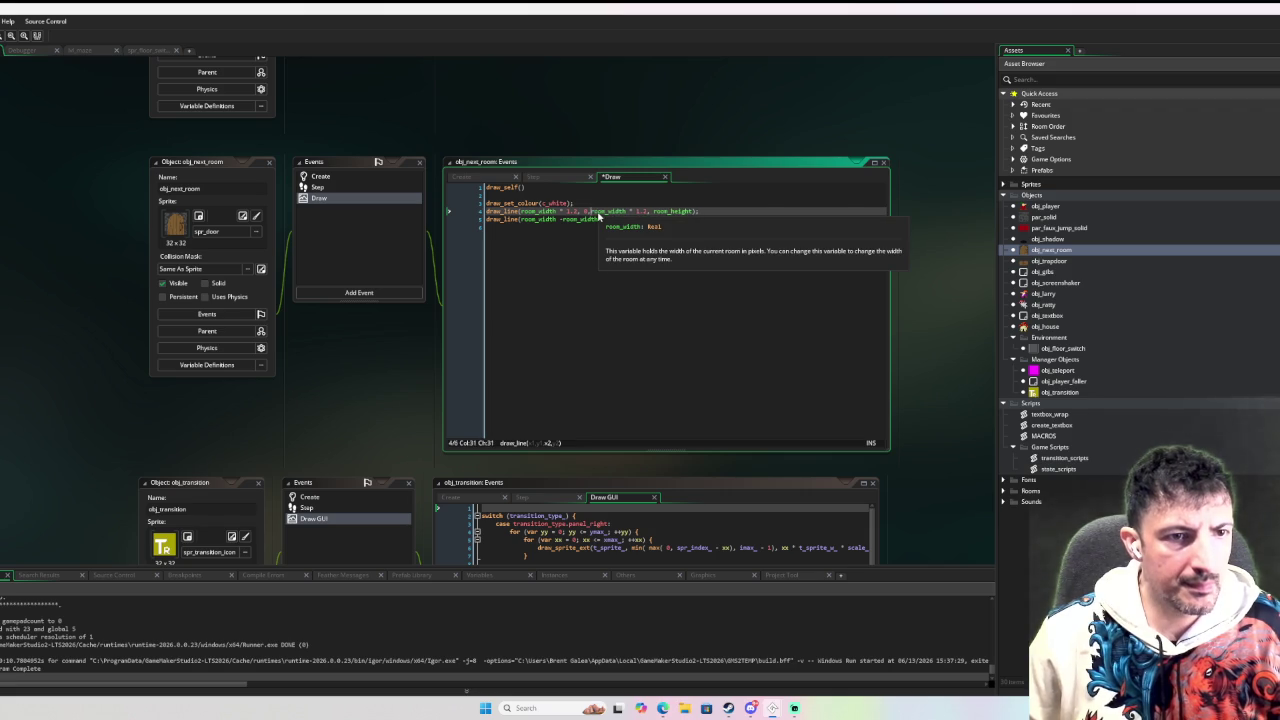
pyautogui.click(568, 294)
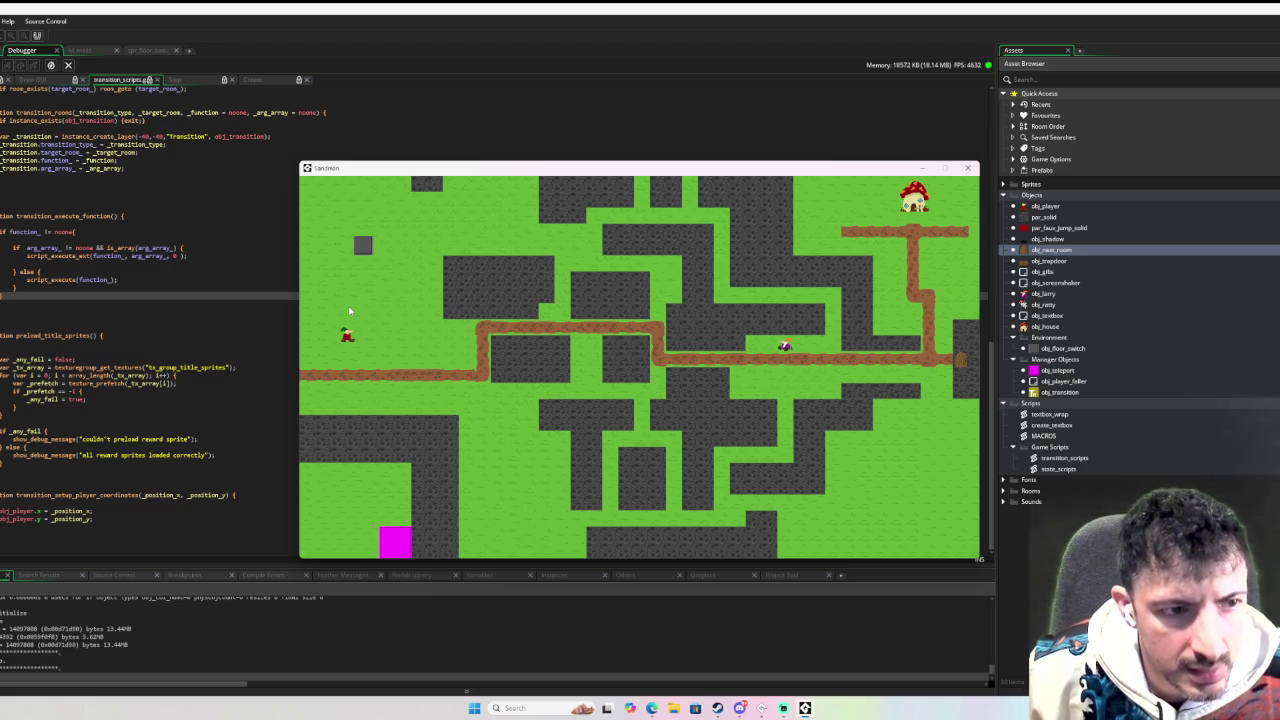
pyautogui.click(967, 167)
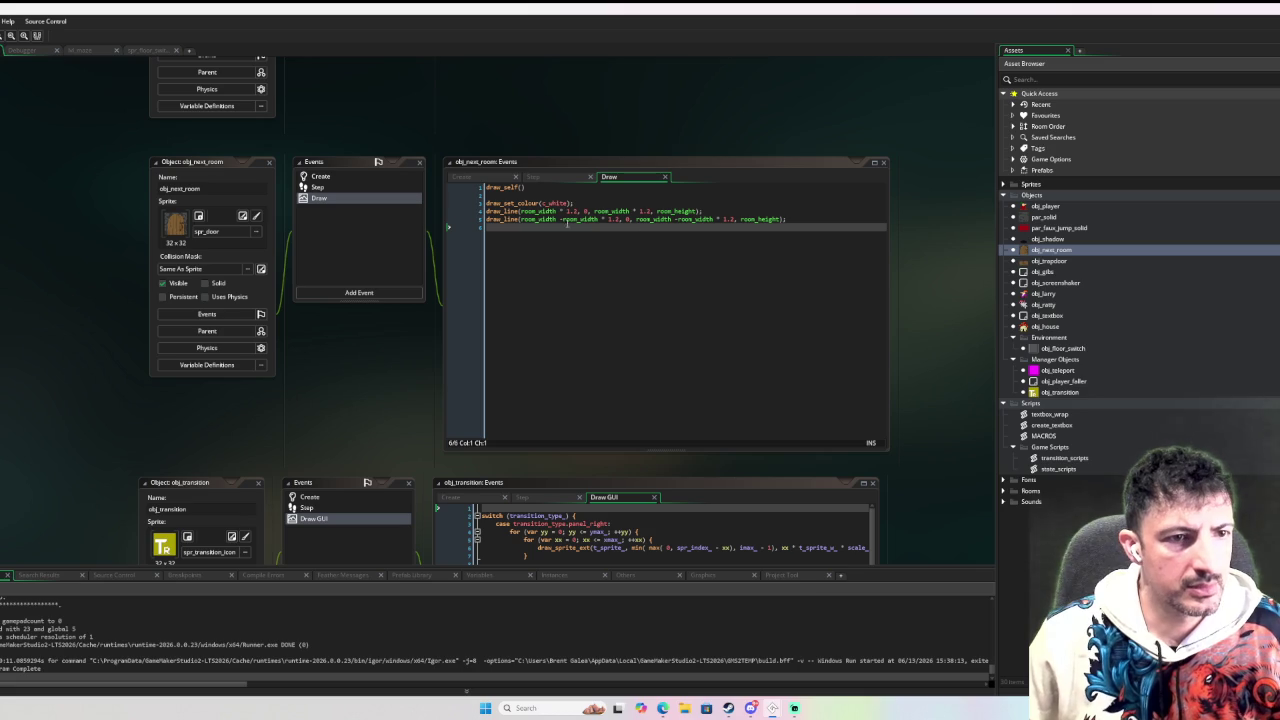
# Add spaces around the minus signs in line 5's second draw_line call.
pyautogui.click(568, 222)
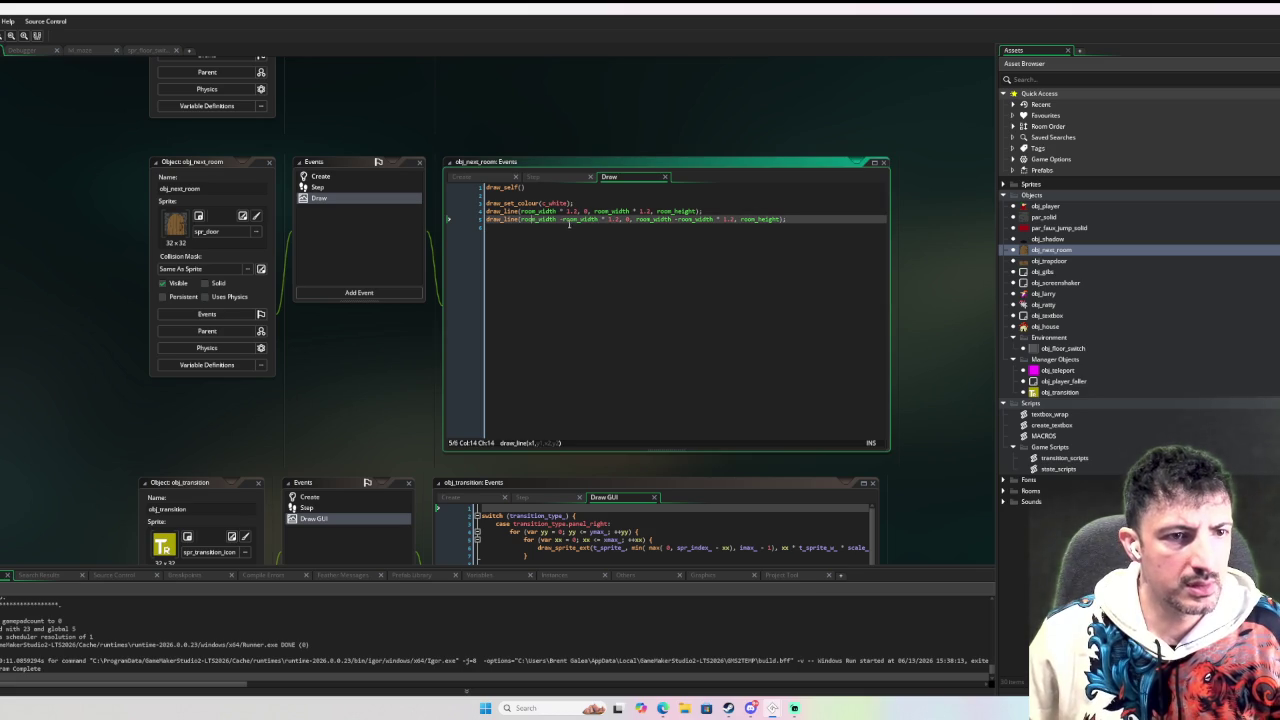
pyautogui.moveTo(563, 218)
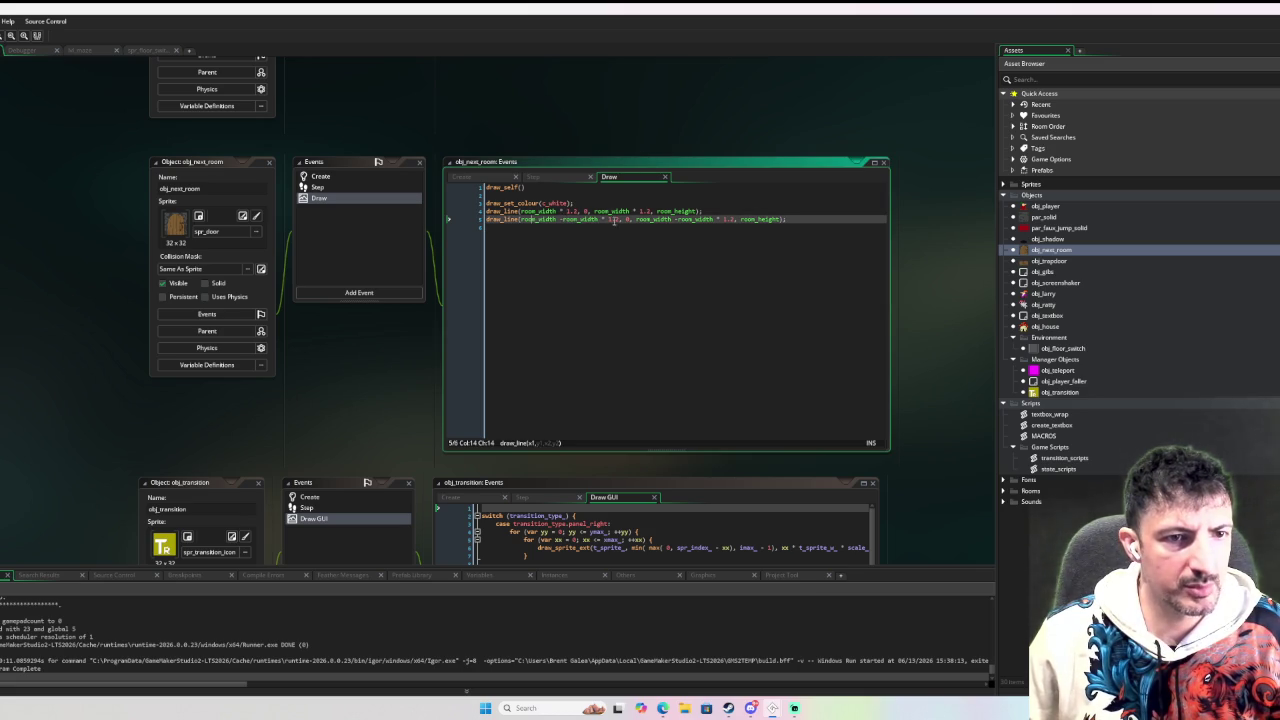
pyautogui.click(627, 220)
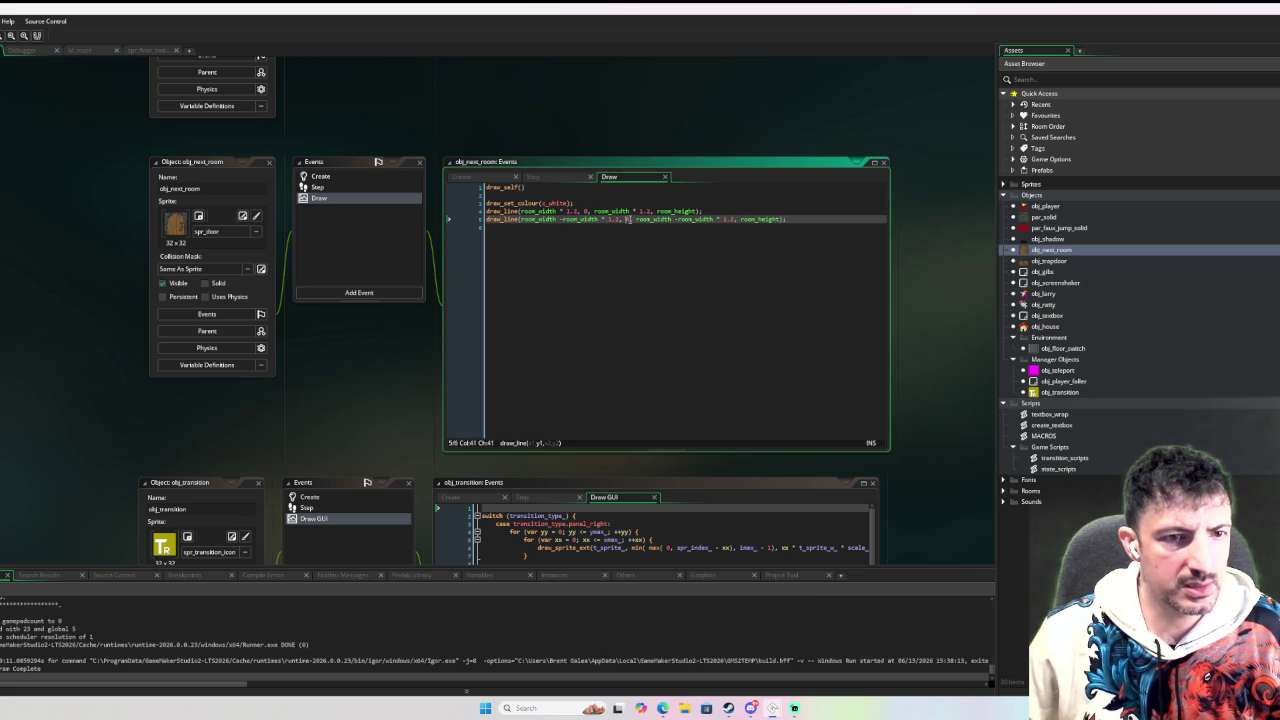
pyautogui.moveTo(645, 219)
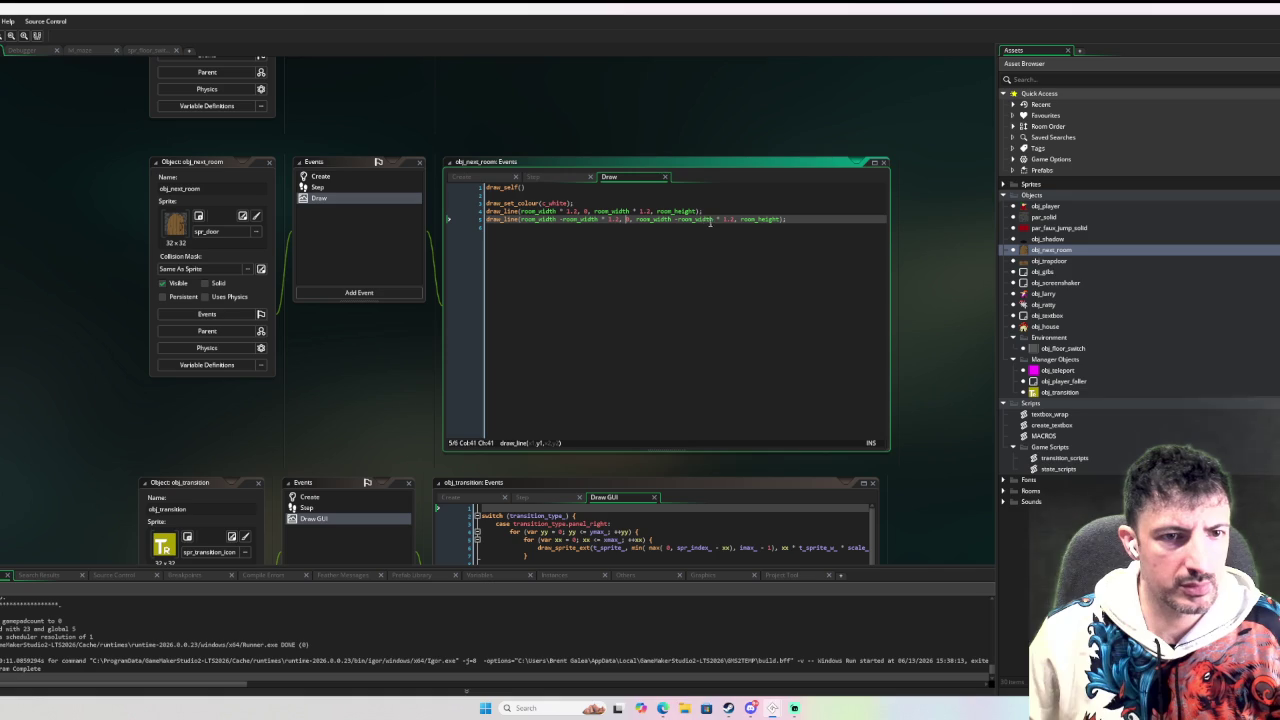
pyautogui.moveTo(744, 219)
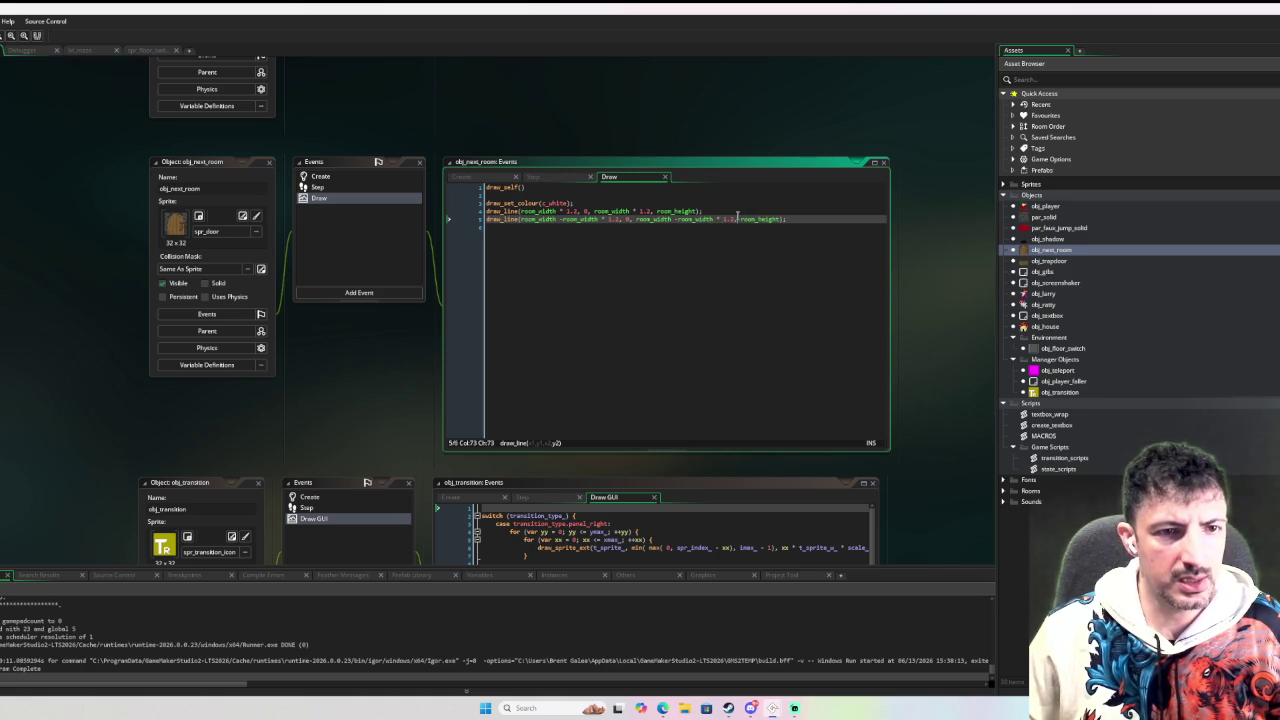
pyautogui.click(678, 219)
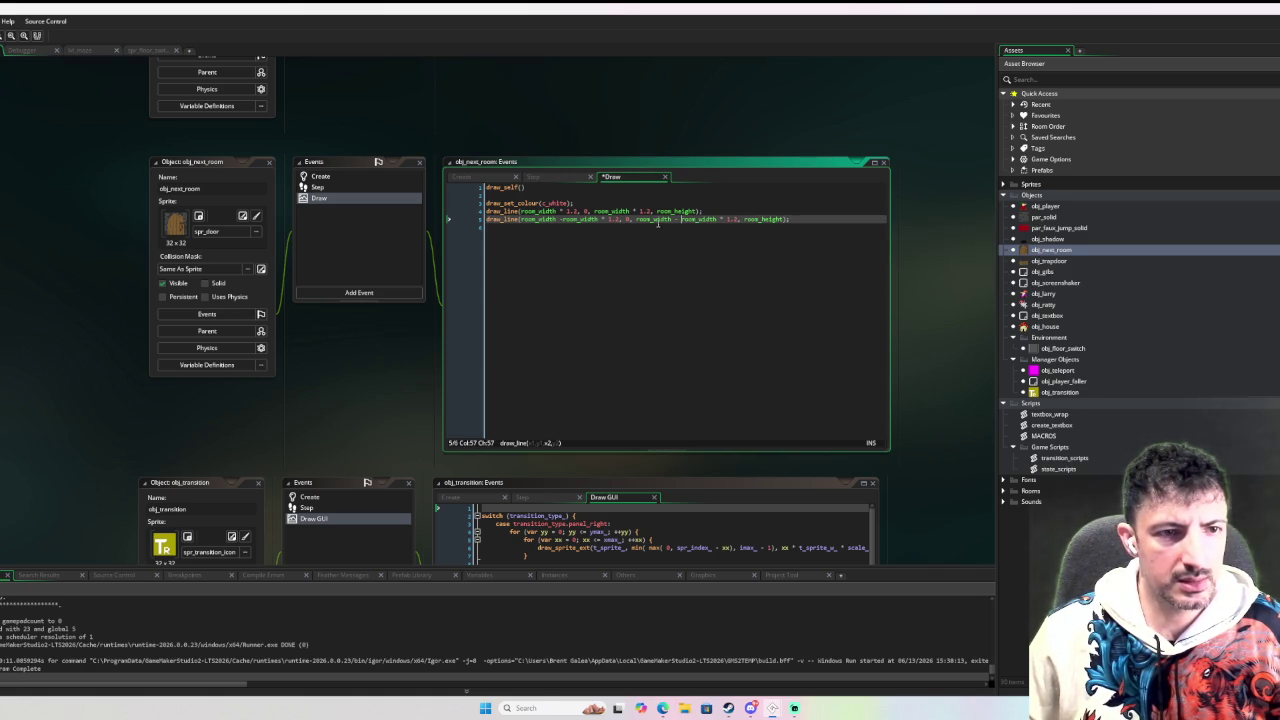
pyautogui.click(560, 219)
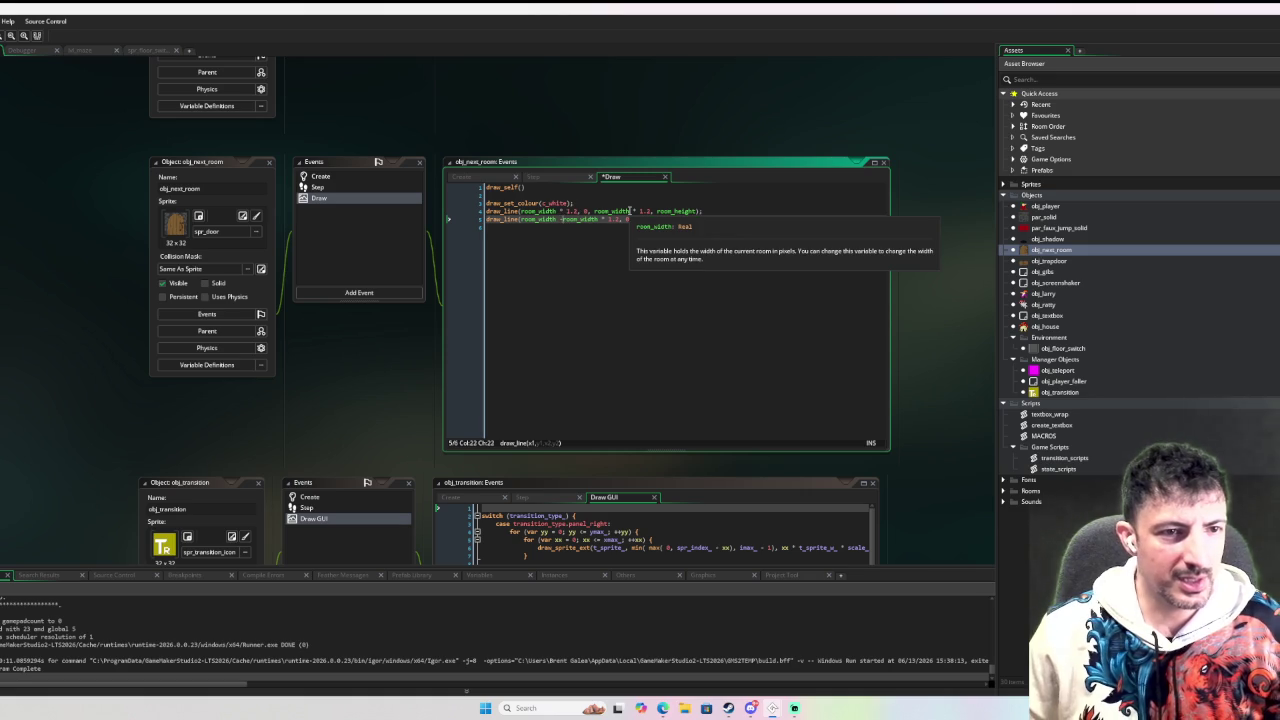
pyautogui.click(574, 344)
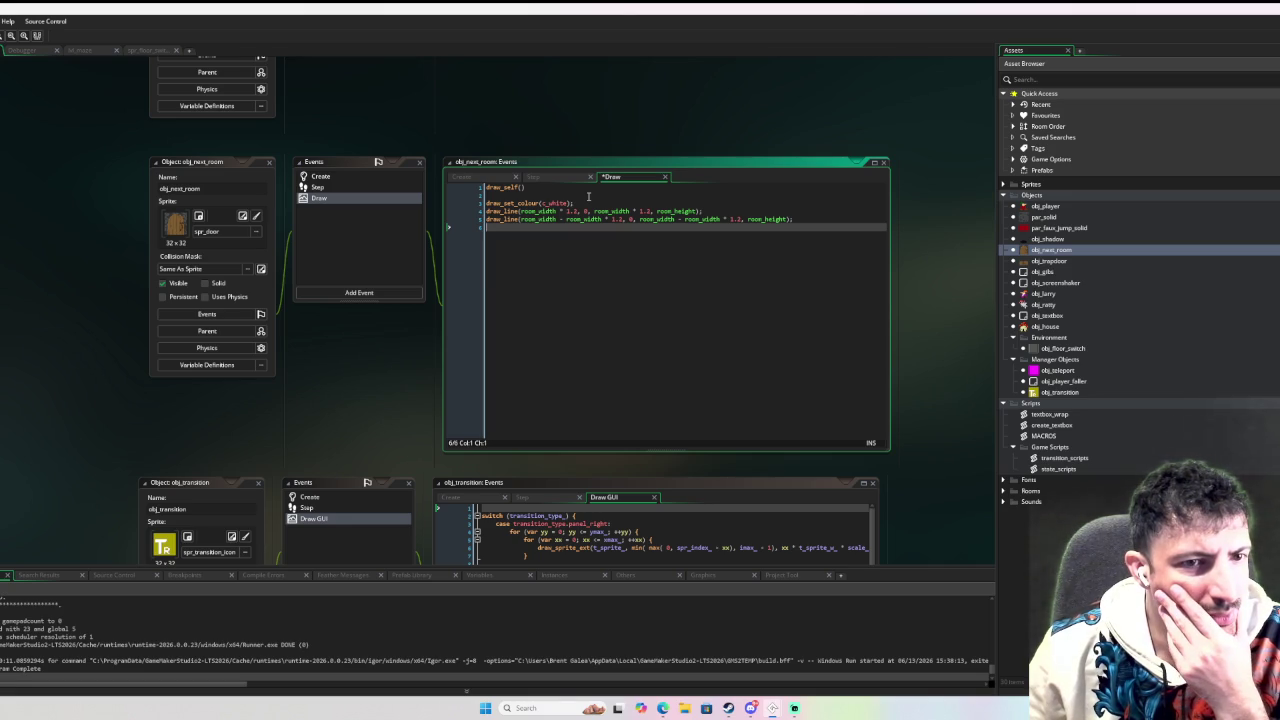
# Wrap each room_width * 1.2 on line 5 in parentheses and run the game in debug.
pyautogui.click(552, 219)
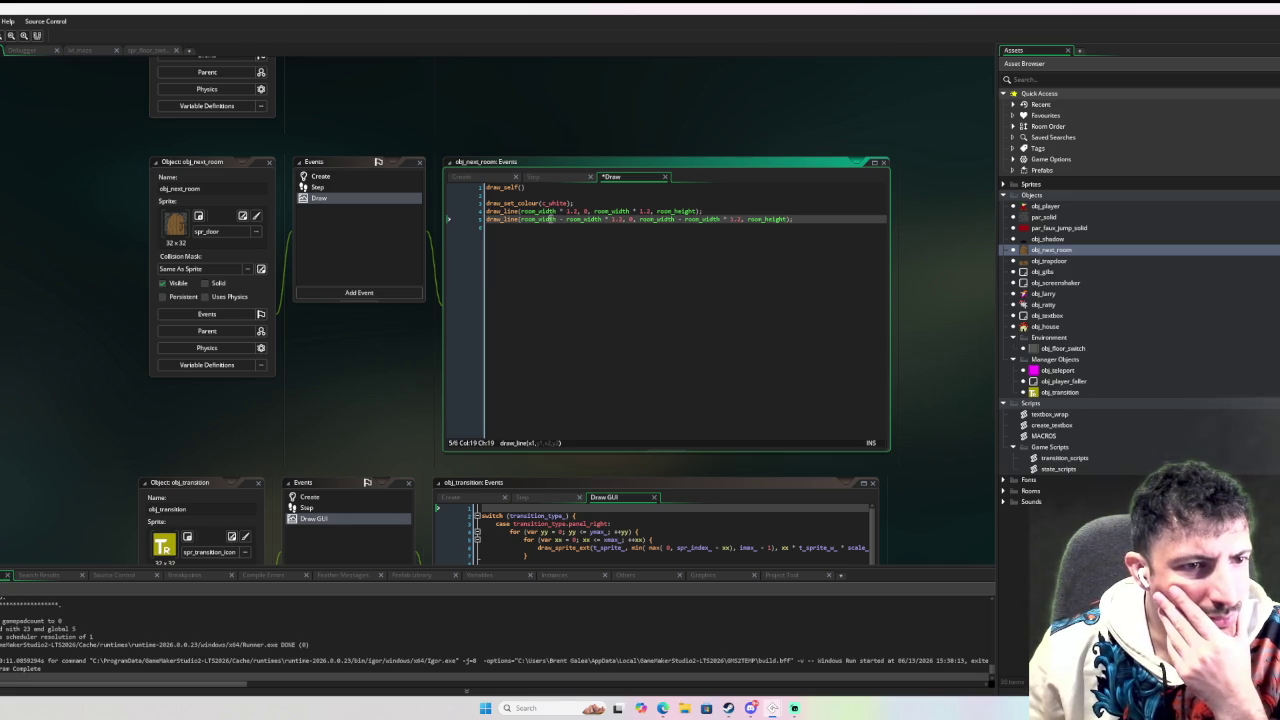
pyautogui.click(566, 219)
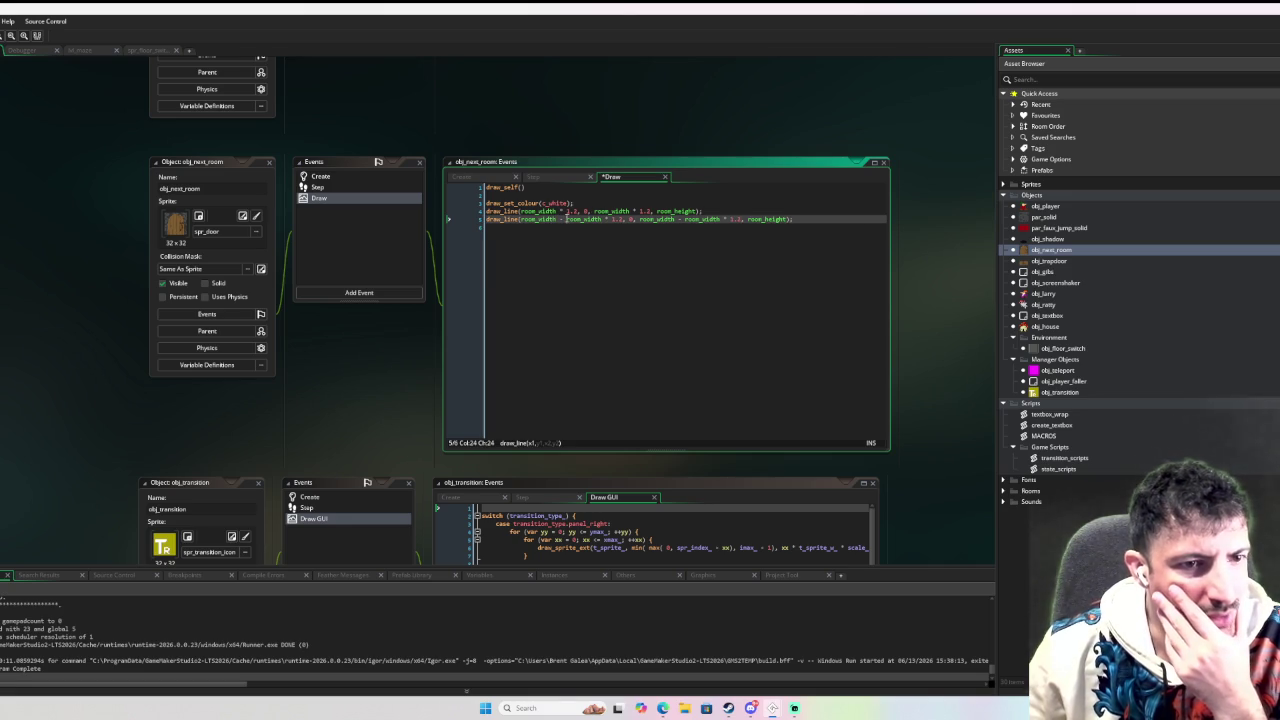
pyautogui.write('(')
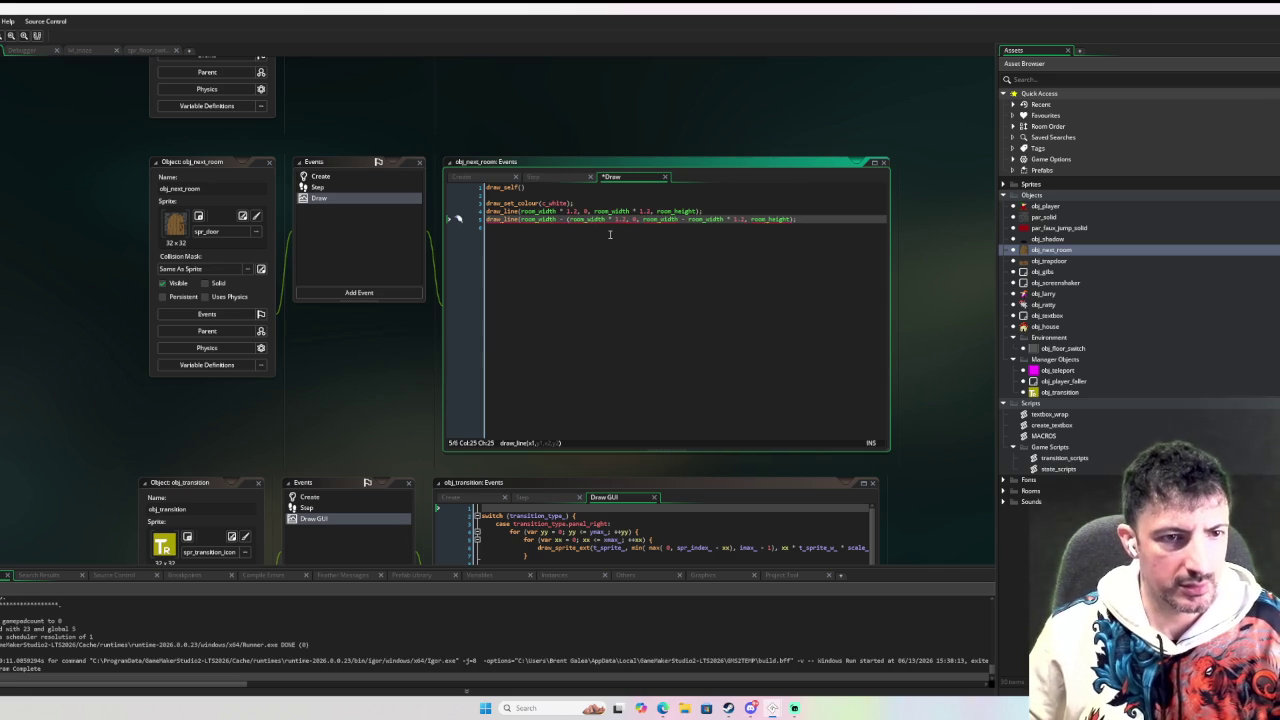
pyautogui.click(624, 219)
pyautogui.write(')')
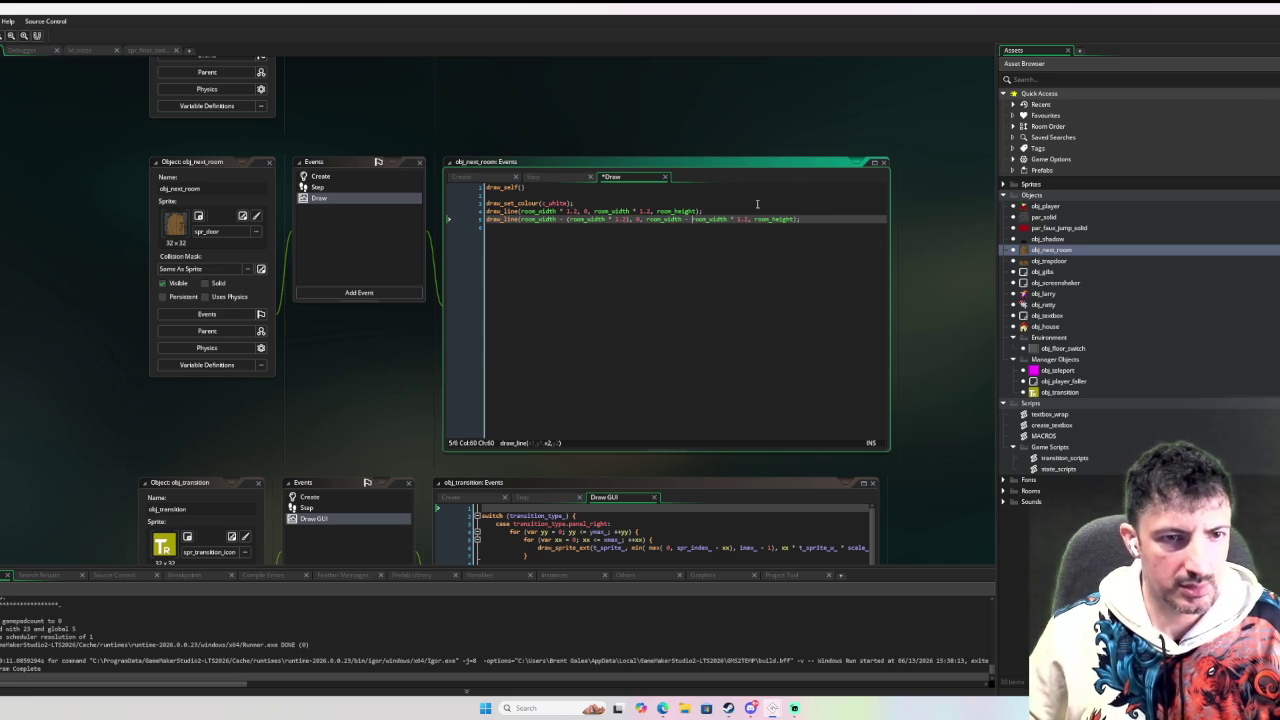
pyautogui.write('(')
pyautogui.click(757, 219)
pyautogui.write(')')
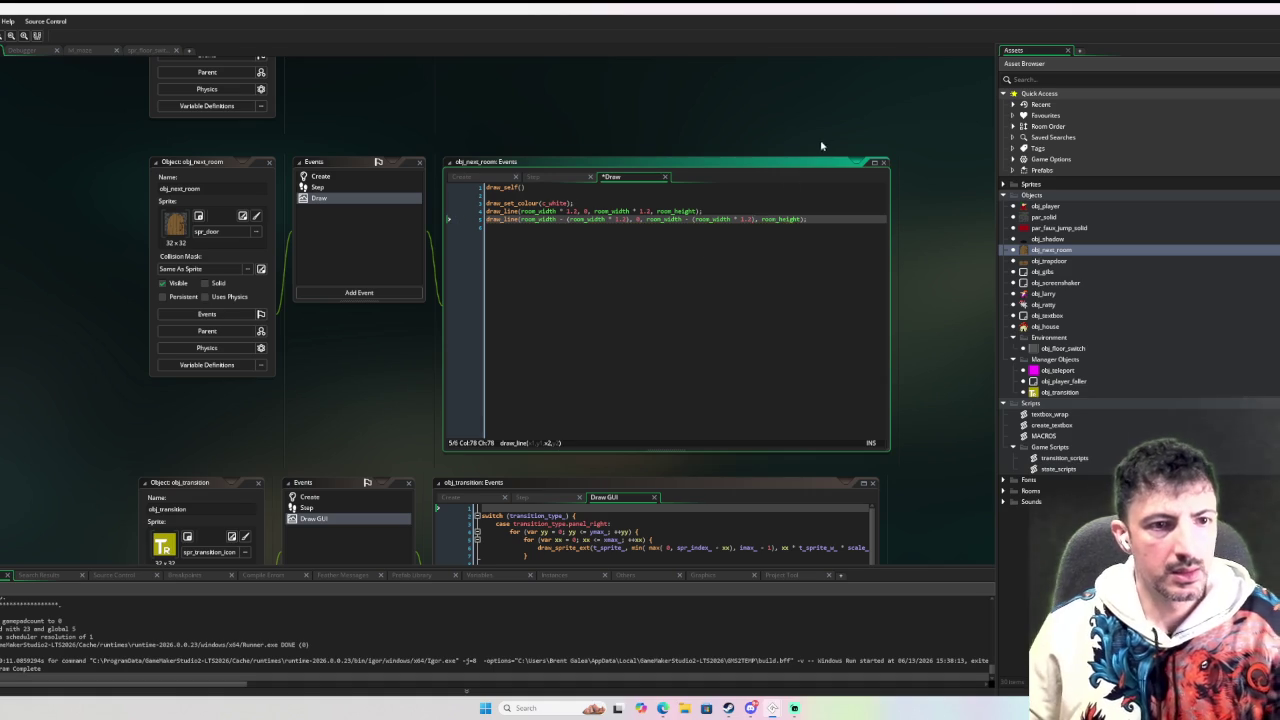
pyautogui.click(681, 290)
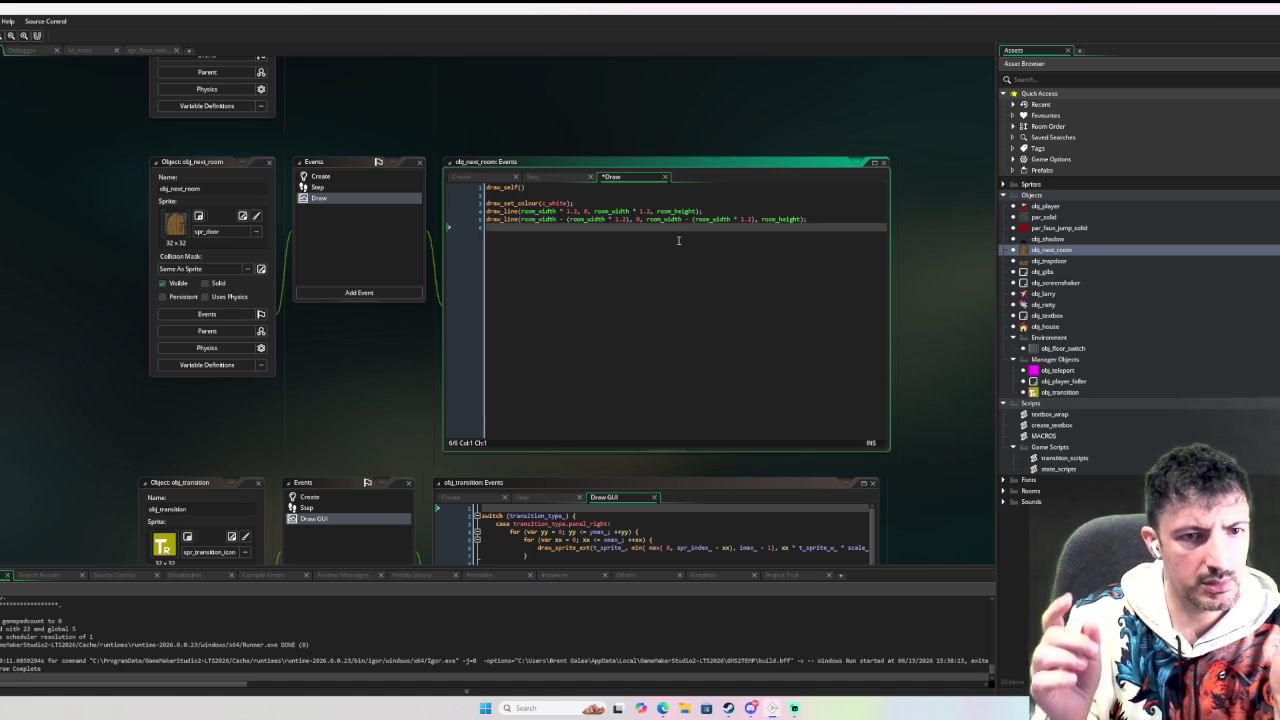
pyautogui.press('F6')
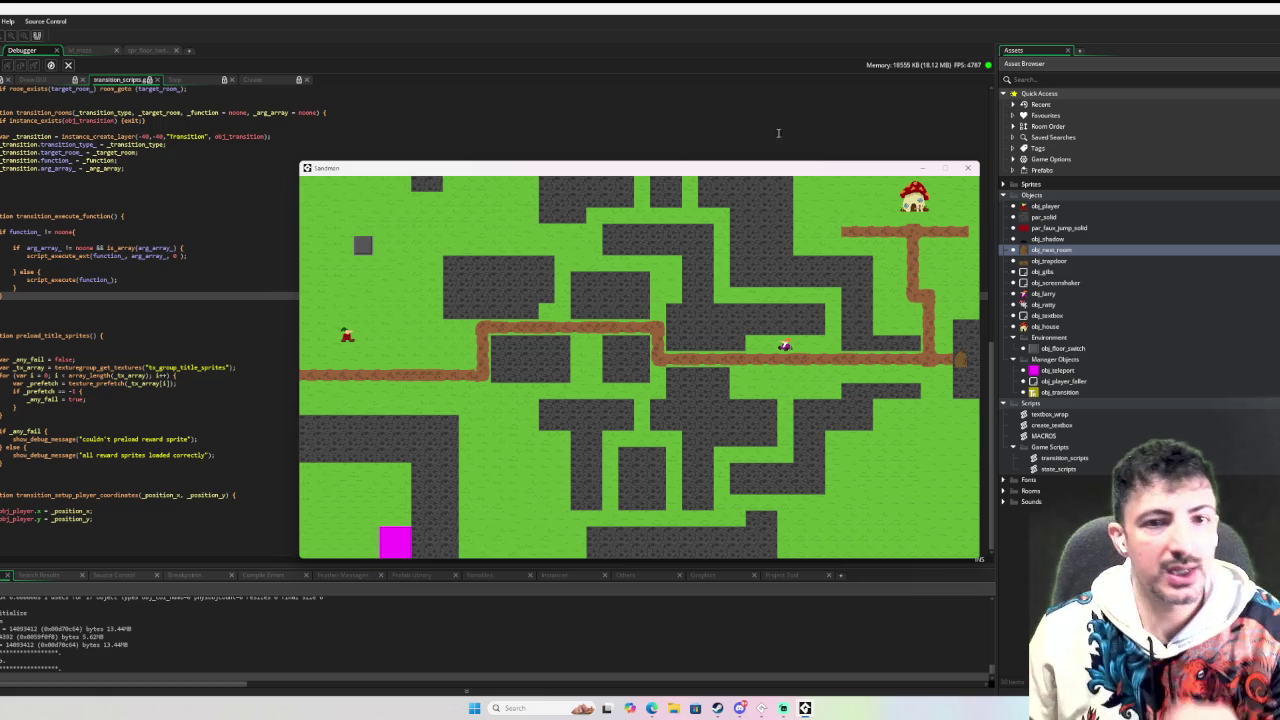
pyautogui.click(967, 167)
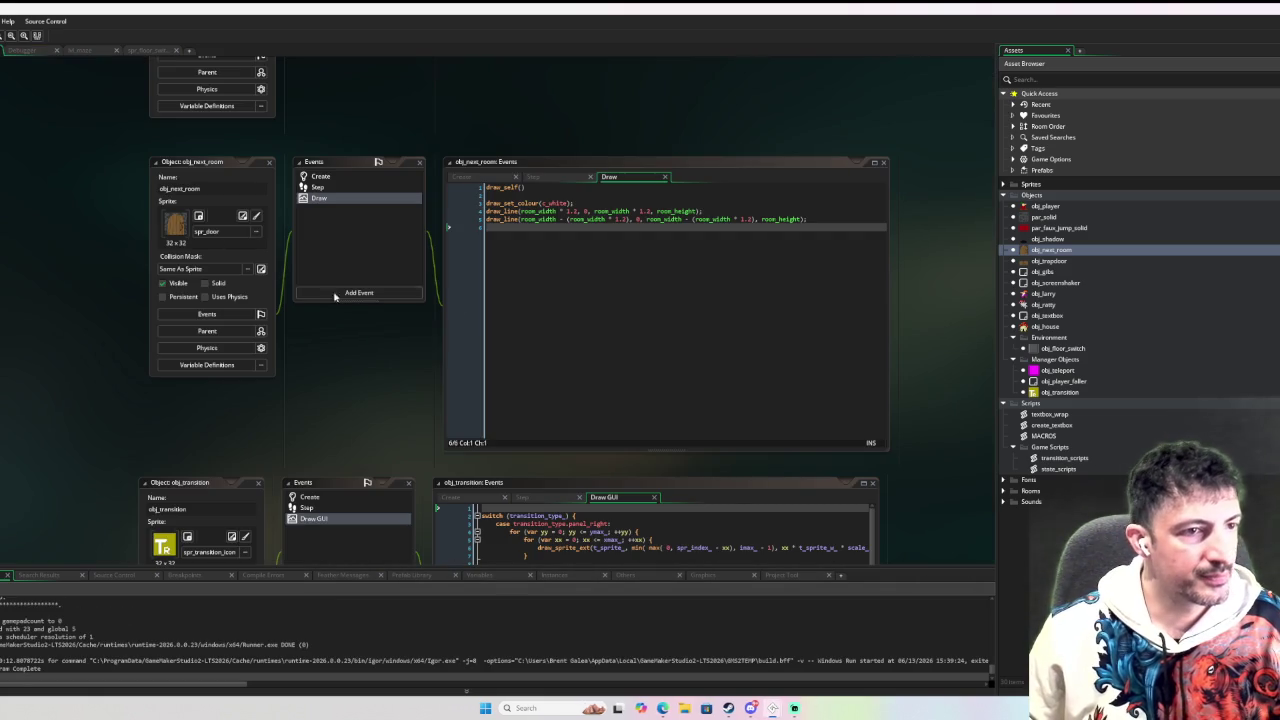
# Add a new line draw_line(x, y, obj_player.x, obj_player.y) in obj_next_room's Draw code.
pyautogui.press('Return')
pyautogui.write('da')
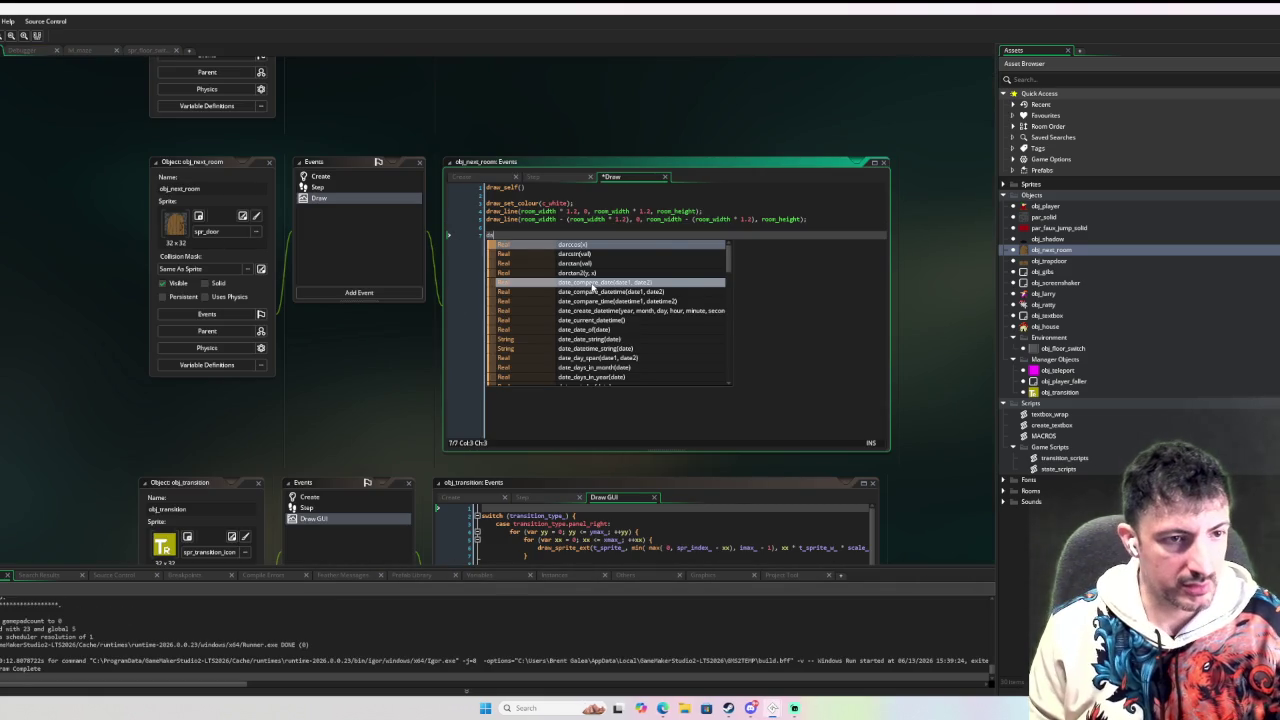
pyautogui.write('raw_line')
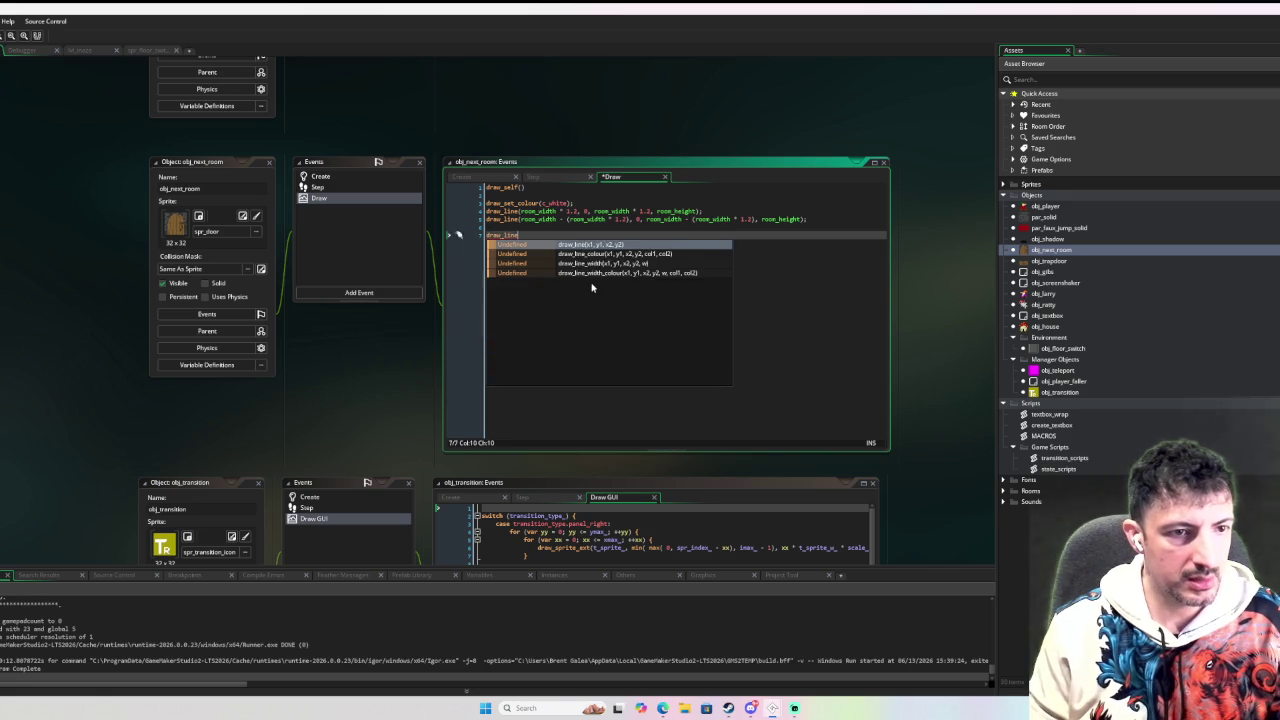
pyautogui.write('(,y, obj_pl')
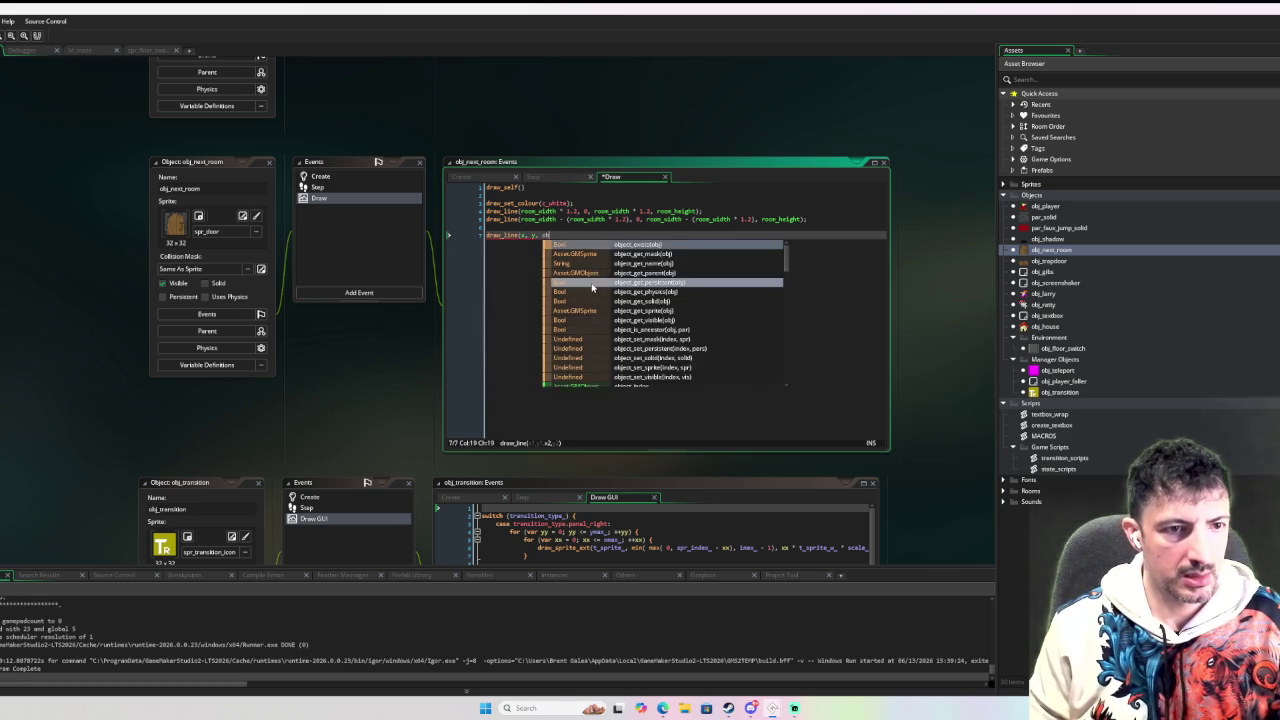
pyautogui.write('er.x, obj_')
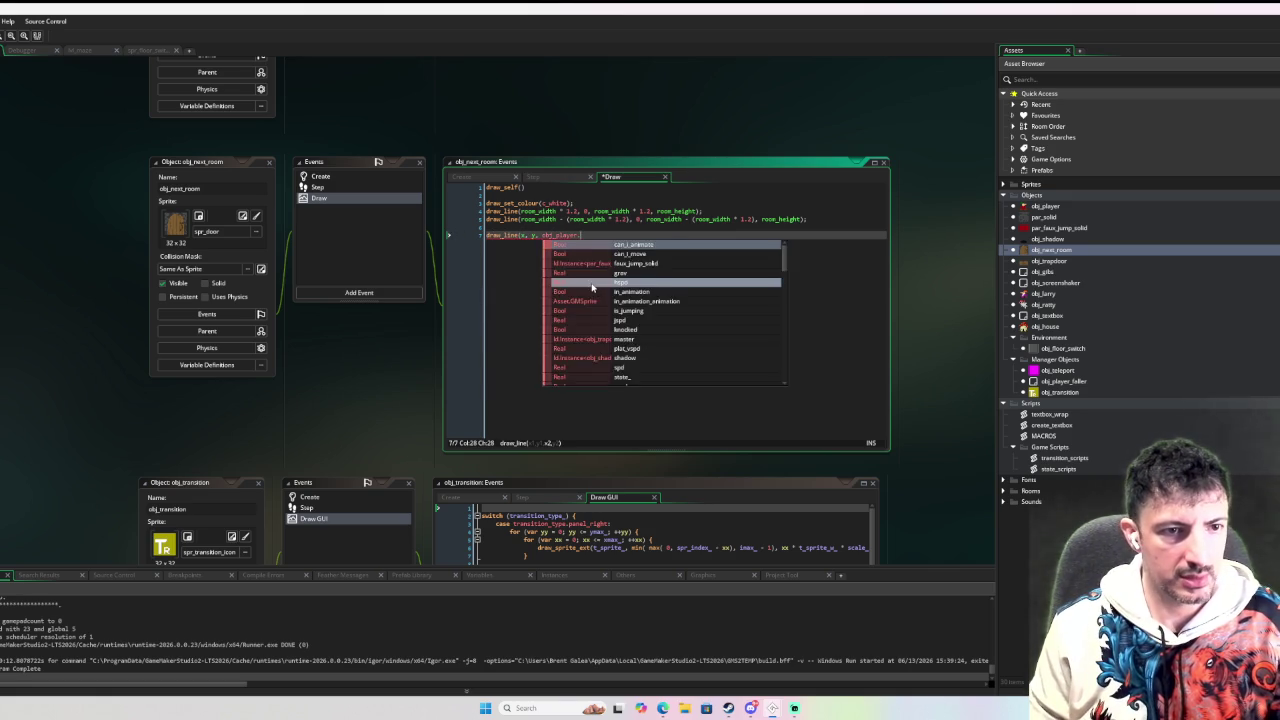
pyautogui.press('BackSpace')
pyautogui.press('BackSpace')
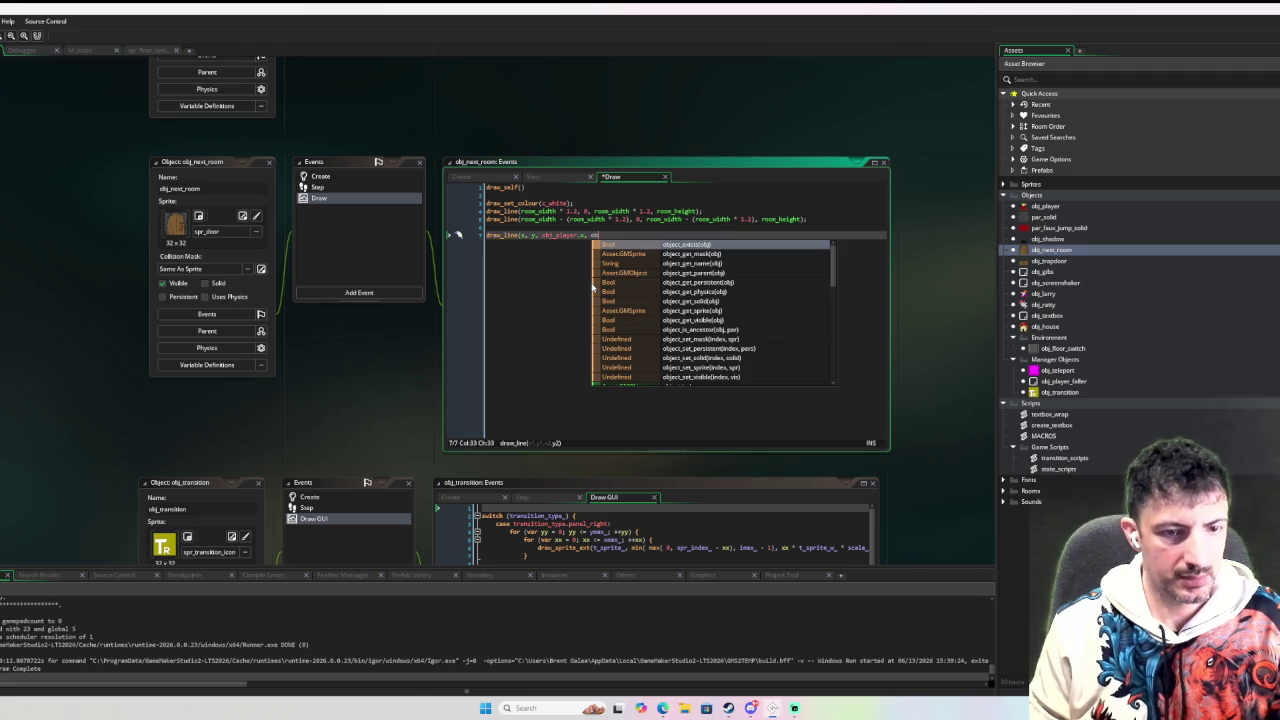
pyautogui.write('j_player.y)')
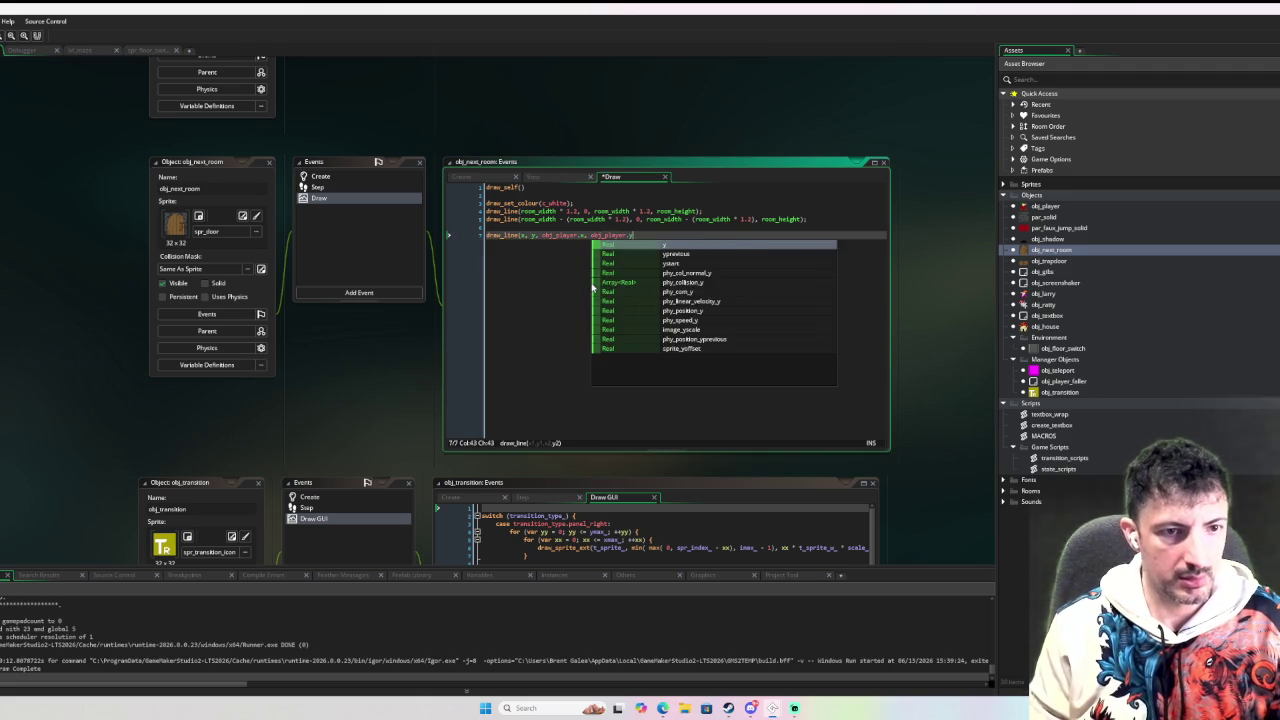
# Wrap that draw_line in an if instance_exists(obj_player) check and indent it.
pyautogui.press('Home')
pyautogui.press('Return')
pyautogui.press('Up')
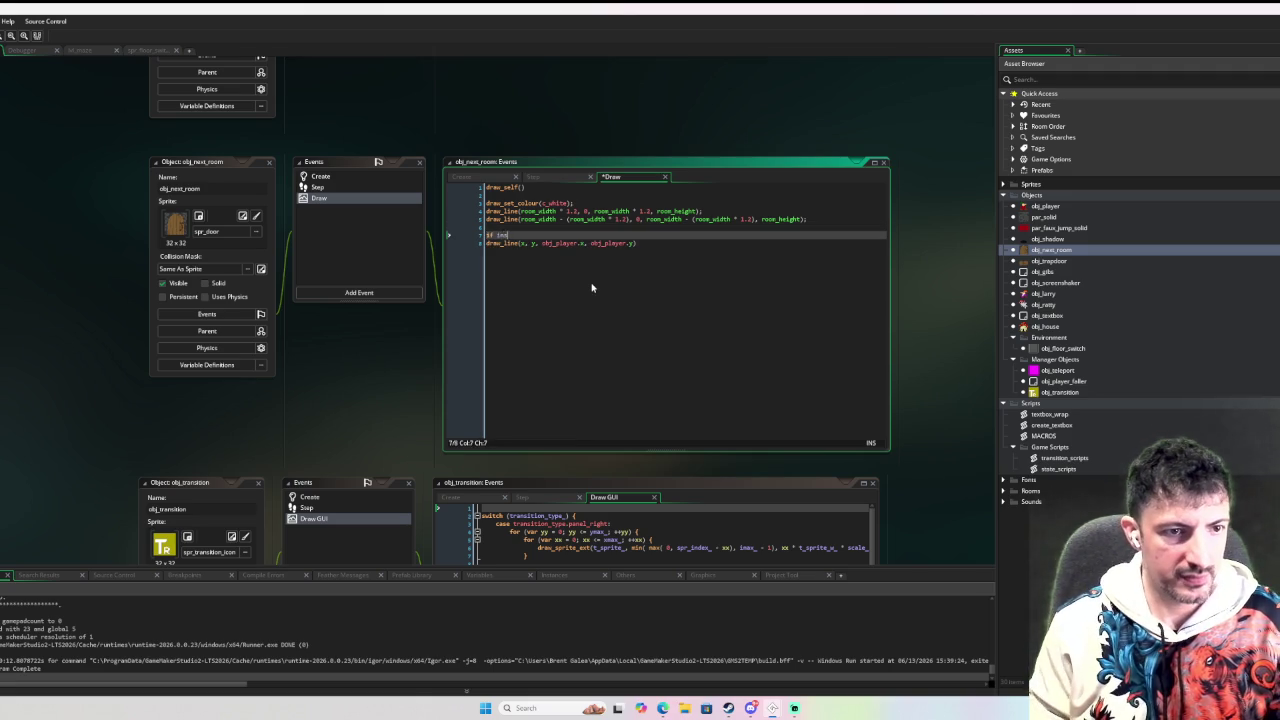
pyautogui.write('tance_exists(obj_player) {')
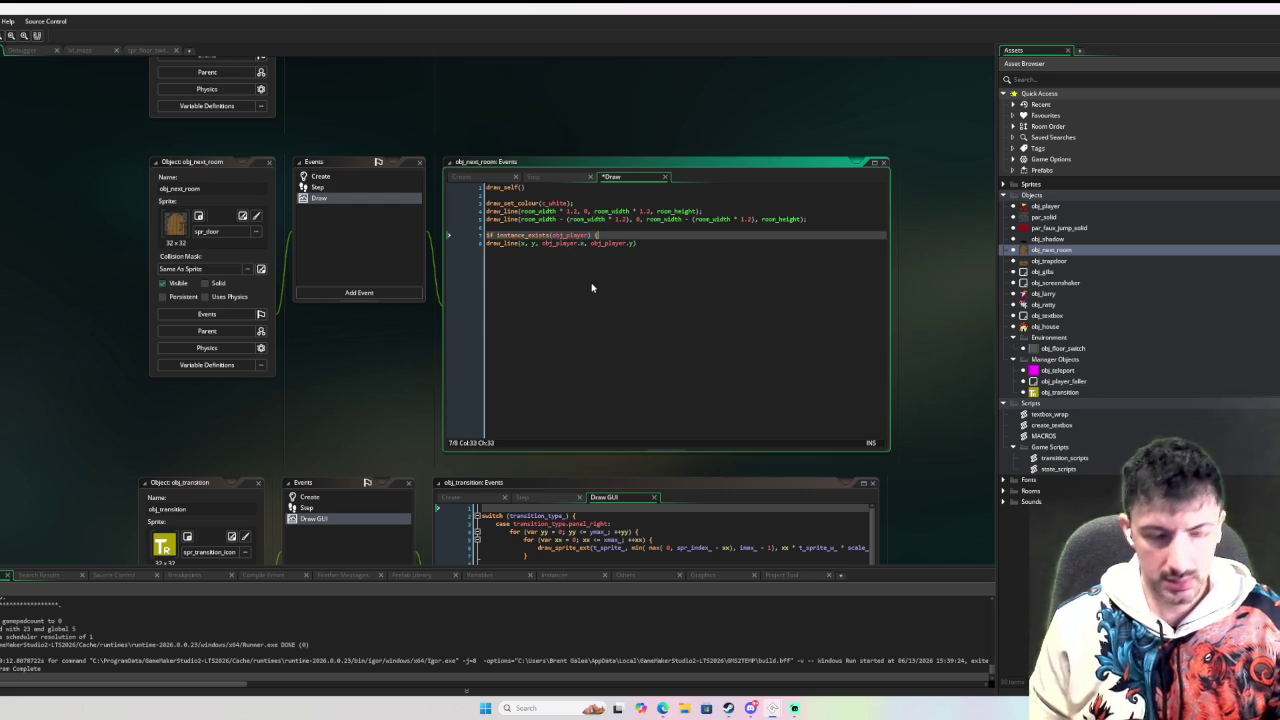
pyautogui.press('Up')
pyautogui.press('Down')
pyautogui.press('Down')
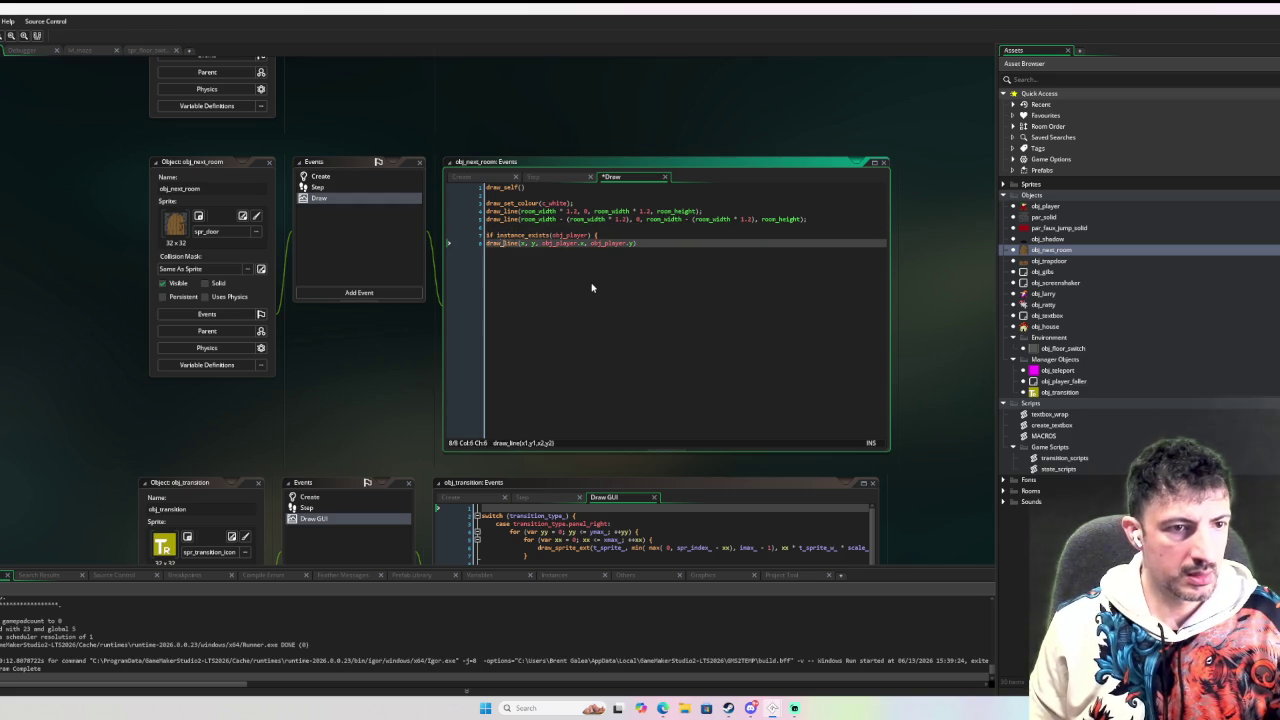
pyautogui.press('Right')
pyautogui.press('Right')
pyautogui.press('Right')
pyautogui.hotkey('ctrl', 'z')
pyautogui.press('Tab')
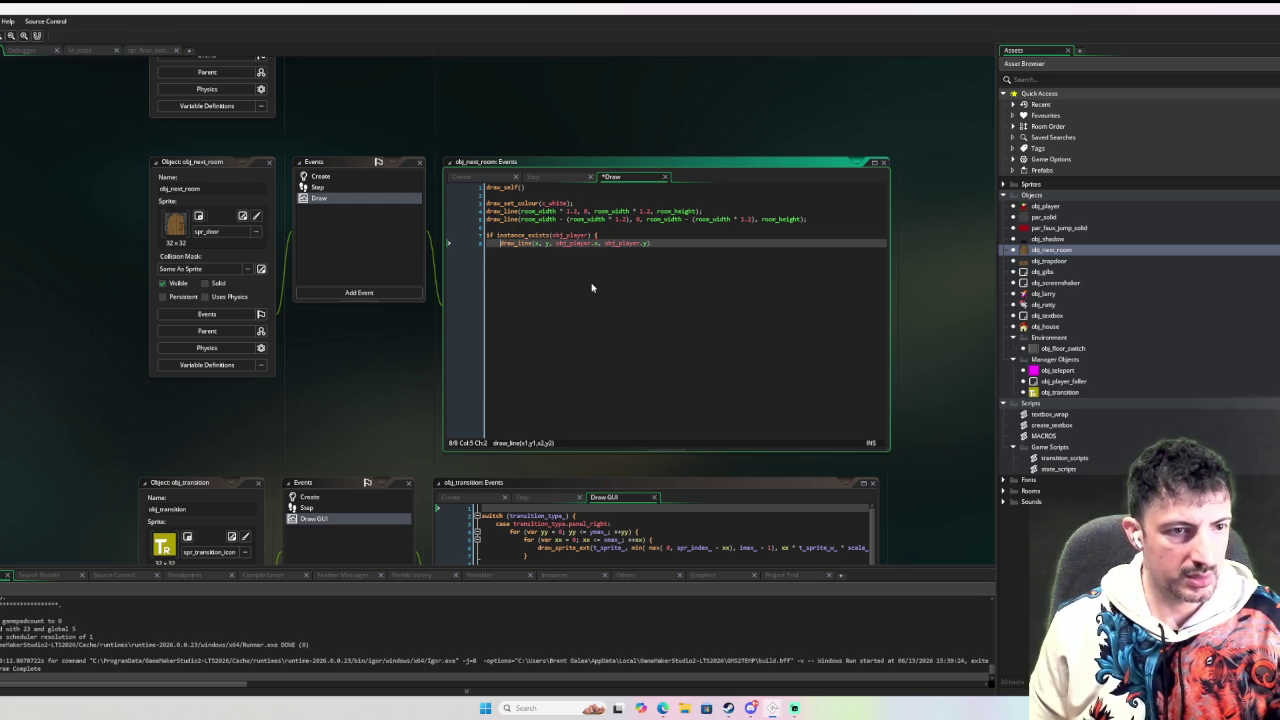
pyautogui.click(691, 250)
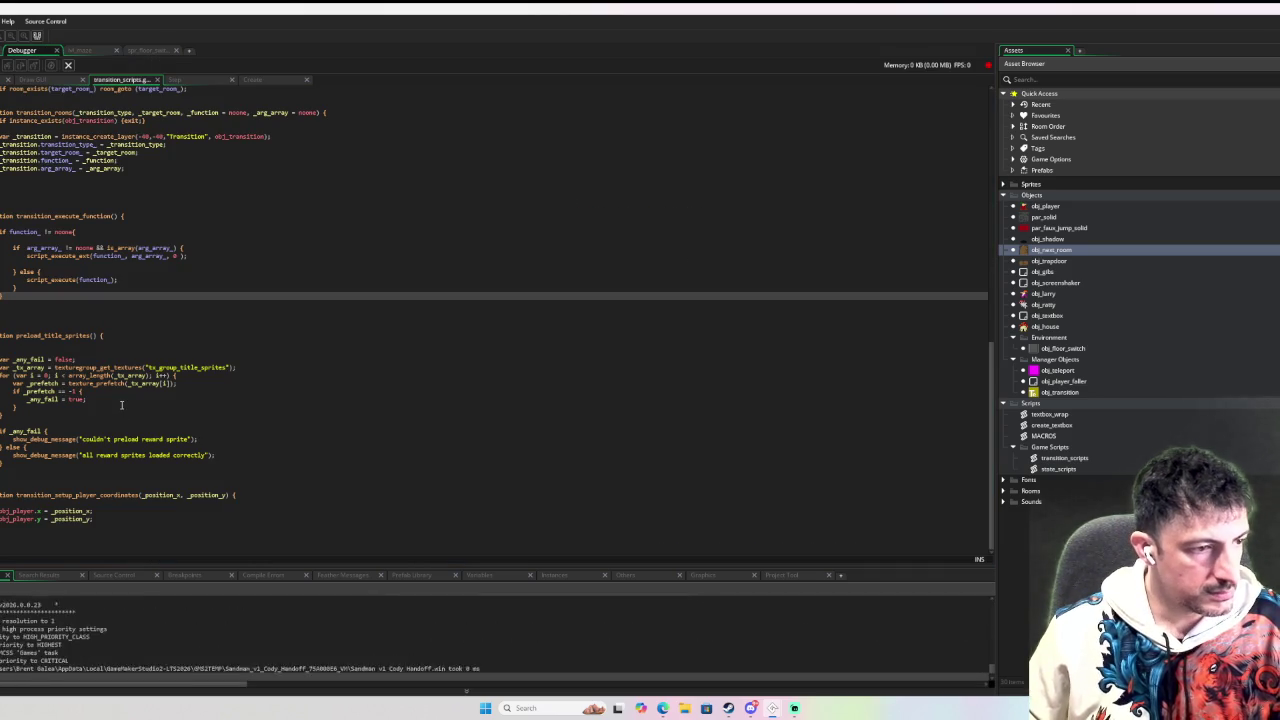
# Walk the player up, down, left and right to watch the debug lines follow, then close the game.
pyautogui.press('Down')
pyautogui.press('Up')
pyautogui.press('Down')
pyautogui.press('Up')
pyautogui.press('Down')
pyautogui.press('Right')
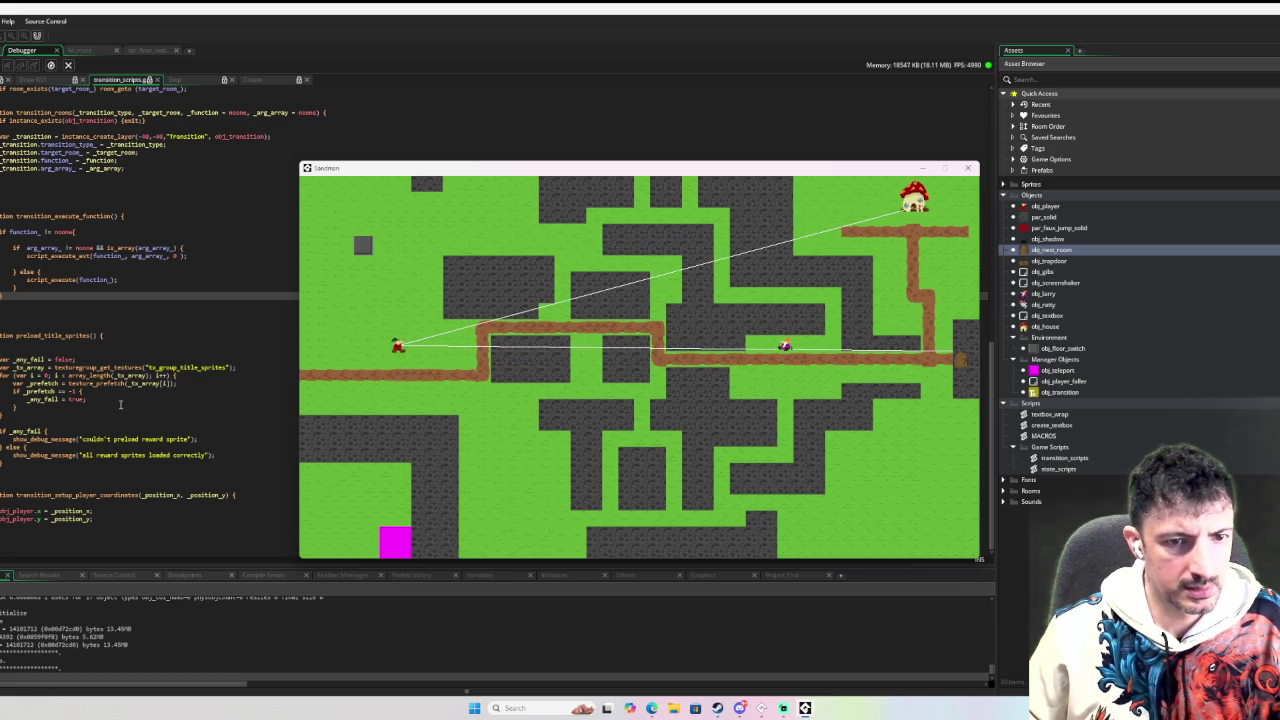
pyautogui.press('Left')
pyautogui.press('Up')
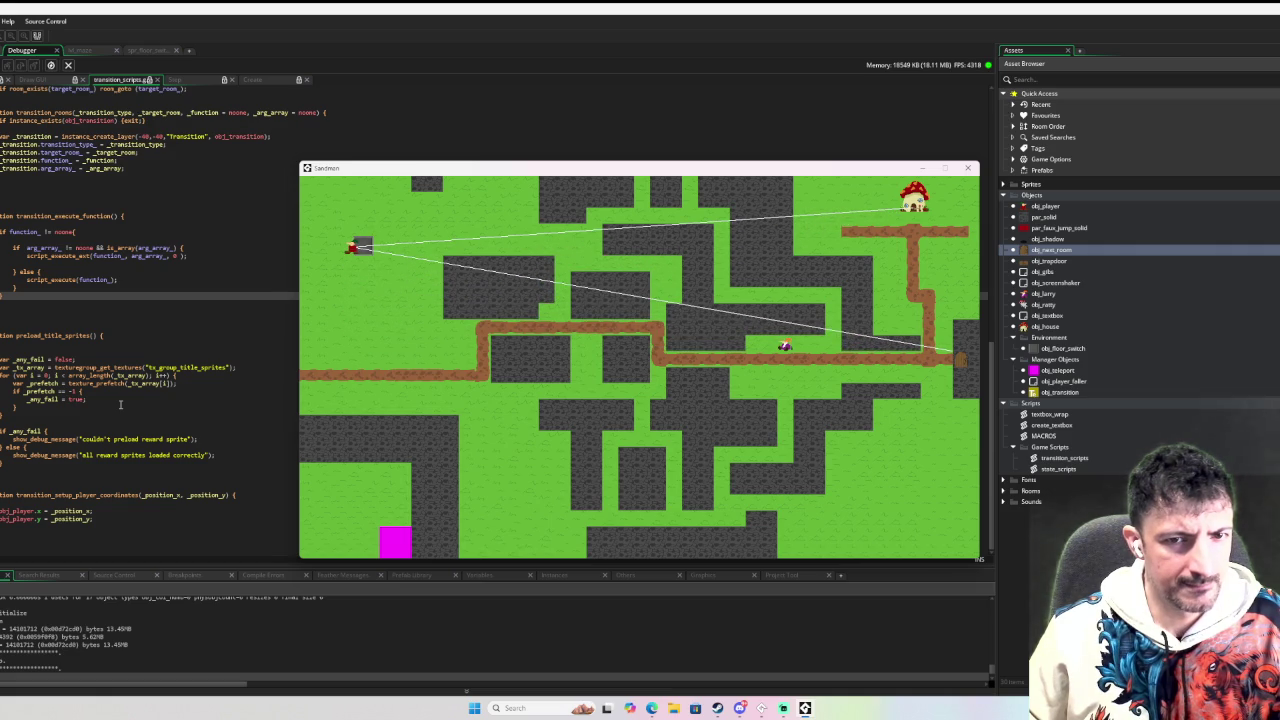
pyautogui.press('Down')
pyautogui.press('Up')
pyautogui.press('Down')
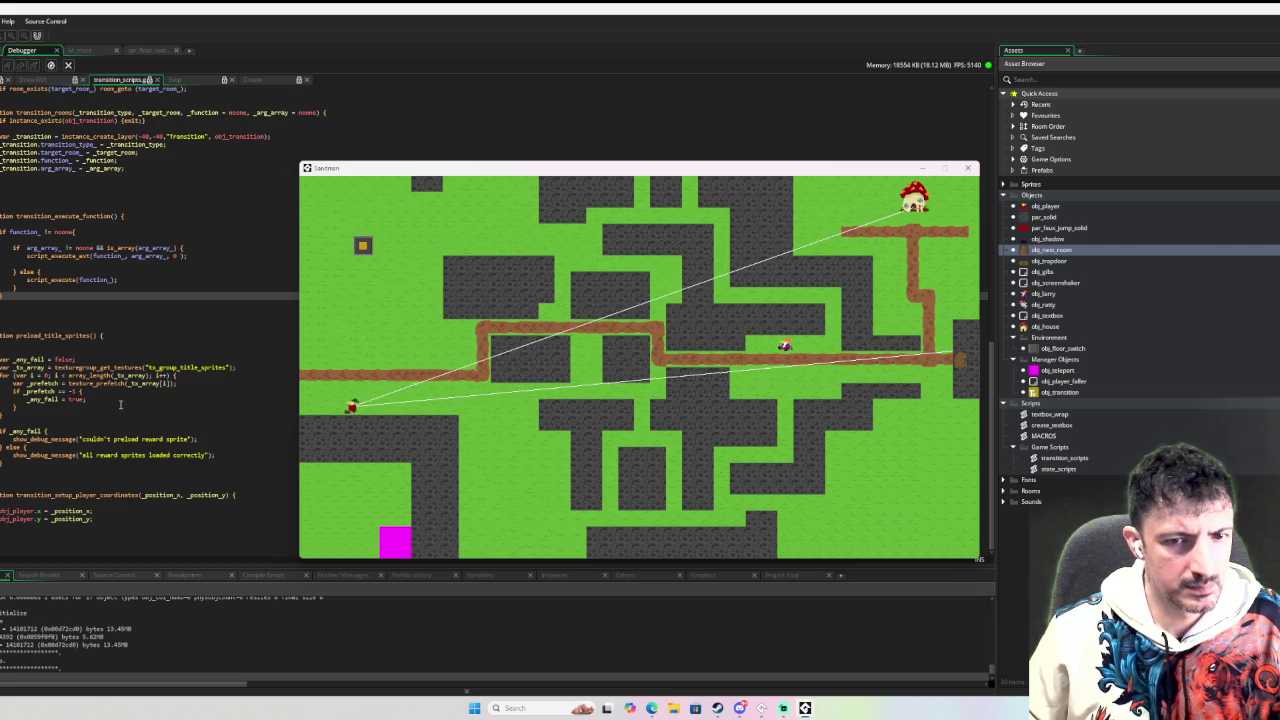
pyautogui.press('Up')
pyautogui.press('Right')
pyautogui.press('Up')
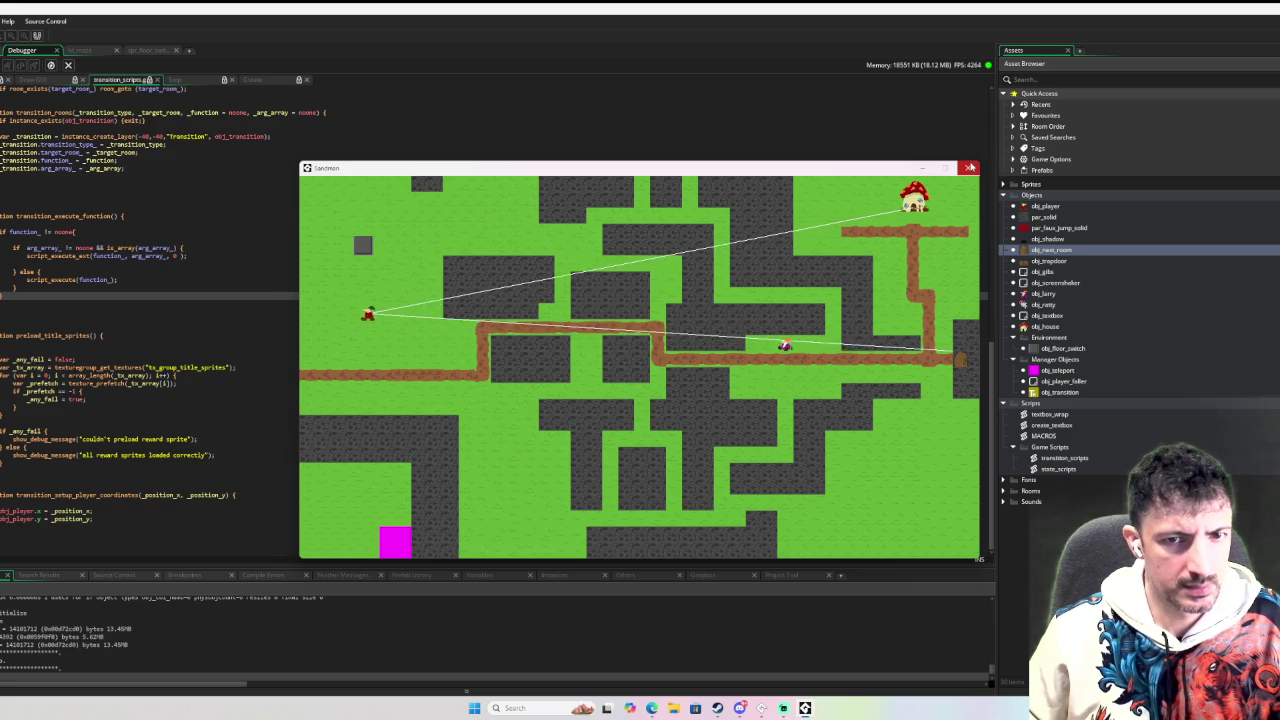
pyautogui.click(969, 167)
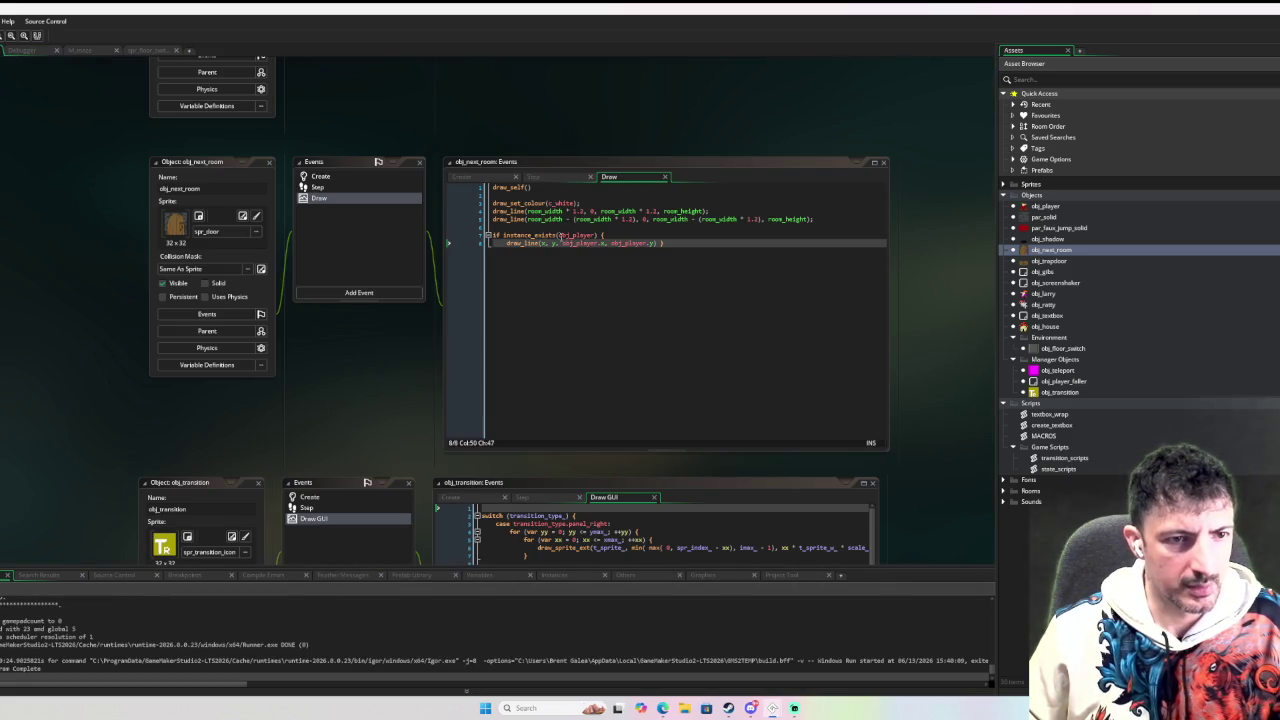
# Begin editing the 1.2 multiplier on line 5 of the Draw code, after checking the Create event.
pyautogui.click(557, 219)
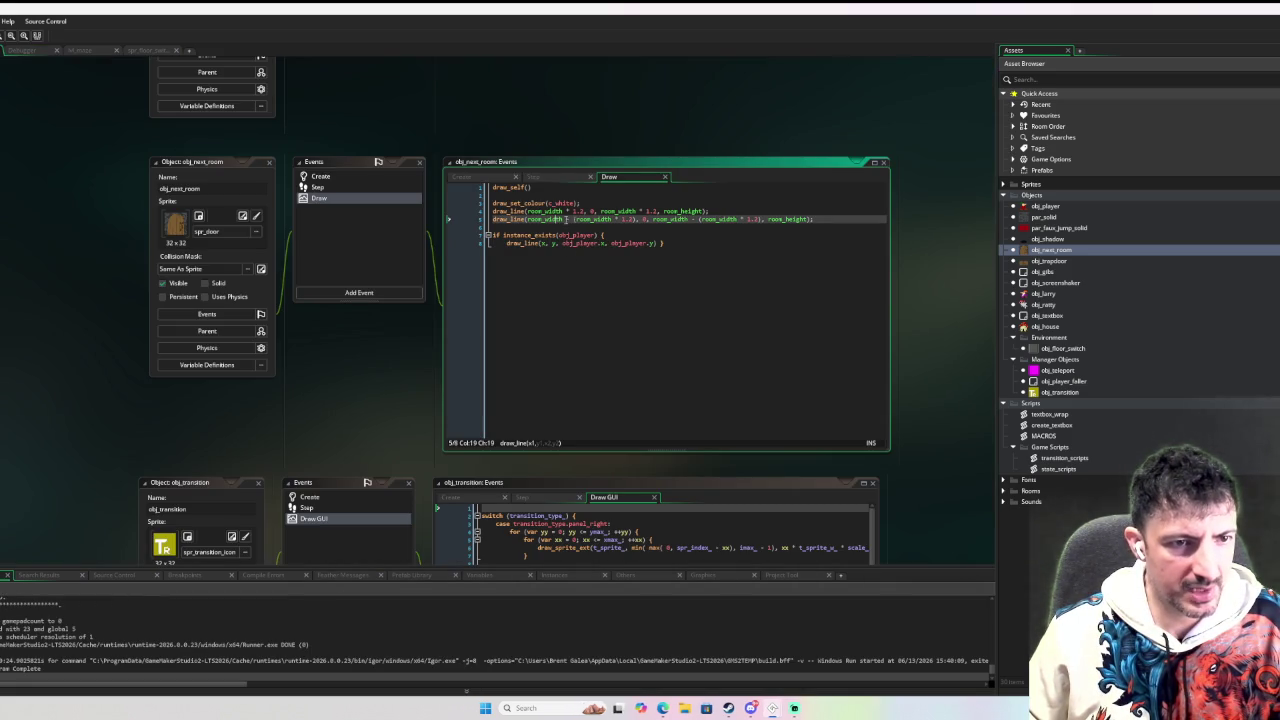
pyautogui.moveTo(565, 219)
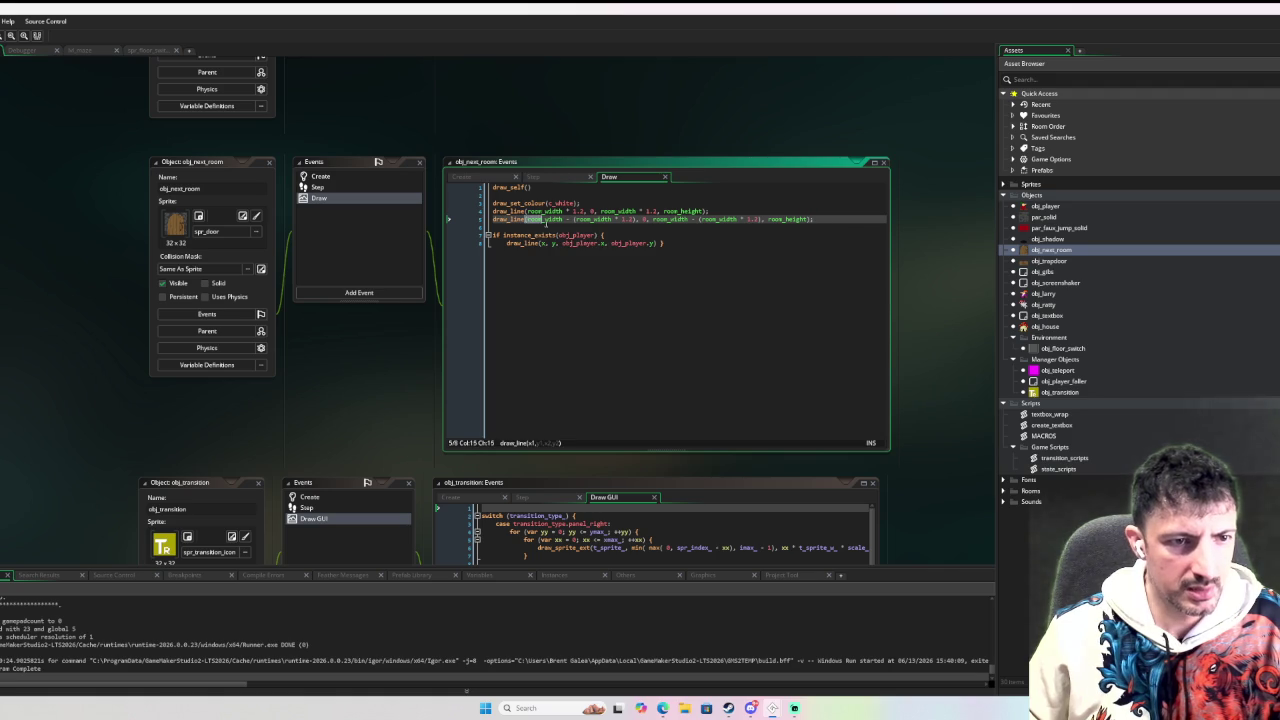
pyautogui.click(562, 222)
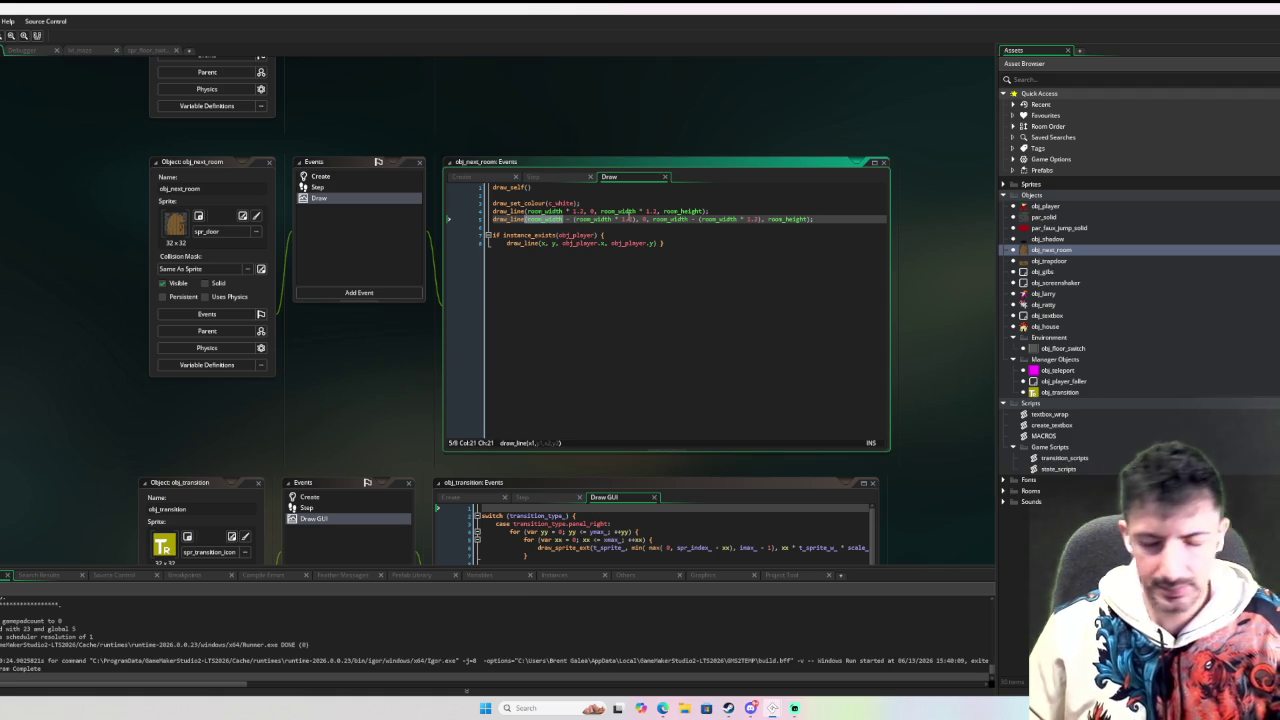
pyautogui.click(320, 177)
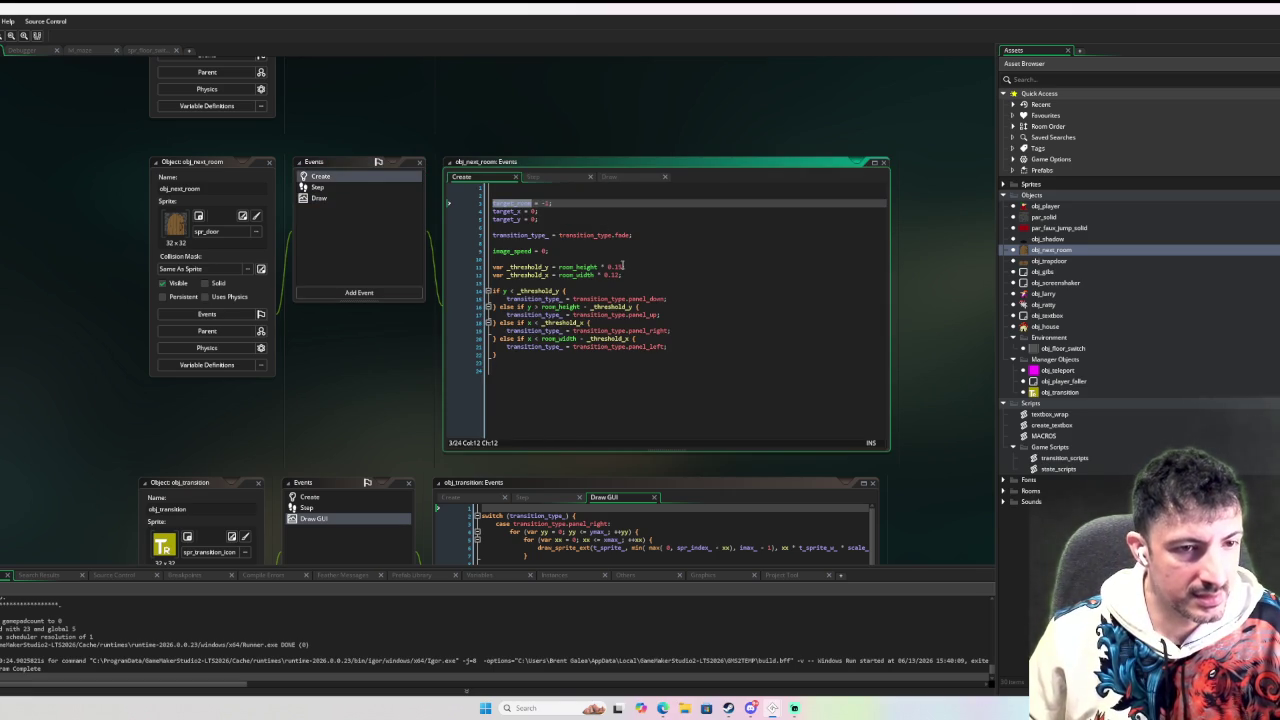
pyautogui.click(322, 201)
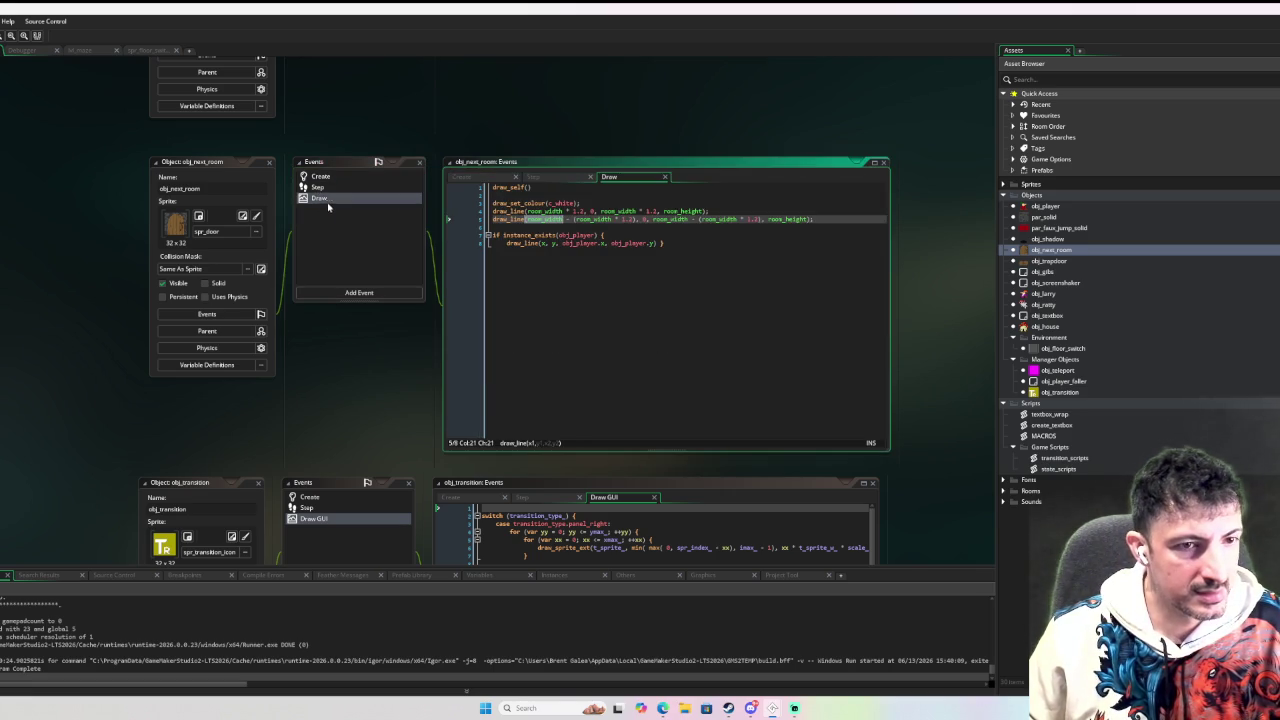
pyautogui.click(624, 219)
pyautogui.press('Left')
pyautogui.press('BackSpace')
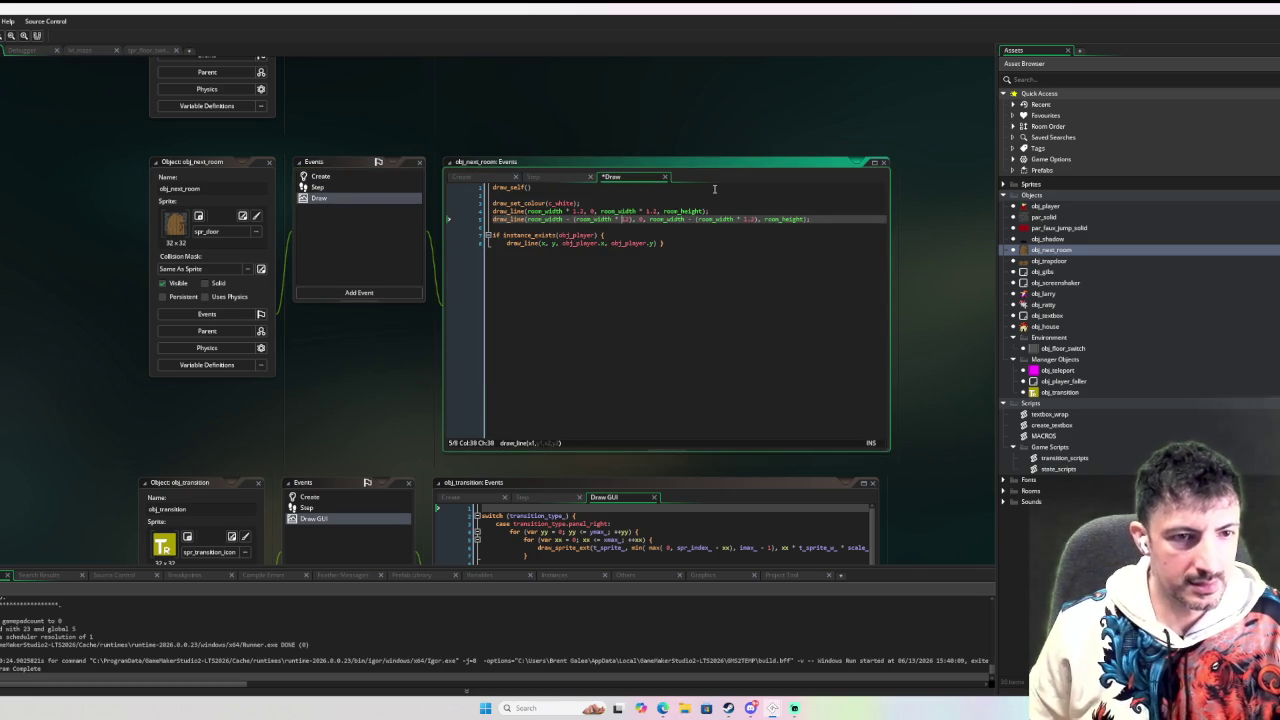
pyautogui.write('/')
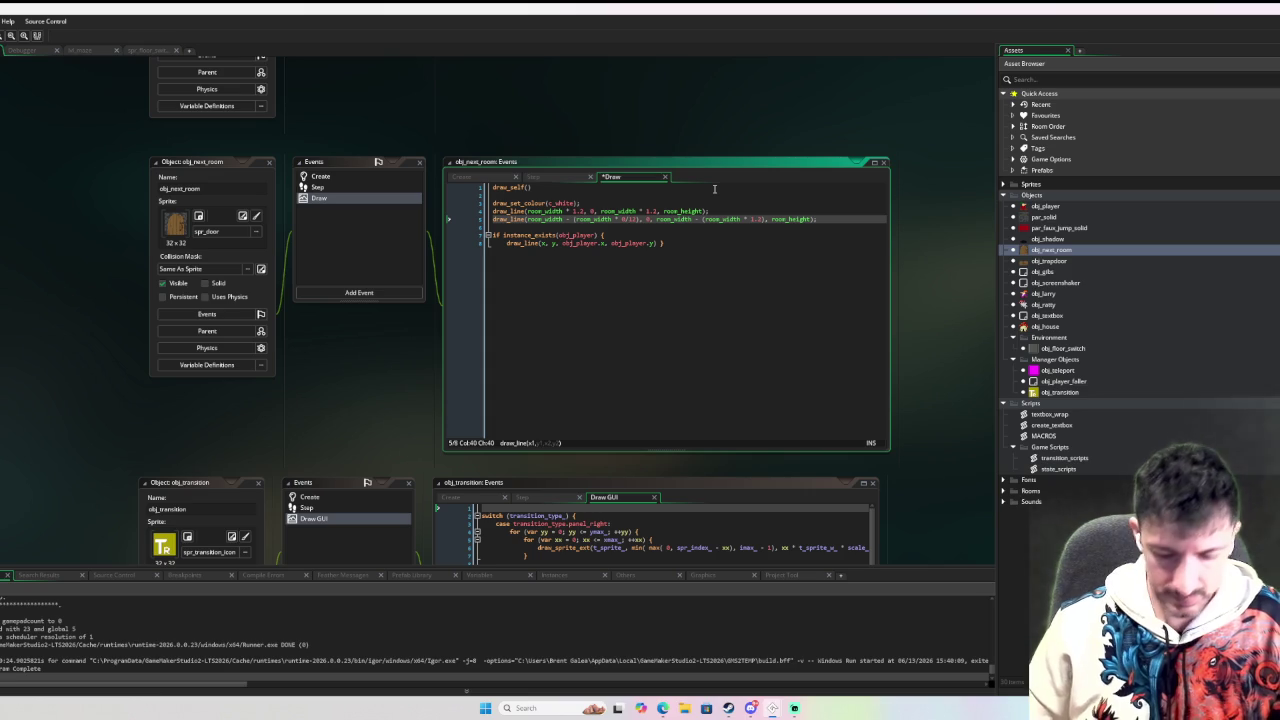
# Change the remaining multipliers on lines 4 and 5 to room_width * 0.12.
pyautogui.click(579, 211)
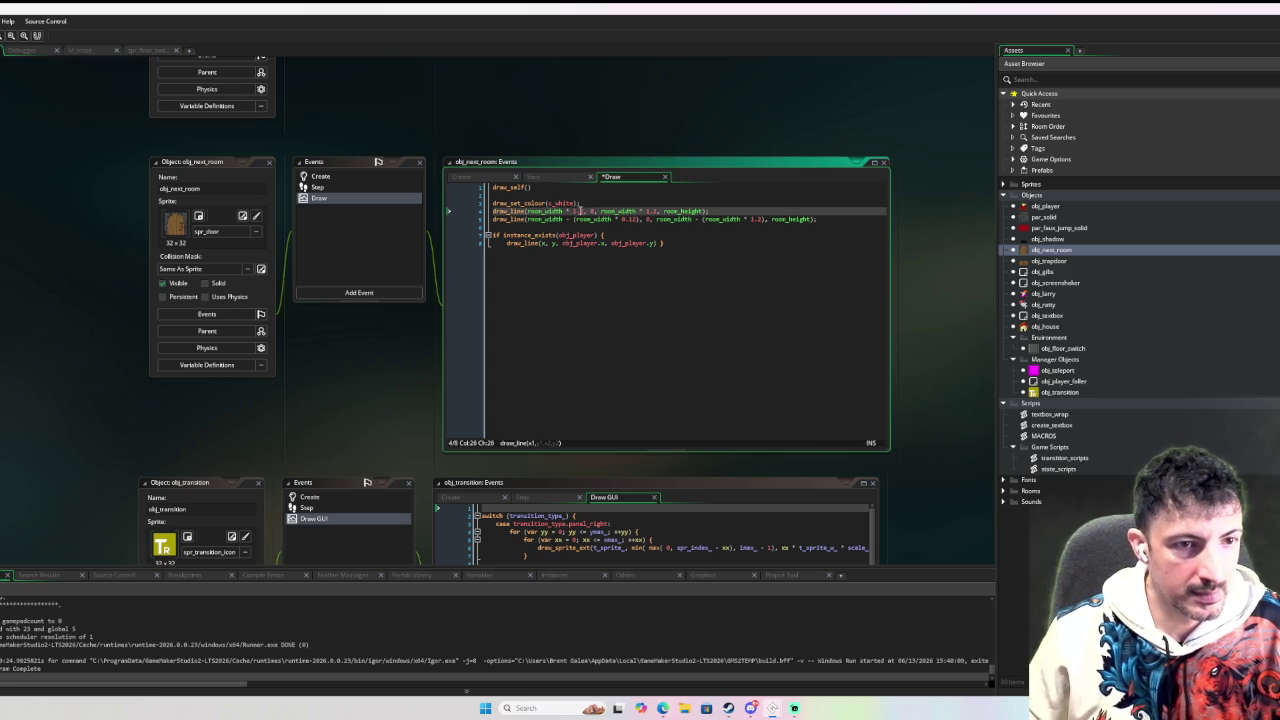
pyautogui.write('0')
pyautogui.click(655, 212)
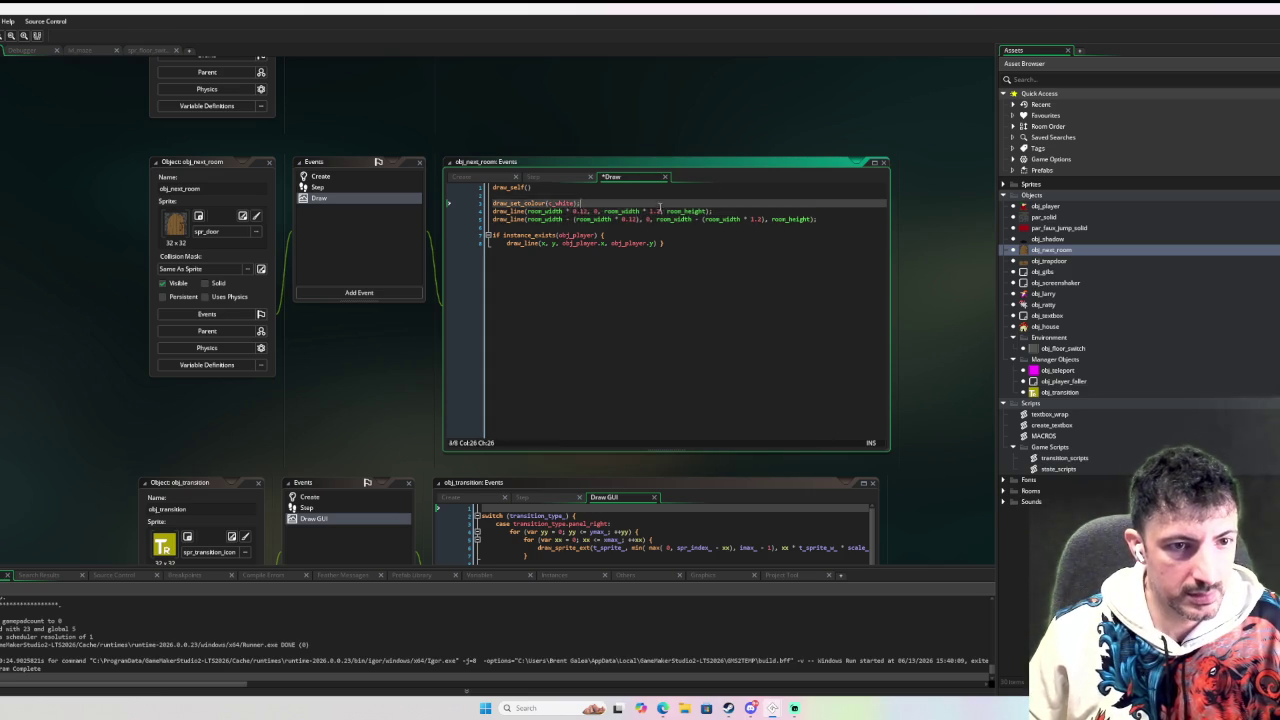
pyautogui.write('0.')
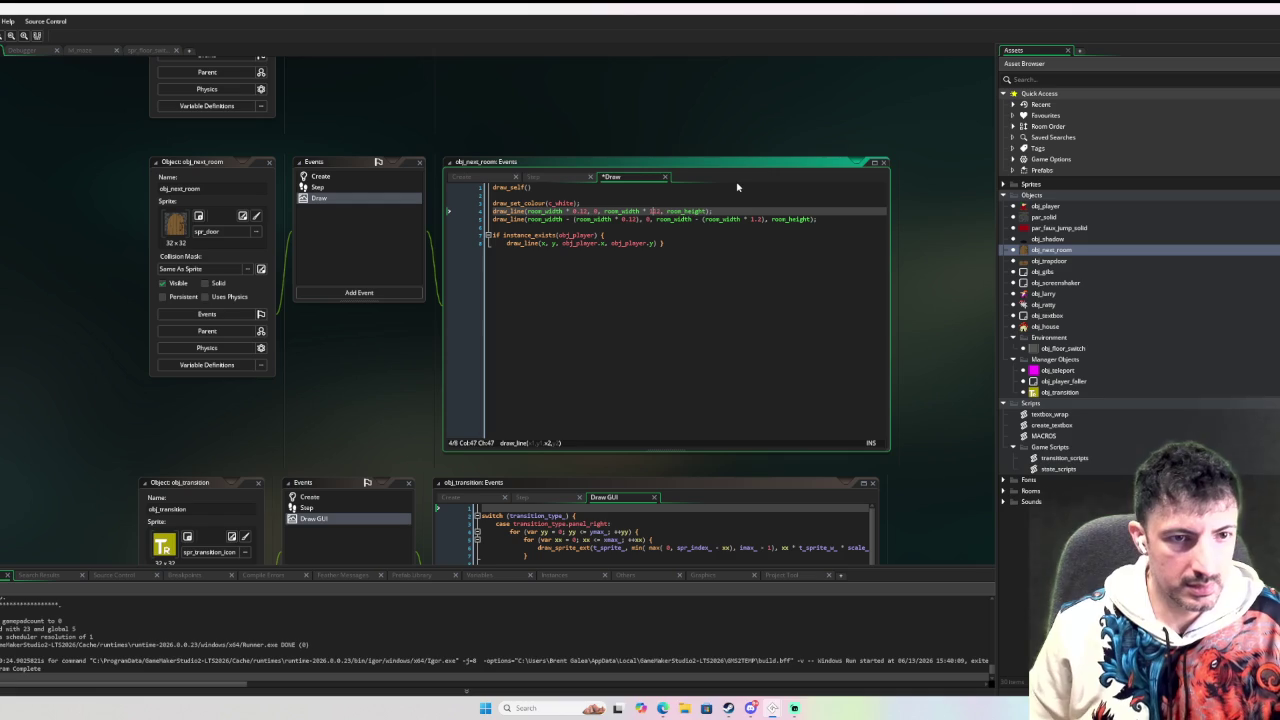
pyautogui.click(759, 219)
pyautogui.press('BackSpace')
pyautogui.press('BackSpace')
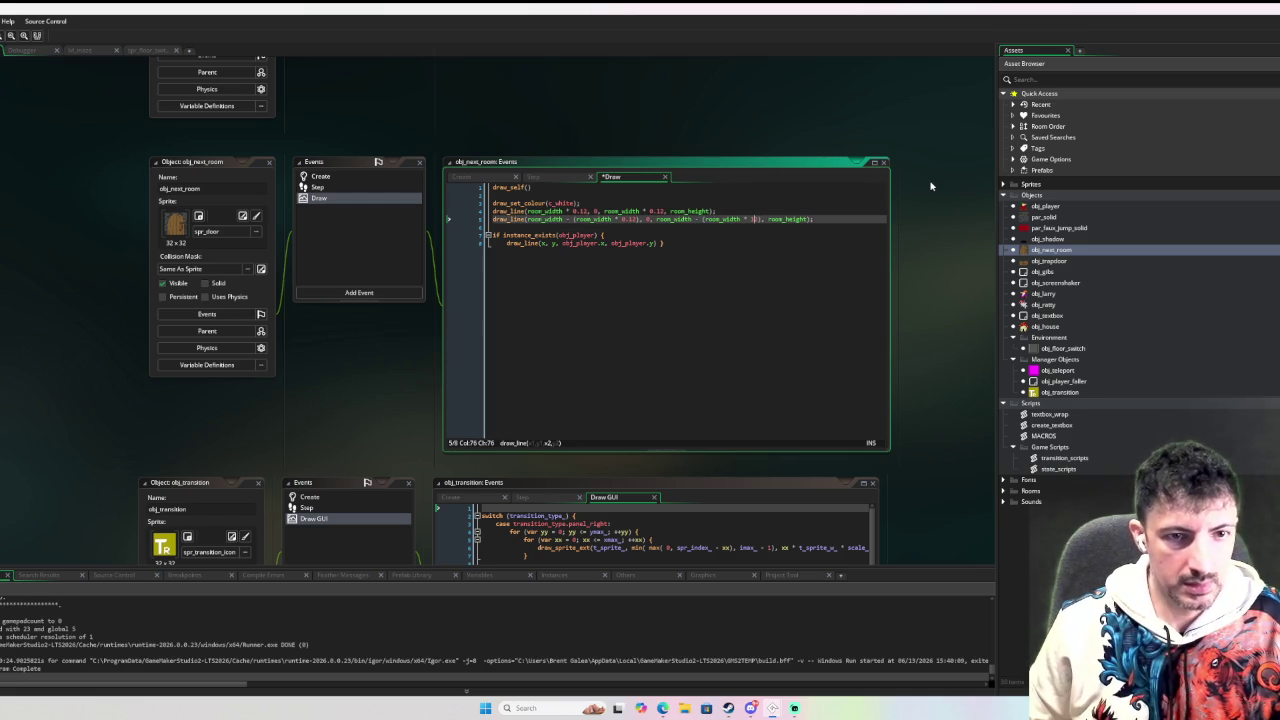
pyautogui.write('0.12')
# Delete the if instance_exists player-tracking line block from the Draw code.
pyautogui.click(737, 262)
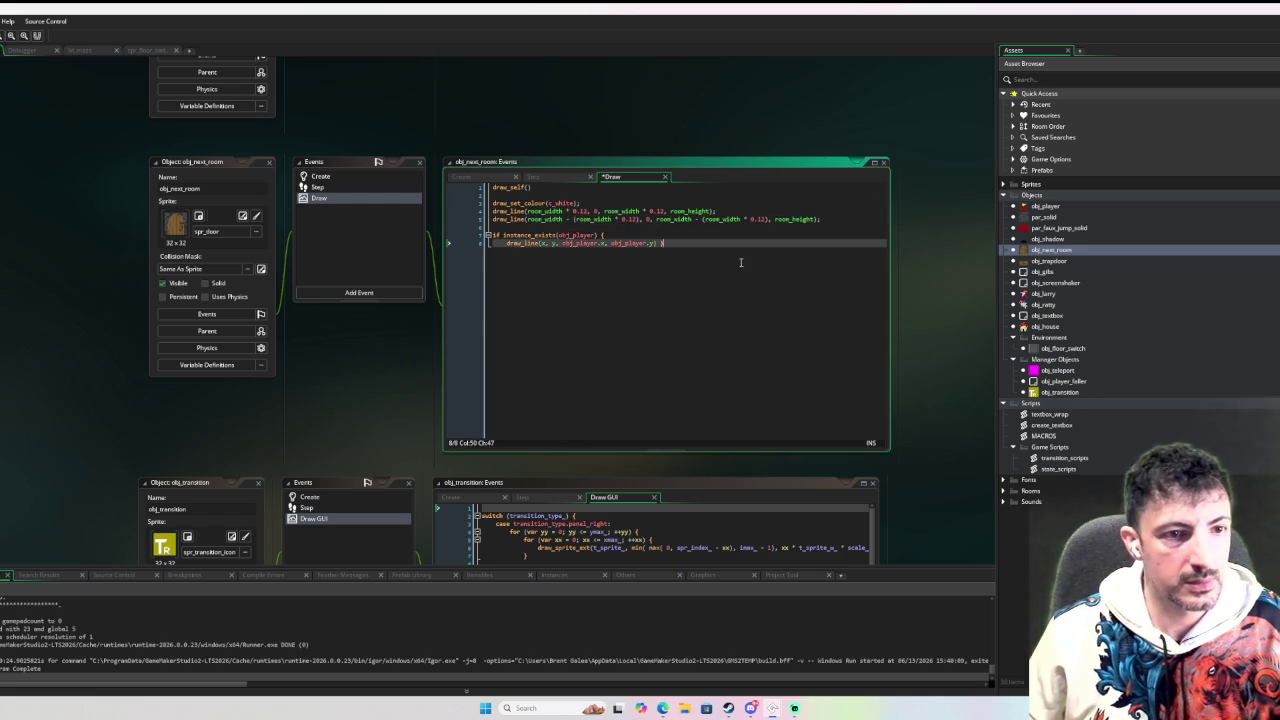
pyautogui.moveTo(688, 248); pyautogui.dragTo(414, 229)
pyautogui.press('BackSpace')
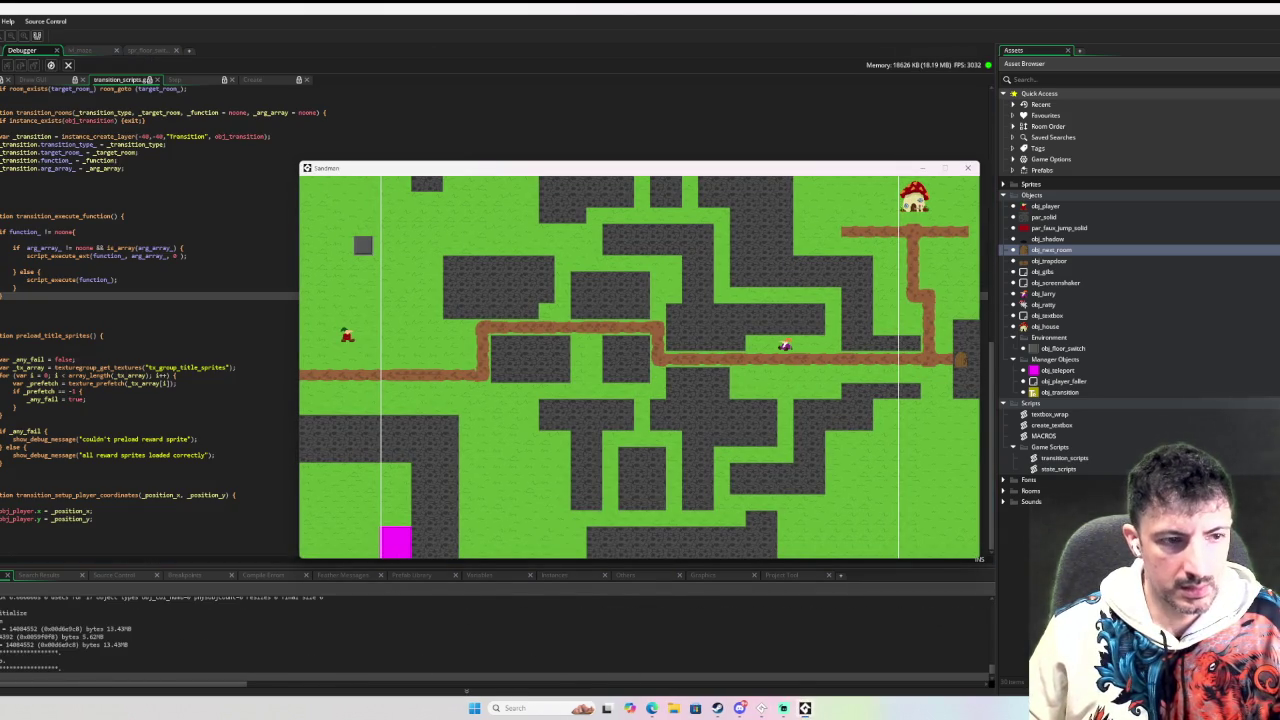
# Walk the player right into the grassy room in the test run, then close the game.
pyautogui.press('Right')
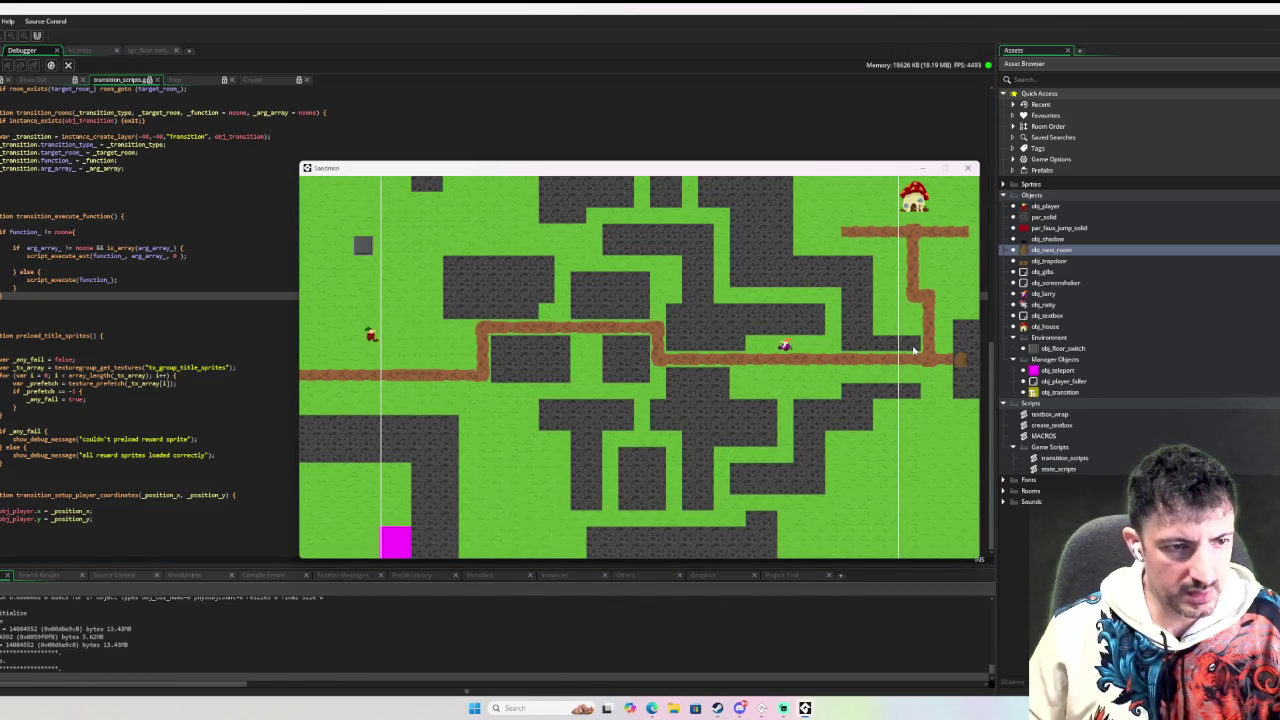
pyautogui.press('Right')
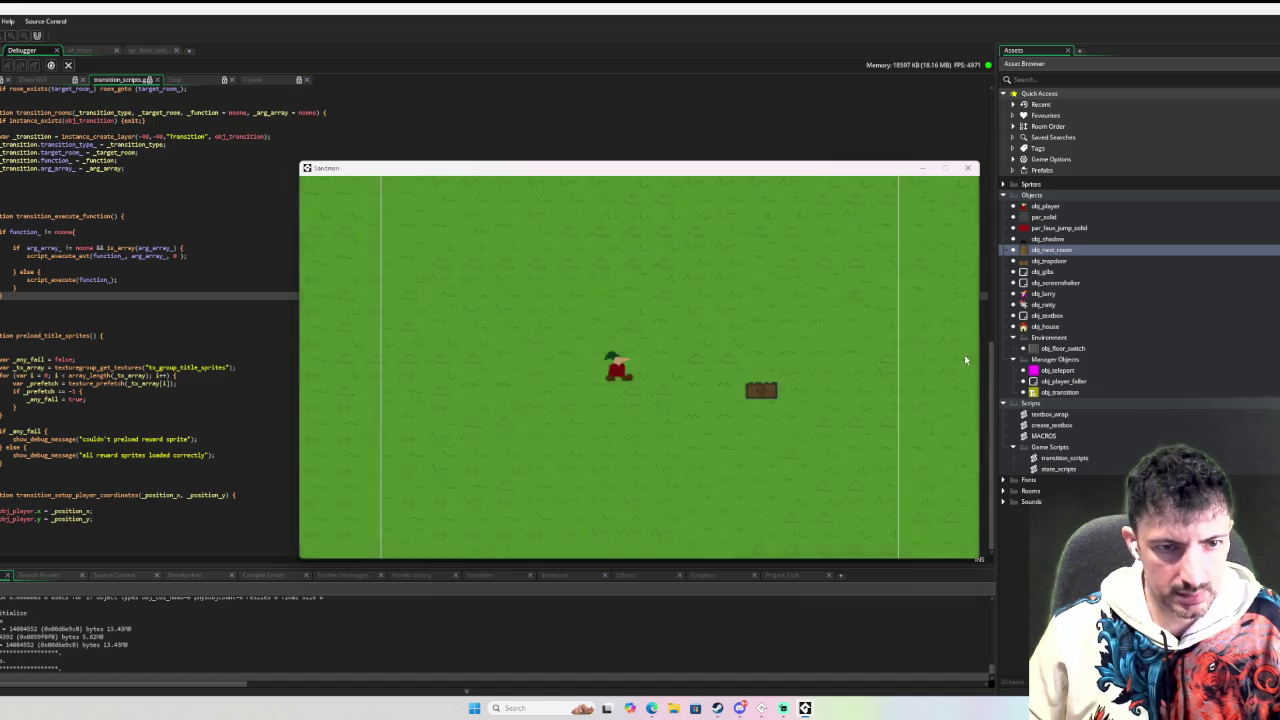
pyautogui.click(967, 168)
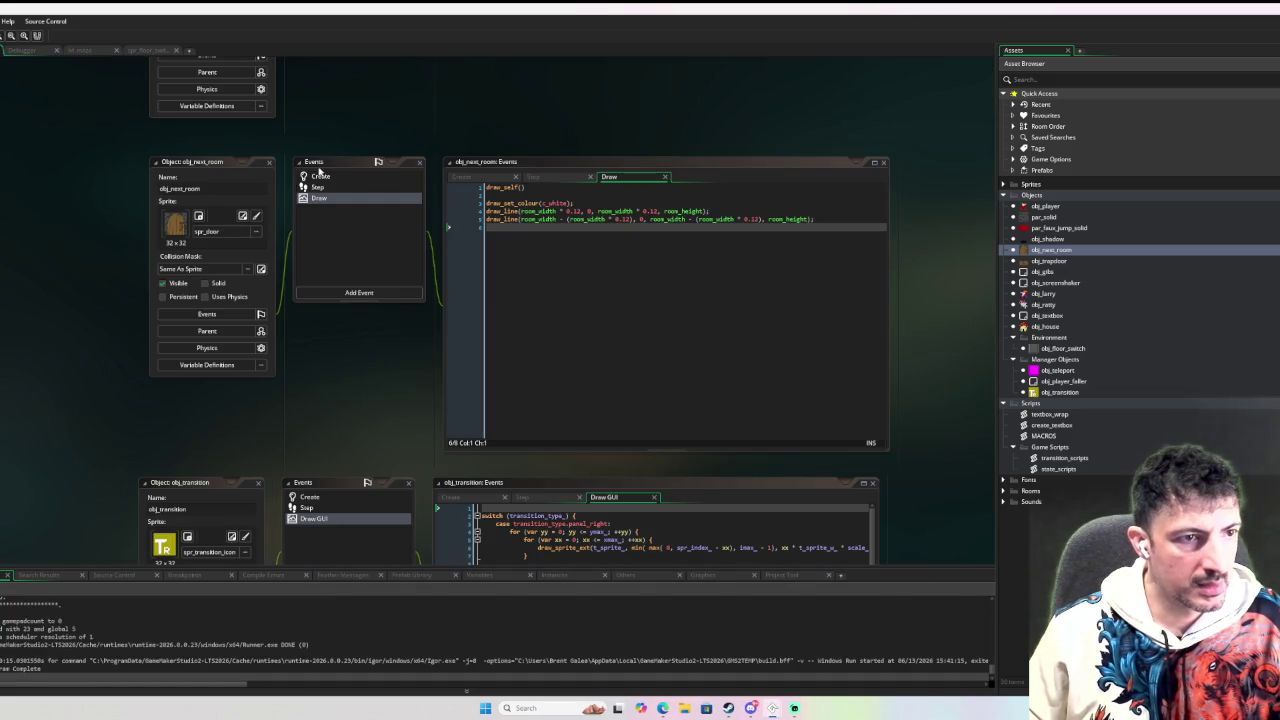
# Edit line 20's room_width comparison in obj_next_room's Create event for the panel_left case.
pyautogui.click(320, 175)
pyautogui.click(628, 236)
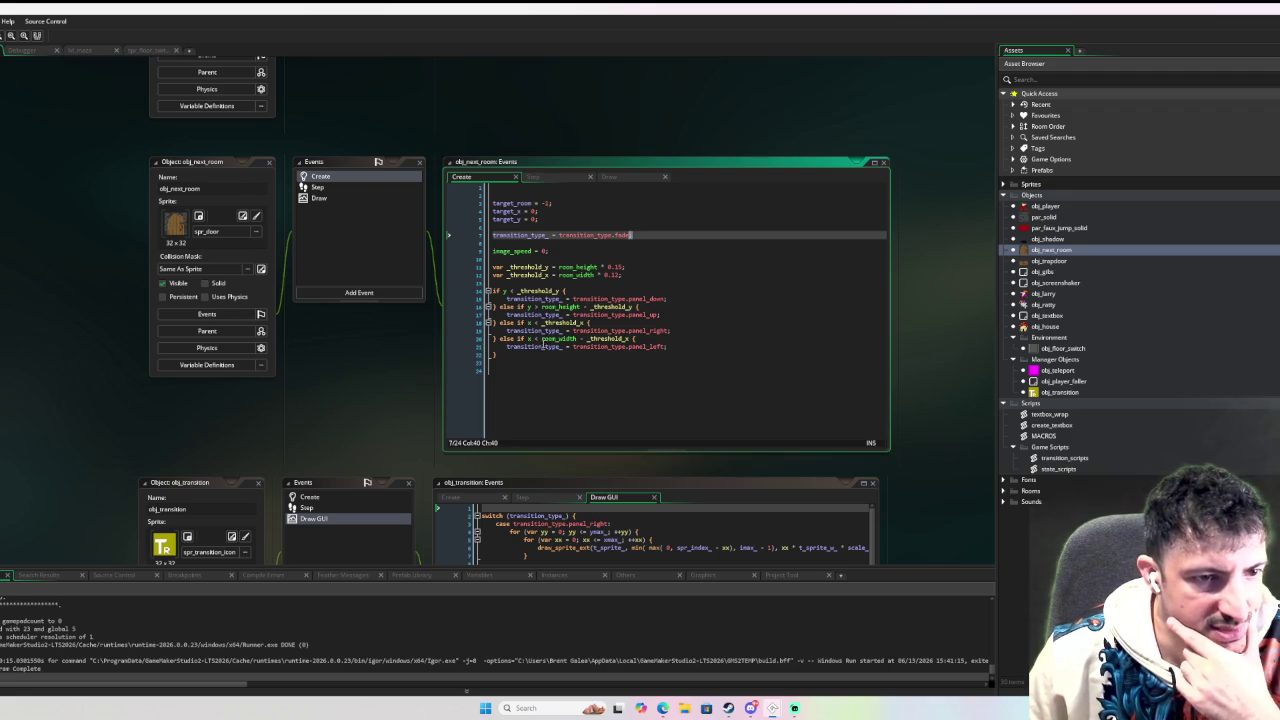
pyautogui.click(538, 339)
pyautogui.write('(')
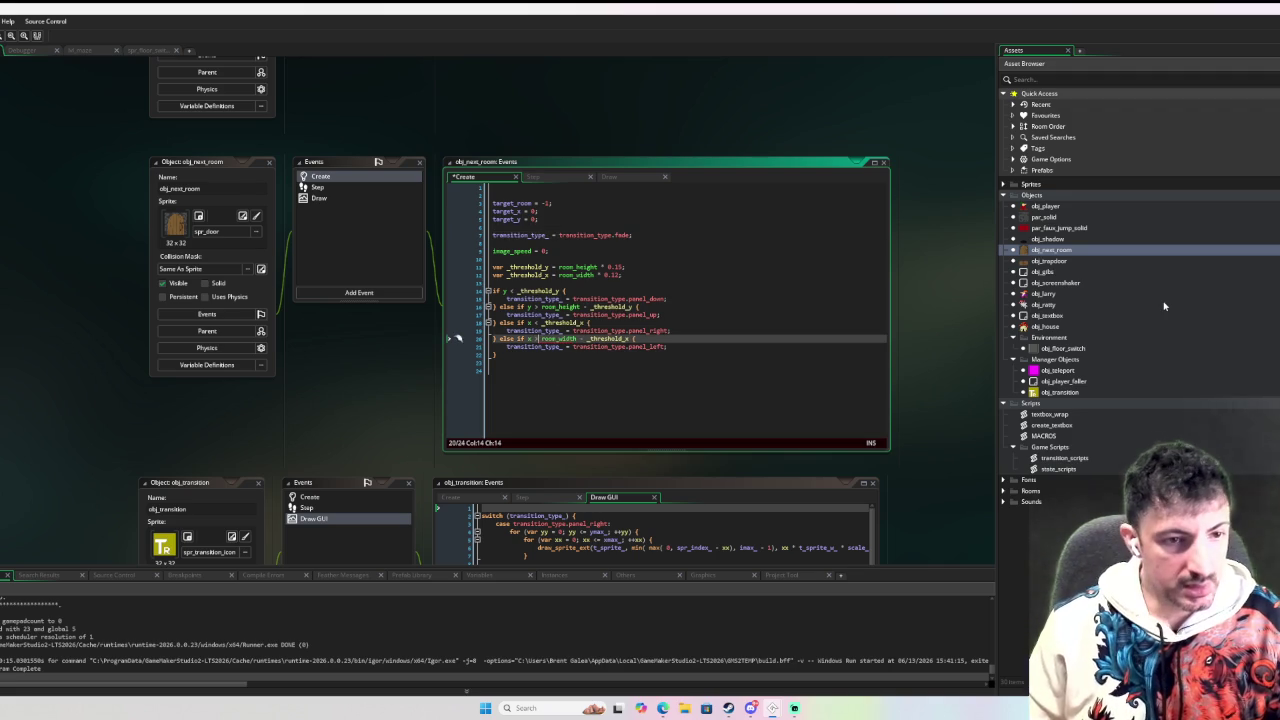
pyautogui.click(692, 371)
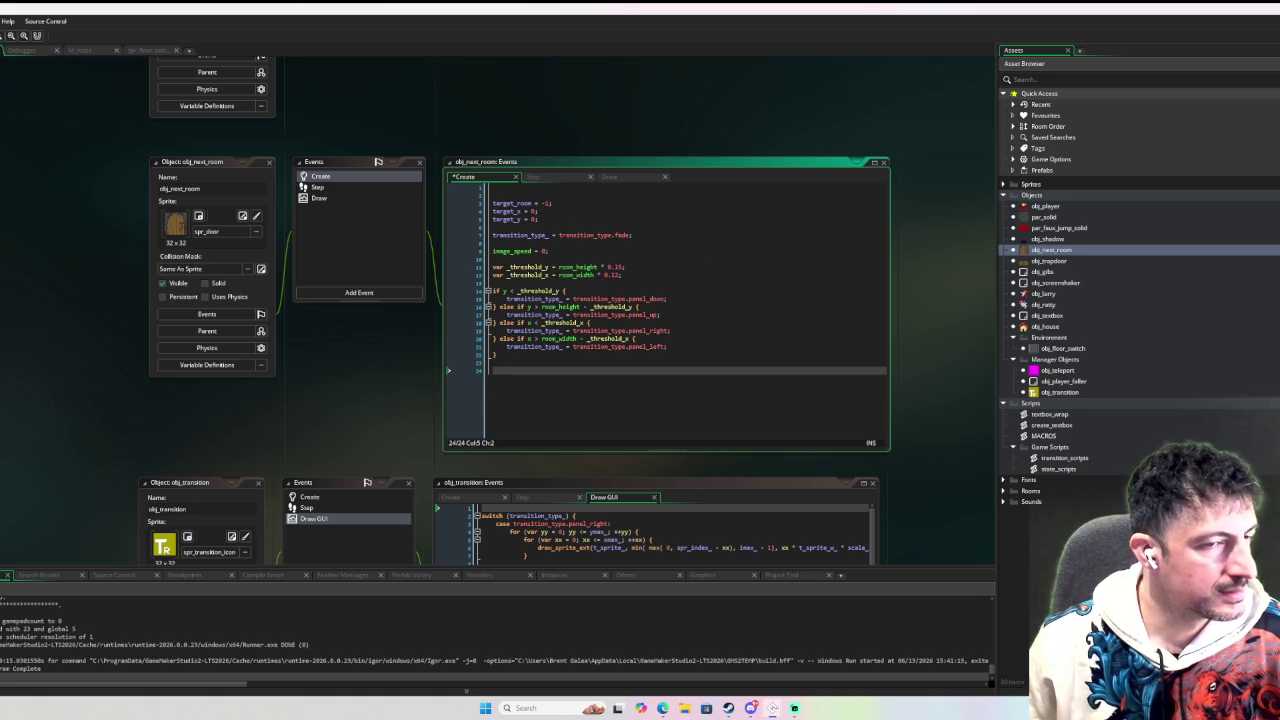
pyautogui.click(322, 199)
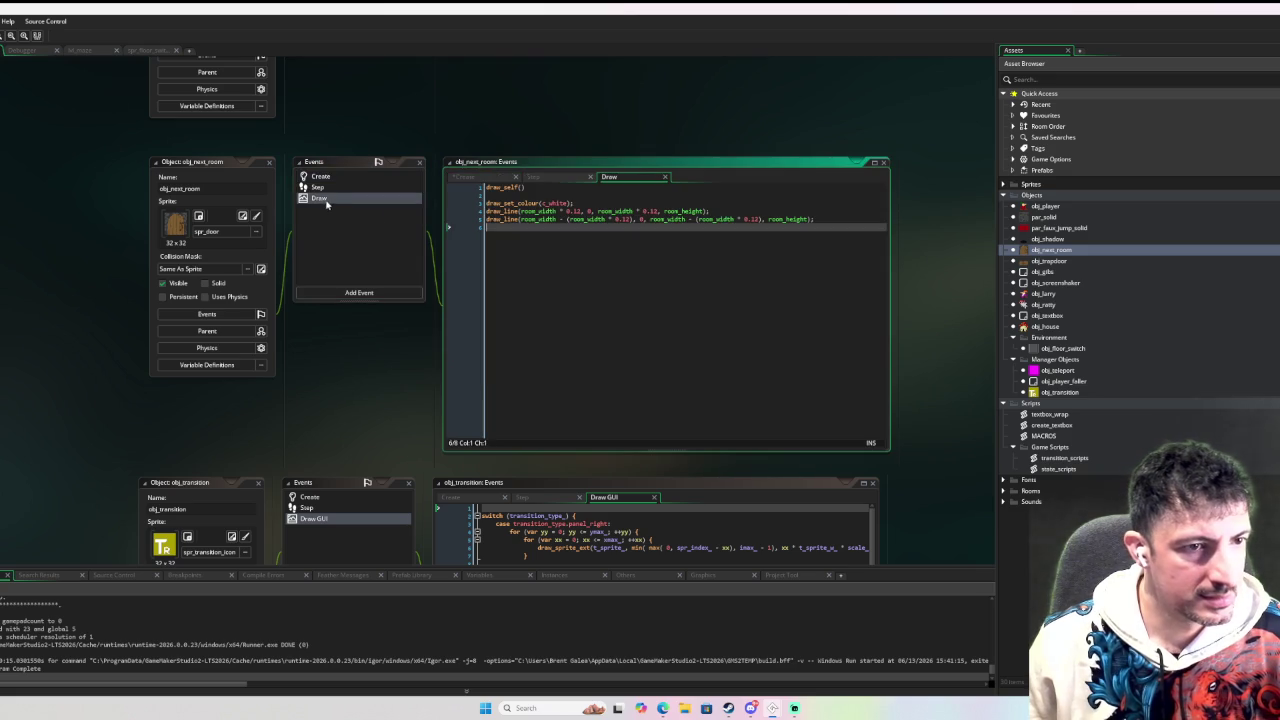
# Delete obj_next_room's Draw event and its guide-line code, confirming the prompt.
pyautogui.moveTo(613, 246); pyautogui.dragTo(458, 200)
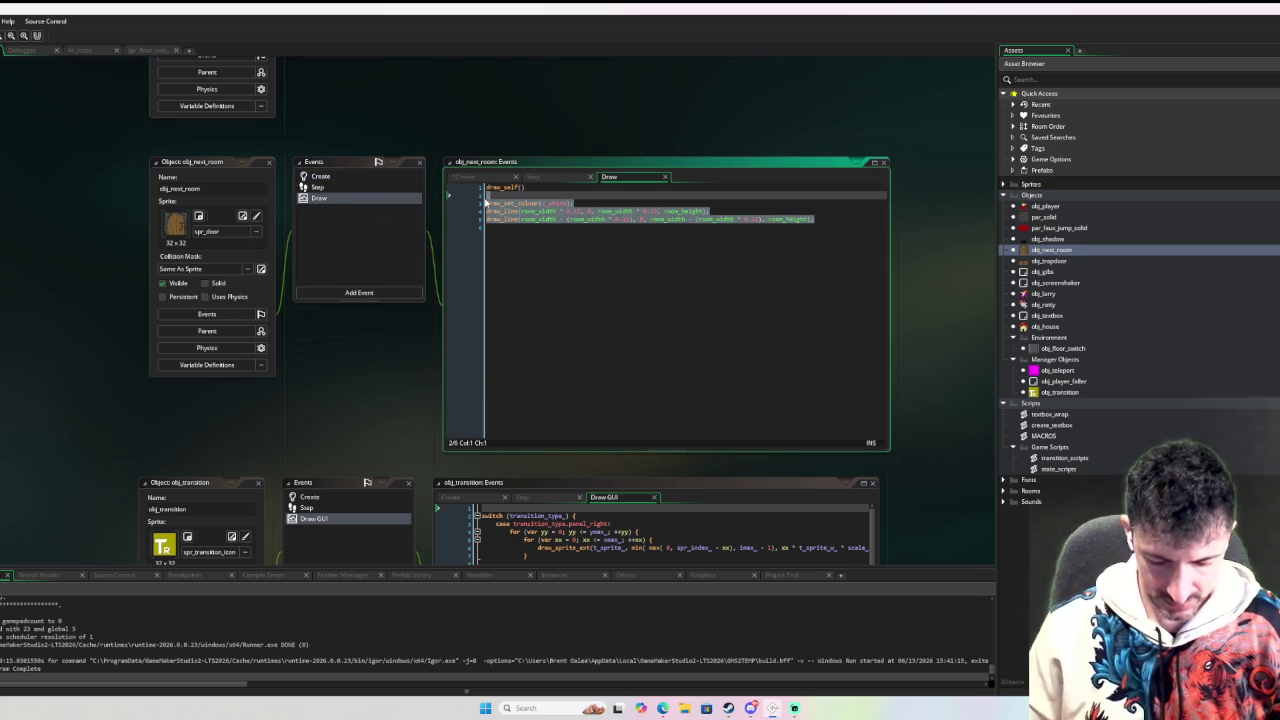
pyautogui.rightClick(378, 202)
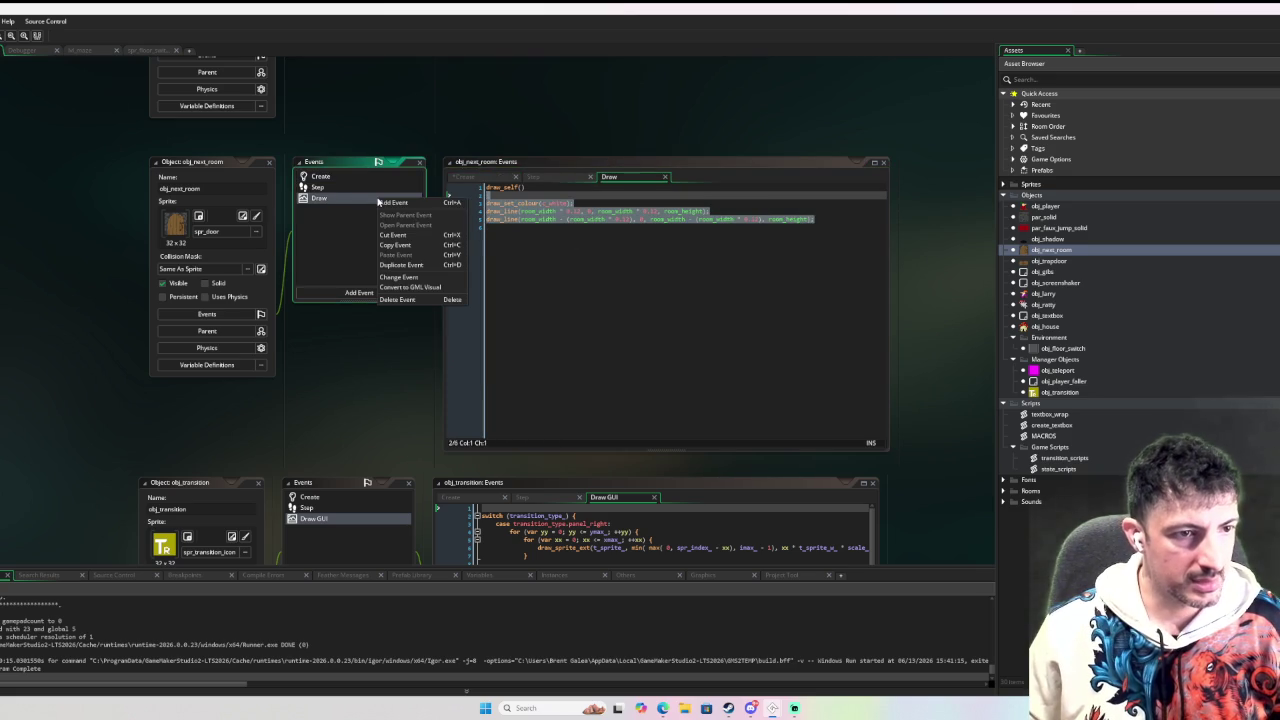
pyautogui.click(424, 300)
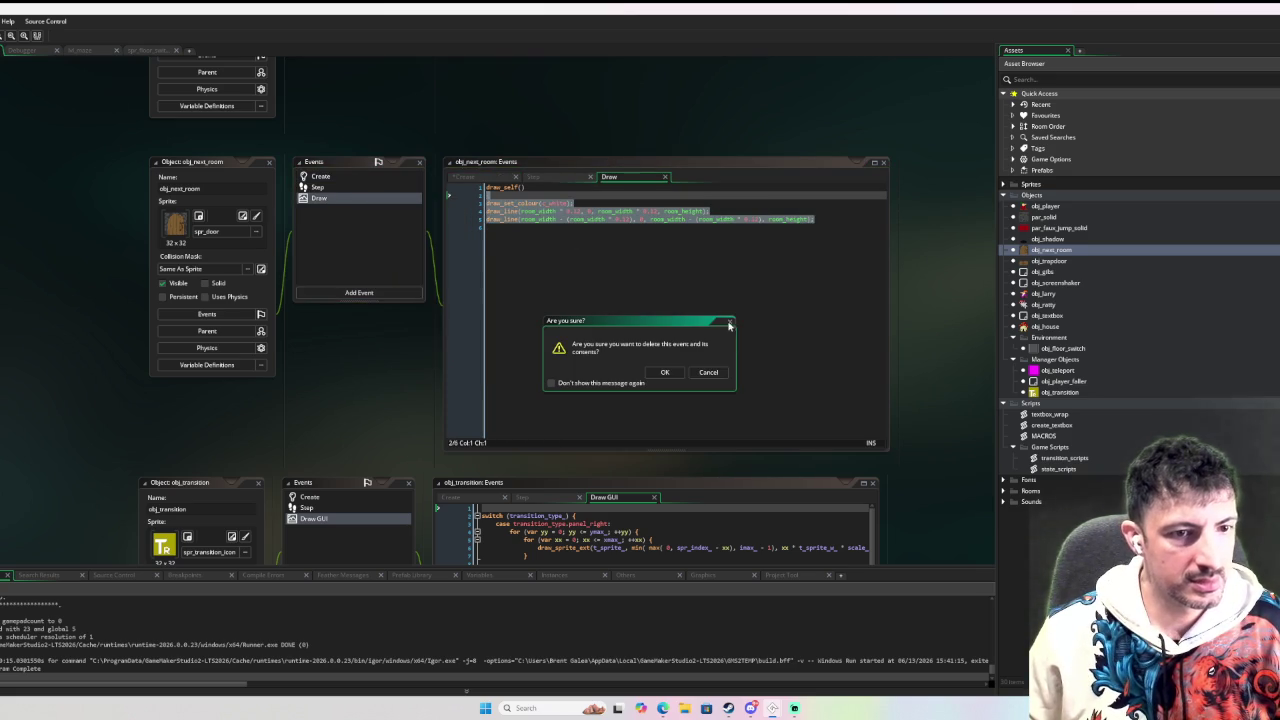
pyautogui.click(664, 372)
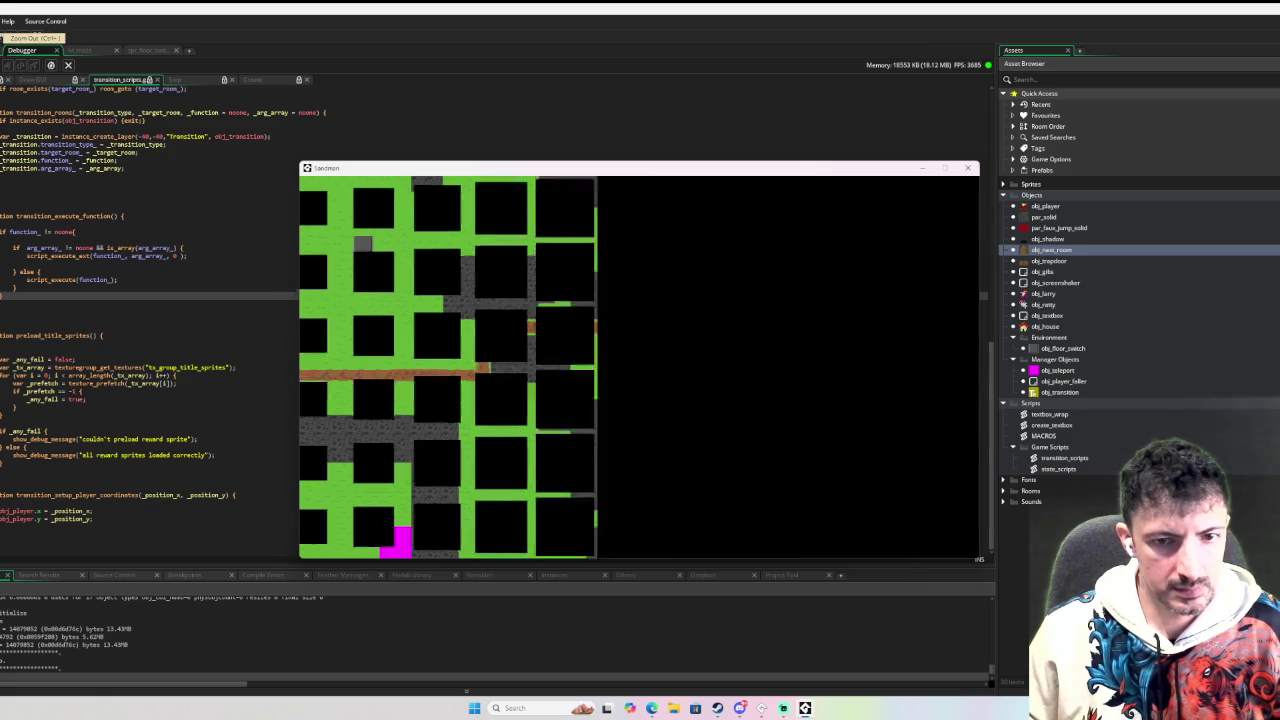
# Play through the room transition using Left, Down, Up and space, then close the game.
pyautogui.press('Left')
pyautogui.press('Down')
pyautogui.press('Up')
pyautogui.press('space')
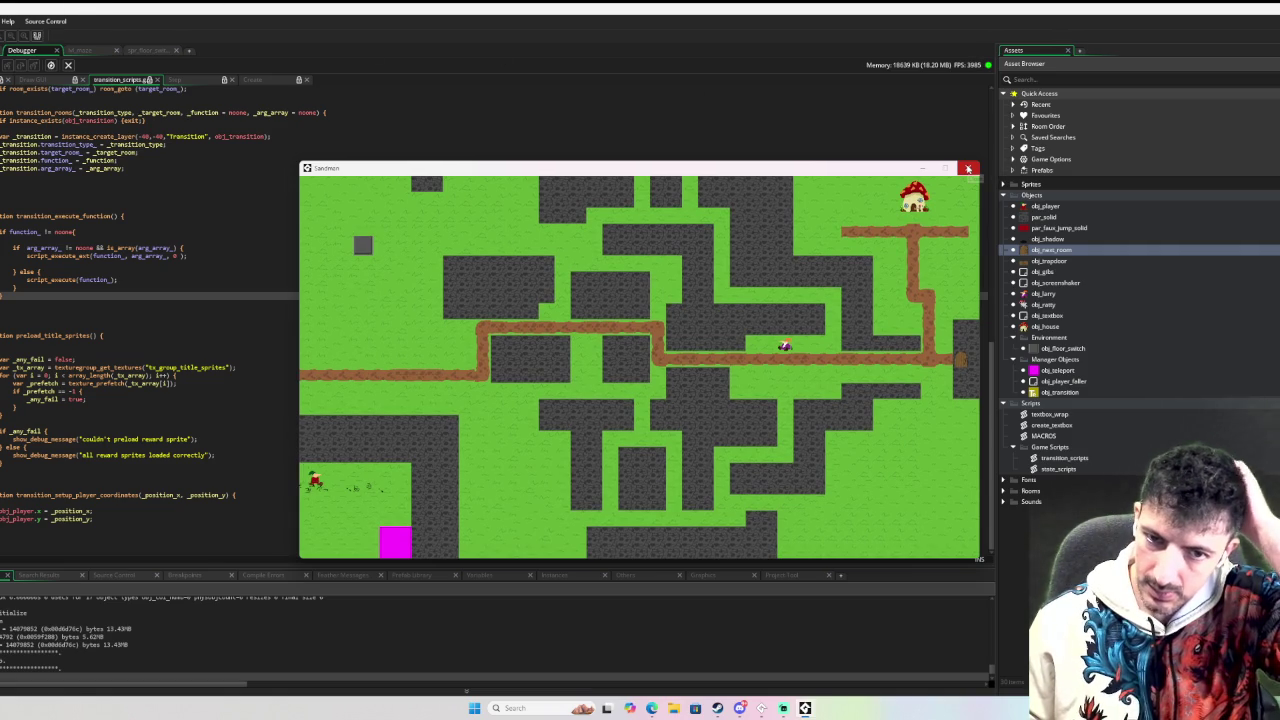
pyautogui.click(967, 168)
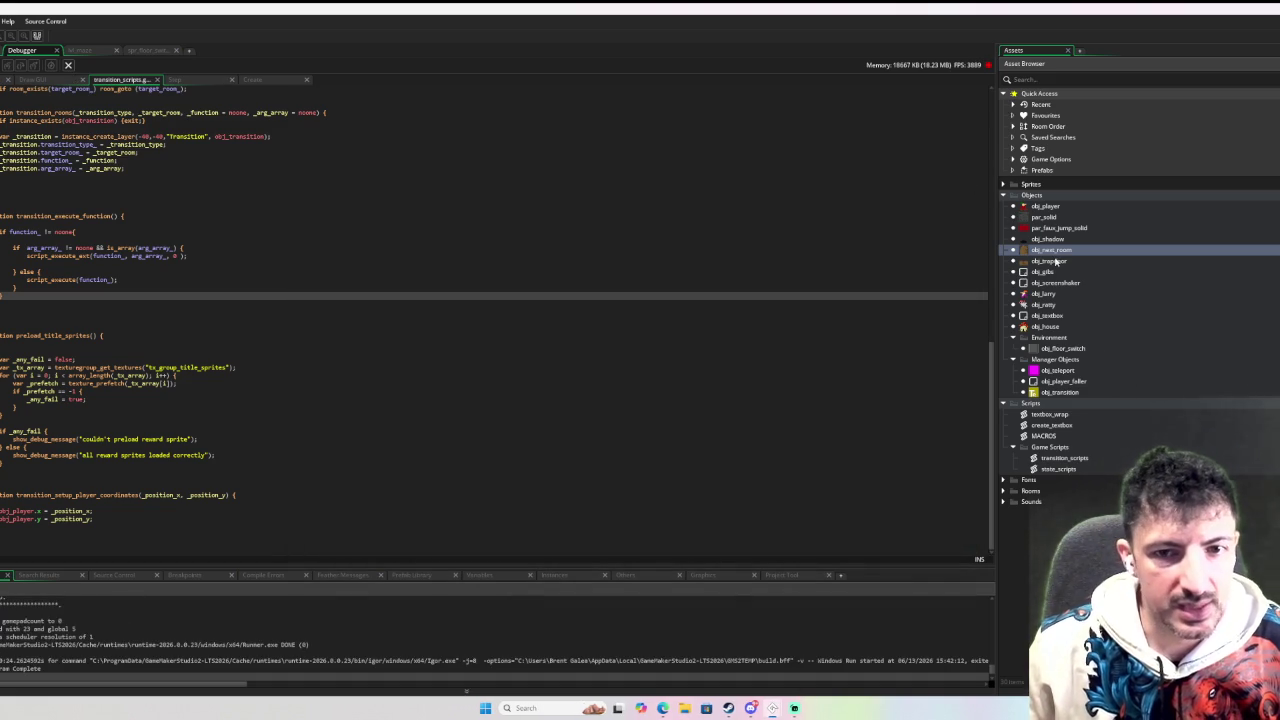
# Review obj_next_room's obj_transition creation block in its Step code, then open obj_trapdoor.
pyautogui.click(80, 50)
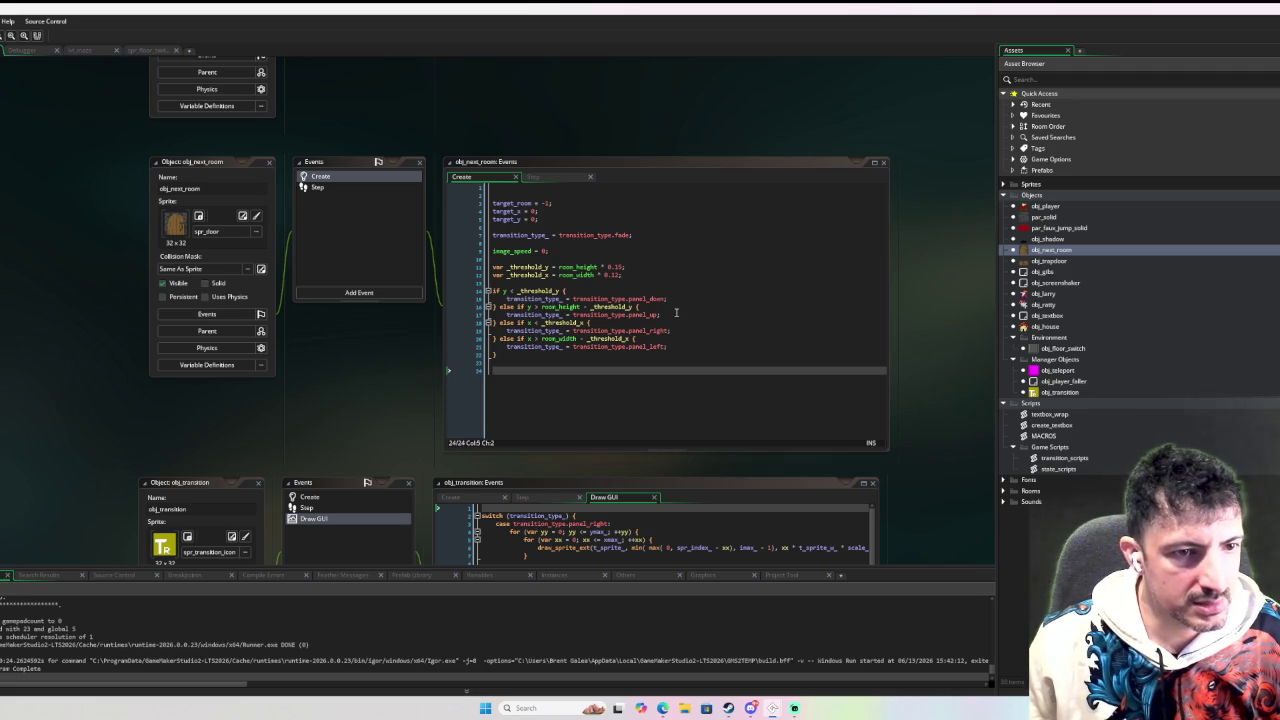
pyautogui.moveTo(676, 314)
pyautogui.mouseDown()
pyautogui.moveTo(490, 316)
pyautogui.moveTo(503, 318)
pyautogui.mouseUp()
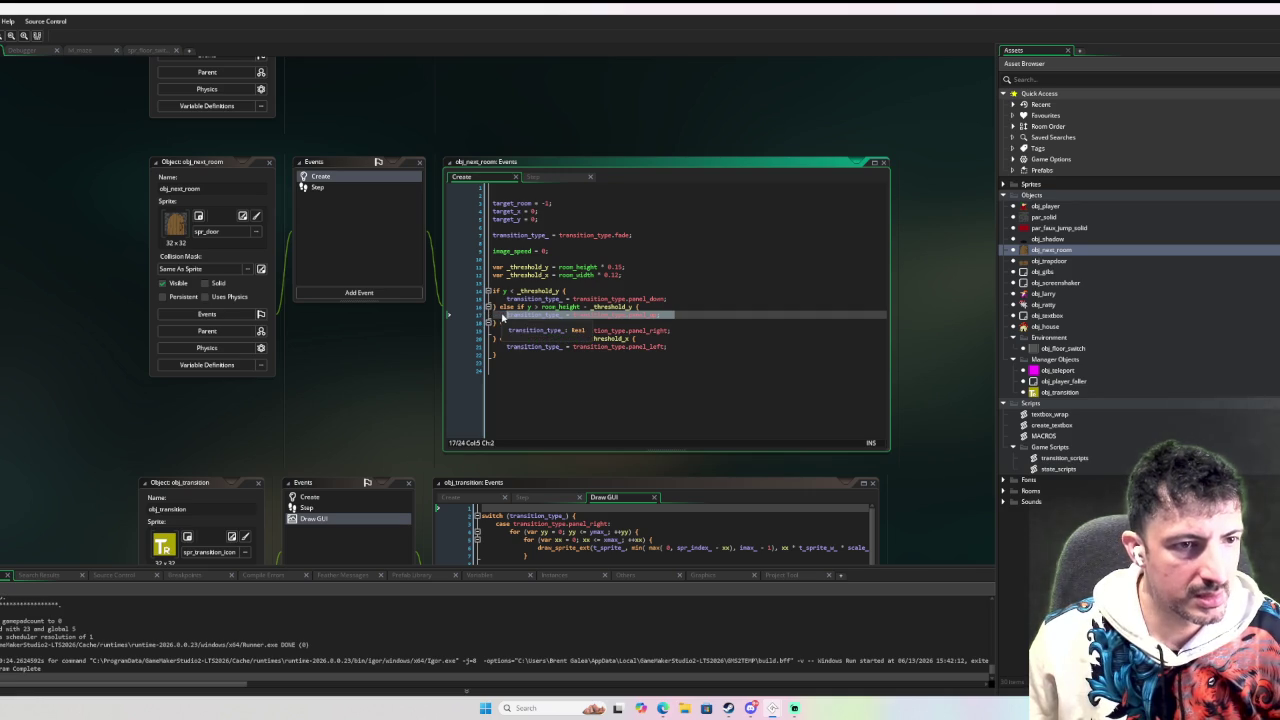
pyautogui.click(362, 188)
pyautogui.moveTo(563, 306); pyautogui.dragTo(522, 227)
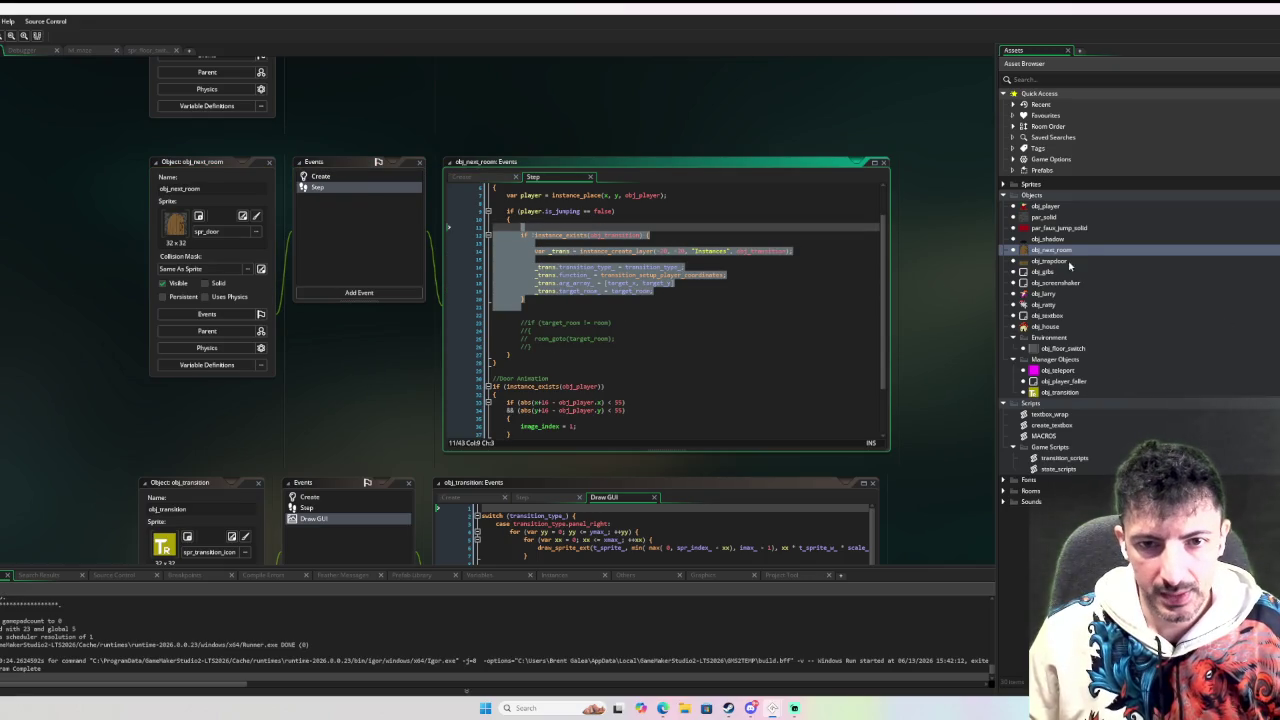
pyautogui.doubleClick(1048, 260)
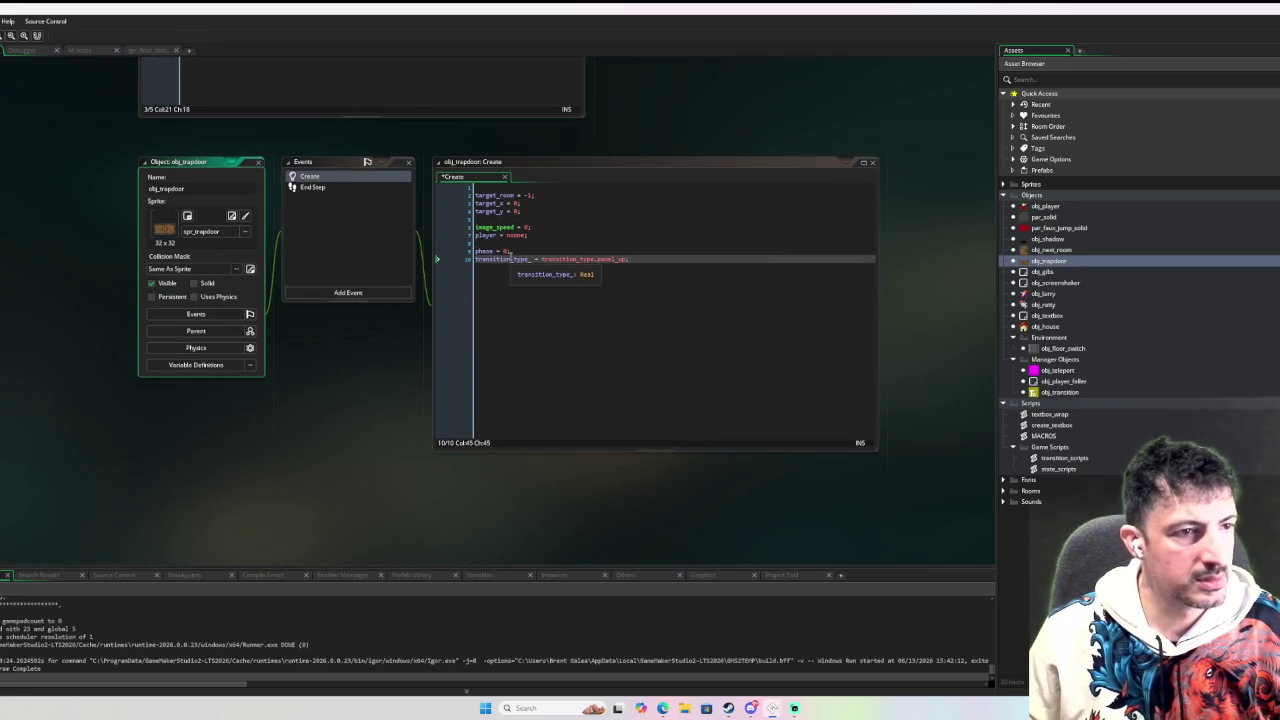
# Replace the player move and room_goto lines in obj_trapdoor's End Step with the pasted obj_transition block.
pyautogui.click(323, 189)
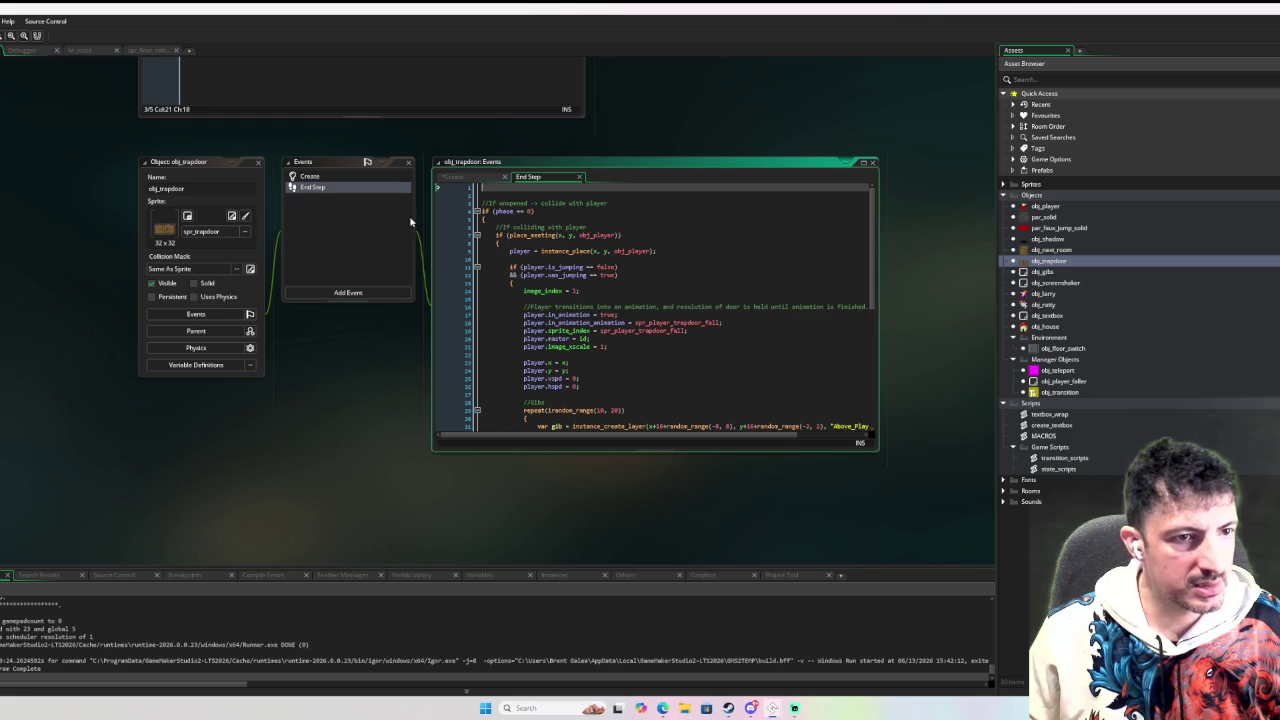
pyautogui.scroll(-3, 777, 277)
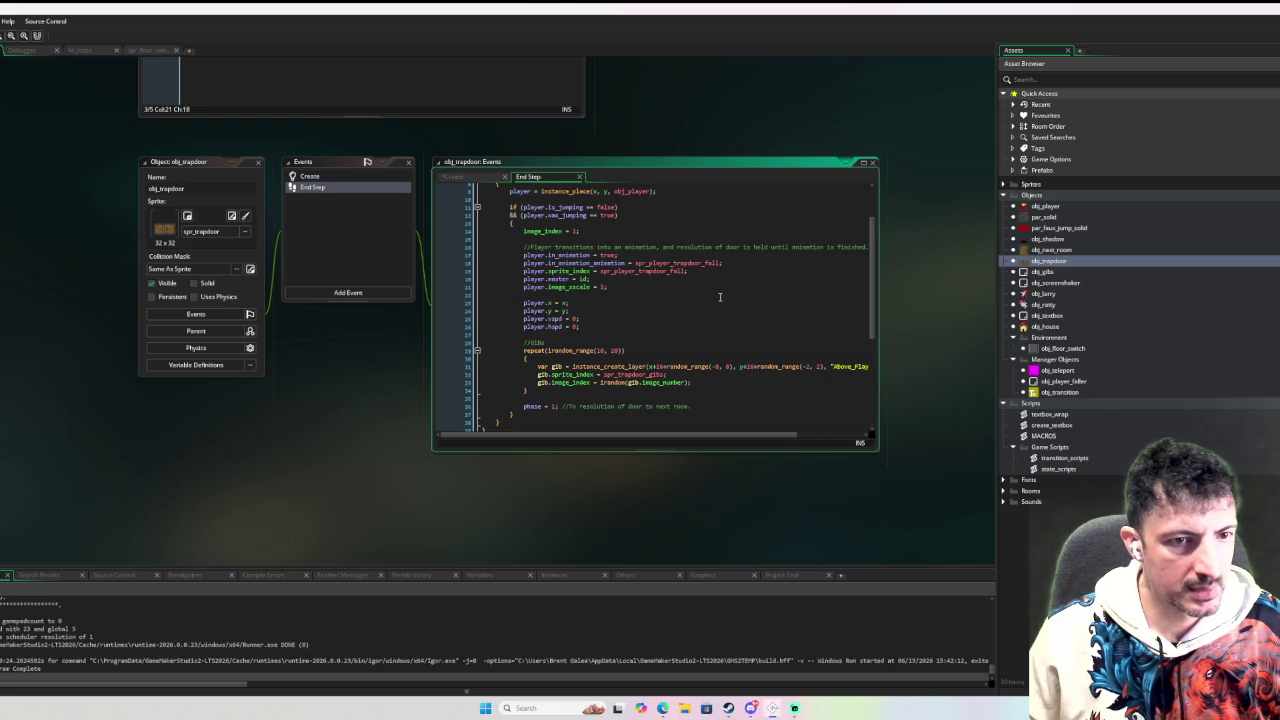
pyautogui.scroll(-1, 610, 420)
pyautogui.scroll(1, 634, 461)
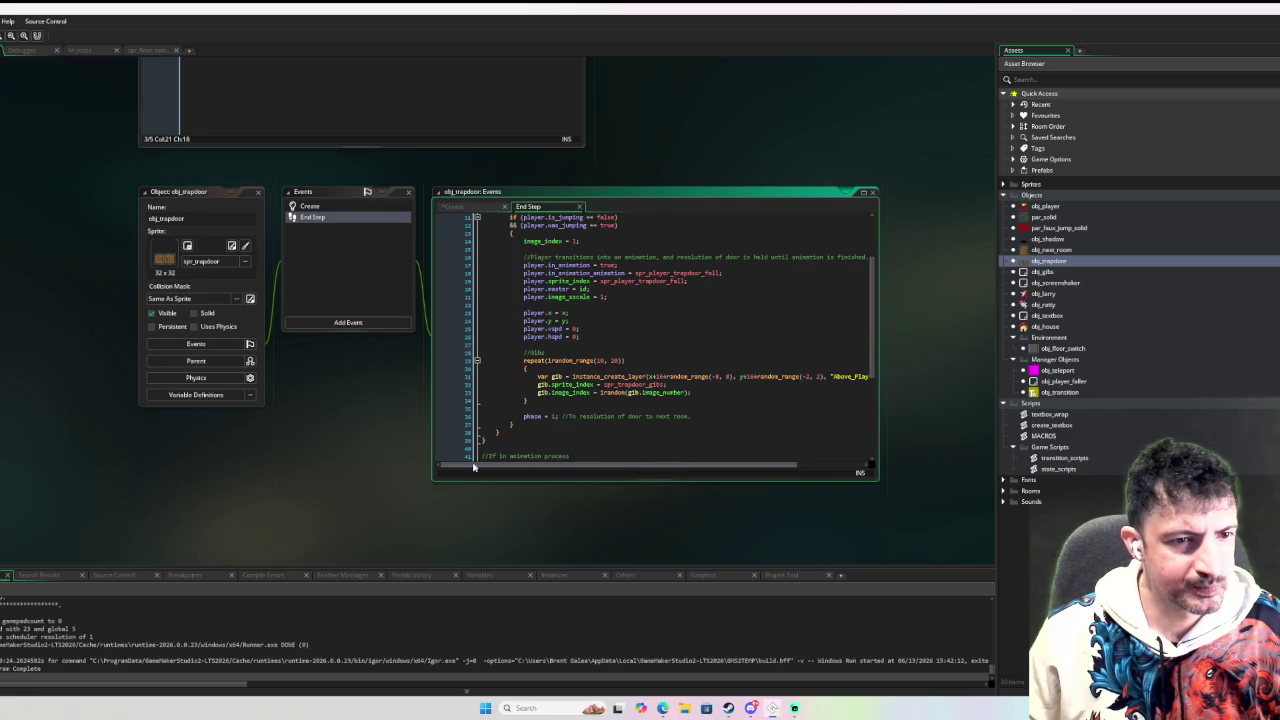
pyautogui.scroll(1, 414, 460)
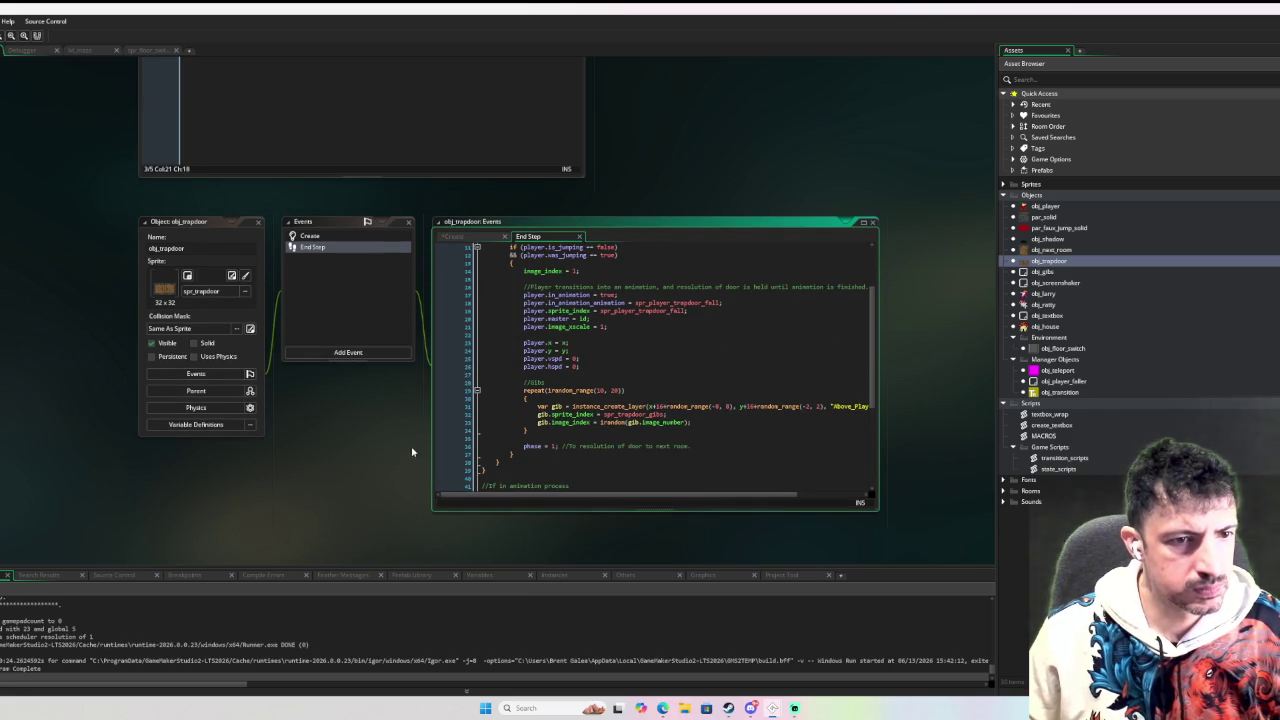
pyautogui.hscroll(2, 377, 426)
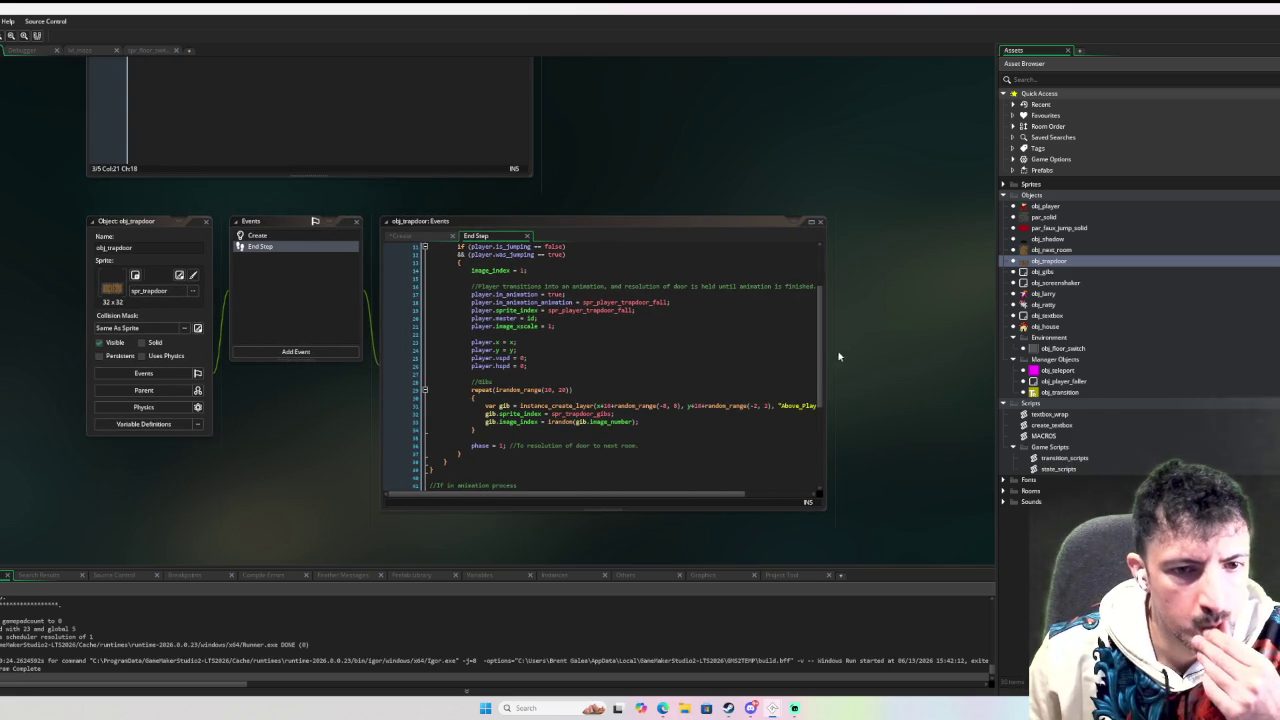
pyautogui.moveTo(826, 357); pyautogui.dragTo(964, 350)
pyautogui.scroll(3, 560, 376)
pyautogui.scroll(1, 561, 377)
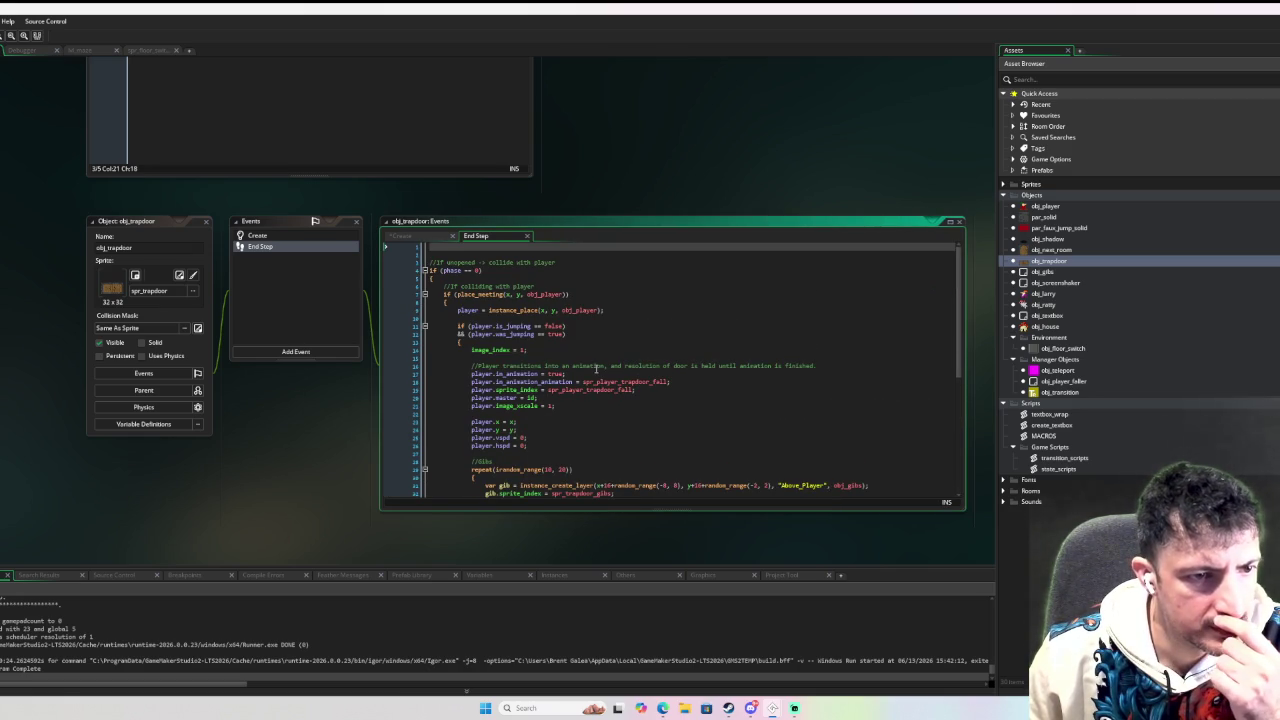
pyautogui.scroll(-5, 596, 368)
pyautogui.scroll(-4, 675, 309)
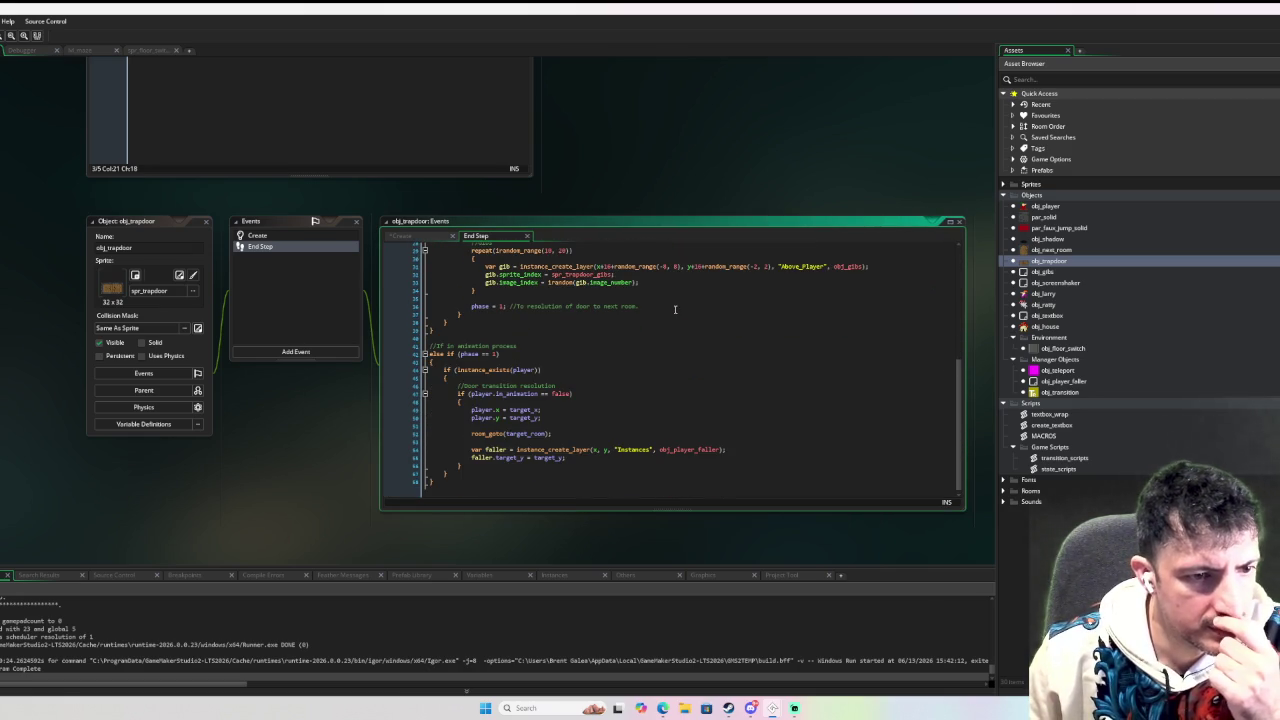
pyautogui.moveTo(555, 440); pyautogui.dragTo(471, 412)
pyautogui.hotkey('ctrl', 'v')
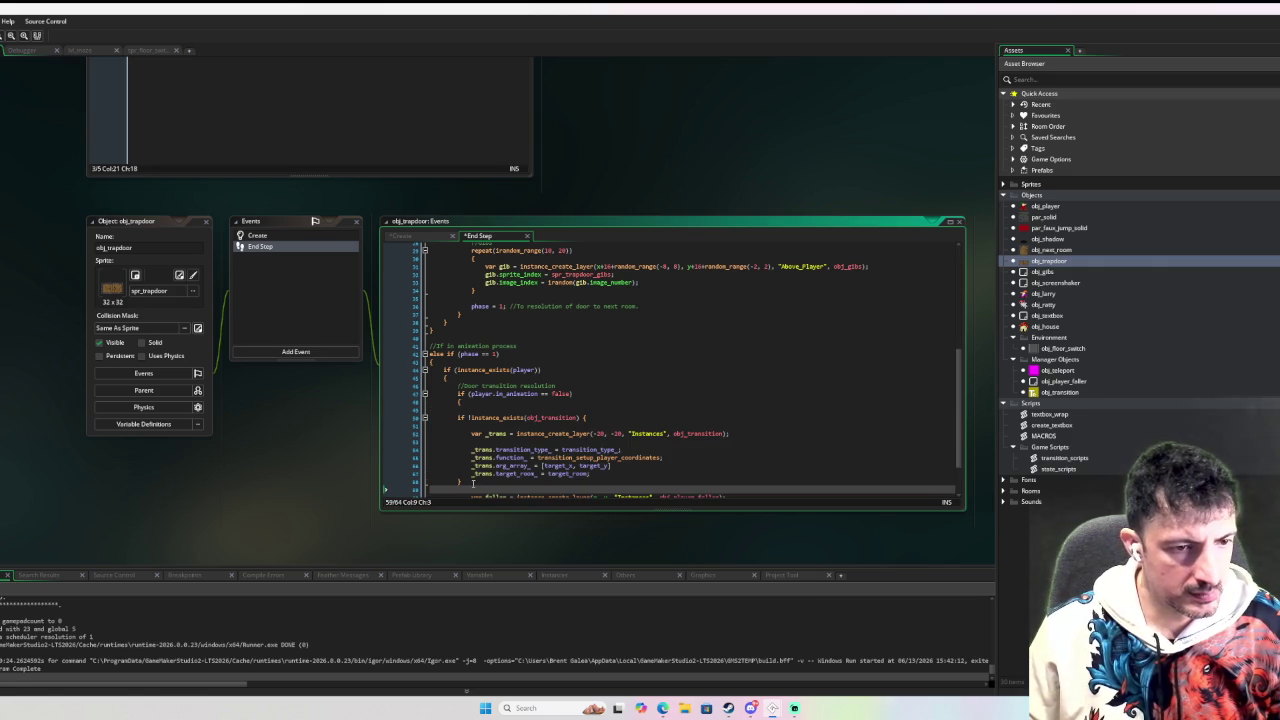
# Indent the pasted if !instance_exists block one level and run the game with F6.
pyautogui.moveTo(473, 486)
pyautogui.mouseDown()
pyautogui.moveTo(462, 418)
pyautogui.moveTo(466, 456)
pyautogui.mouseUp()
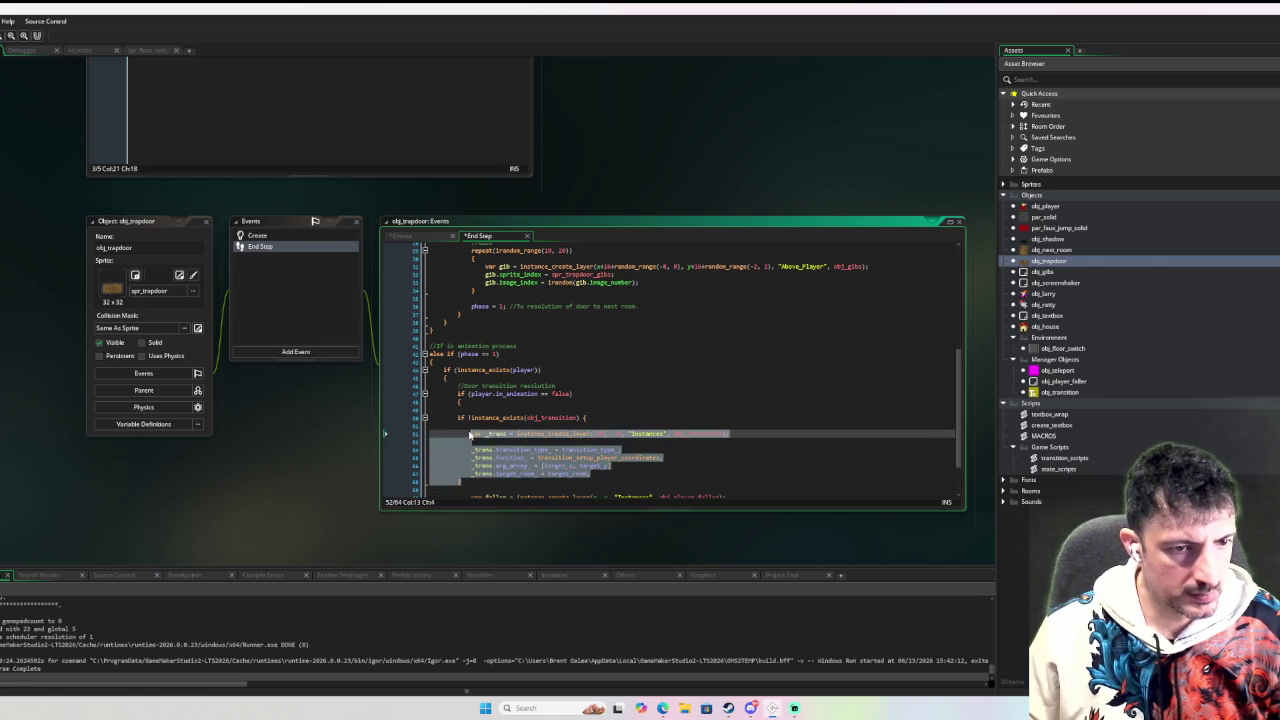
pyautogui.click(646, 416)
pyautogui.scroll(-2, 595, 418)
pyautogui.moveTo(462, 430); pyautogui.dragTo(459, 367)
pyautogui.click(484, 430)
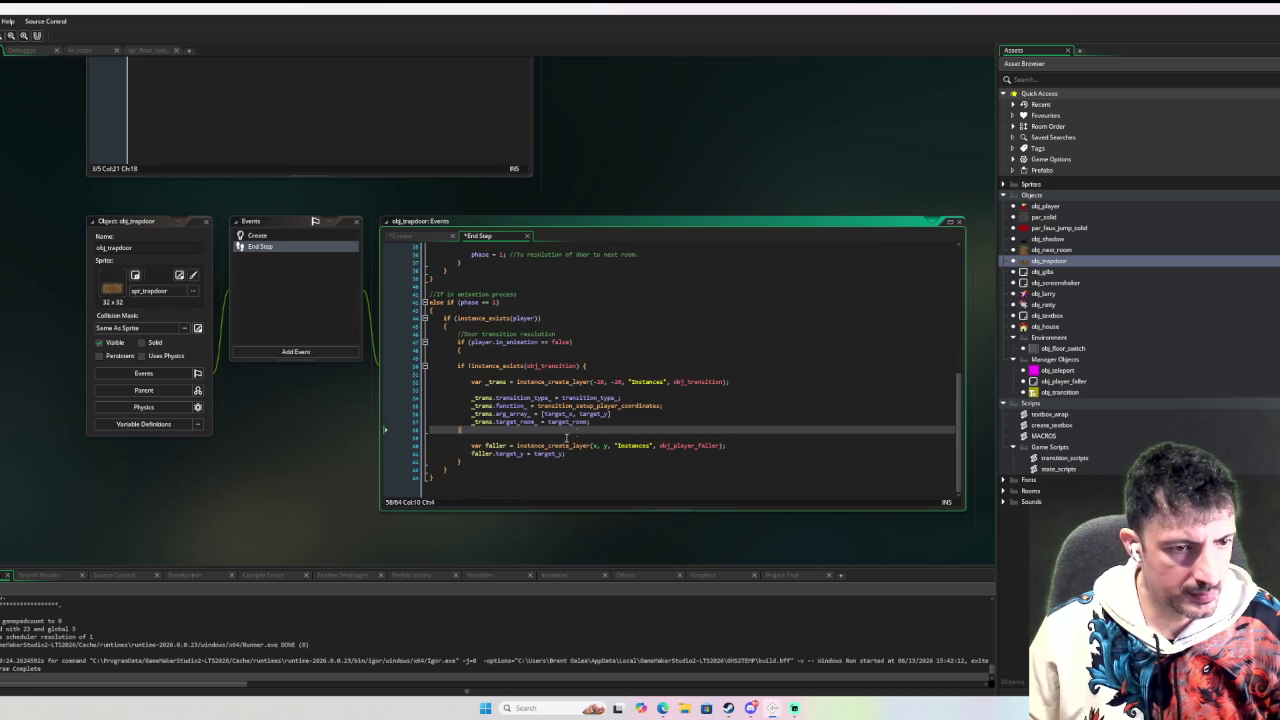
pyautogui.moveTo(484, 435); pyautogui.dragTo(459, 366)
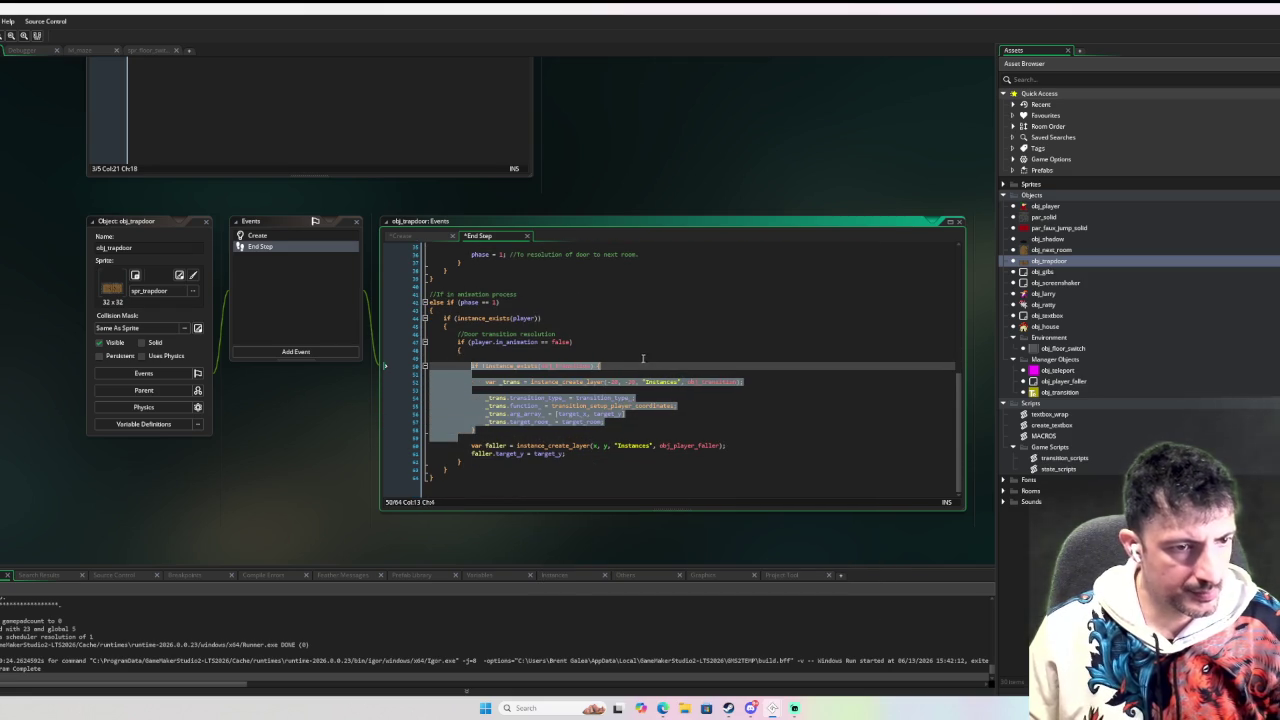
pyautogui.press('Tab')
pyautogui.press('Up')
pyautogui.press('F6')
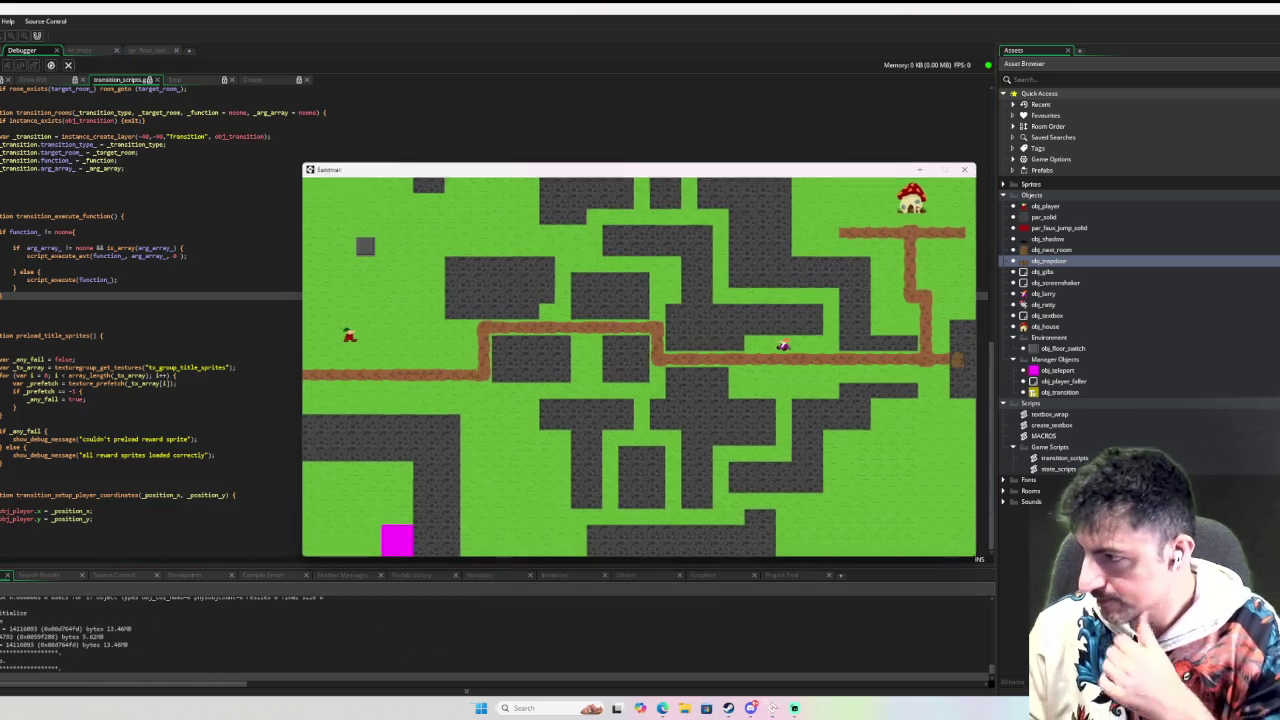
pyautogui.press('Right')
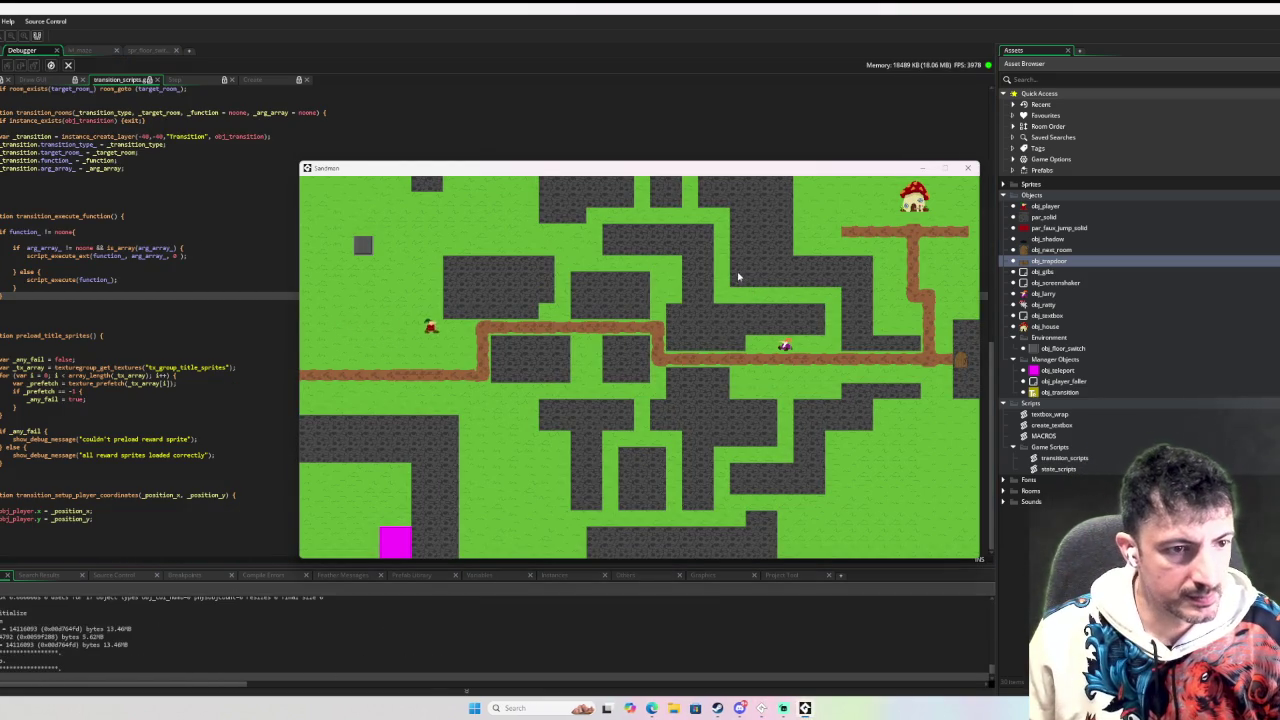
pyautogui.press('Right')
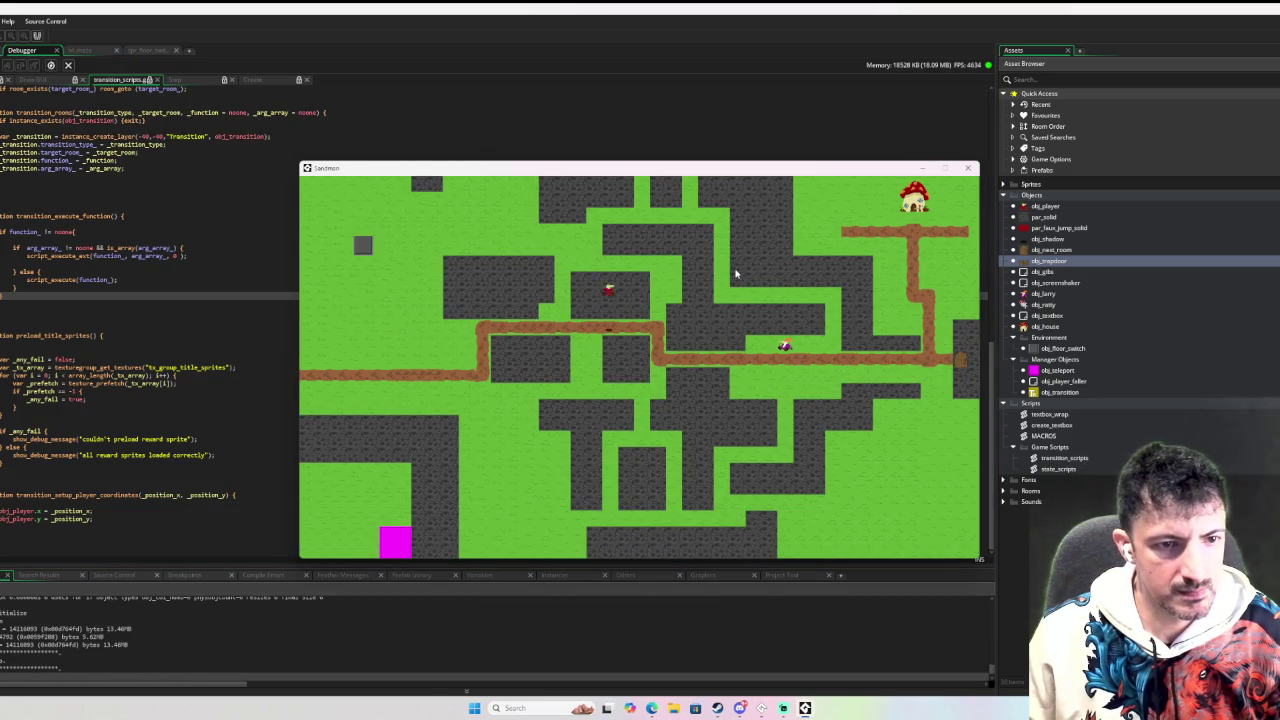
pyautogui.press('Down')
pyautogui.press('Right')
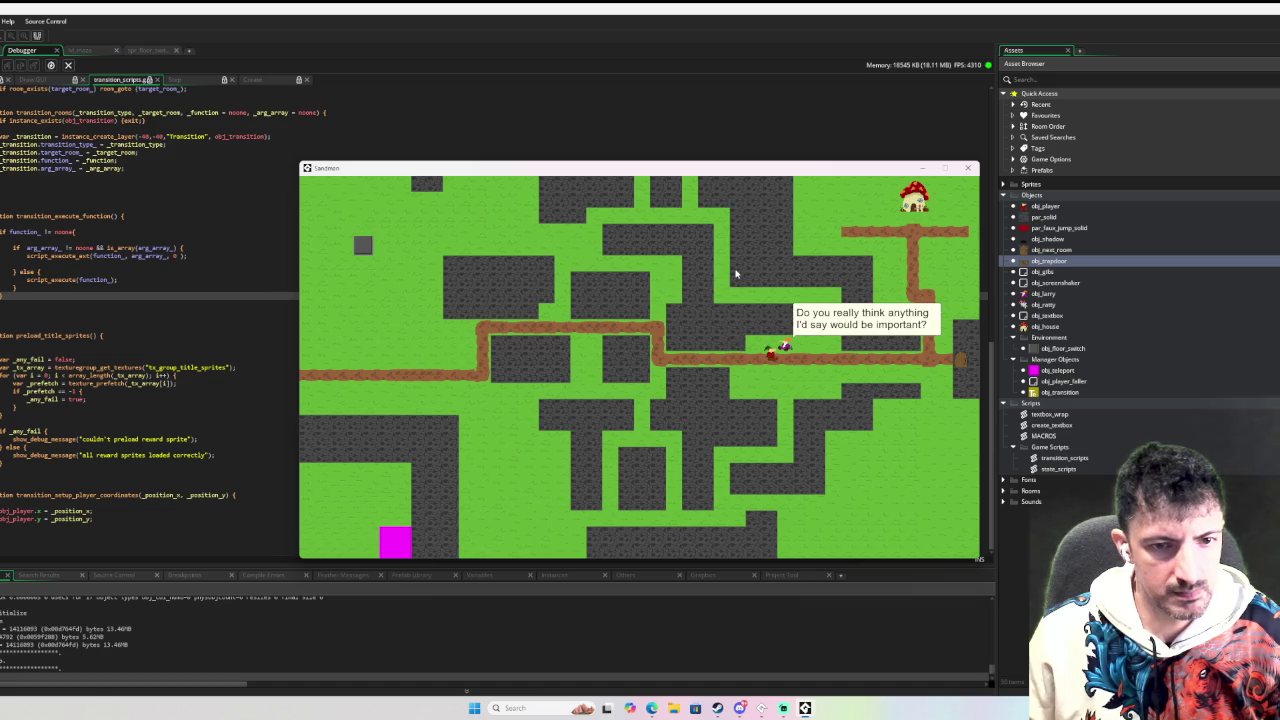
pyautogui.press('Up')
pyautogui.press('Down')
pyautogui.press('Right')
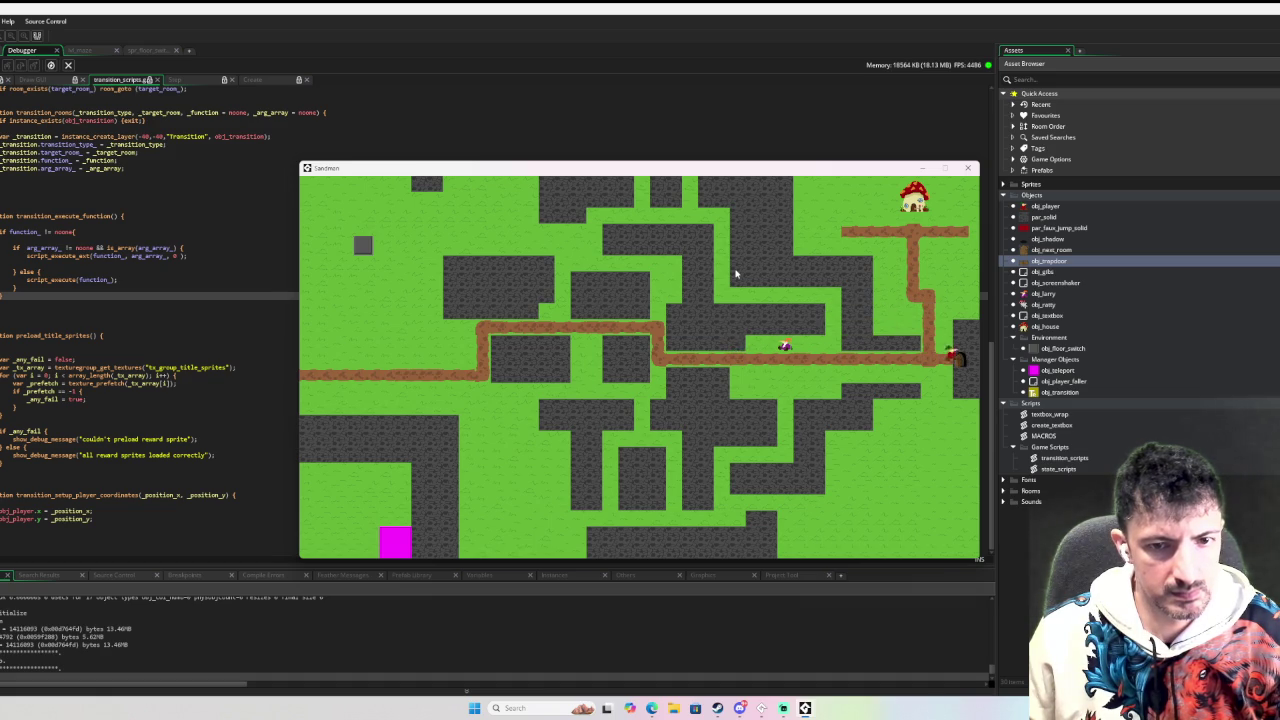
pyautogui.press('Right')
pyautogui.press('Up')
pyautogui.press('Down')
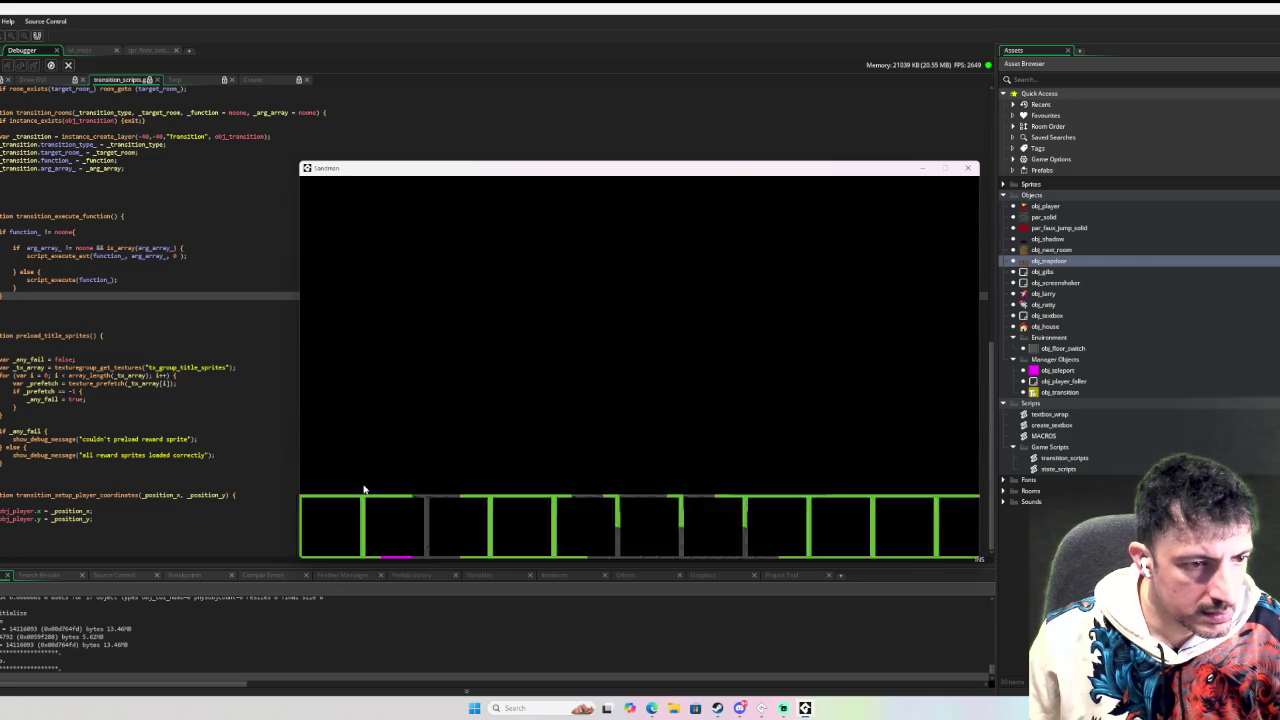
pyautogui.press('Right')
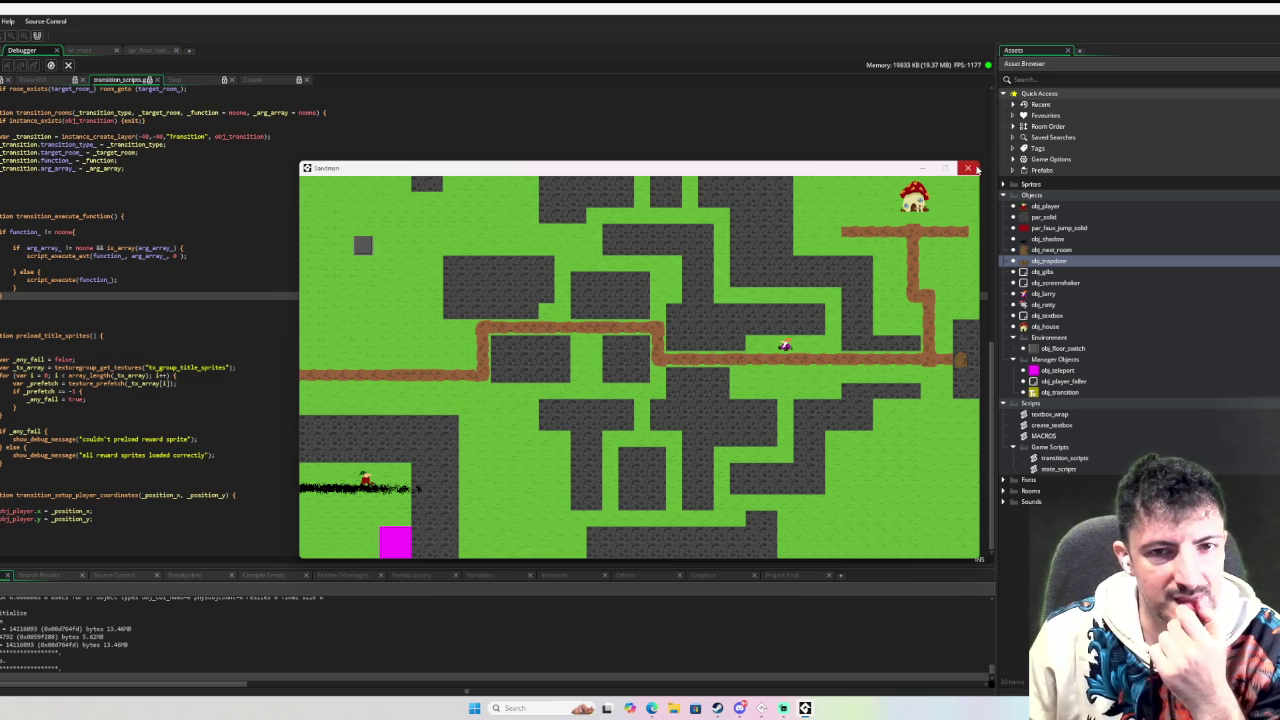
pyautogui.click(969, 168)
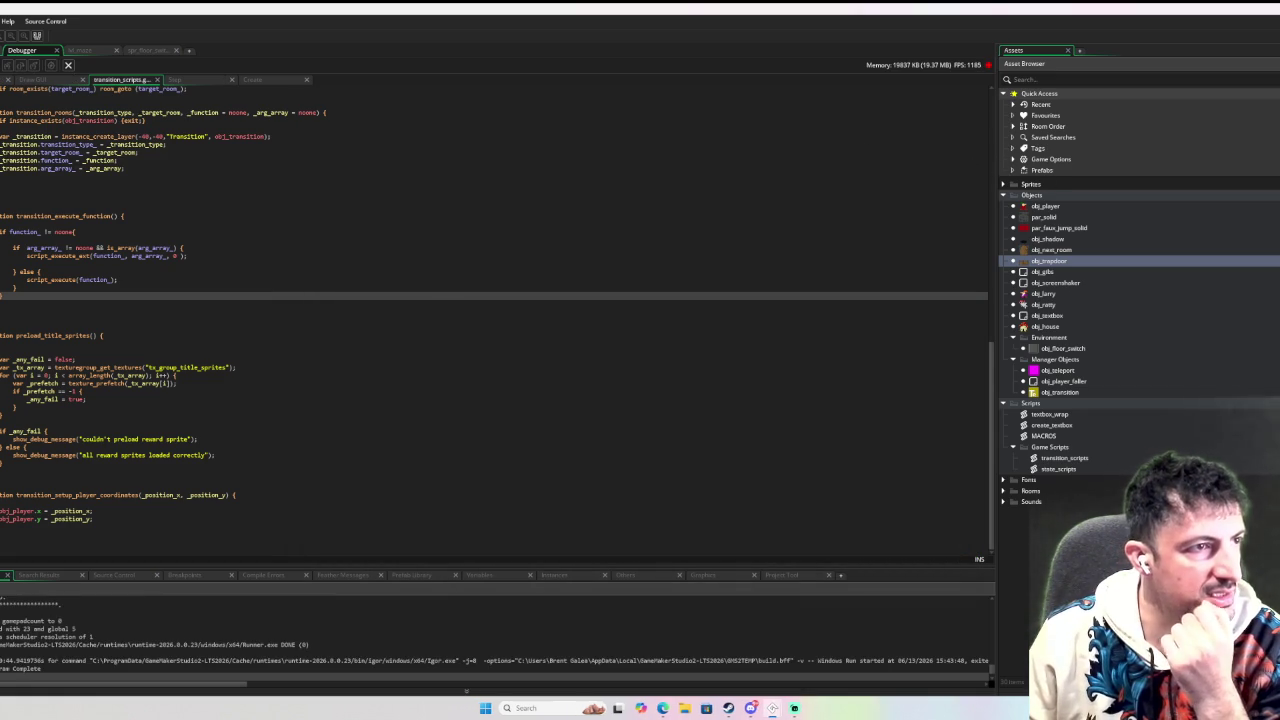
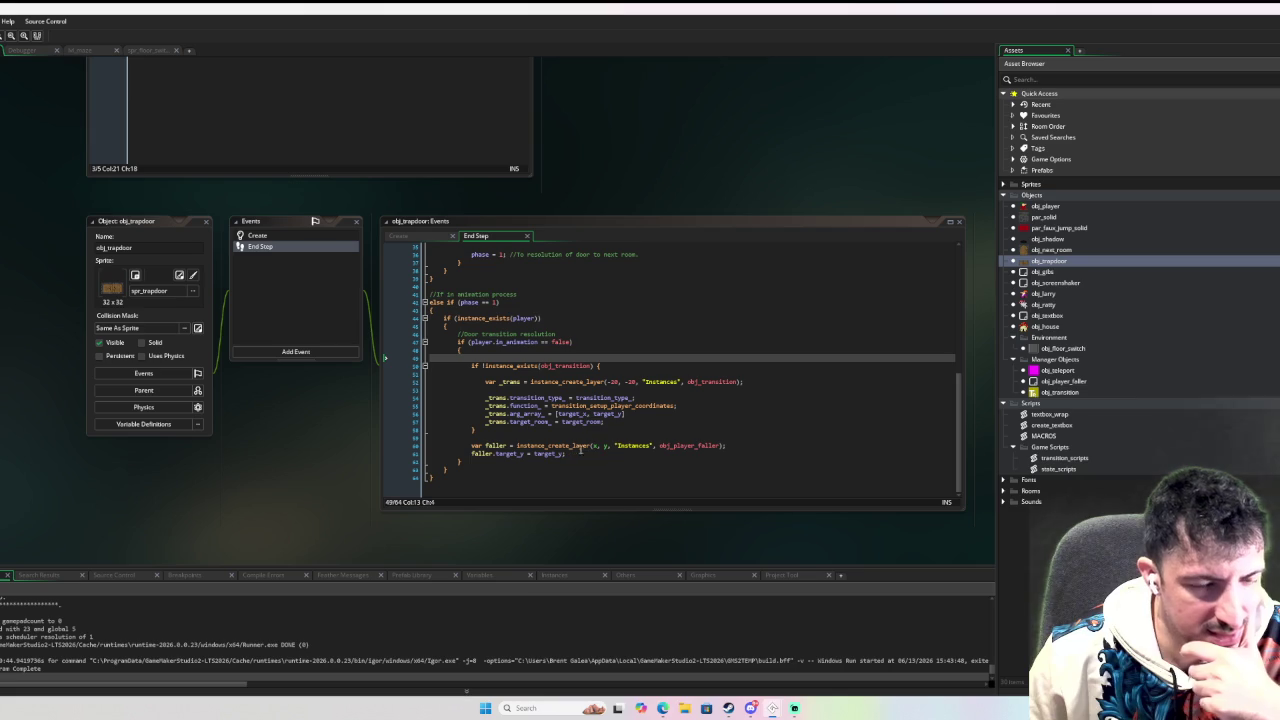
# Try unindenting trapdoor End Step lines 50–58, then undo to keep the room_goto code.
pyautogui.moveTo(709, 446)
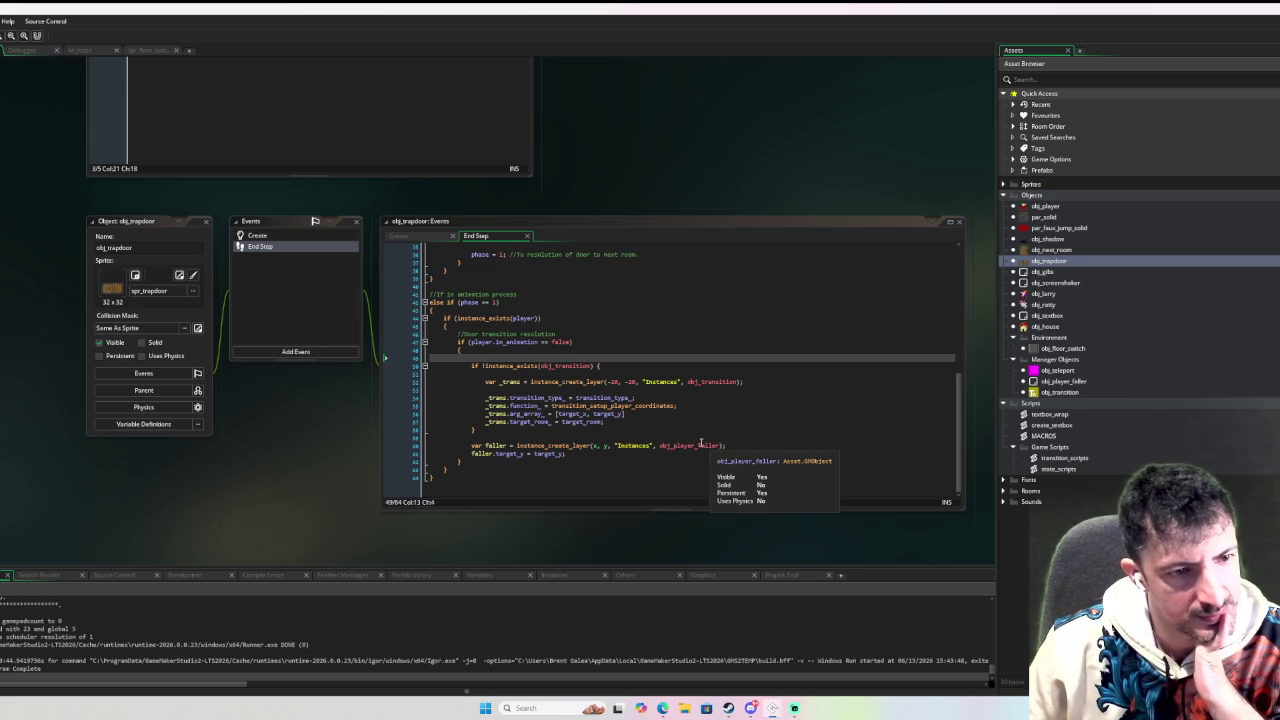
pyautogui.scroll(9, 665, 415)
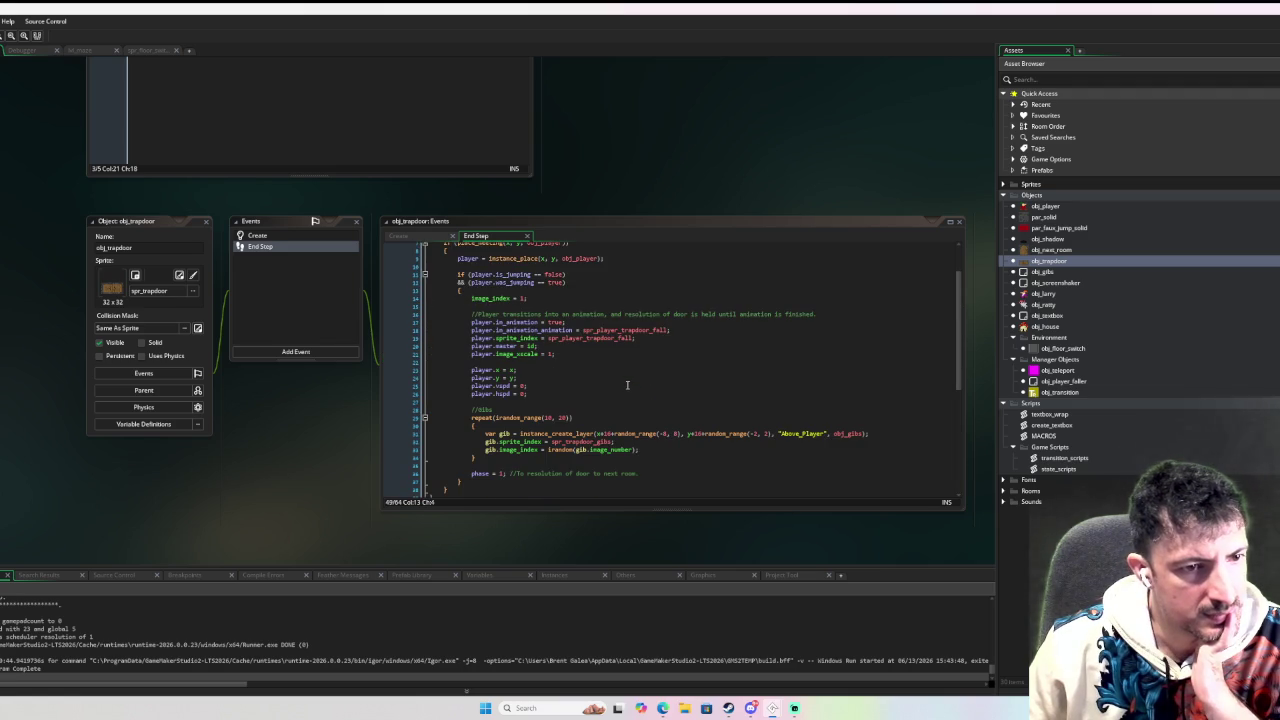
pyautogui.scroll(2, 627, 385)
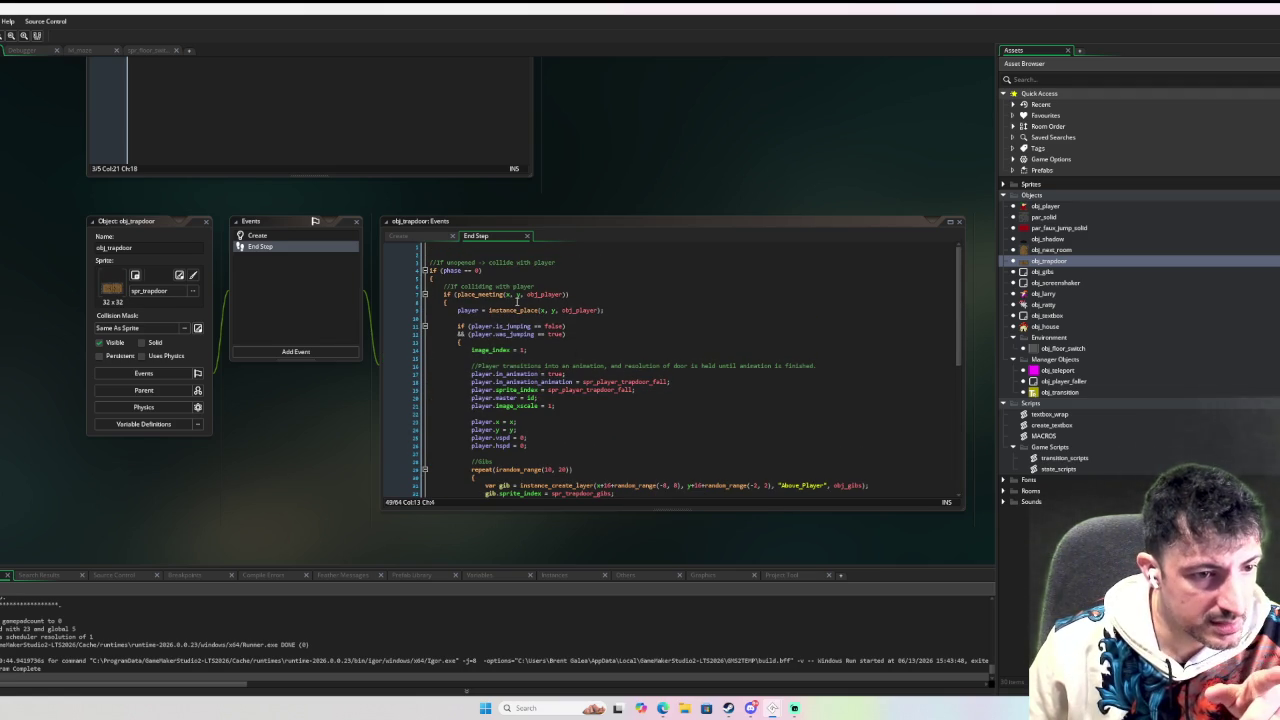
pyautogui.scroll(-1, 520, 320)
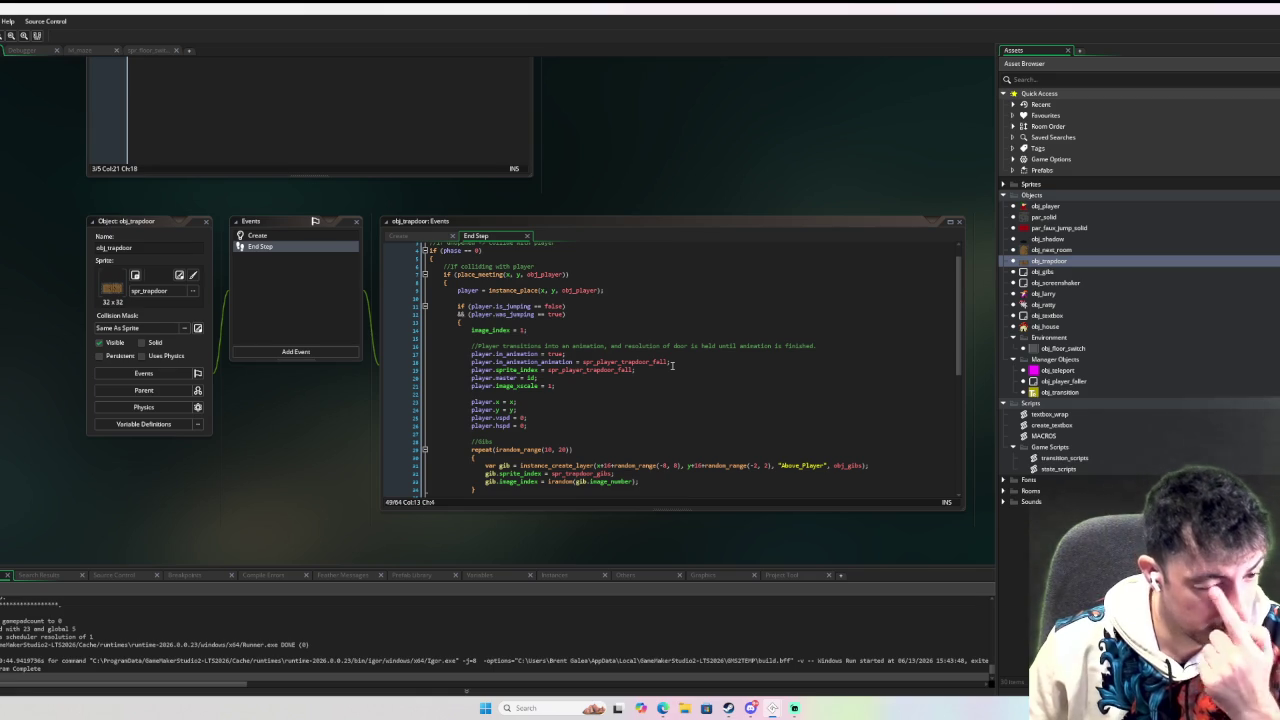
pyautogui.scroll(-4, 671, 363)
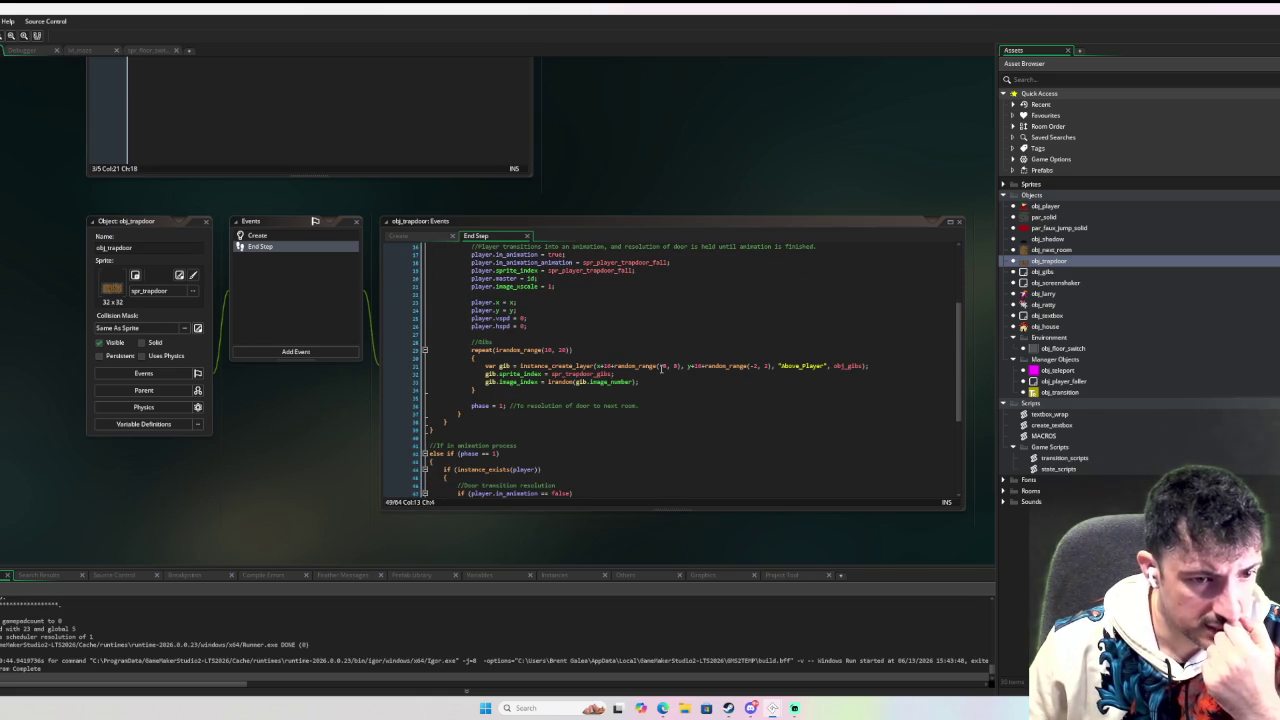
pyautogui.scroll(-6, 560, 410)
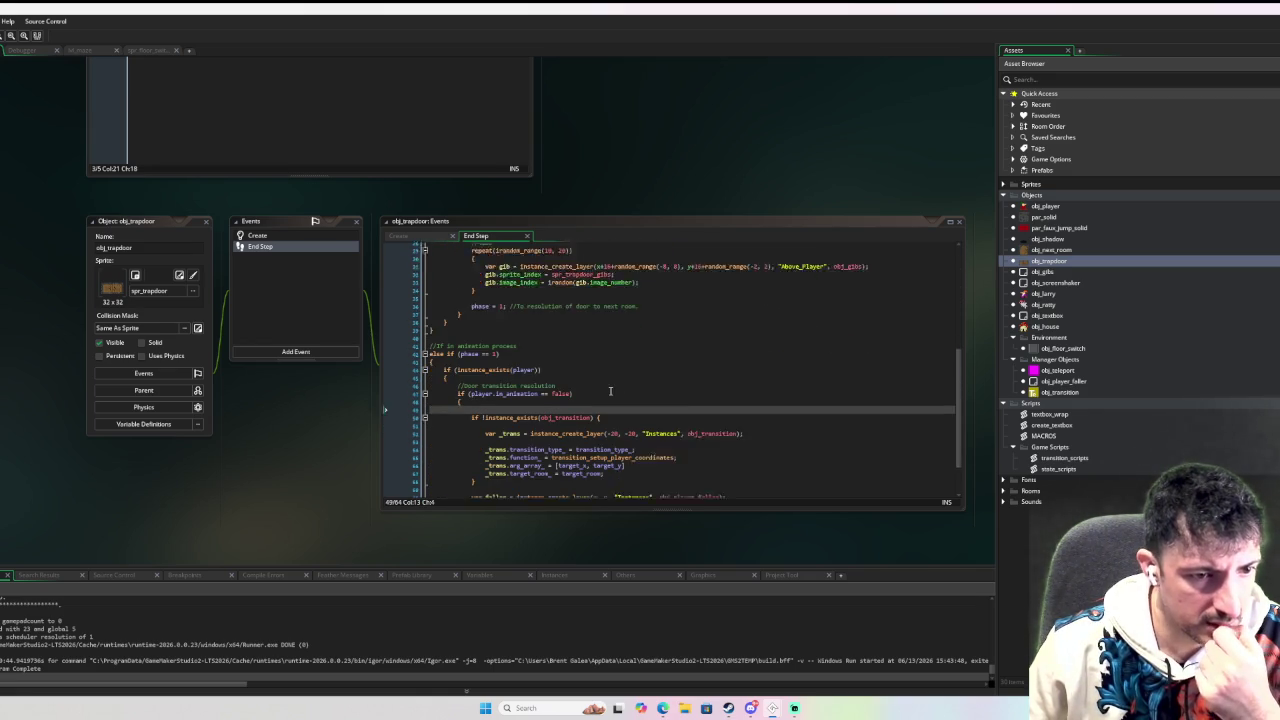
pyautogui.click(689, 436)
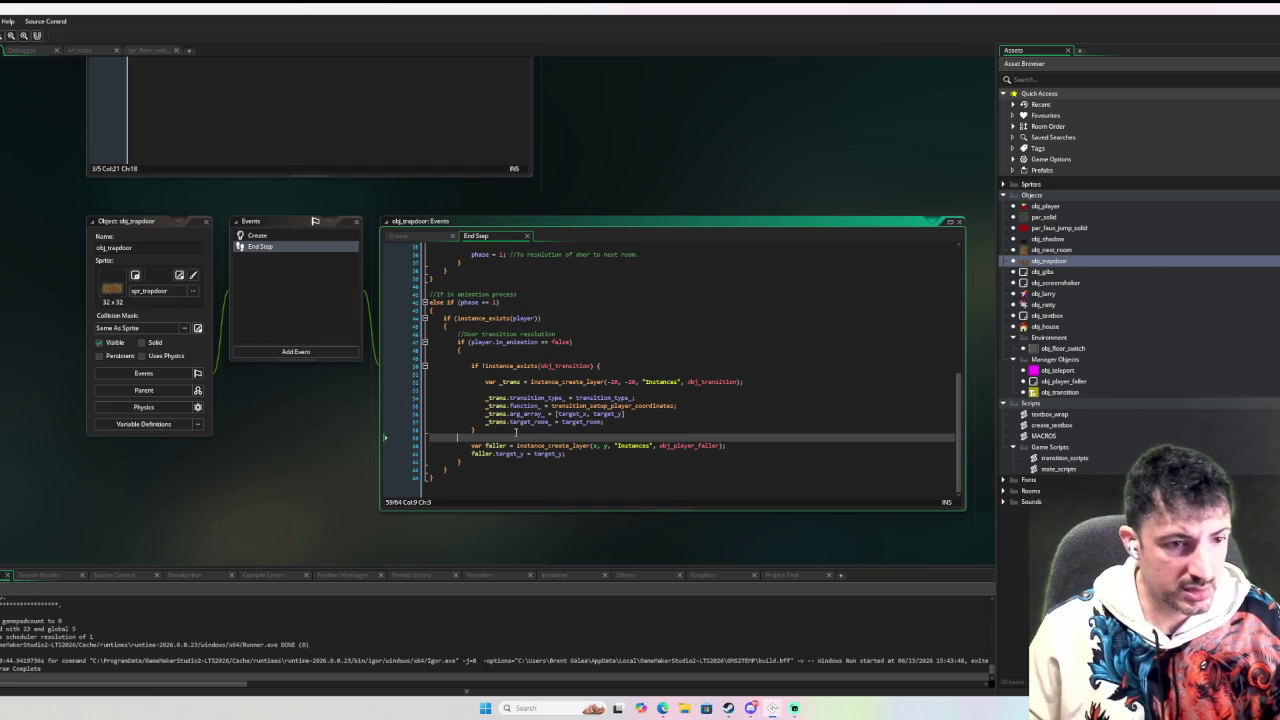
pyautogui.moveTo(489, 435); pyautogui.dragTo(458, 366)
pyautogui.hotkey('shift', 'Tab')
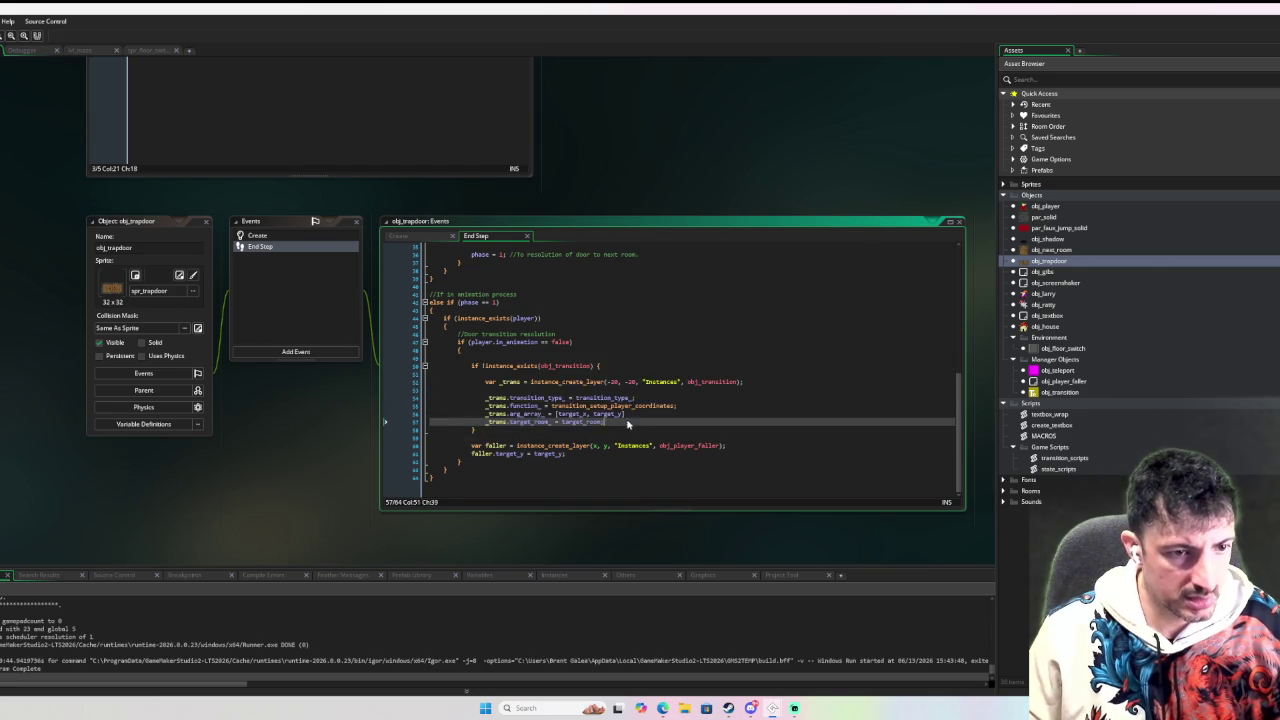
pyautogui.hotkey('ctrl', 'z')
pyautogui.click(591, 435)
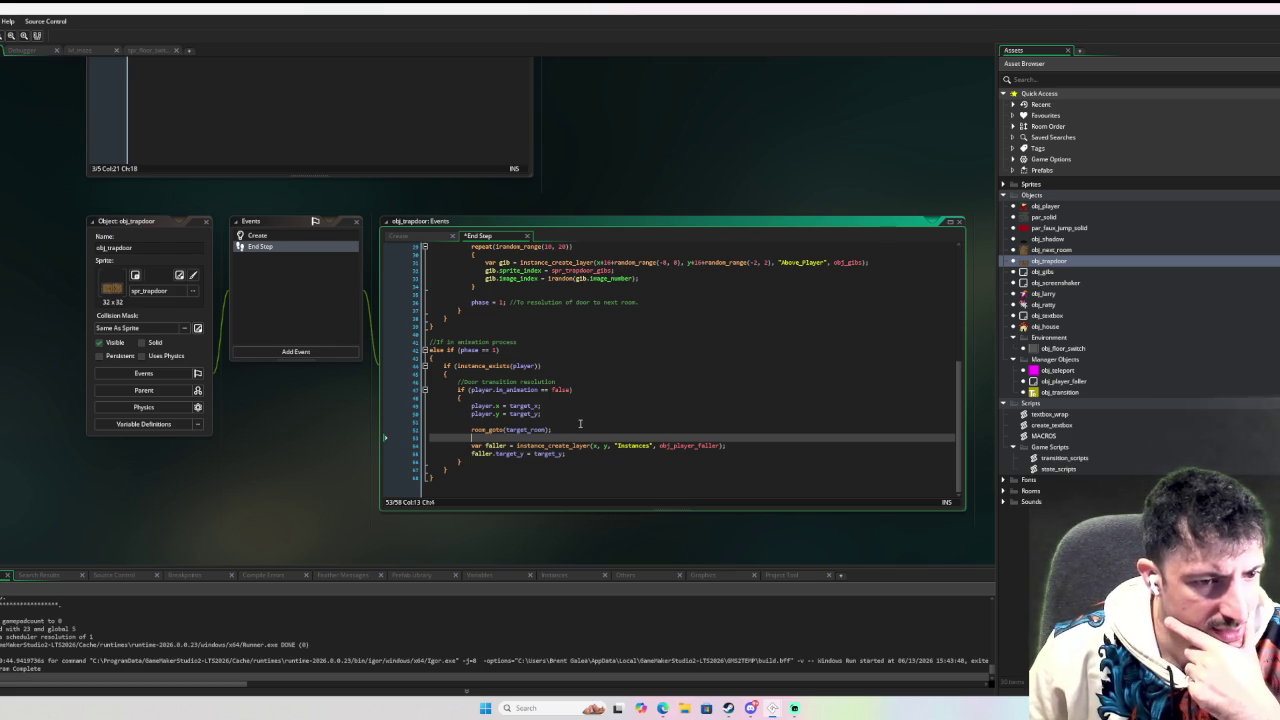
# Open obj_player_faller from its reference in the code.
pyautogui.scroll(8, 578, 424)
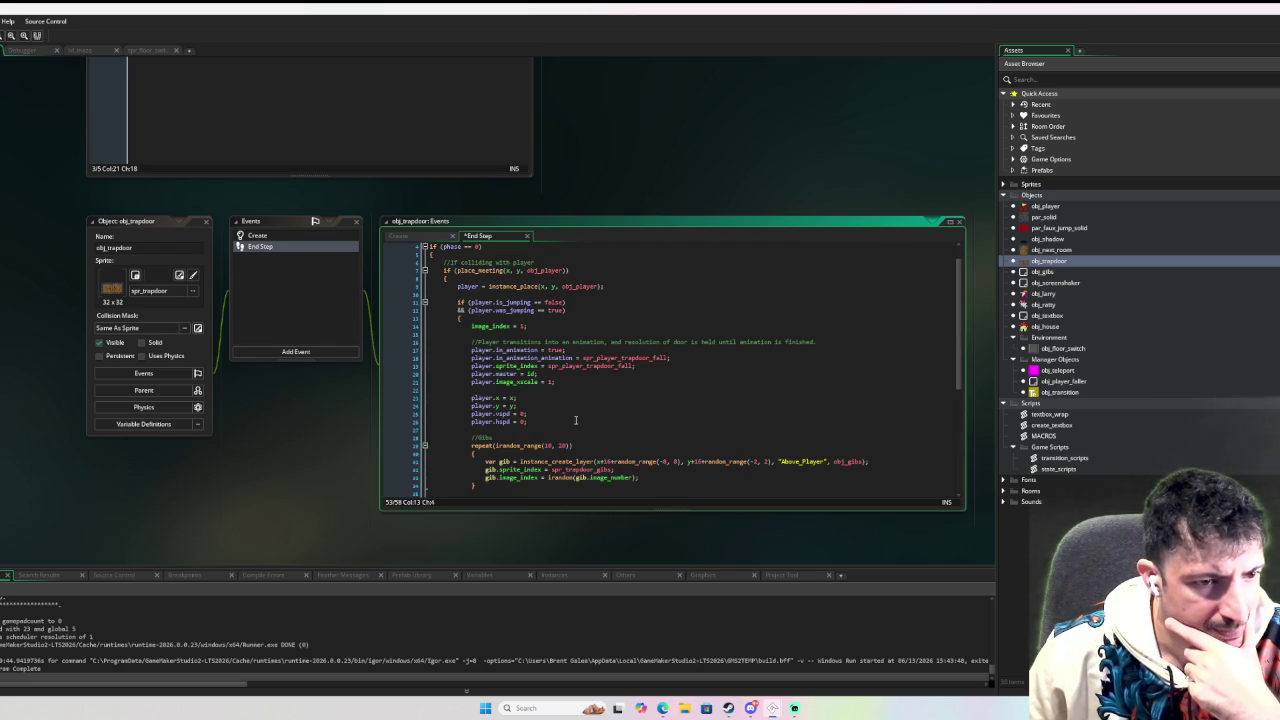
pyautogui.scroll(-8, 575, 419)
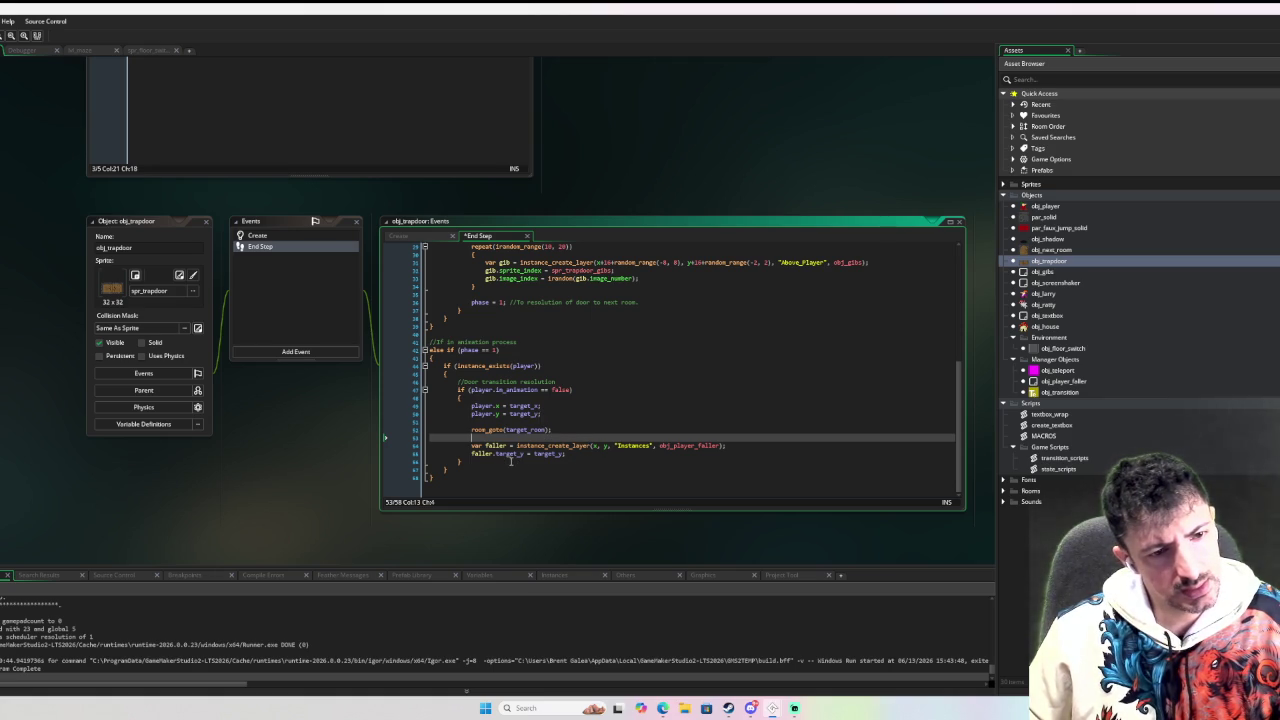
pyautogui.middleClick(684, 445)
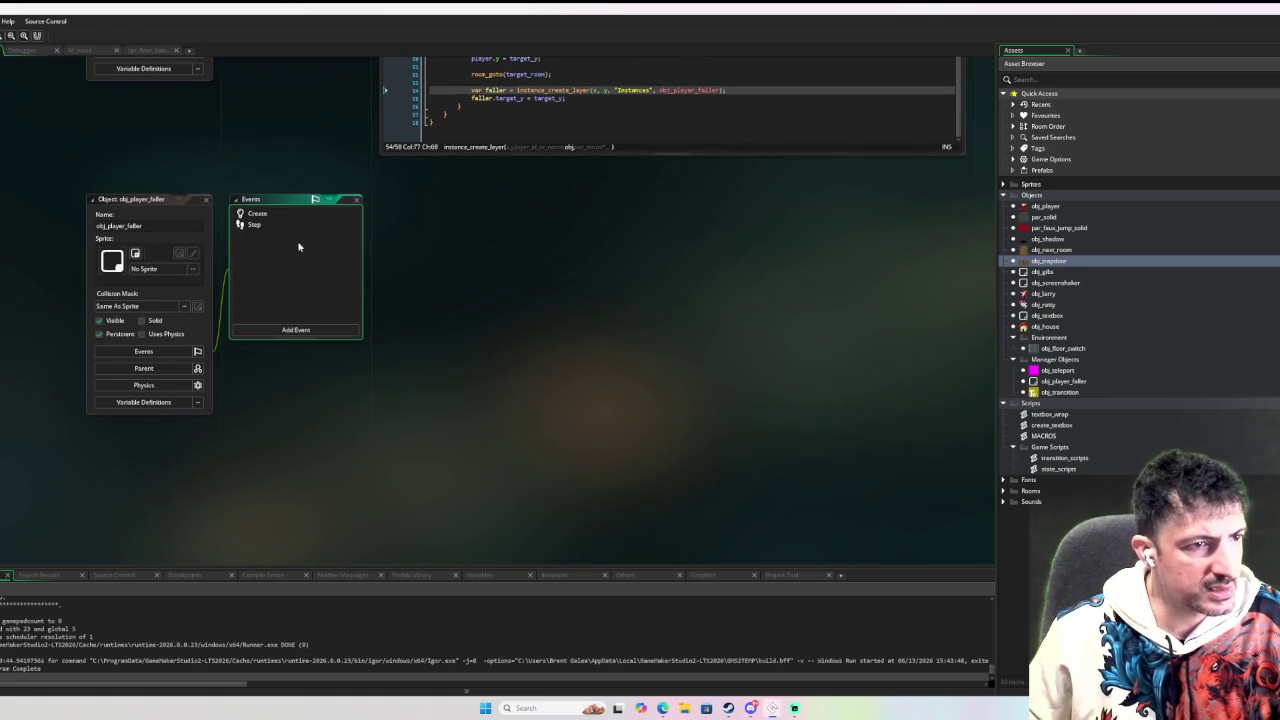
# Review obj_player_faller's Create and Step event code.
pyautogui.click(270, 215)
pyautogui.click(267, 226)
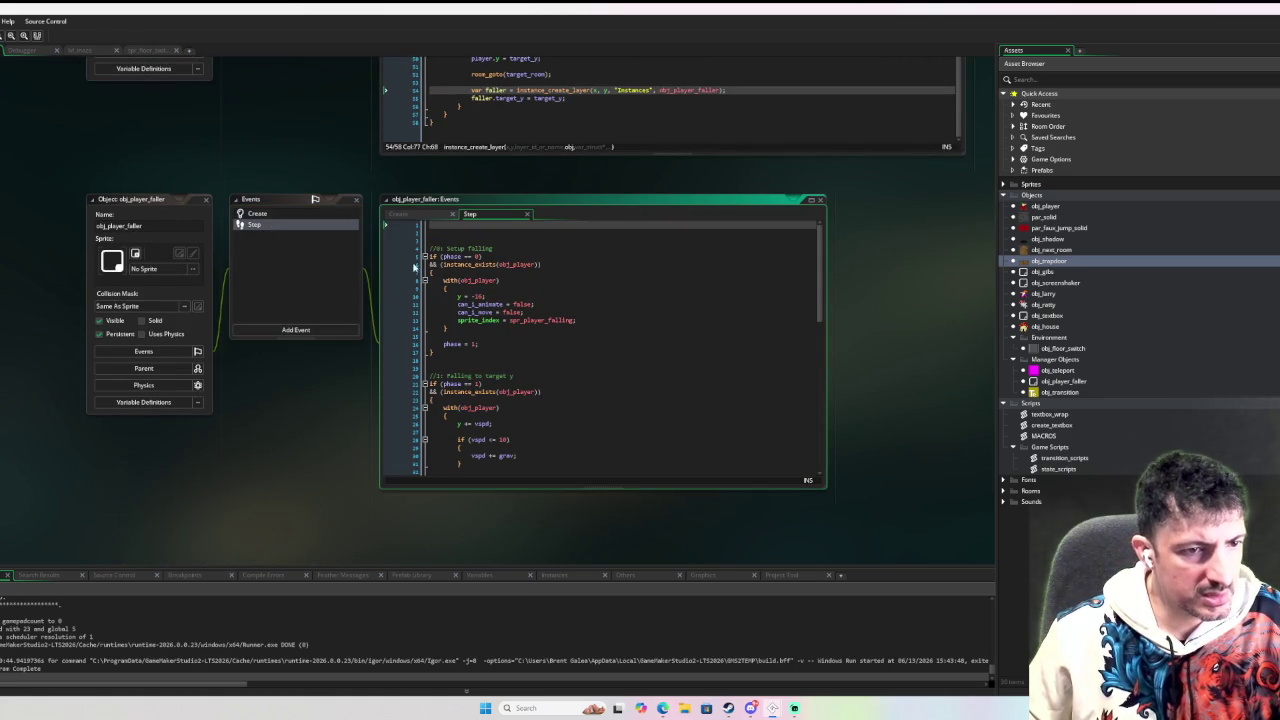
pyautogui.scroll(-5, 524, 317)
pyautogui.scroll(6, 528, 322)
pyautogui.scroll(-2, 531, 328)
pyautogui.scroll(2, 531, 328)
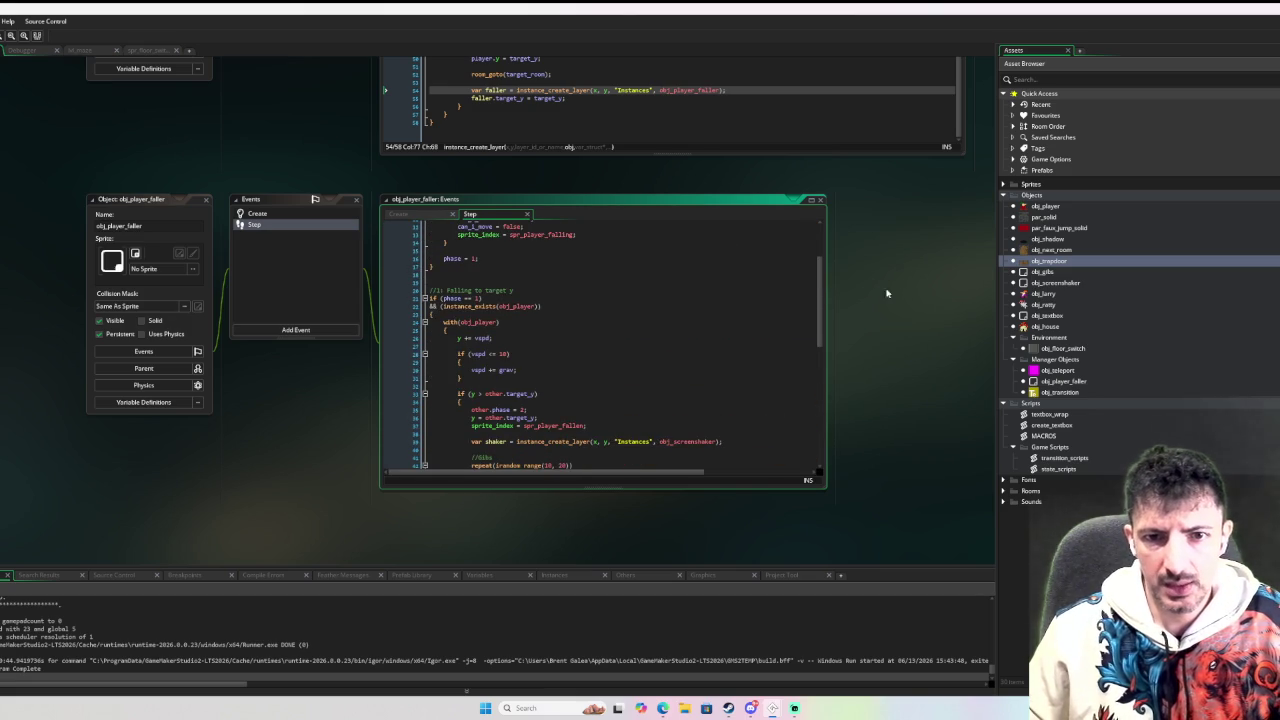
pyautogui.click(147, 50)
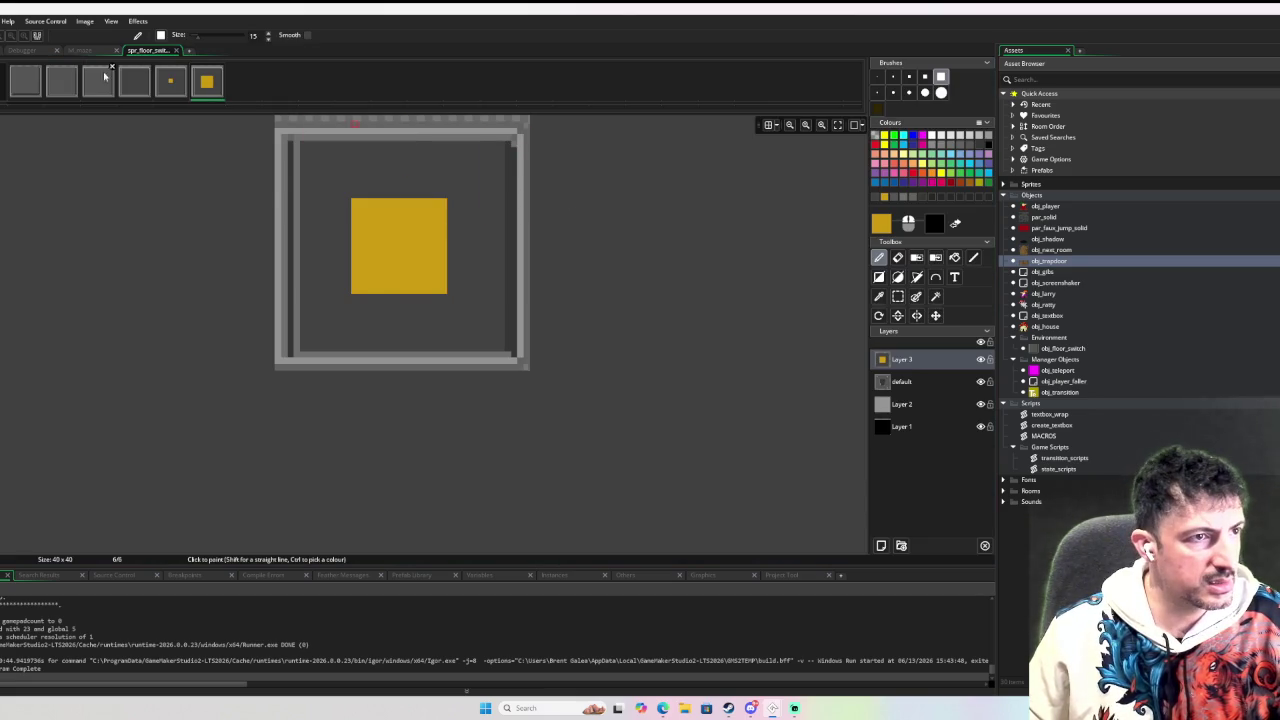
pyautogui.click(94, 51)
pyautogui.click(24, 50)
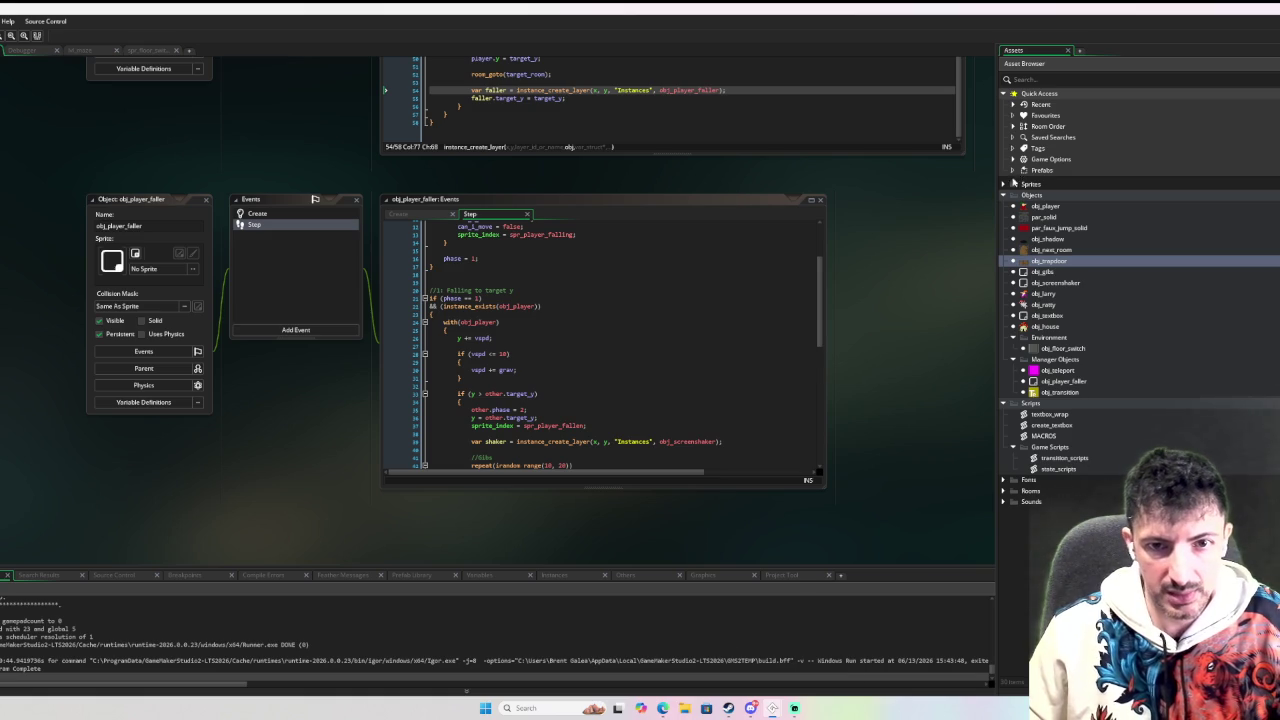
# Open the lvl_maze room and move the door instance to its left side.
pyautogui.click(1004, 195)
pyautogui.click(1004, 293)
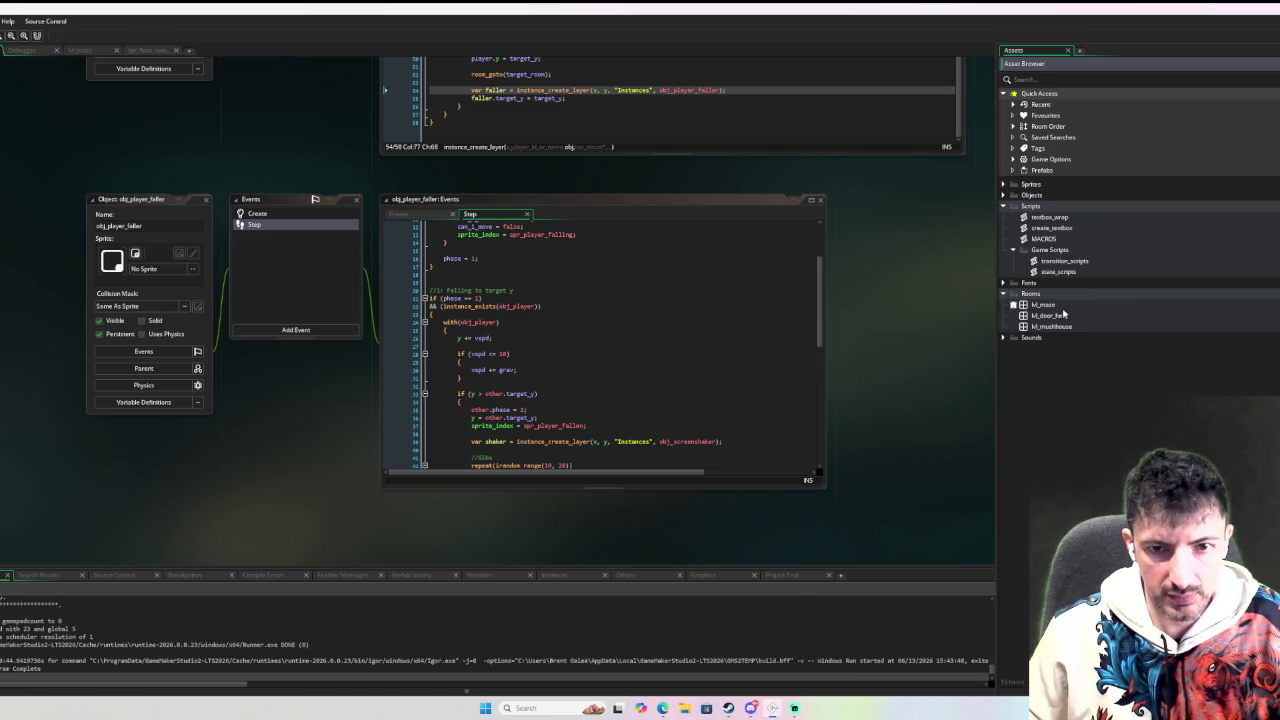
pyautogui.doubleClick(1043, 304)
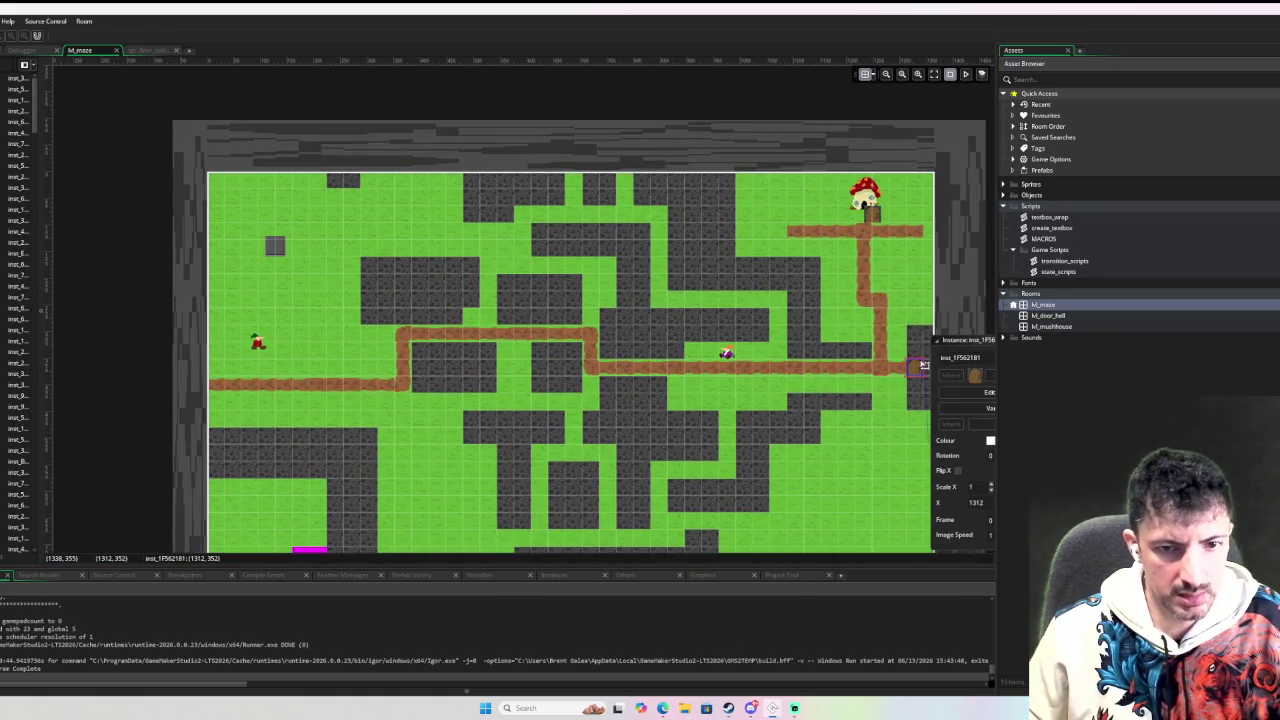
pyautogui.moveTo(922, 366)
pyautogui.mouseDown()
pyautogui.moveTo(400, 366)
pyautogui.moveTo(248, 320)
pyautogui.mouseUp()
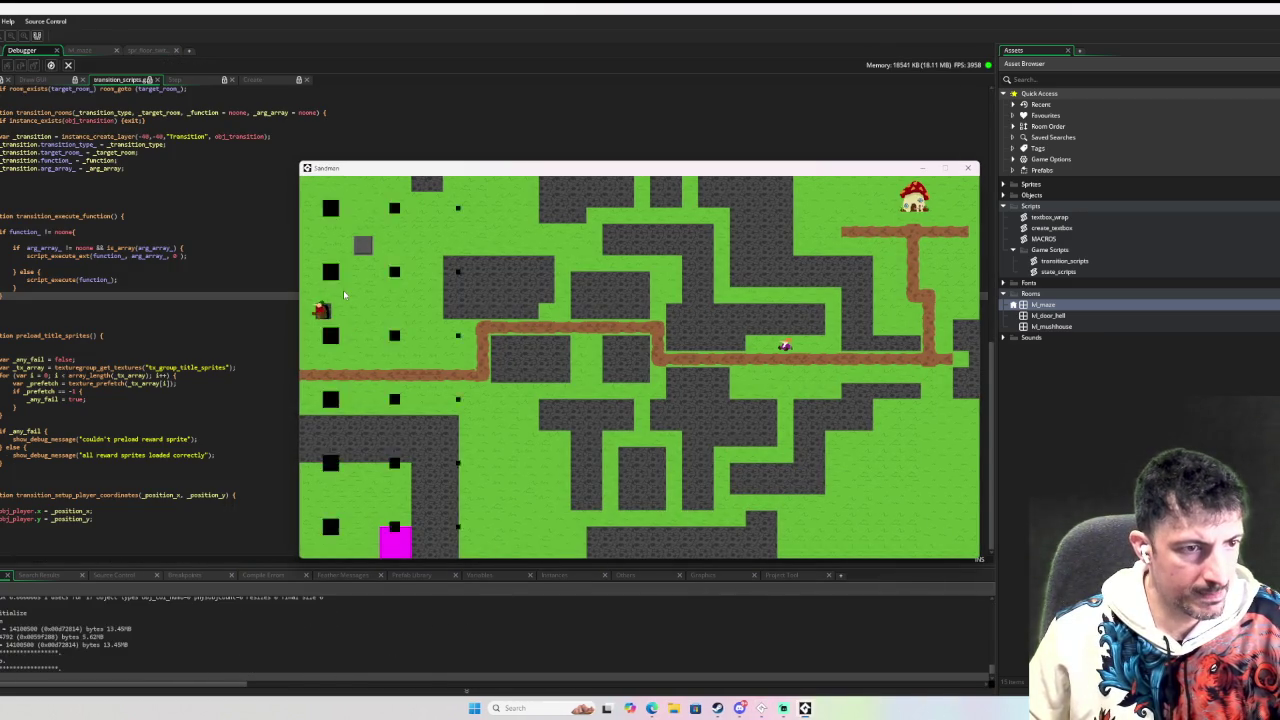
# Walk the player onto the door and the wooden box to trigger room changes.
pyautogui.press('Right')
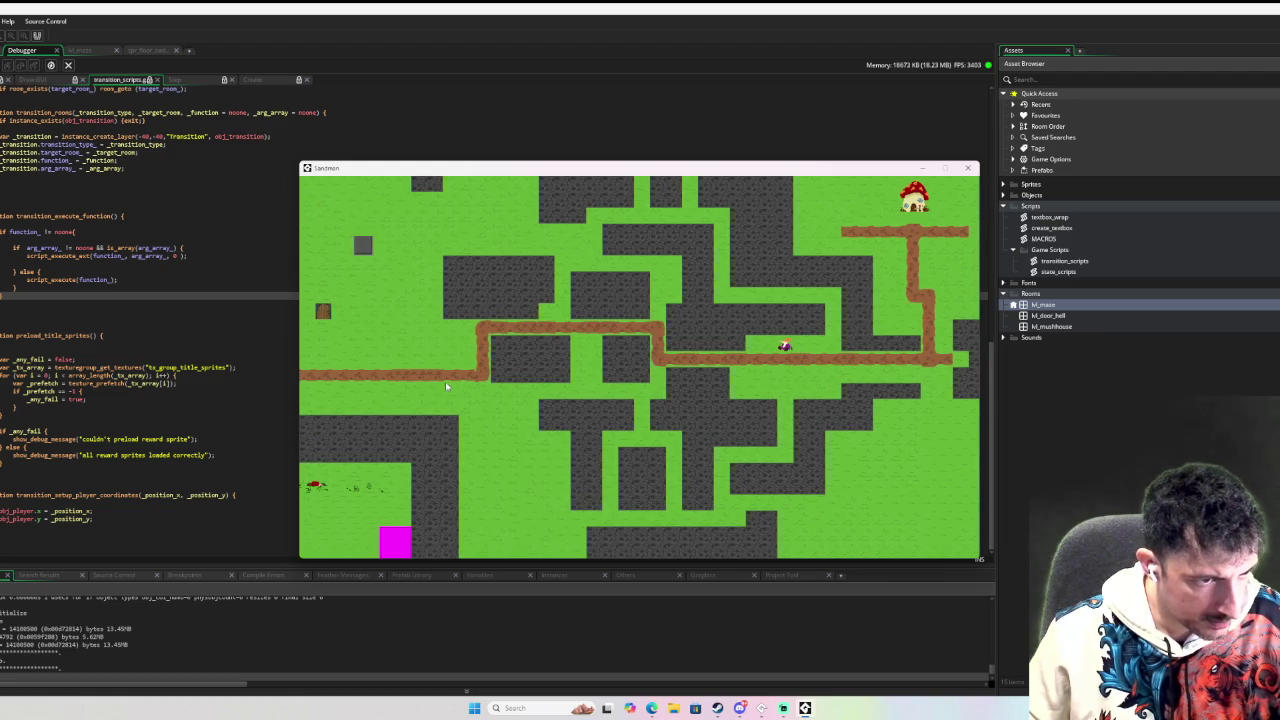
pyautogui.press('Down')
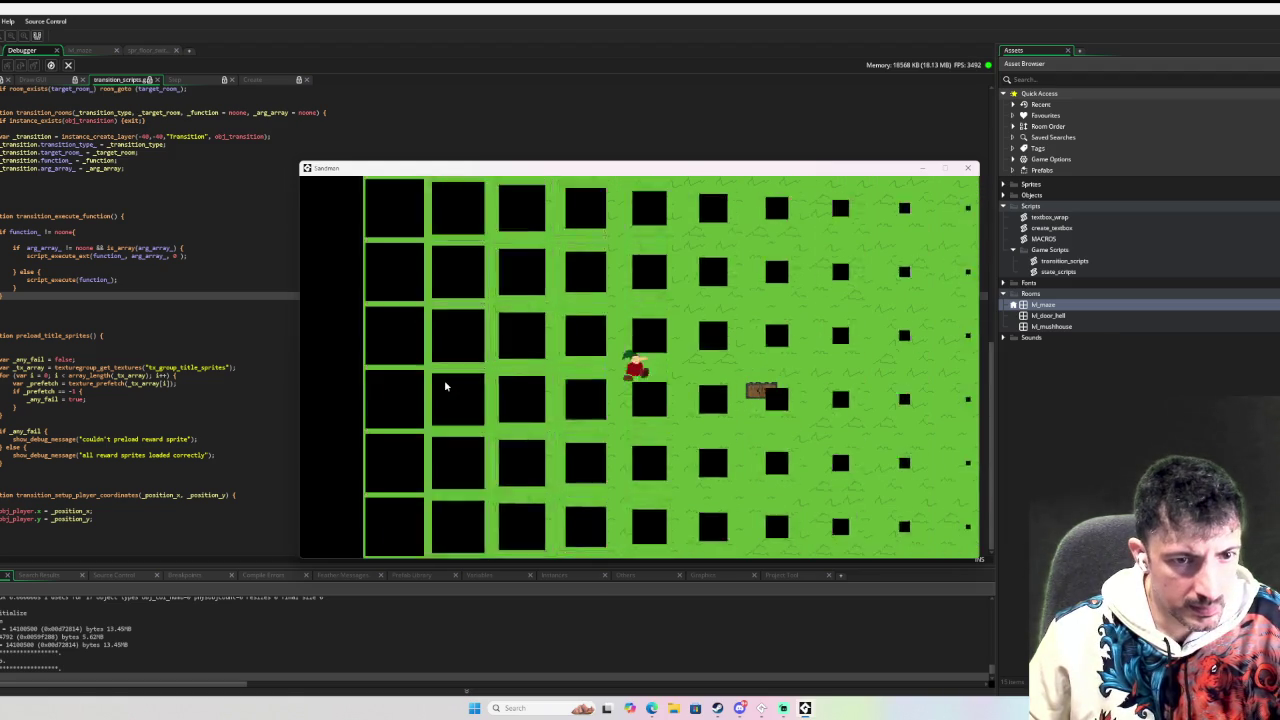
pyautogui.press('Right')
pyautogui.press('Up')
pyautogui.press('Down')
pyautogui.press('Up')
pyautogui.press('Left')
pyautogui.press('Down')
pyautogui.press('Down')
pyautogui.press('Down')
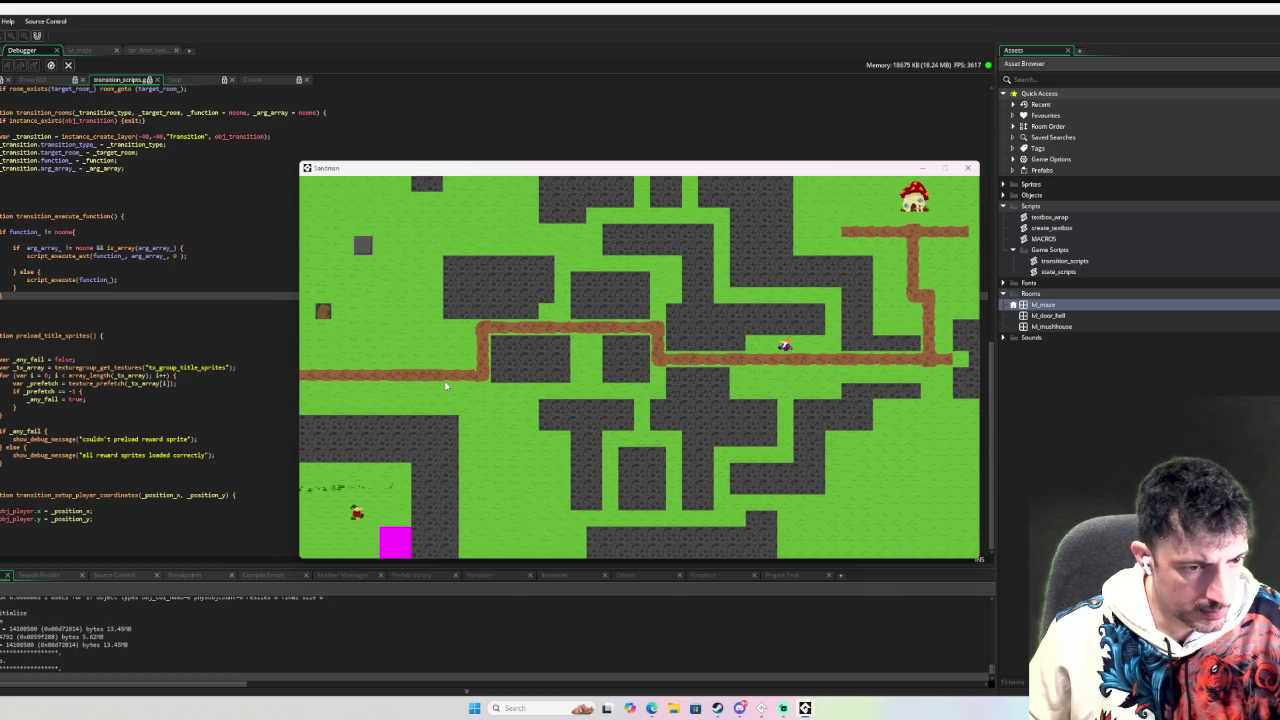
pyautogui.press('Left')
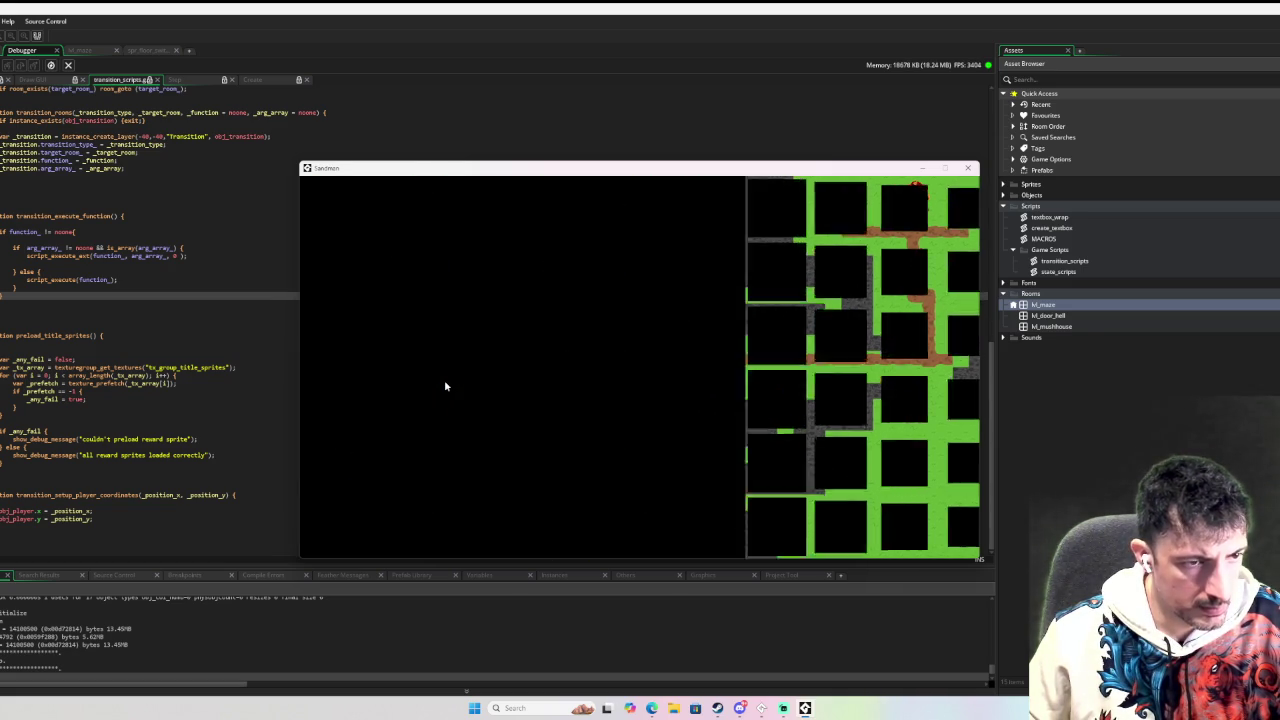
pyautogui.press('Down')
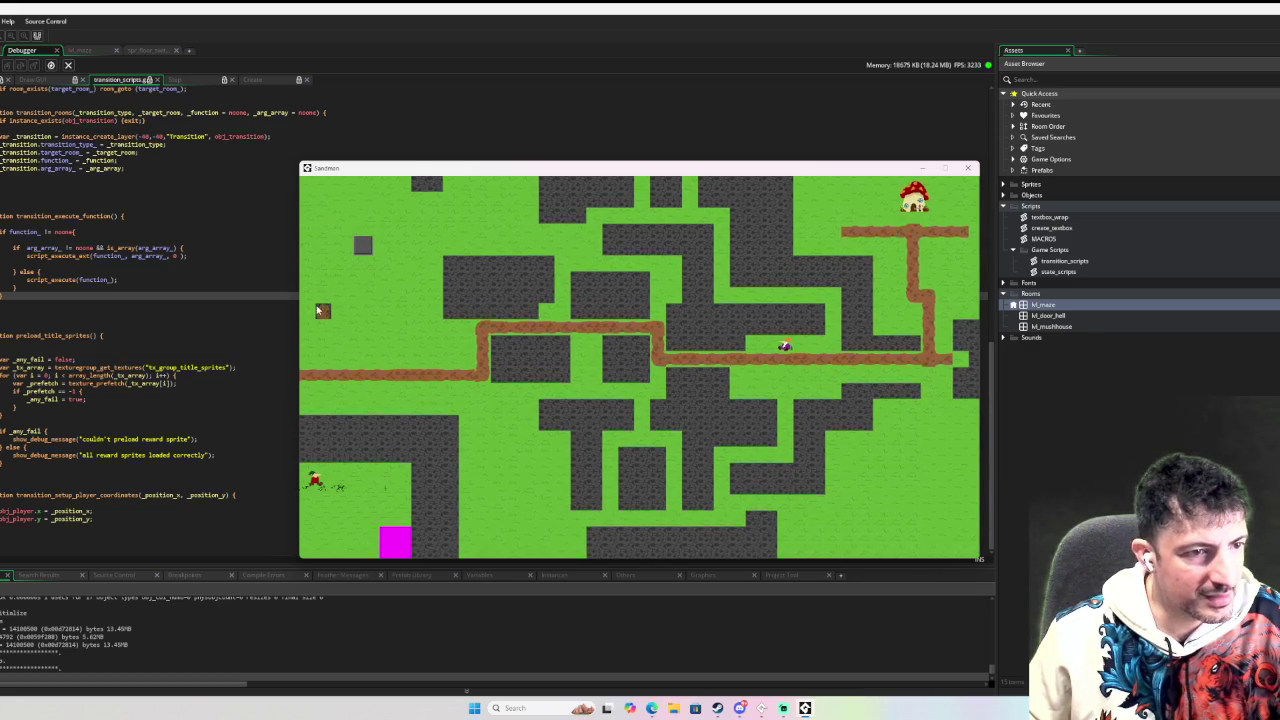
# Walk the player onto the door once more, then close the running game.
pyautogui.press('Right')
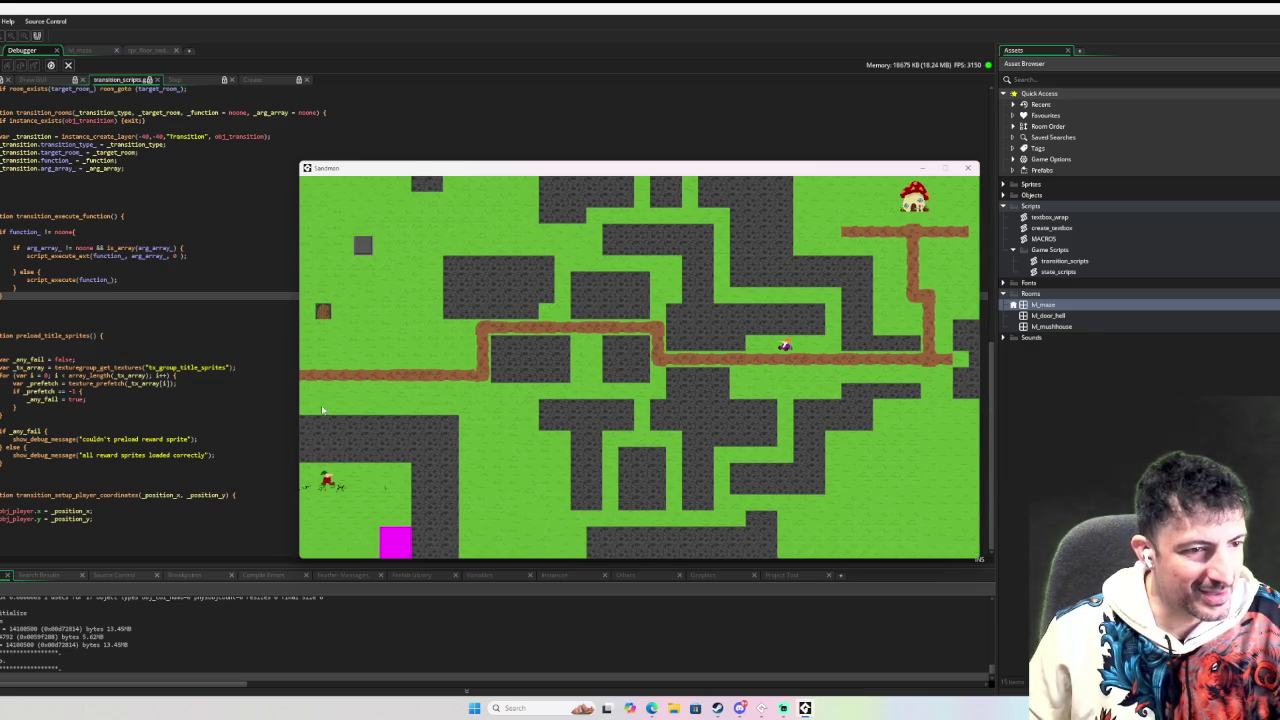
pyautogui.press('Right')
pyautogui.press('Down')
pyautogui.press('Down')
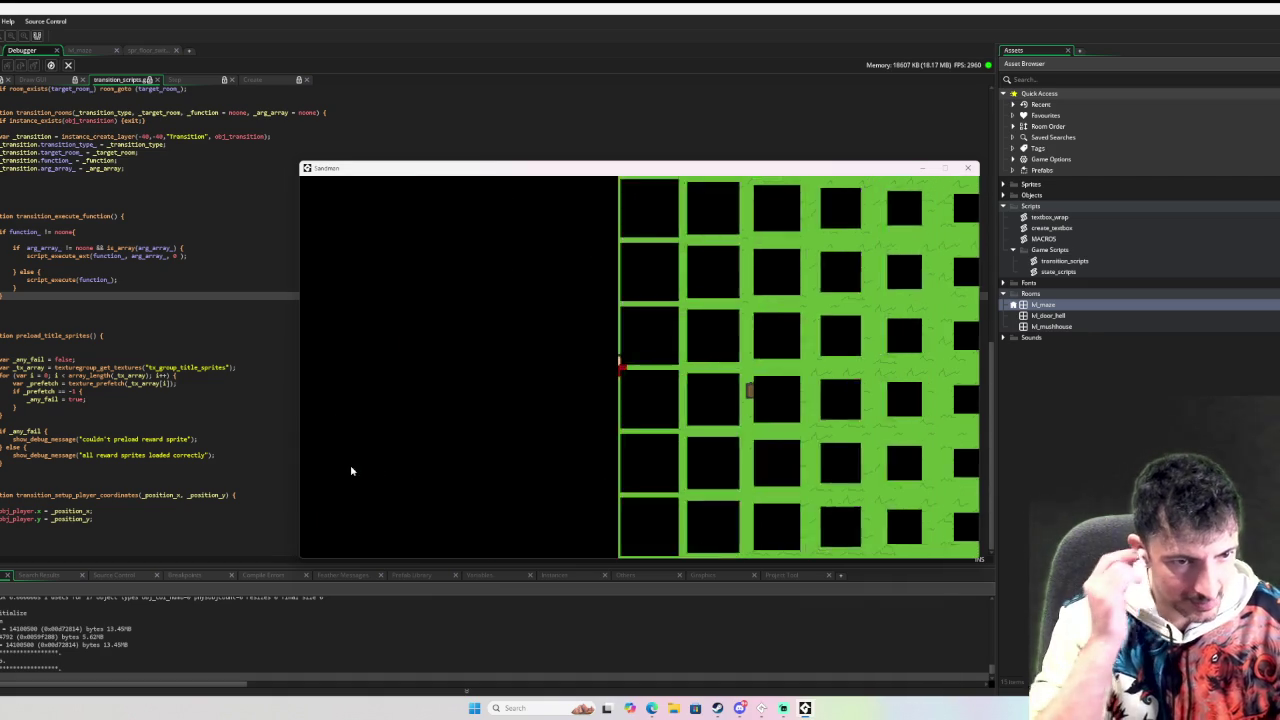
pyautogui.press('Right')
pyautogui.press('Up')
pyautogui.press('Down')
pyautogui.press('Left')
pyautogui.press('Up')
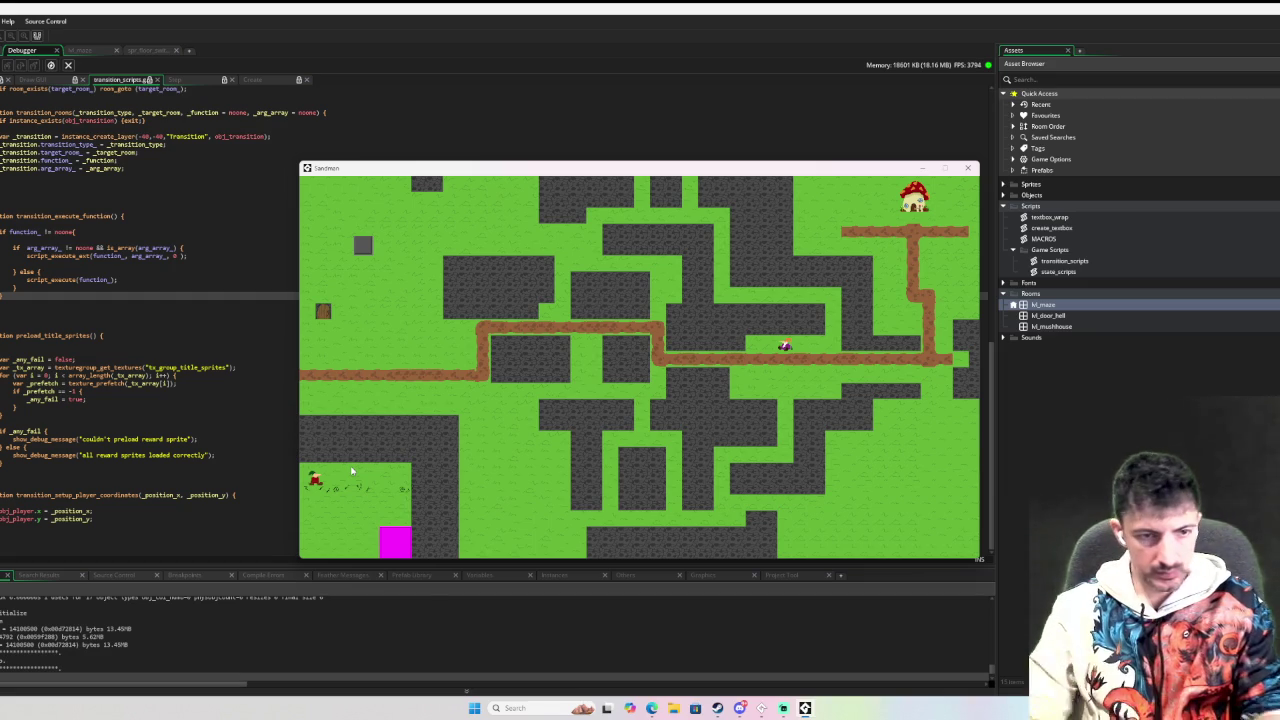
pyautogui.press('Escape')
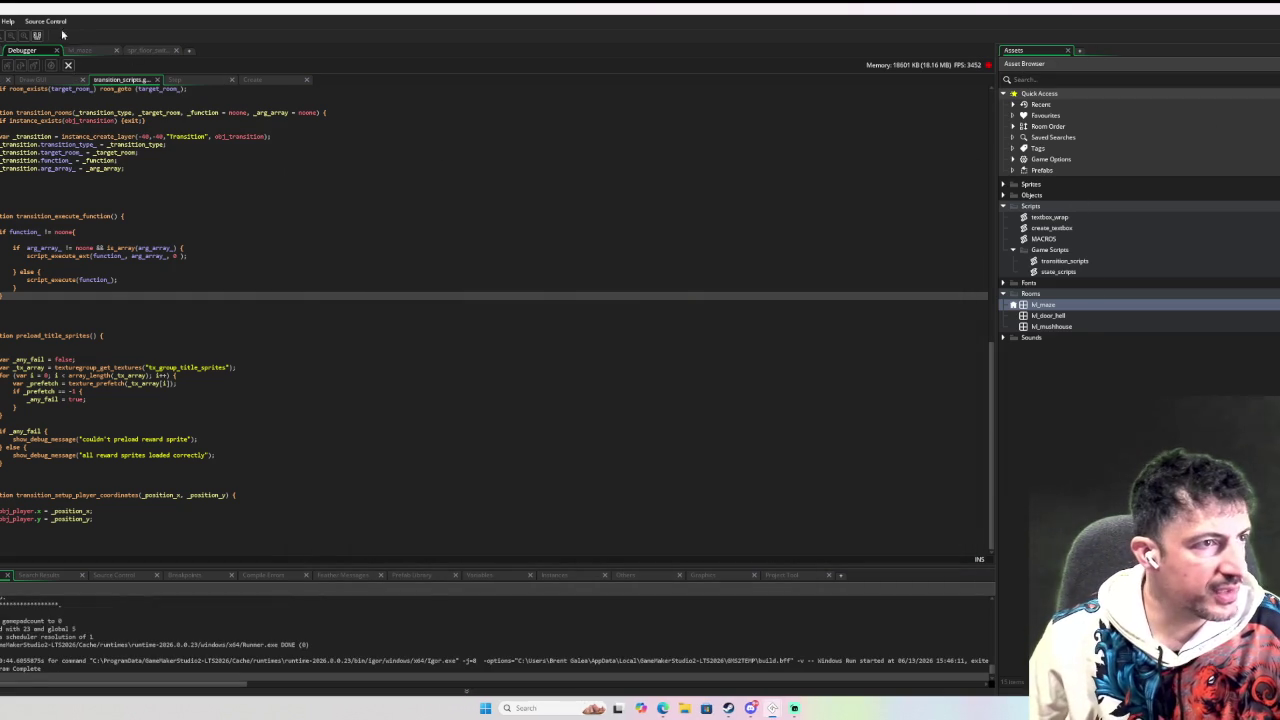
# Show obj_player's Create event code.
pyautogui.click(80, 50)
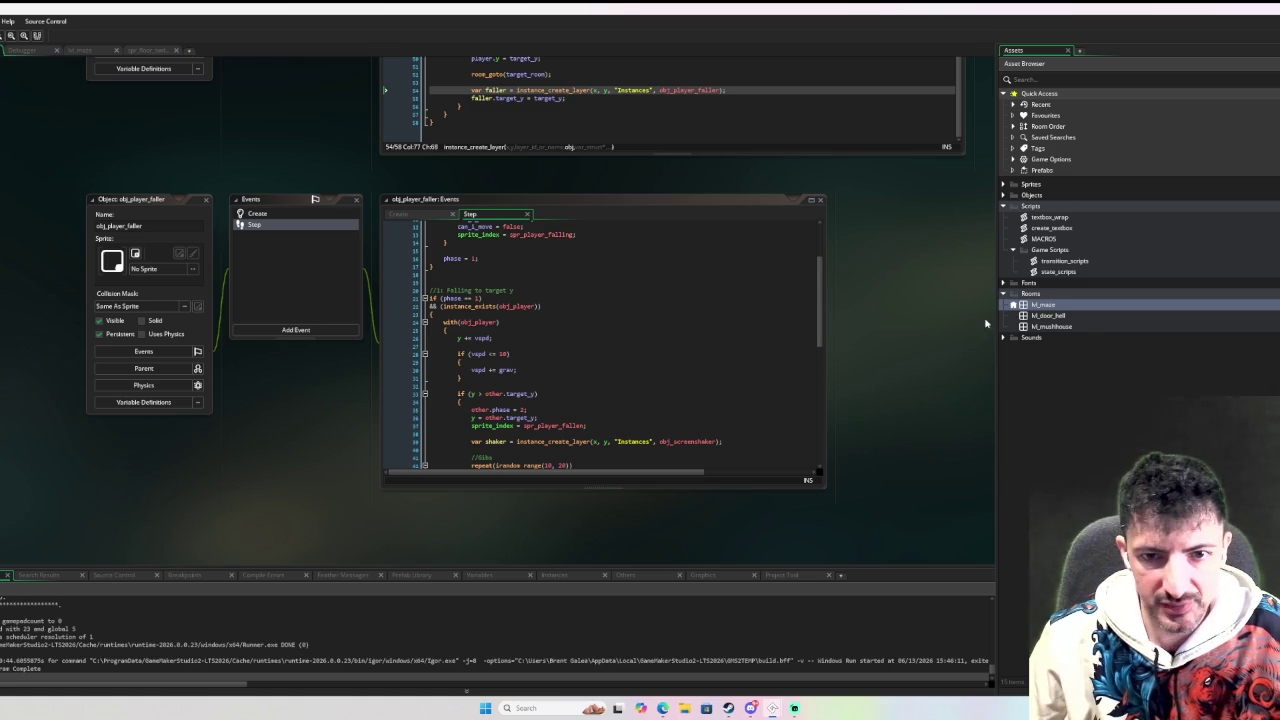
pyautogui.click(1003, 195)
pyautogui.doubleClick(1036, 206)
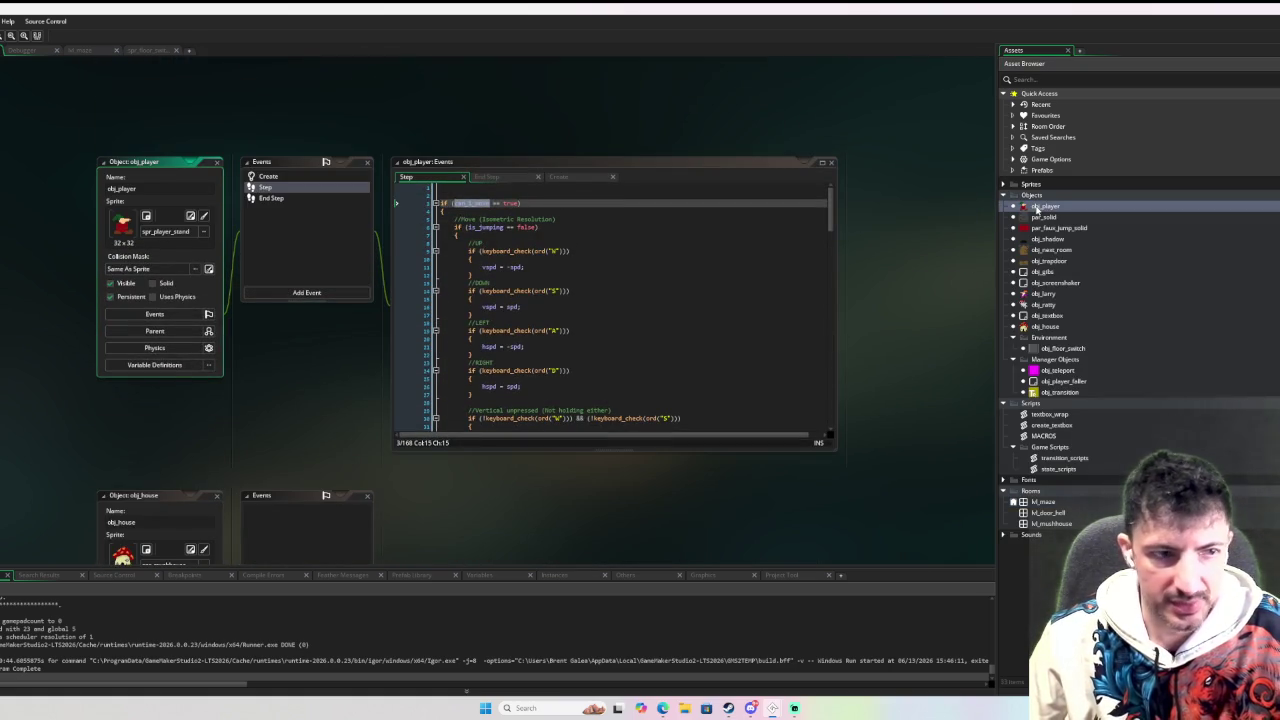
pyautogui.click(332, 178)
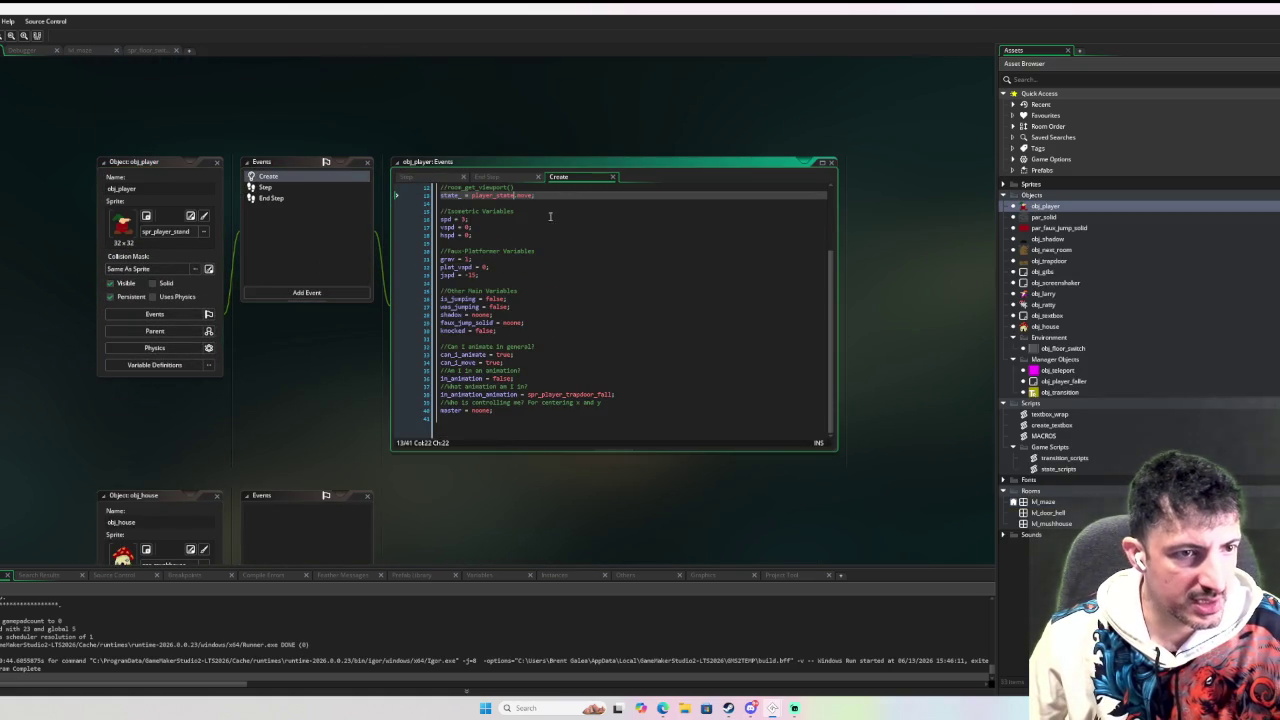
# Add a 'fall' entry after dash in the player_state enum and open obj_next_room's Step code.
pyautogui.click(492, 228)
pyautogui.write(',')
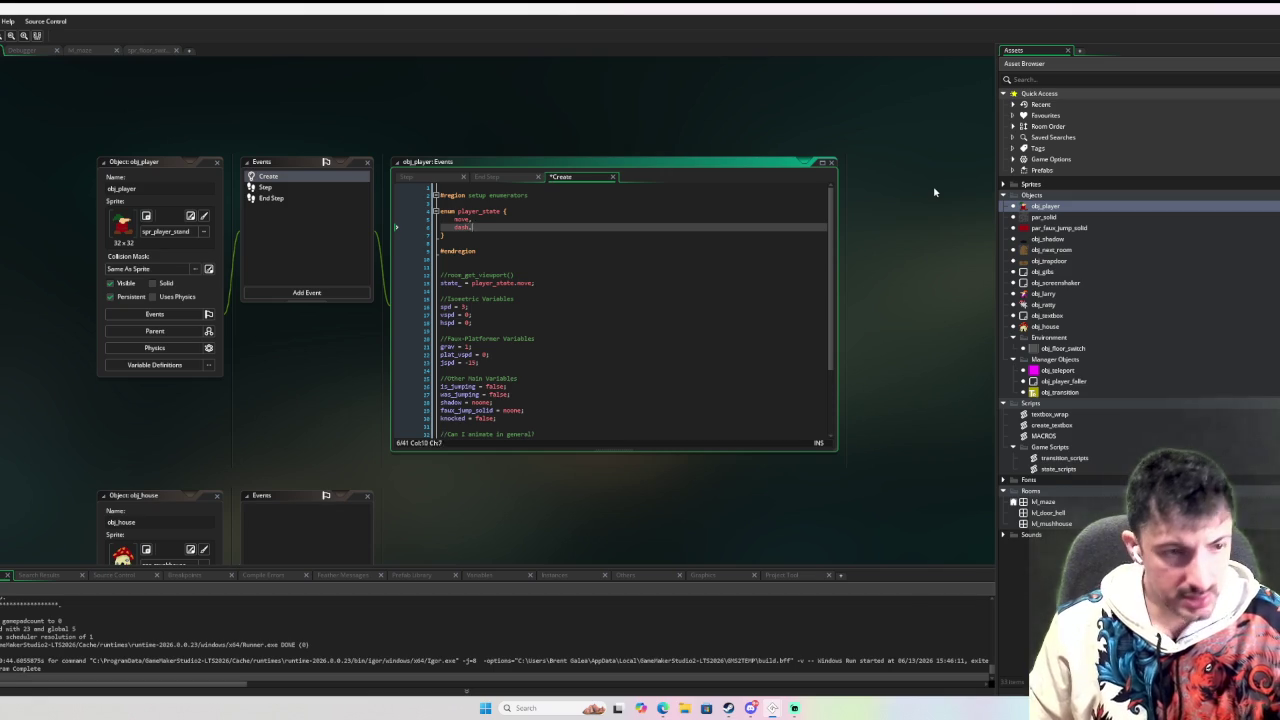
pyautogui.press('Return')
pyautogui.write('fall')
pyautogui.press('Escape')
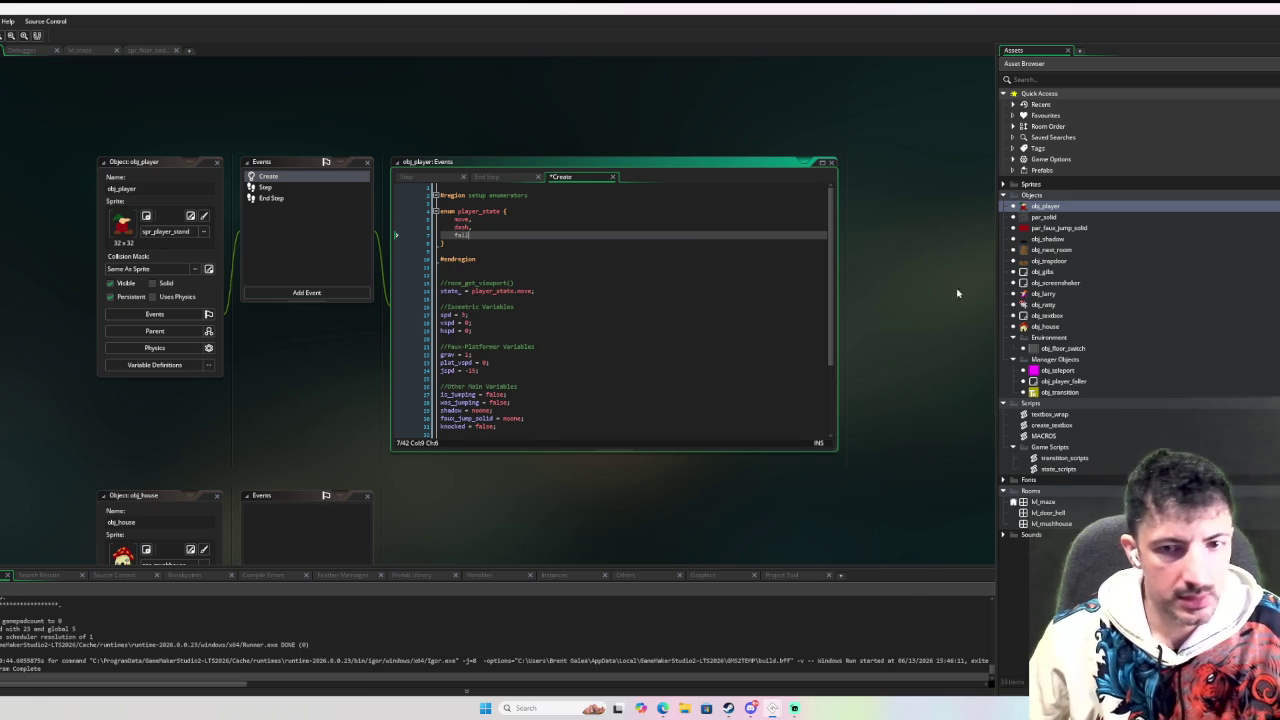
pyautogui.doubleClick(1058, 250)
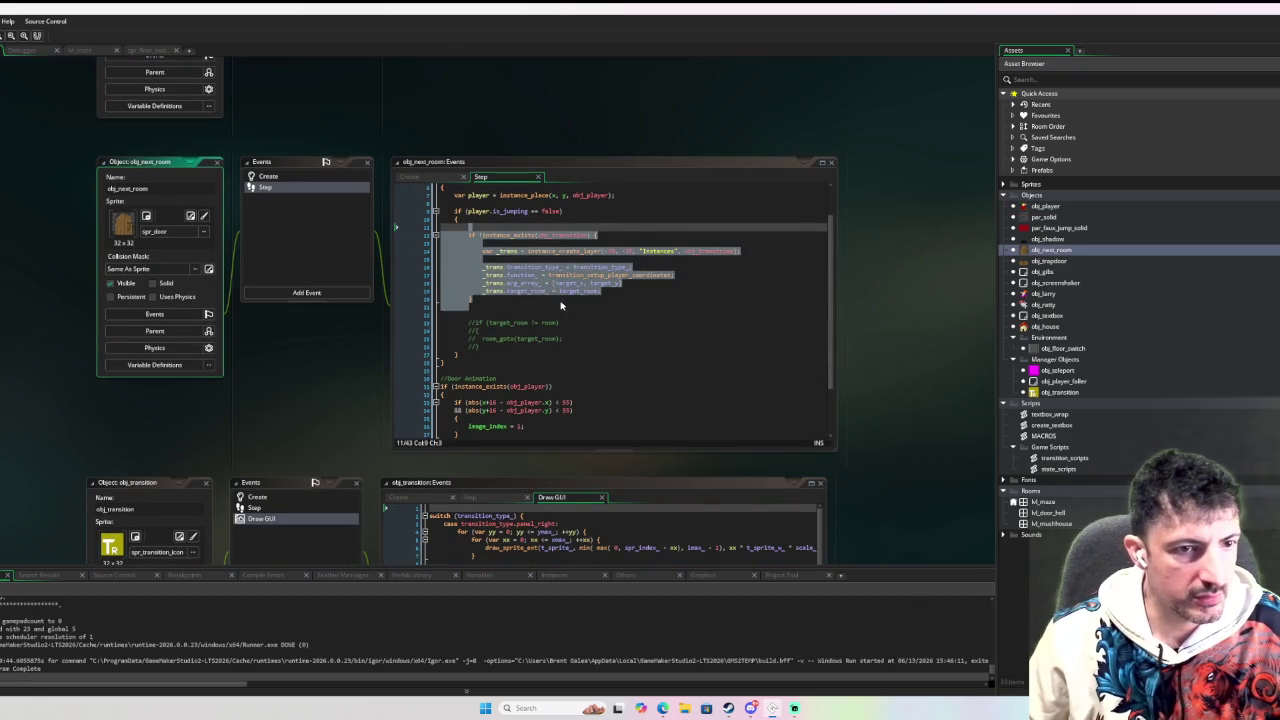
# Append '&& obj_player.state_ == player_state.move' to the door animation condition.
pyautogui.click(561, 306)
pyautogui.scroll(2, 608, 236)
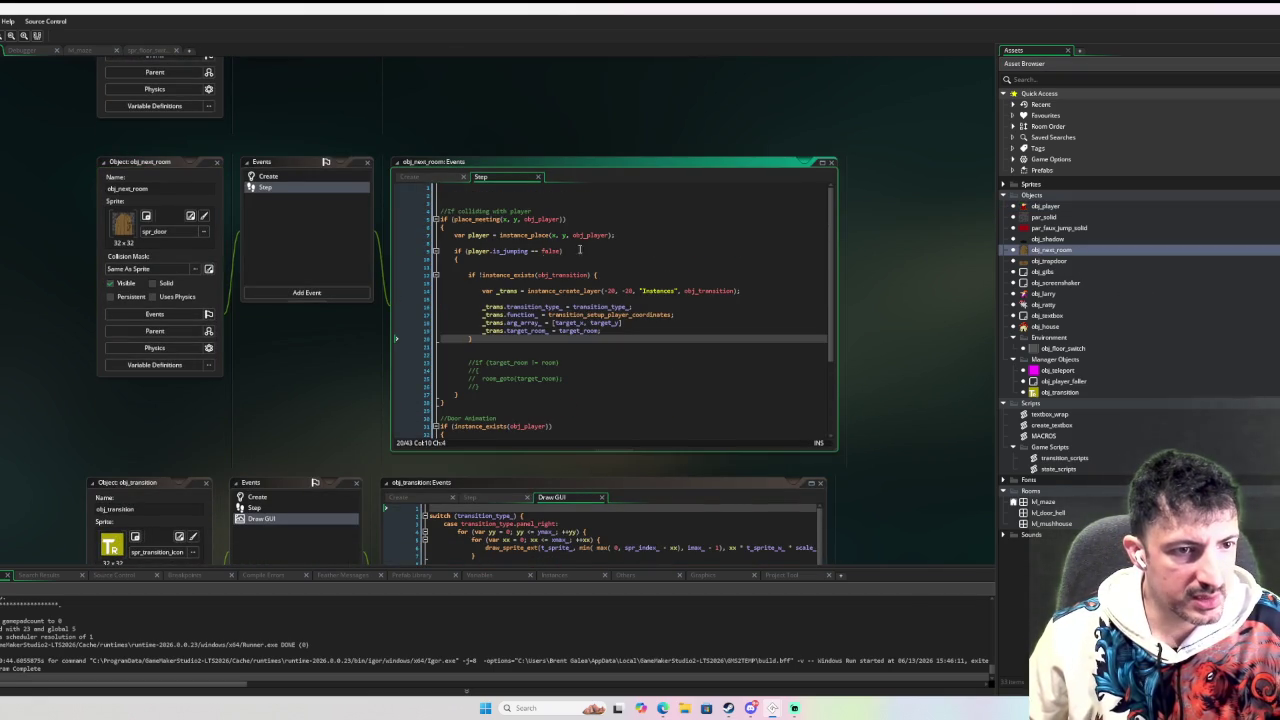
pyautogui.click(582, 250)
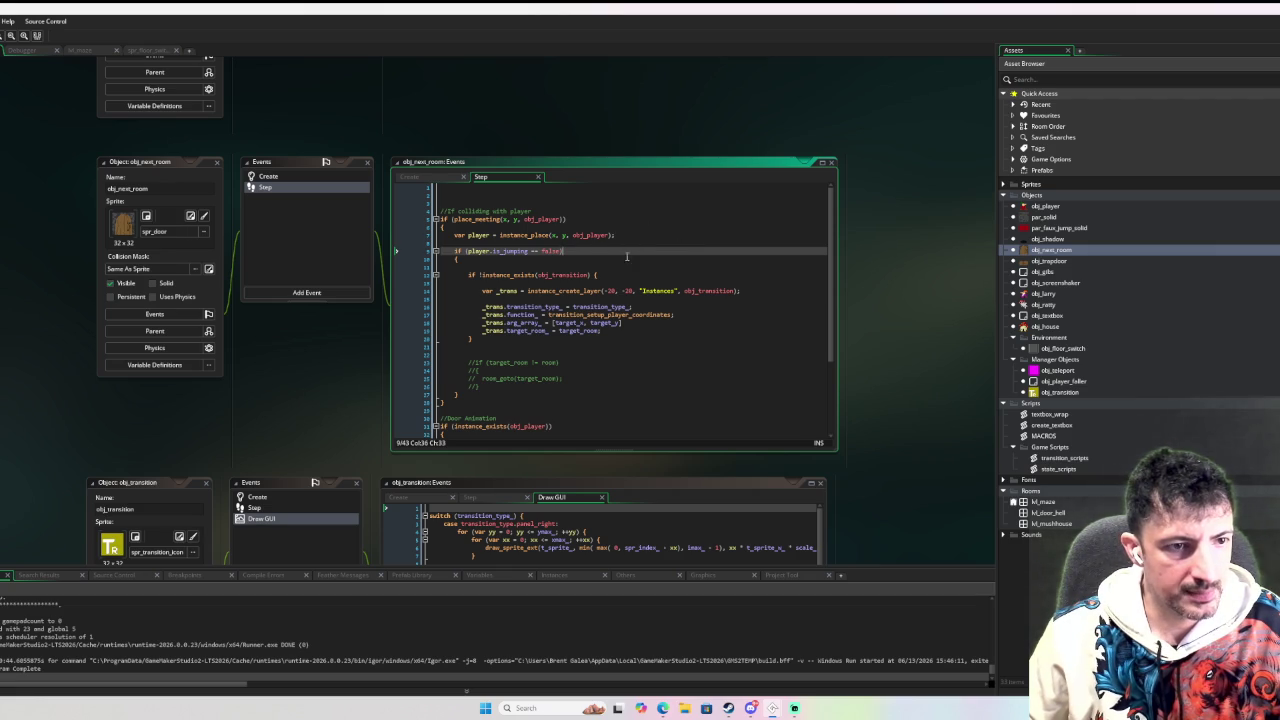
pyautogui.scroll(-4, 656, 266)
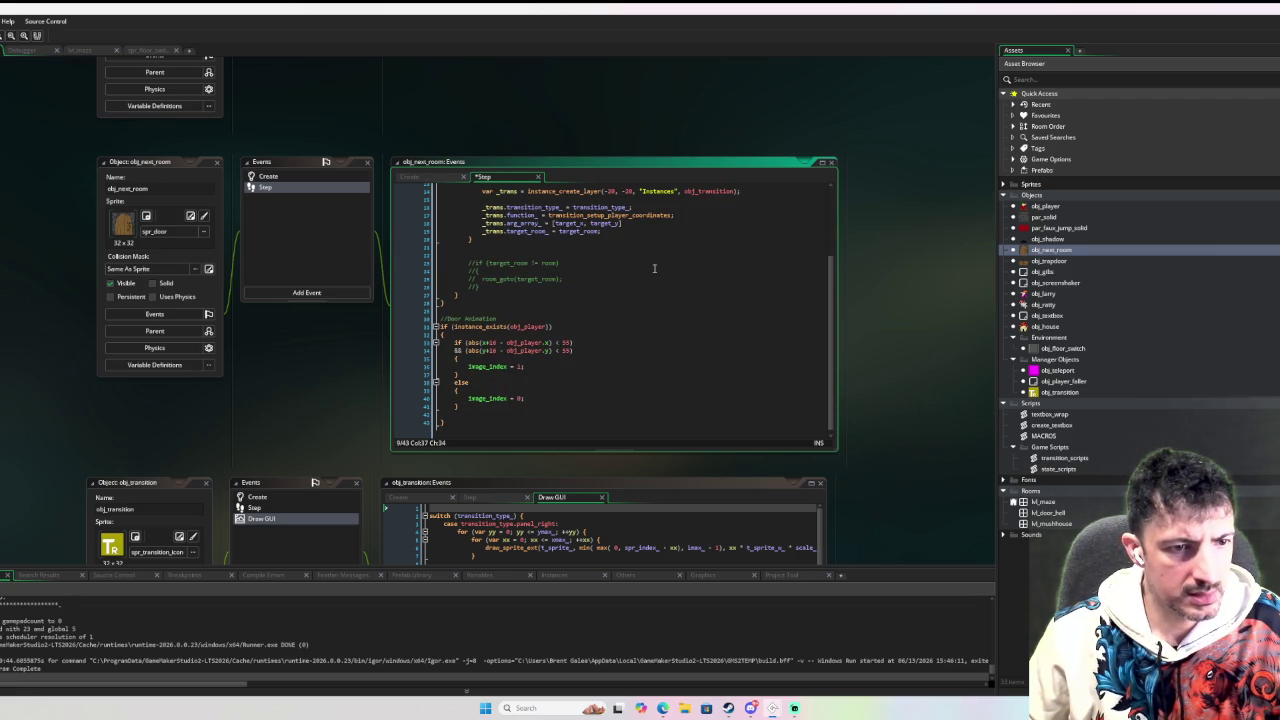
pyautogui.scroll(2, 654, 268)
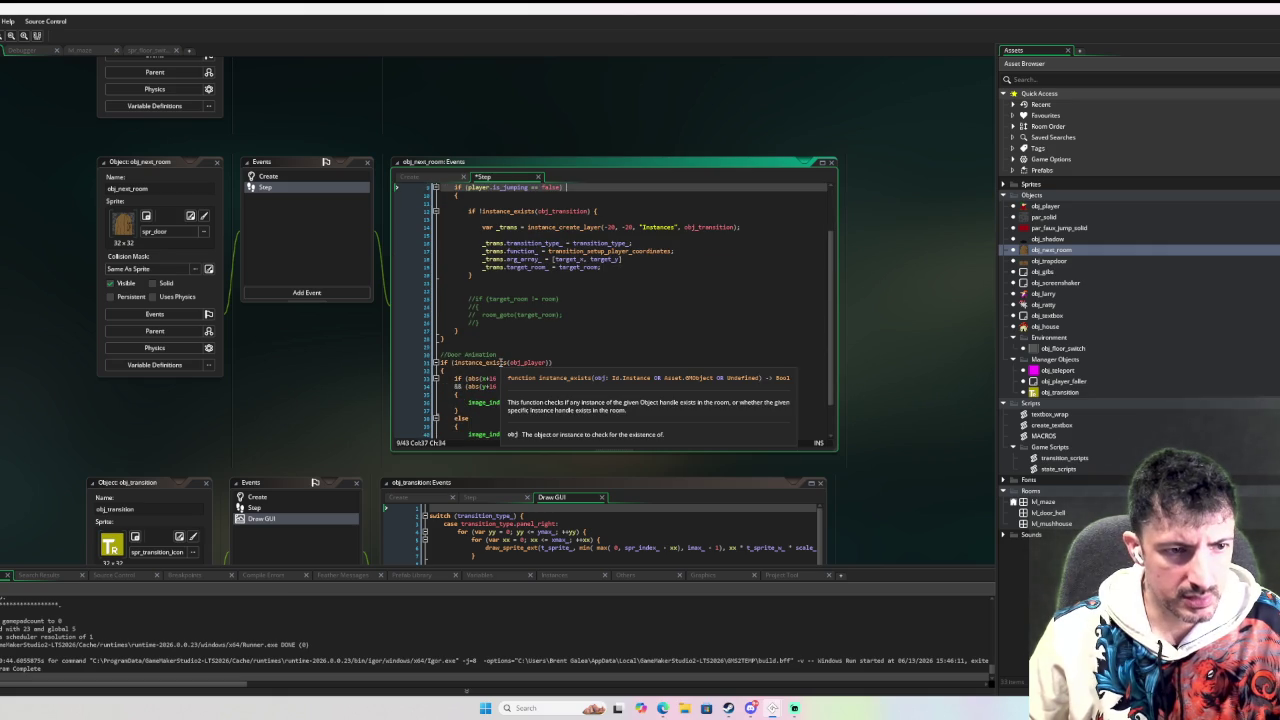
pyautogui.scroll(3, 671, 335)
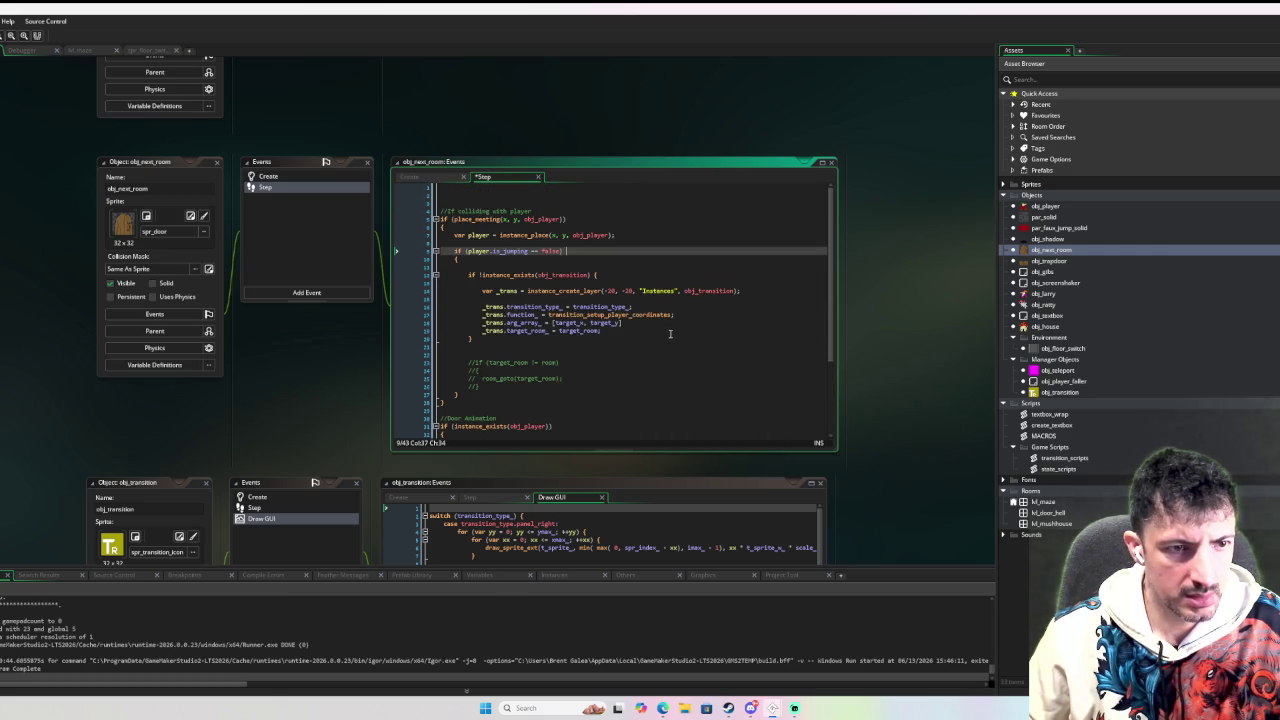
pyautogui.scroll(-4, 653, 322)
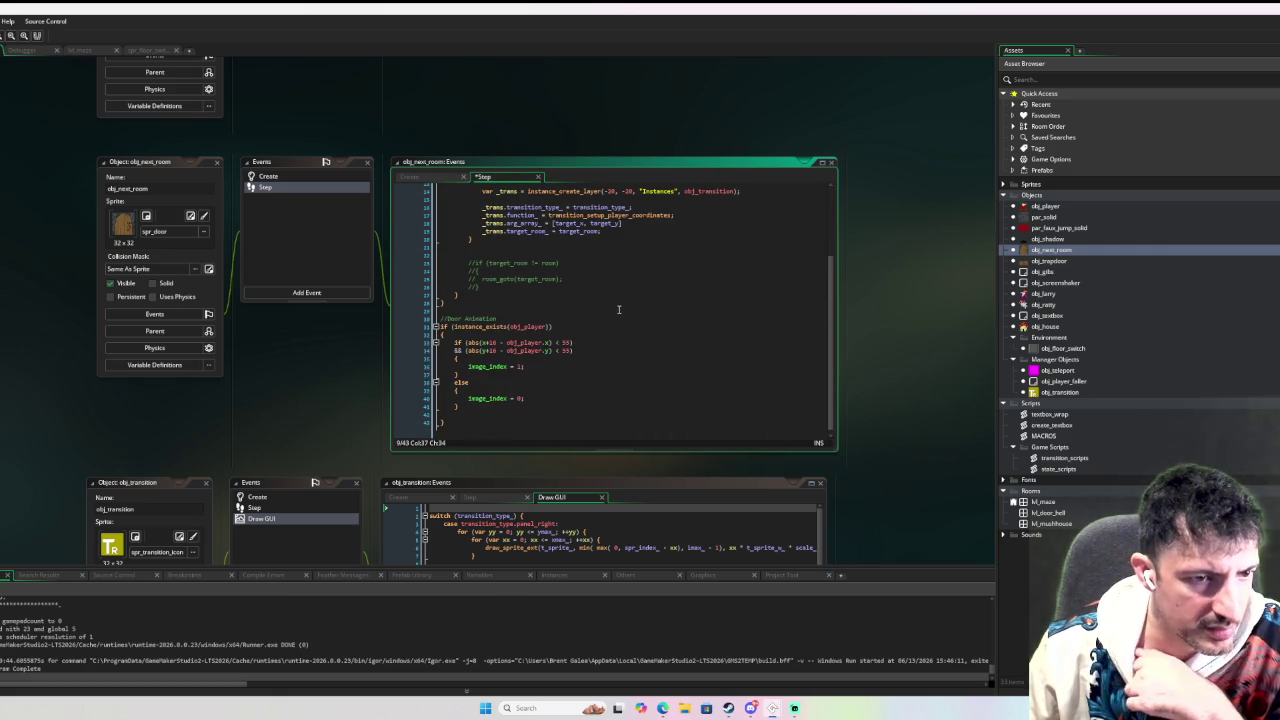
pyautogui.click(548, 326)
pyautogui.write(')')
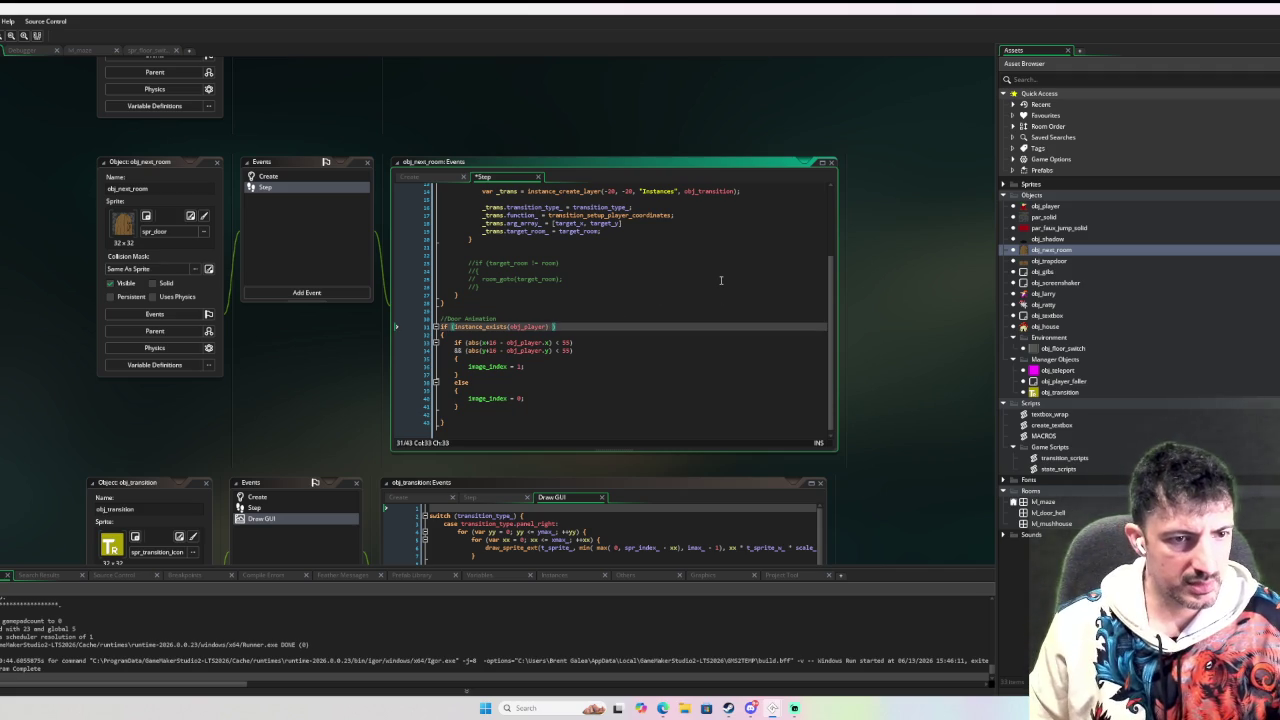
pyautogui.write(' && obj')
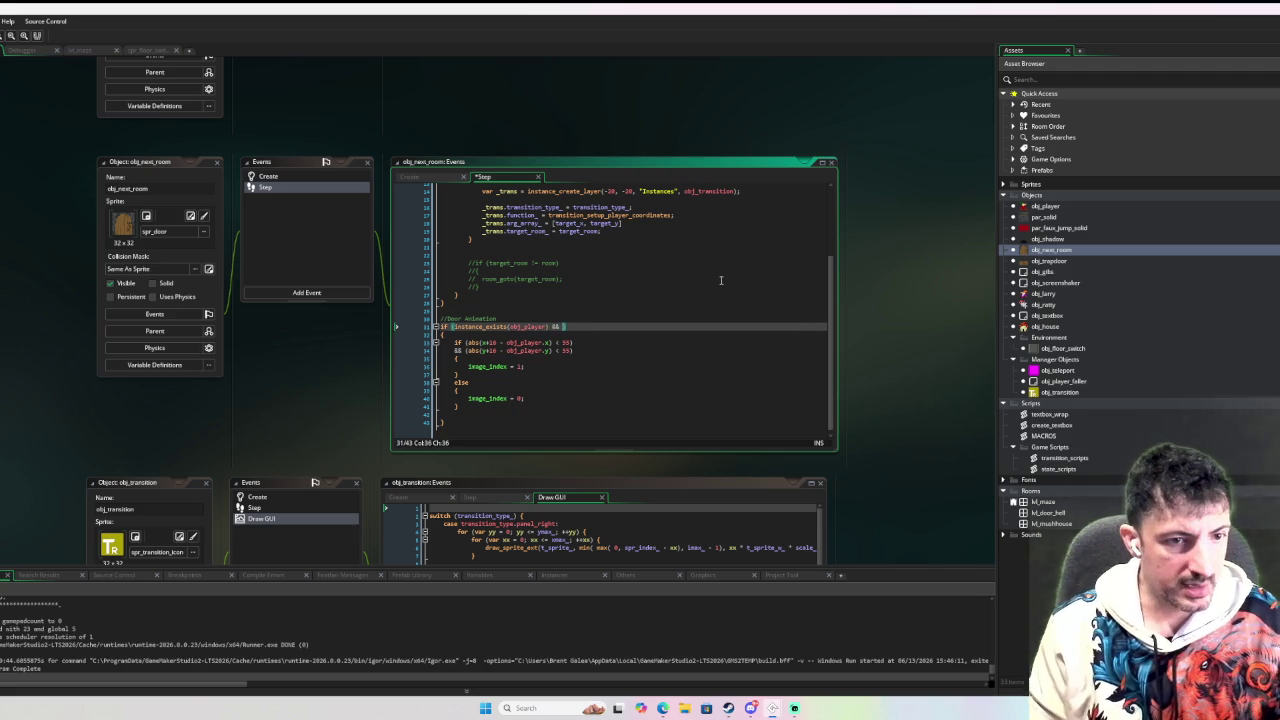
pyautogui.write('_player.state_')
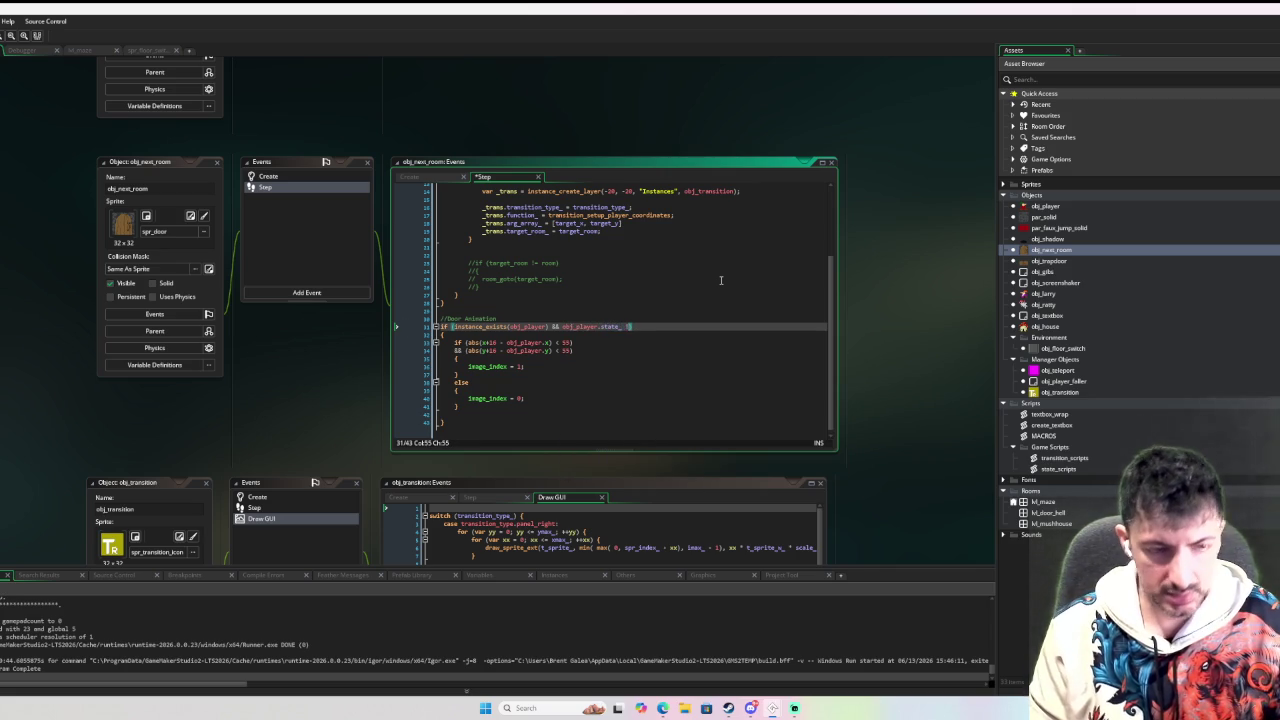
pyautogui.write(' ==')
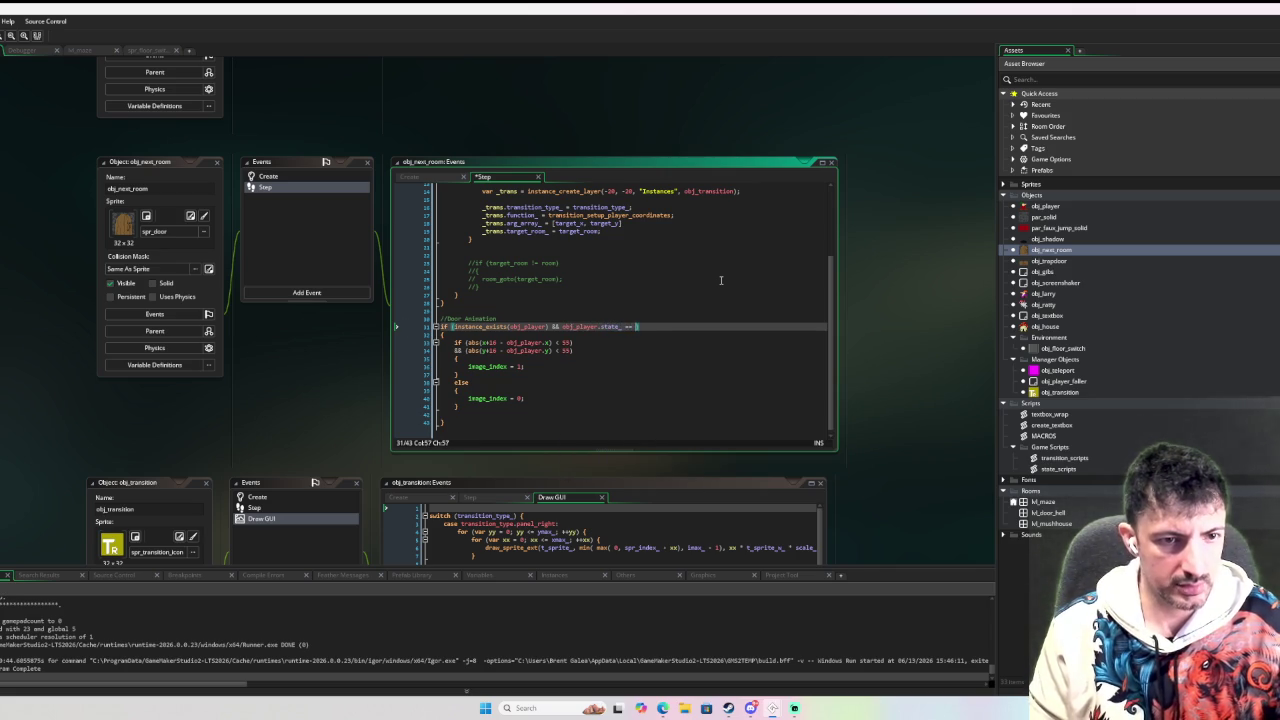
pyautogui.write(' player_state.move')
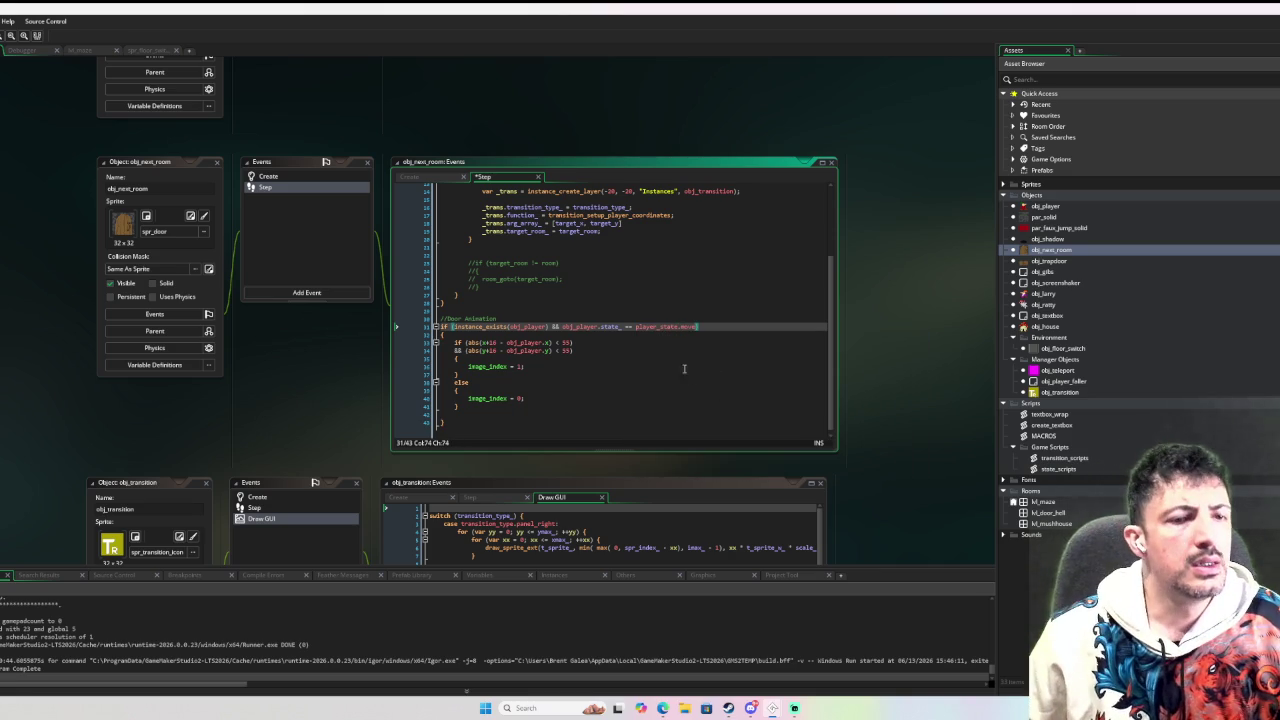
# Copy the same state check into the player collision condition, then reopen obj_player.
pyautogui.moveTo(638, 323)
pyautogui.scroll(3, 703, 325)
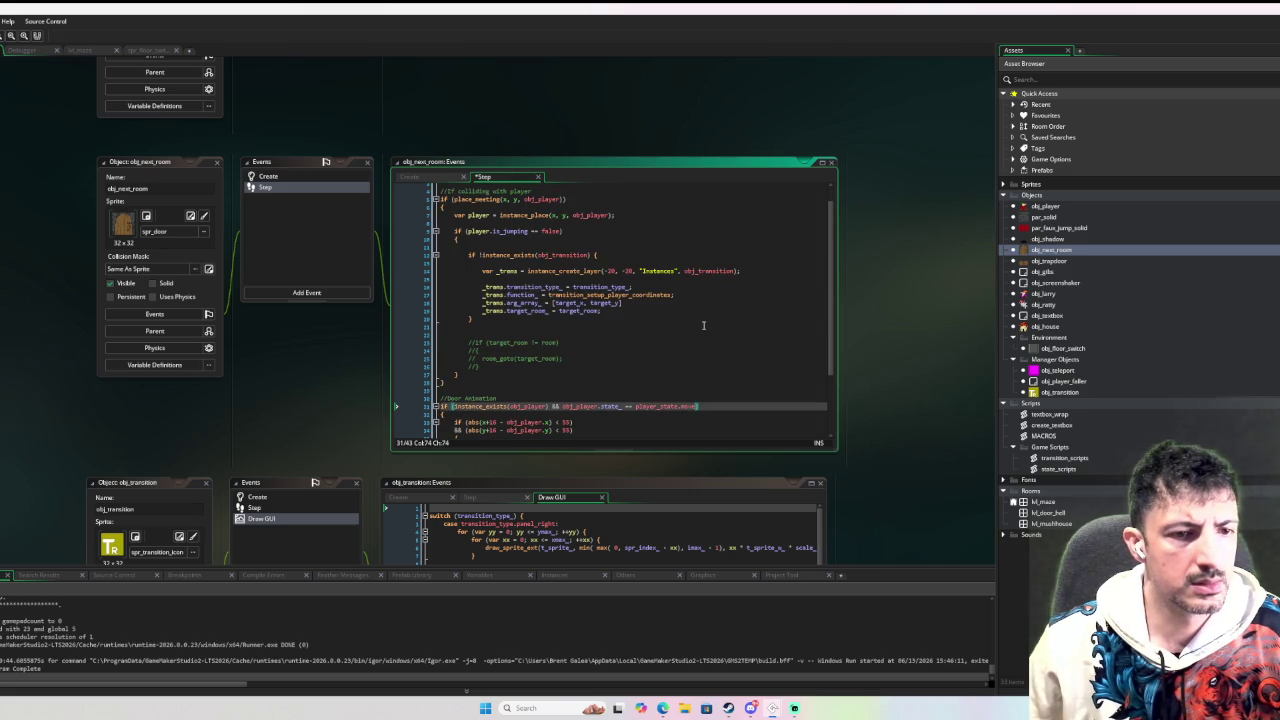
pyautogui.scroll(1, 703, 325)
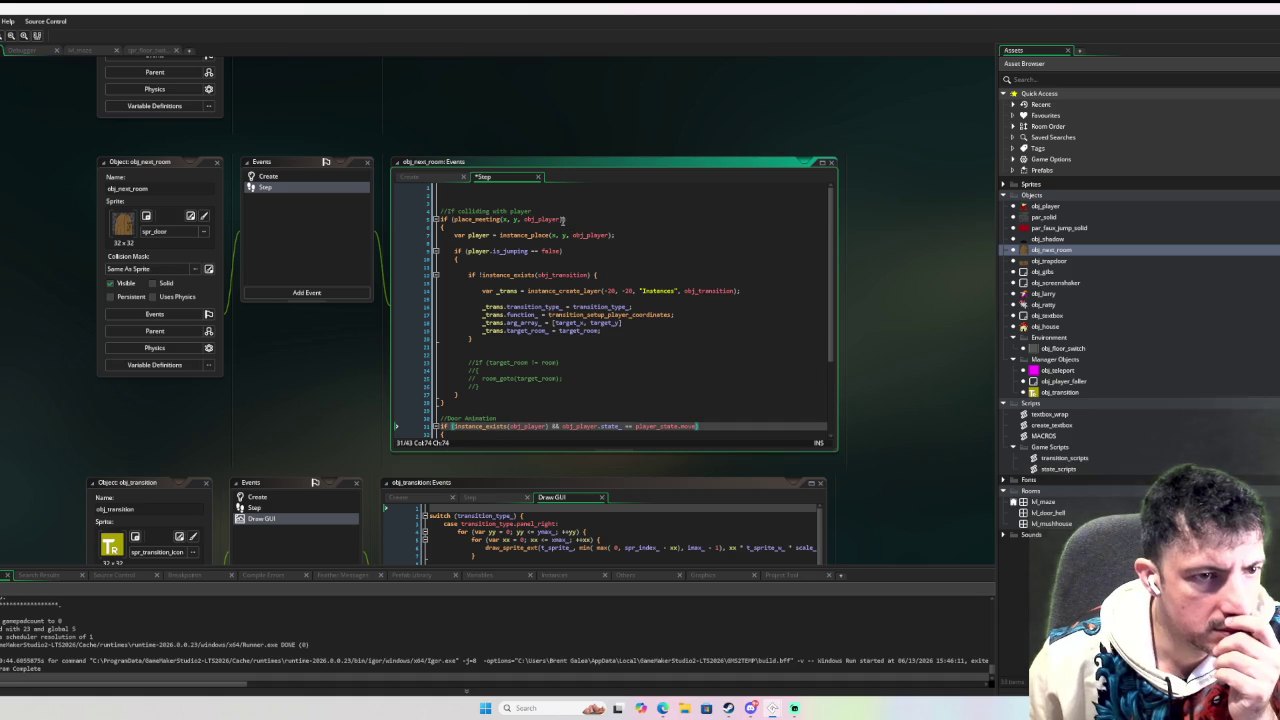
pyautogui.click(564, 219)
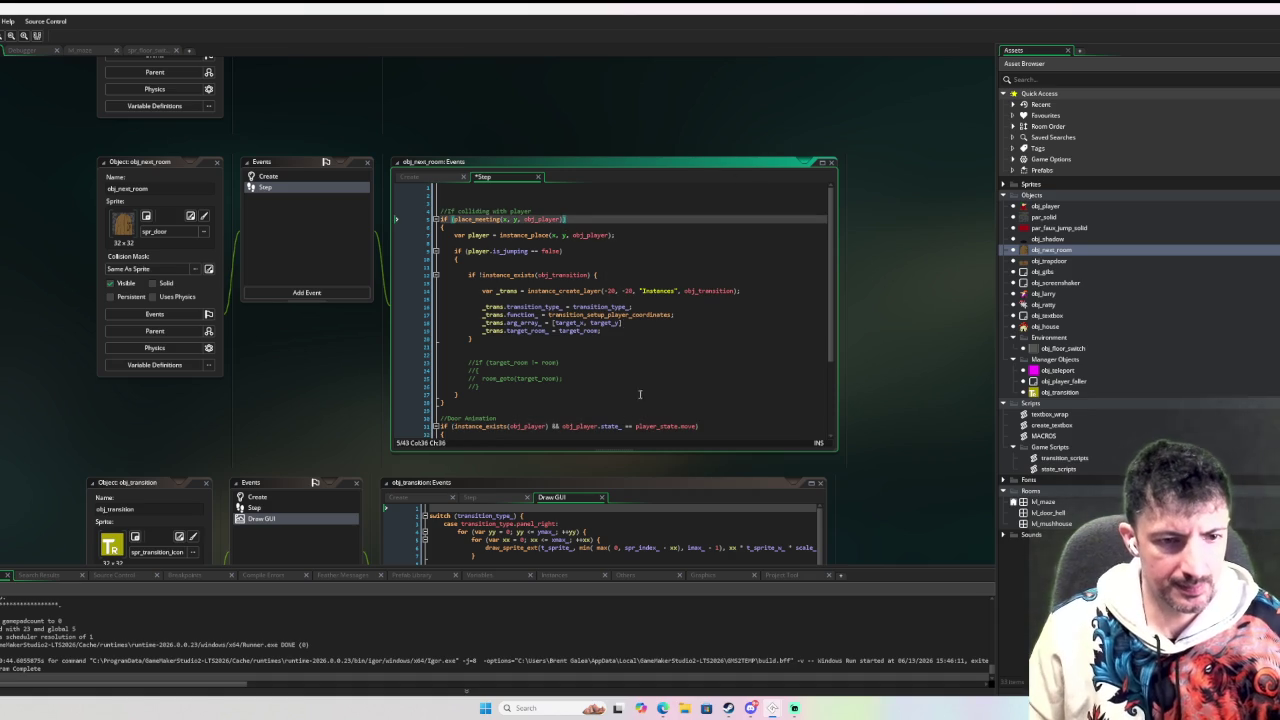
pyautogui.moveTo(698, 426); pyautogui.dragTo(549, 426)
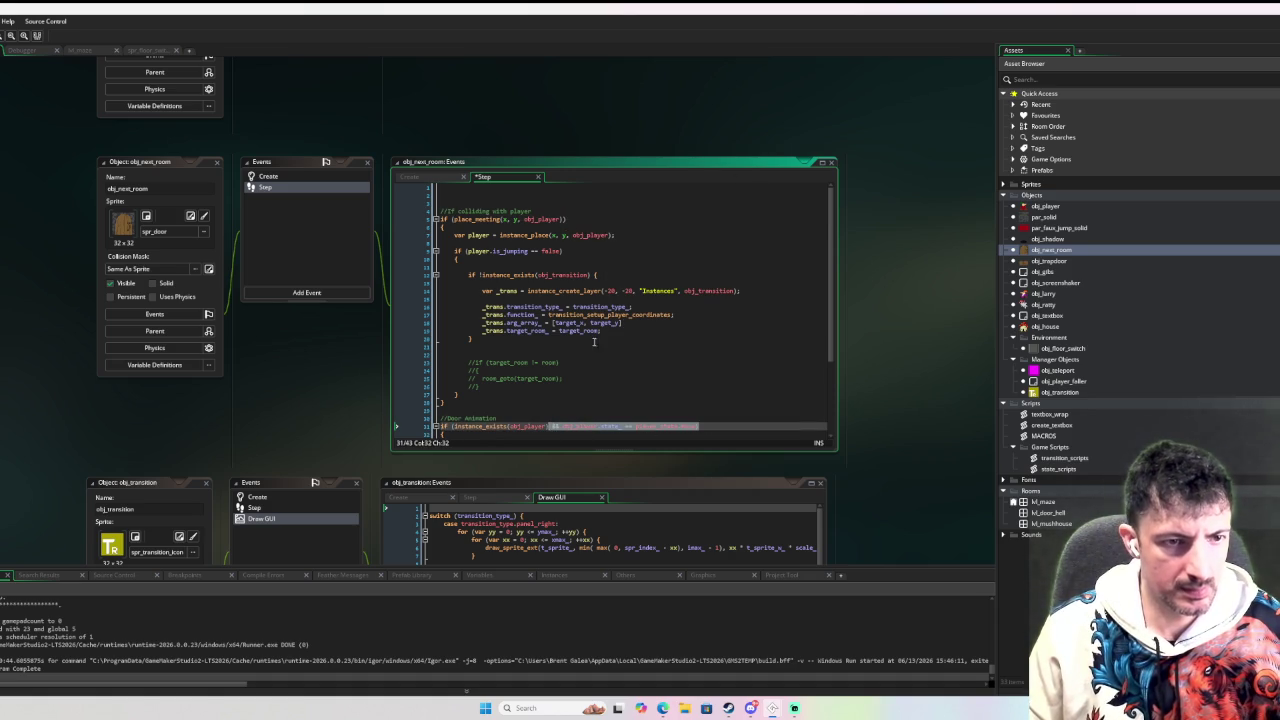
pyautogui.click(575, 219)
pyautogui.write('&& obj_player.state_ == player_state.move)')
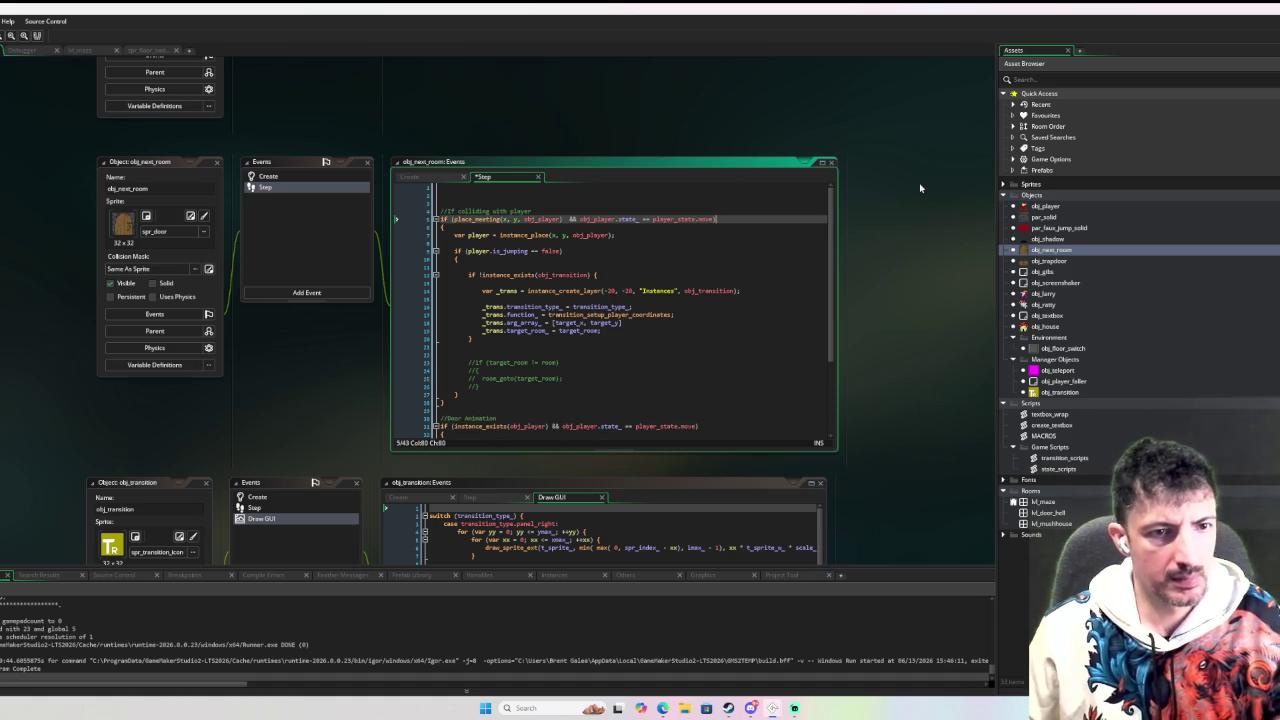
pyautogui.click(716, 281)
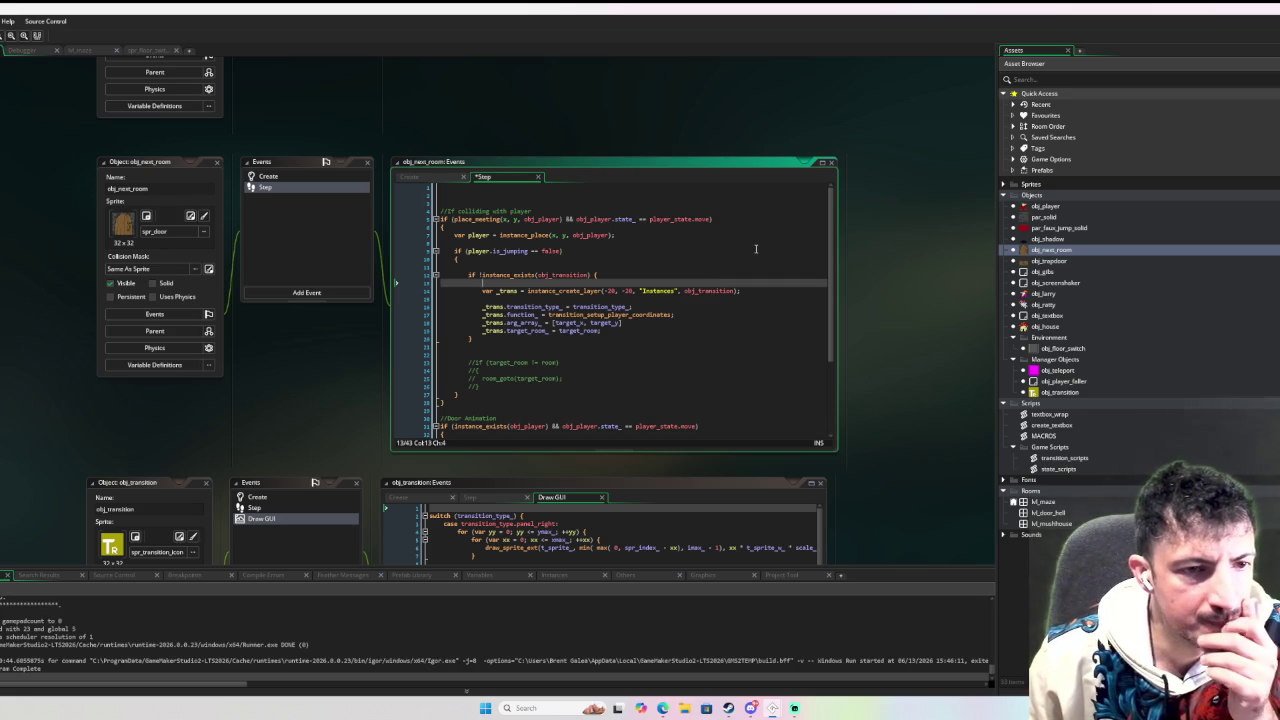
pyautogui.doubleClick(1097, 208)
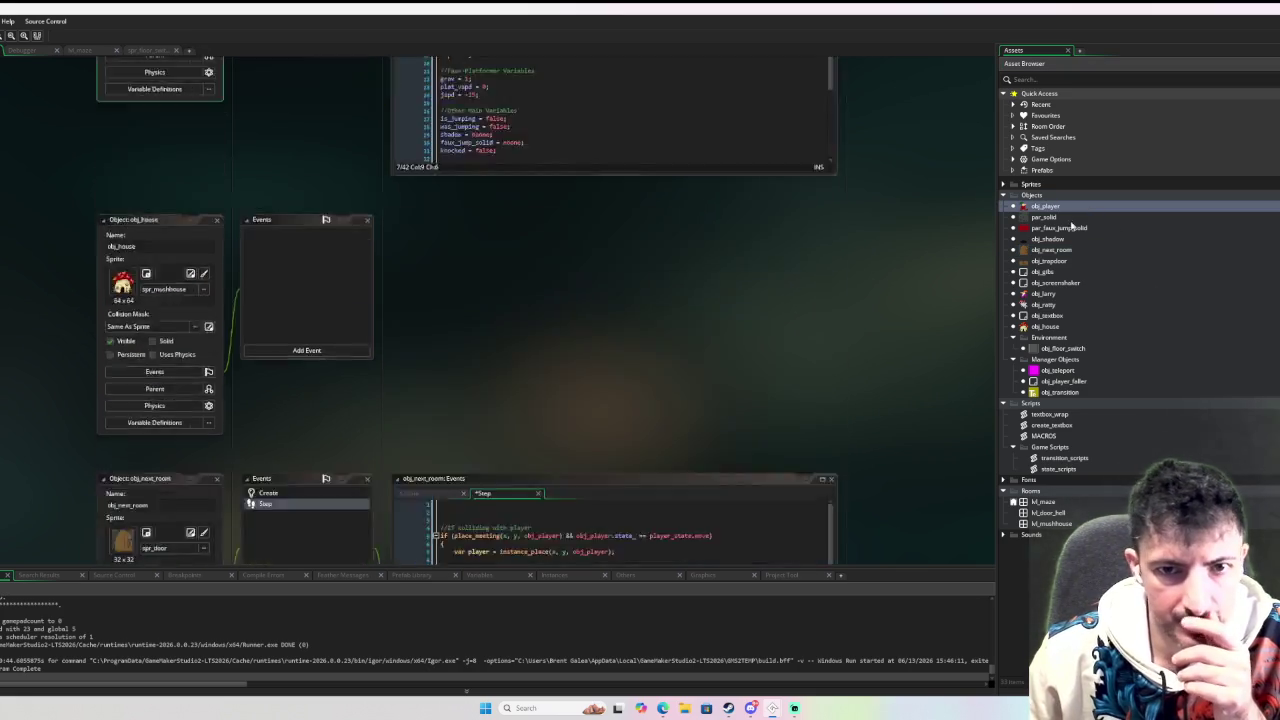
# Read through obj_player's Step collision code, then open obj_player_faller's Step event.
pyautogui.scroll(-4, 540, 243)
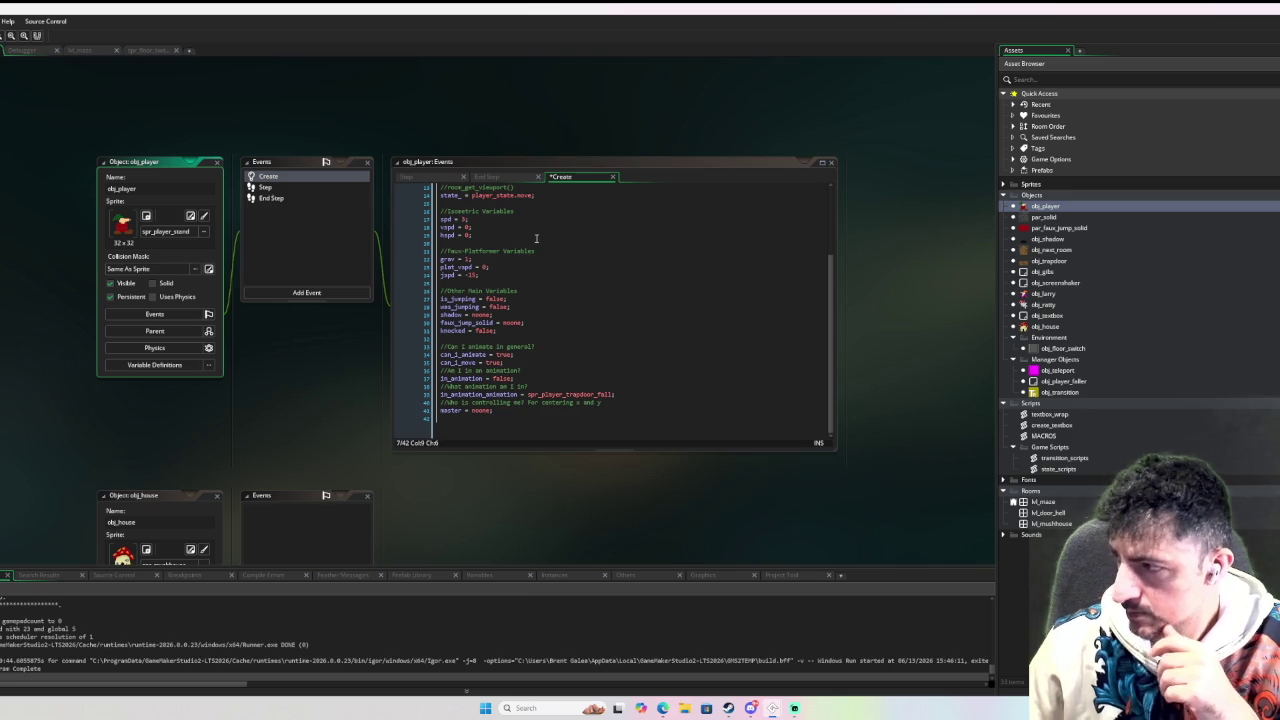
pyautogui.click(279, 188)
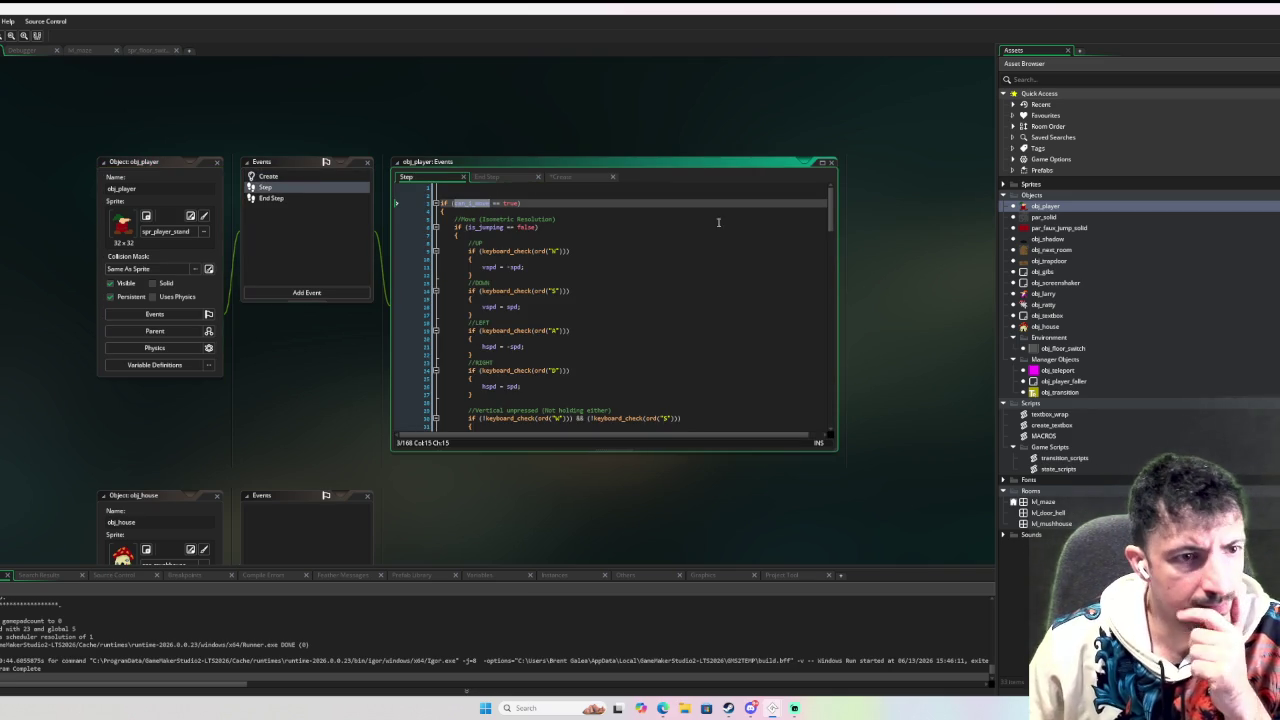
pyautogui.moveTo(831, 219); pyautogui.dragTo(800, 365)
pyautogui.scroll(-4, 800, 365)
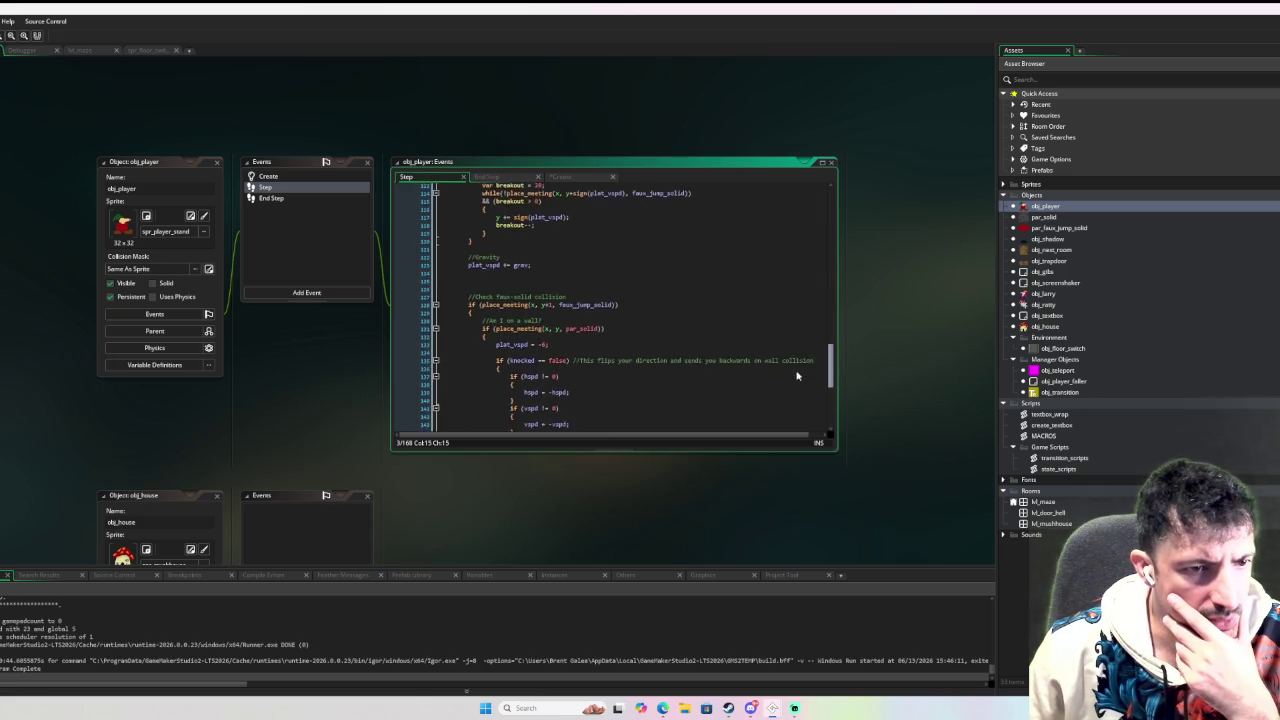
pyautogui.scroll(-5, 796, 381)
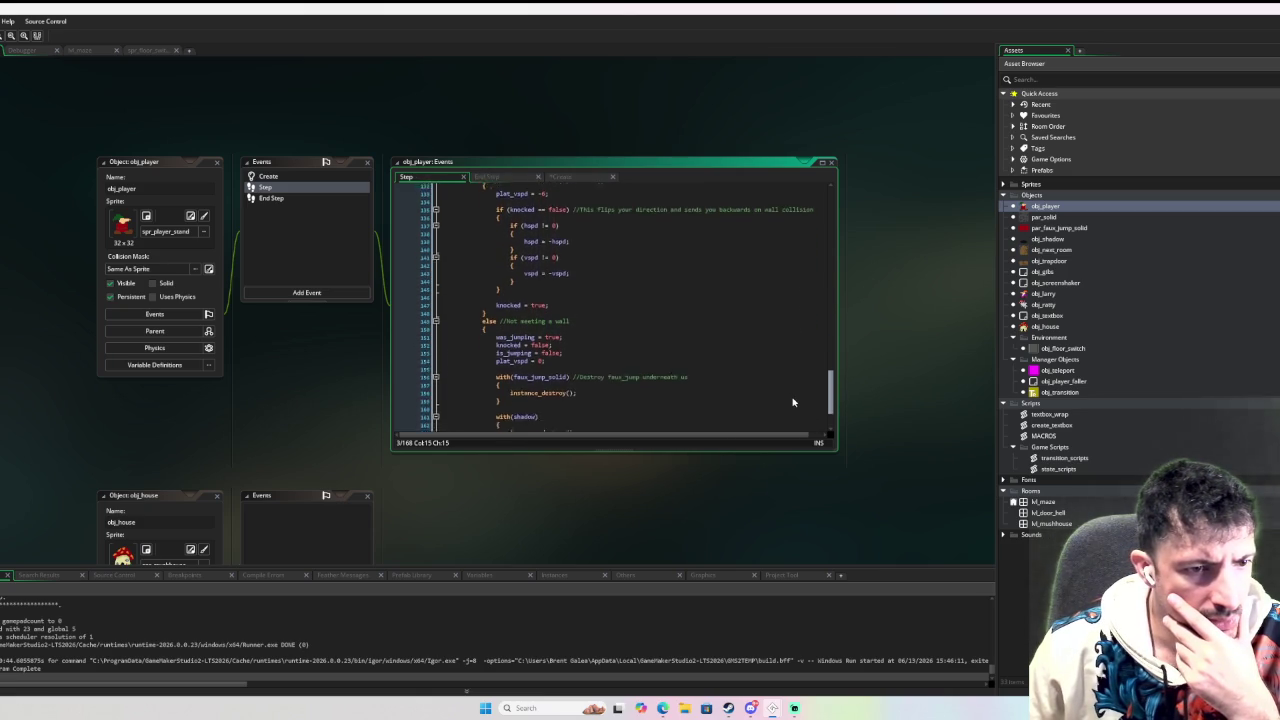
pyautogui.scroll(-2, 792, 406)
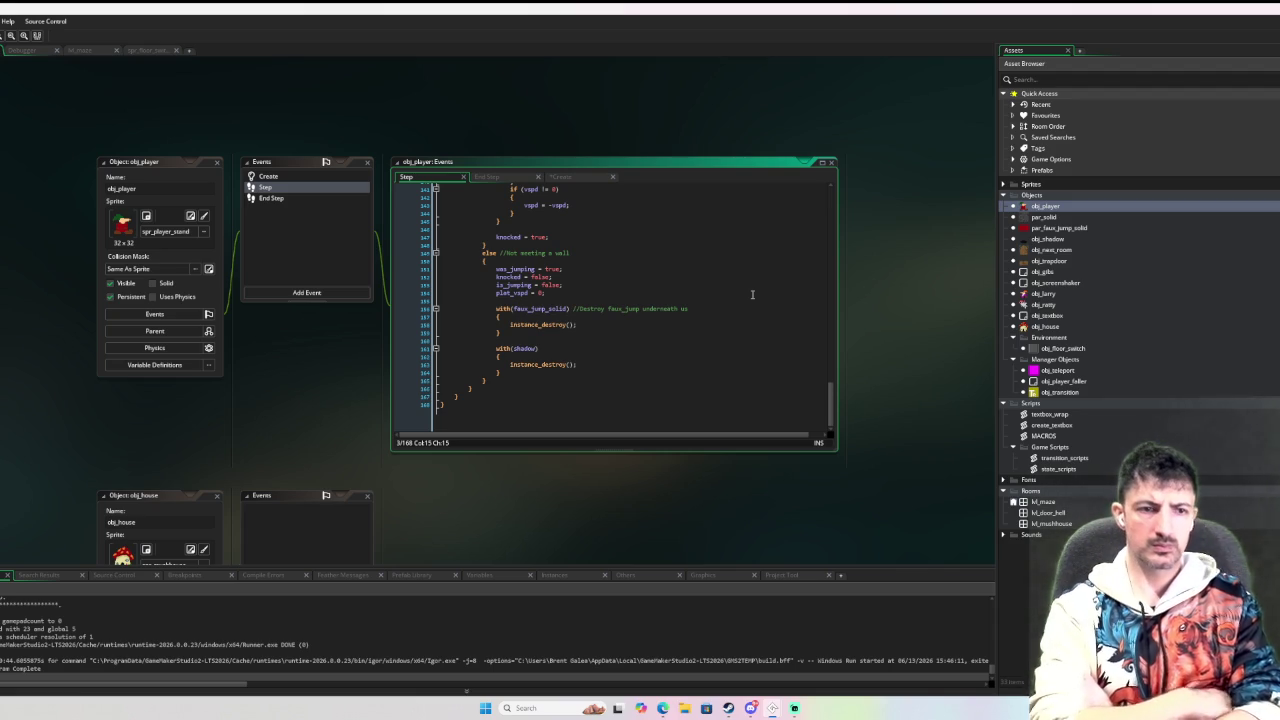
pyautogui.scroll(10, 483, 222)
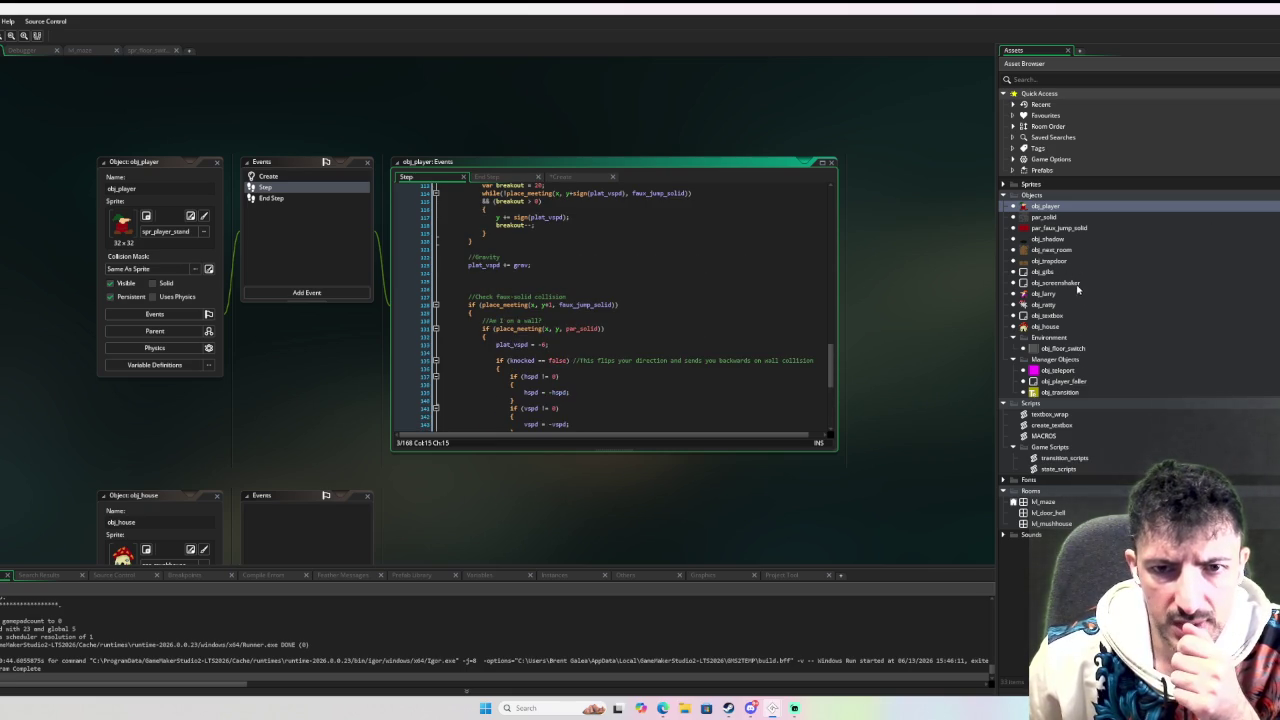
pyautogui.doubleClick(1078, 382)
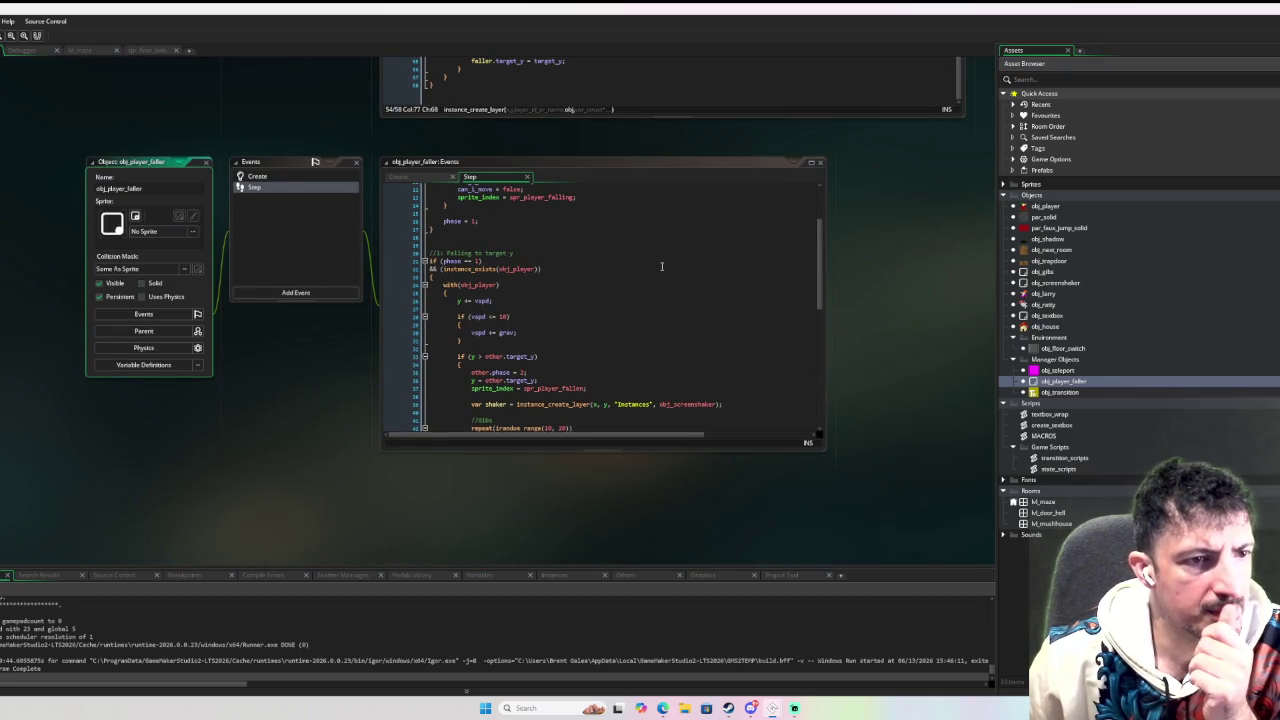
# Change the landing check on line 33 from 'y > other.target_y' to '>='.
pyautogui.scroll(3, 640, 262)
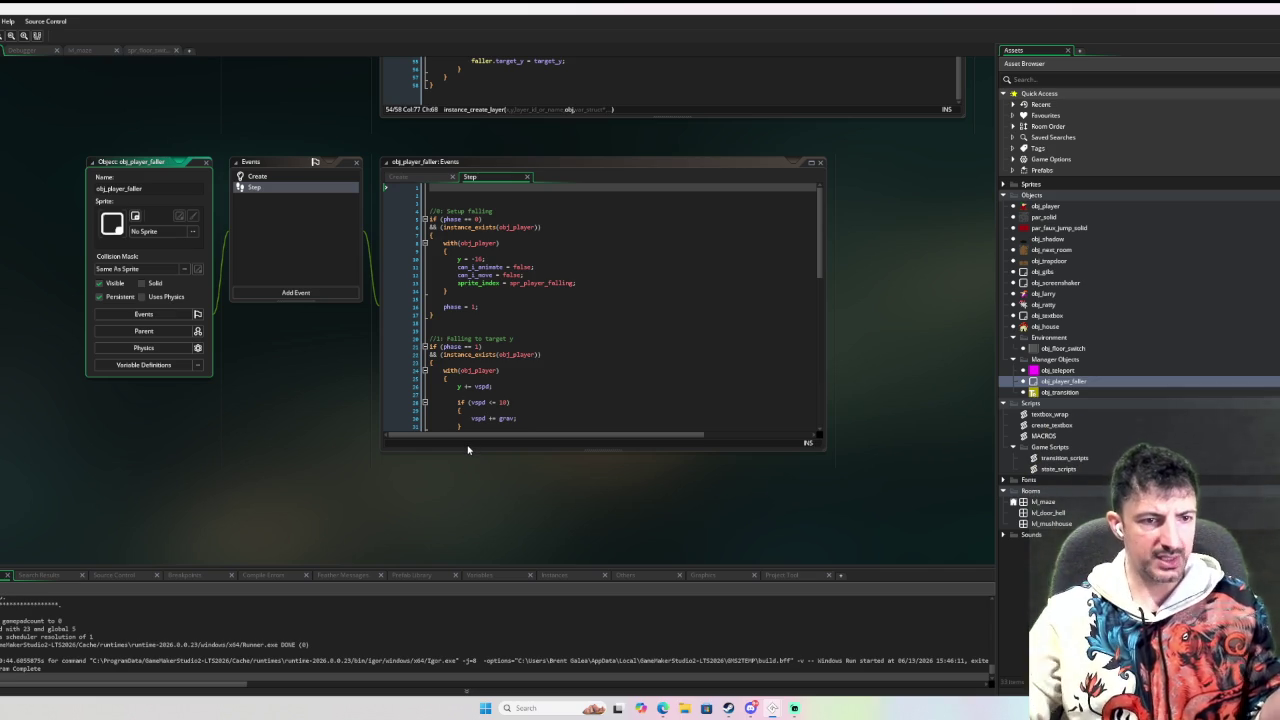
pyautogui.scroll(-3, 584, 330)
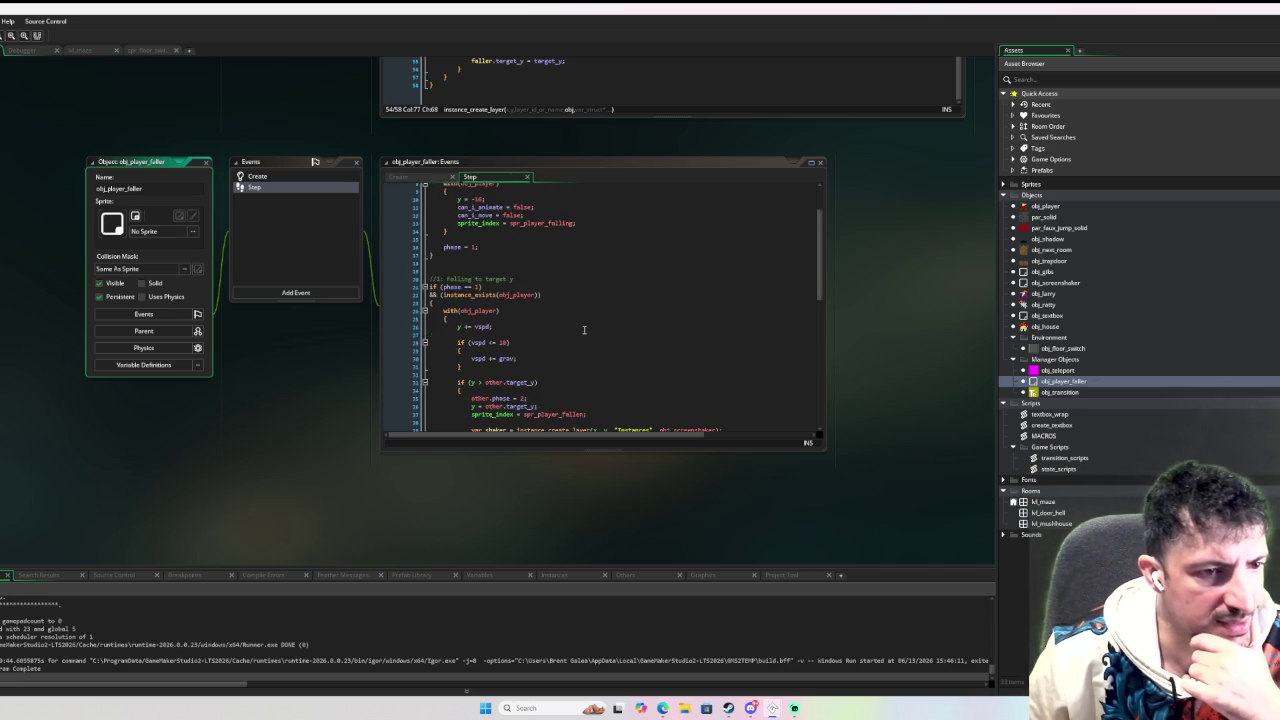
pyautogui.scroll(-3, 584, 330)
pyautogui.scroll(-4, 584, 330)
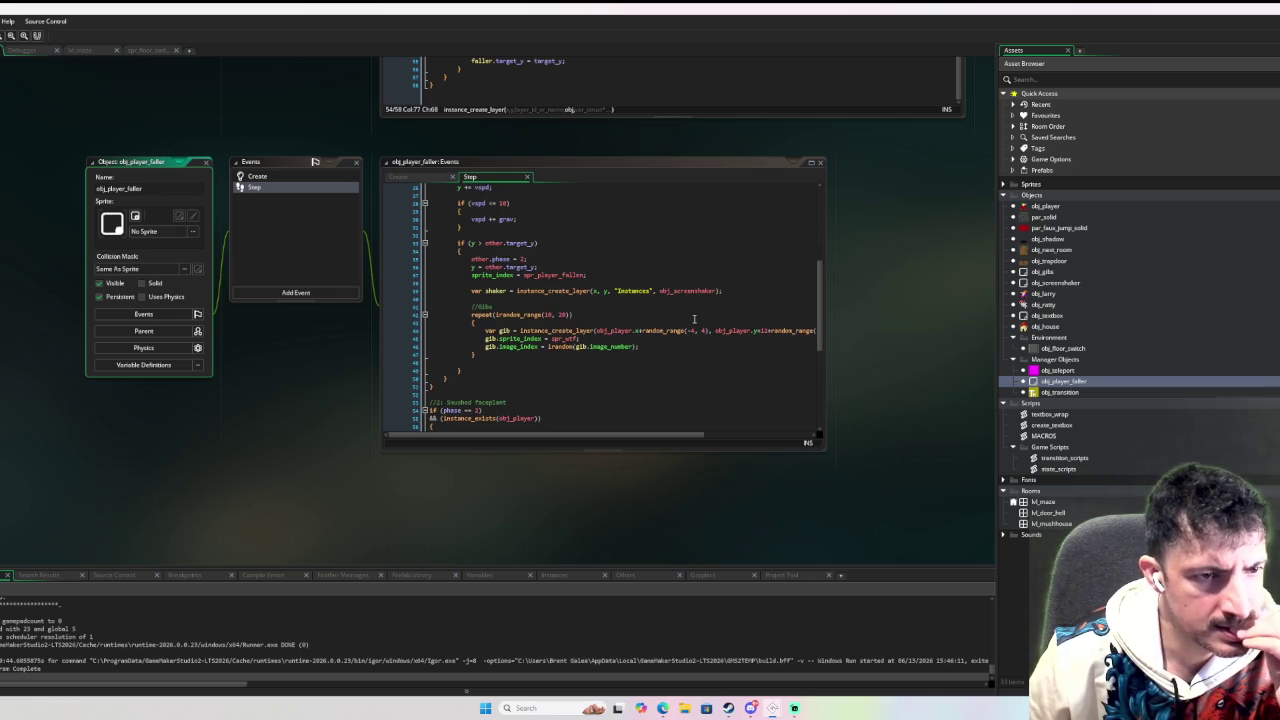
pyautogui.scroll(3, 693, 318)
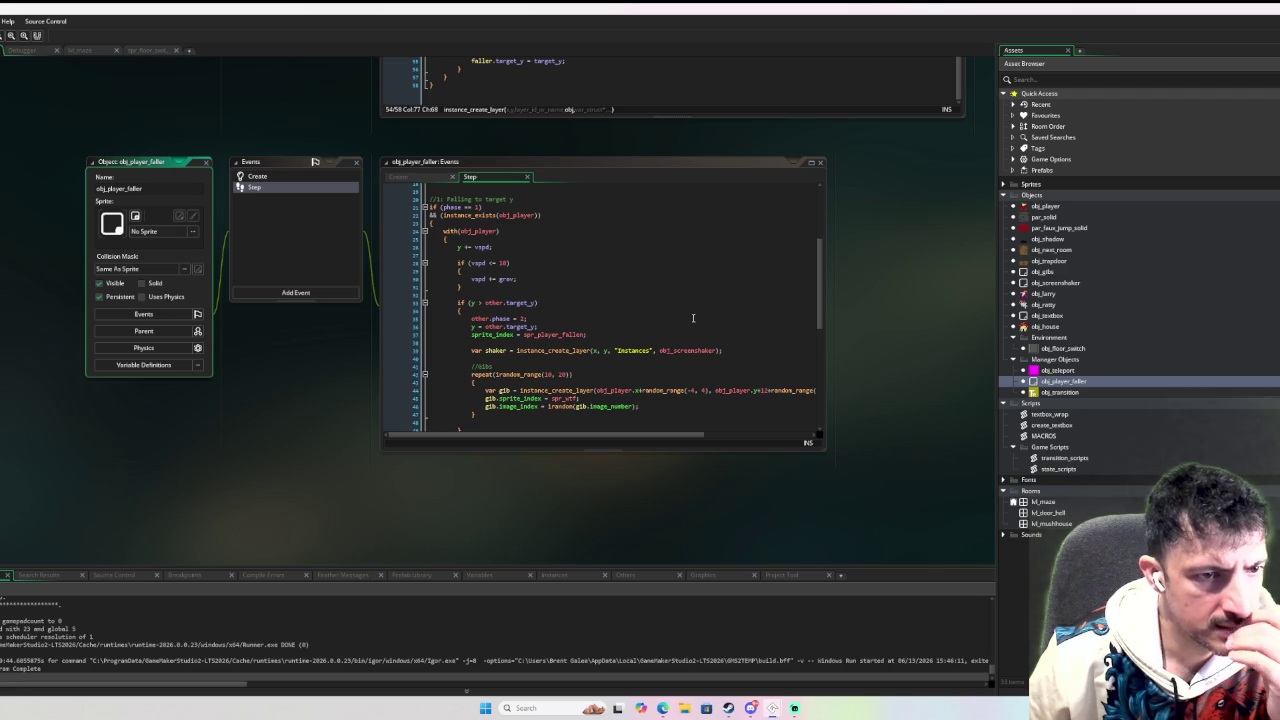
pyautogui.scroll(-7, 693, 318)
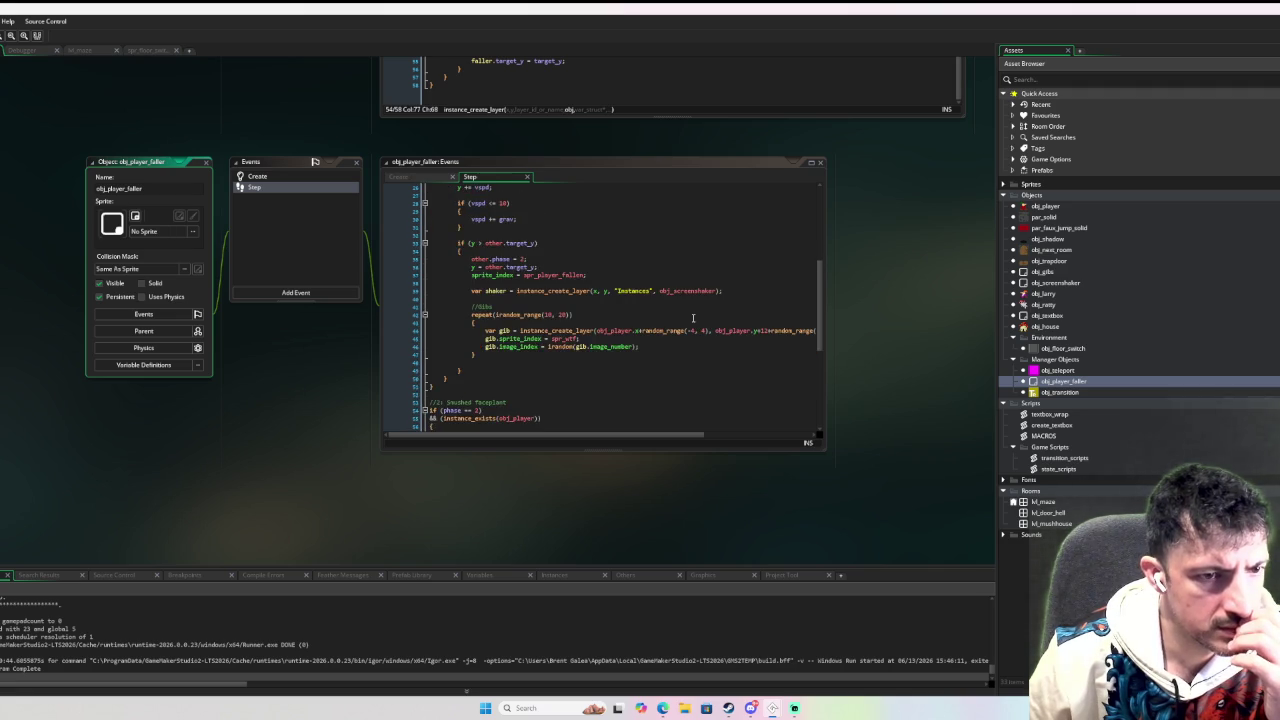
pyautogui.scroll(7, 561, 292)
pyautogui.click(484, 302)
pyautogui.write('=')
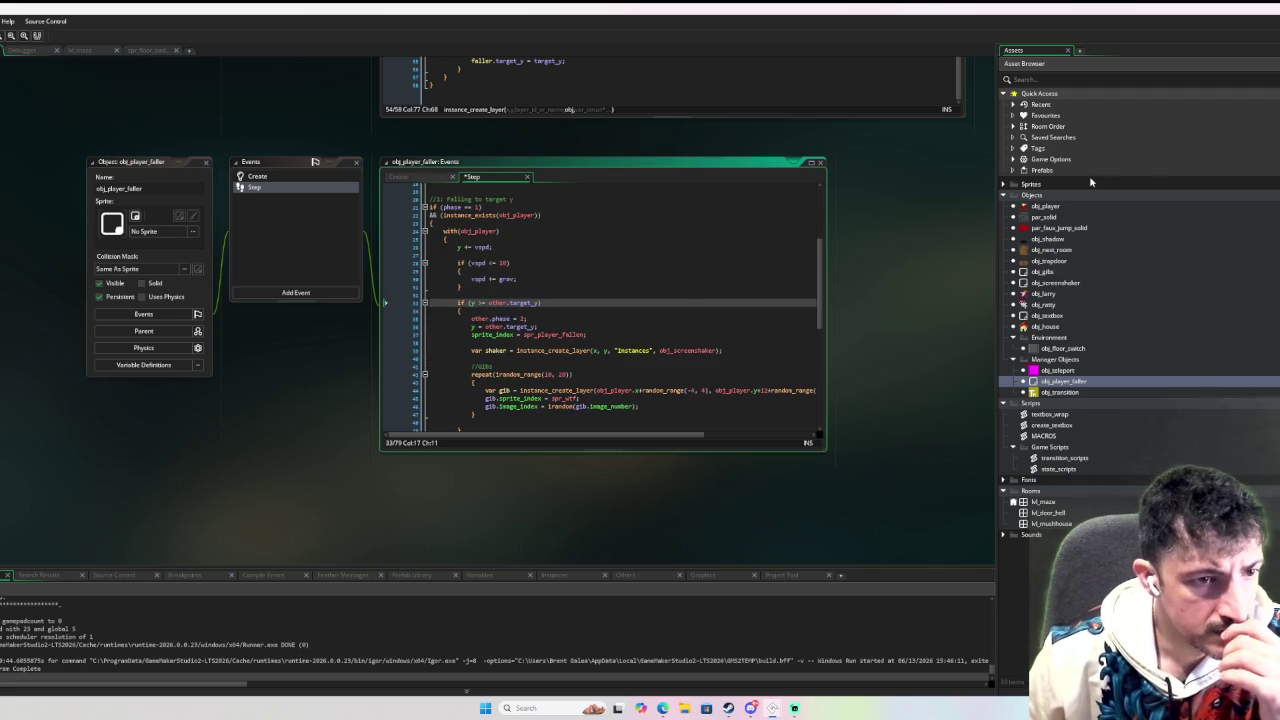
# Inspect the vspd <= 10 check and the can_i_animate and can_i_move lines 73–74.
pyautogui.click(680, 265)
pyautogui.scroll(-5, 681, 255)
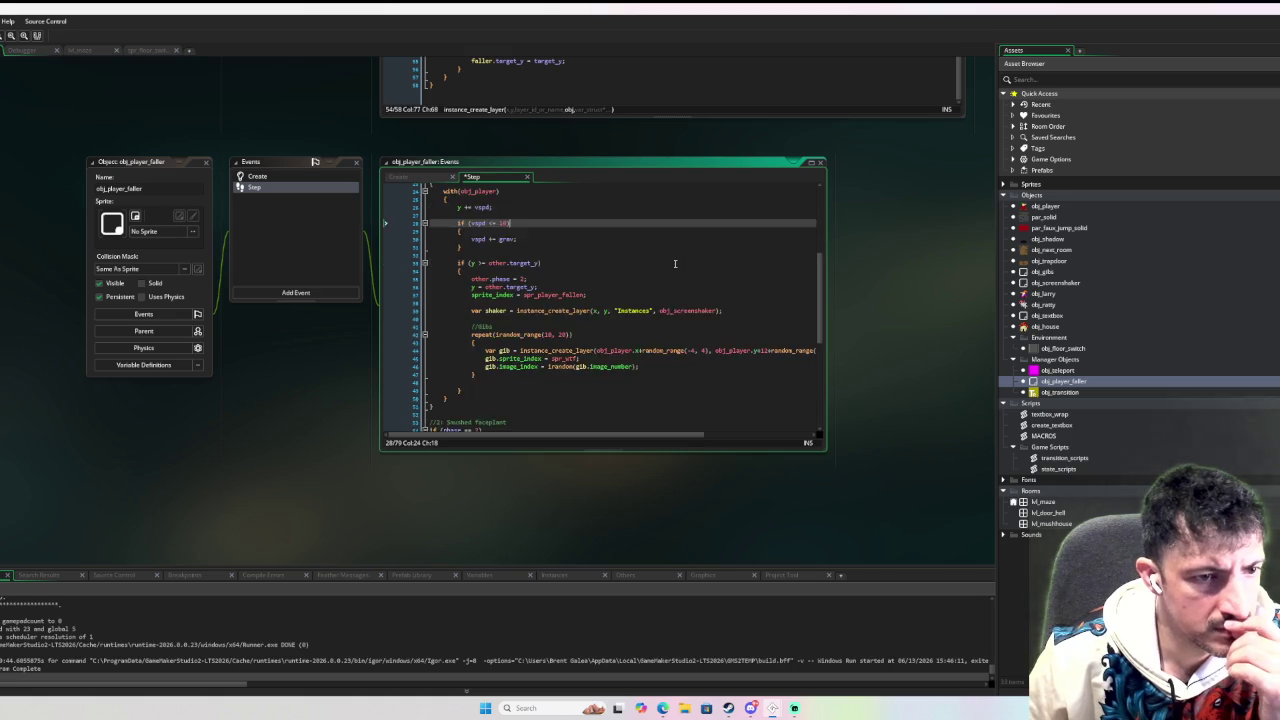
pyautogui.scroll(-2, 675, 264)
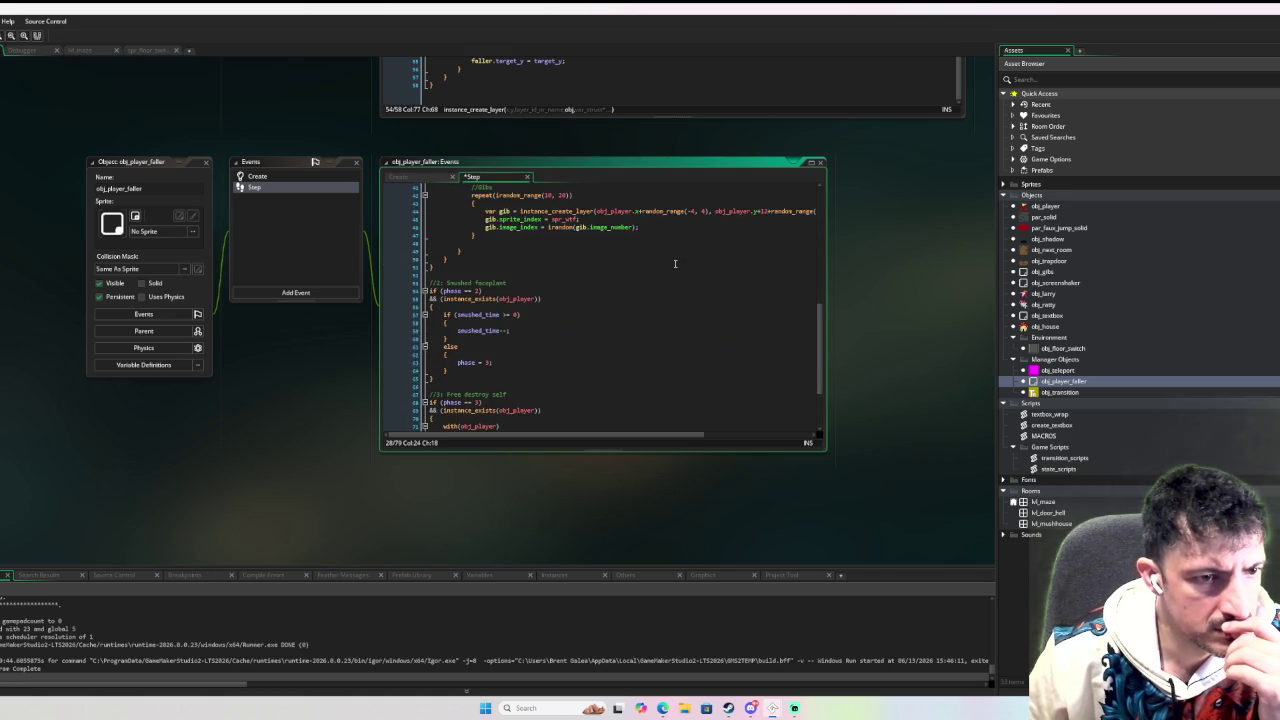
pyautogui.scroll(-3, 675, 264)
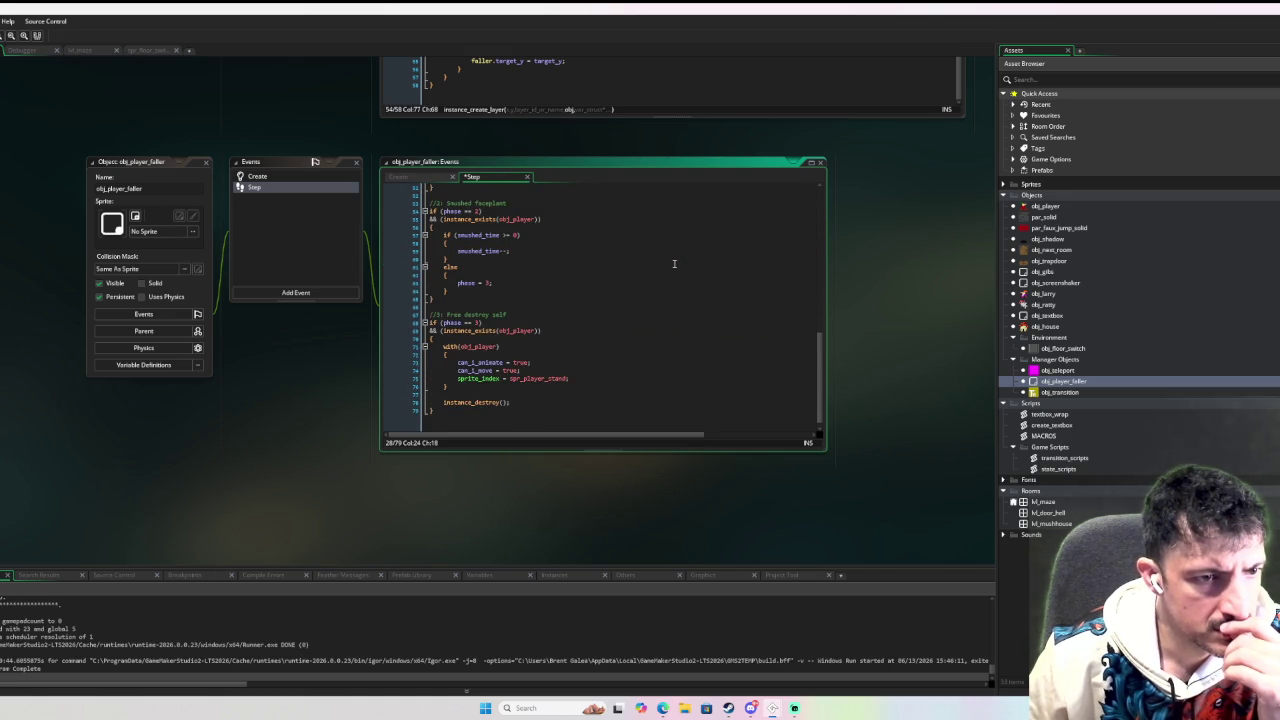
pyautogui.doubleClick(490, 363)
pyautogui.doubleClick(475, 371)
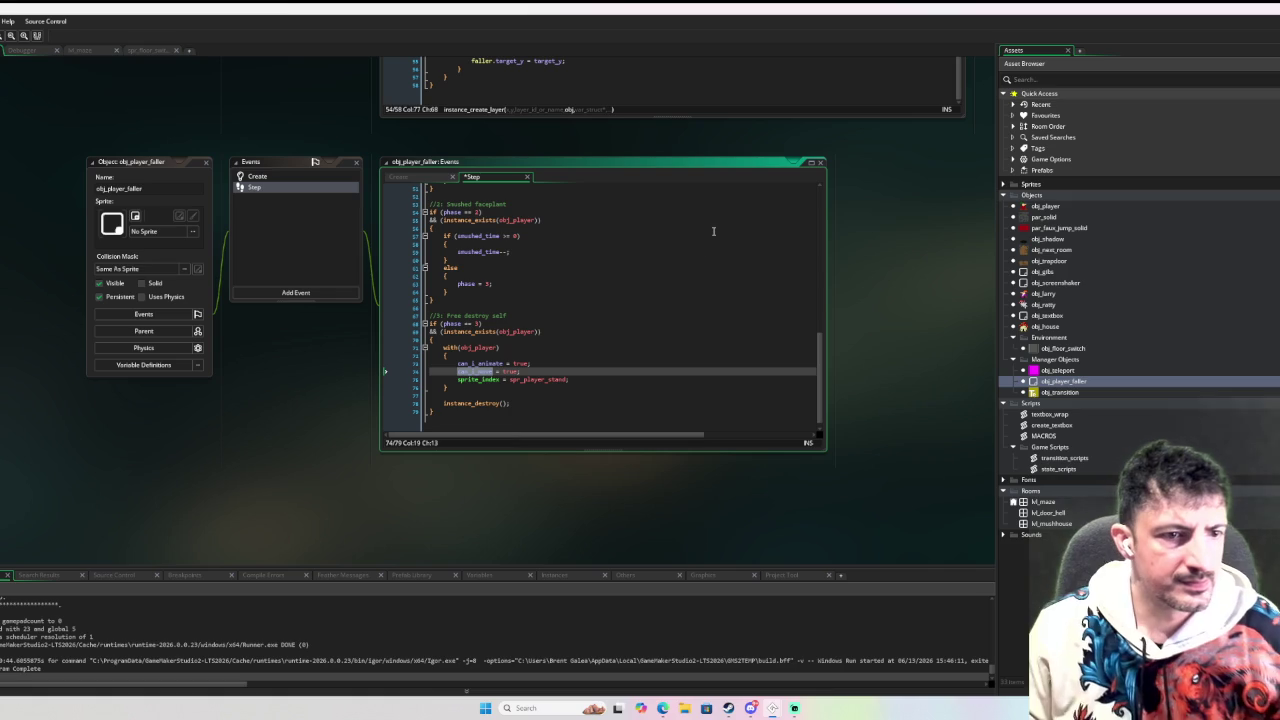
pyautogui.press('Up')
# Search the project for can_i_animate and open its uses in obj_player_faller and obj_player.
pyautogui.hotkey('ctrl', 'Left')
pyautogui.hotkey('ctrl', 'shift', 'Right')
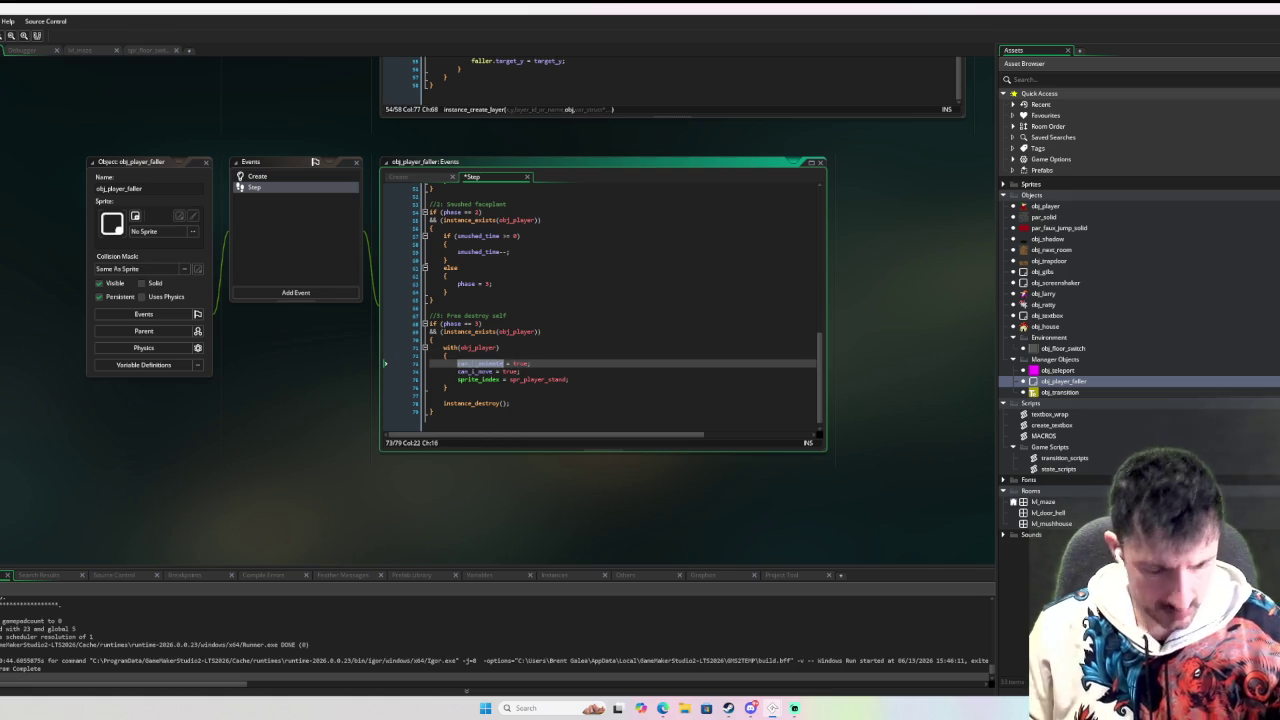
pyautogui.hotkey('ctrl', 'shift', 'f')
pyautogui.click(268, 508)
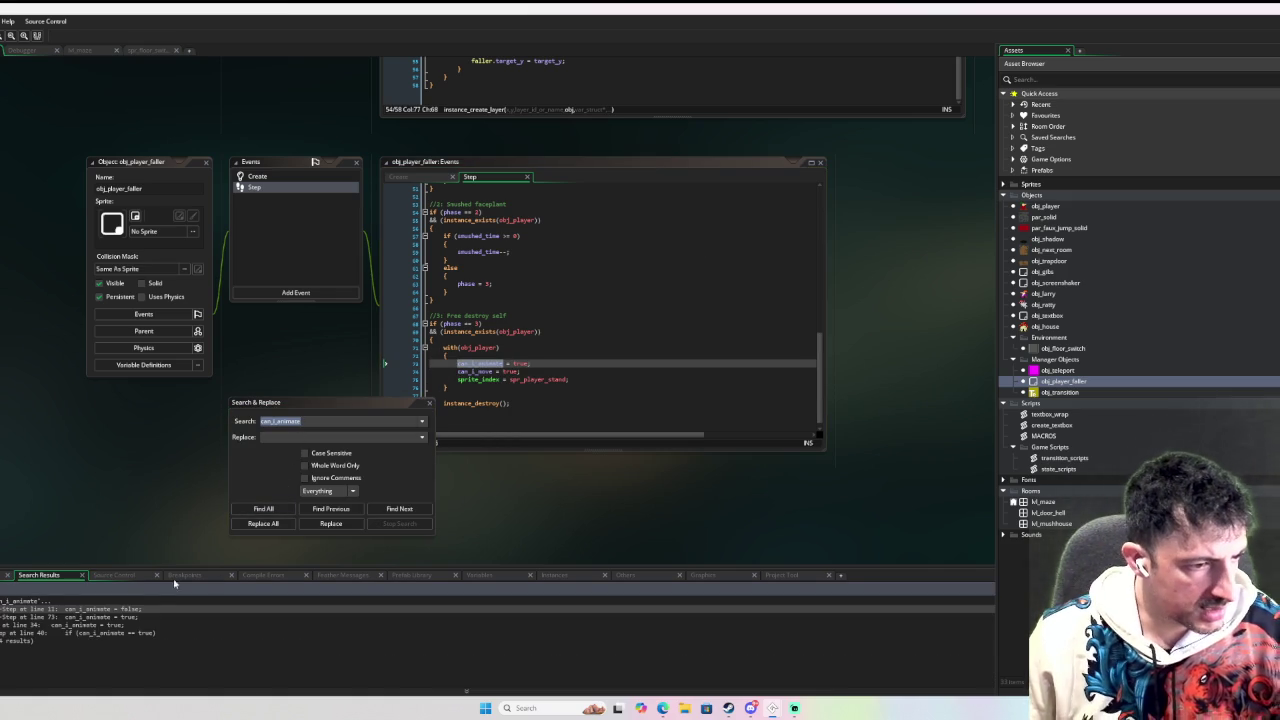
pyautogui.doubleClick(133, 618)
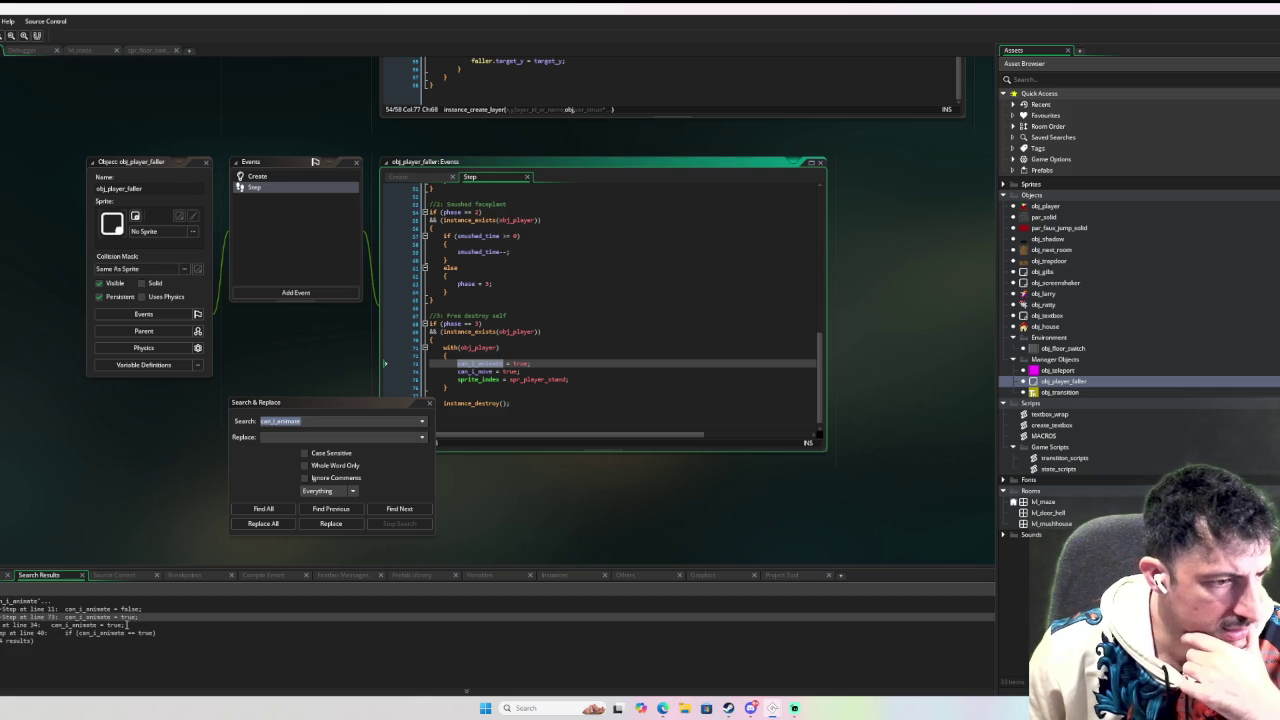
pyautogui.doubleClick(128, 625)
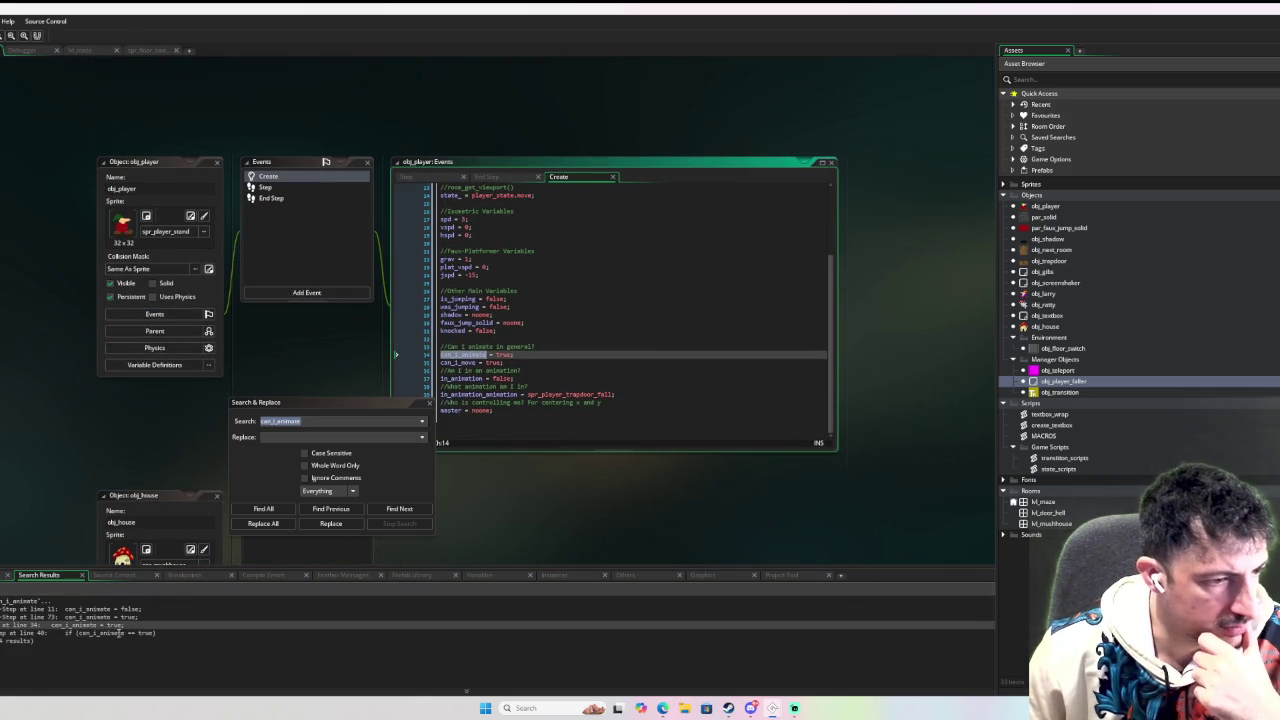
pyautogui.doubleClick(120, 633)
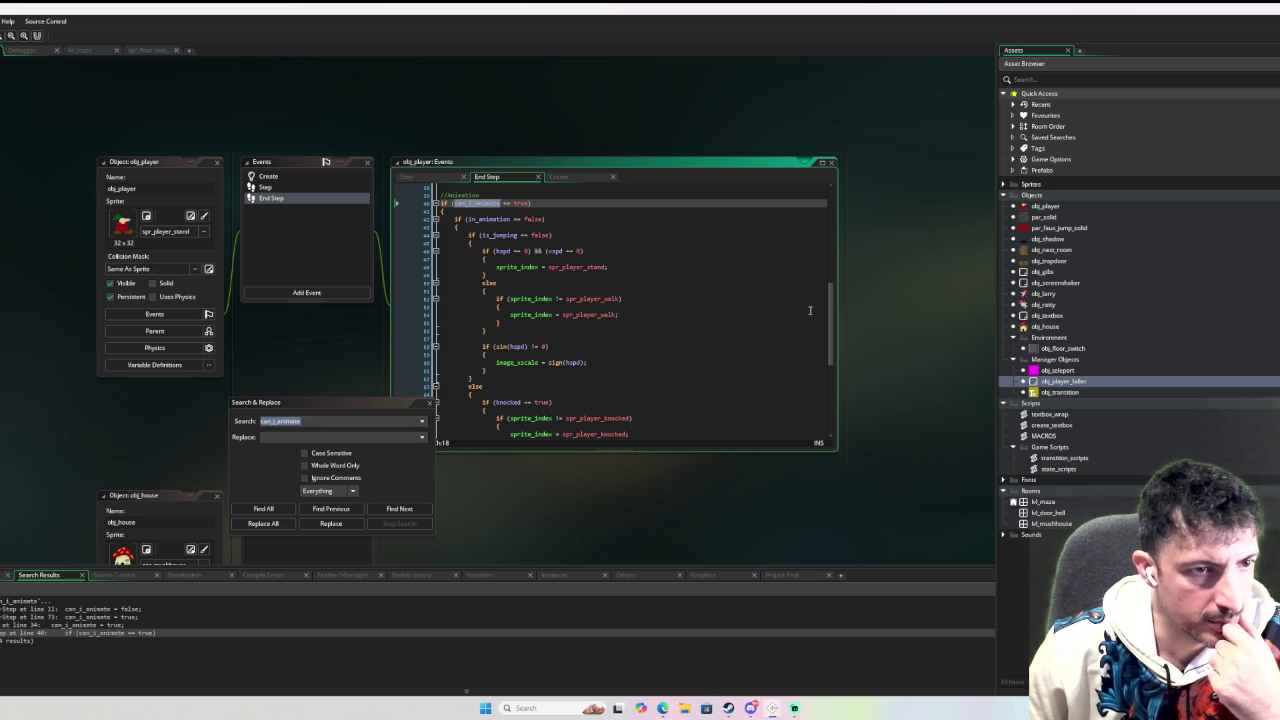
# Read obj_player's End Step animation code, then make can_i_move the search term.
pyautogui.click(442, 211)
pyautogui.moveTo(836, 300)
pyautogui.mouseDown()
pyautogui.moveTo(822, 400)
pyautogui.moveTo(816, 188)
pyautogui.mouseUp()
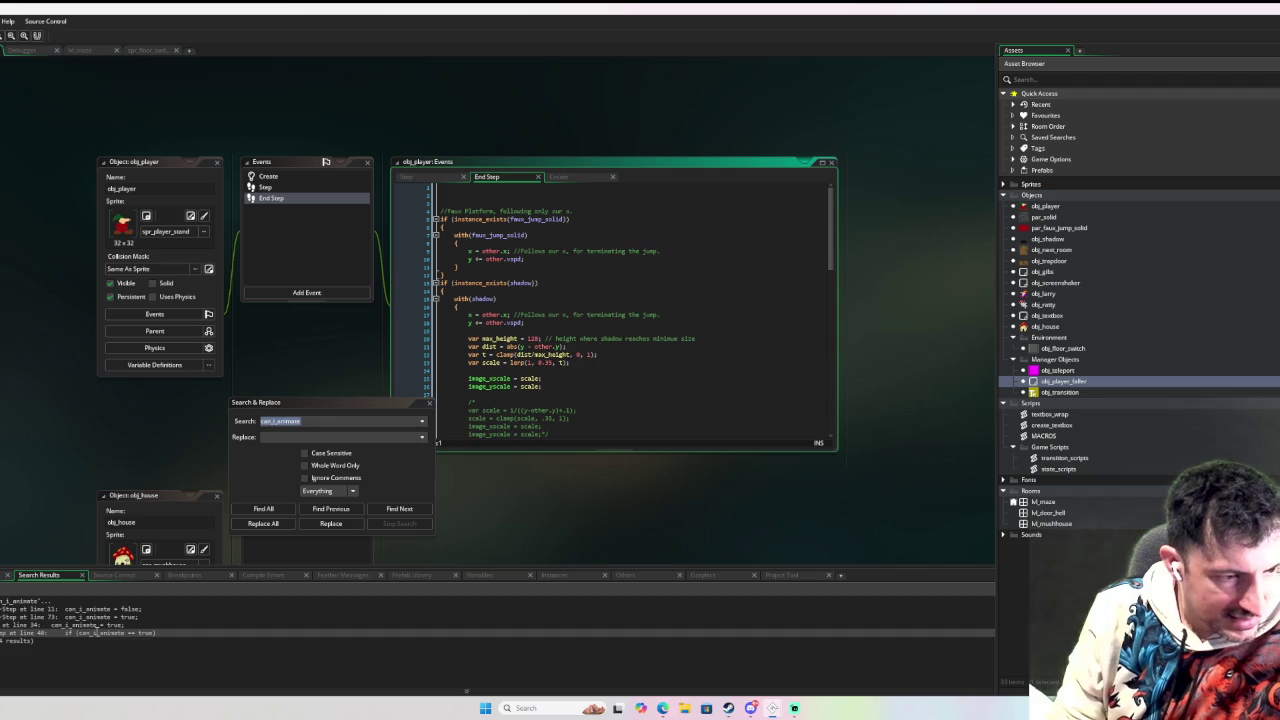
pyautogui.doubleClick(123, 609)
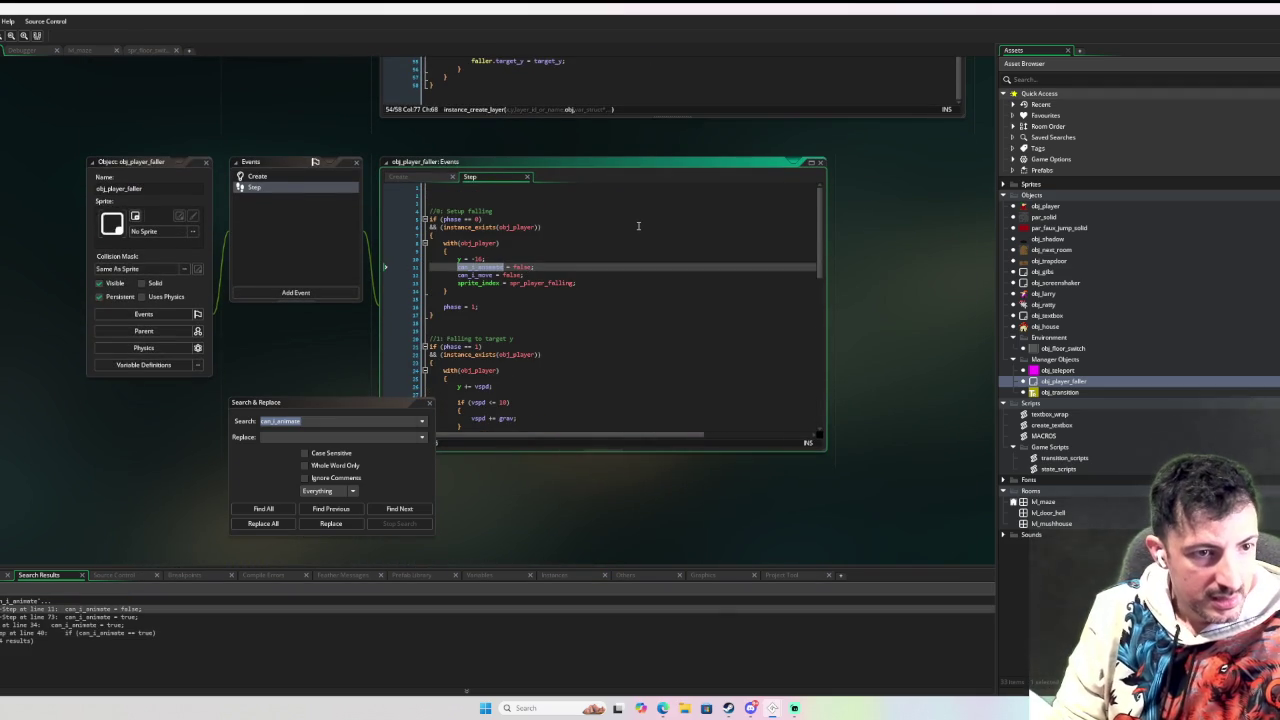
pyautogui.doubleClick(481, 274)
pyautogui.hotkey('ctrl', 'f')
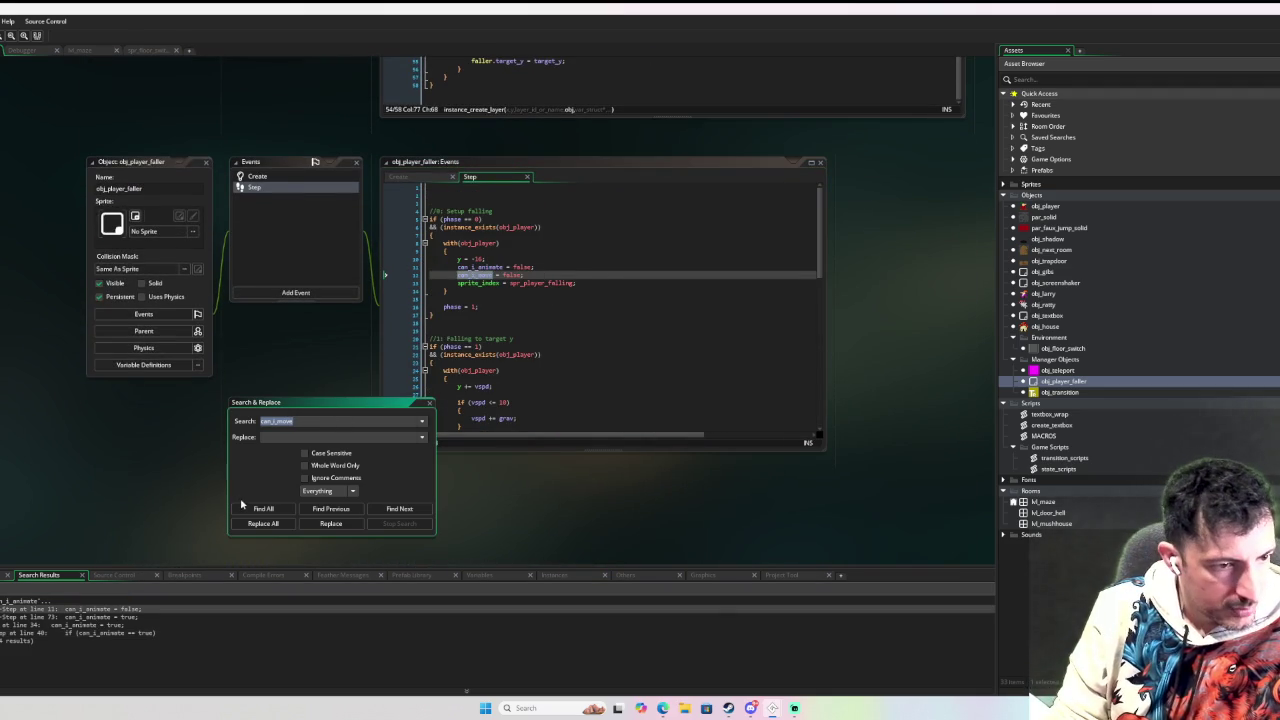
# Find all four can_i_move uses and inspect them in obj_player's Create and Step events.
pyautogui.click(245, 508)
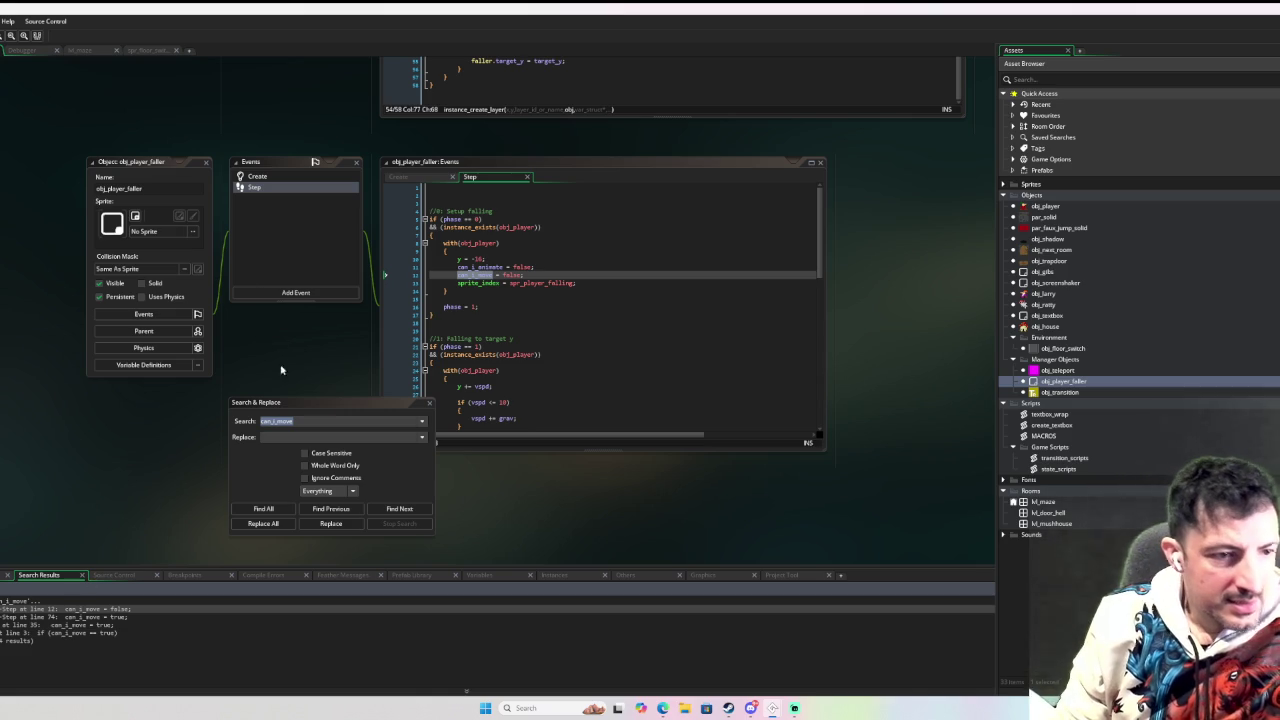
pyautogui.click(429, 402)
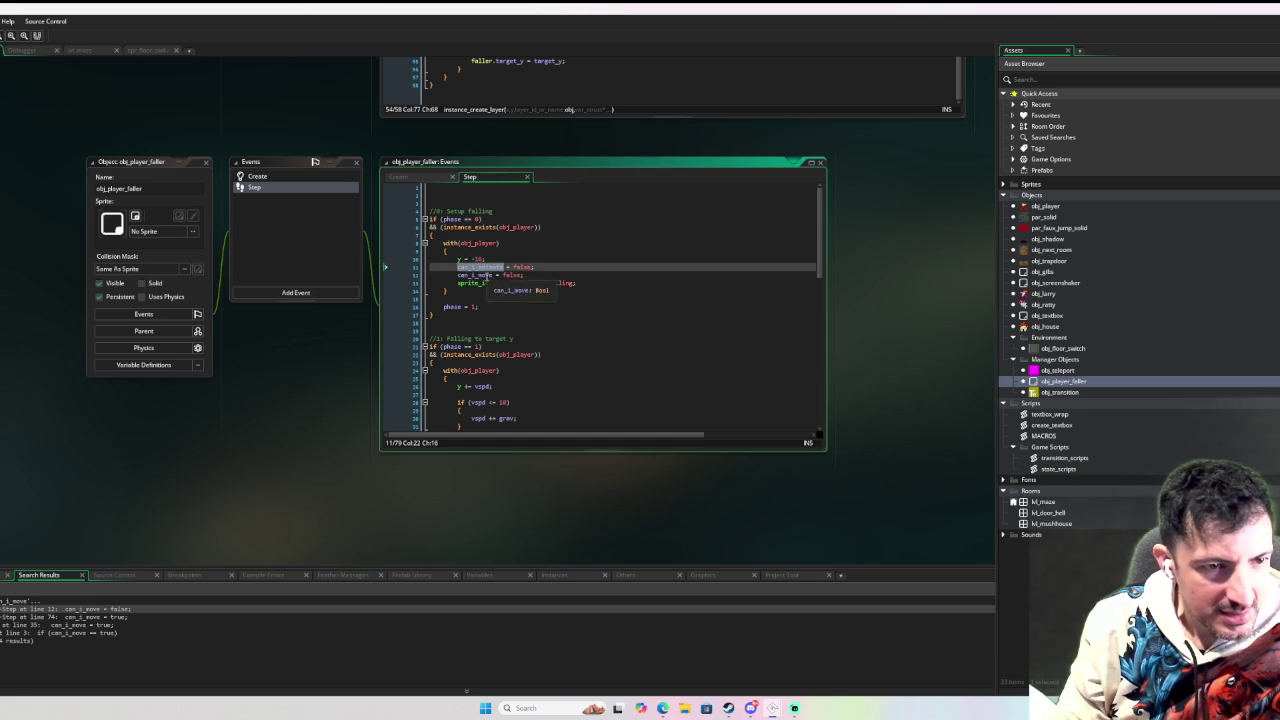
pyautogui.doubleClick(478, 267)
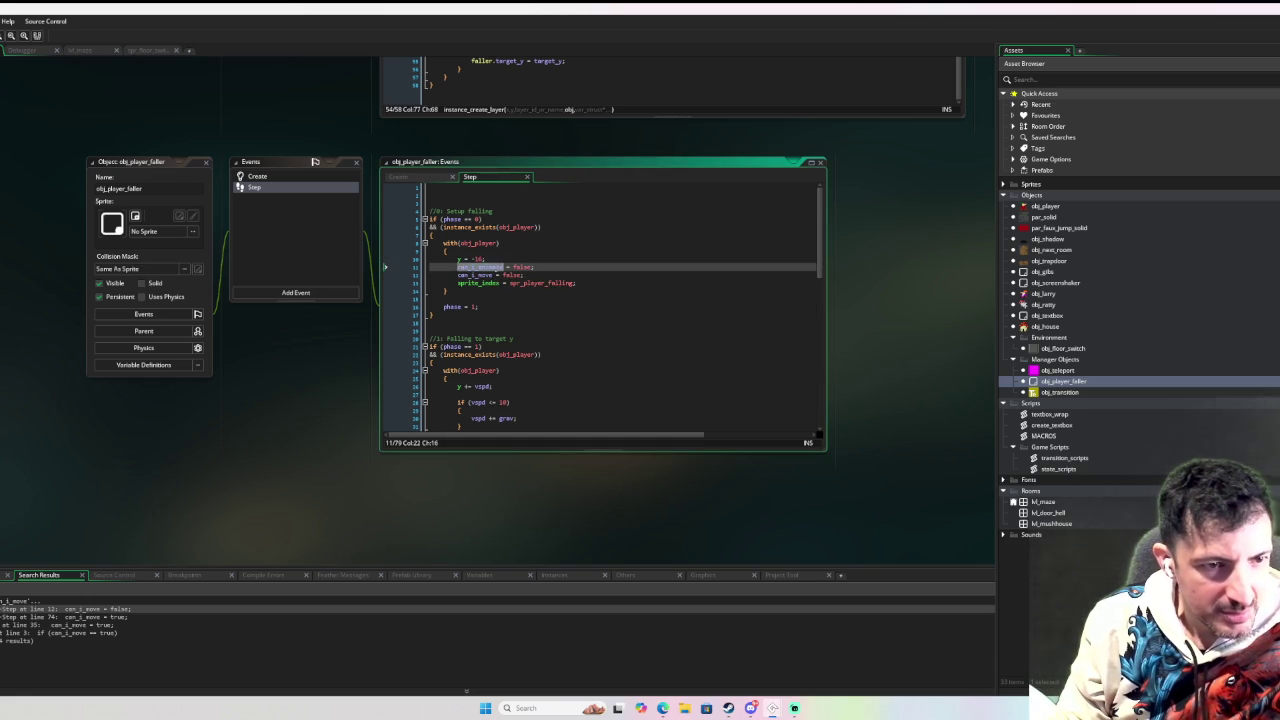
pyautogui.scroll(-2, 669, 313)
pyautogui.doubleClick(97, 626)
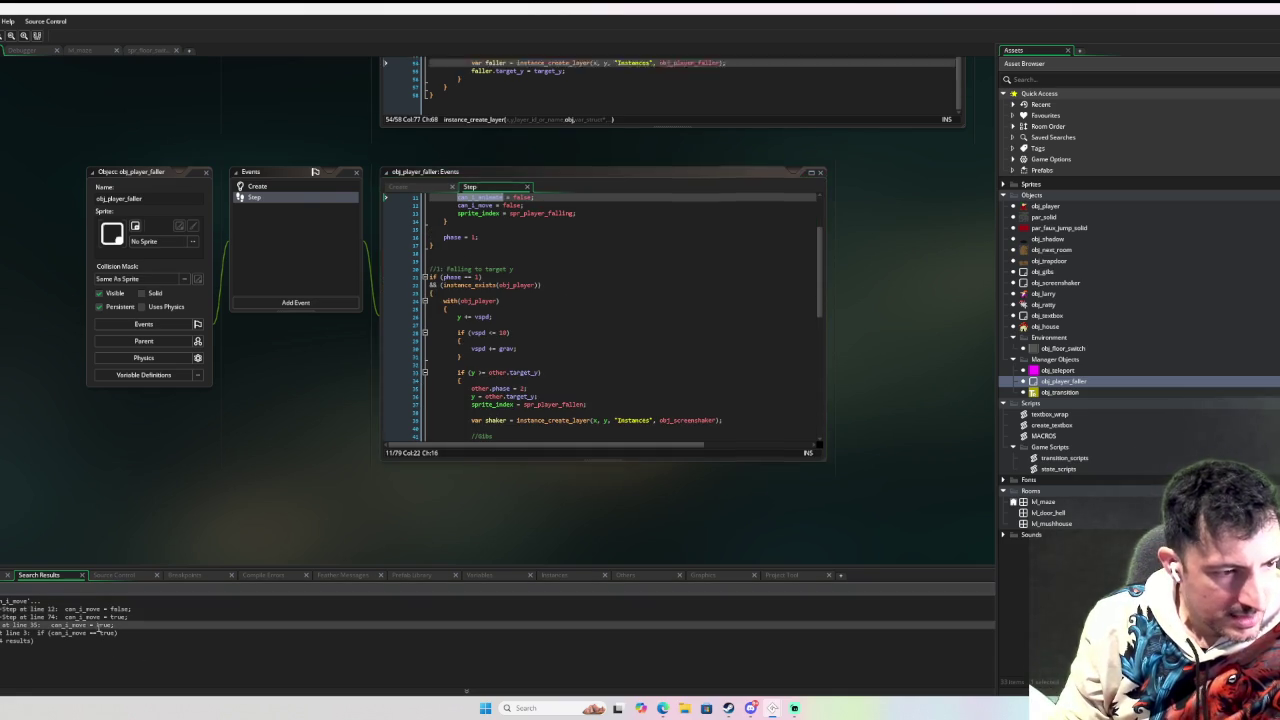
pyautogui.doubleClick(93, 632)
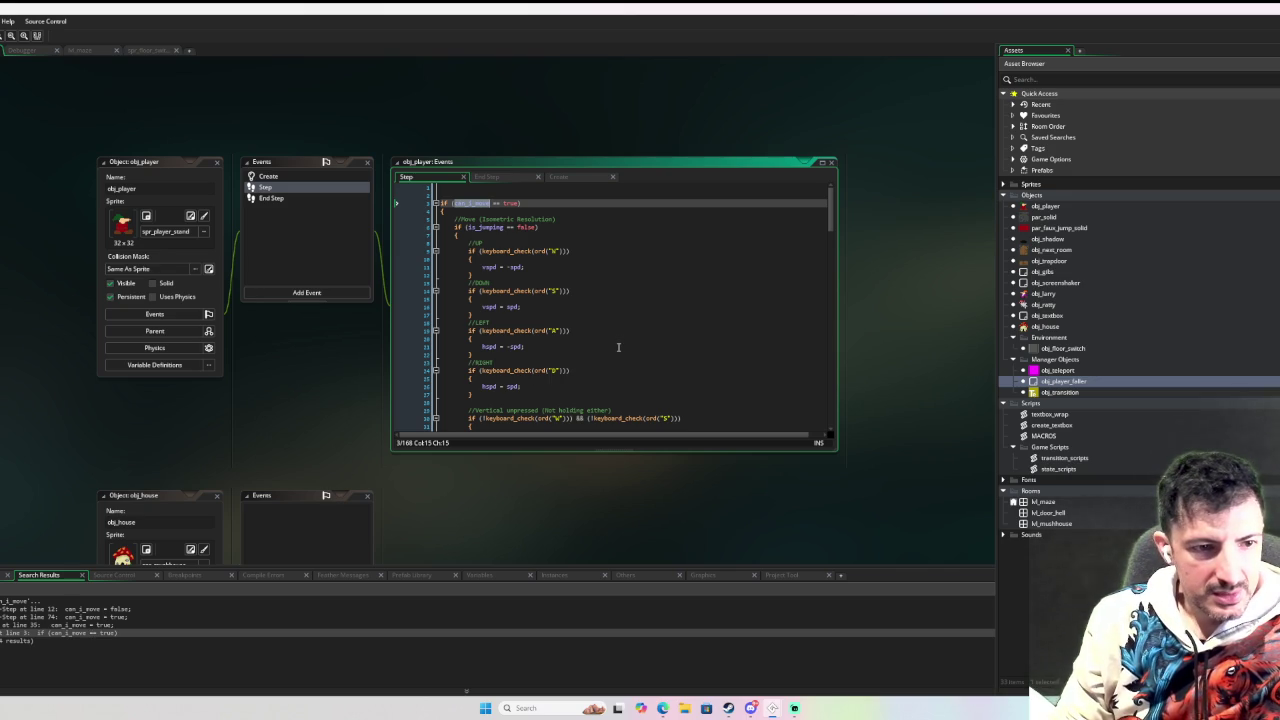
pyautogui.scroll(-5, 618, 347)
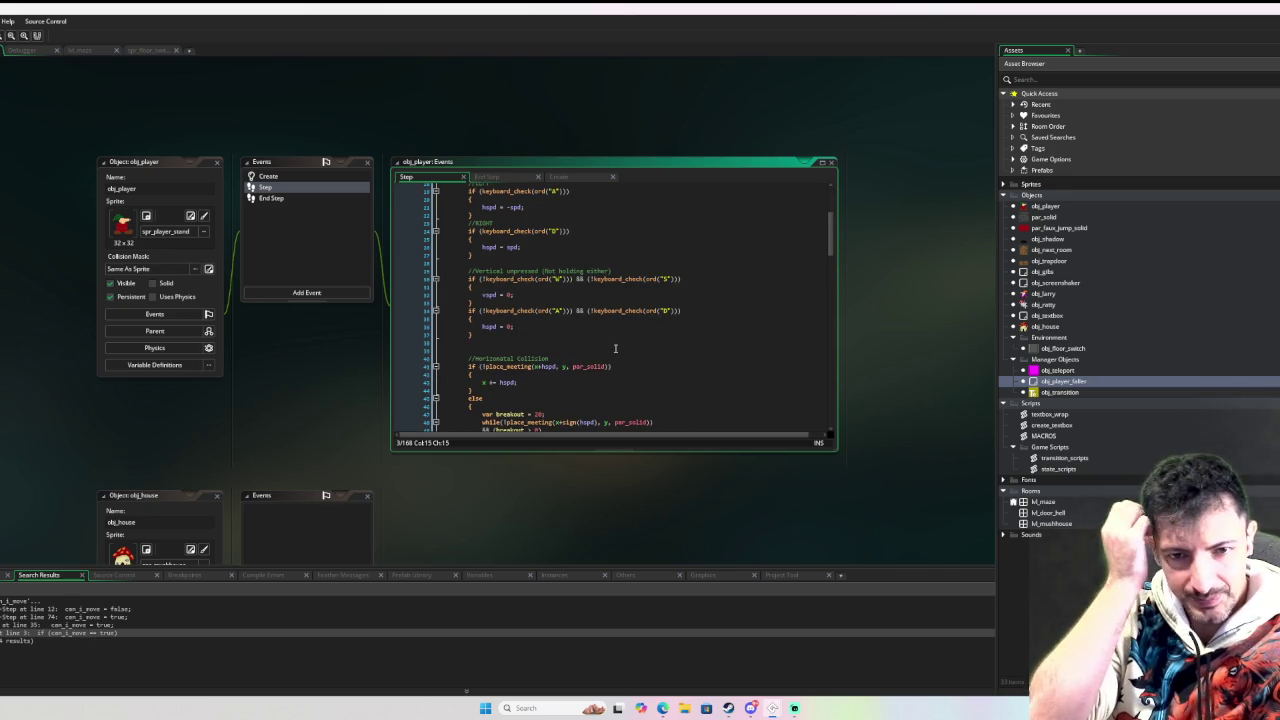
# Add User Event 0 to obj_player with the description 'mve State'.
pyautogui.click(280, 177)
pyautogui.click(307, 292)
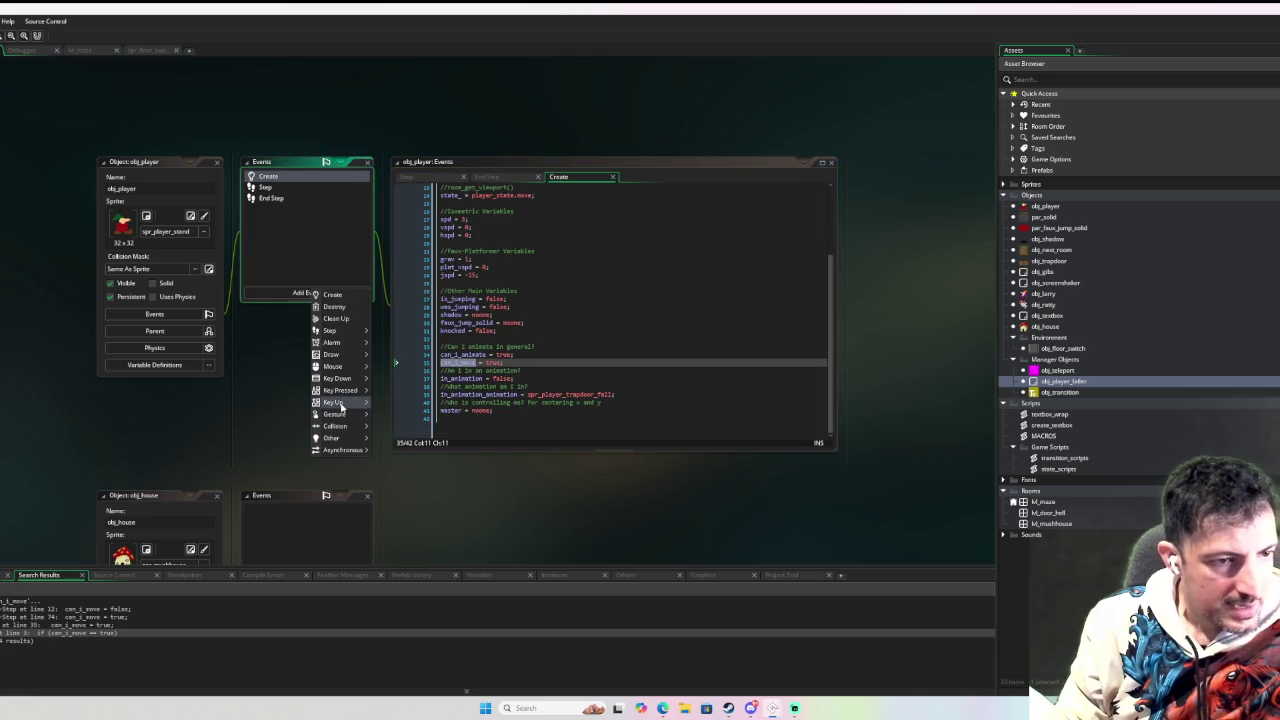
pyautogui.moveTo(353, 431)
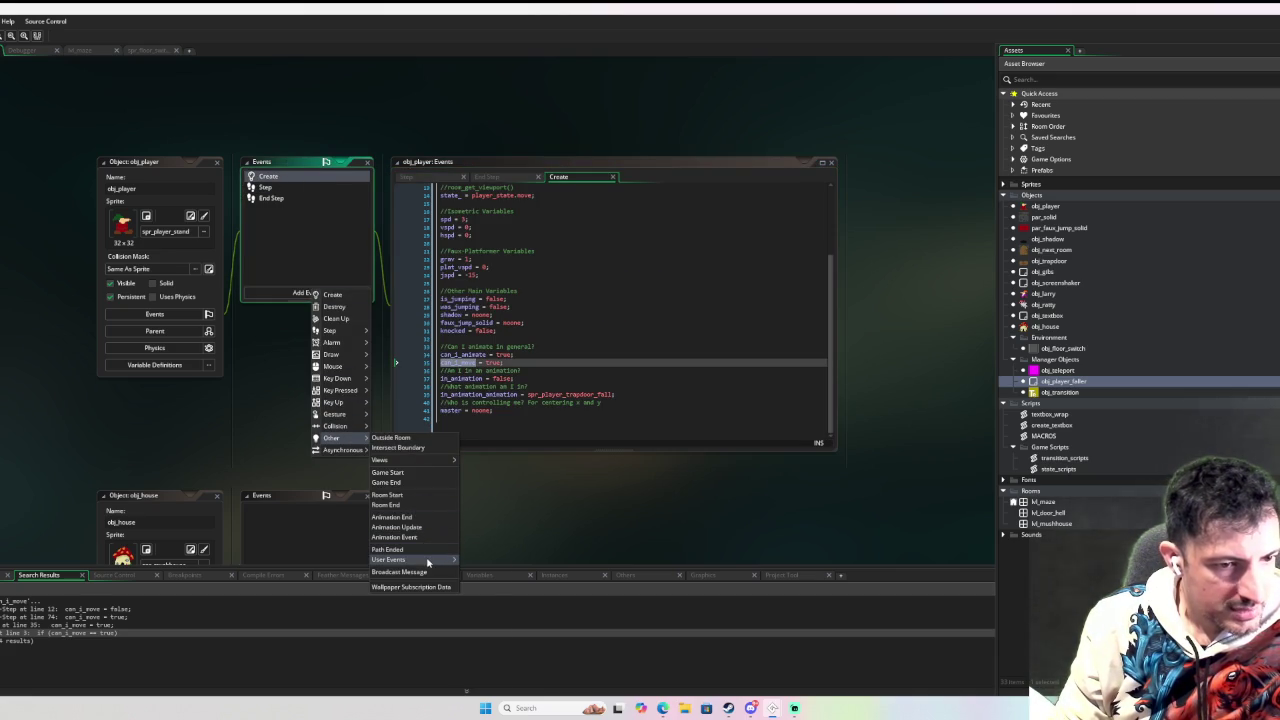
pyautogui.moveTo(427, 559)
pyautogui.click(478, 538)
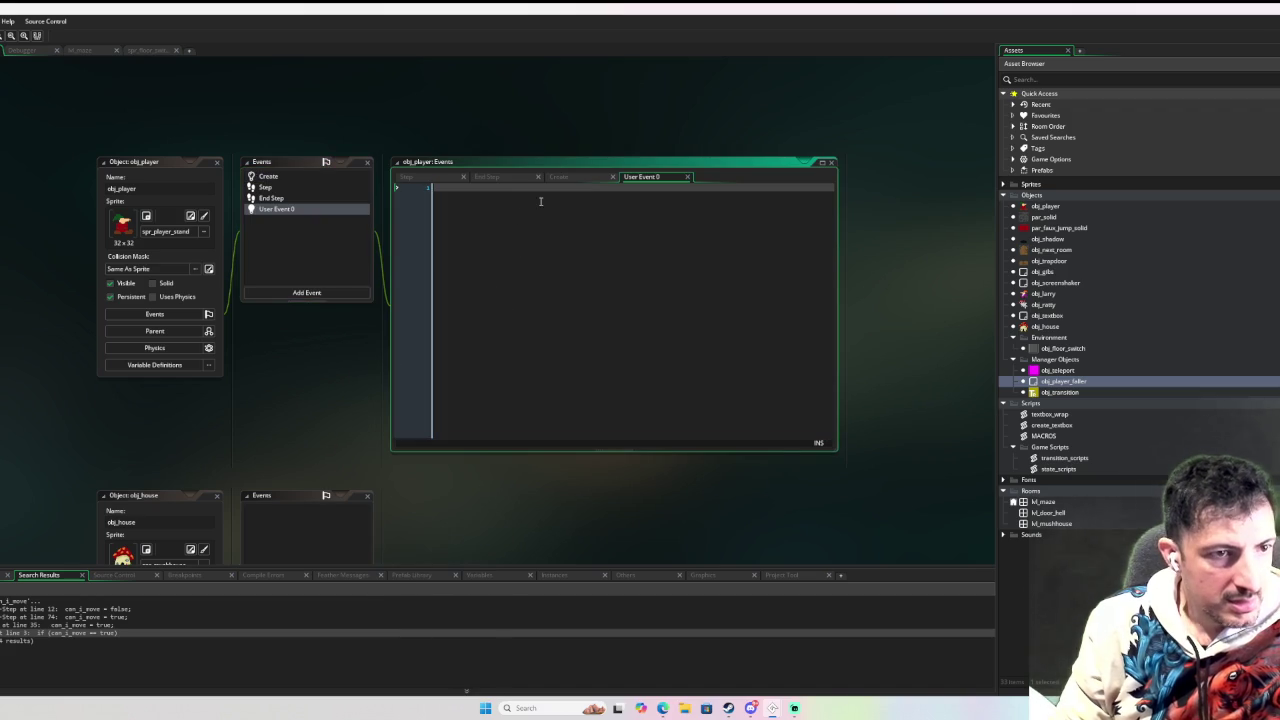
pyautogui.write('///')
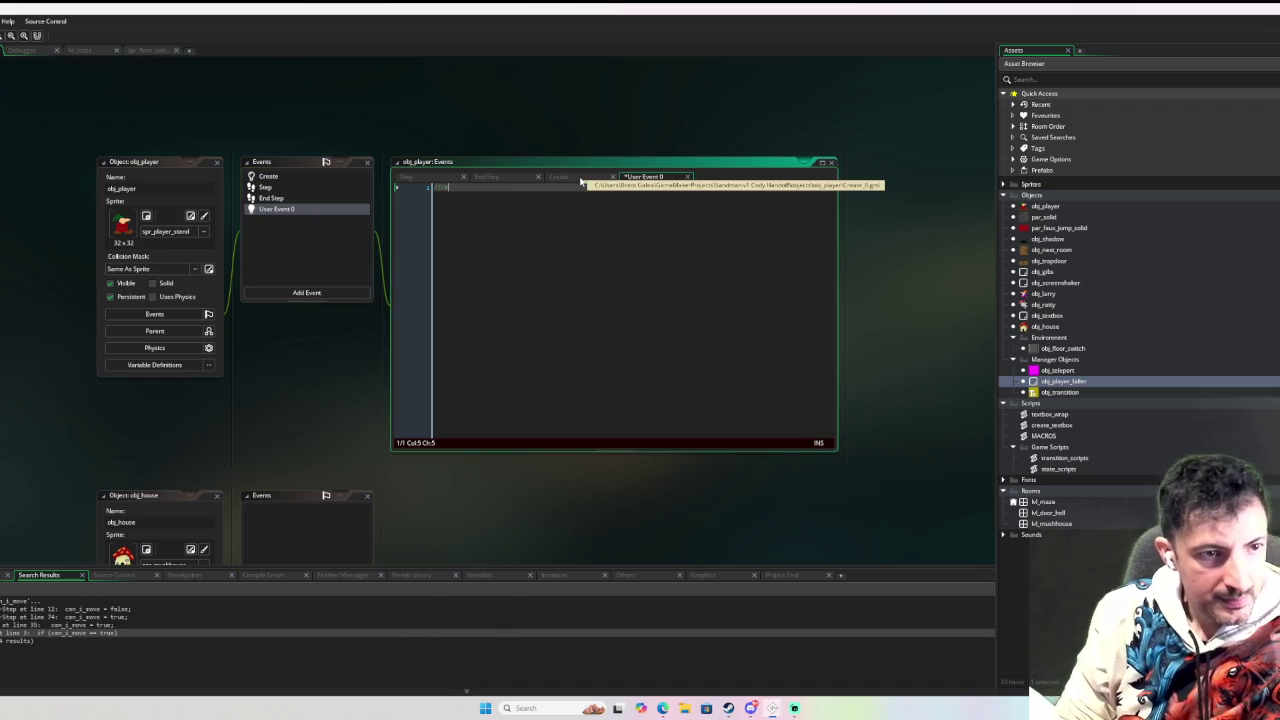
pyautogui.write('@description m')
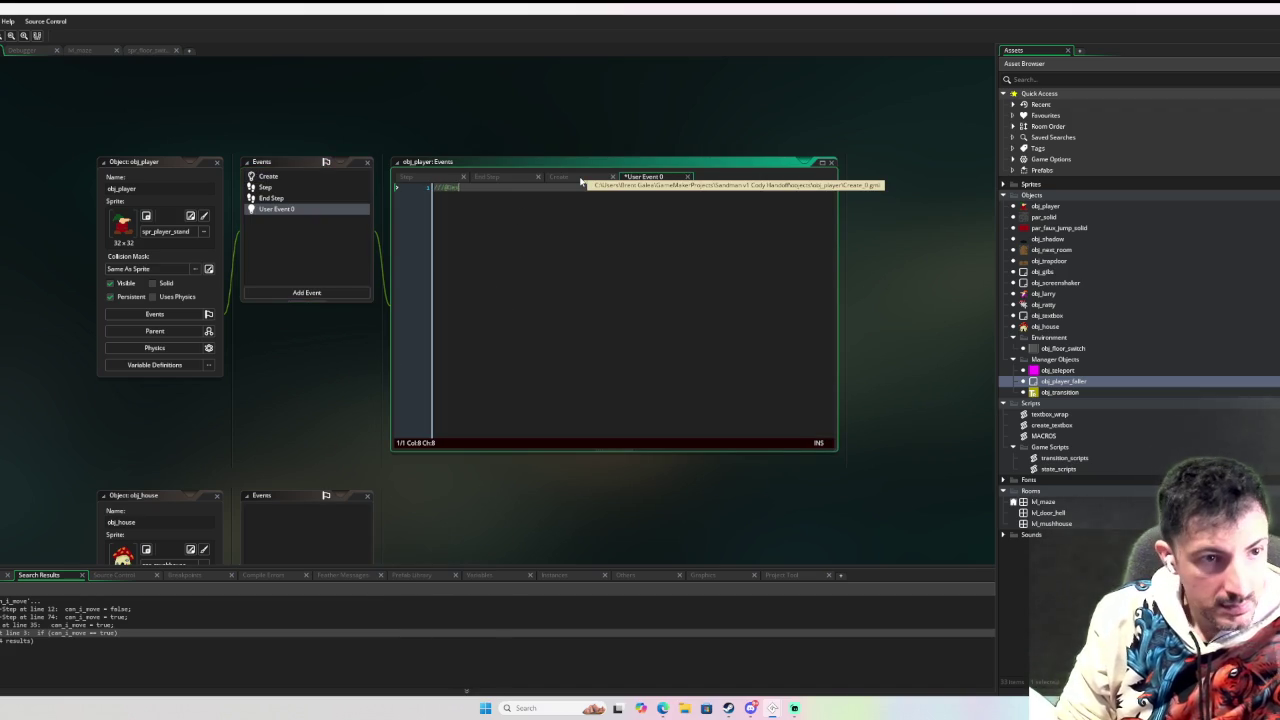
pyautogui.write('ove State')
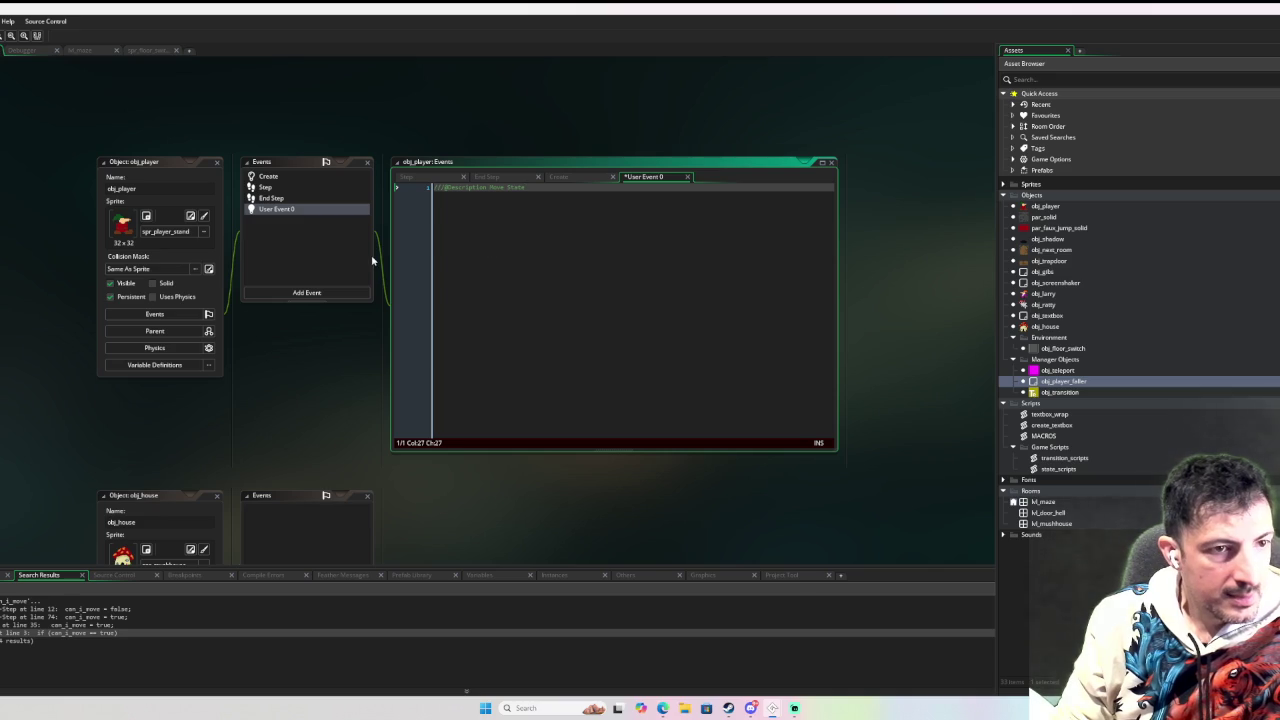
# Add User Events 1 and 2 to obj_player, then show User Event 0's code.
pyautogui.click(336, 292)
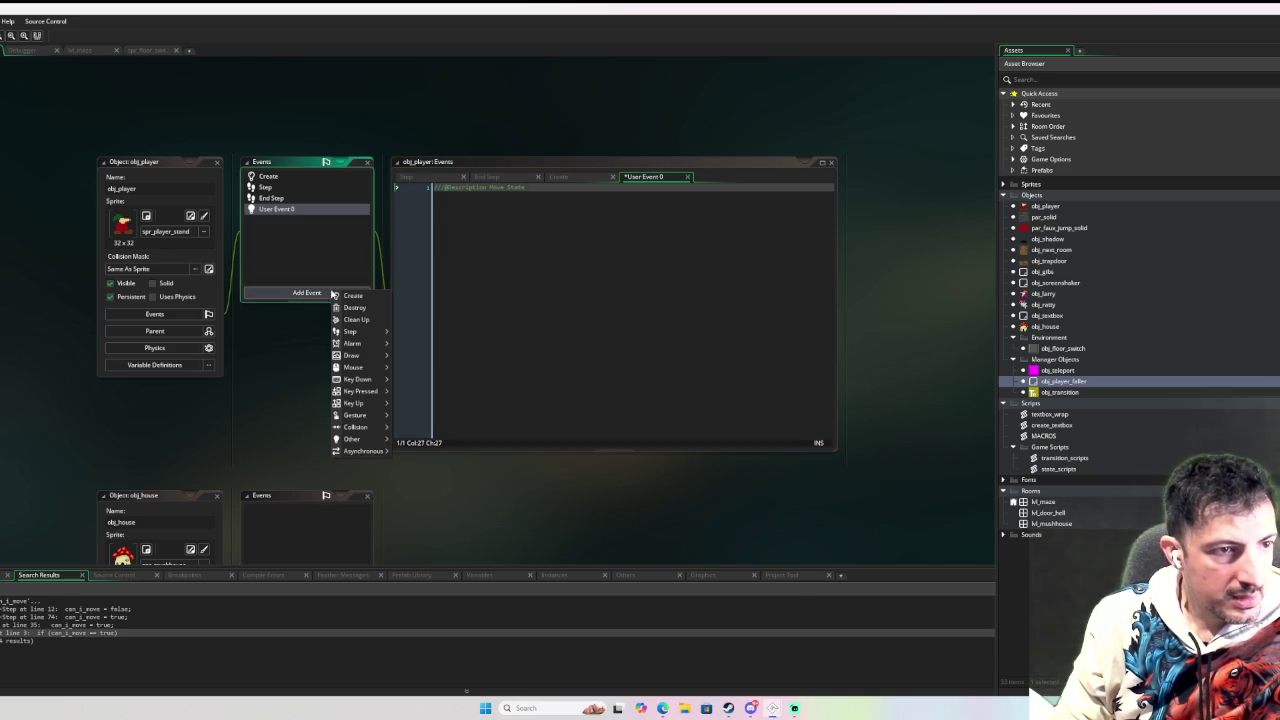
pyautogui.moveTo(376, 441)
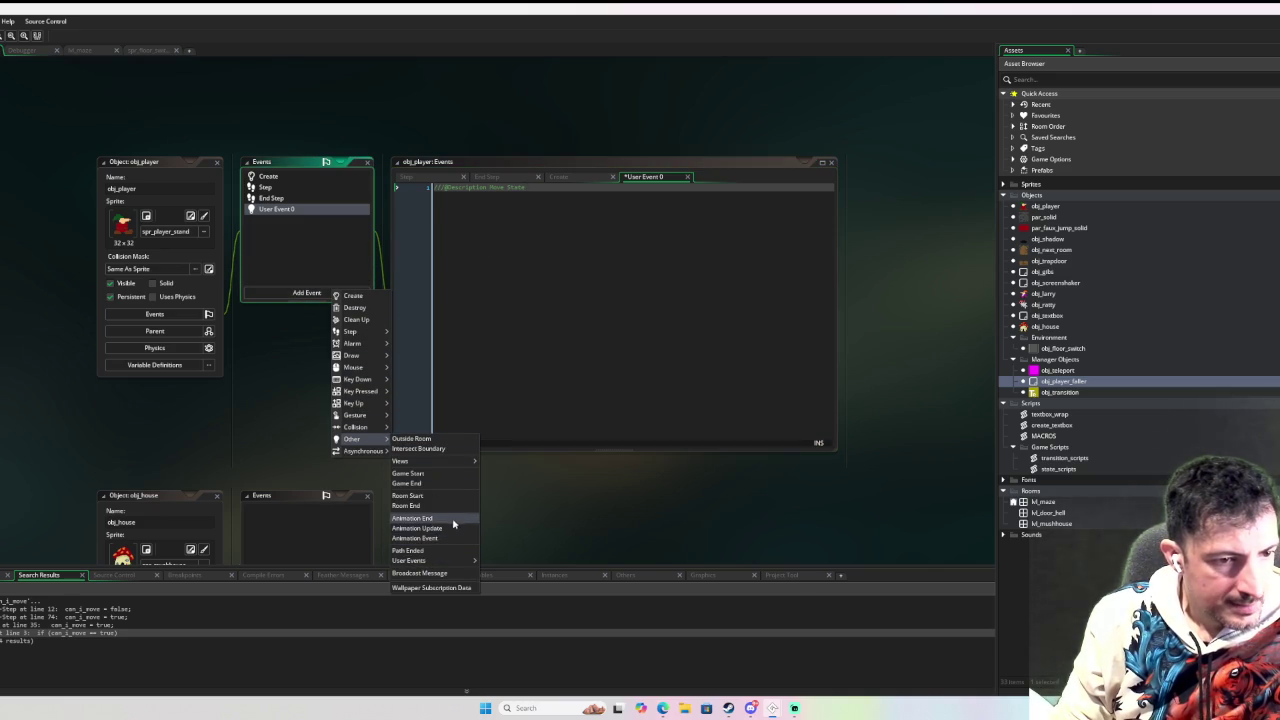
pyautogui.moveTo(443, 561)
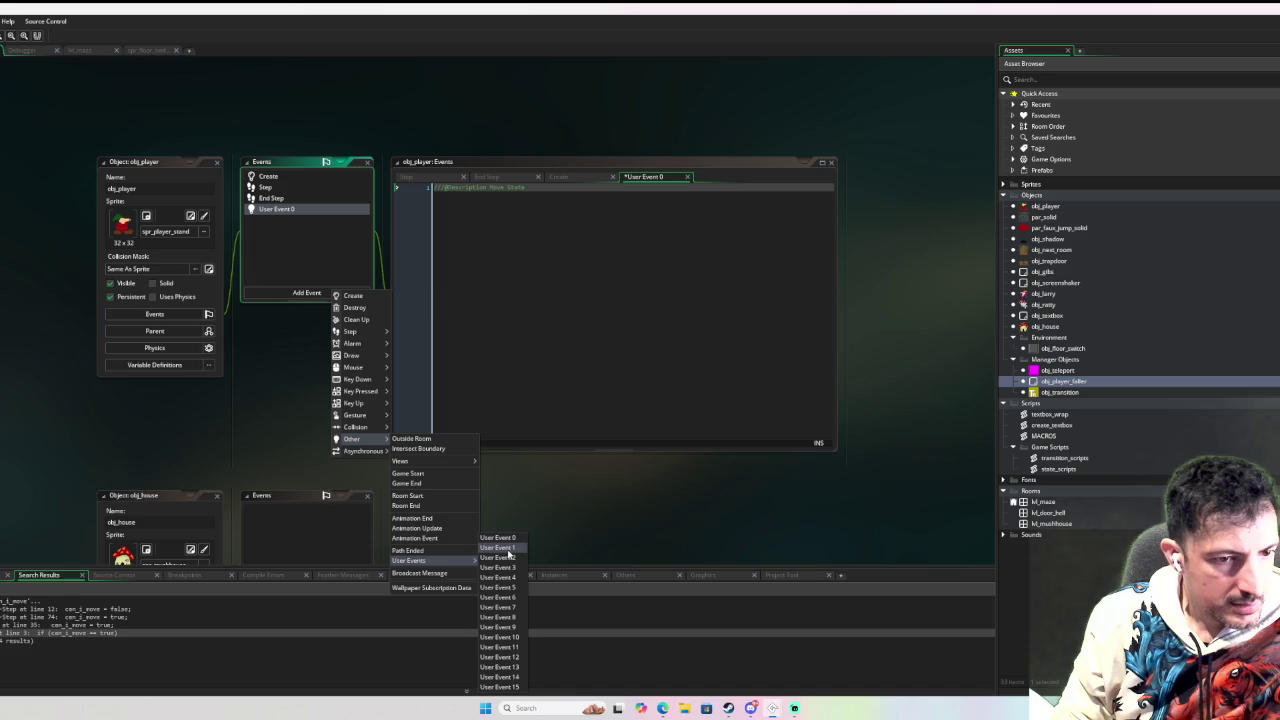
pyautogui.click(508, 552)
pyautogui.click(322, 292)
pyautogui.moveTo(362, 384)
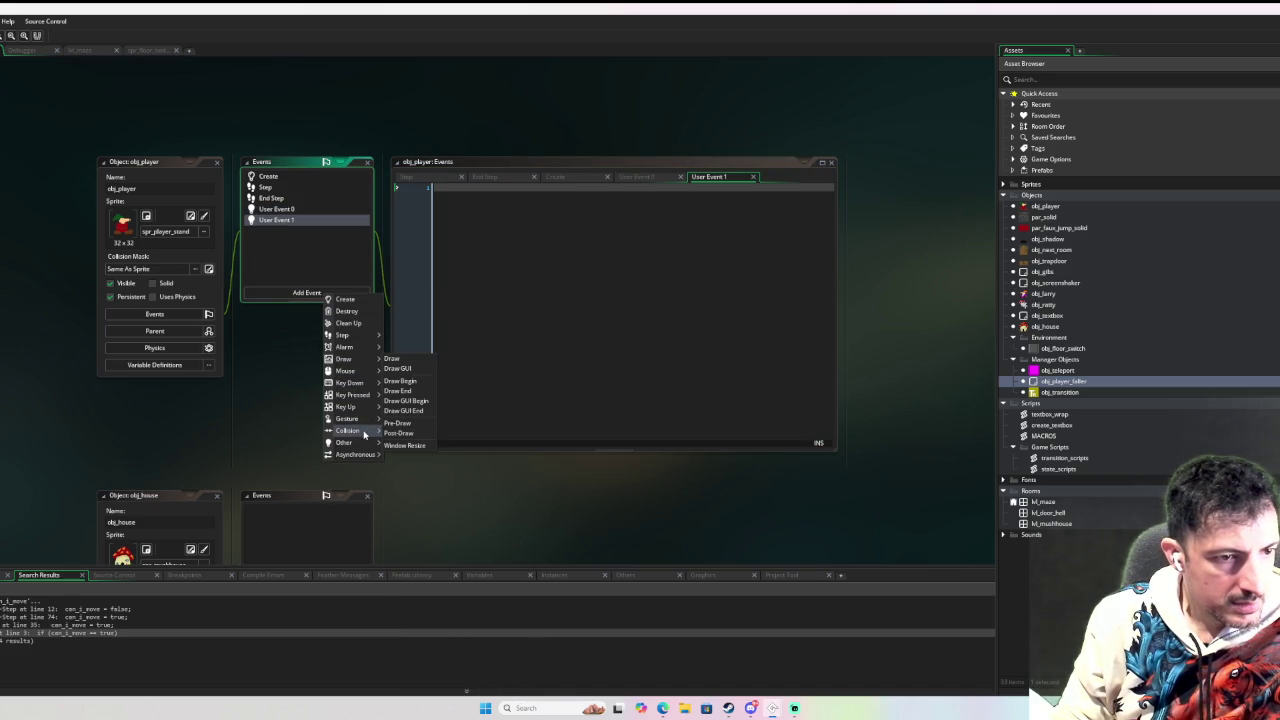
pyautogui.moveTo(361, 443)
pyautogui.moveTo(432, 566)
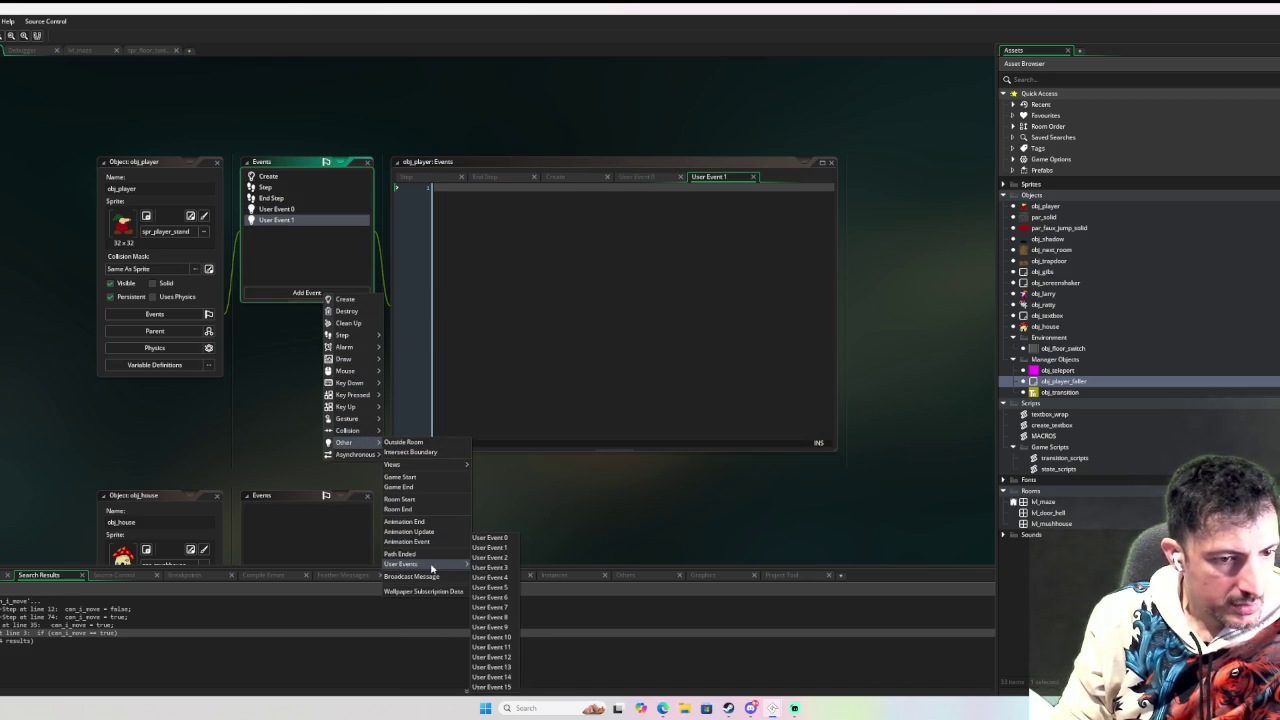
pyautogui.click(494, 563)
pyautogui.click(276, 208)
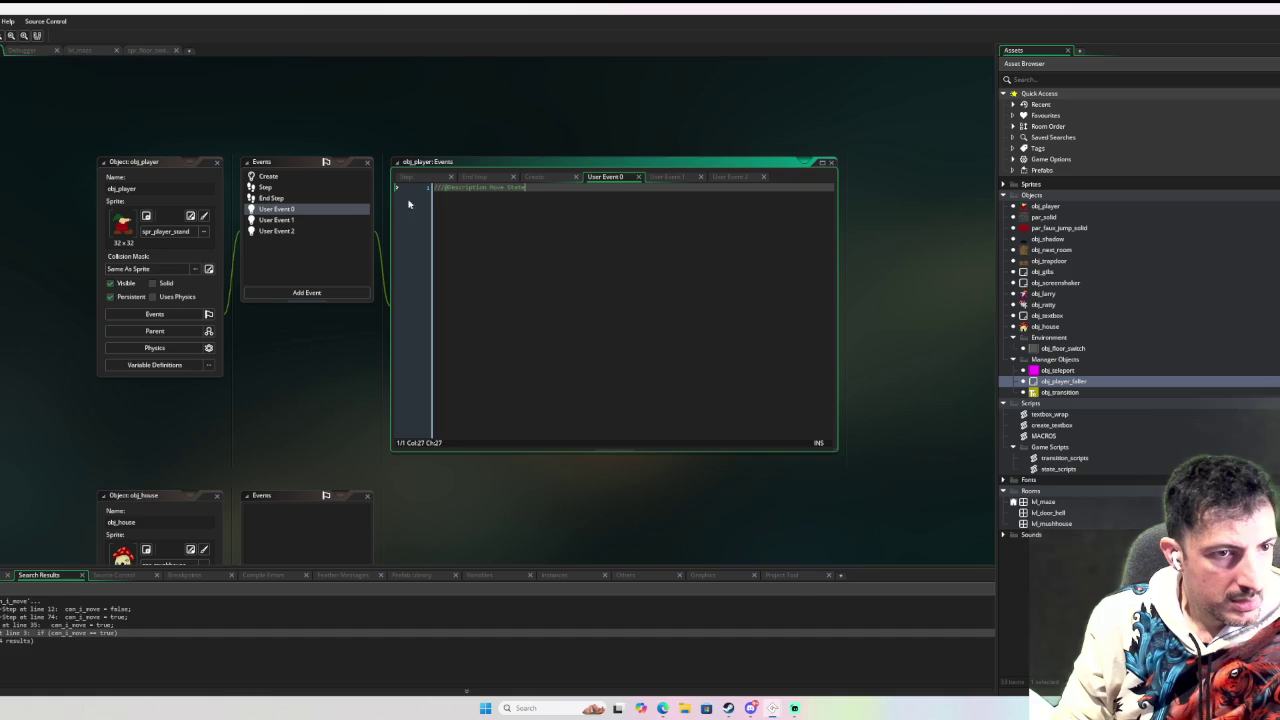
# Correct the slashes at the start of the Move State description comment on line 1.
pyautogui.click(446, 188)
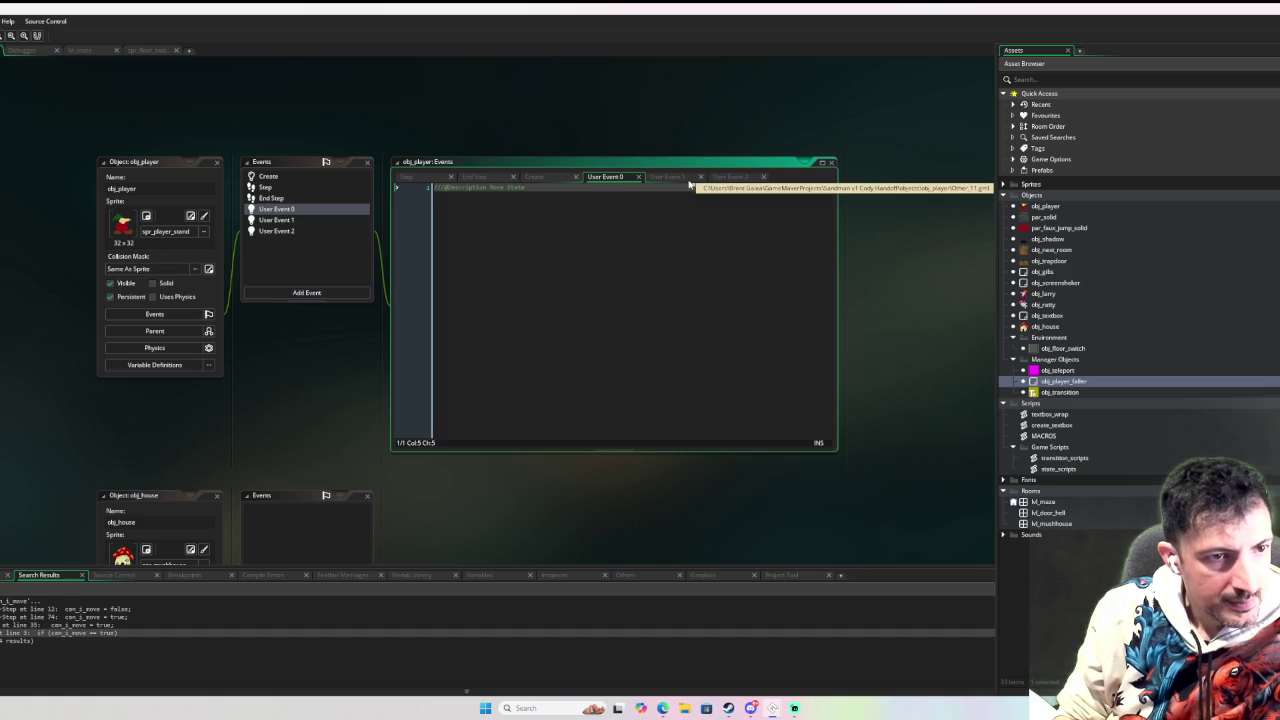
pyautogui.click(514, 223)
pyautogui.scroll(3, 512, 225)
pyautogui.scroll(-2, 505, 230)
pyautogui.click(446, 216)
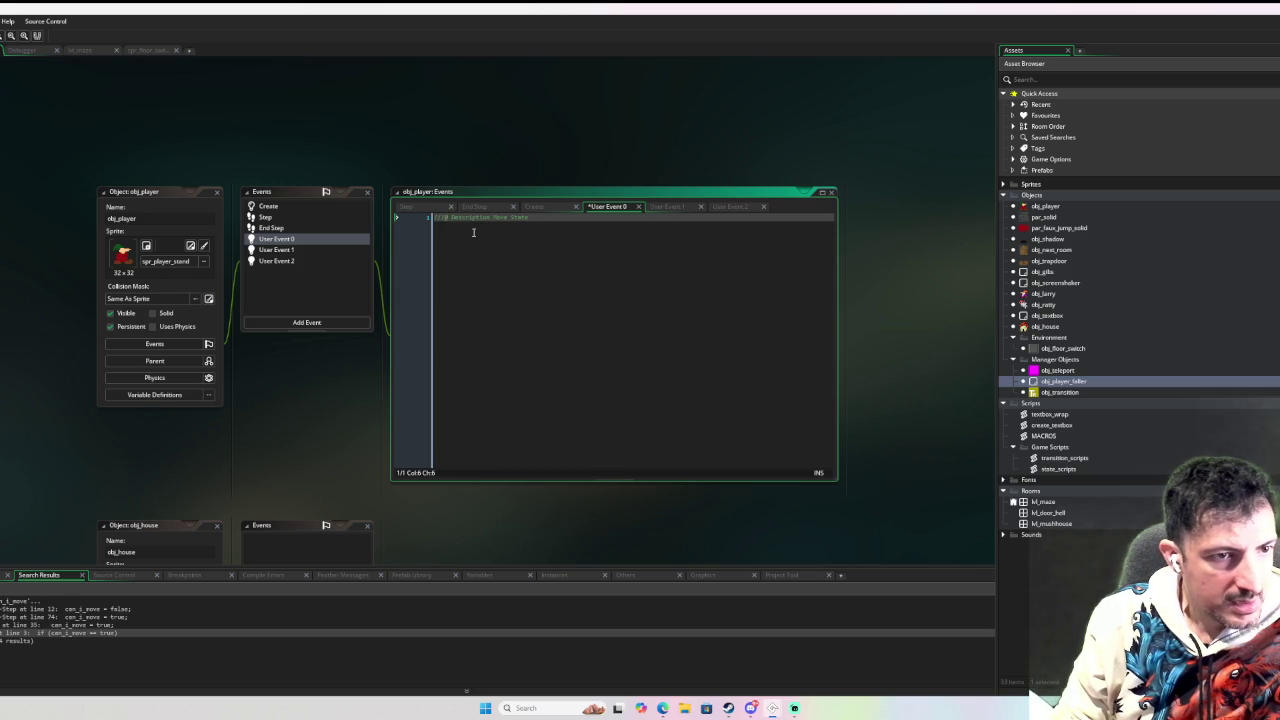
pyautogui.press('BackSpace')
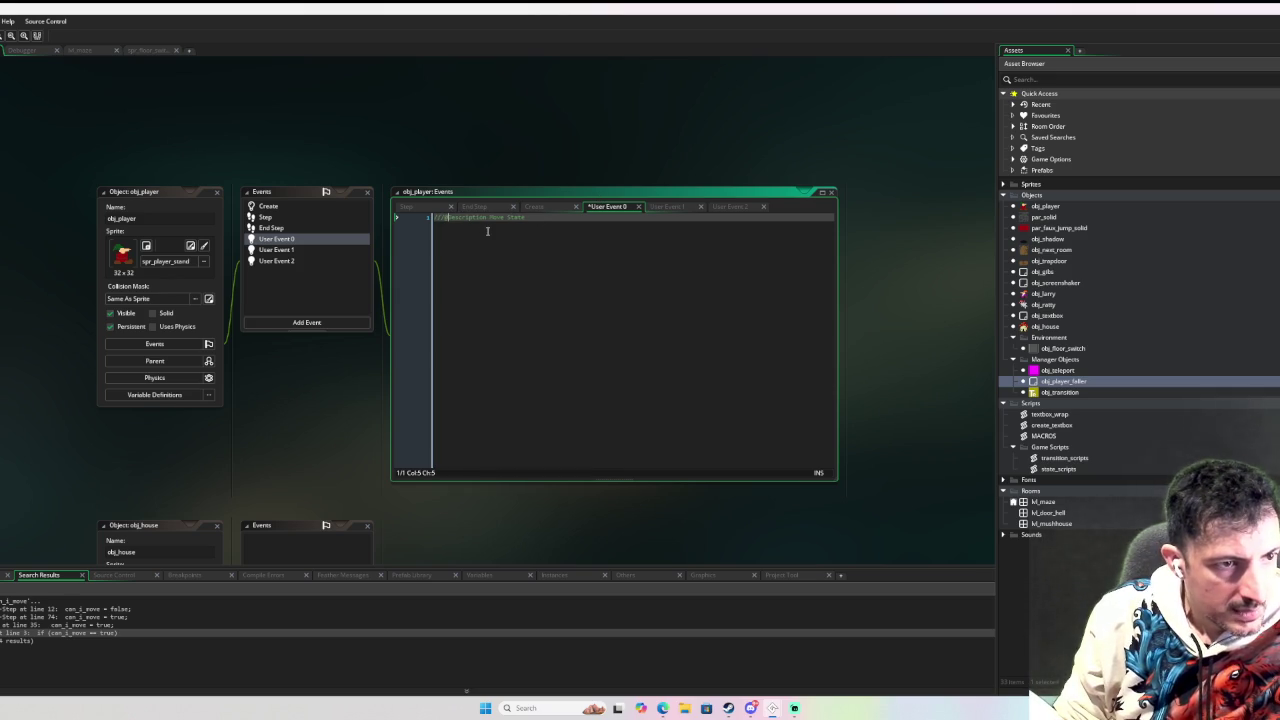
pyautogui.press('BackSpace')
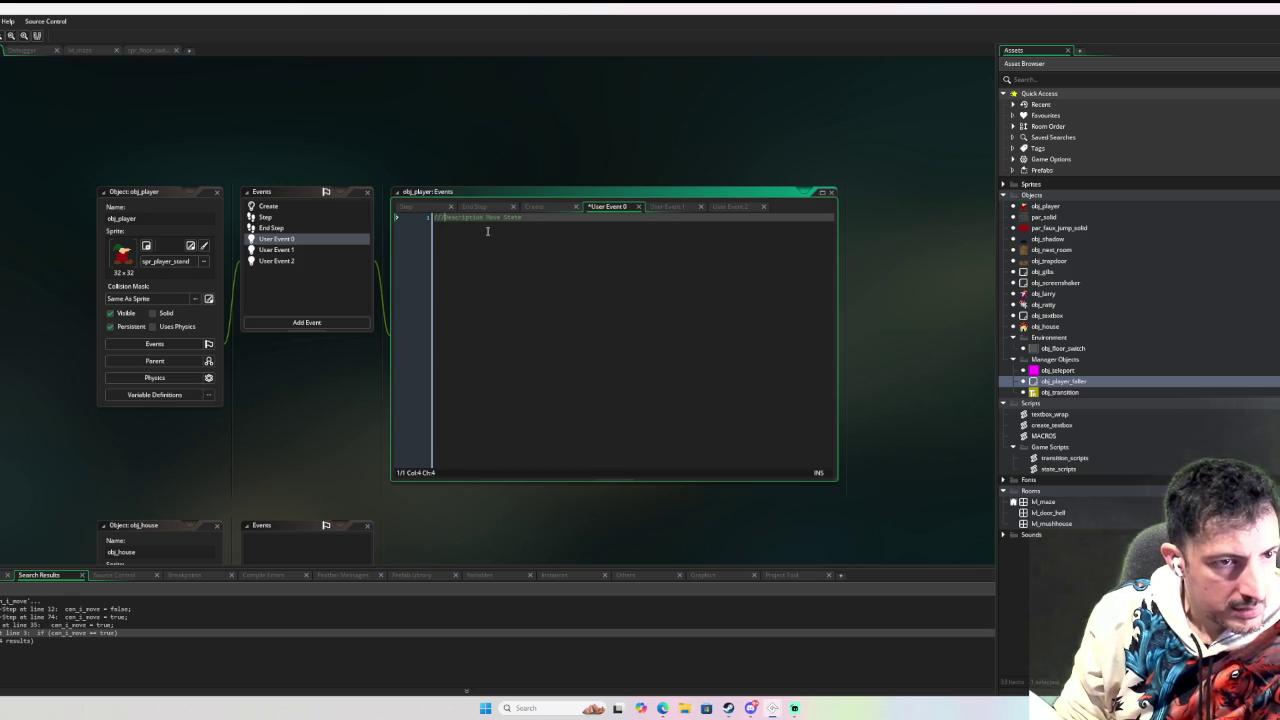
pyautogui.write('/')
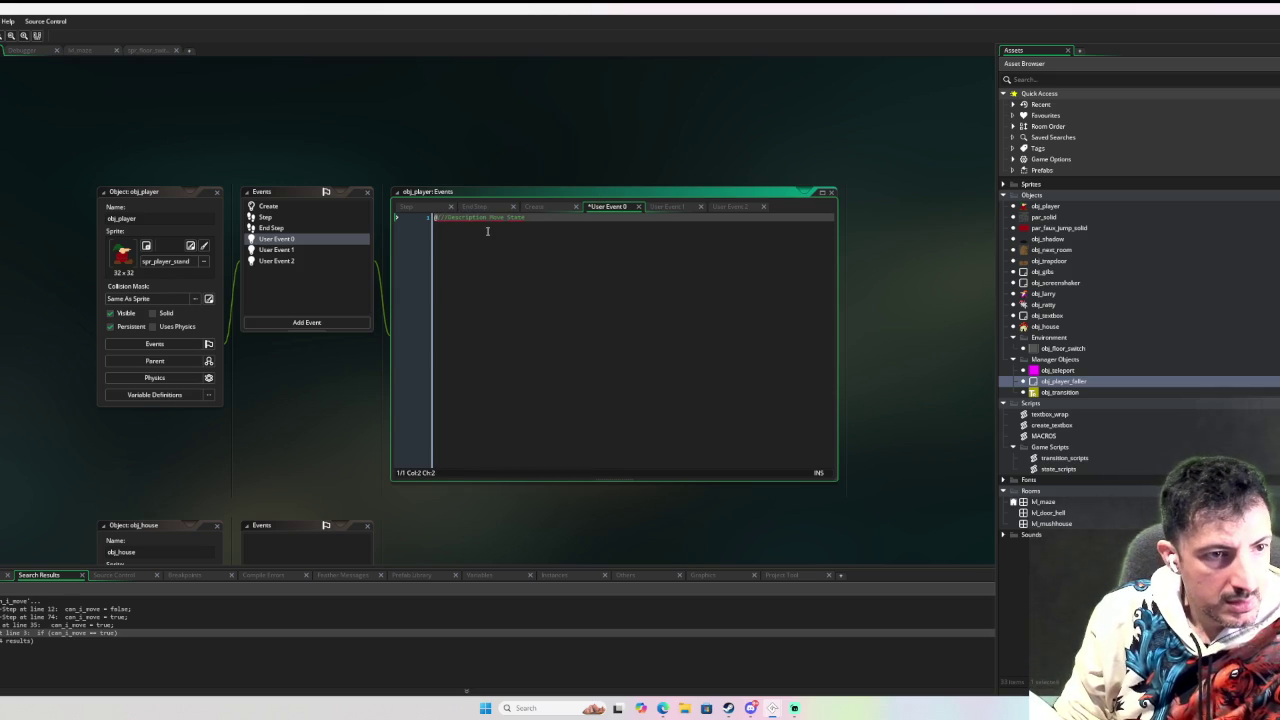
pyautogui.write('//')
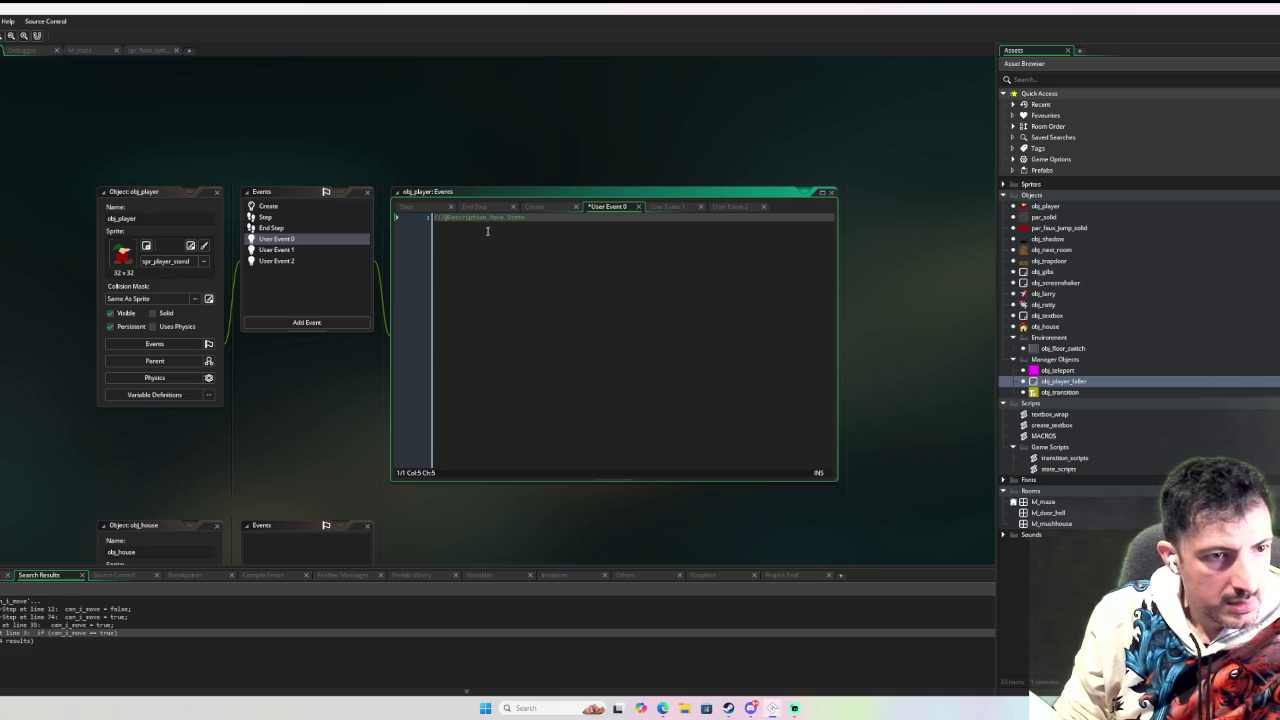
pyautogui.click(487, 231)
pyautogui.press('Left')
pyautogui.press('Left')
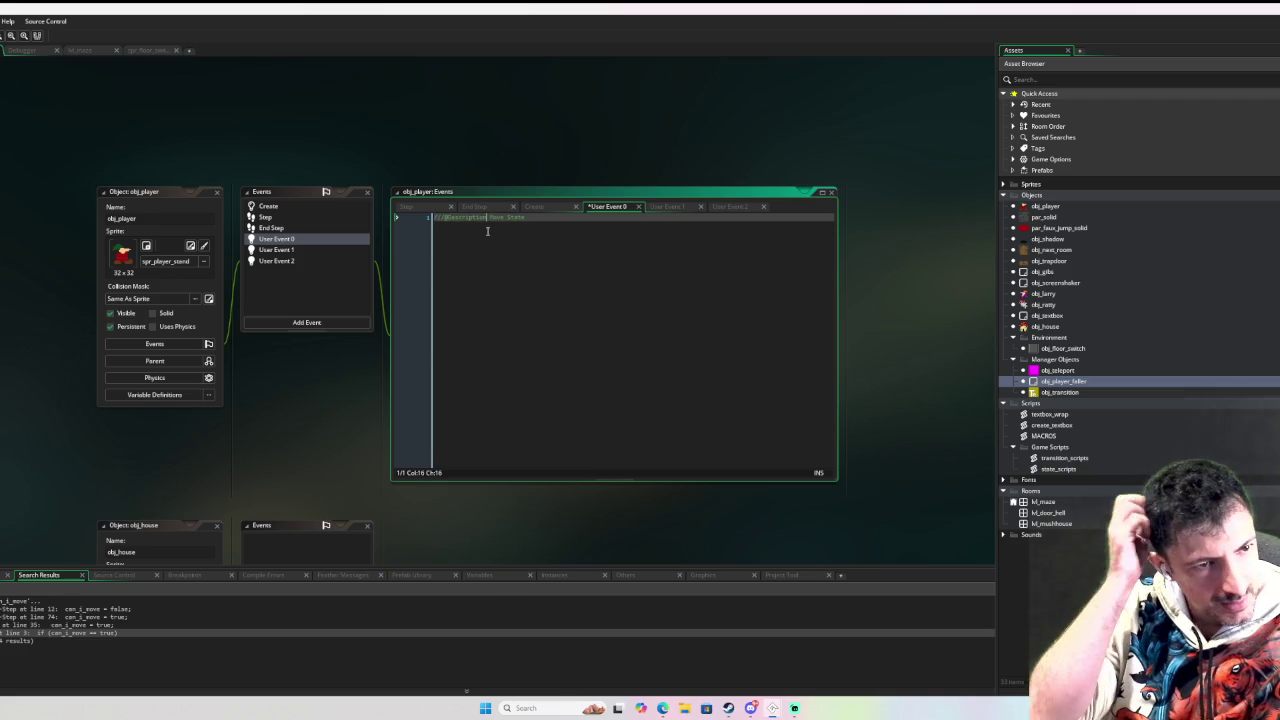
pyautogui.press('Left')
pyautogui.press('Left')
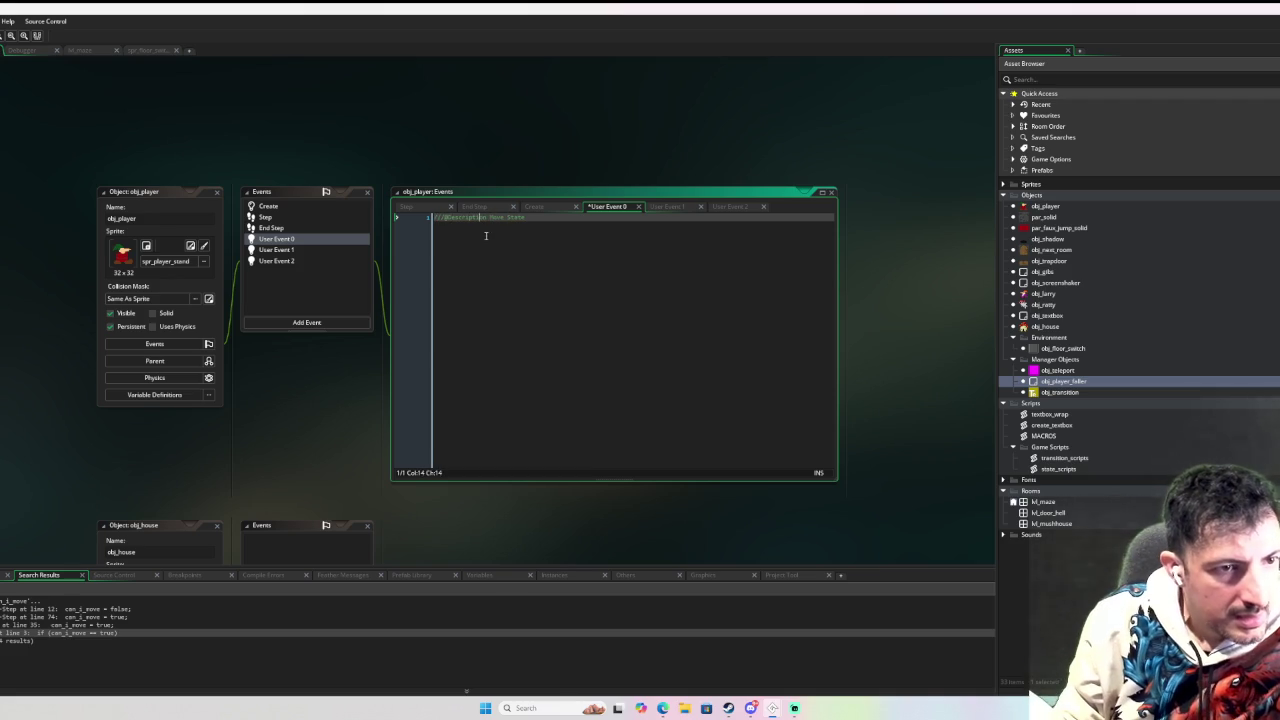
pyautogui.click(448, 218)
pyautogui.click(663, 226)
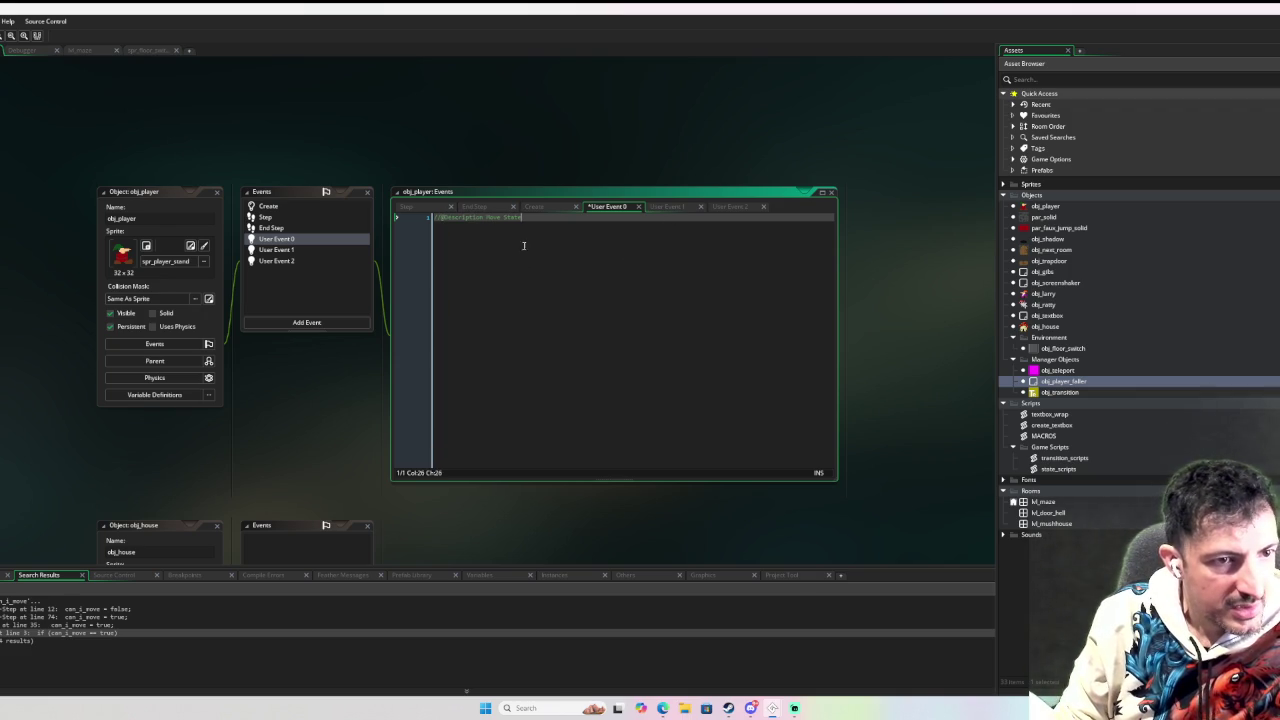
pyautogui.press('Return')
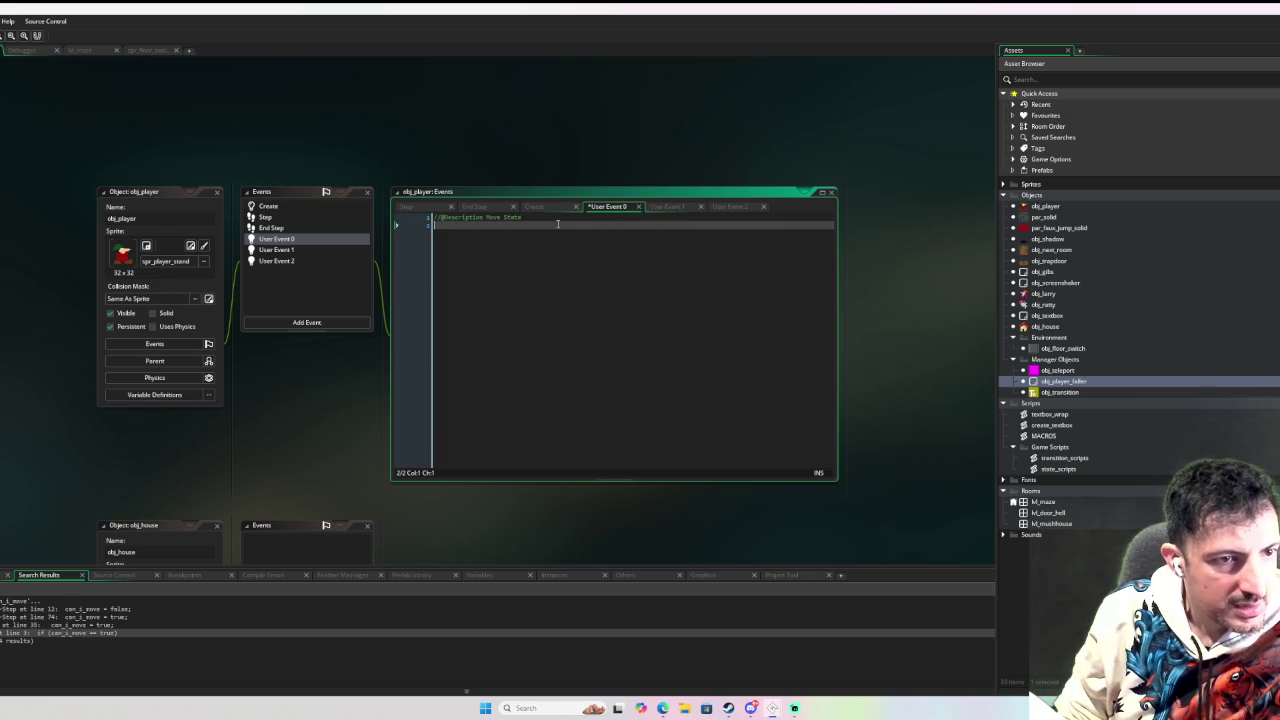
pyautogui.press('Return')
pyautogui.press('Up')
pyautogui.press('Up')
pyautogui.write('/')
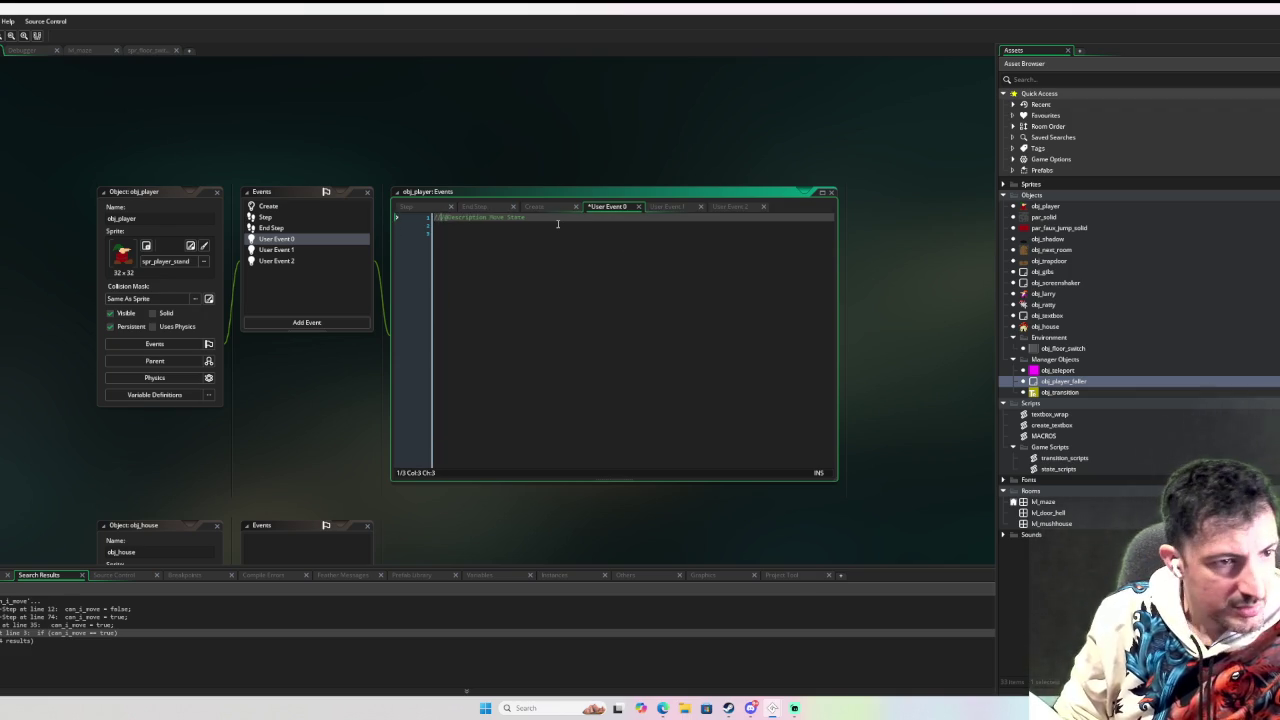
pyautogui.click(516, 258)
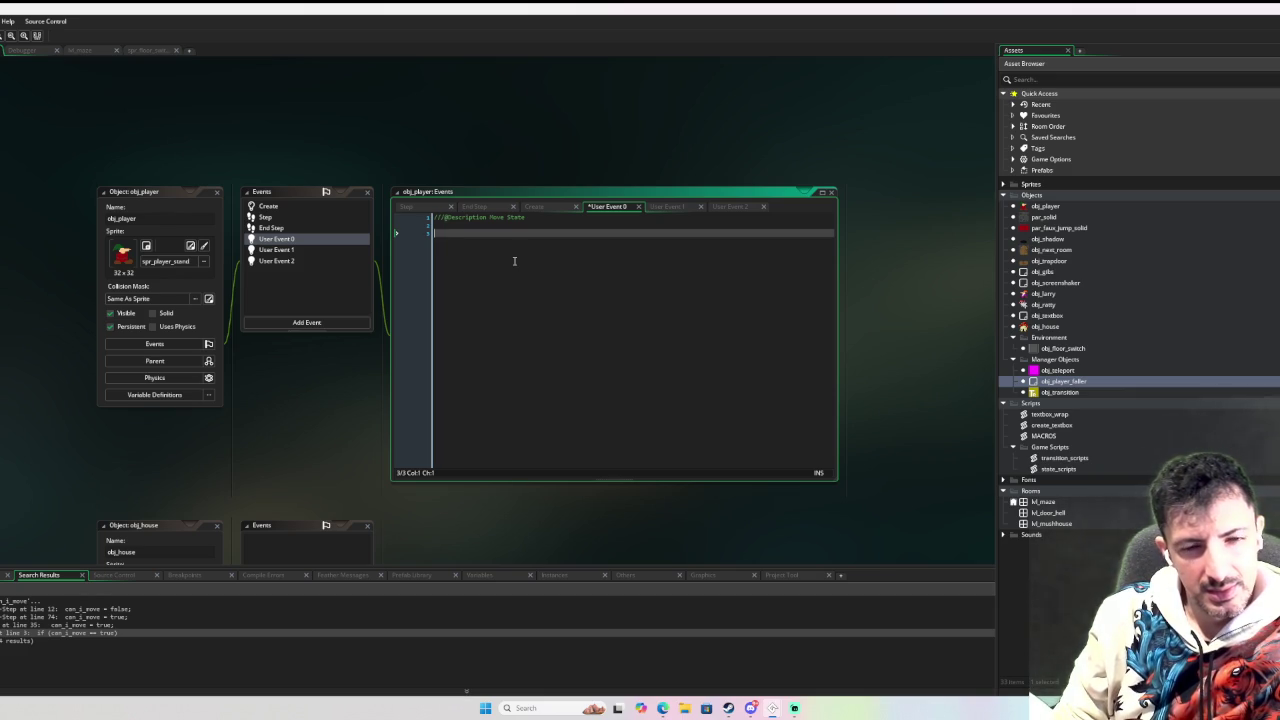
pyautogui.click(292, 244)
pyautogui.doubleClick(467, 218)
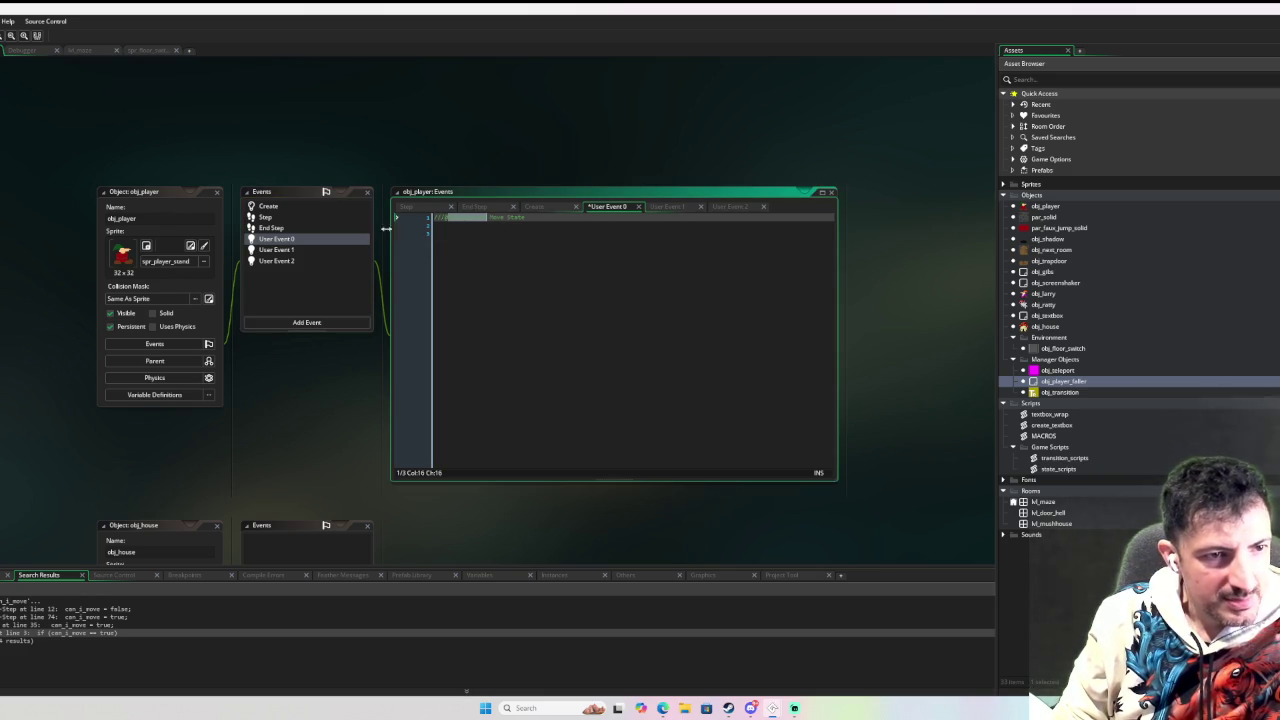
pyautogui.click(311, 239)
pyautogui.click(466, 233)
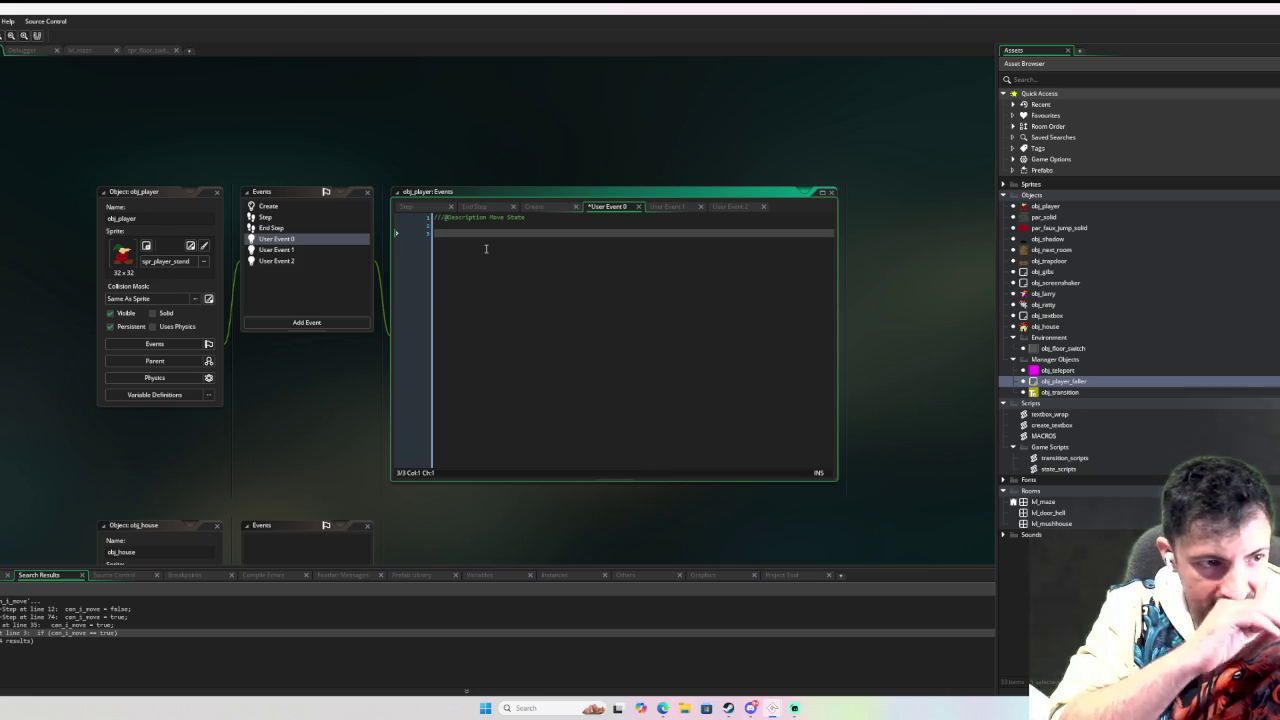
pyautogui.click(286, 220)
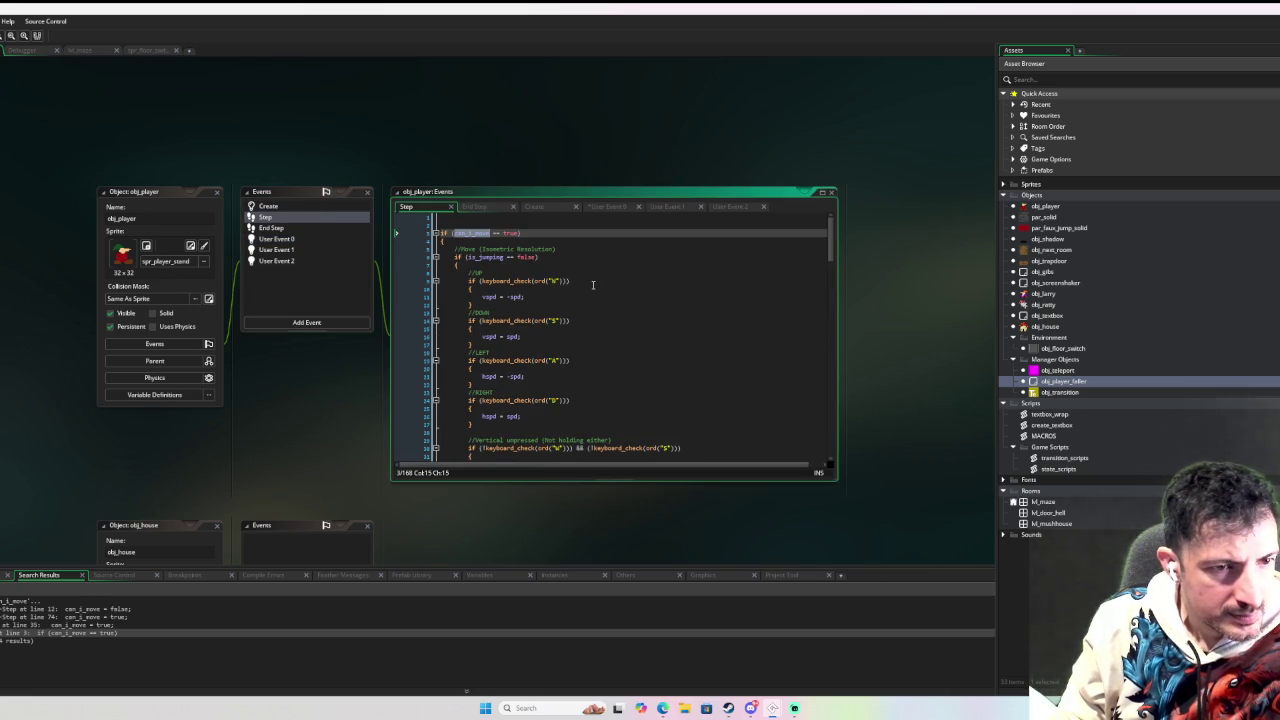
pyautogui.scroll(-10, 593, 285)
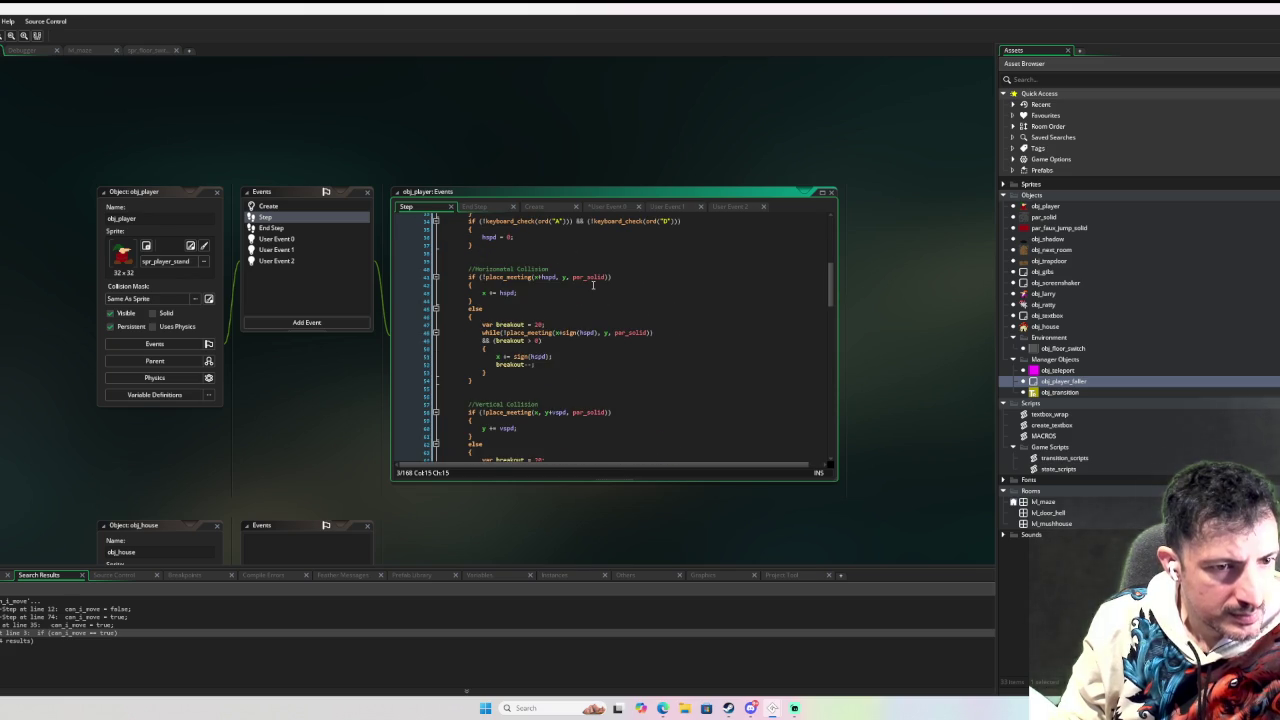
pyautogui.scroll(10, 593, 285)
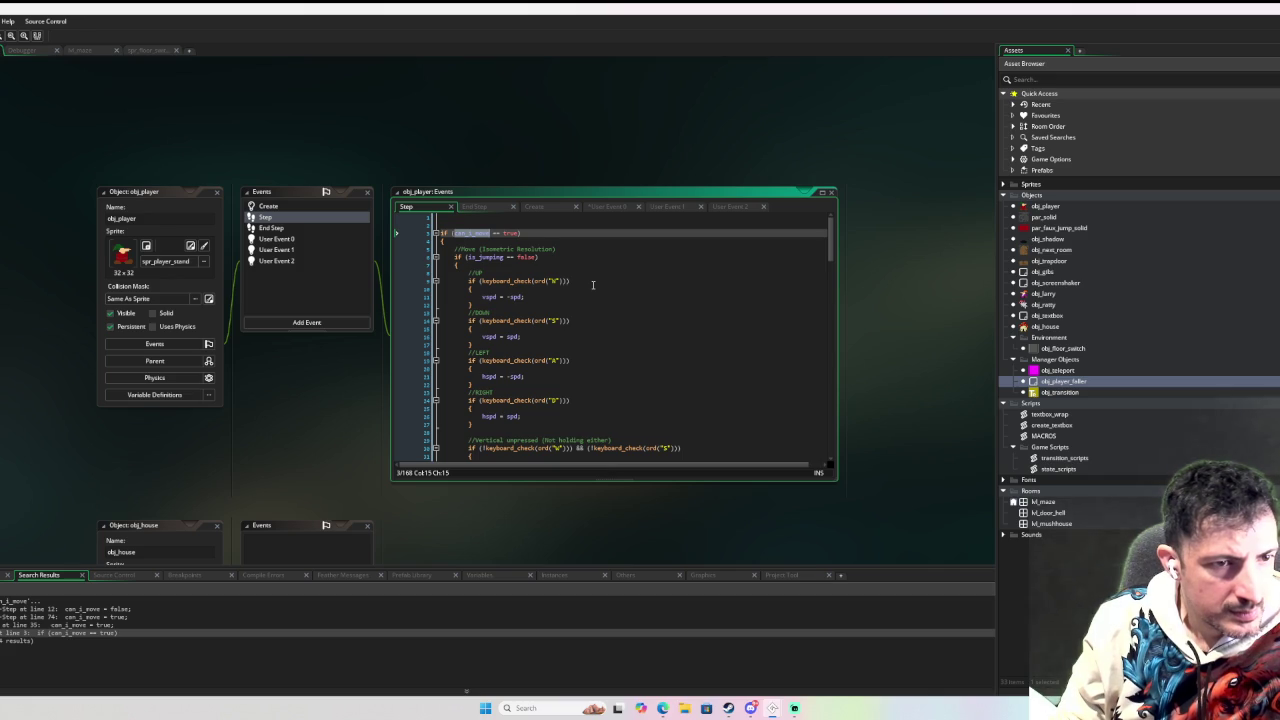
pyautogui.scroll(-15, 593, 285)
pyautogui.scroll(2, 593, 285)
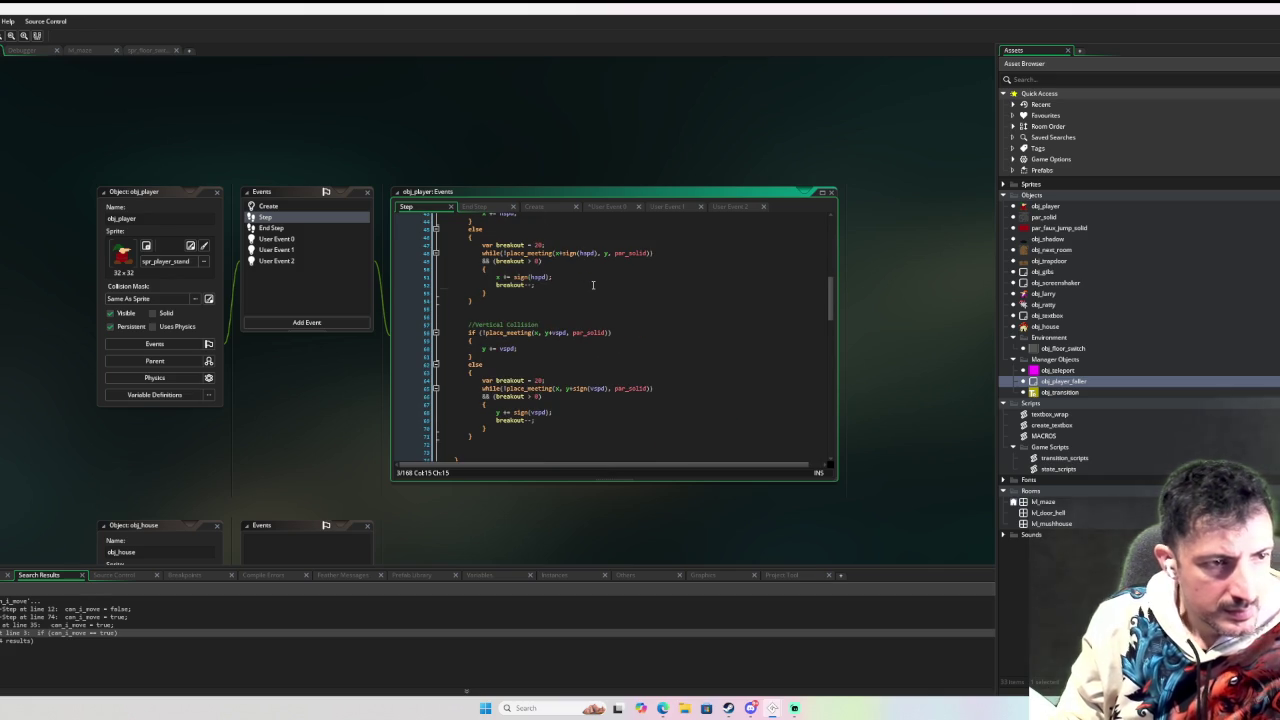
pyautogui.click(593, 285)
pyautogui.hotkey('ctrl', 'a')
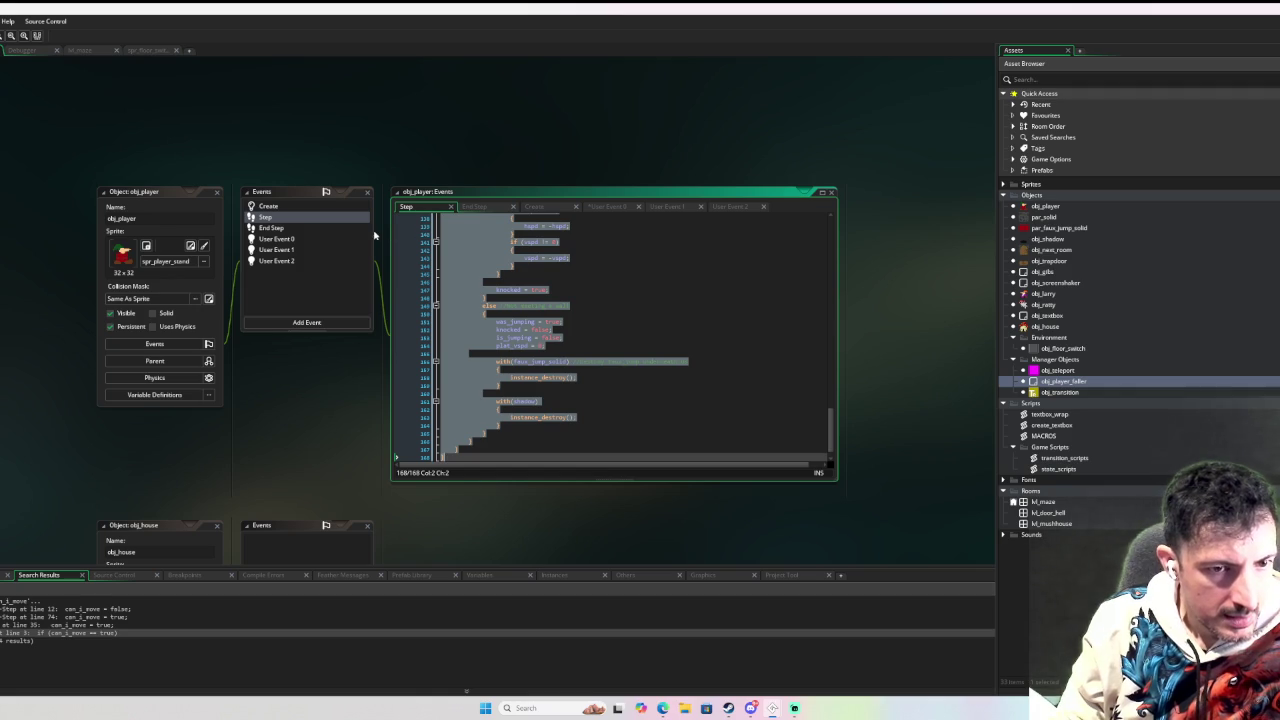
pyautogui.click(288, 240)
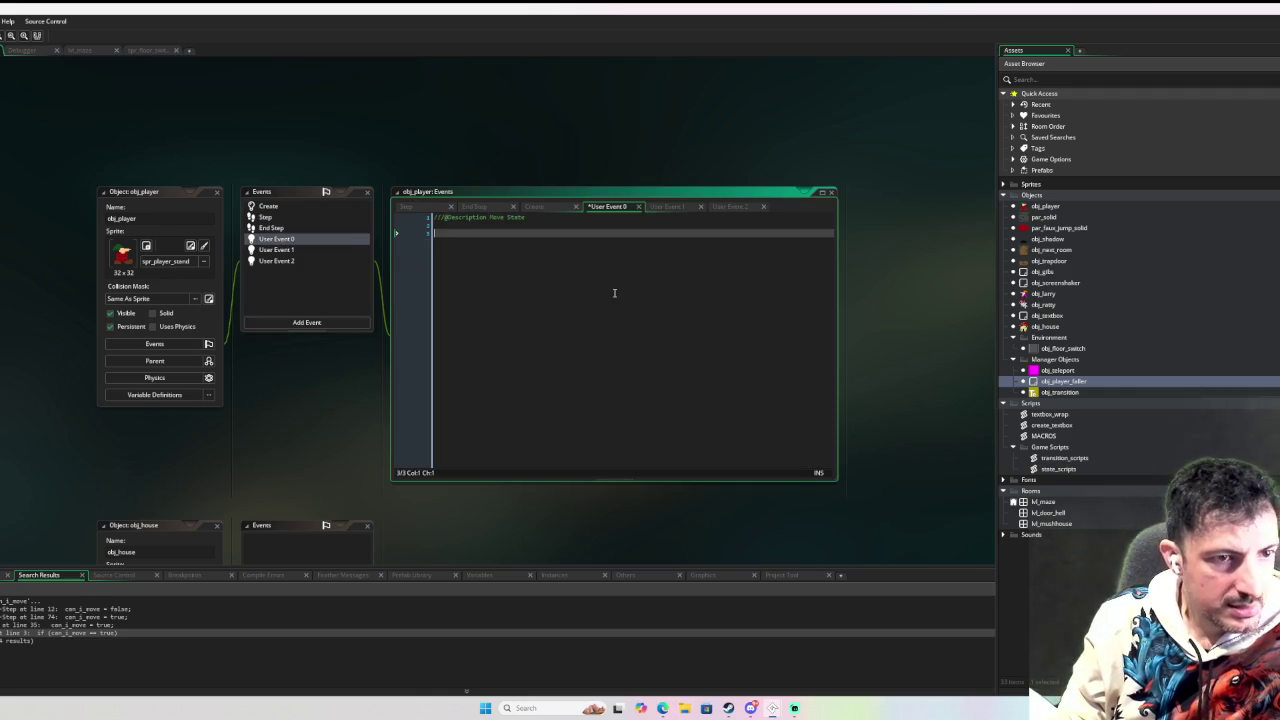
# Paste the Step movement code into User Event 0 and delete the if (can_i_move == true) check.
pyautogui.hotkey('ctrl', 'v')
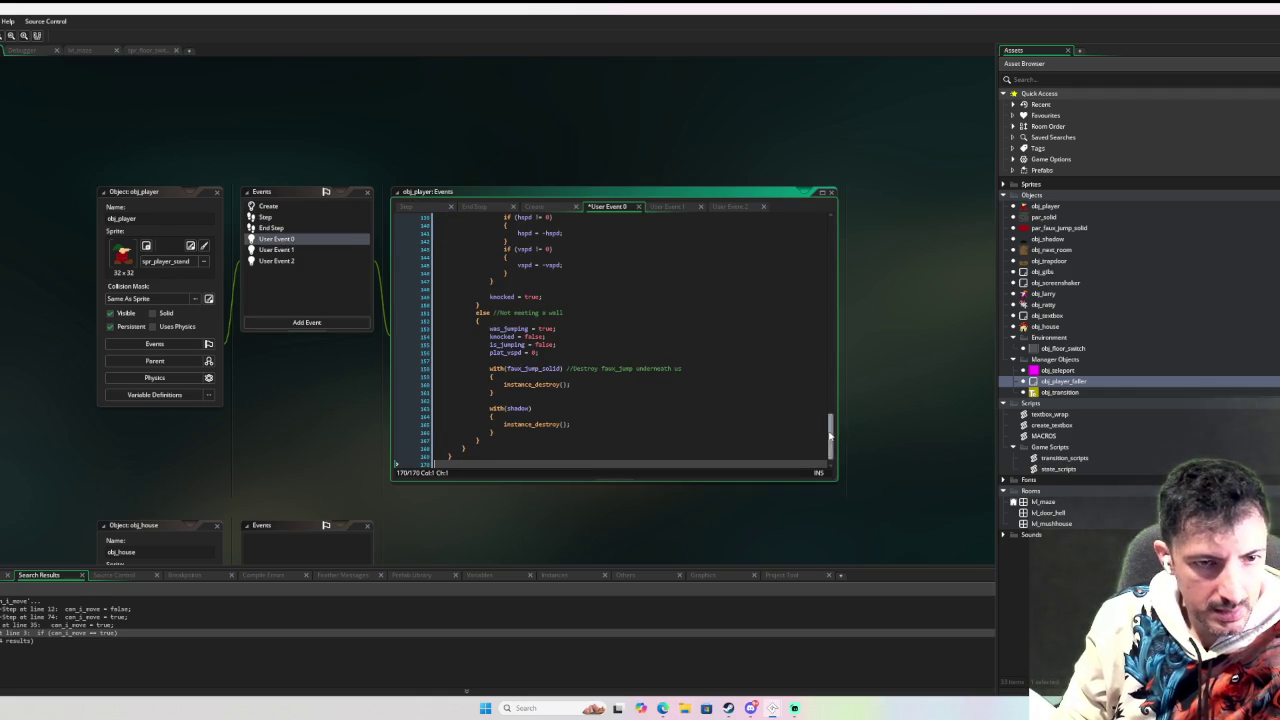
pyautogui.moveTo(831, 437); pyautogui.dragTo(831, 239)
pyautogui.click(438, 263)
pyautogui.moveTo(438, 263); pyautogui.dragTo(435, 232)
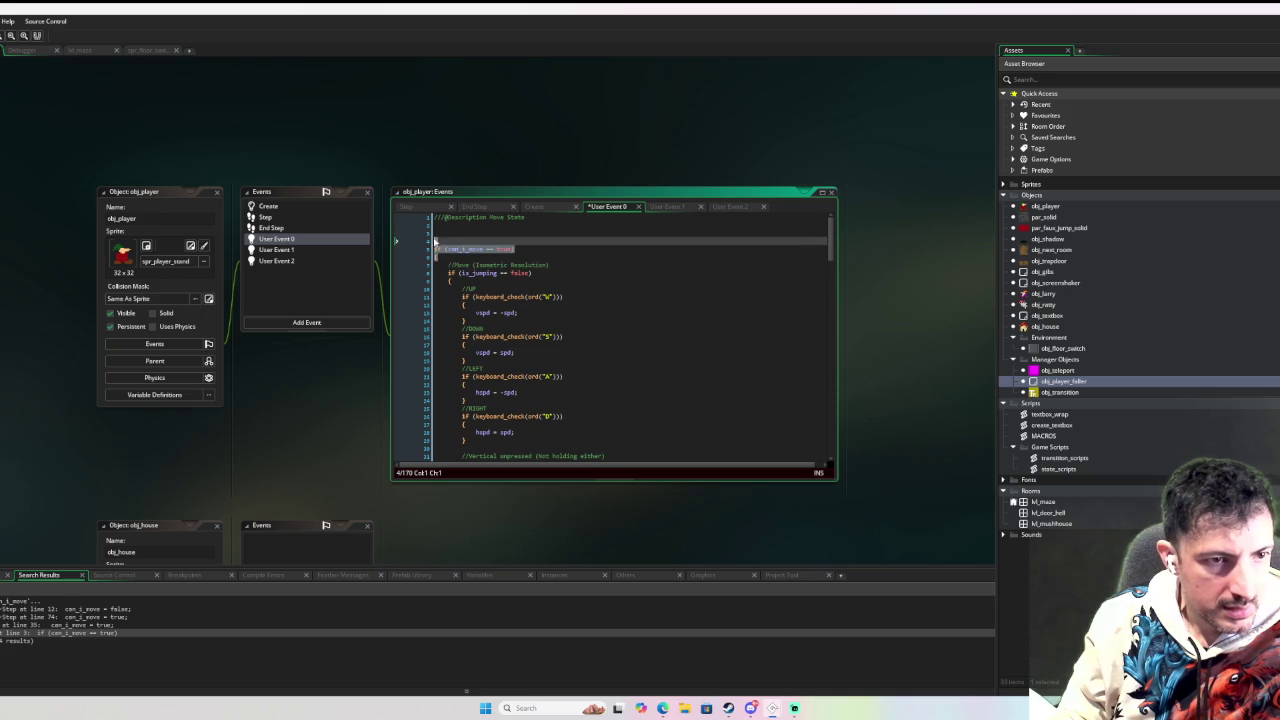
pyautogui.press('BackSpace')
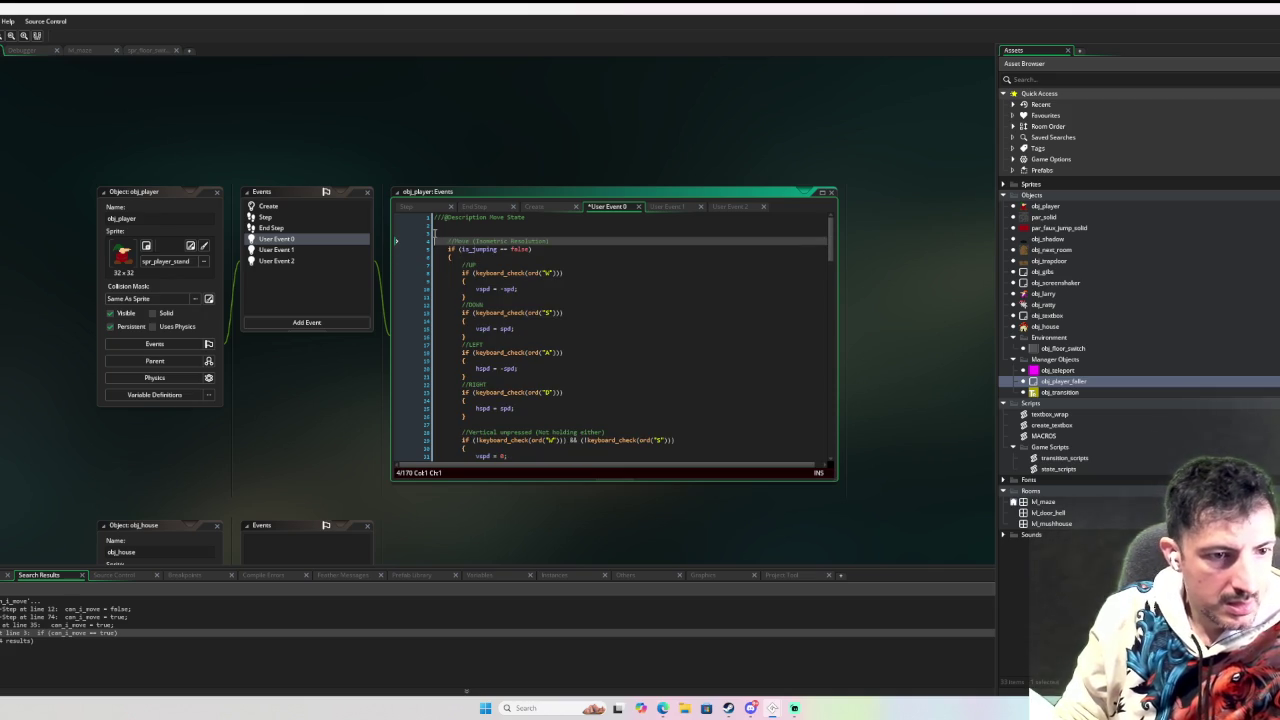
# Unindent the pasted movement code one level, from the caret to the end.
pyautogui.hotkey('ctrl', 'shift', 'End')
pyautogui.hotkey('shift', 'Tab')
pyautogui.scroll(4, 628, 311)
pyautogui.scroll(20, 711, 317)
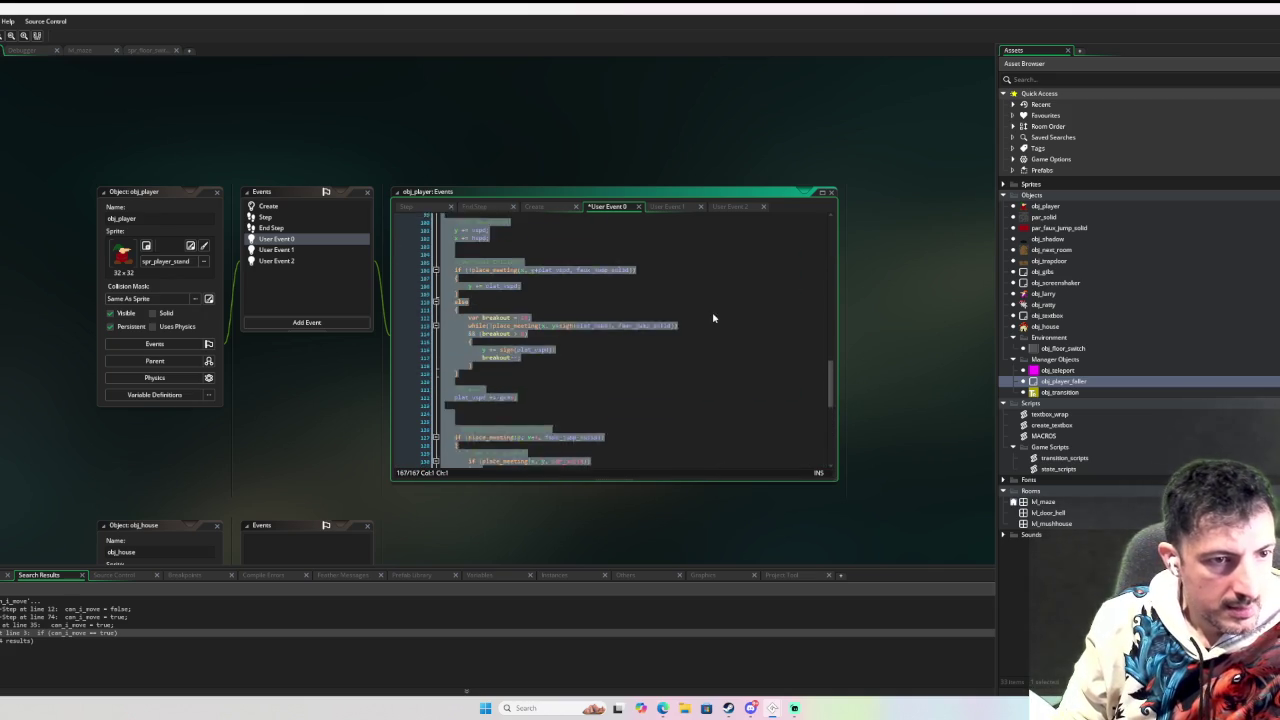
pyautogui.scroll(12, 736, 331)
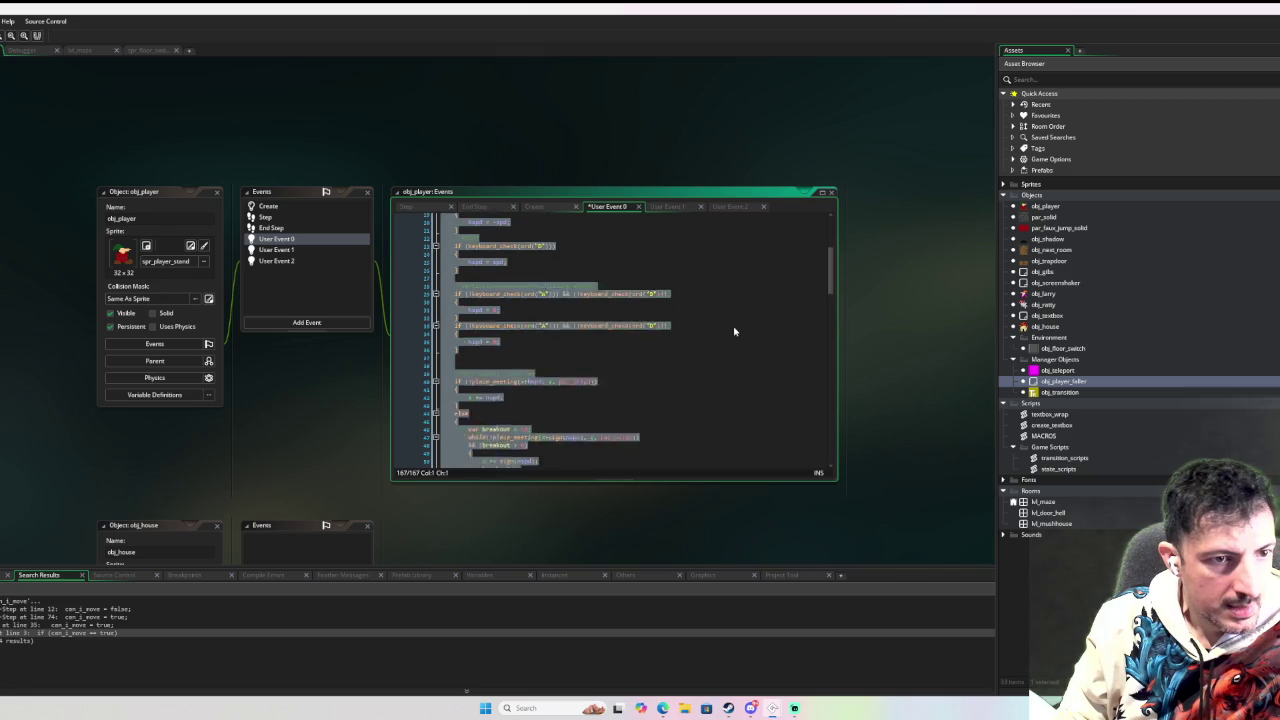
pyautogui.click(686, 330)
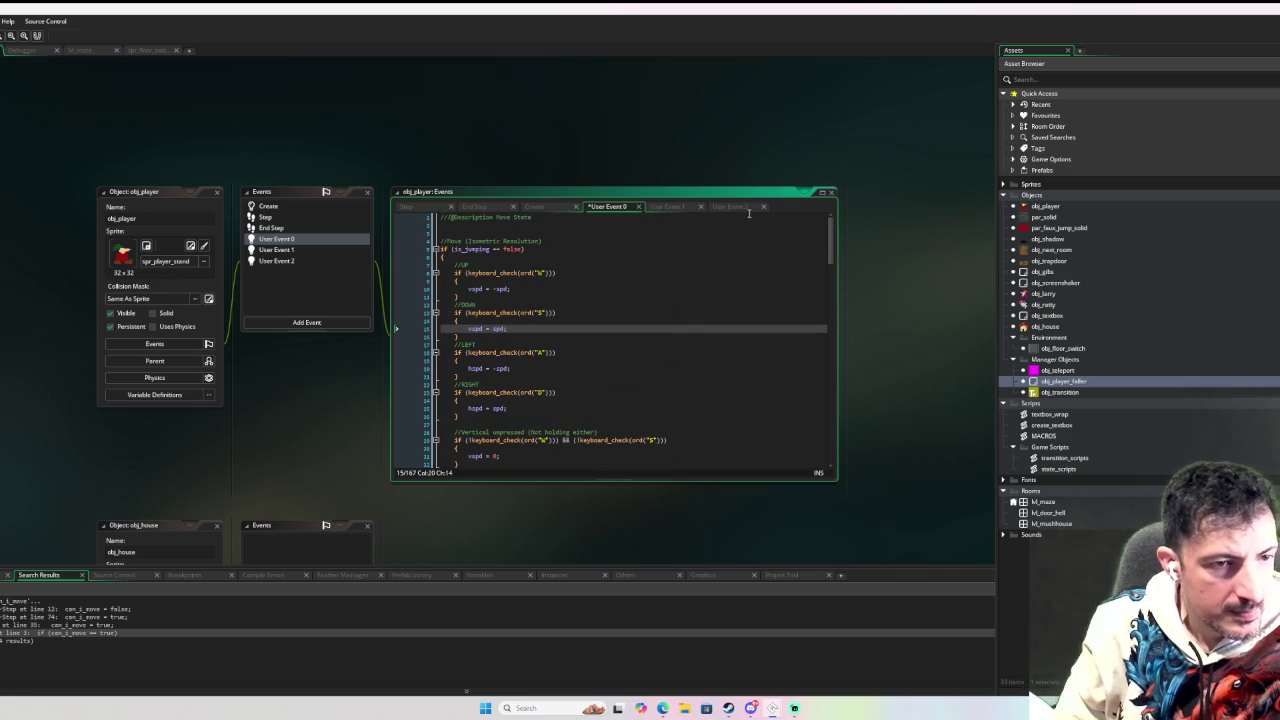
pyautogui.click(489, 228)
# Declare var _up_pressed = keyboard_check(ord("W")); below the comment.
pyautogui.press('Return')
pyautogui.press('Return')
pyautogui.press('Up')
pyautogui.write('var _')
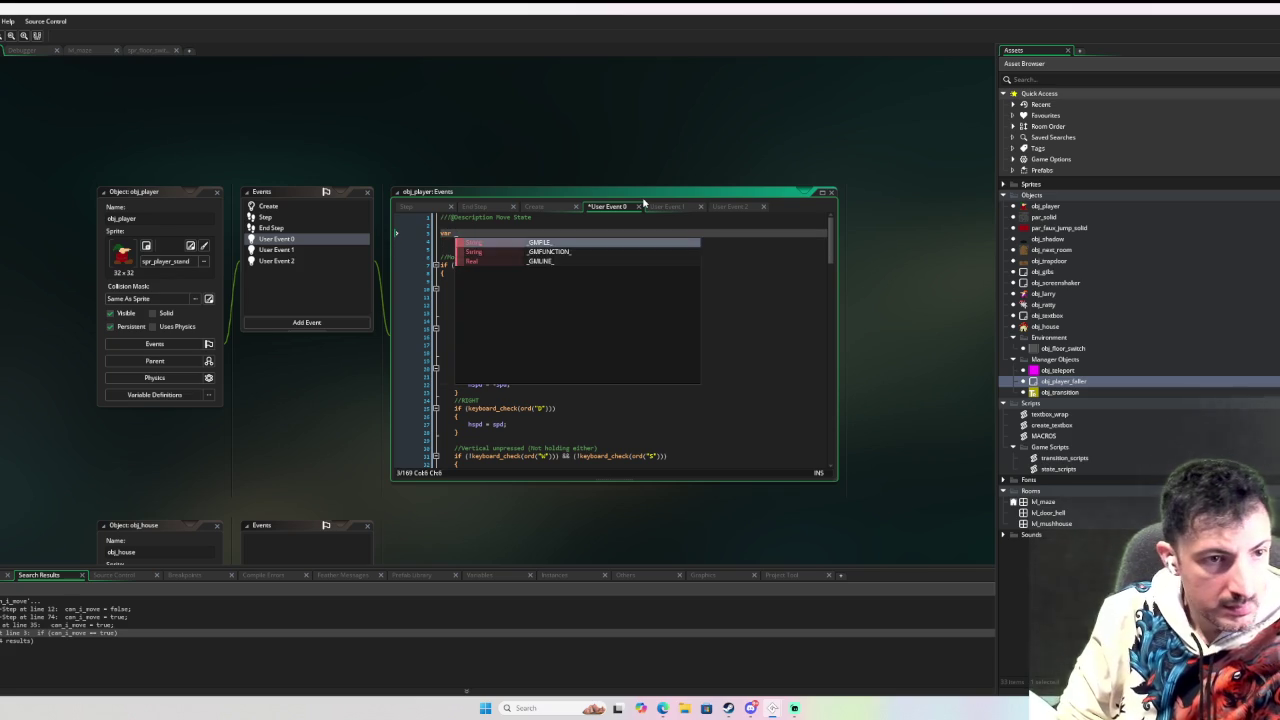
pyautogui.write('up_pressed =')
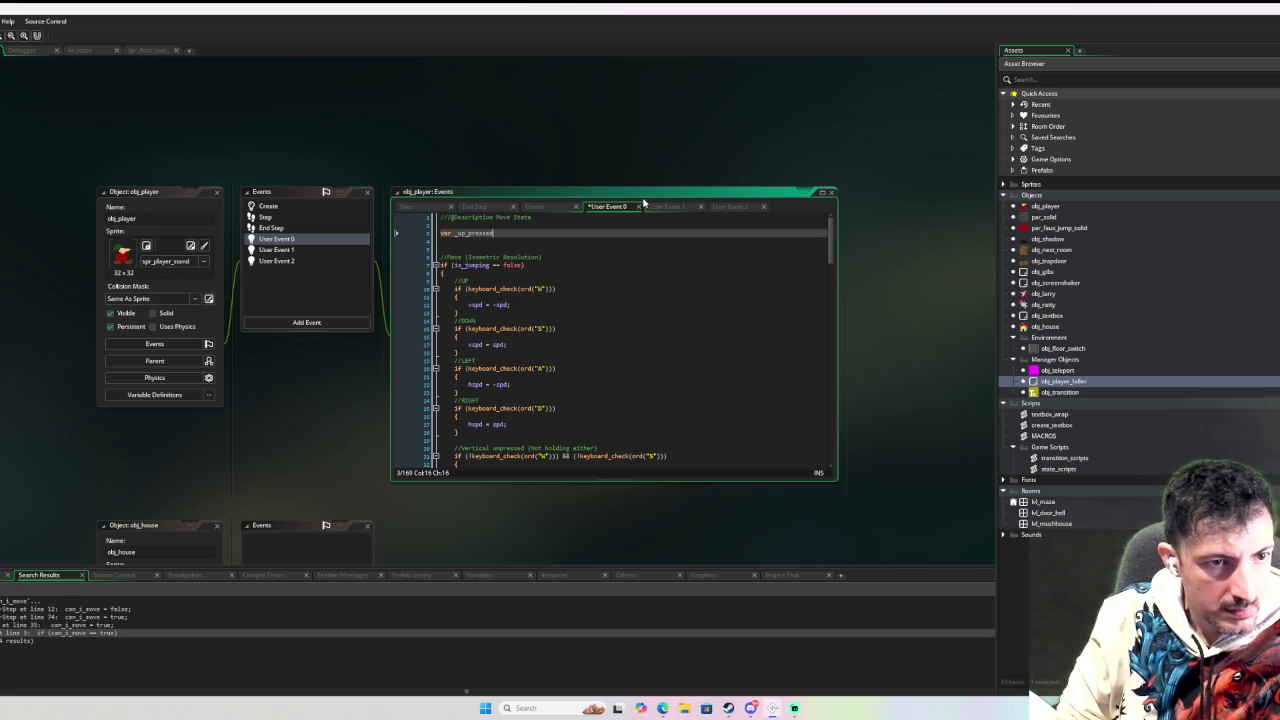
pyautogui.moveTo(553, 288); pyautogui.dragTo(467, 288)
pyautogui.hotkey('ctrl', 'c')
pyautogui.click(720, 233)
pyautogui.hotkey('ctrl', 'v')
pyautogui.write(';')
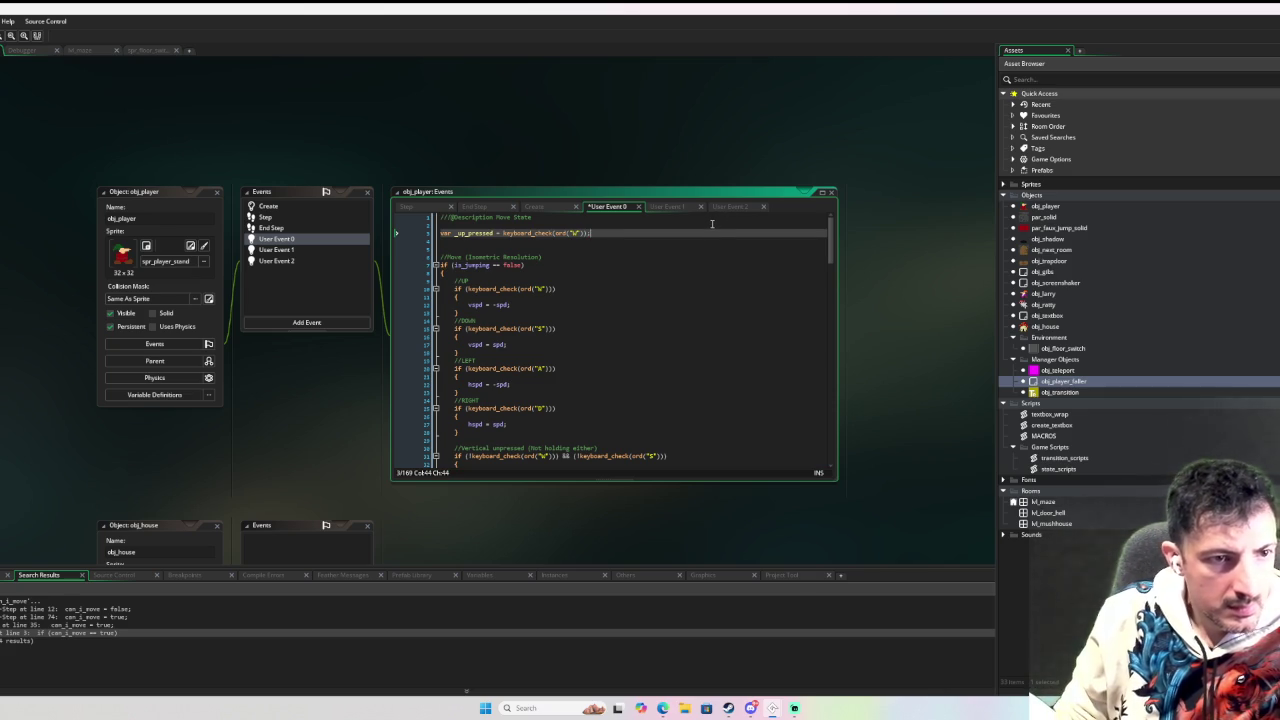
# Duplicate the line three times and turn the first copy into _down_pressed checking the S key.
pyautogui.hotkey('ctrl', 'd')
pyautogui.hotkey('ctrl', 'd')
pyautogui.hotkey('ctrl', 'd')
pyautogui.click(468, 241)
pyautogui.write('down_pressed = keyboard_check(ord("W"));')
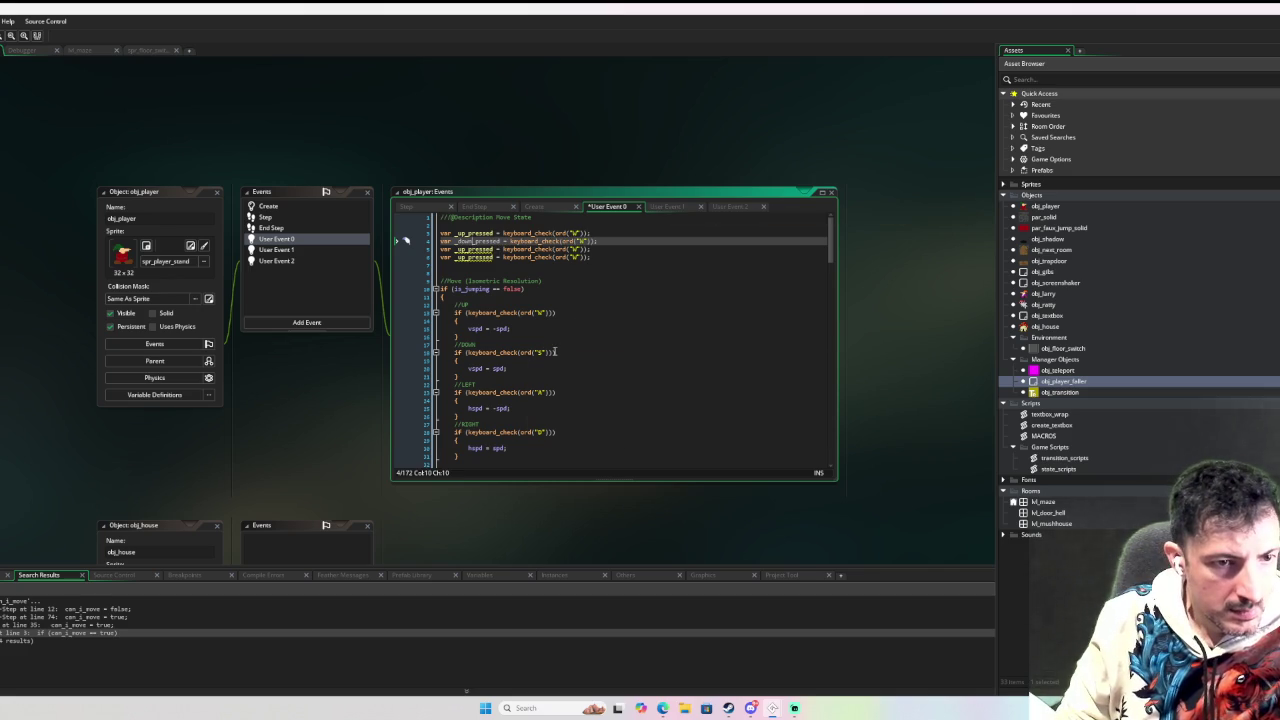
pyautogui.moveTo(555, 352); pyautogui.dragTo(468, 354)
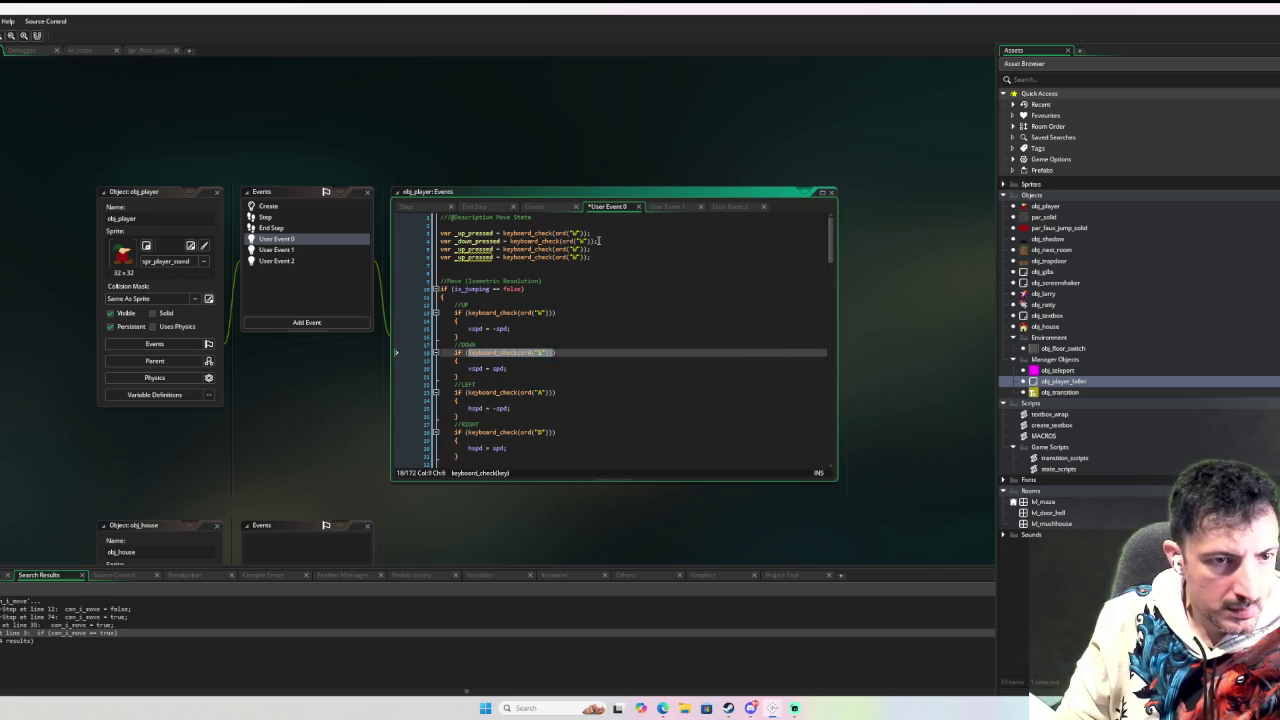
pyautogui.hotkey('ctrl', 'c')
pyautogui.moveTo(591, 242); pyautogui.dragTo(503, 242)
pyautogui.hotkey('ctrl', 'v')
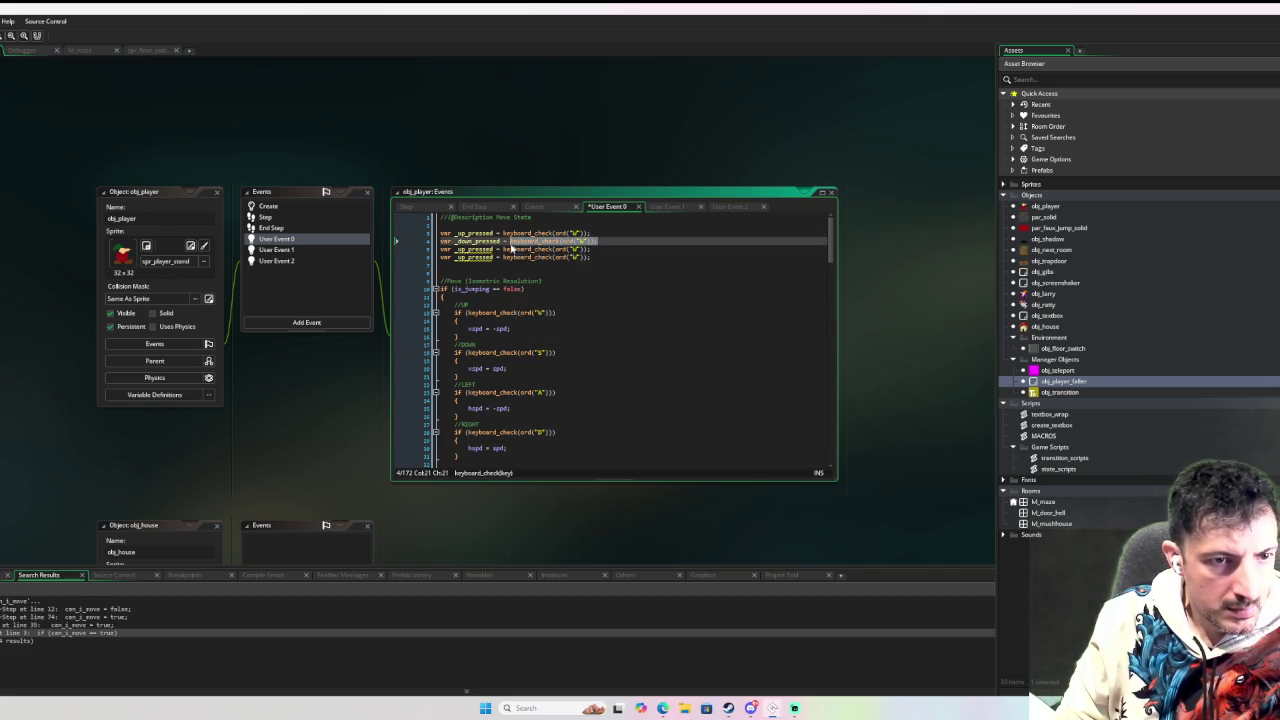
pyautogui.write(';')
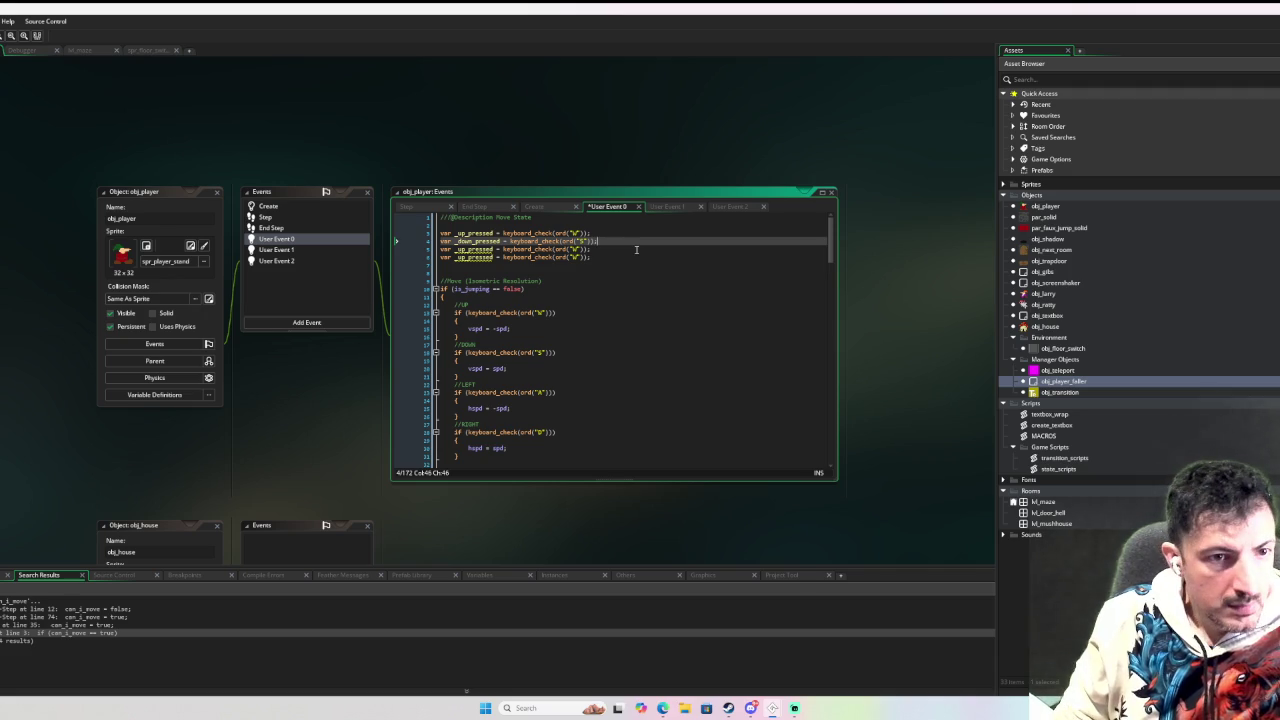
# Rename the remaining copies to _left_pressed and _right_pressed with the A and D keys.
pyautogui.doubleClick(472, 249)
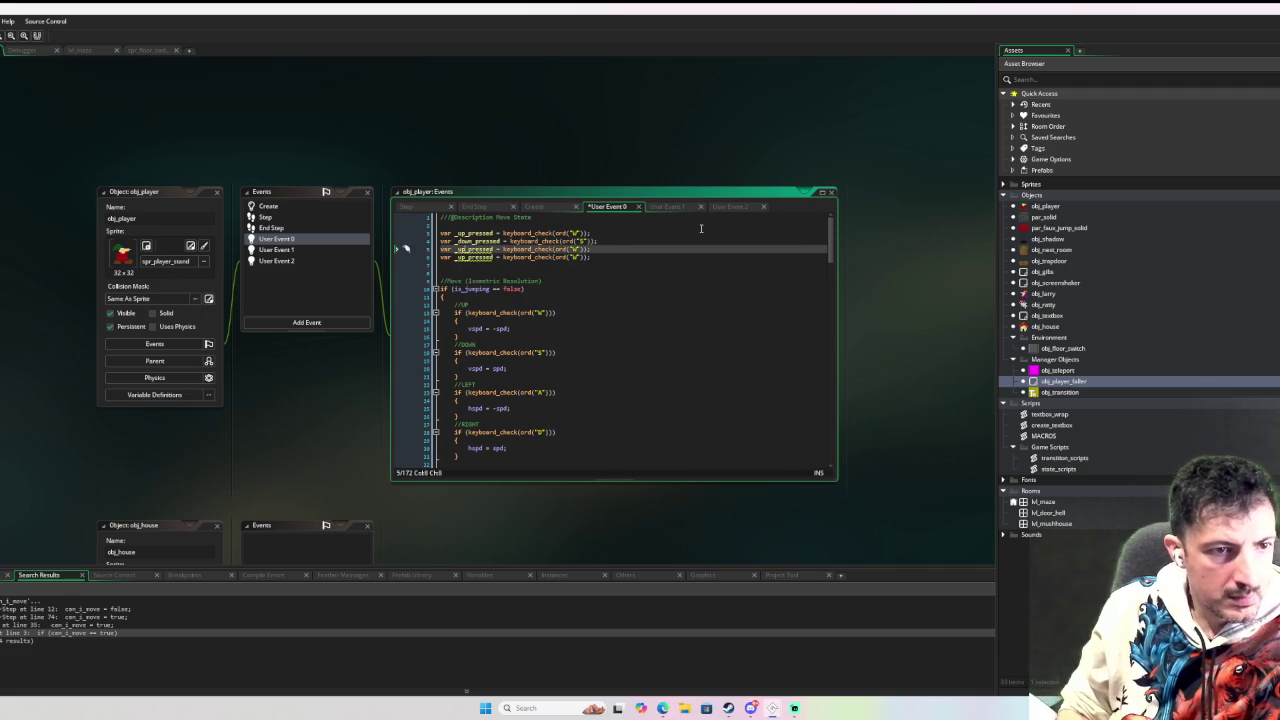
pyautogui.write('left')
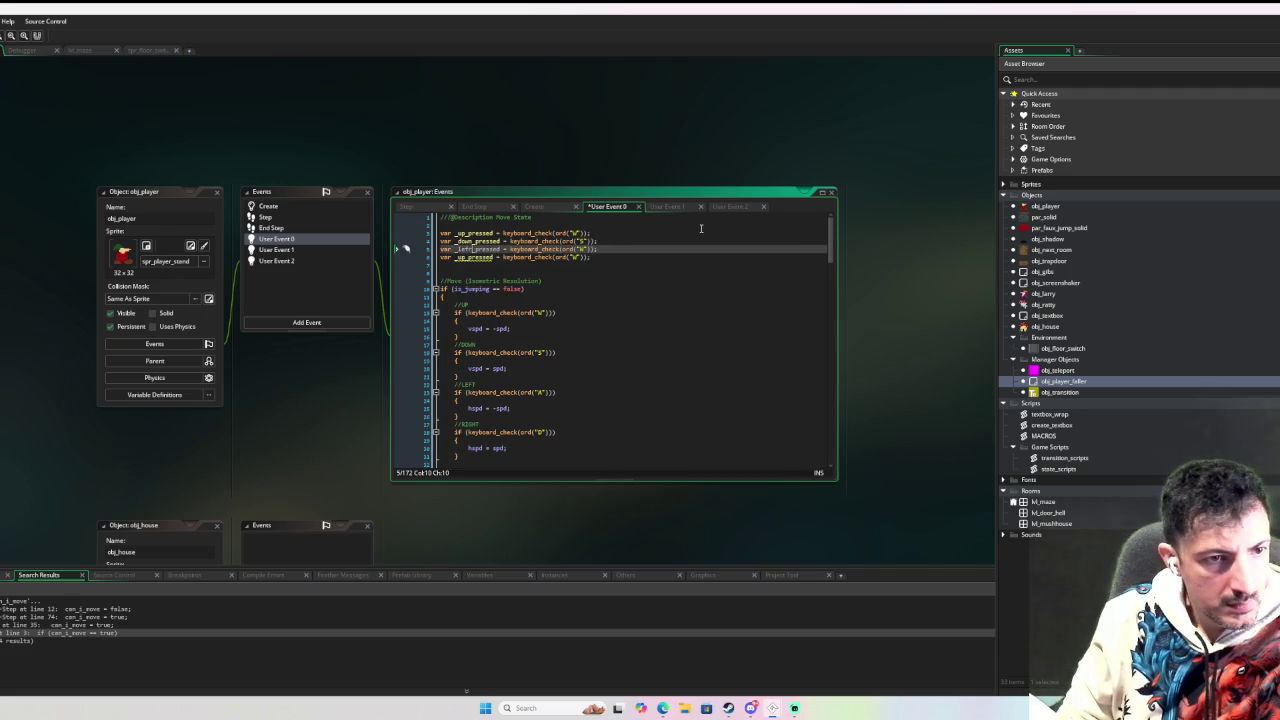
pyautogui.doubleClick(583, 249)
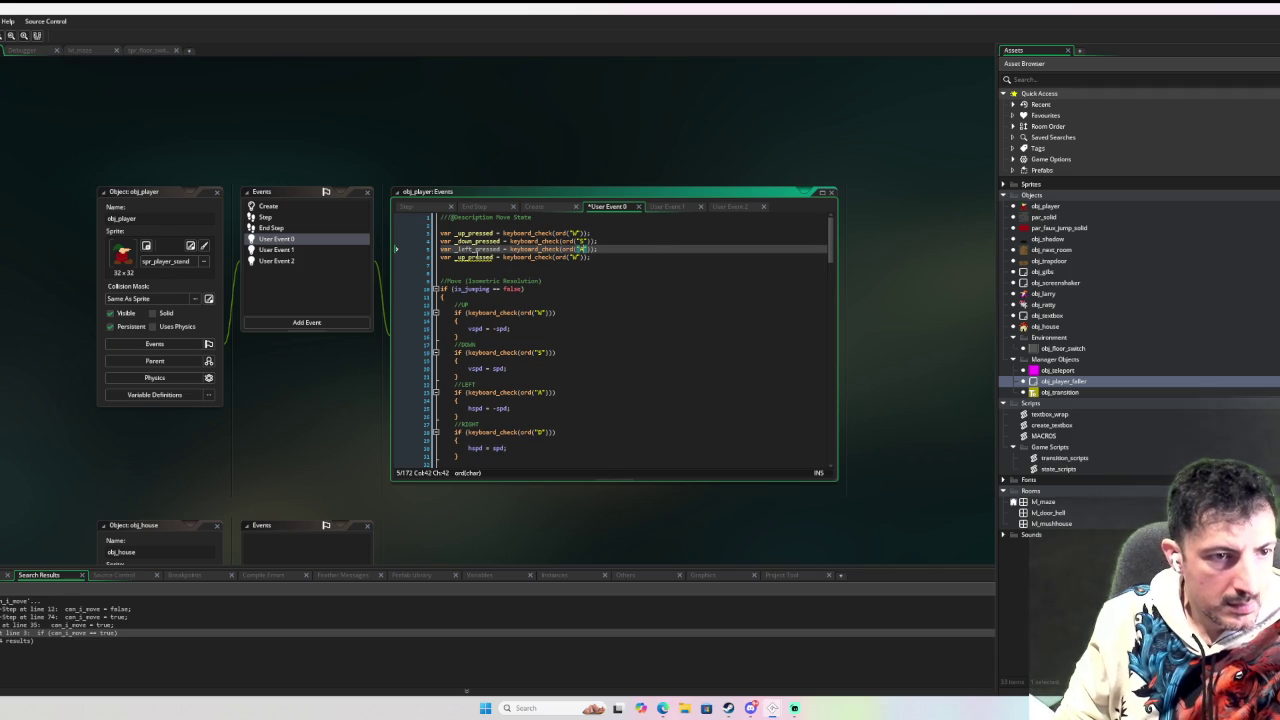
pyautogui.write('Aright')
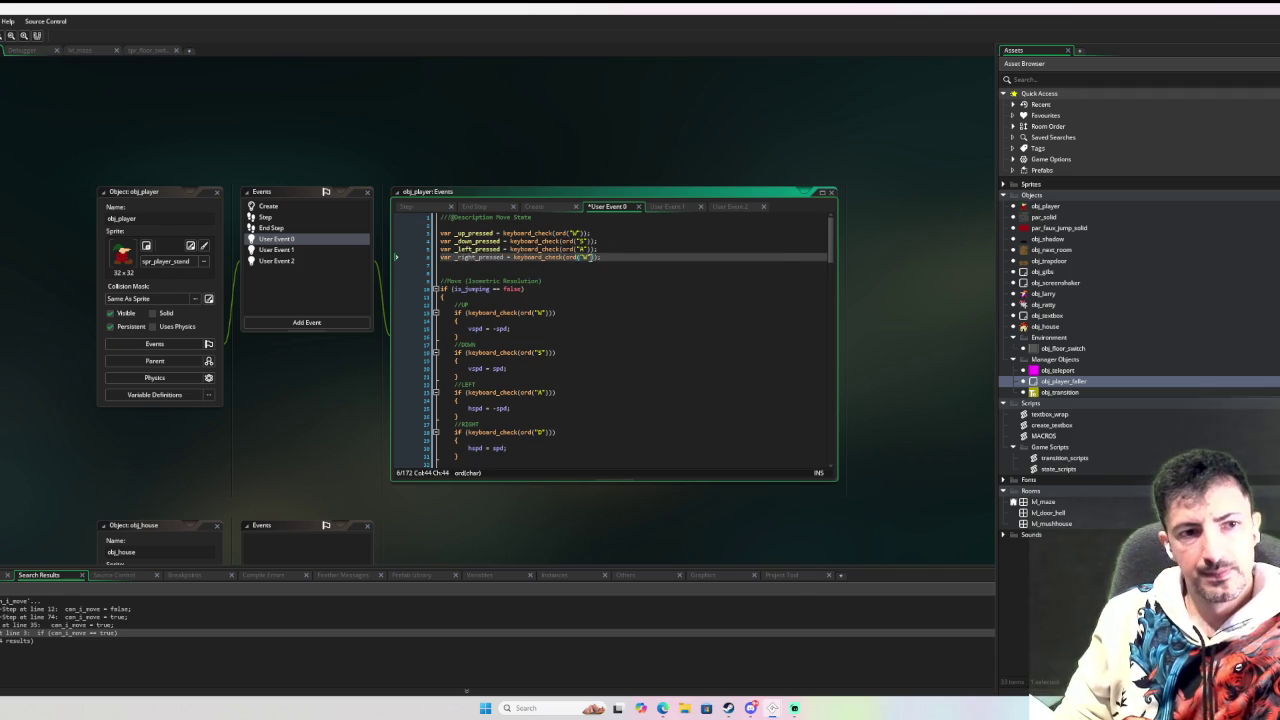
pyautogui.doubleClick(583, 257)
pyautogui.write('D')
pyautogui.click(666, 312)
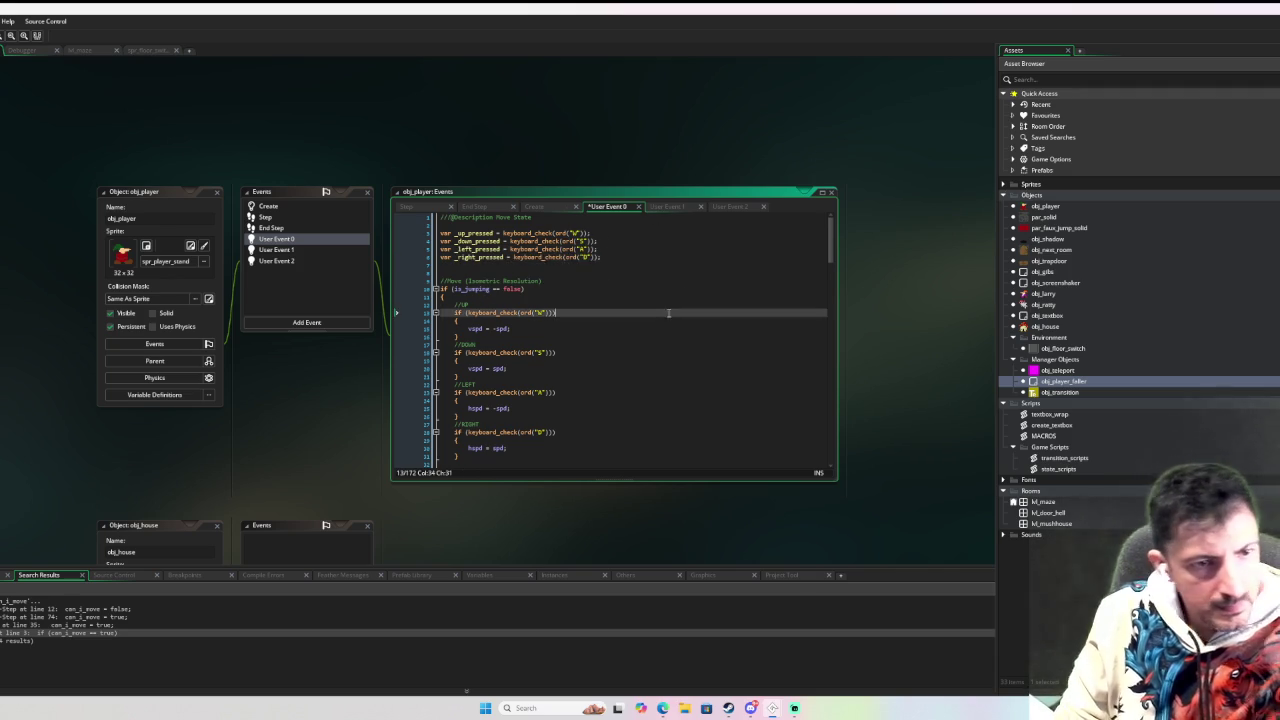
pyautogui.scroll(-1, 667, 300)
pyautogui.scroll(1, 666, 290)
pyautogui.scroll(-1, 605, 285)
pyautogui.scroll(1, 600, 290)
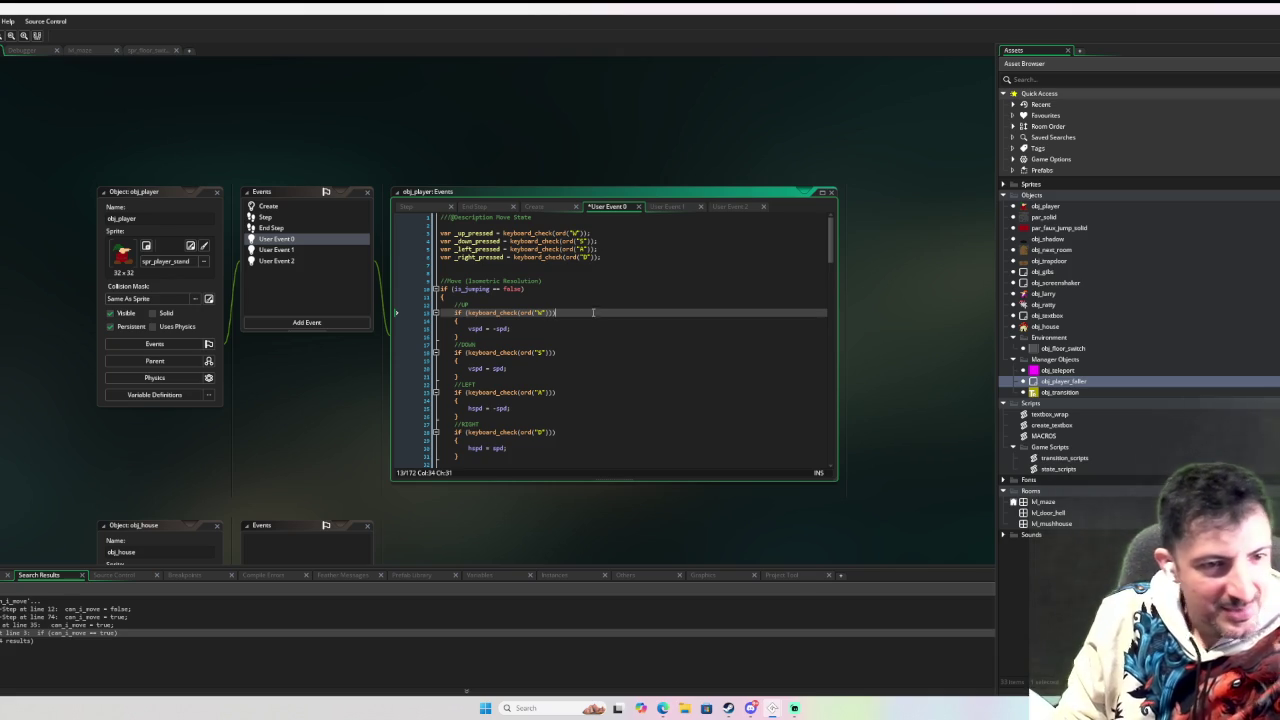
pyautogui.scroll(-3, 588, 295)
pyautogui.scroll(4, 582, 289)
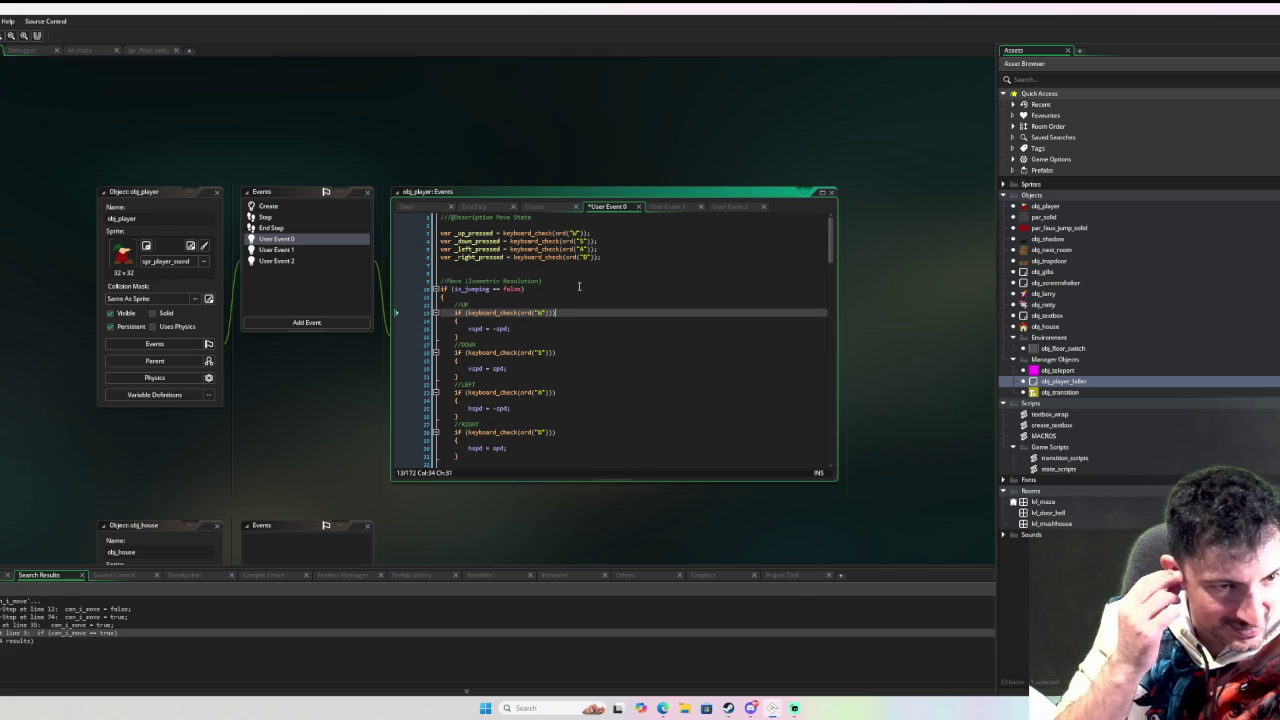
pyautogui.scroll(-1, 579, 287)
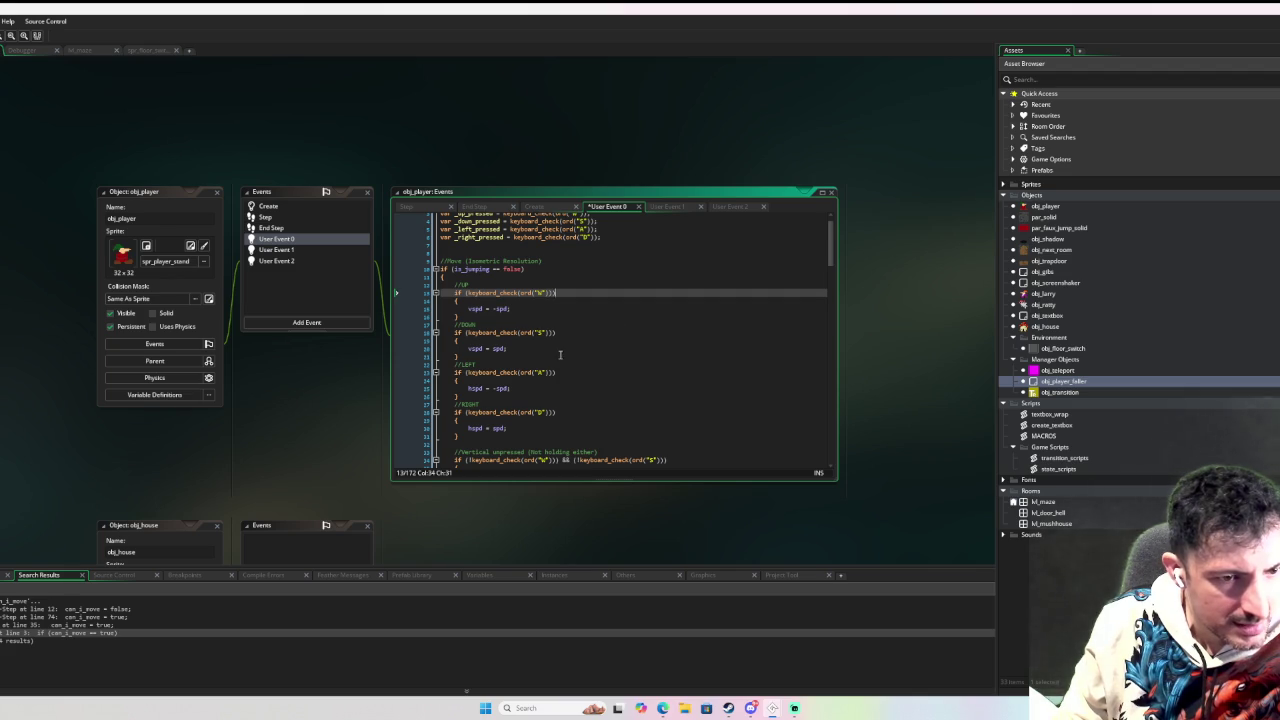
pyautogui.scroll(-1, 562, 356)
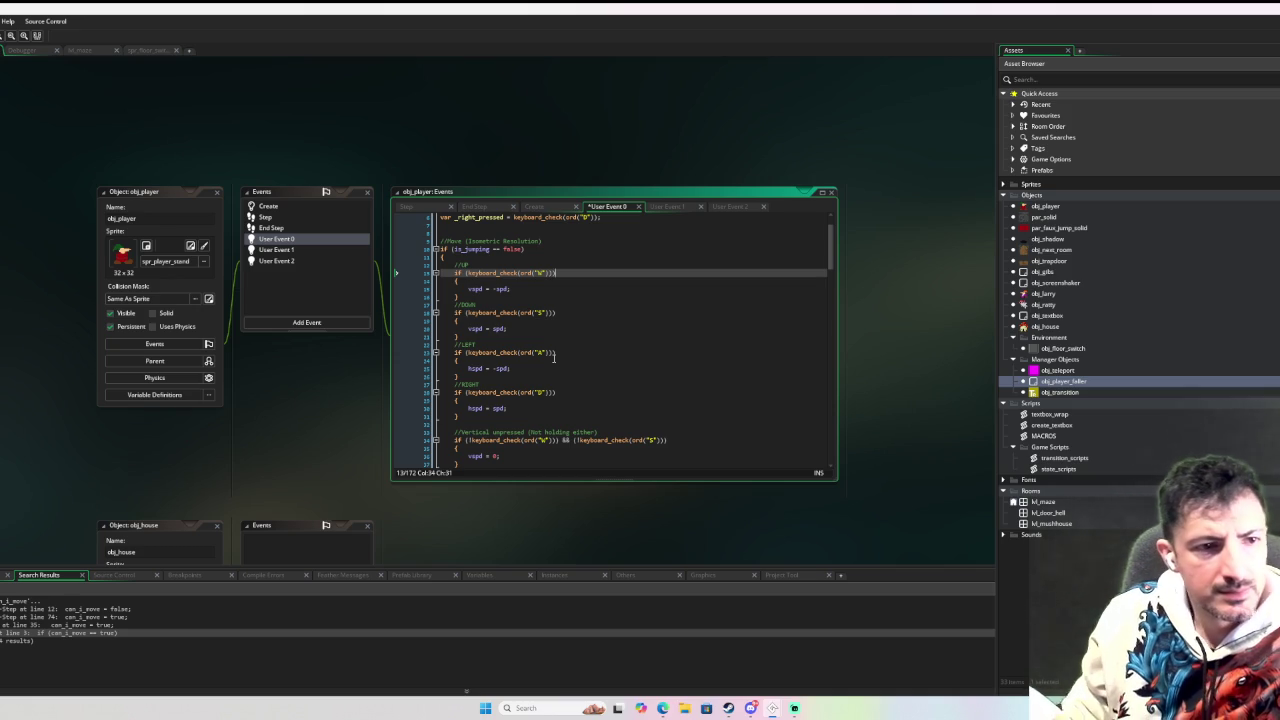
pyautogui.scroll(2, 554, 356)
pyautogui.doubleClick(463, 233)
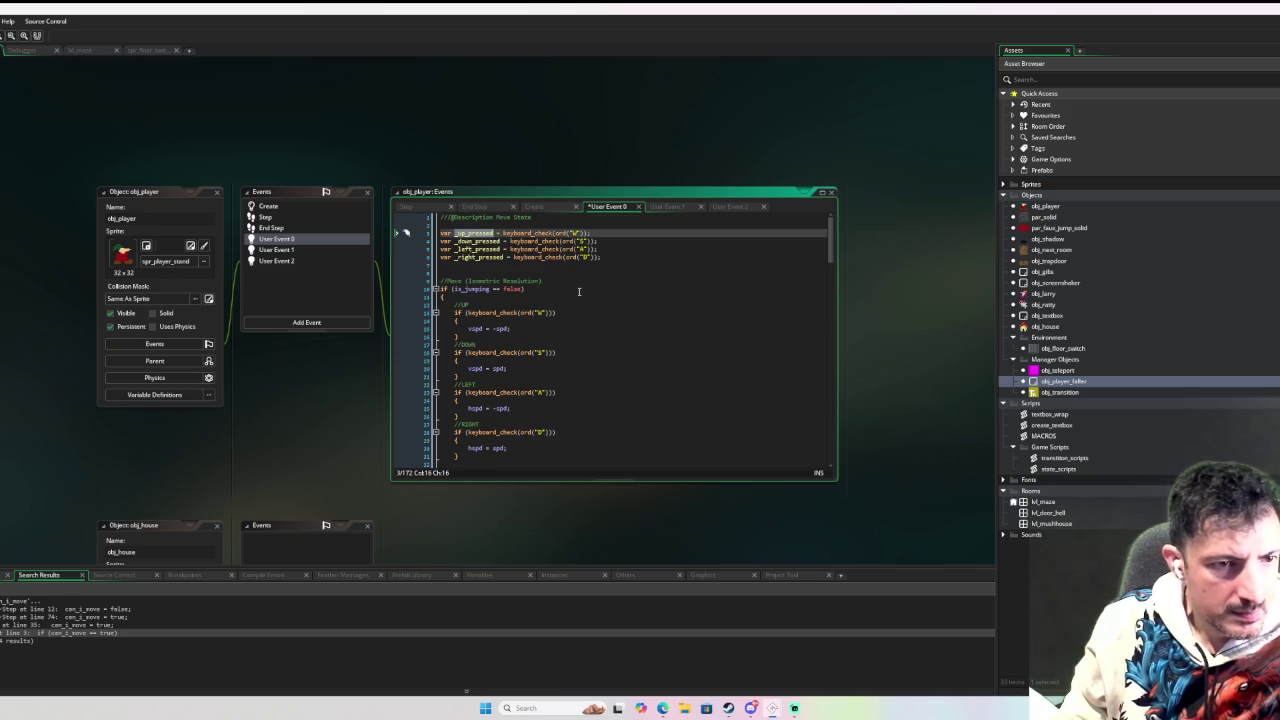
# Rewrite the up block as a single line: if _up_pressed { vspd = -spd }.
pyautogui.hotkey('ctrl', 'c')
pyautogui.moveTo(561, 312); pyautogui.dragTo(467, 312)
pyautogui.hotkey('ctrl', 'v')
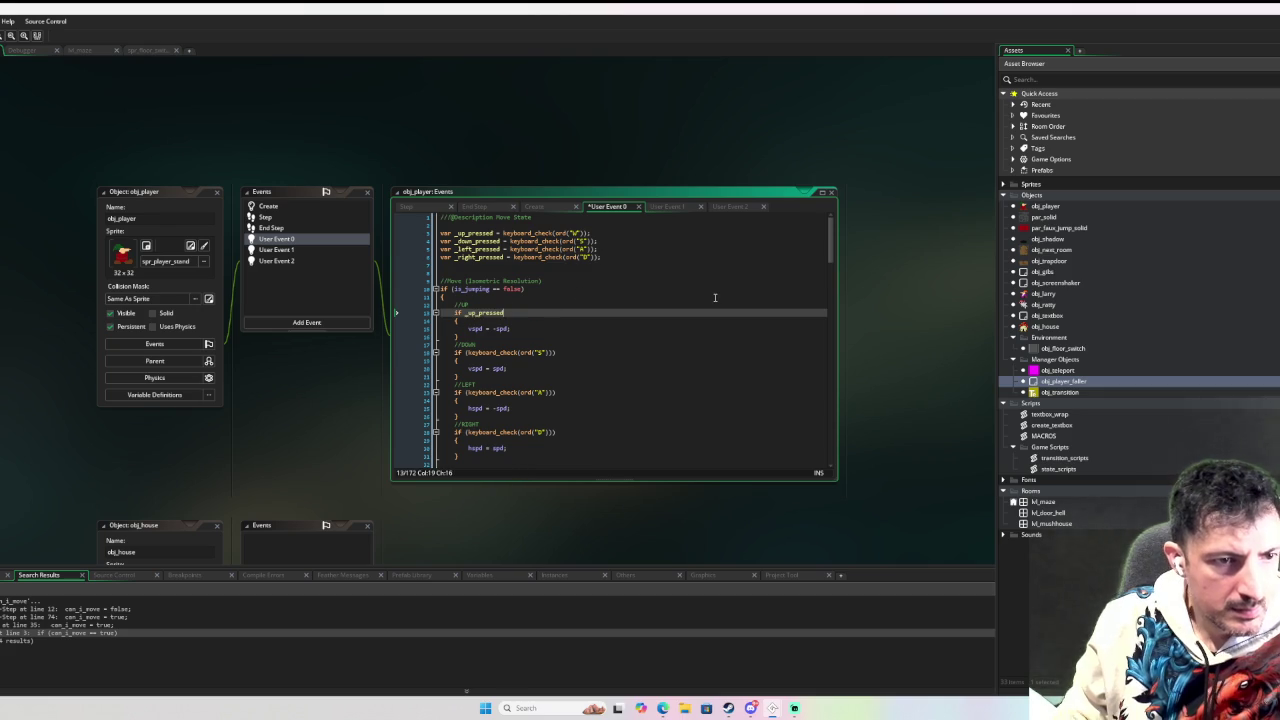
pyautogui.press('Down')
pyautogui.press('BackSpace')
pyautogui.press('BackSpace')
pyautogui.press('BackSpace')
pyautogui.write('{')
pyautogui.press('Down')
pyautogui.press('Left')
pyautogui.press('Left')
pyautogui.press('Left')
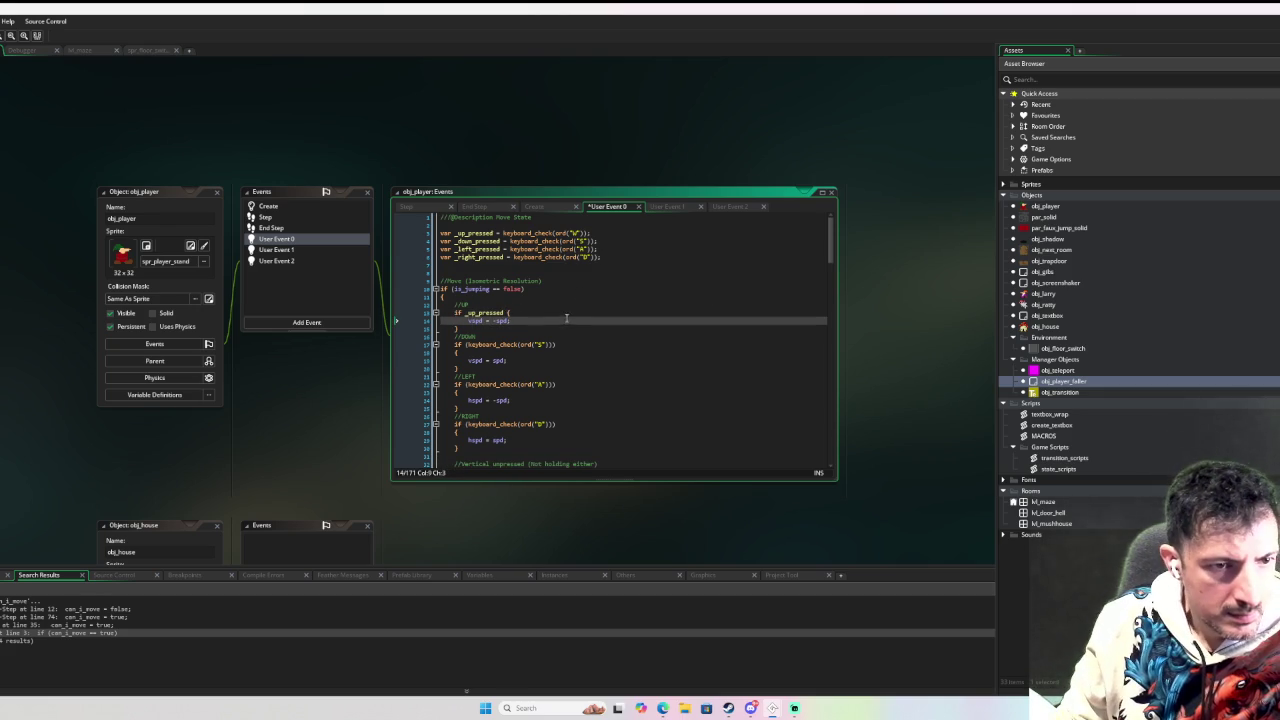
pyautogui.press('BackSpace')
pyautogui.press('BackSpace')
pyautogui.press('BackSpace')
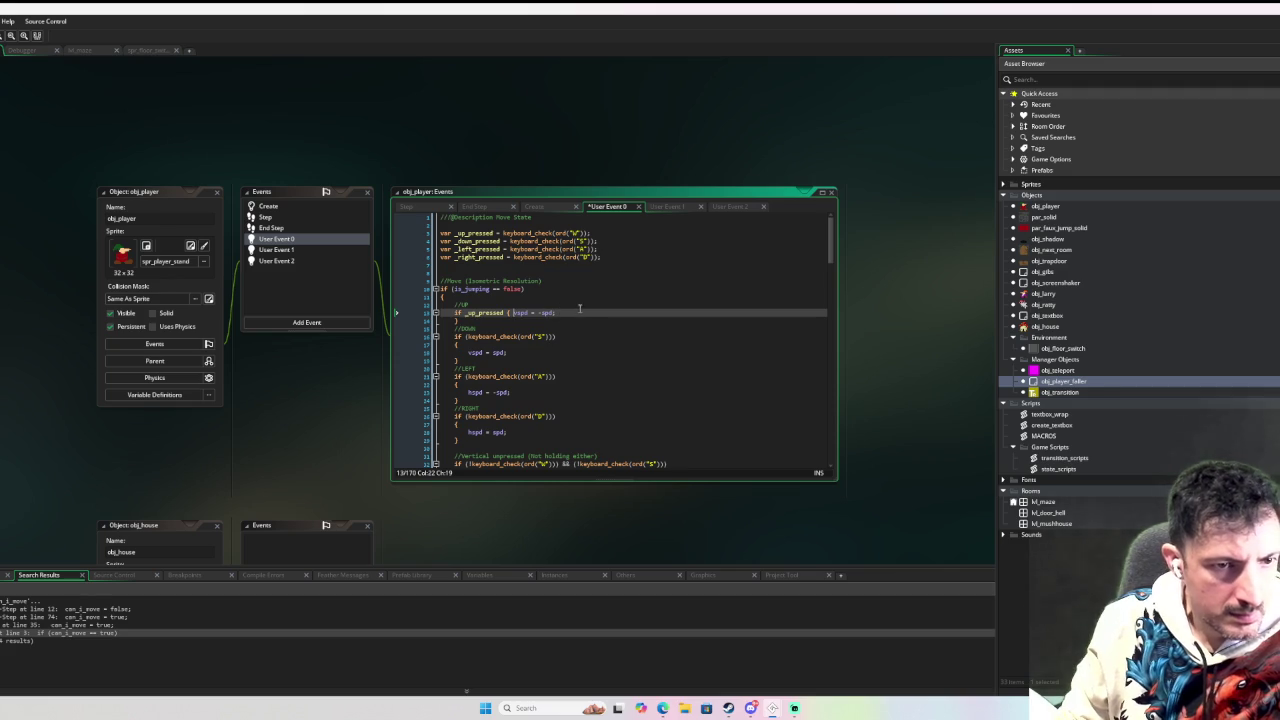
pyautogui.press('Down')
pyautogui.press('Home')
pyautogui.click(586, 312)
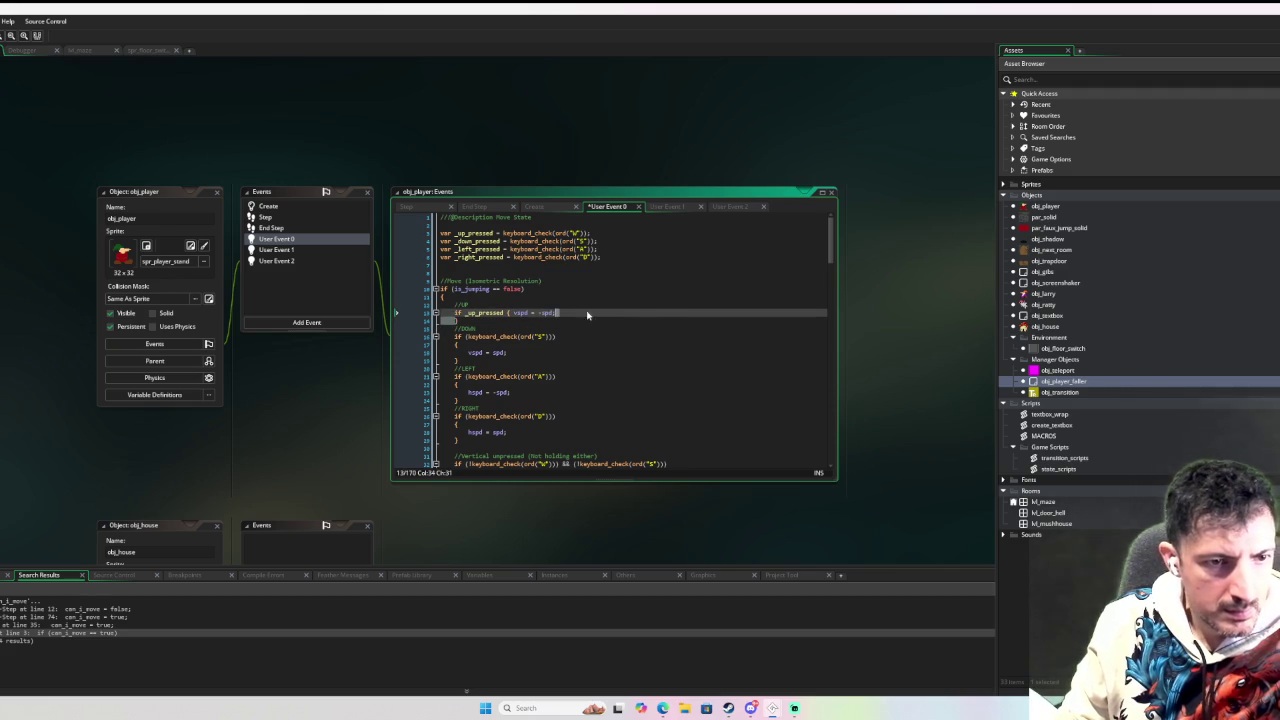
pyautogui.press('Delete')
pyautogui.press('Delete')
# Collapse the down block into one line testing _down_pressed to set vspd = spd.
pyautogui.doubleClick(477, 241)
pyautogui.hotkey('ctrl', 'c')
pyautogui.click(557, 328)
pyautogui.hotkey('ctrl', 'shift', 'Left')
pyautogui.hotkey('ctrl', 'shift', 'Left')
pyautogui.hotkey('ctrl', 'shift', 'Left')
pyautogui.hotkey('ctrl', 'v')
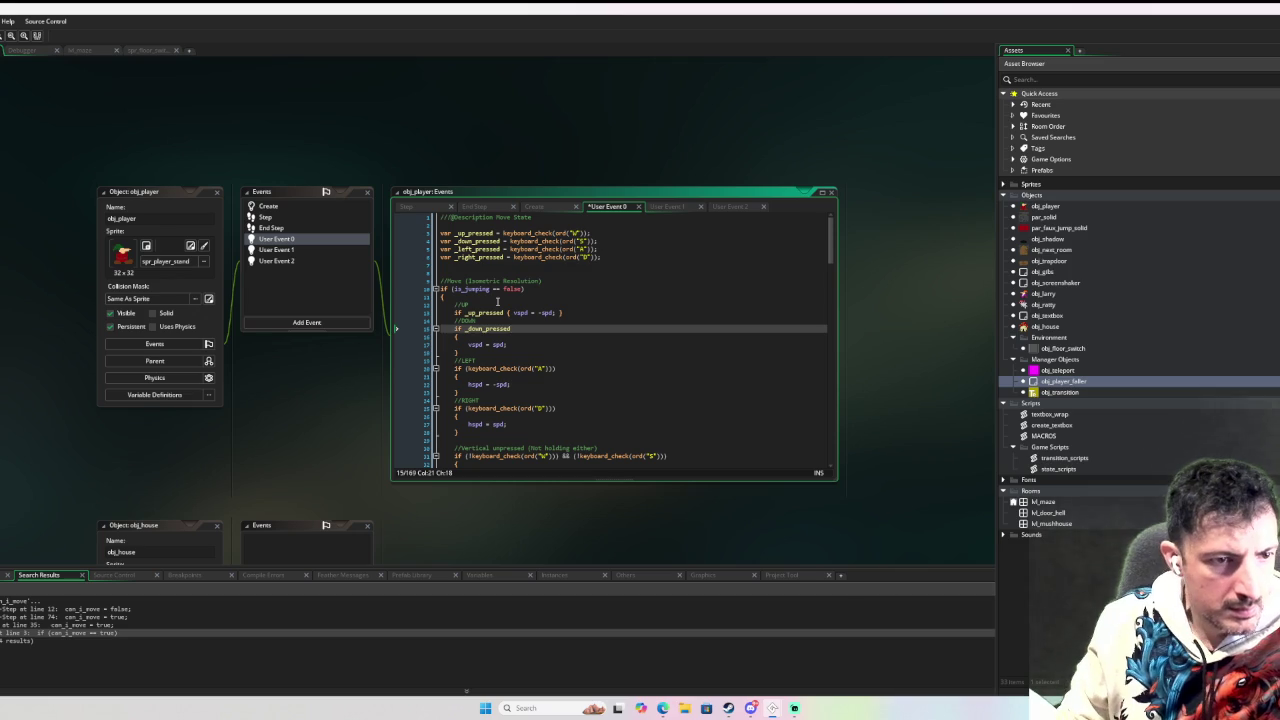
pyautogui.press('Delete')
pyautogui.press('Delete')
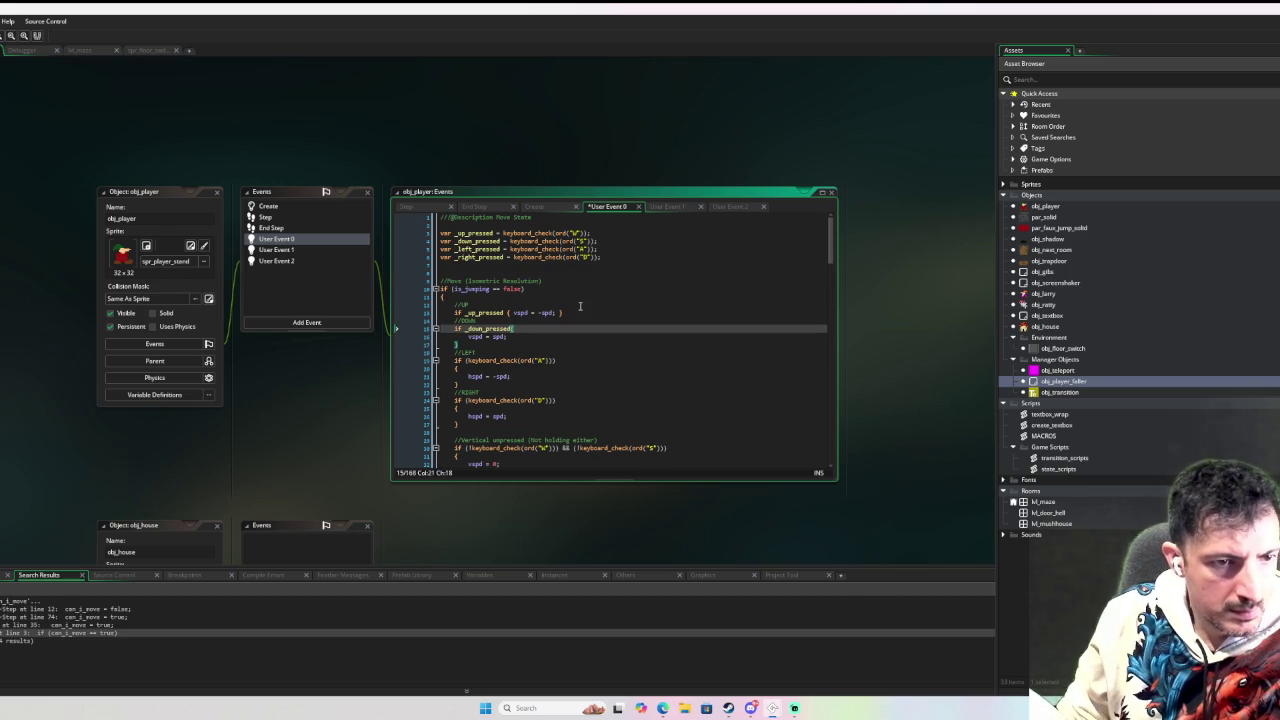
pyautogui.press('Right')
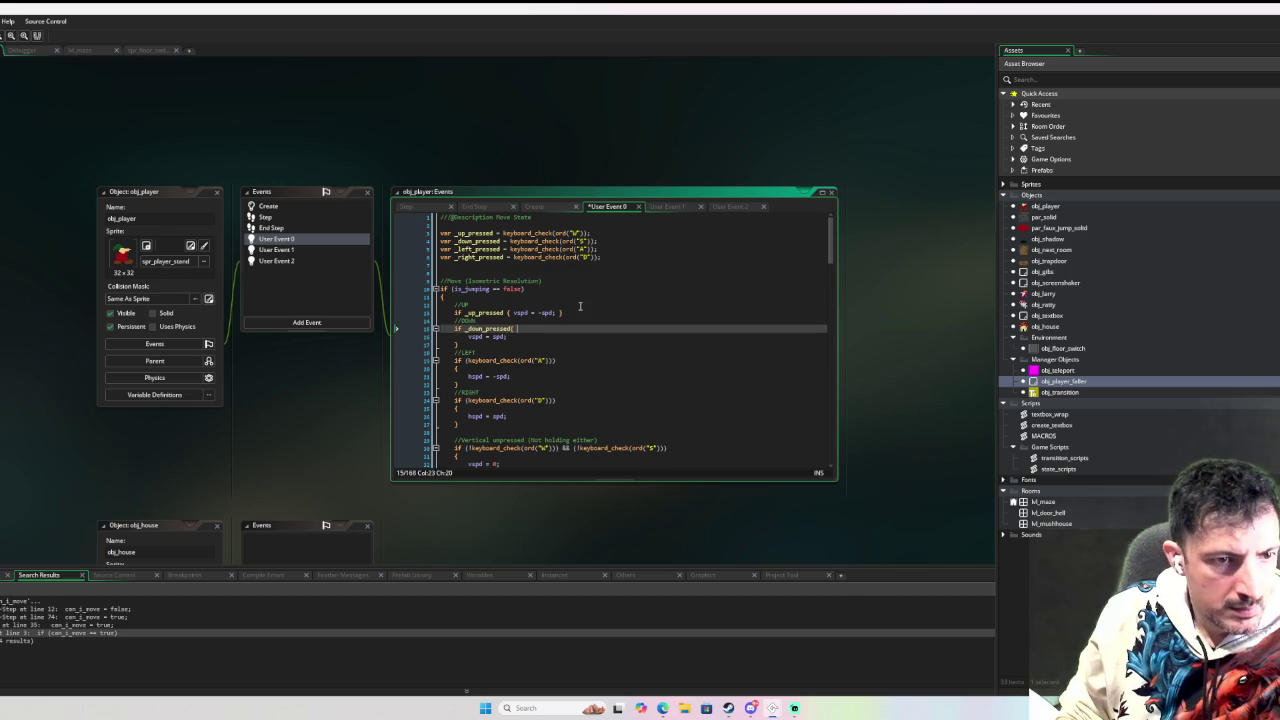
pyautogui.press('Right')
pyautogui.press('Delete')
pyautogui.press('Delete')
pyautogui.click(577, 328)
pyautogui.press('Delete')
pyautogui.press('Delete')
pyautogui.press('Down')
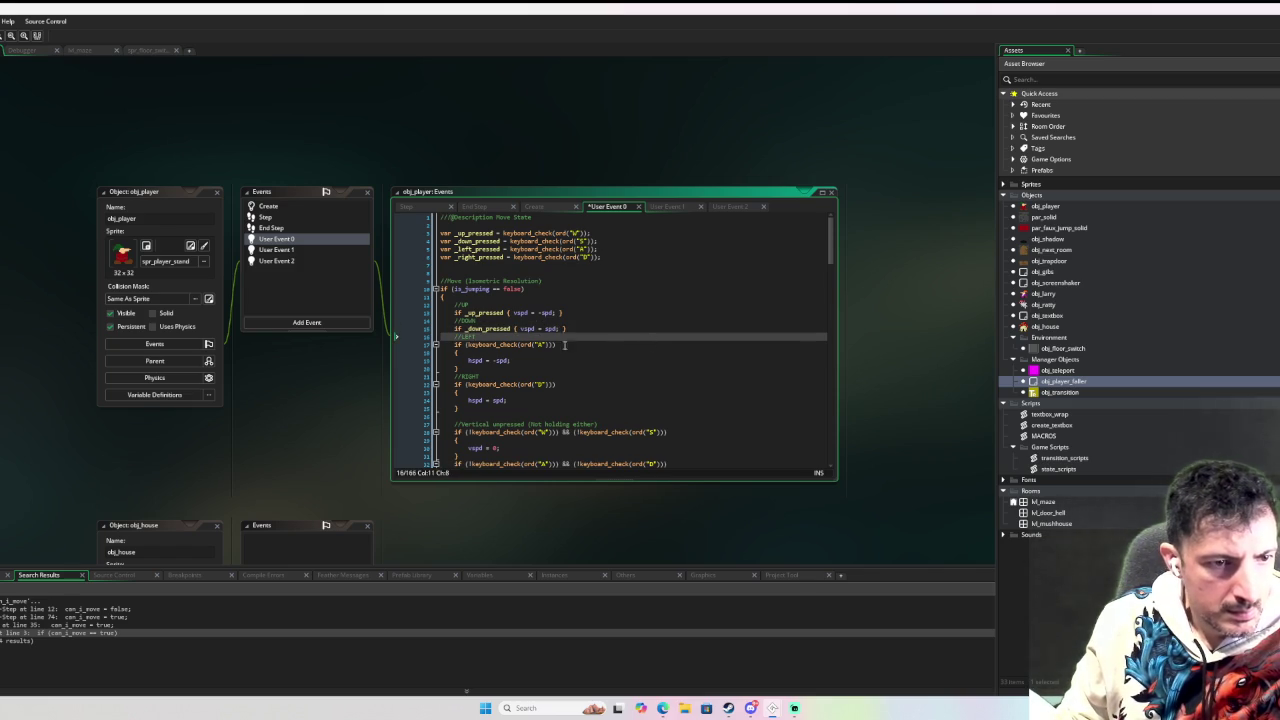
# Collapse the left and right blocks into one-liners testing _left_pressed and _right_pressed.
pyautogui.doubleClick(477, 249)
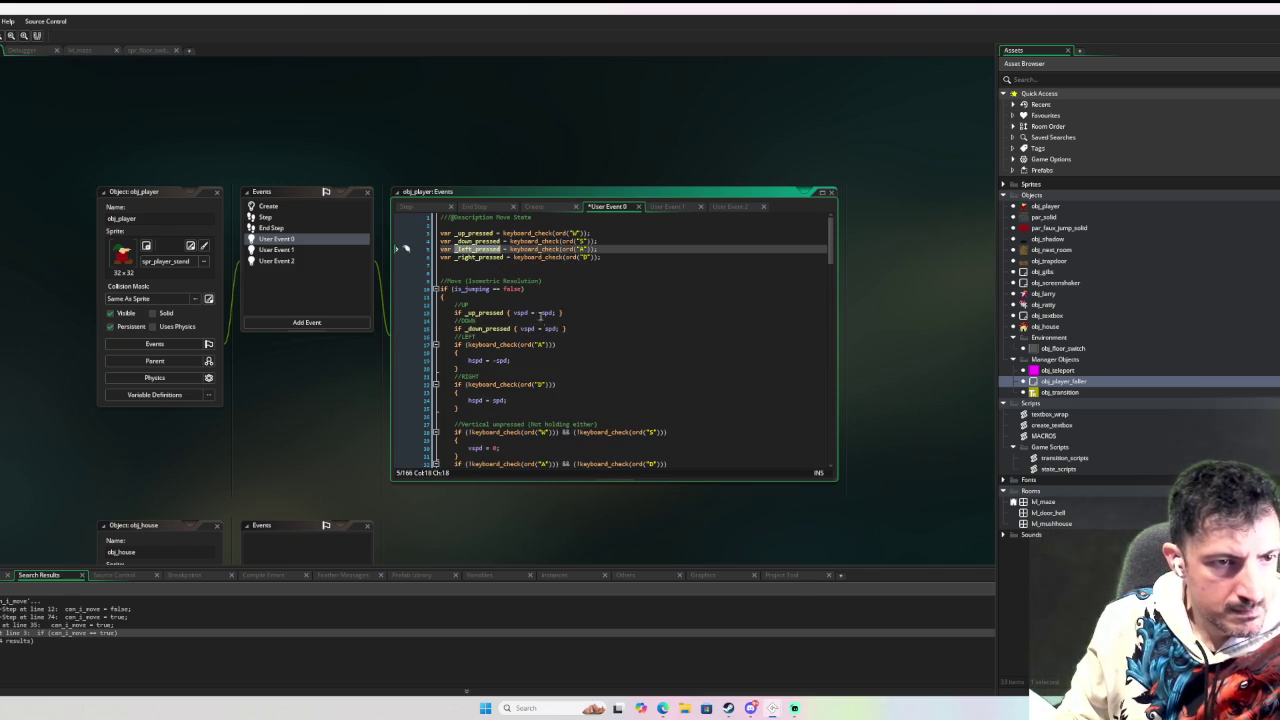
pyautogui.click(478, 345)
pyautogui.write('_left_pressed ')
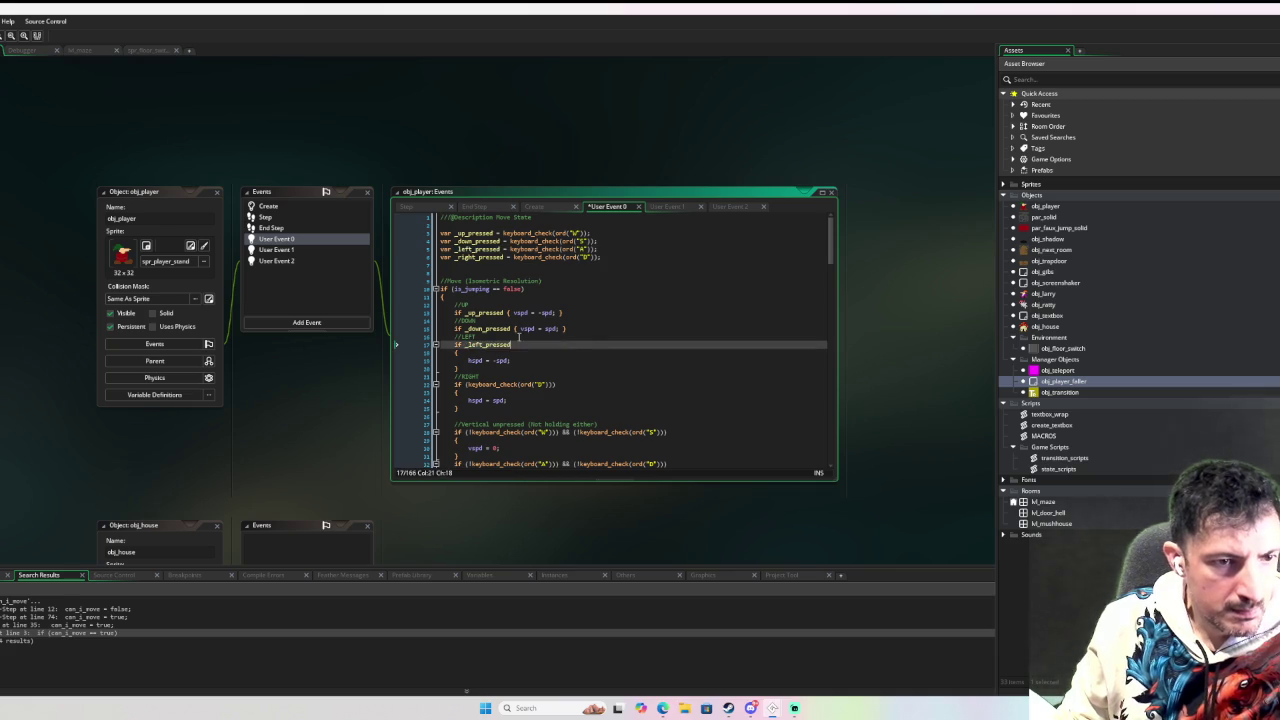
pyautogui.write('{')
pyautogui.press('Delete')
pyautogui.press('Delete')
pyautogui.press('Delete')
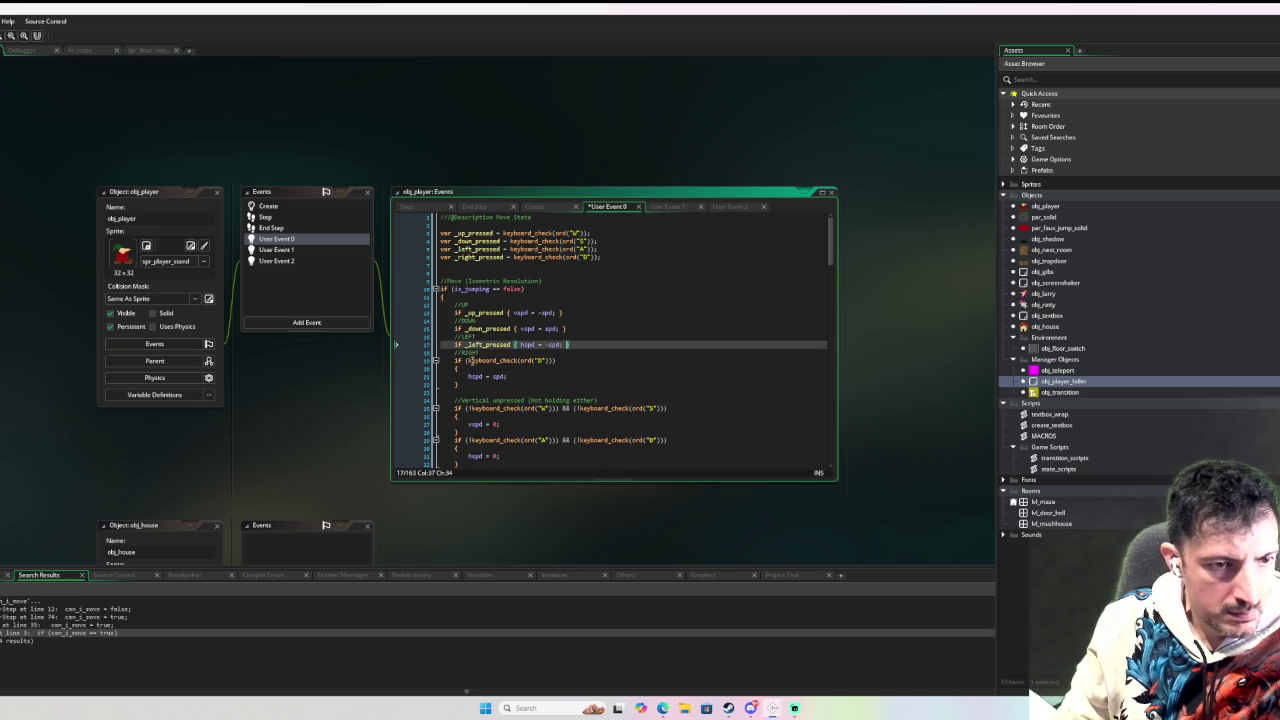
pyautogui.click(477, 249)
pyautogui.click(477, 257)
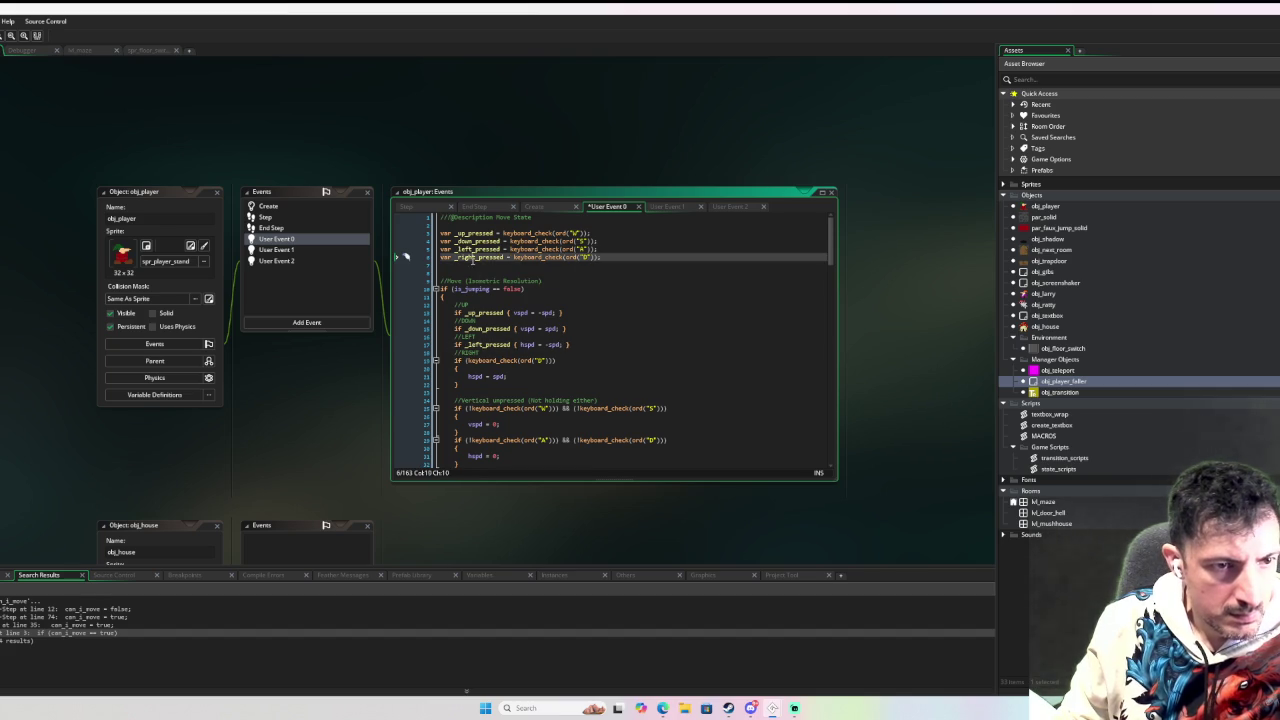
pyautogui.doubleClick(538, 361)
pyautogui.hotkey('ctrl', 'BackSpace')
pyautogui.hotkey('ctrl', 'BackSpace')
pyautogui.hotkey('ctrl', 'BackSpace')
pyautogui.write('_right_pressed {')
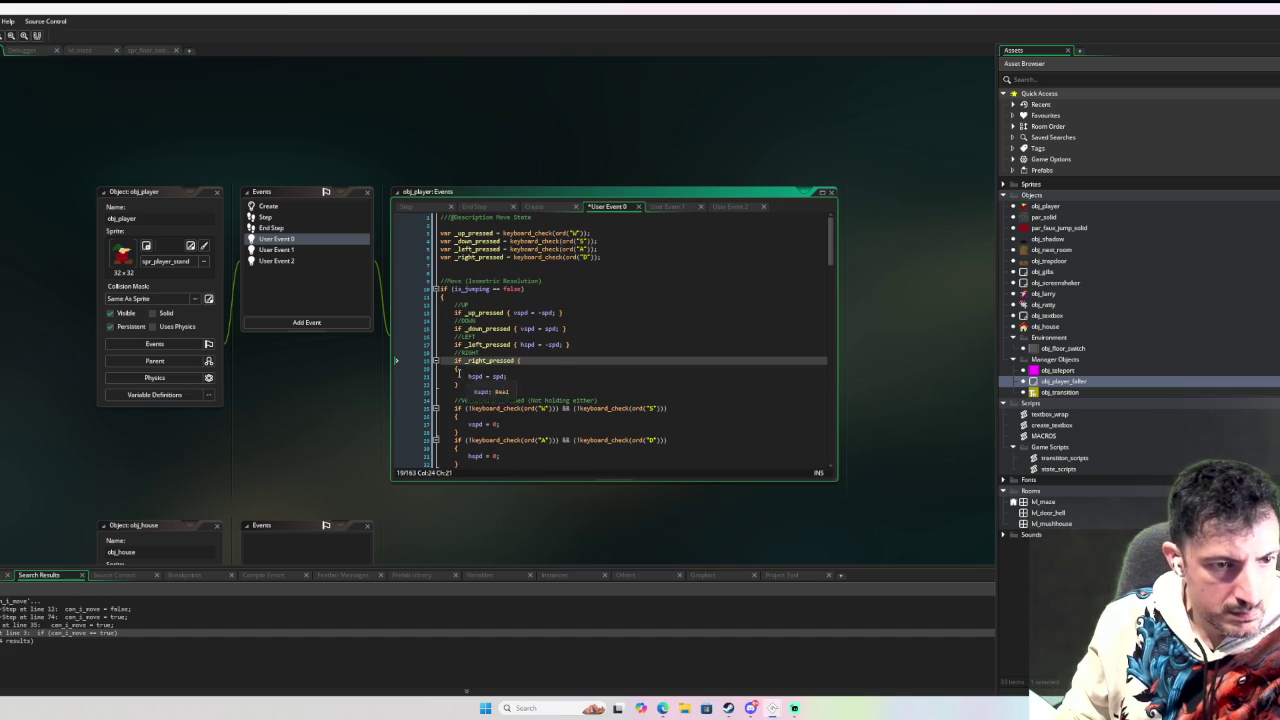
pyautogui.moveTo(468, 377); pyautogui.dragTo(518, 361)
pyautogui.write('{')
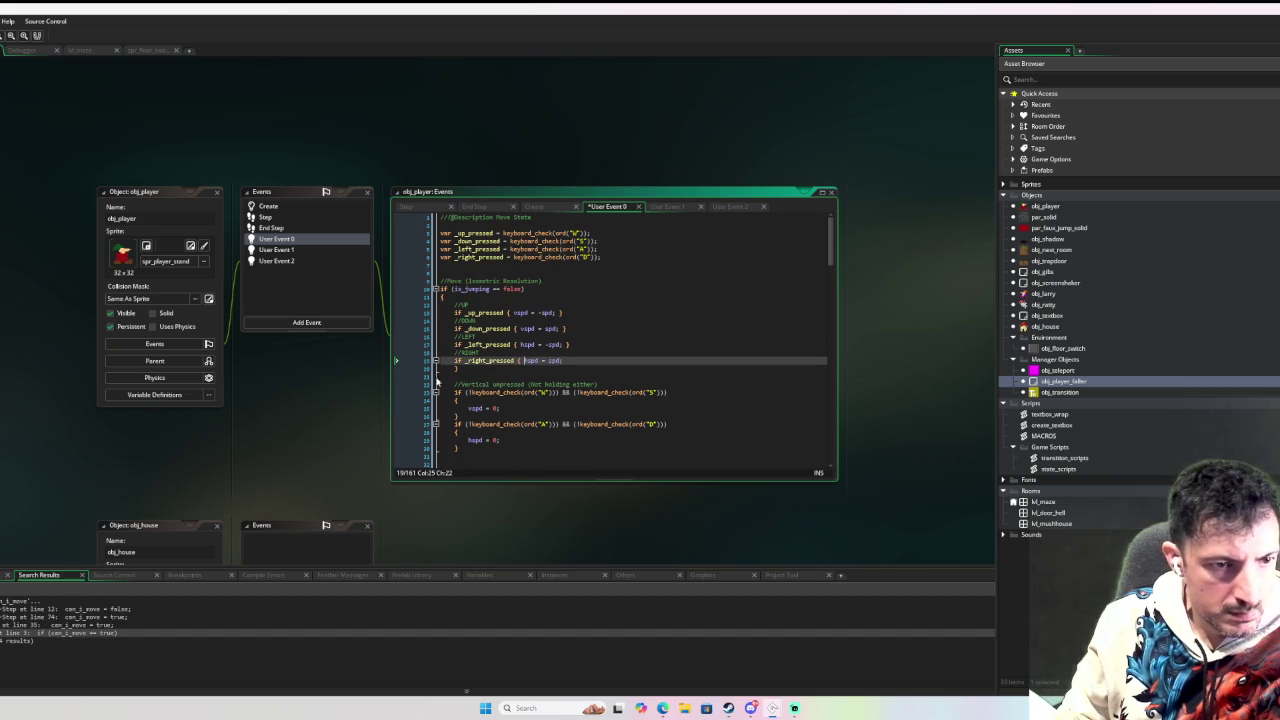
pyautogui.click(585, 361)
pyautogui.press('Delete')
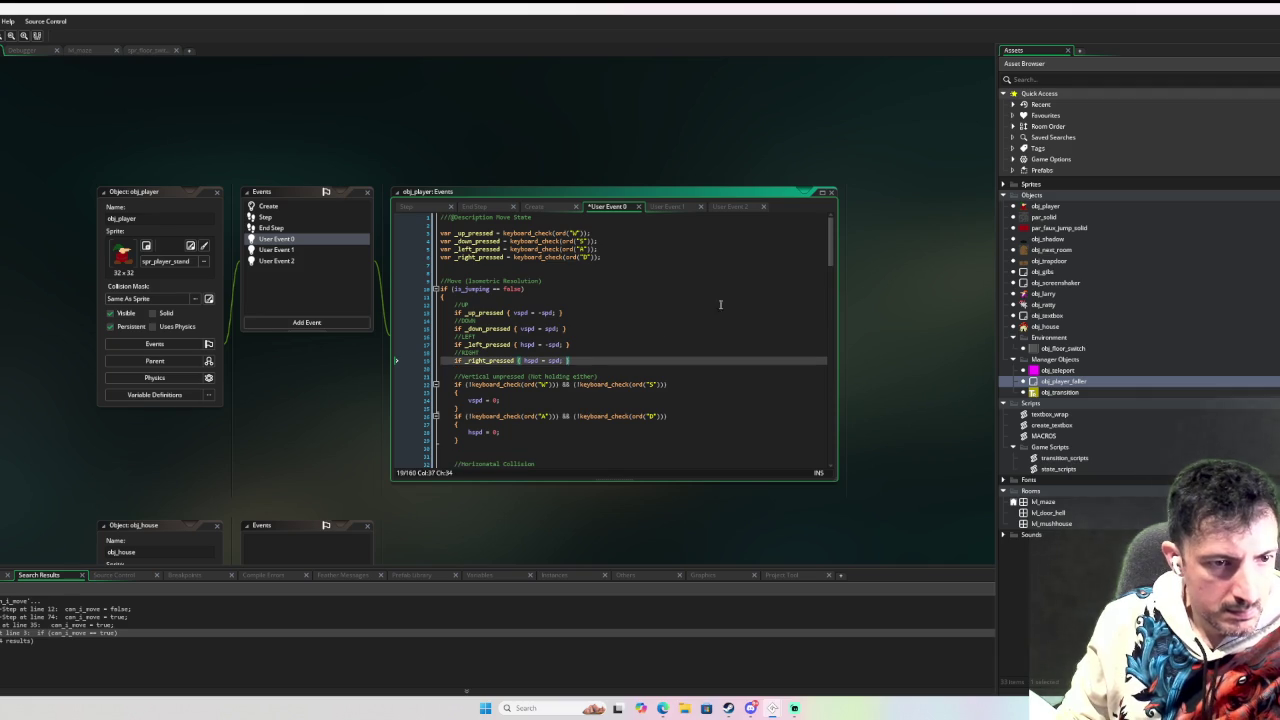
# Delete the blank lines and the //UP, //DOWN and //LEFT comments between the movement lines.
pyautogui.click(441, 352)
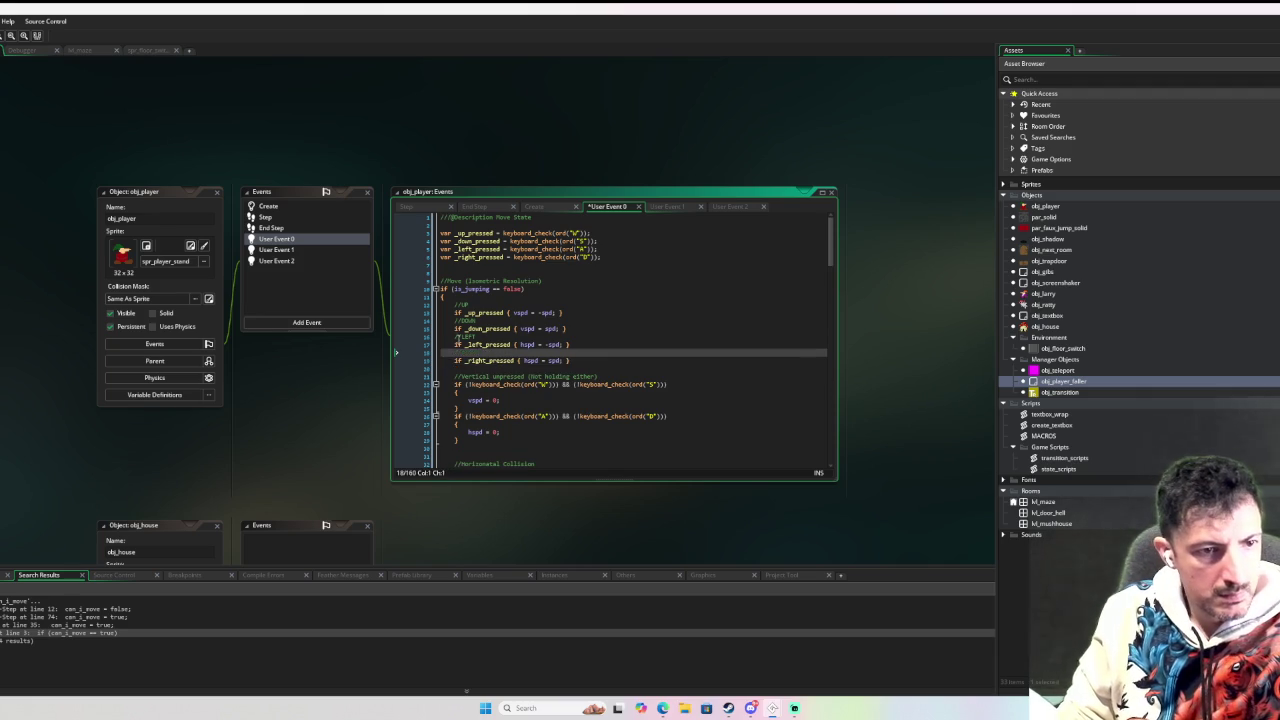
pyautogui.press('BackSpace')
pyautogui.click(489, 336)
pyautogui.press('BackSpace')
pyautogui.press('BackSpace')
pyautogui.press('BackSpace')
pyautogui.click(489, 320)
pyautogui.press('BackSpace')
pyautogui.press('BackSpace')
pyautogui.press('BackSpace')
pyautogui.click(484, 305)
pyautogui.press('BackSpace')
pyautogui.press('BackSpace')
pyautogui.press('BackSpace')
pyautogui.click(643, 317)
pyautogui.click(658, 329)
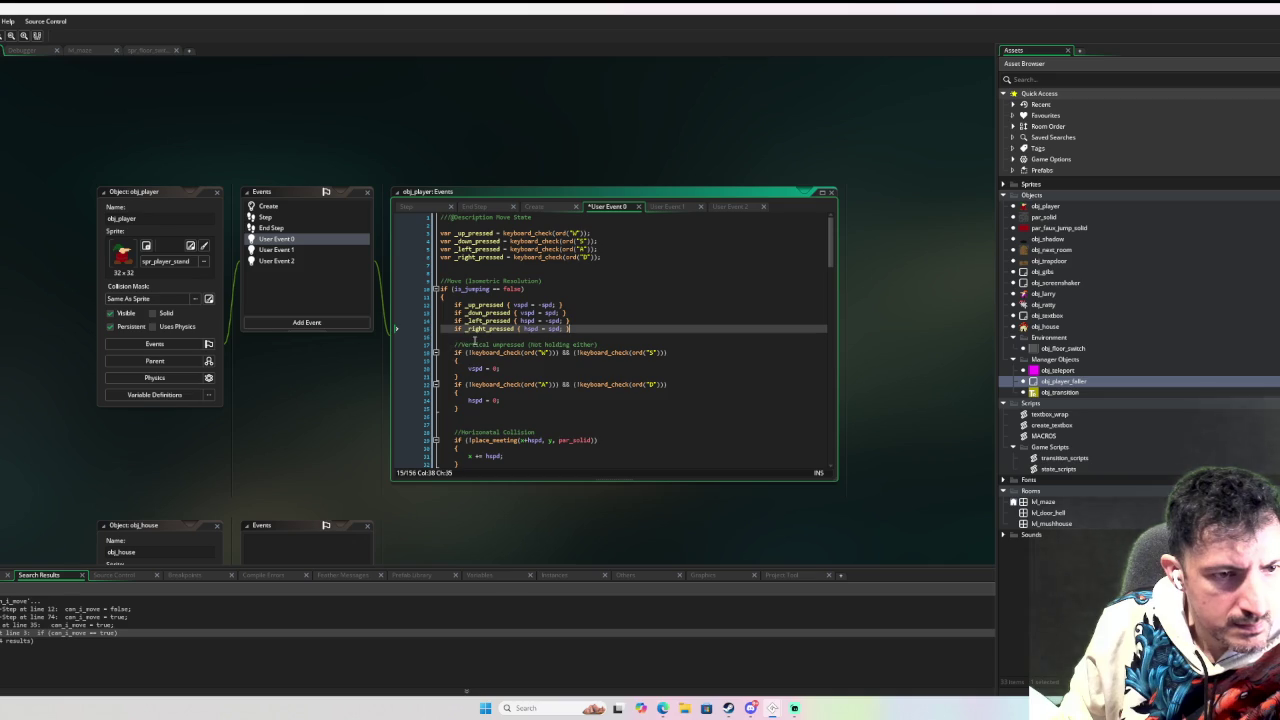
# Turn the vertical unpressed check into one line: vspd = 0 unless _up_pressed || _down_pressed.
pyautogui.click(467, 352)
pyautogui.press('BackSpace')
pyautogui.doubleClick(484, 304)
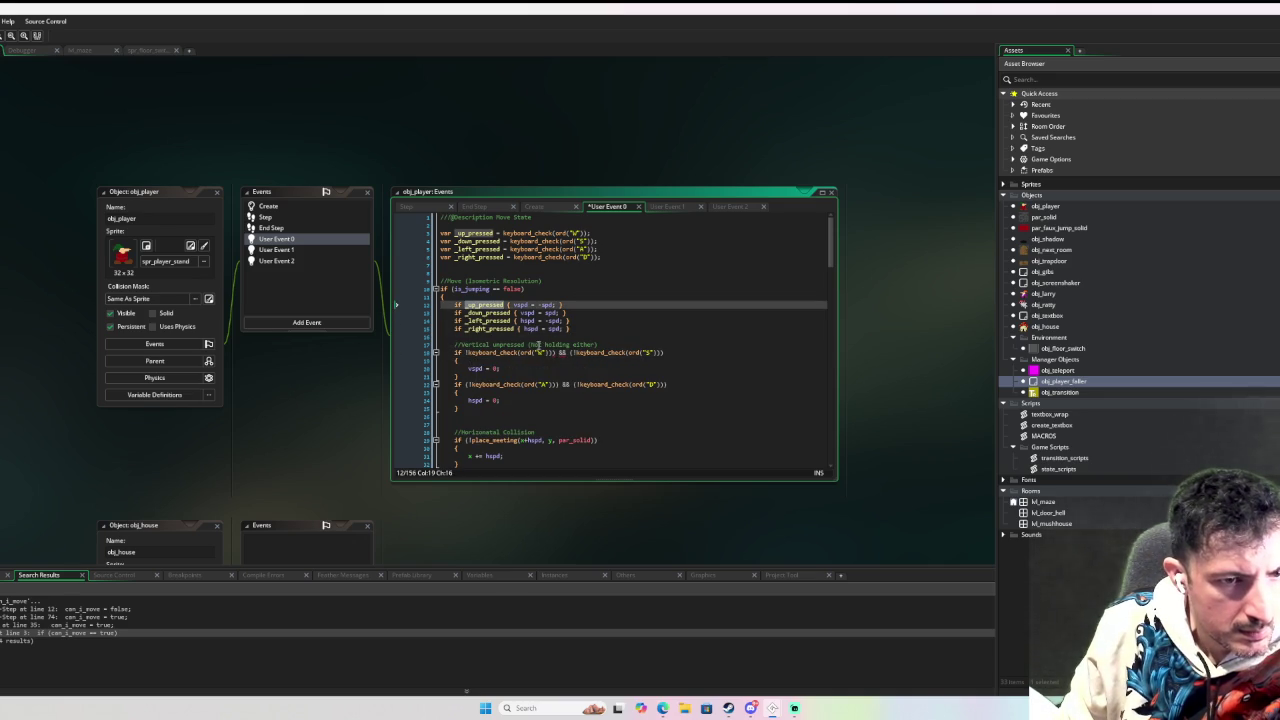
pyautogui.moveTo(467, 352); pyautogui.dragTo(668, 352)
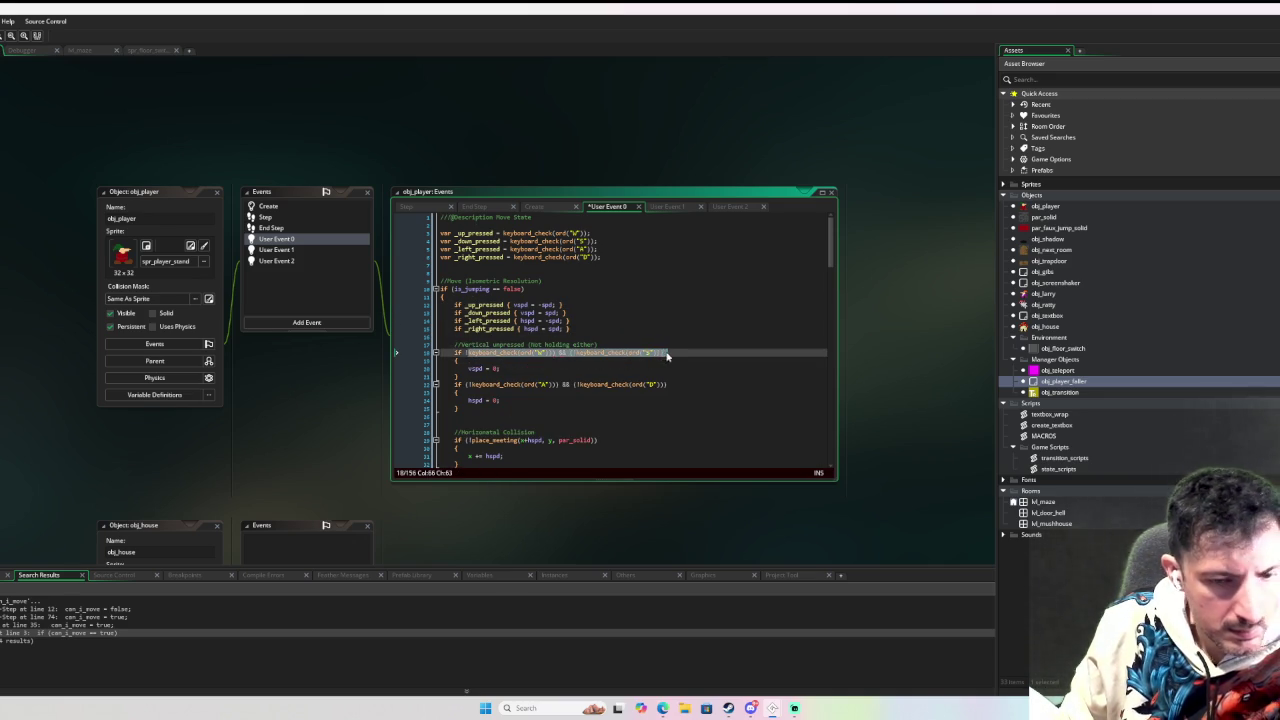
pyautogui.write('_up_pressed ')
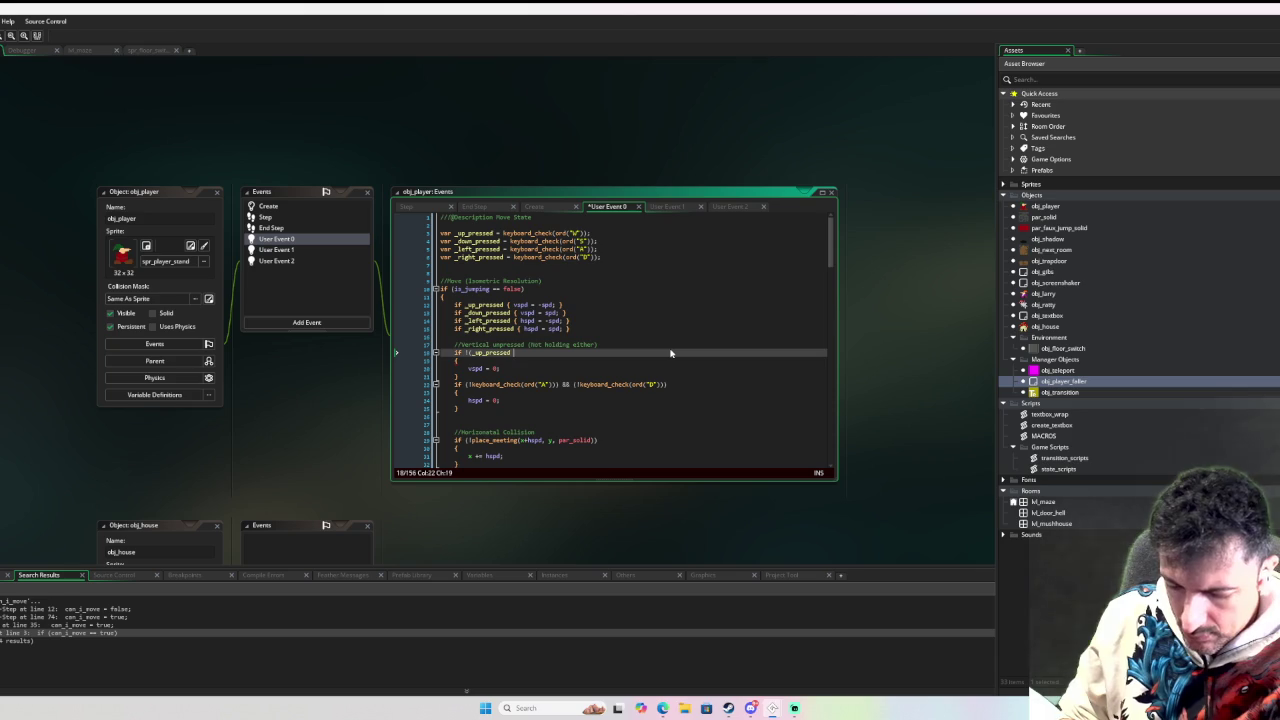
pyautogui.write('|| _up_pressed')
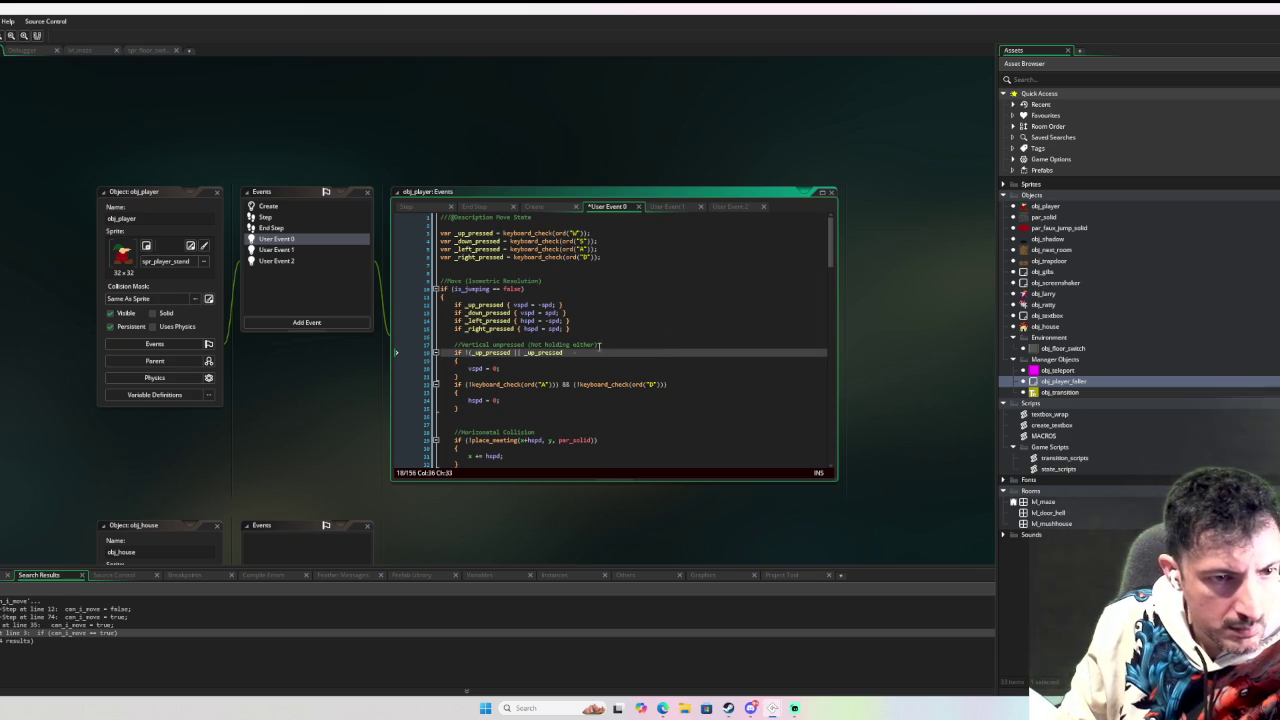
pyautogui.click(538, 352)
pyautogui.press('BackSpace')
pyautogui.press('BackSpace')
pyautogui.write('down')
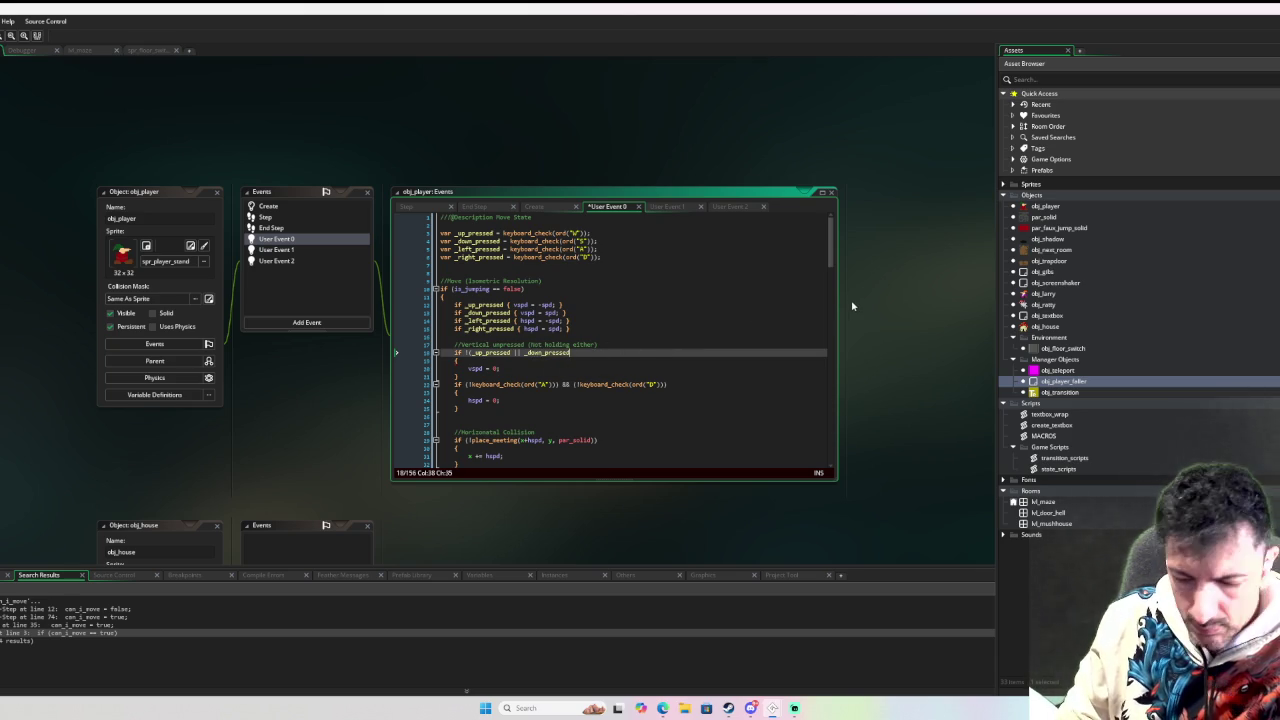
pyautogui.press('Delete')
pyautogui.press('Delete')
pyautogui.press('Delete')
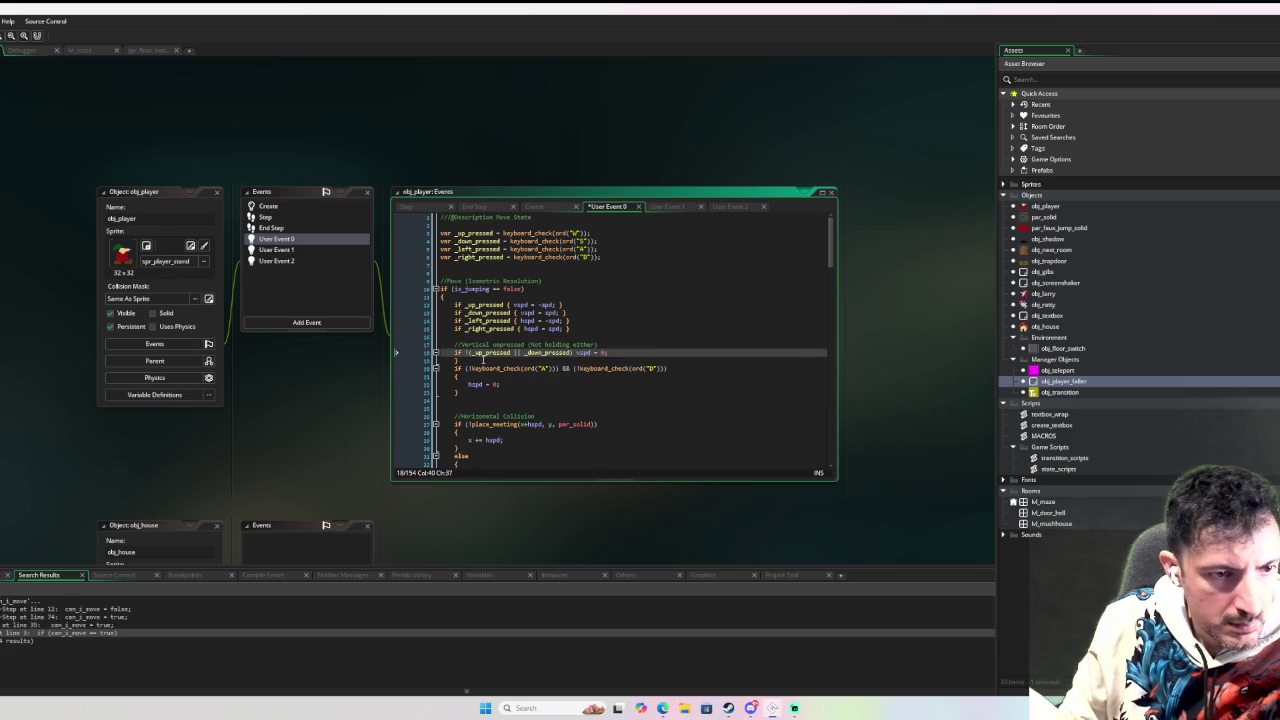
pyautogui.click(483, 360)
pyautogui.press('Down')
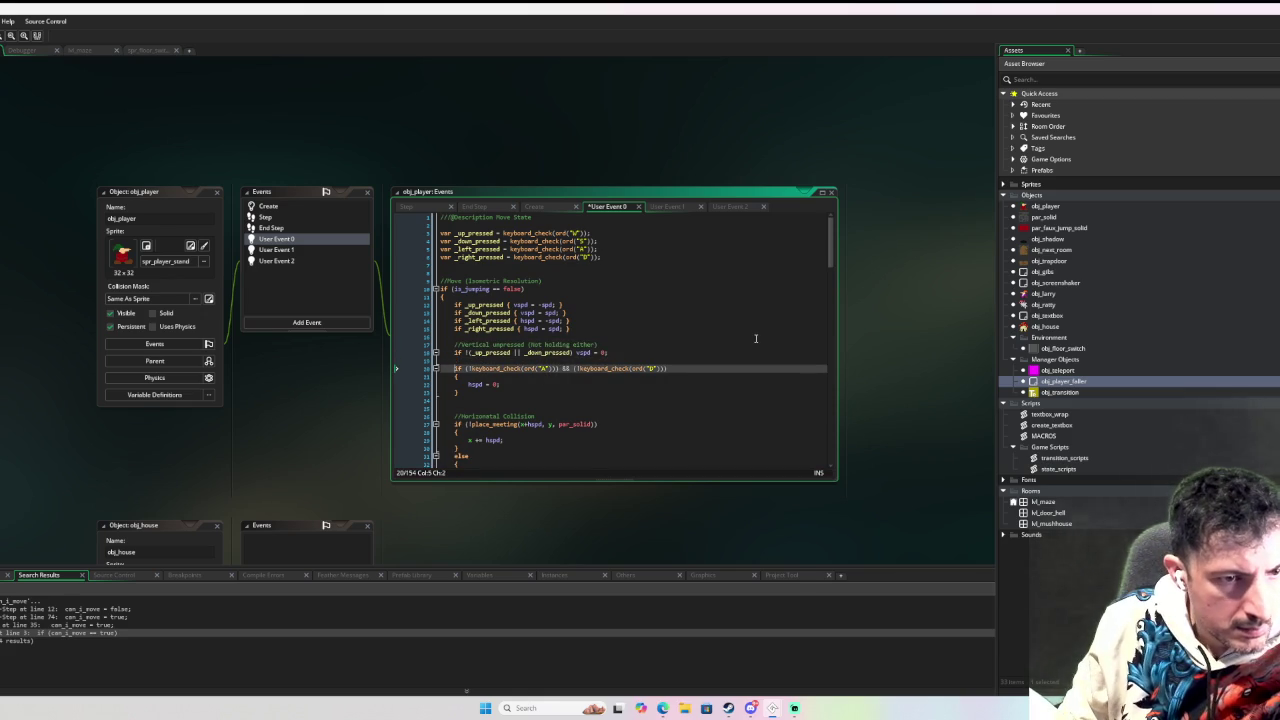
# Make the horizontal check one line setting hspd = 0 unless _left_pressed || _right_pressed.
pyautogui.moveTo(574, 352)
pyautogui.mouseDown()
pyautogui.moveTo(465, 352)
pyautogui.moveTo(465, 368)
pyautogui.mouseUp()
pyautogui.hotkey('ctrl', 'c')
pyautogui.hotkey('ctrl', 'v')
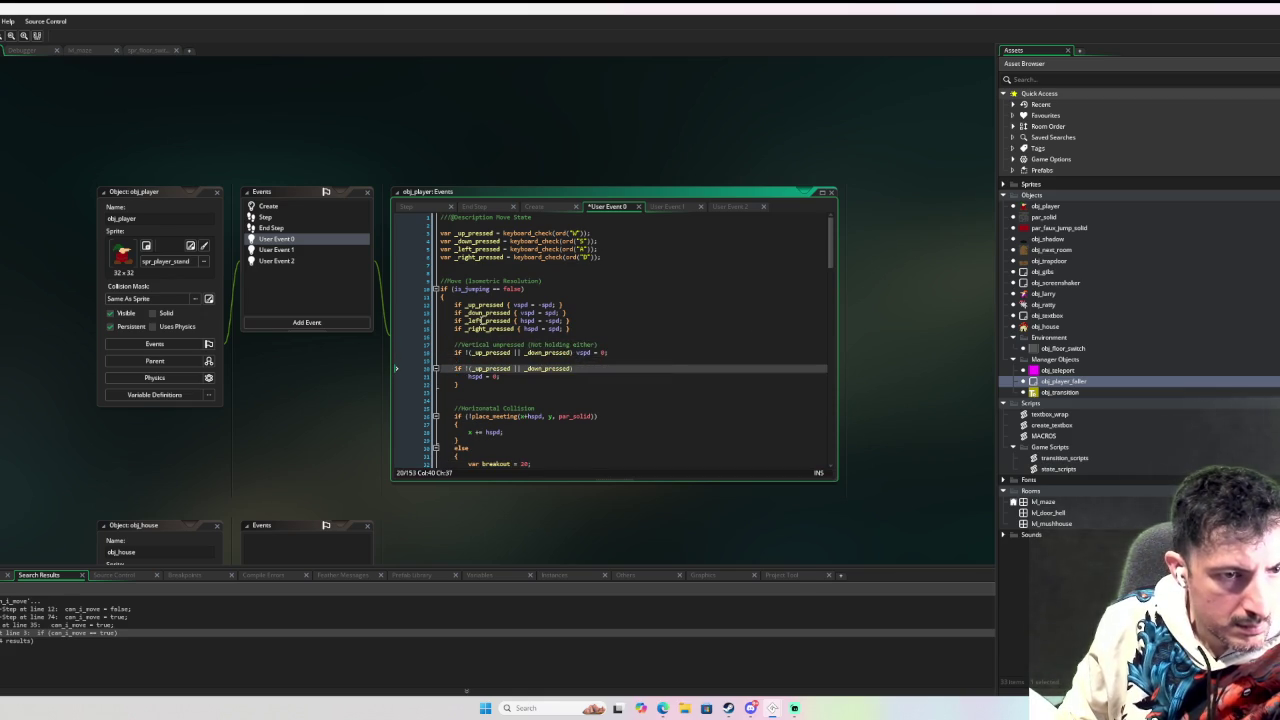
pyautogui.doubleClick(488, 320)
pyautogui.hotkey('ctrl', 'c')
pyautogui.doubleClick(492, 368)
pyautogui.hotkey('ctrl', 'v')
pyautogui.doubleClick(490, 328)
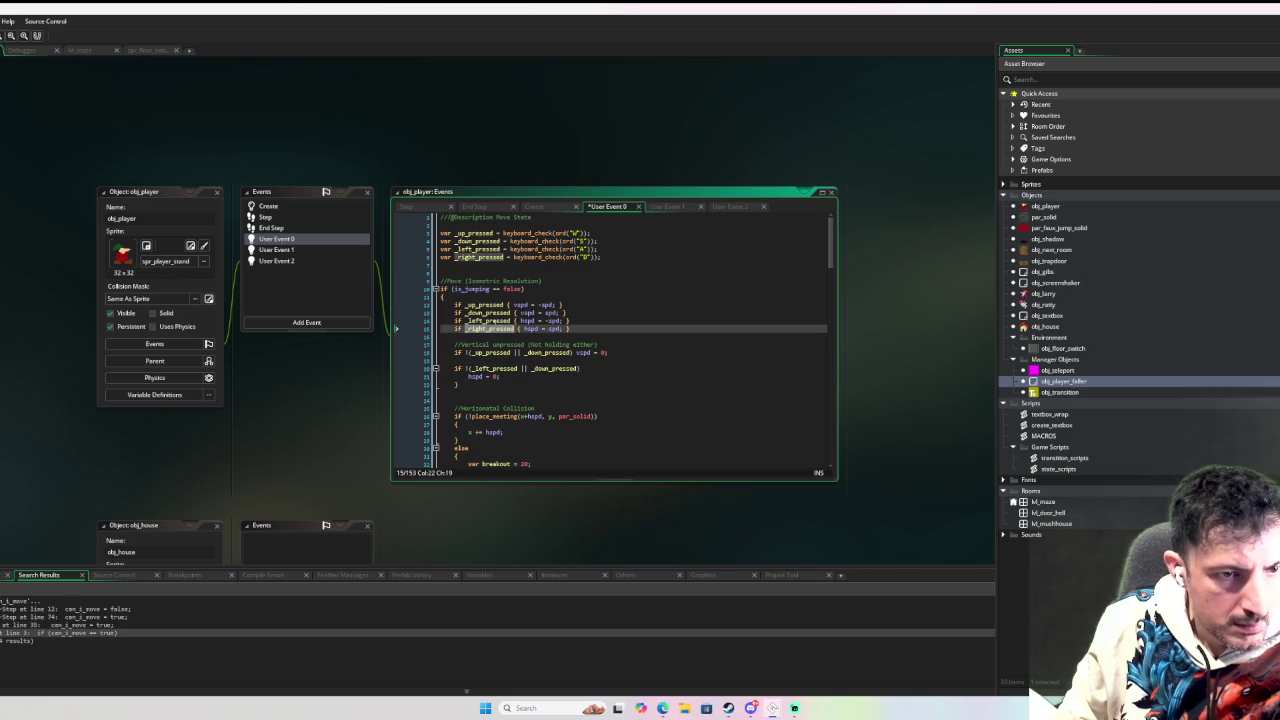
pyautogui.hotkey('ctrl', 'c')
pyautogui.doubleClick(556, 368)
pyautogui.hotkey('ctrl', 'v')
pyautogui.moveTo(468, 376); pyautogui.dragTo(500, 376)
pyautogui.hotkey('ctrl', 'x')
pyautogui.click(584, 368)
pyautogui.press('Delete')
pyautogui.hotkey('ctrl', 'v')
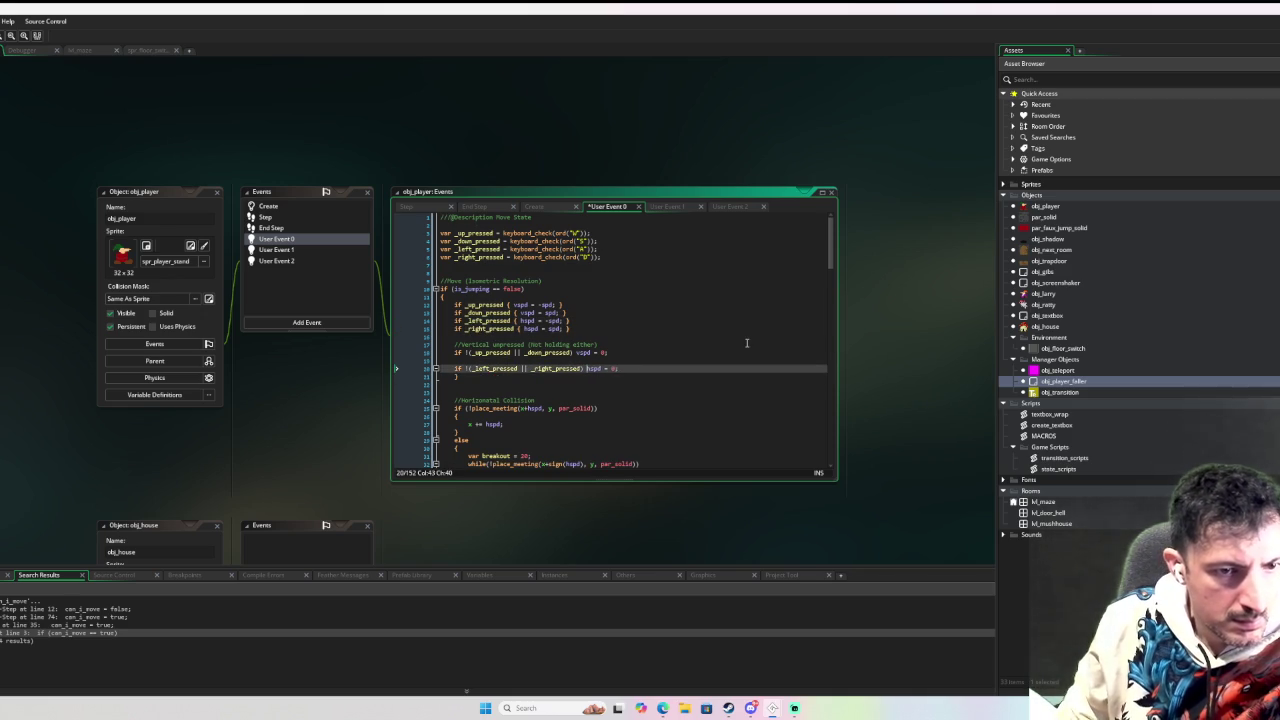
# Delete the leftover blank lines around the two unpressed checks.
pyautogui.press('Up')
pyautogui.press('BackSpace')
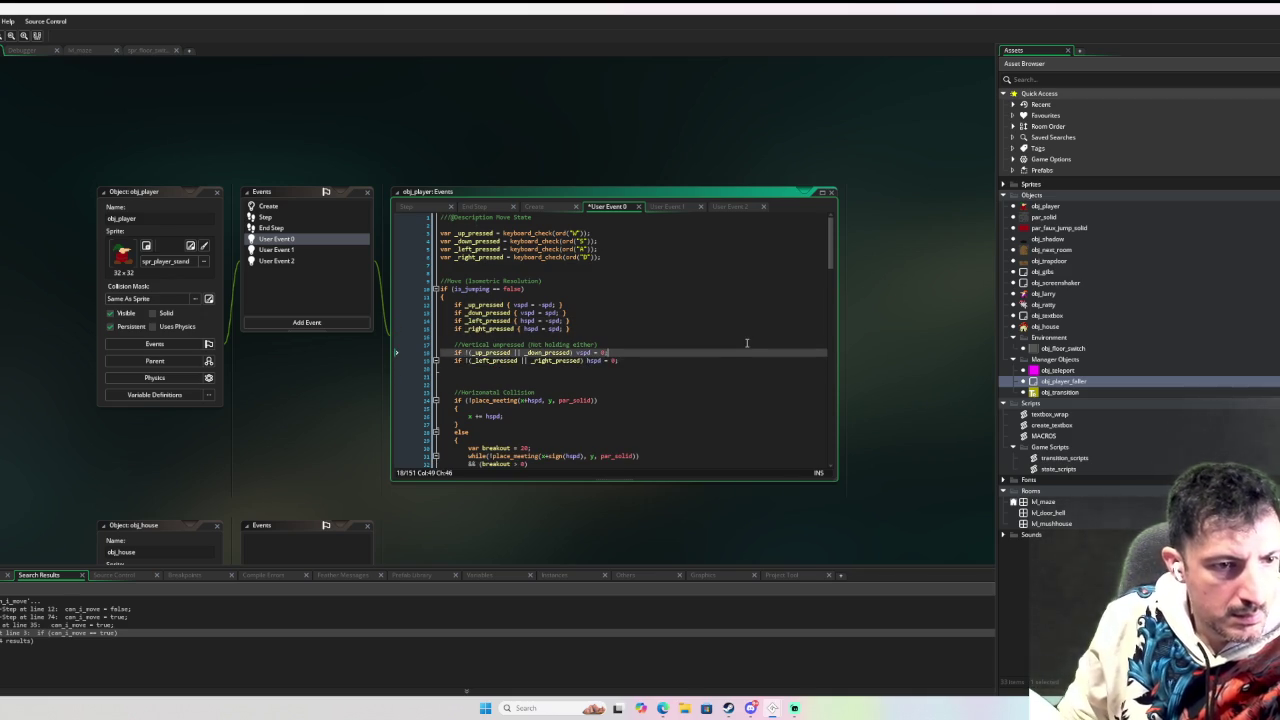
pyautogui.press('Down')
pyautogui.press('Down')
pyautogui.press('Down')
pyautogui.press('BackSpace')
pyautogui.press('BackSpace')
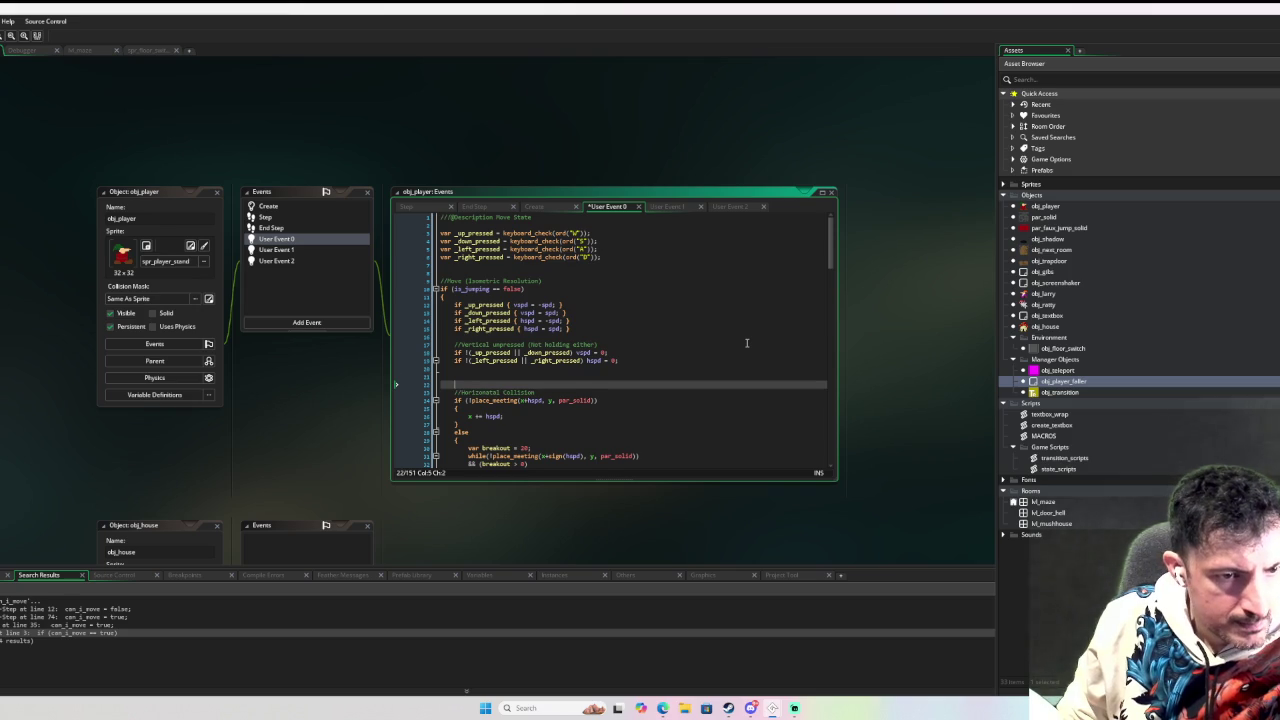
pyautogui.press('Delete')
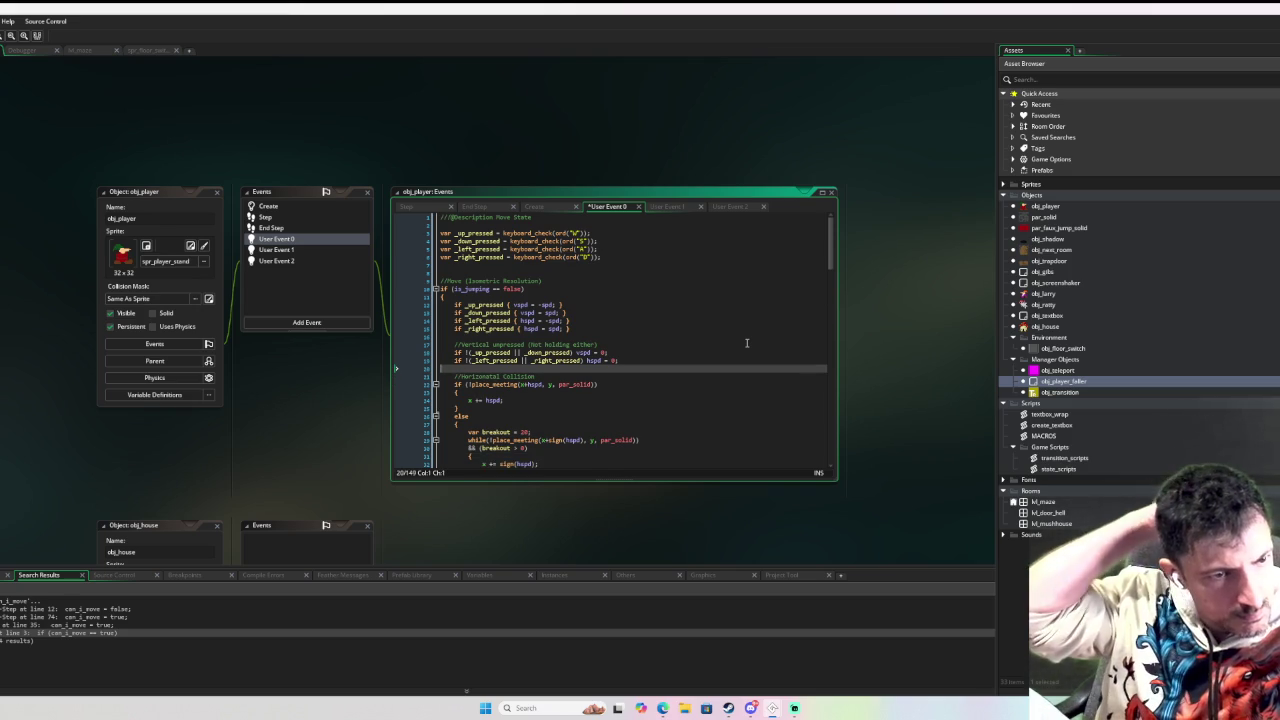
pyautogui.click(746, 343)
pyautogui.scroll(-1, 755, 339)
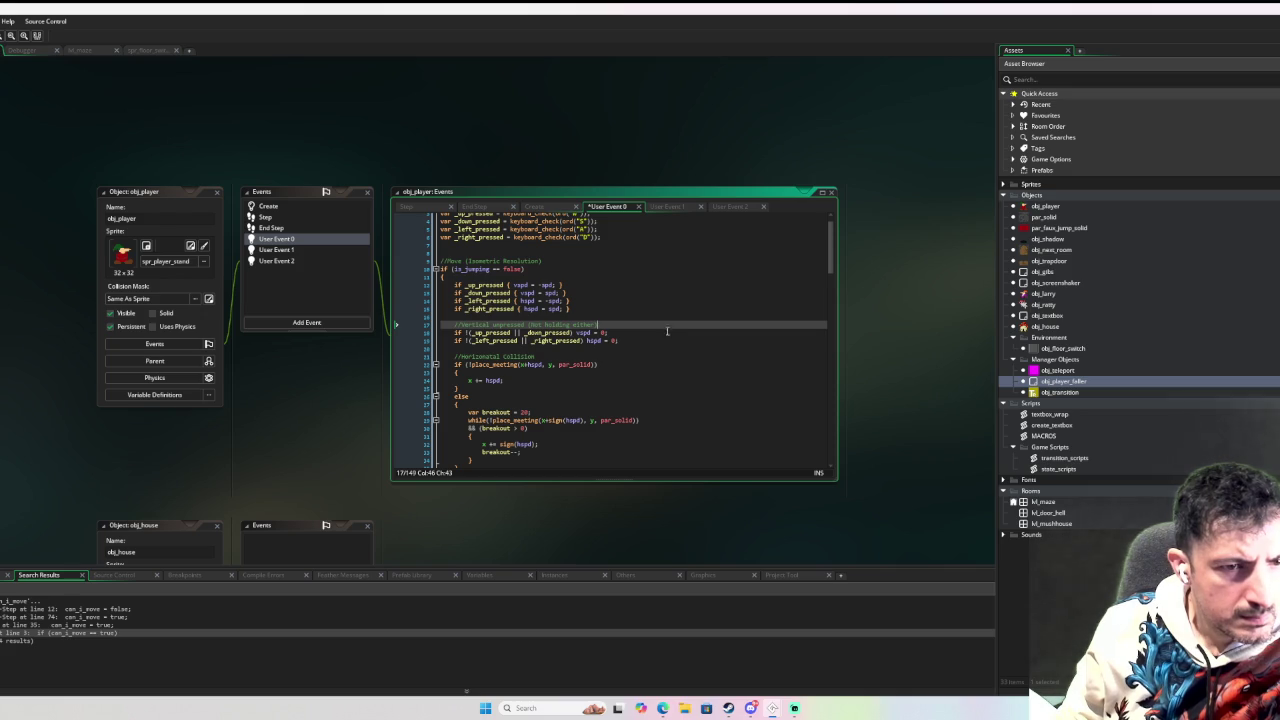
# Tab-align the braces of the up, down, left and right movement checks on lines 12–15.
pyautogui.click(508, 285)
pyautogui.press('Tab')
pyautogui.press('Tab')
pyautogui.click(519, 293)
pyautogui.press('Tab')
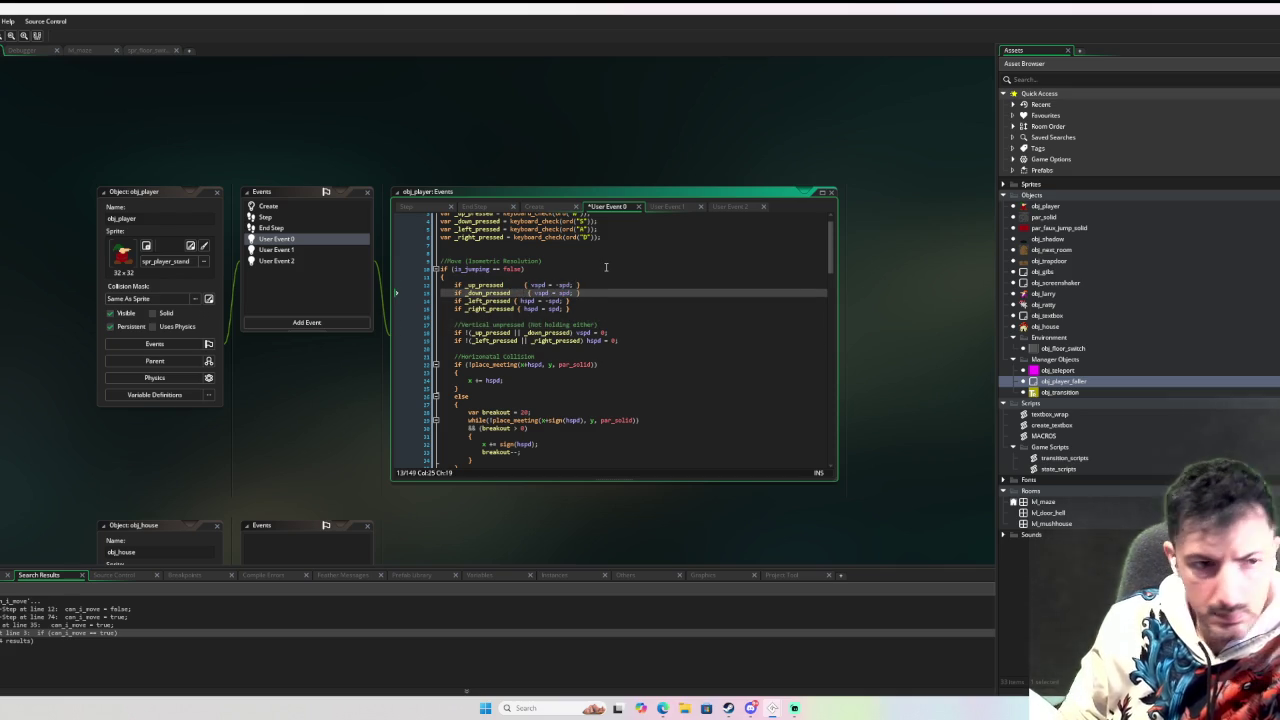
pyautogui.press('Down')
pyautogui.press('Tab')
pyautogui.press('Down')
pyautogui.press('Tab')
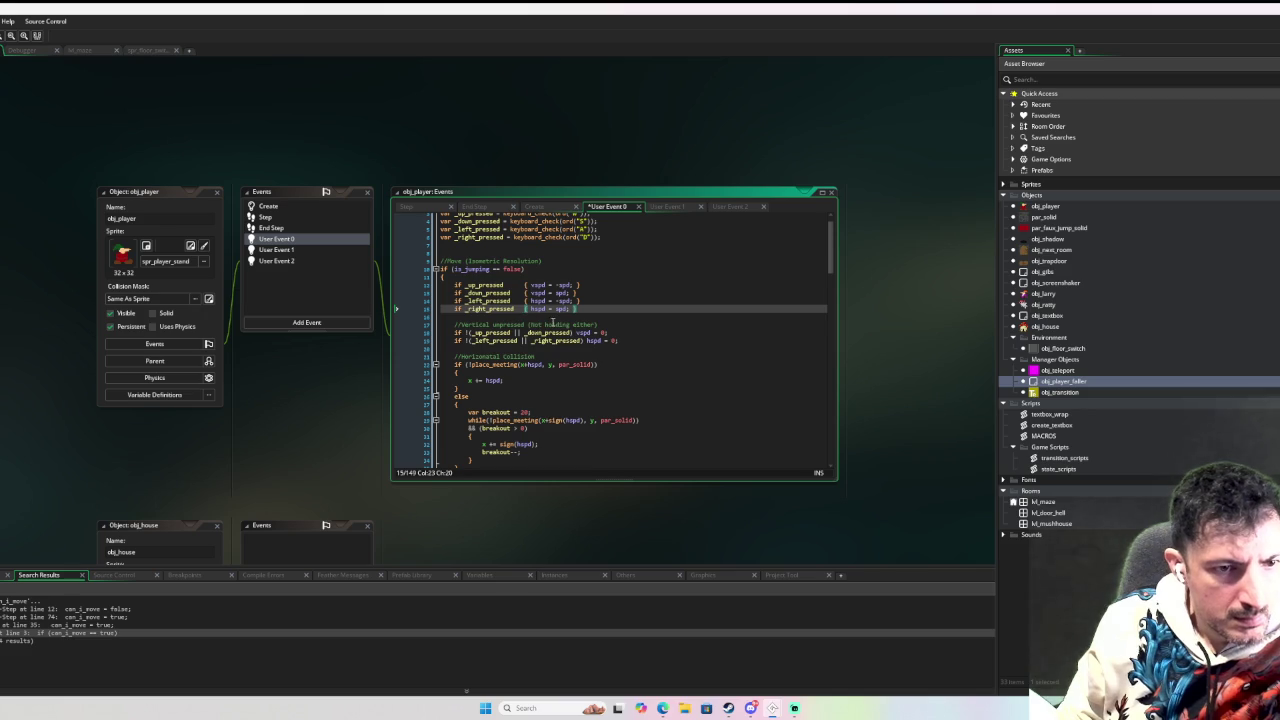
# Line up the vspd = 0 and hspd = 0 assignments on lines 18–19 in one column.
pyautogui.click(576, 333)
pyautogui.press('Tab')
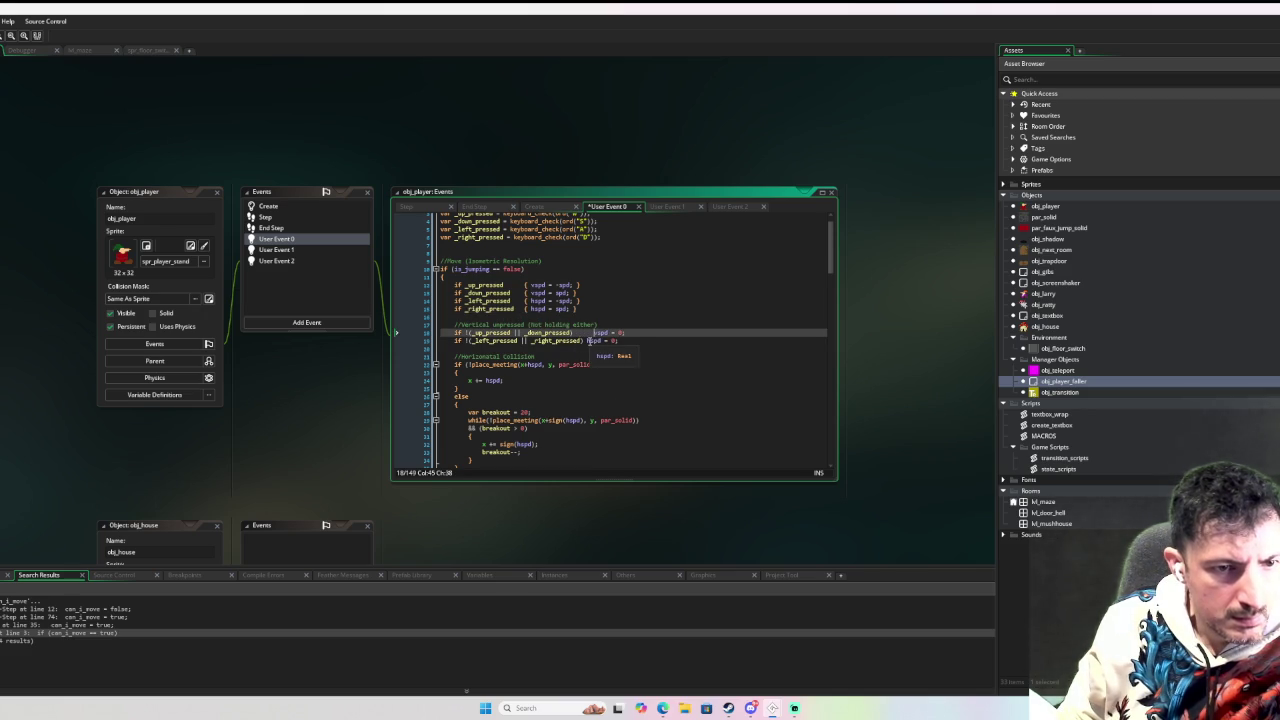
pyautogui.press('Tab')
pyautogui.click(728, 349)
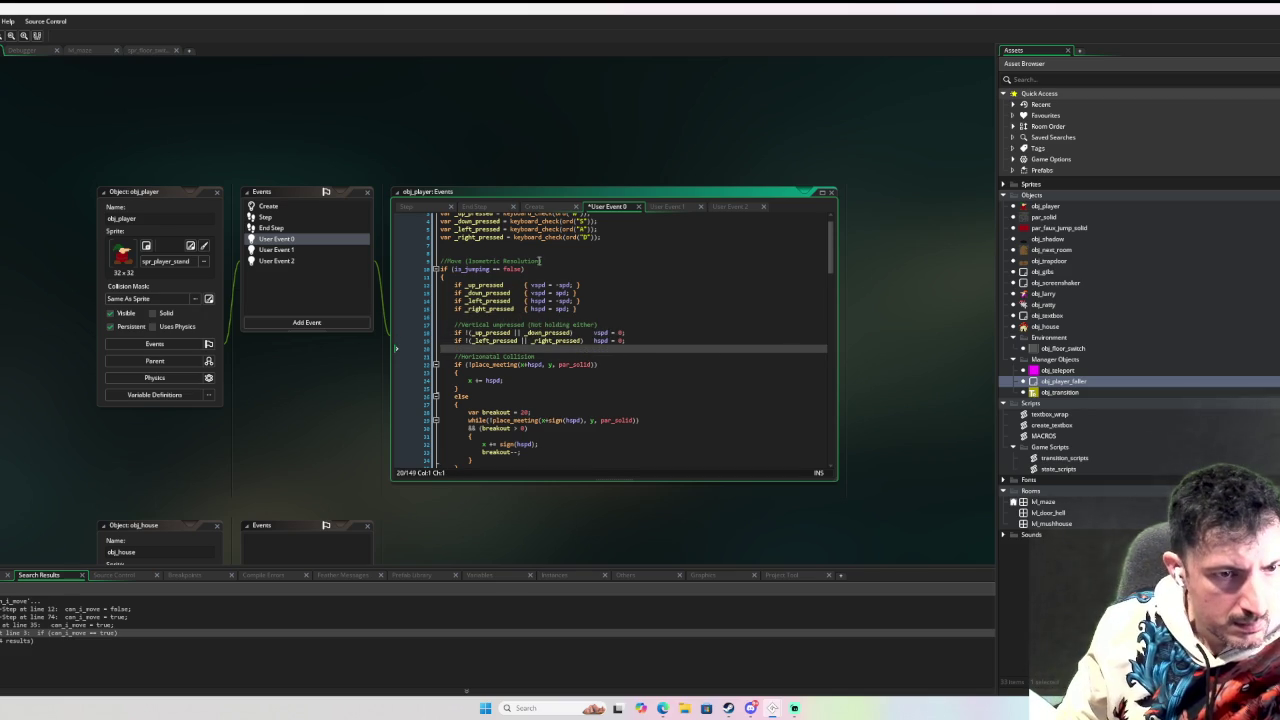
# Try a multi-line caret across the four movement lines, then undo the extra brace indent.
pyautogui.moveTo(524, 284); pyautogui.dragTo(526, 313)
pyautogui.press('Tab')
pyautogui.press('Tab')
pyautogui.press('Tab')
pyautogui.press('Tab')
pyautogui.click(680, 357)
pyautogui.hotkey('ctrl', 'z')
pyautogui.hotkey('ctrl', 'z')
pyautogui.hotkey('ctrl', 'z')
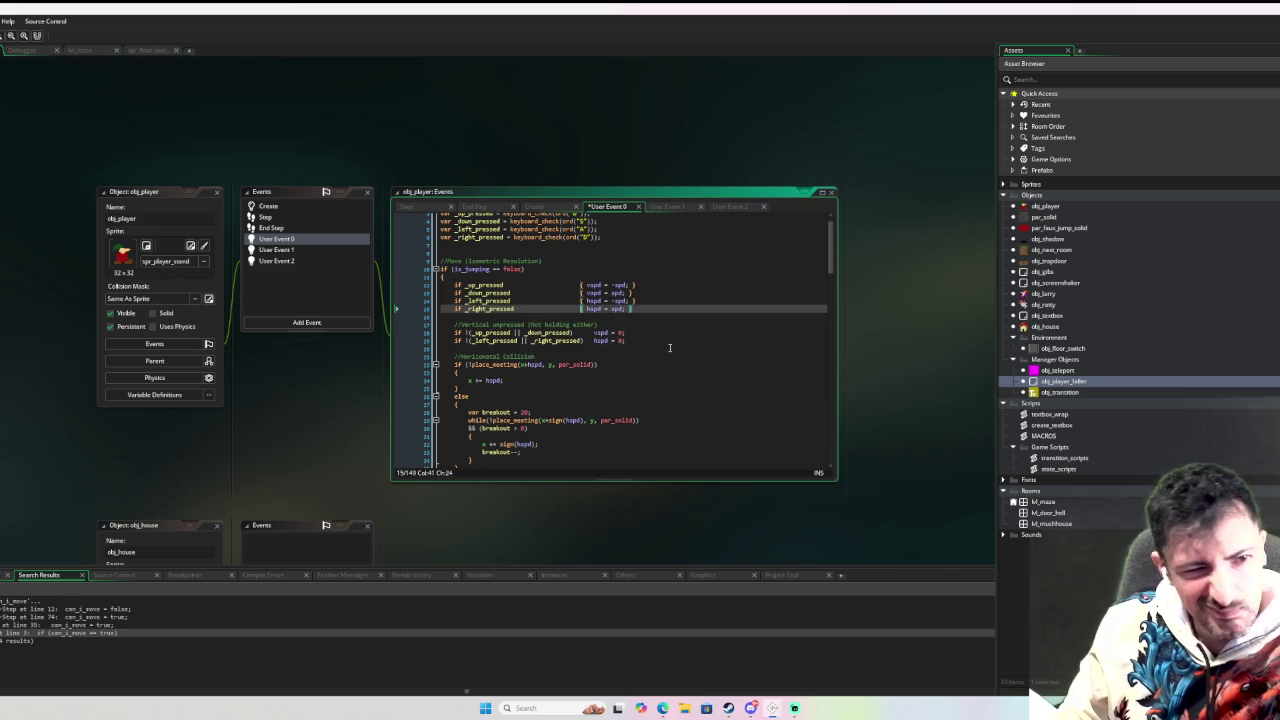
pyautogui.click(701, 300)
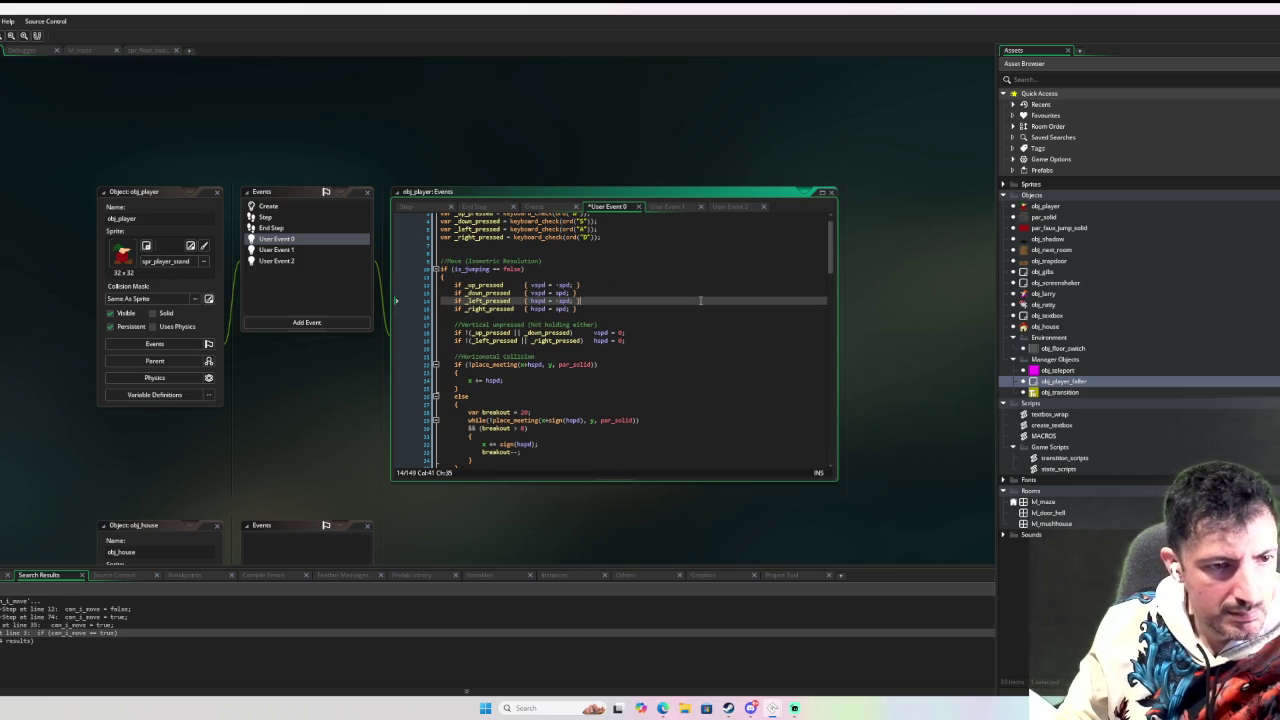
pyautogui.click(623, 363)
# Scroll through the jump code and highlight every use of was_jumping.
pyautogui.scroll(-2, 660, 362)
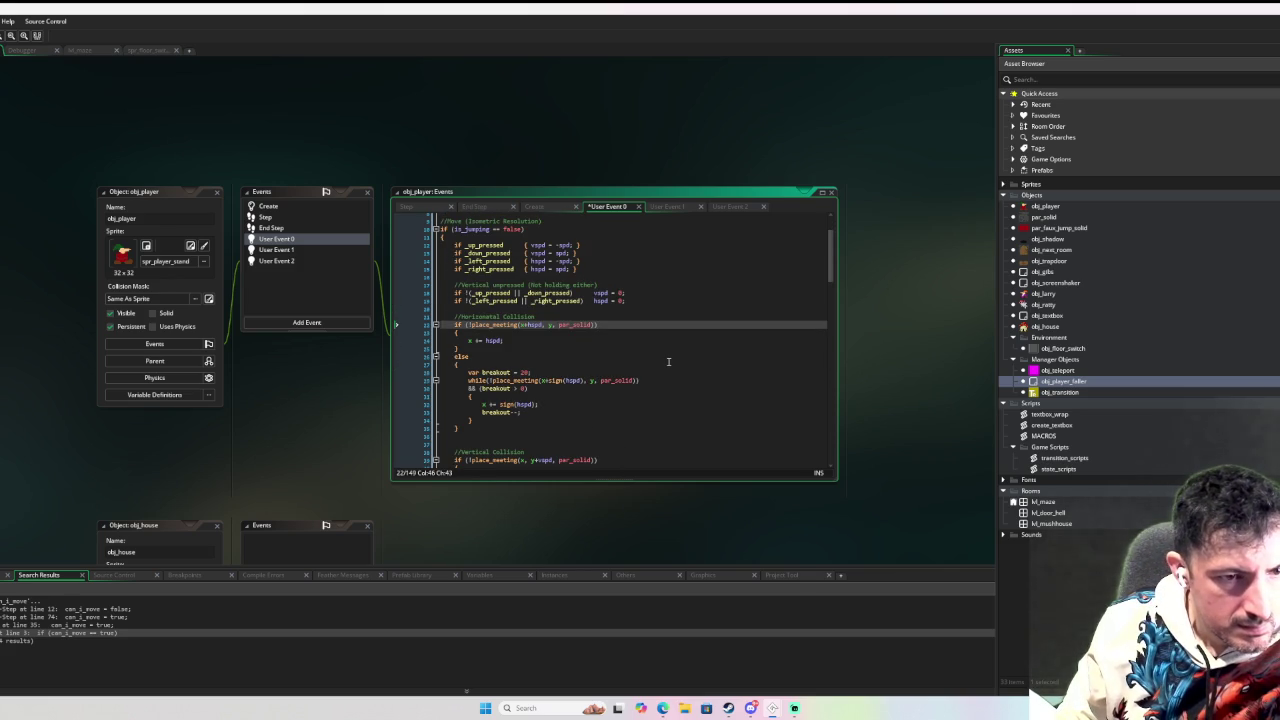
pyautogui.scroll(-10, 668, 362)
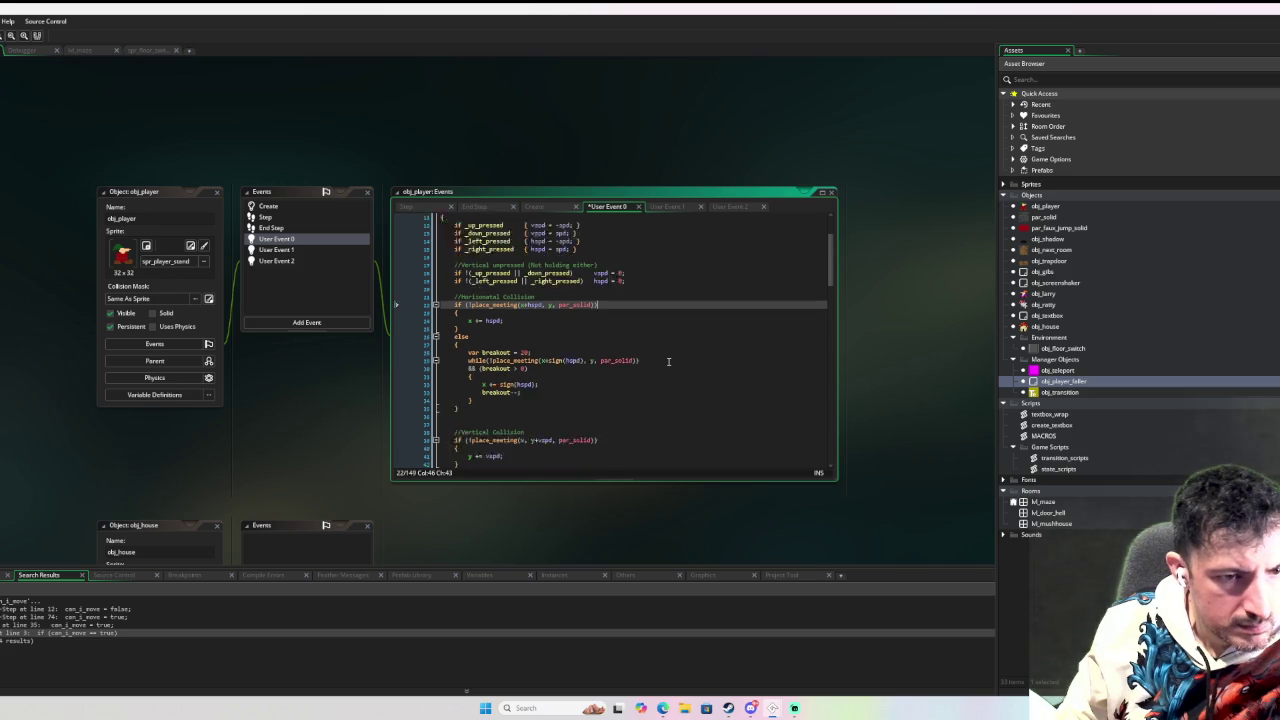
pyautogui.scroll(-2, 668, 360)
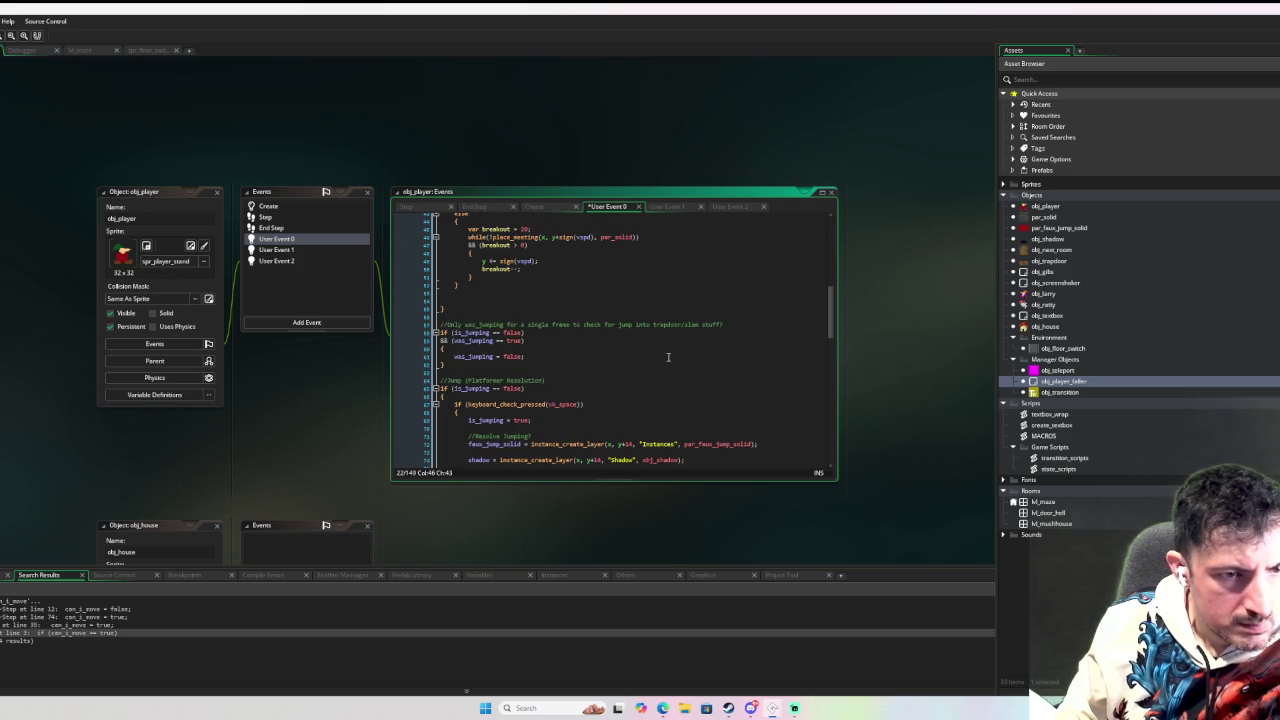
pyautogui.scroll(-1, 668, 357)
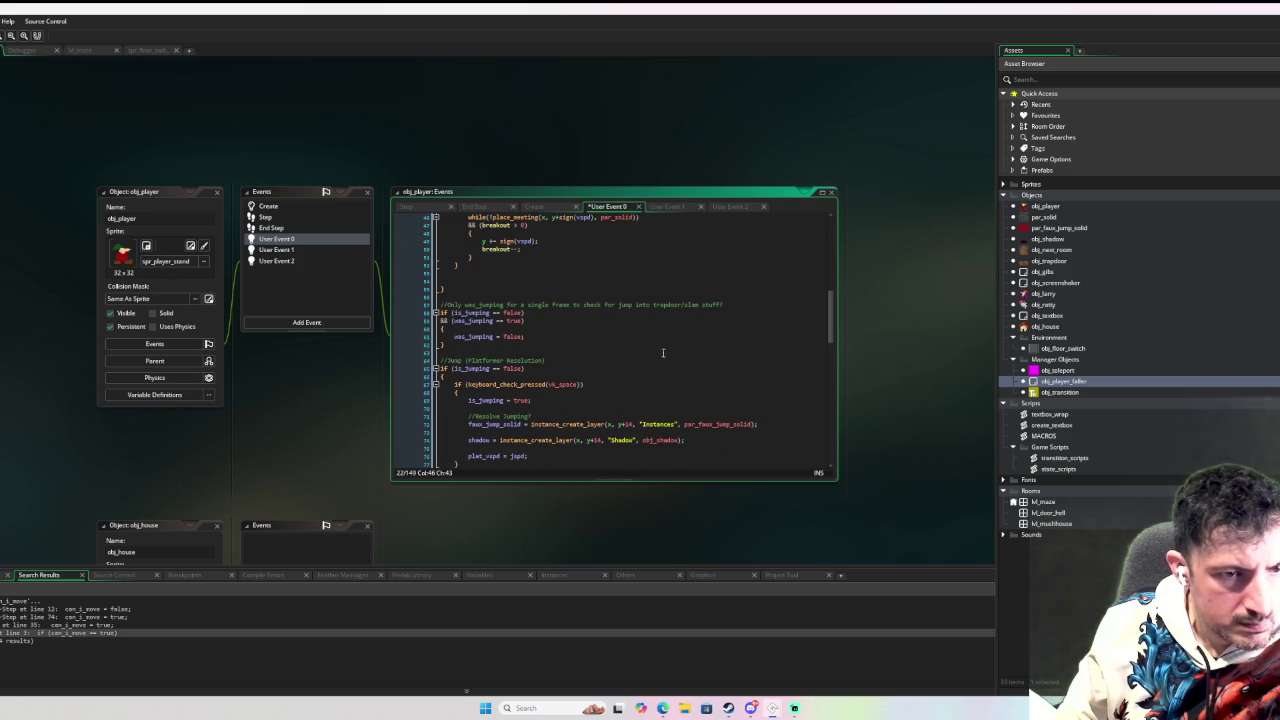
pyautogui.scroll(-2, 660, 352)
pyautogui.scroll(-2, 660, 352)
pyautogui.scroll(-7, 660, 352)
pyautogui.scroll(10, 660, 352)
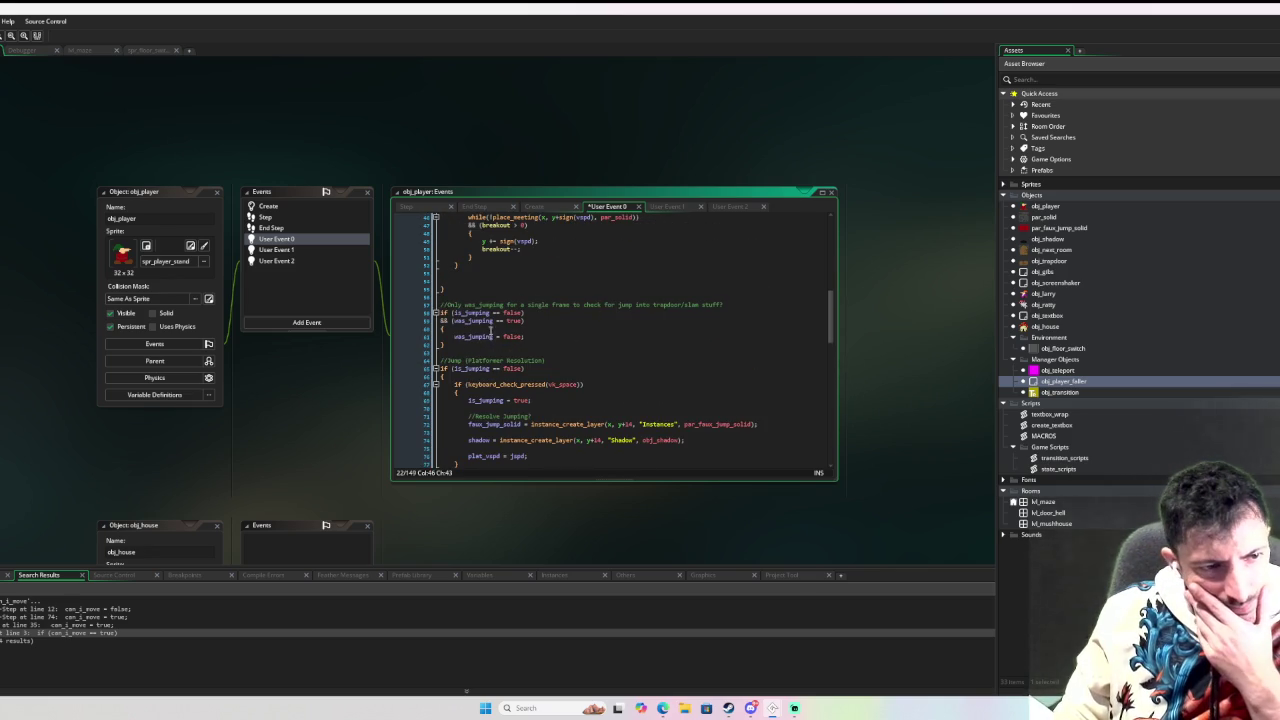
pyautogui.doubleClick(467, 320)
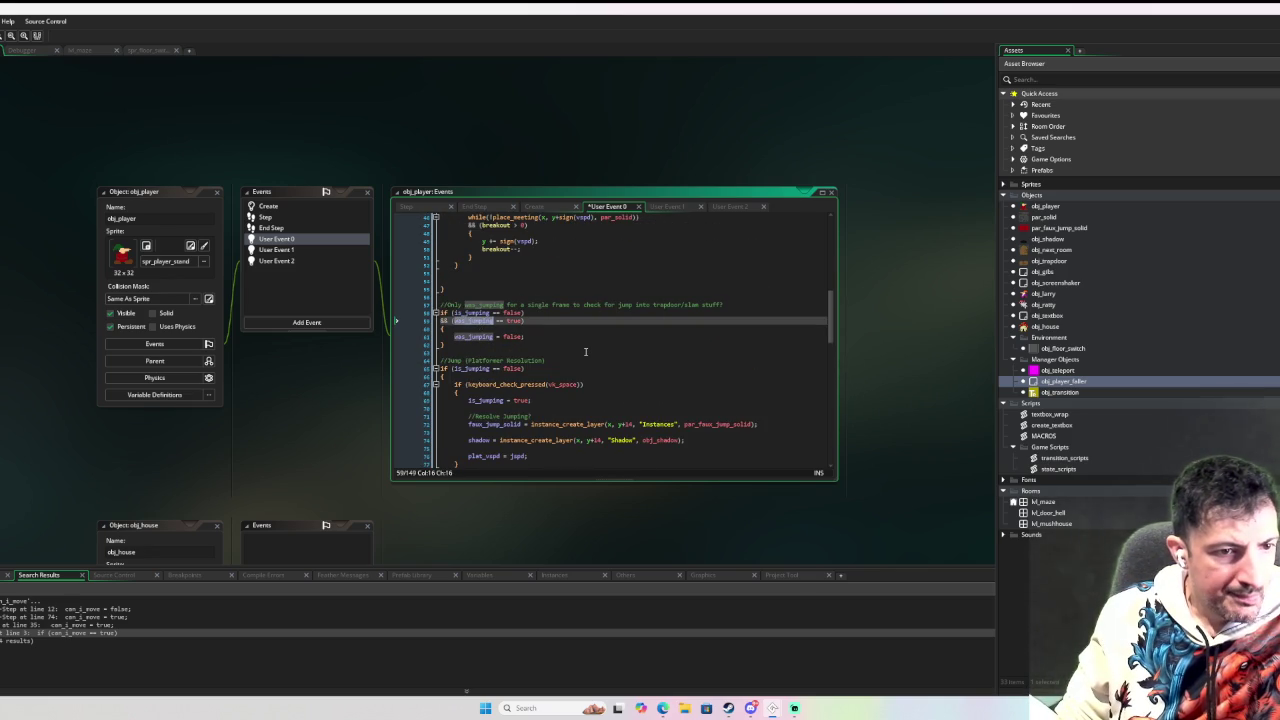
# Search the whole project for was_jumping and list all matches.
pyautogui.scroll(-10, 586, 352)
pyautogui.scroll(6, 582, 354)
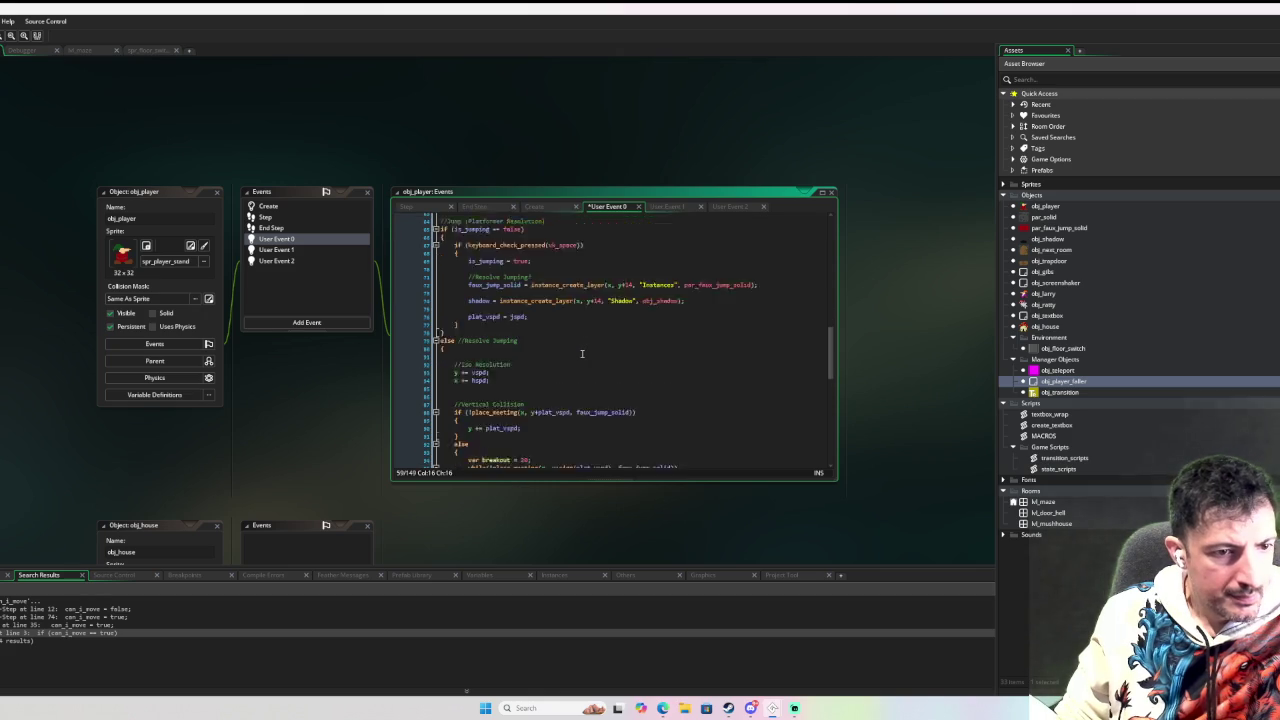
pyautogui.hotkey('ctrl', 'shift', 'f')
pyautogui.click(263, 508)
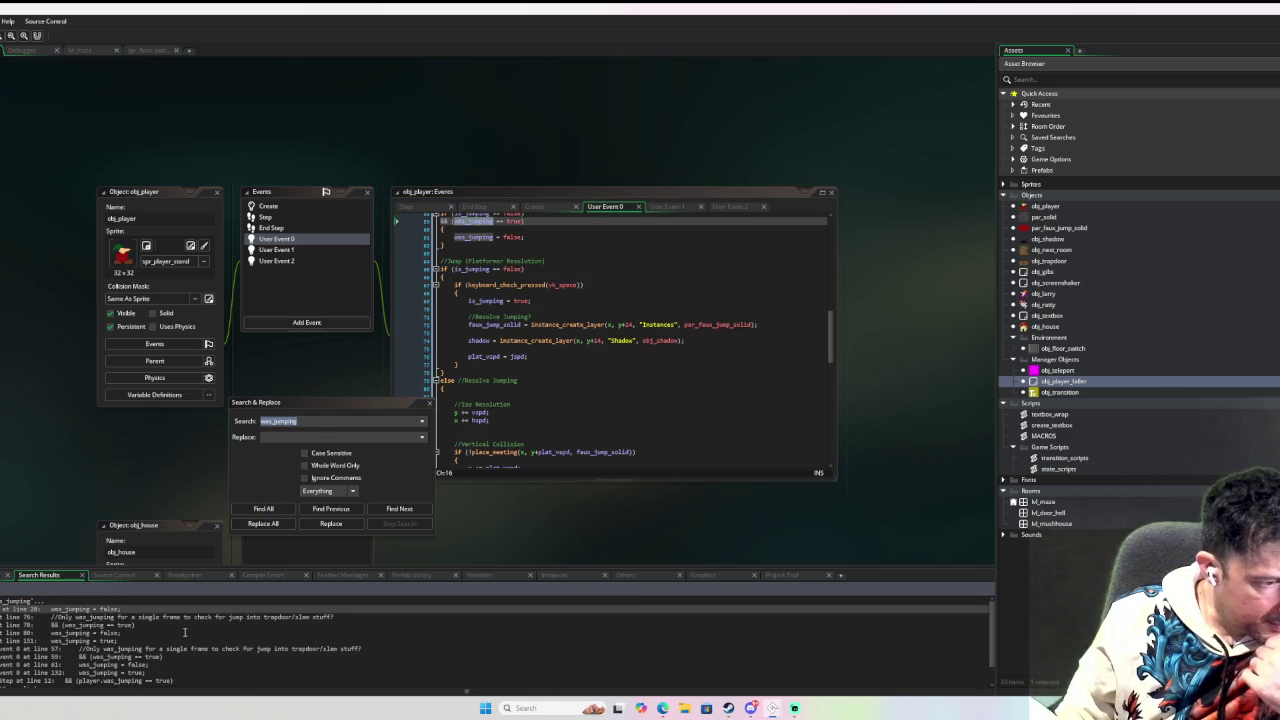
# Open the was_jumping check in the Step event result and scroll through it.
pyautogui.doubleClick(100, 627)
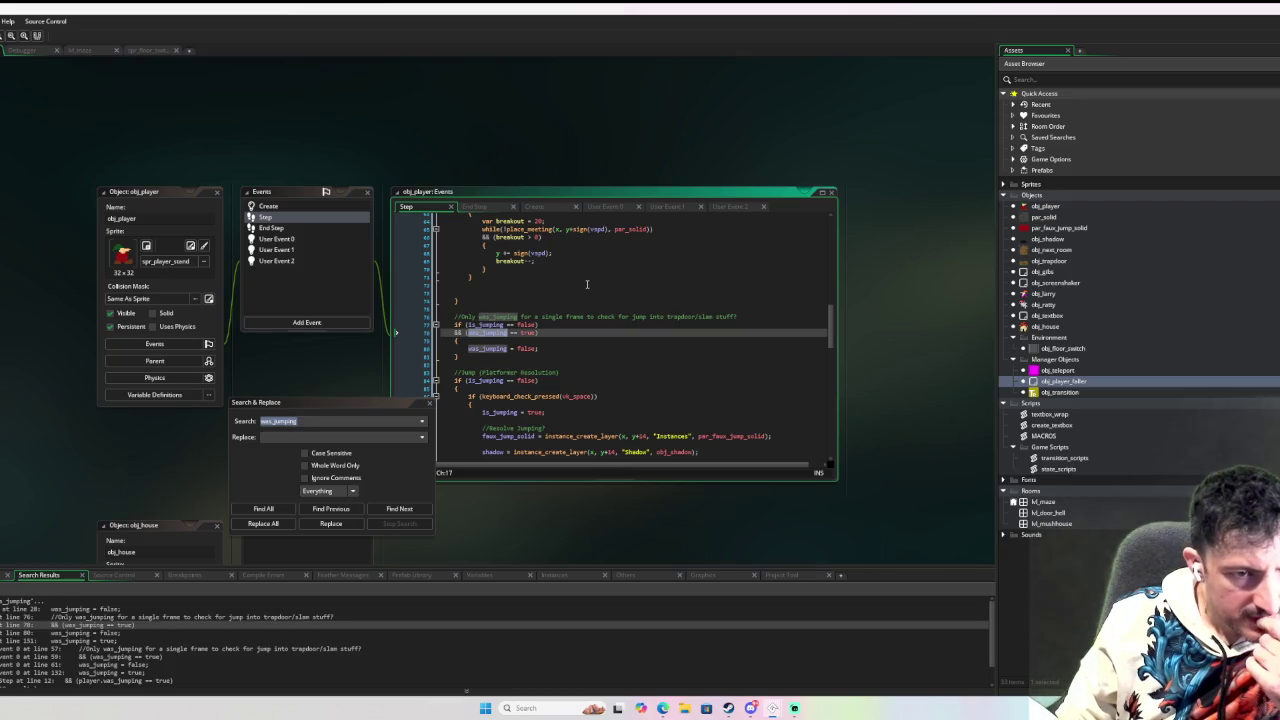
pyautogui.scroll(-3, 585, 285)
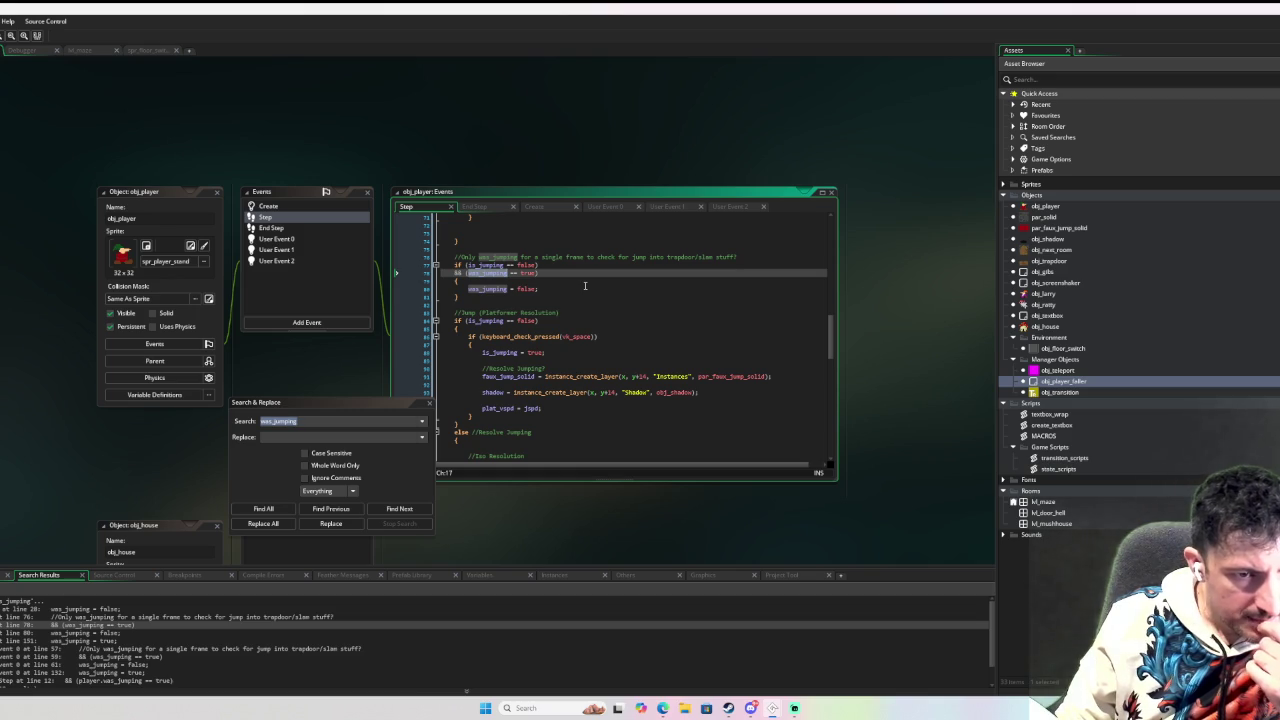
pyautogui.scroll(-12, 585, 286)
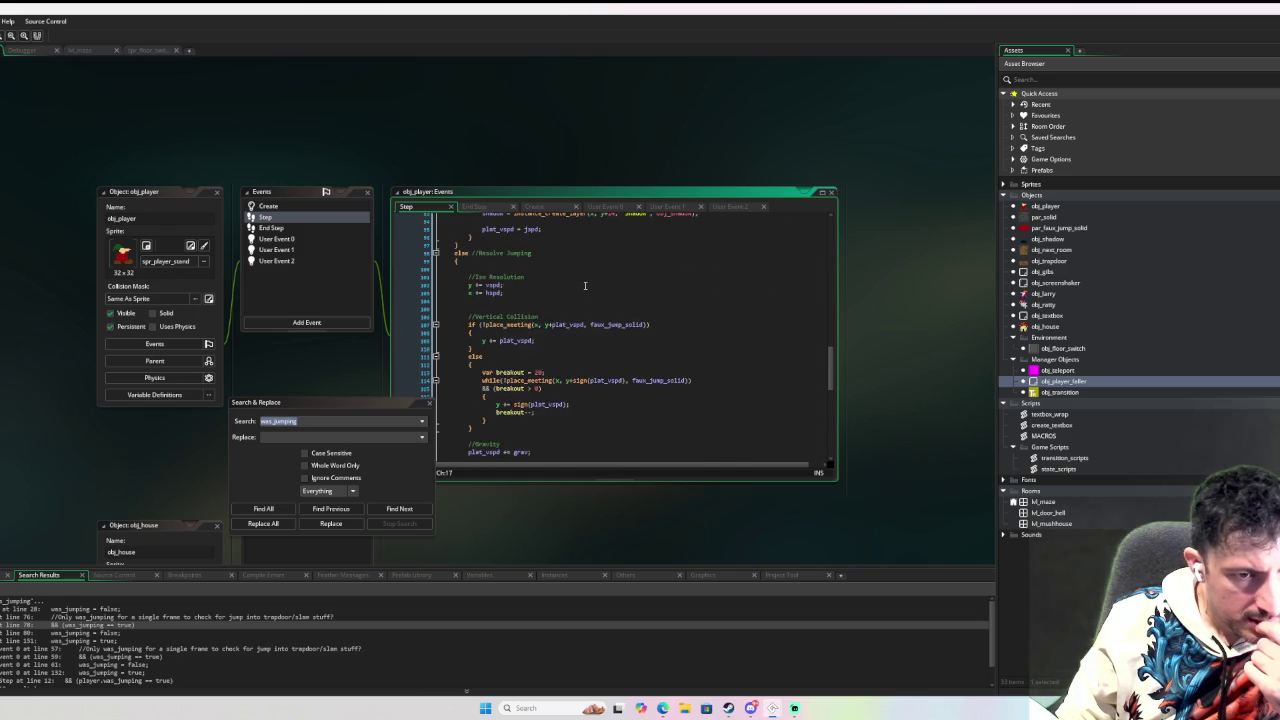
pyautogui.scroll(-3, 585, 285)
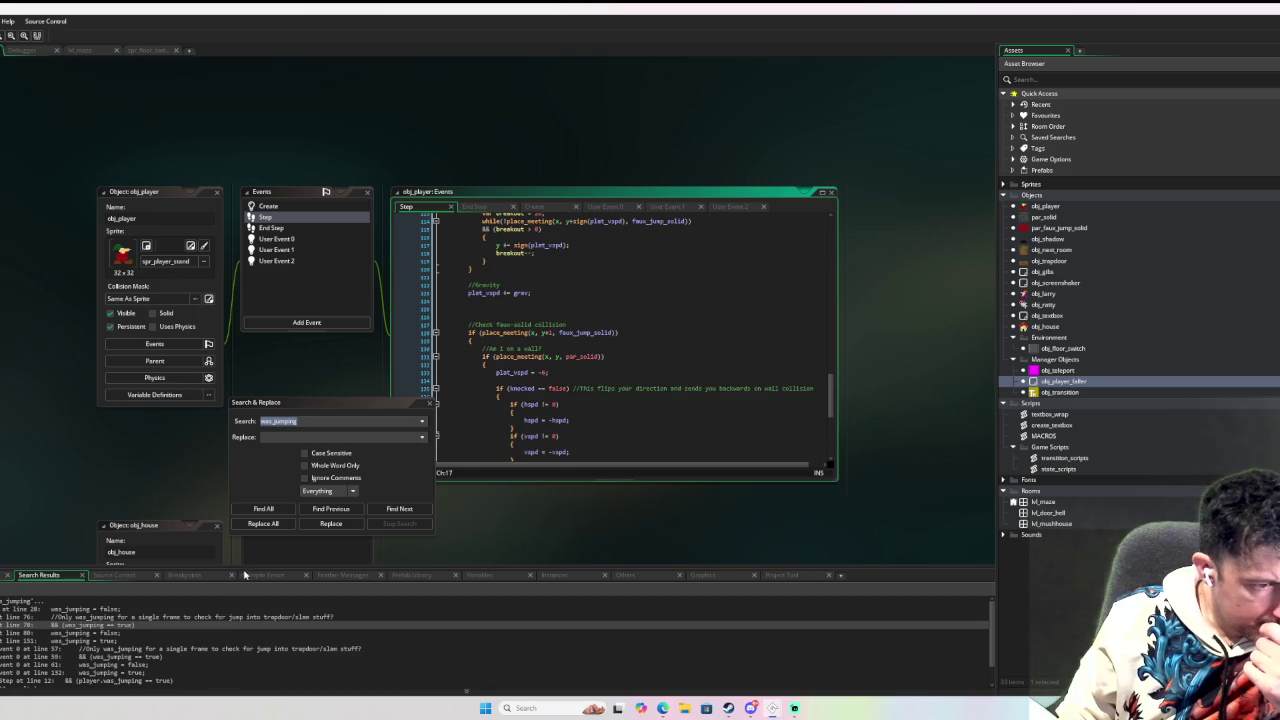
# Enlarge the results panel, move the search dialog aside, and open obj_trapdoor's End Step match.
pyautogui.moveTo(247, 570); pyautogui.dragTo(250, 454)
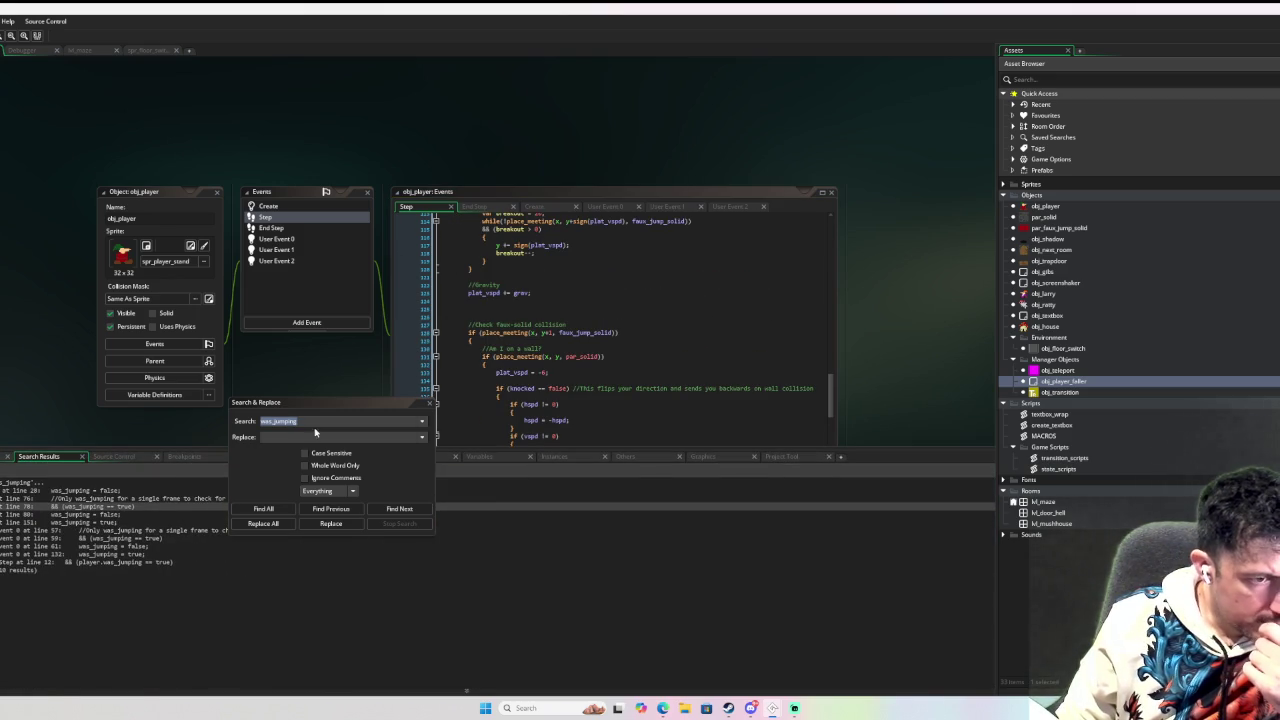
pyautogui.moveTo(343, 405); pyautogui.dragTo(114, 148)
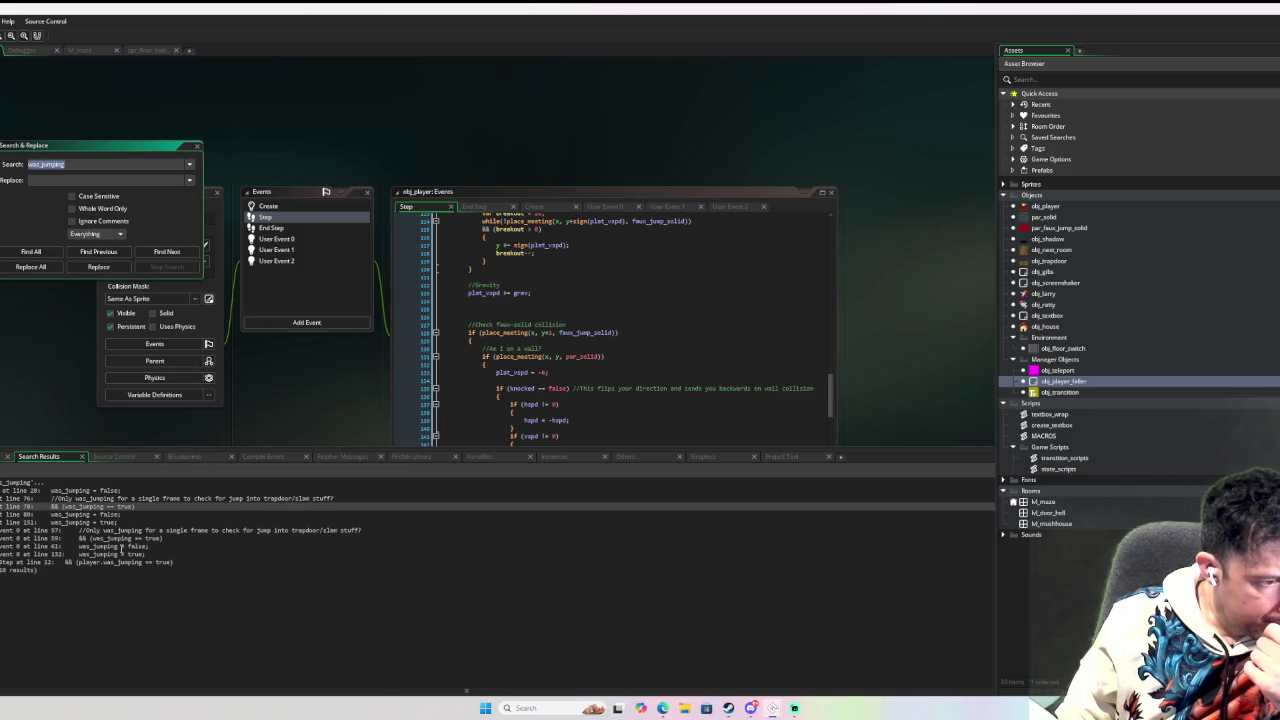
pyautogui.doubleClick(112, 563)
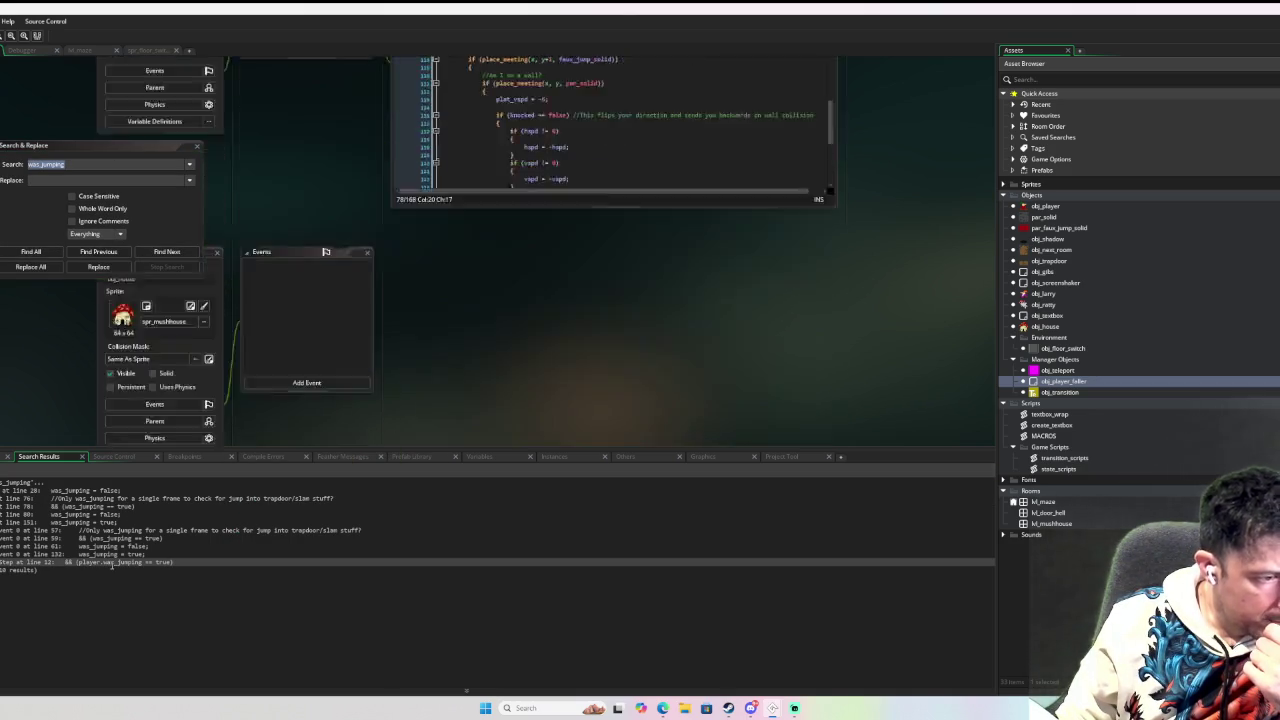
# Review obj_trapdoor's End Step code around the is_jumping condition.
pyautogui.scroll(2, 361, 298)
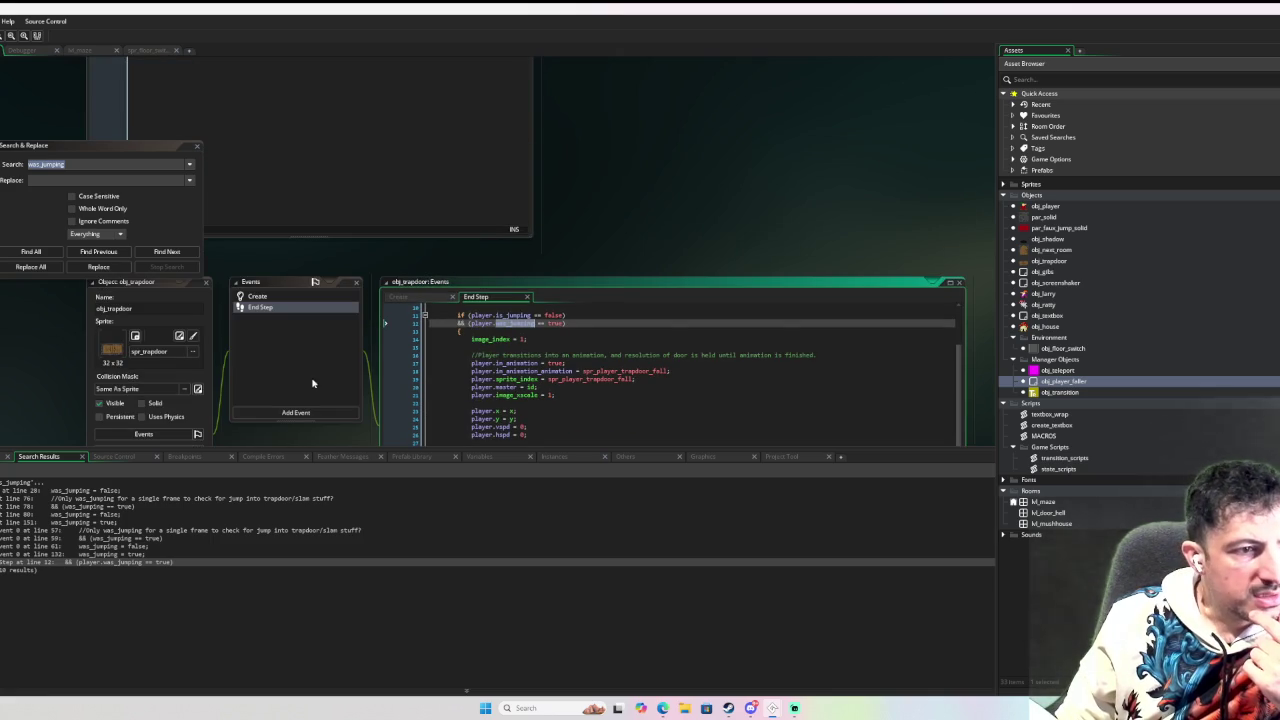
pyautogui.scroll(-1, 764, 186)
pyautogui.press('Down')
pyautogui.press('Down')
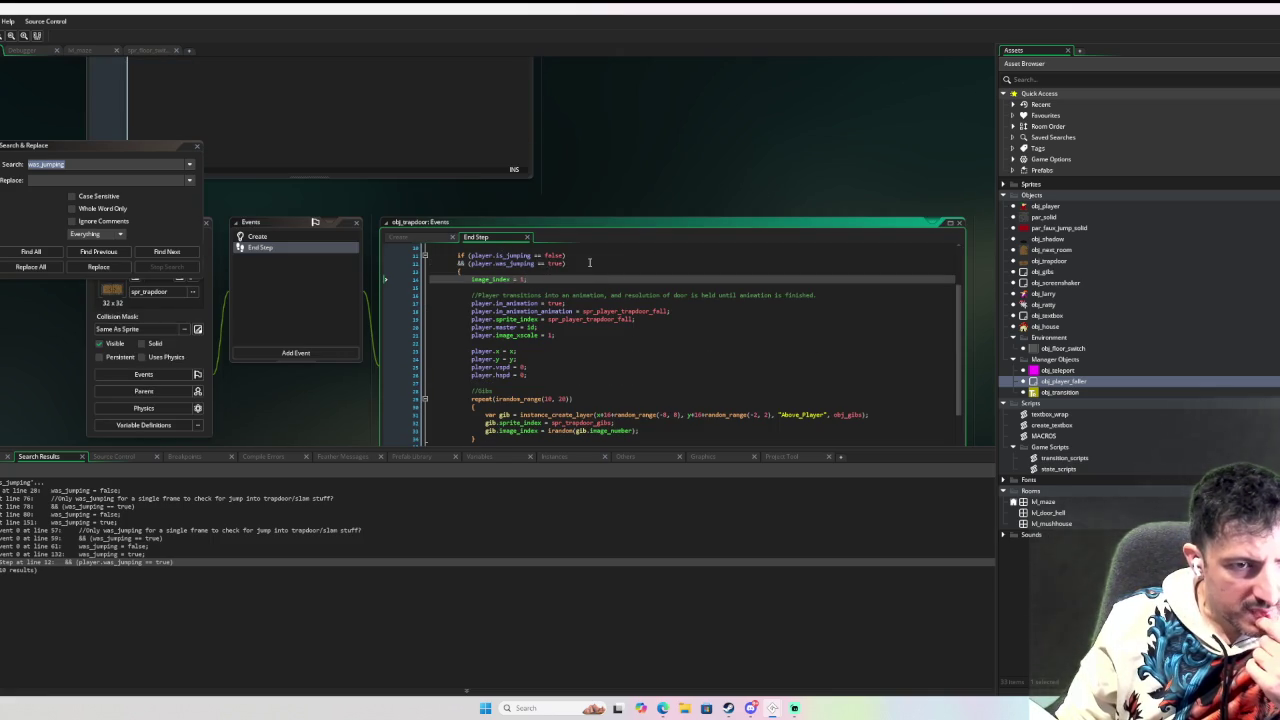
pyautogui.scroll(2, 589, 263)
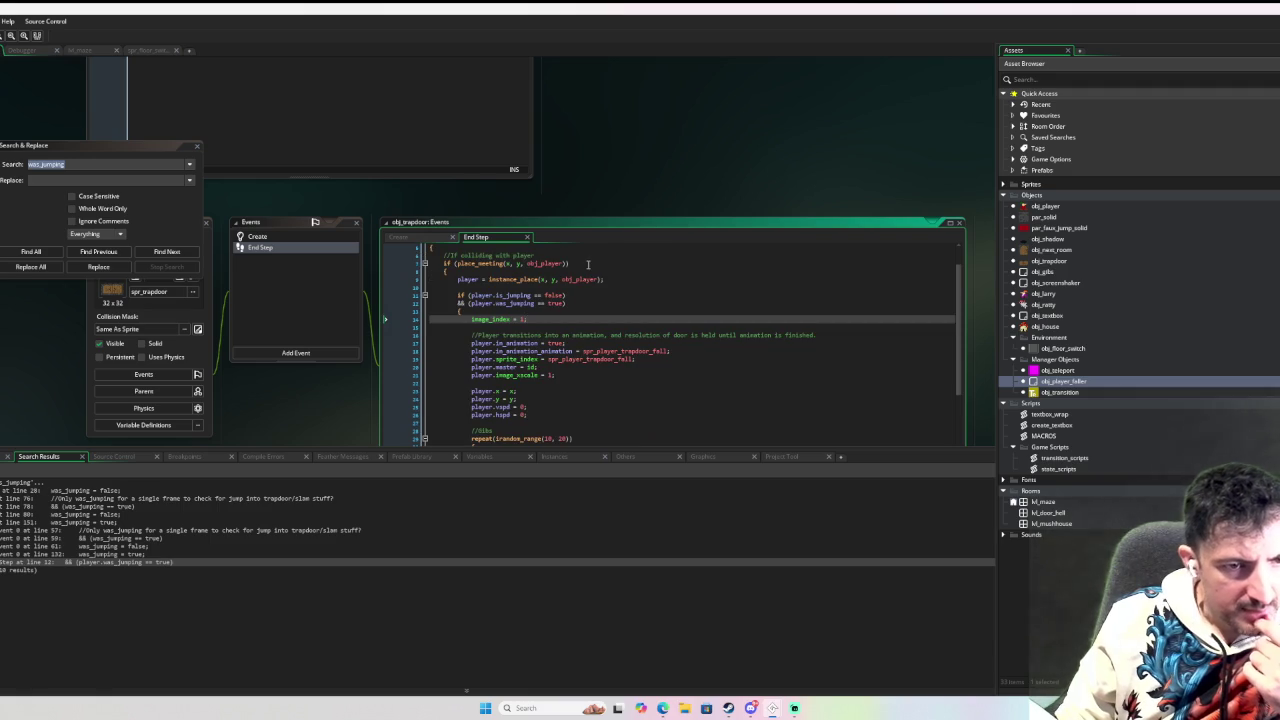
pyautogui.scroll(2, 581, 265)
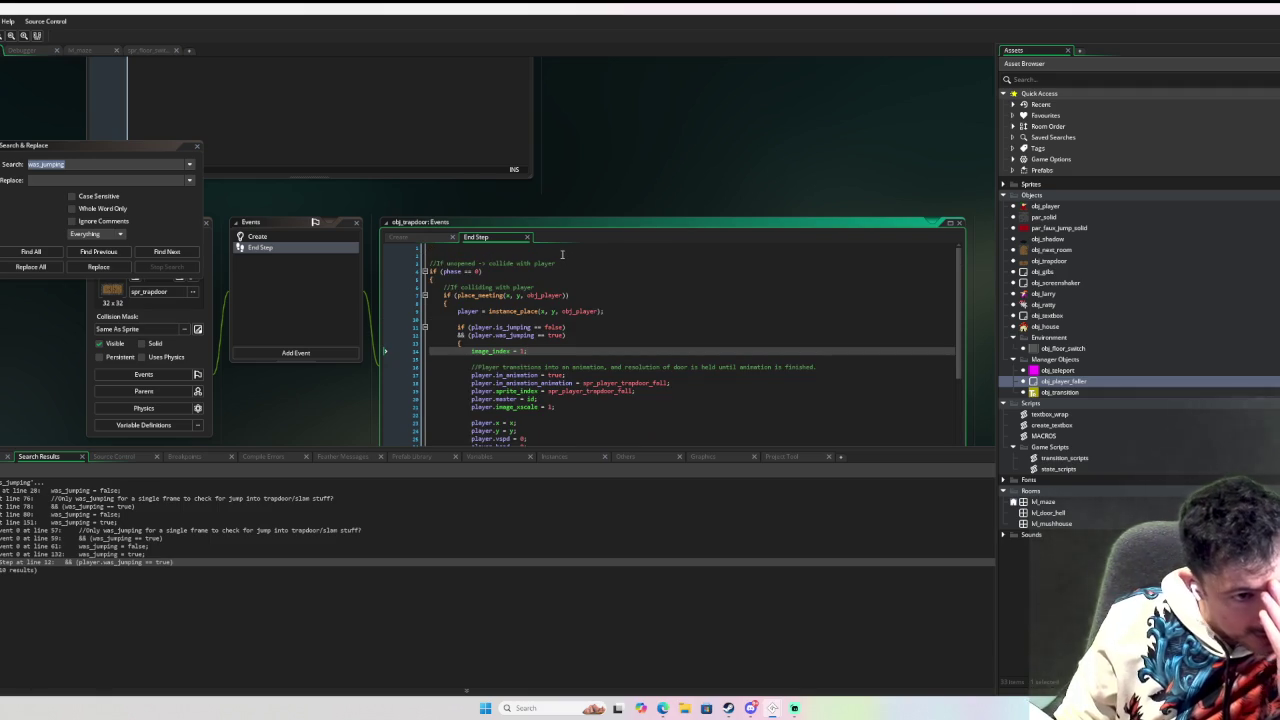
pyautogui.scroll(-2, 562, 254)
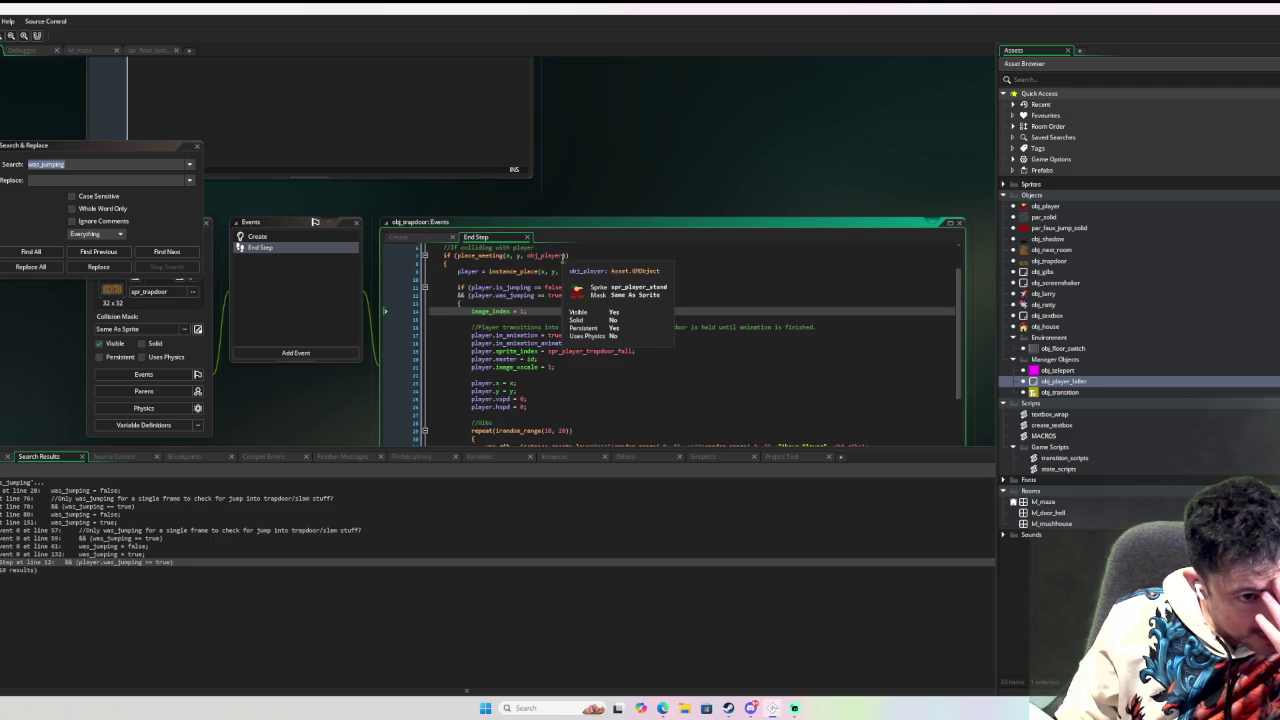
pyautogui.click(519, 343)
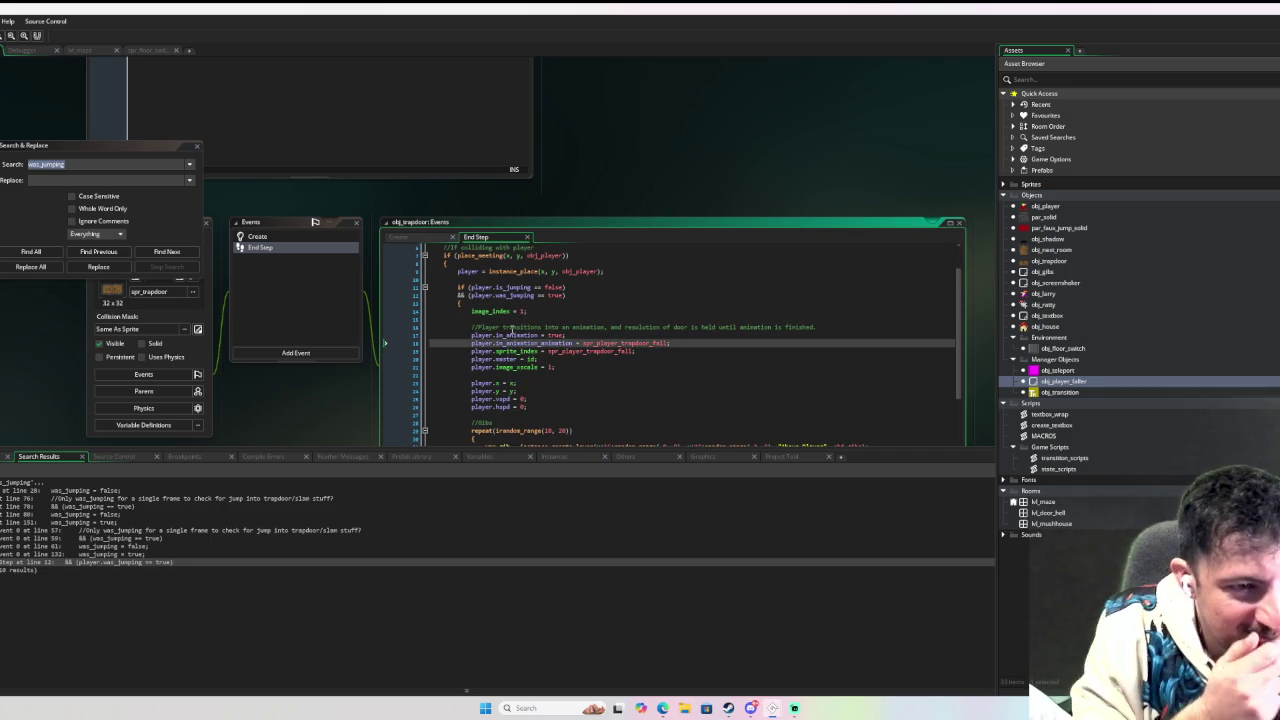
pyautogui.click(566, 287)
pyautogui.scroll(3, 368, 350)
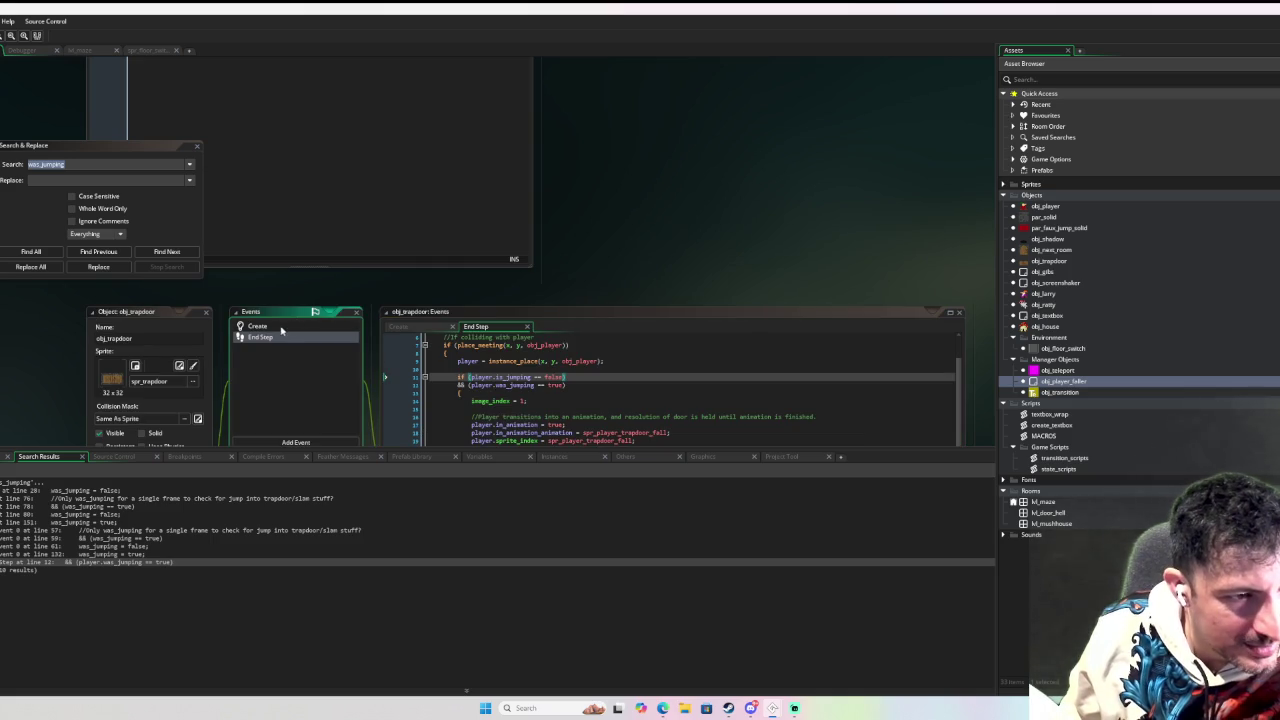
# Check obj_trapdoor's Create event code, then return to its End Step code.
pyautogui.click(282, 329)
pyautogui.scroll(-3, 760, 248)
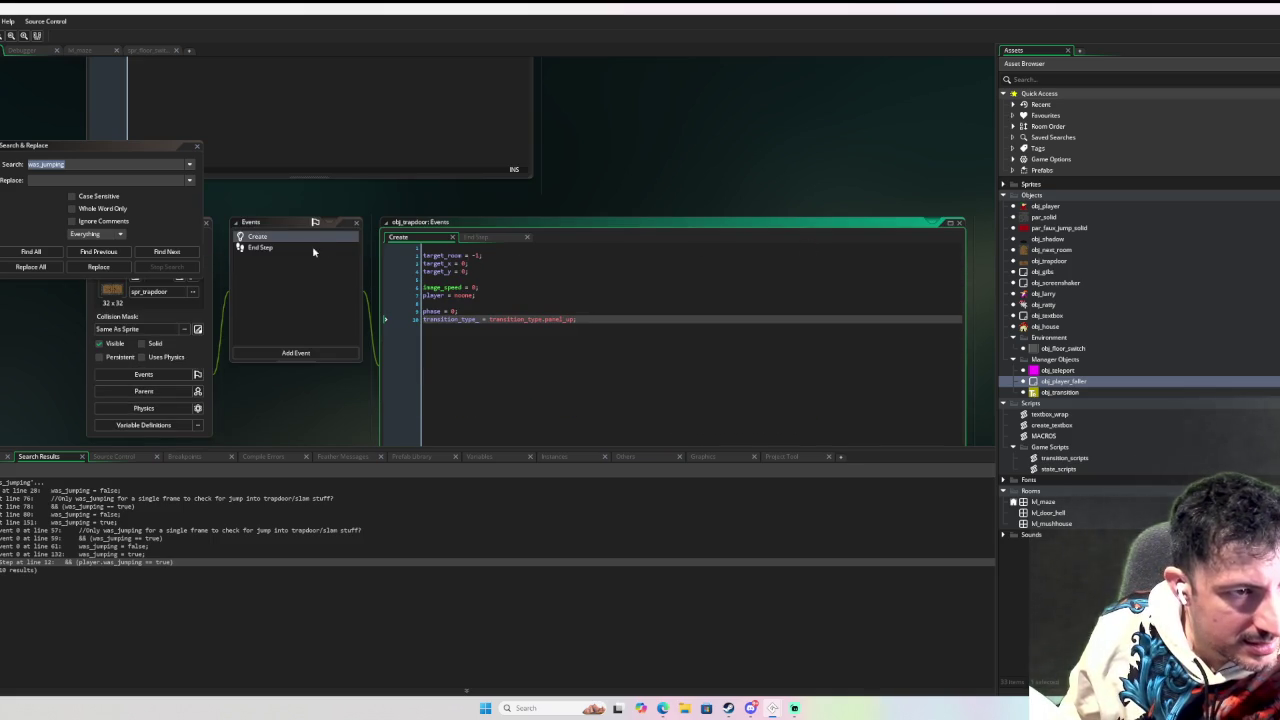
pyautogui.click(313, 250)
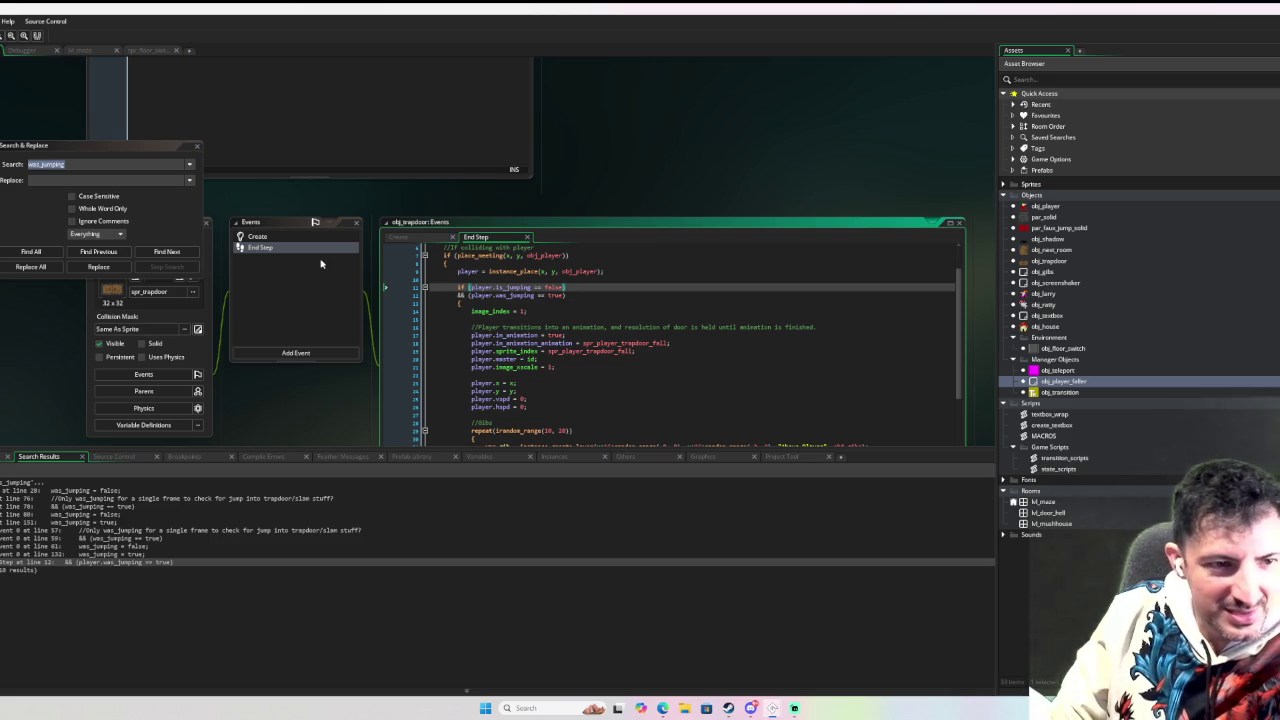
pyautogui.scroll(-7, 432, 309)
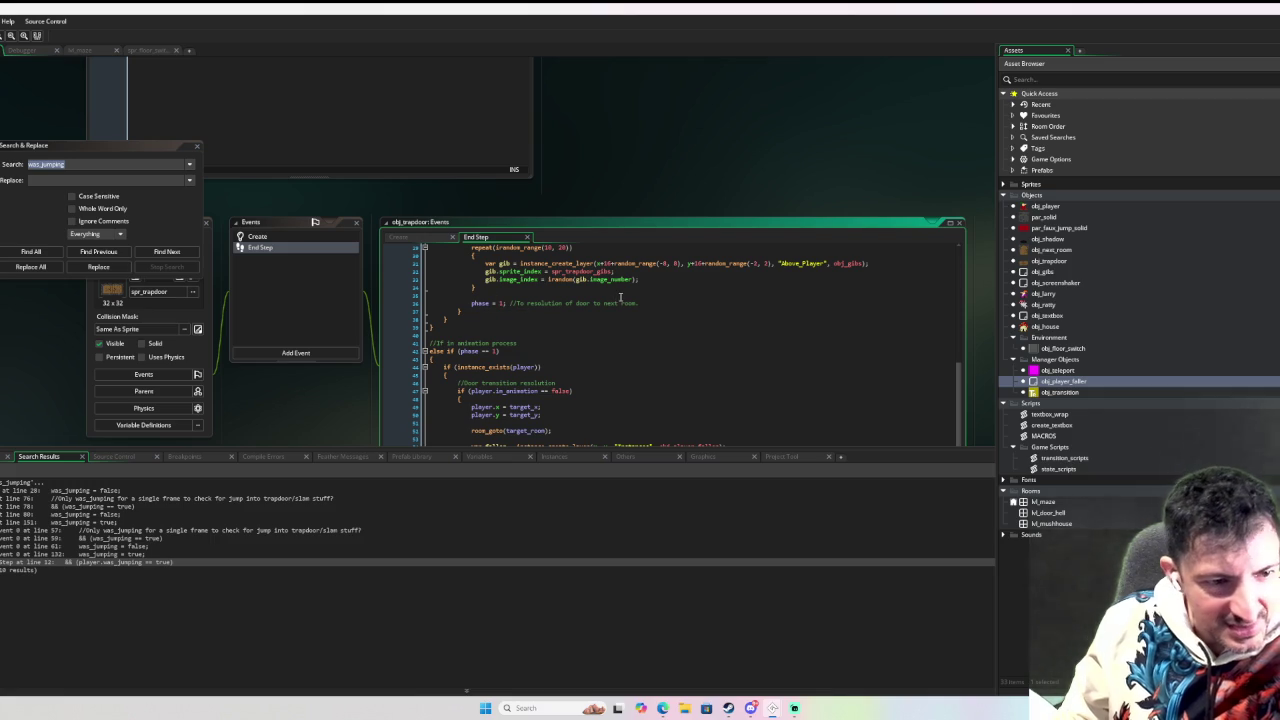
pyautogui.scroll(6, 620, 297)
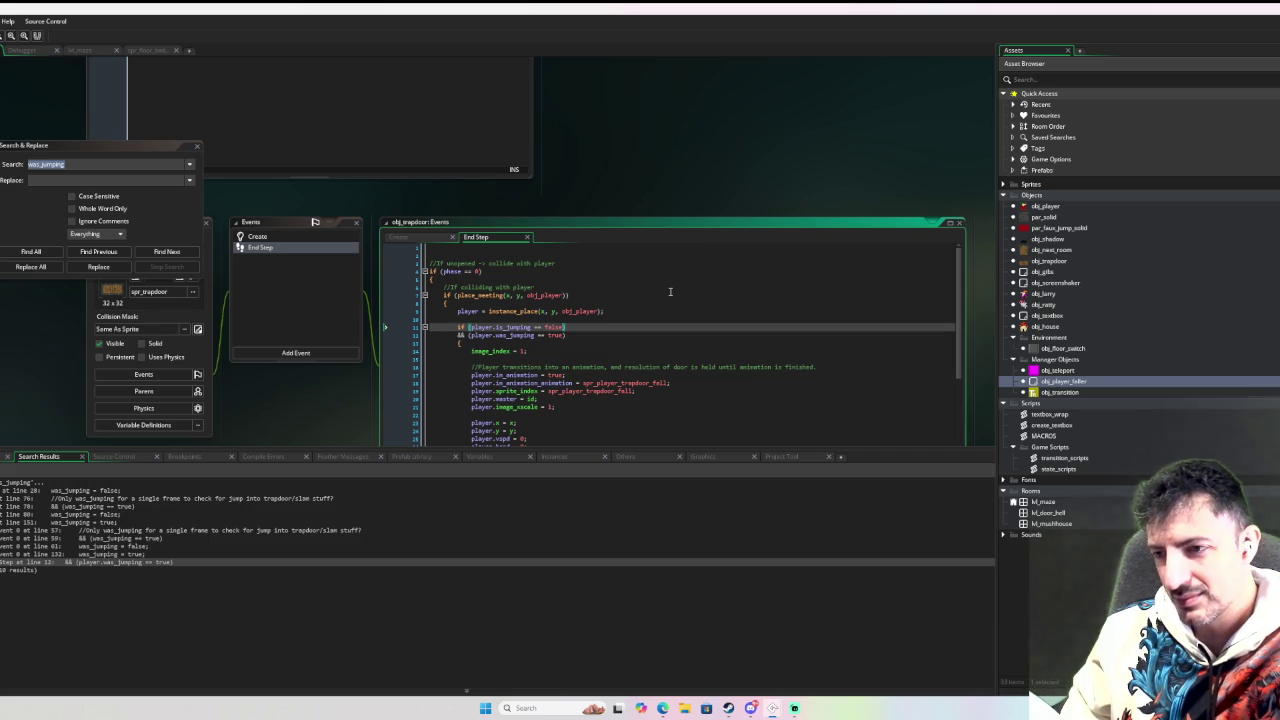
pyautogui.scroll(-8, 665, 320)
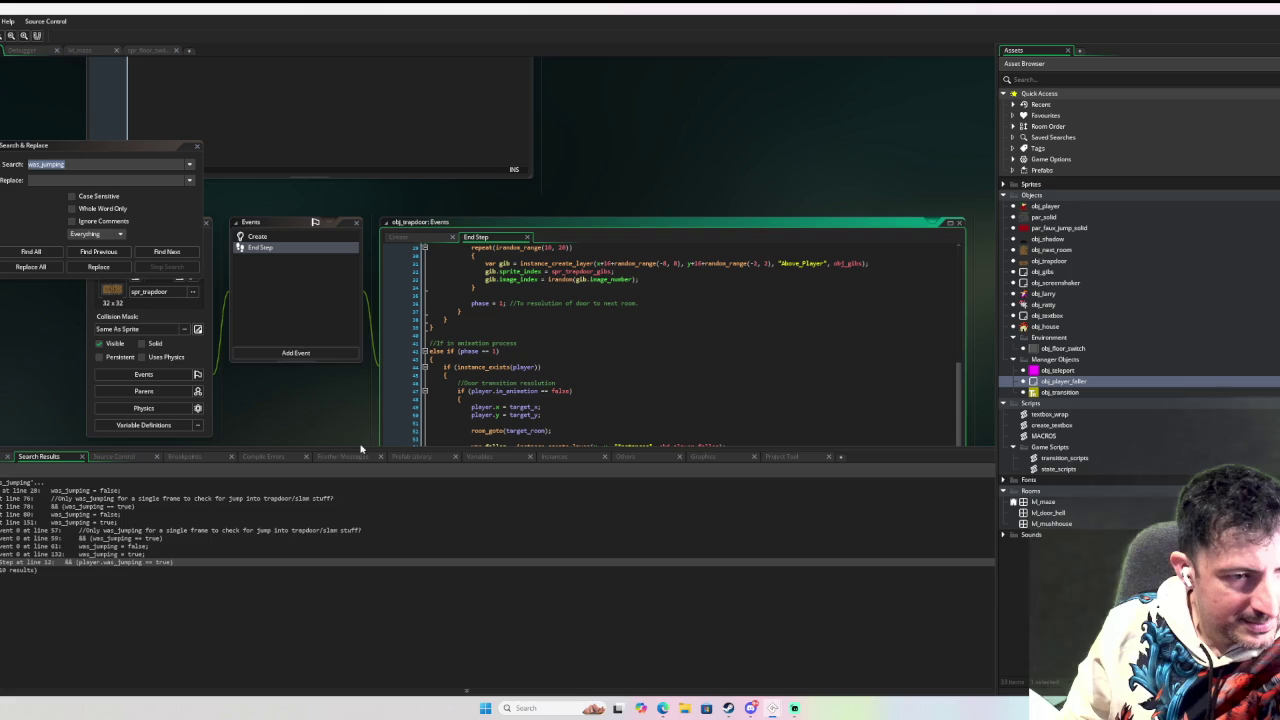
# Shrink the results panel and bring up obj_player's Step code at the was_jumping reset.
pyautogui.moveTo(360, 450); pyautogui.dragTo(373, 549)
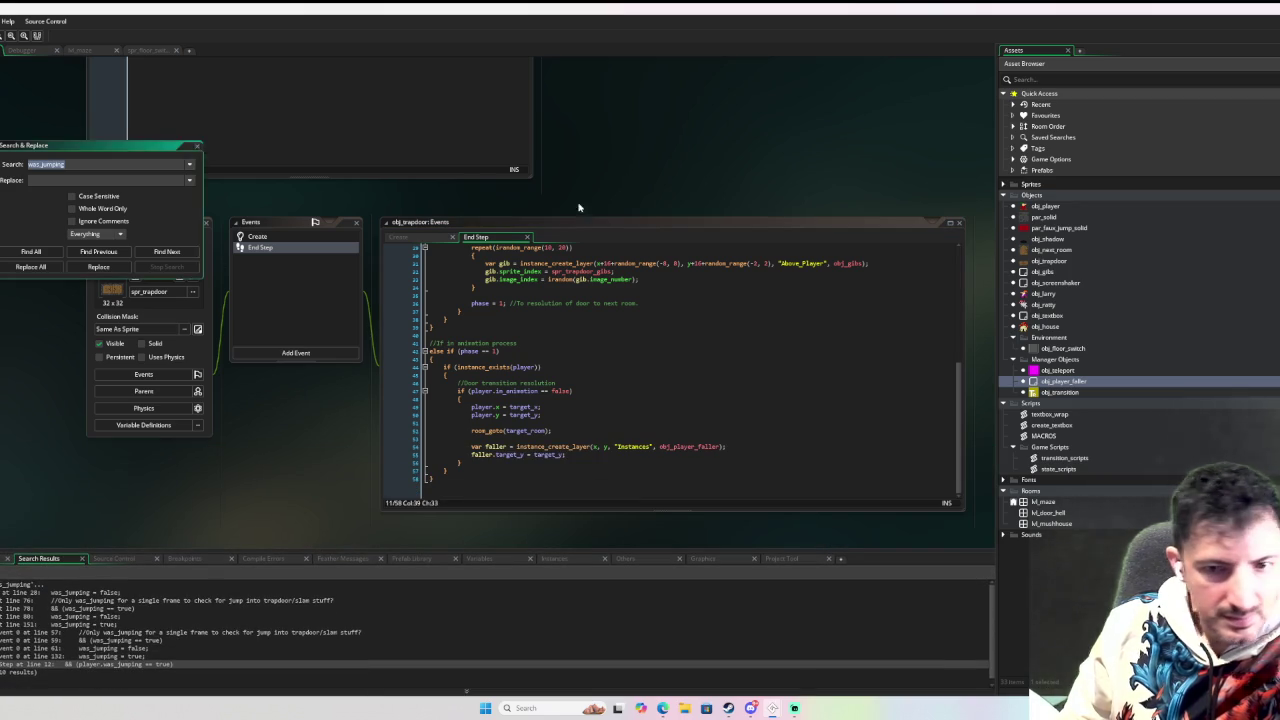
pyautogui.doubleClick(1045, 206)
pyautogui.scroll(10, 688, 326)
pyautogui.scroll(5, 689, 326)
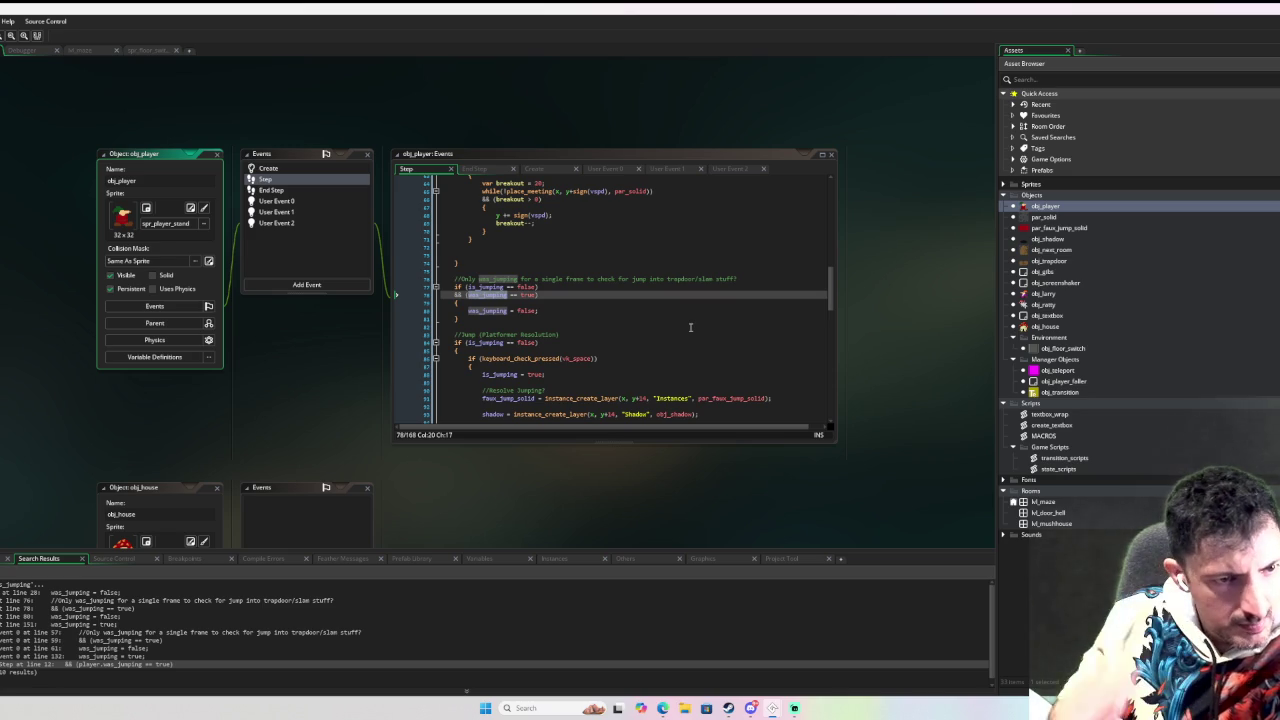
pyautogui.scroll(3, 690, 327)
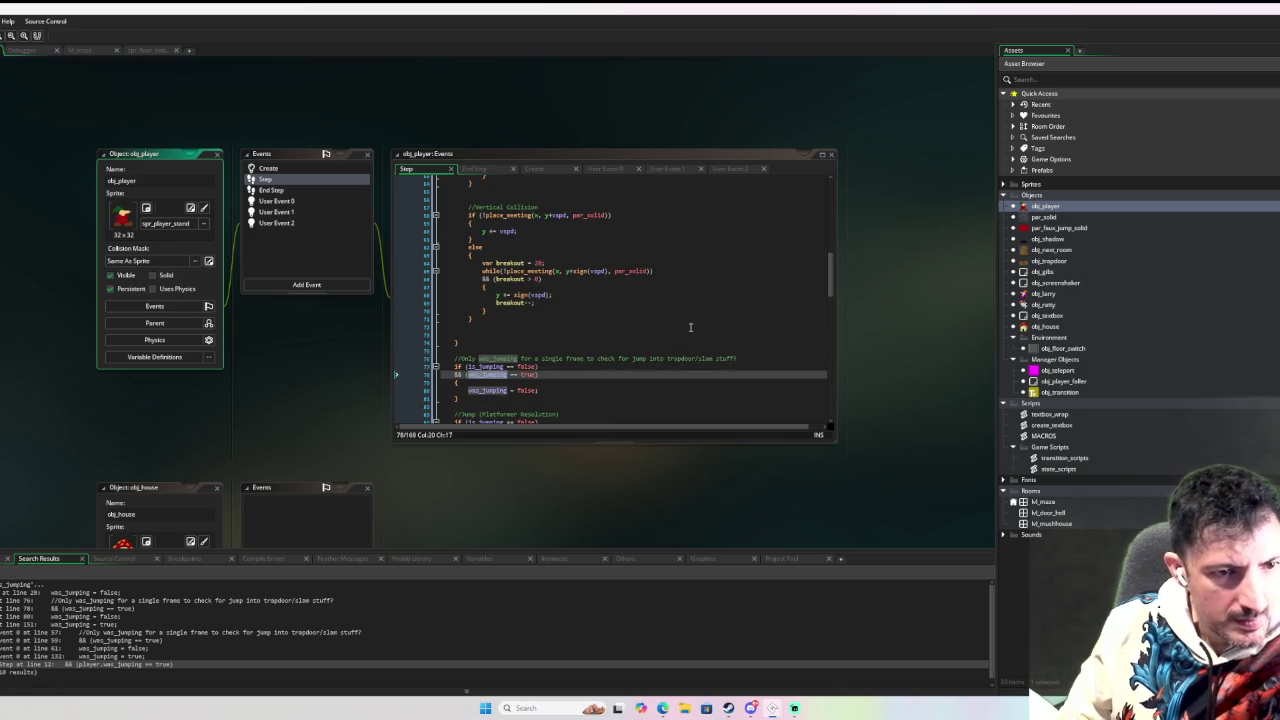
pyautogui.click(605, 360)
pyautogui.click(757, 350)
pyautogui.moveTo(757, 350); pyautogui.dragTo(765, 355)
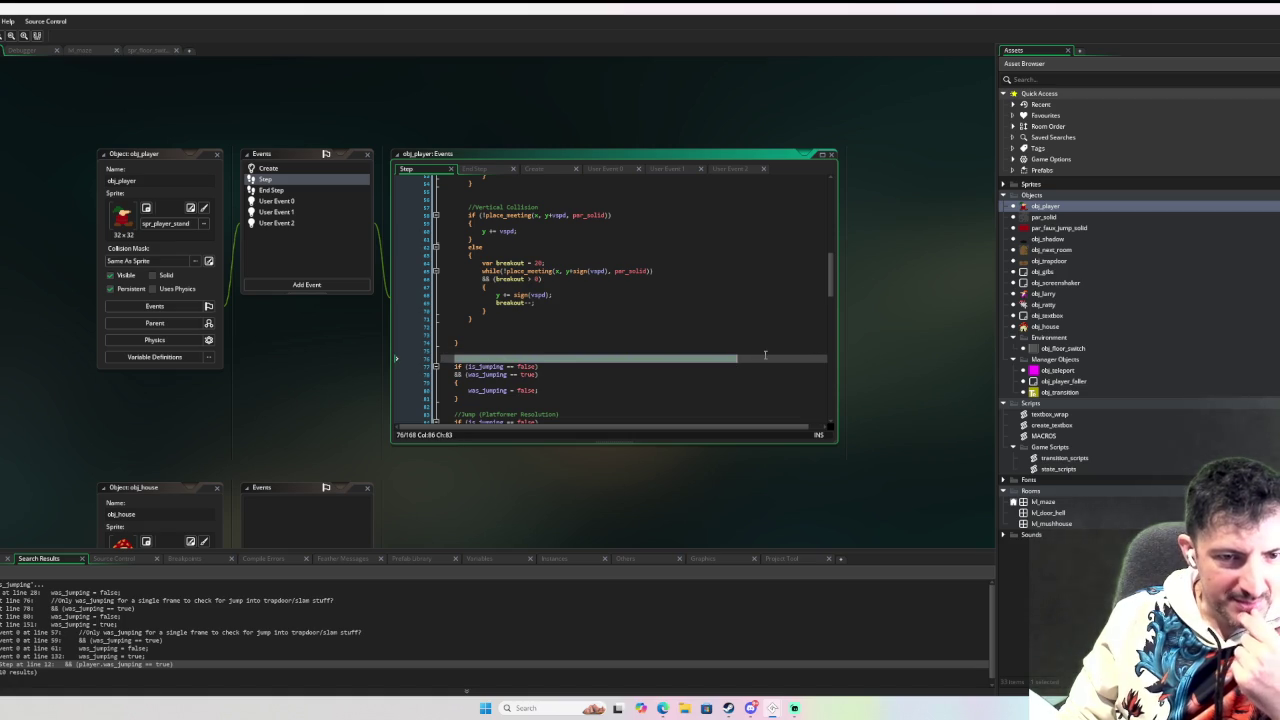
pyautogui.press('Down')
pyautogui.press('Down')
pyautogui.scroll(-4, 727, 377)
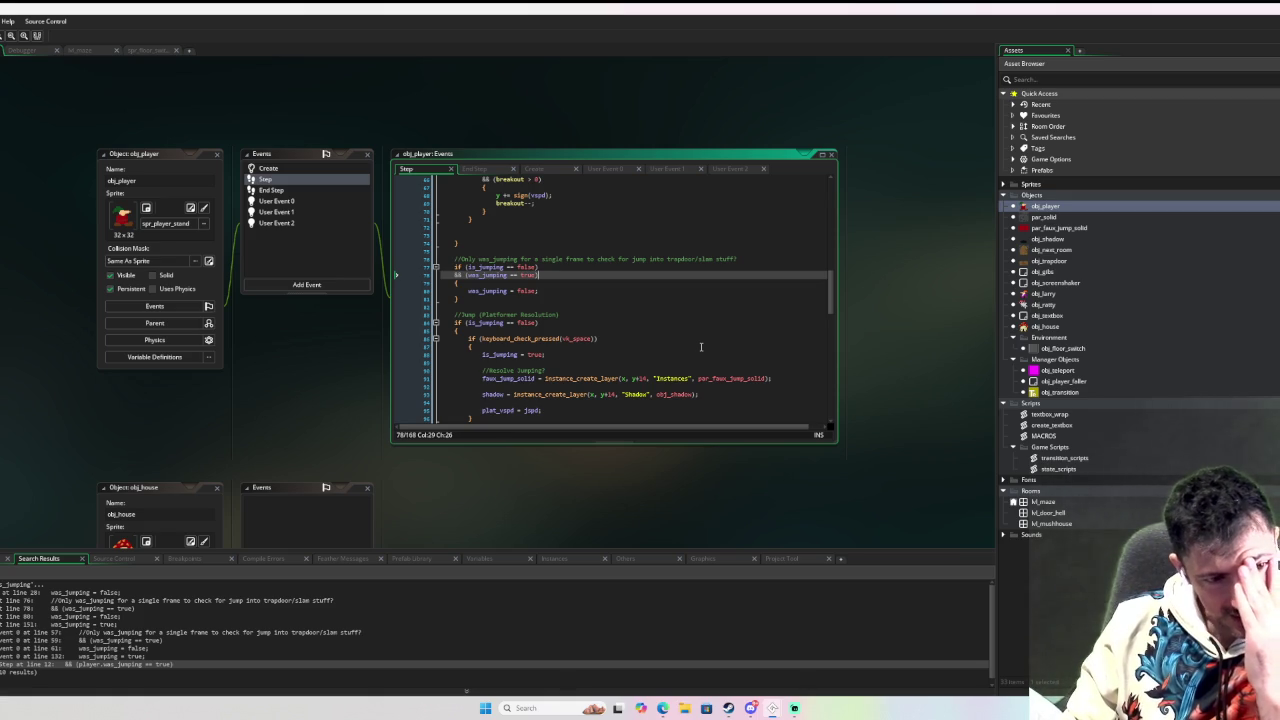
# Add landed_on = false to obj_trapdoor's Create event, then go back to its End Step code.
pyautogui.doubleClick(1052, 262)
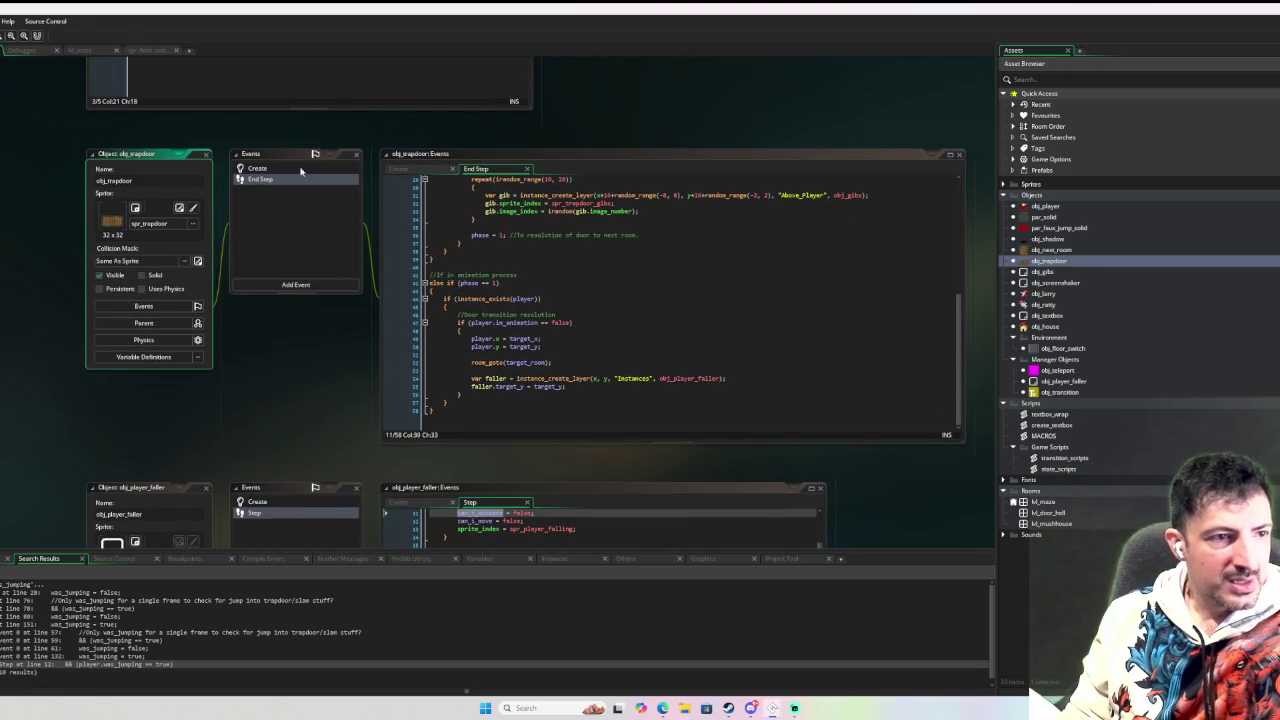
pyautogui.click(330, 168)
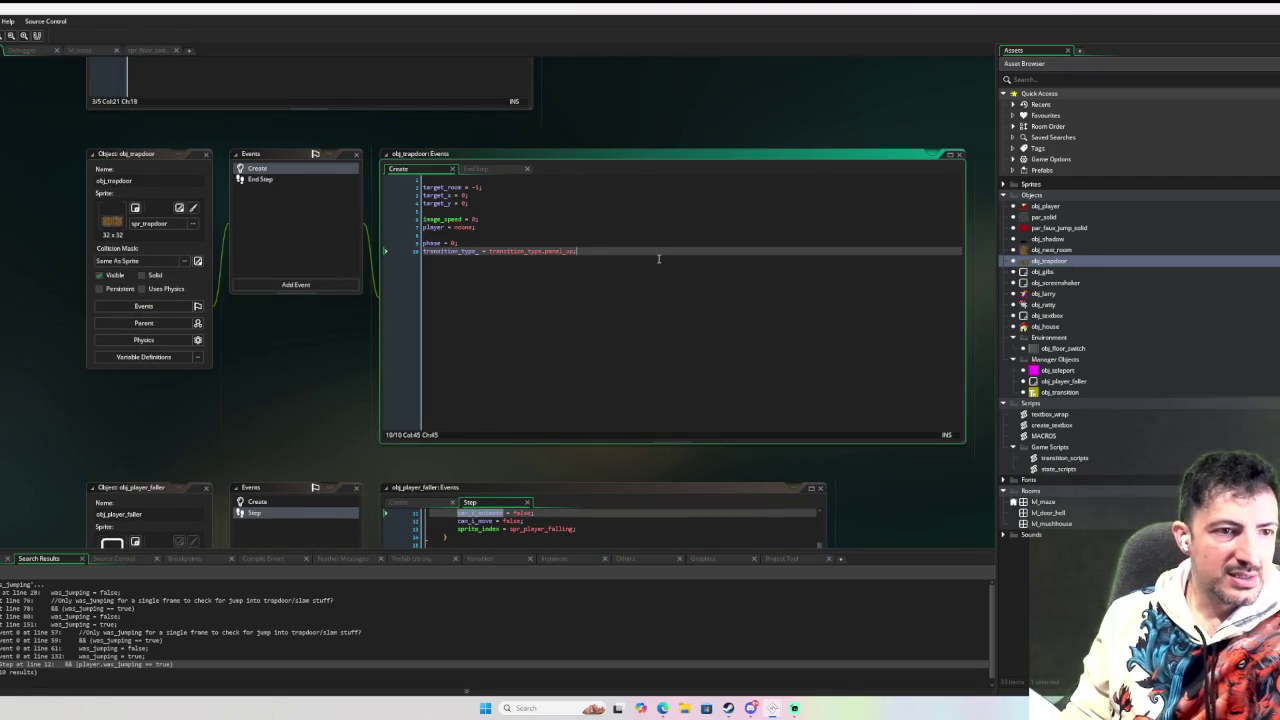
pyautogui.press('Return')
pyautogui.press('Return')
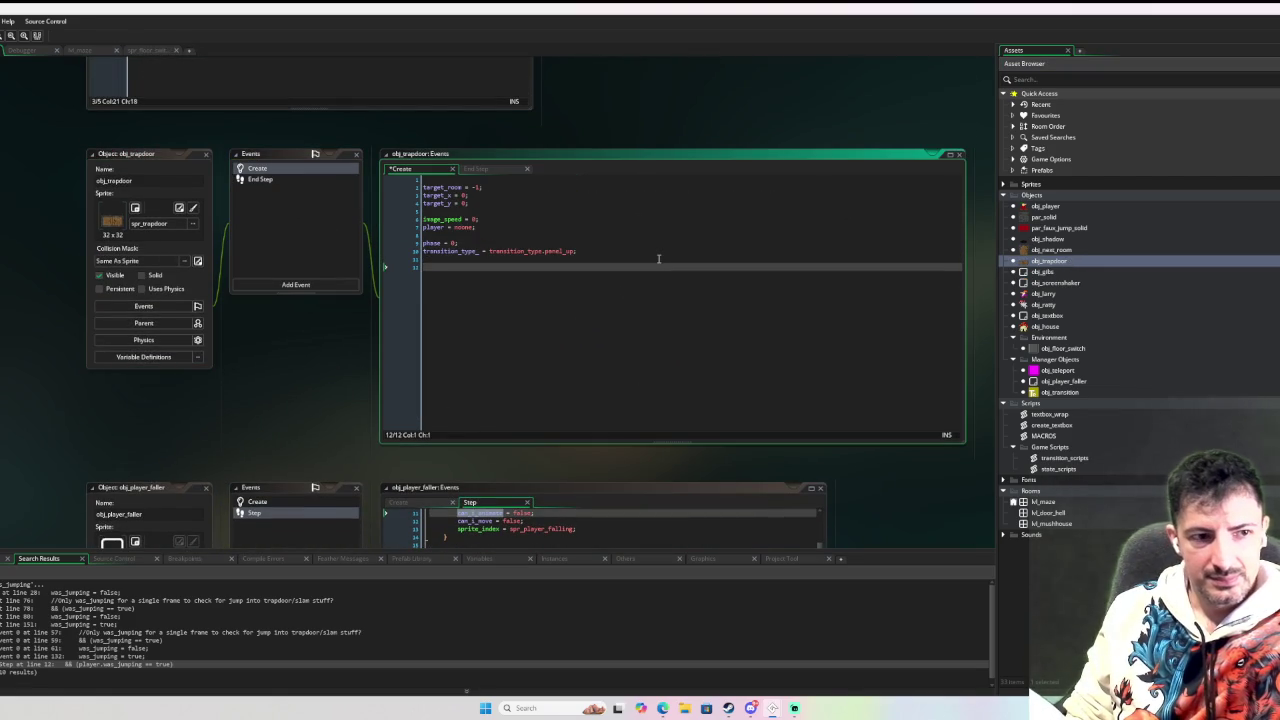
pyautogui.write('landed_')
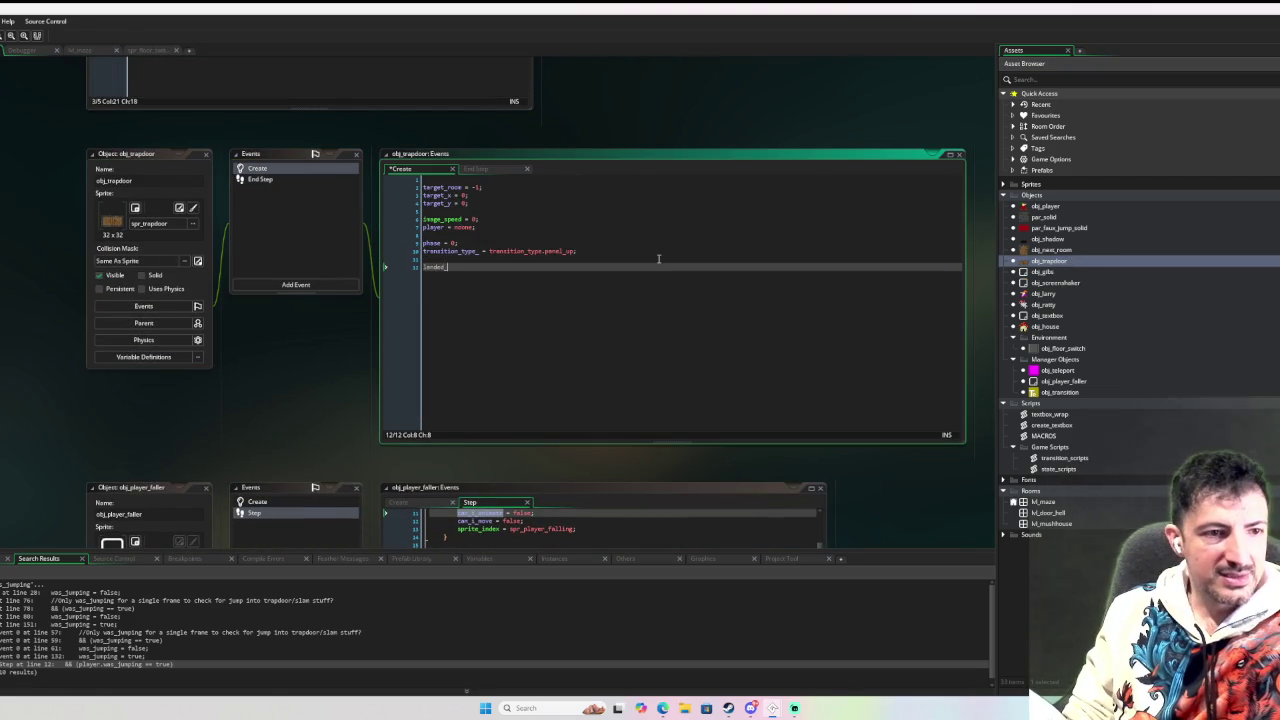
pyautogui.write('on_ false;')
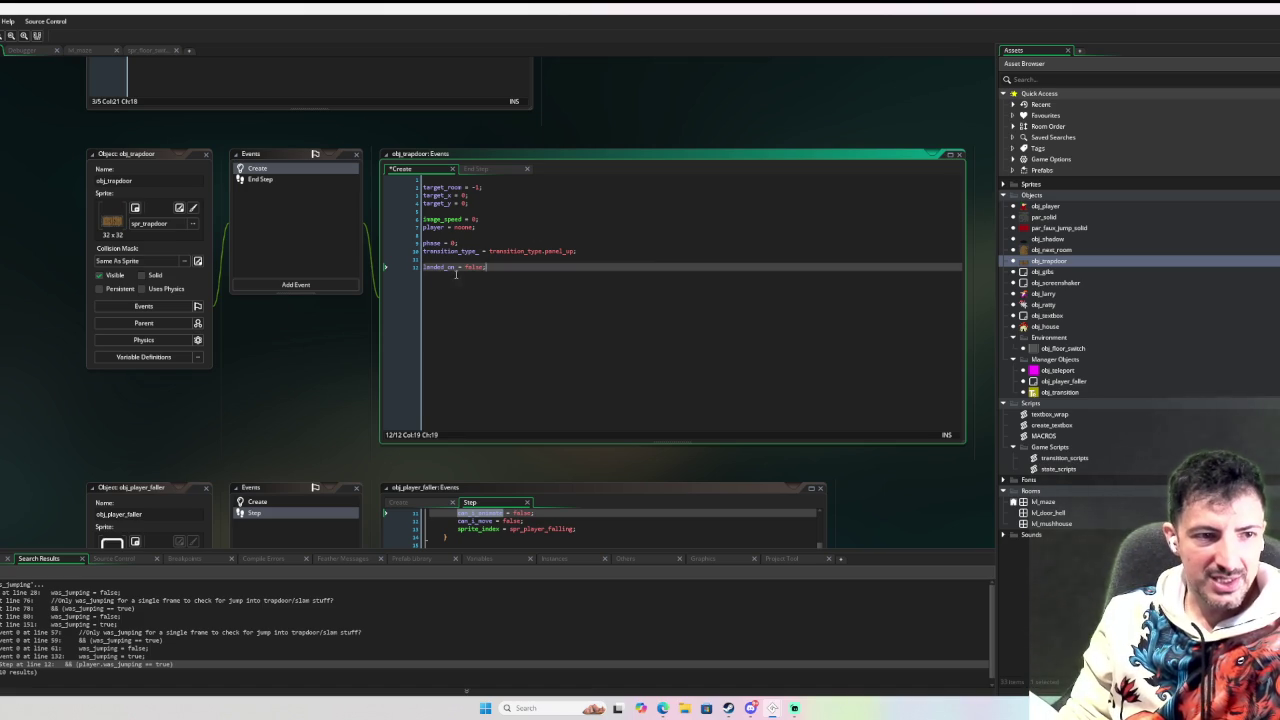
pyautogui.click(260, 179)
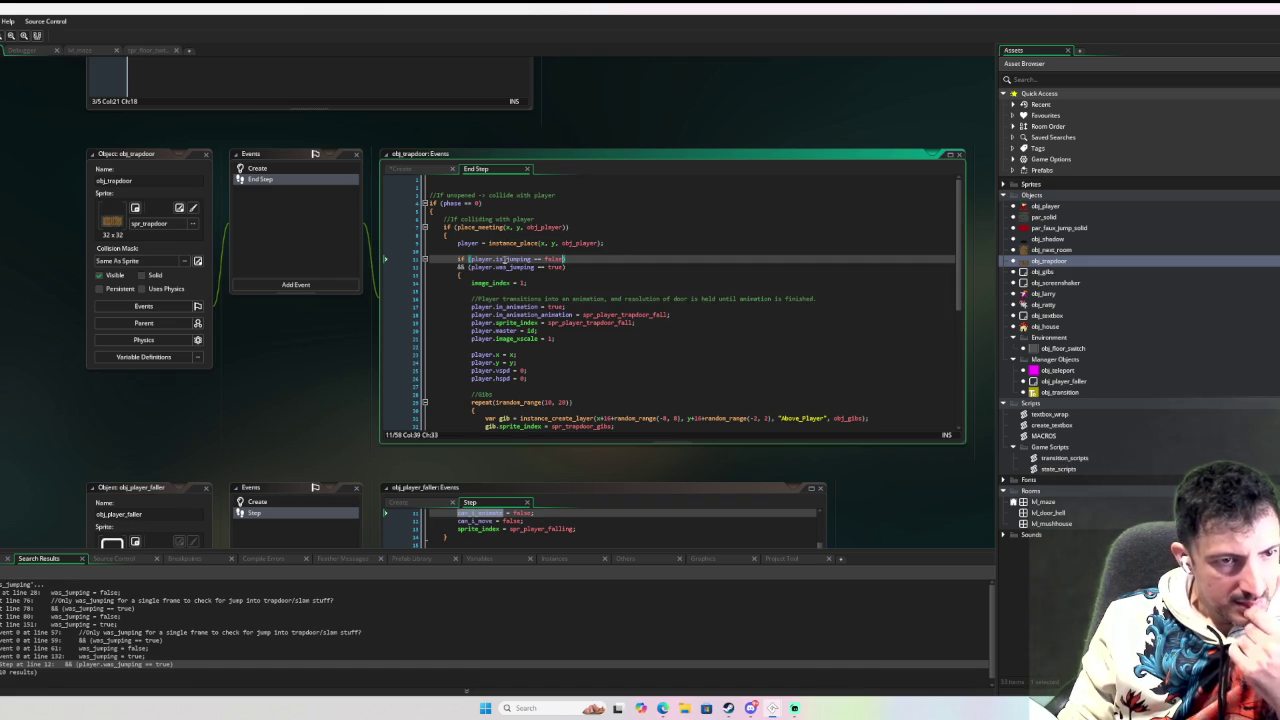
# Reopen obj_player from the Asset Browser at its Step event's was_jumping reset check.
pyautogui.moveTo(510, 267)
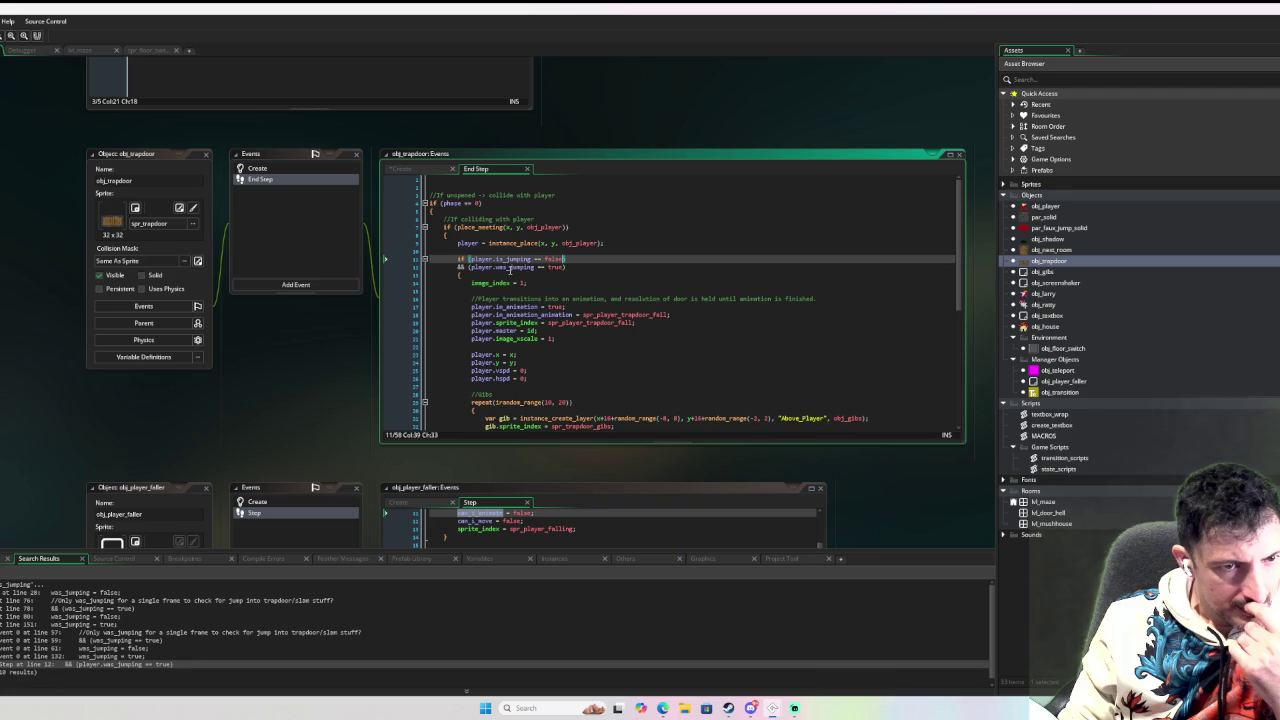
pyautogui.scroll(-1, 510, 268)
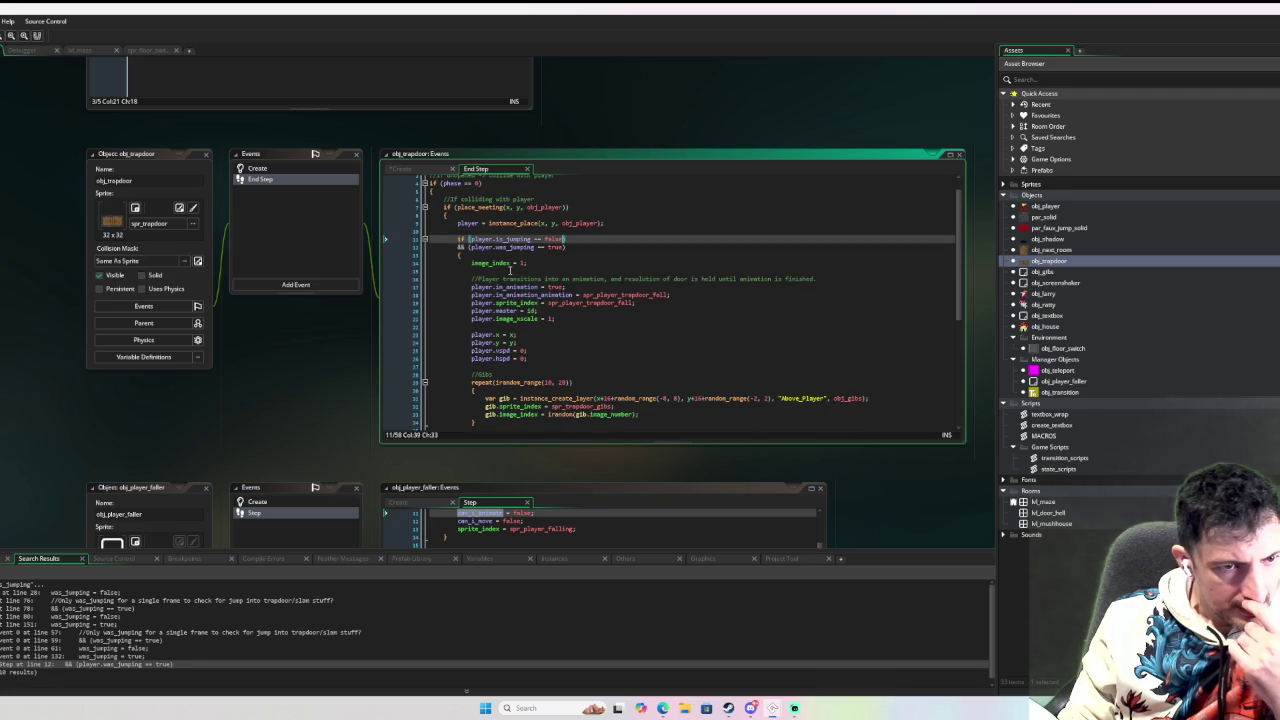
pyautogui.scroll(-10, 510, 268)
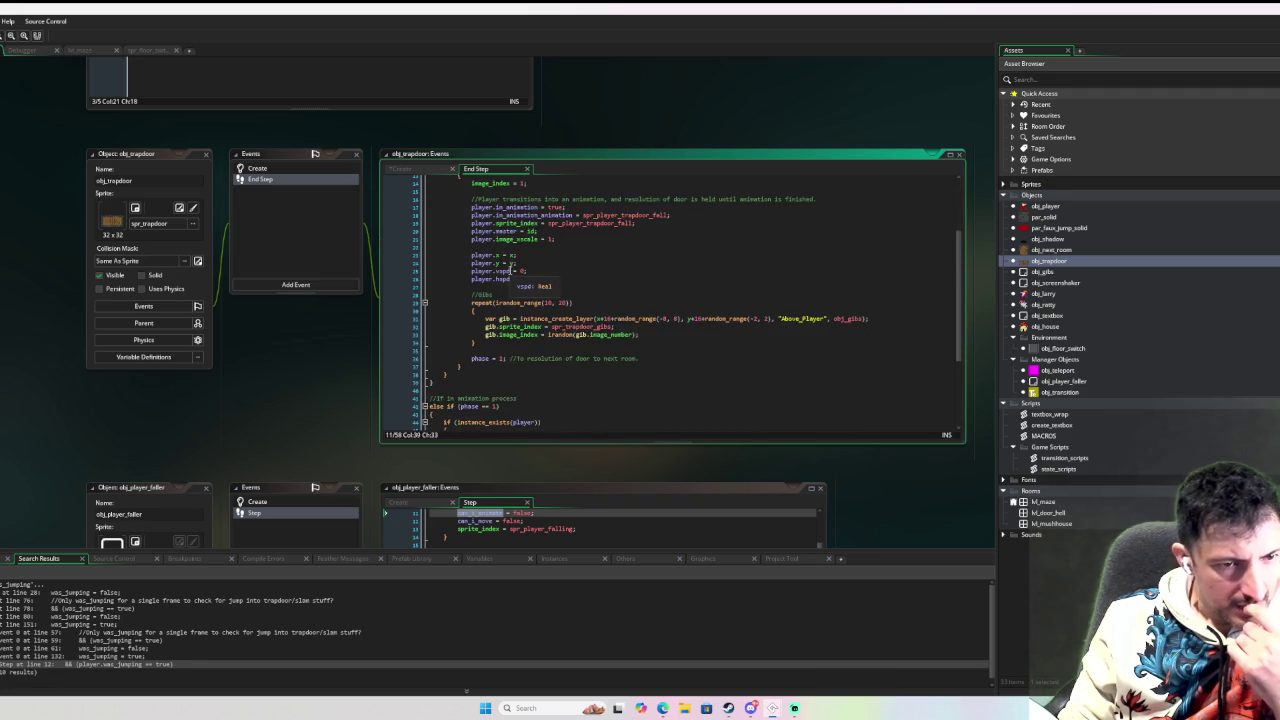
pyautogui.scroll(10, 510, 270)
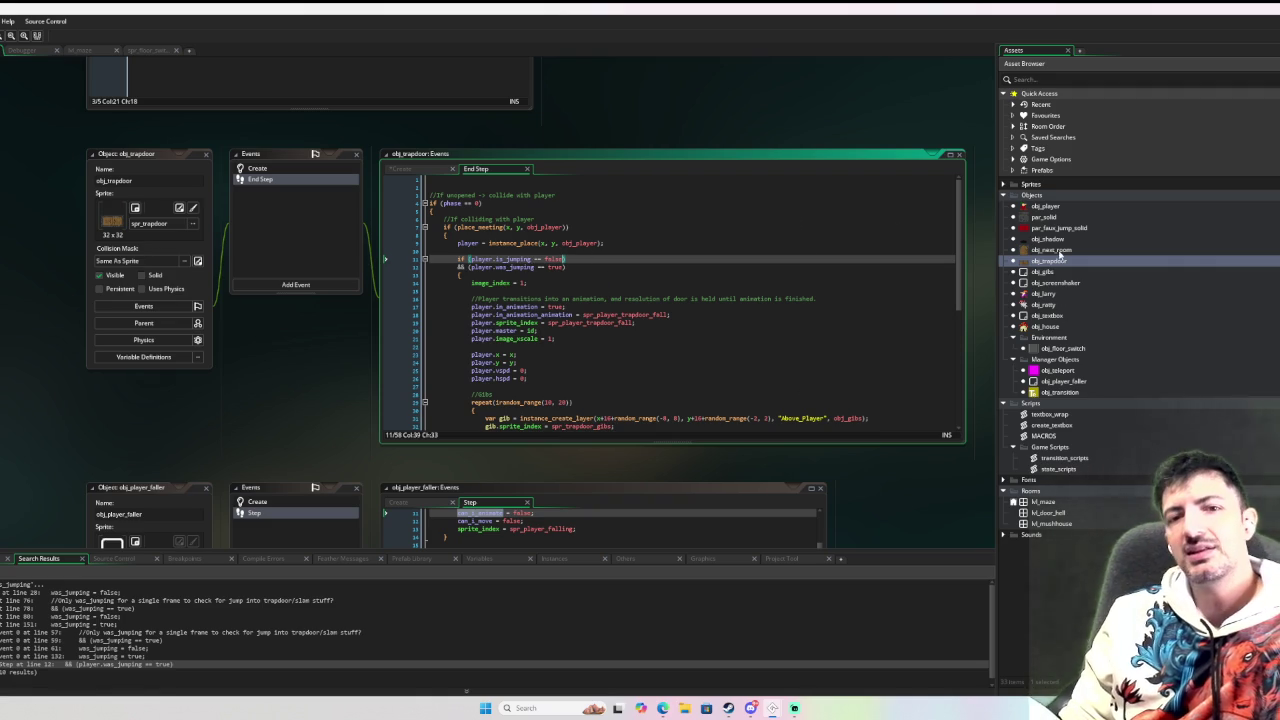
pyautogui.doubleClick(1061, 206)
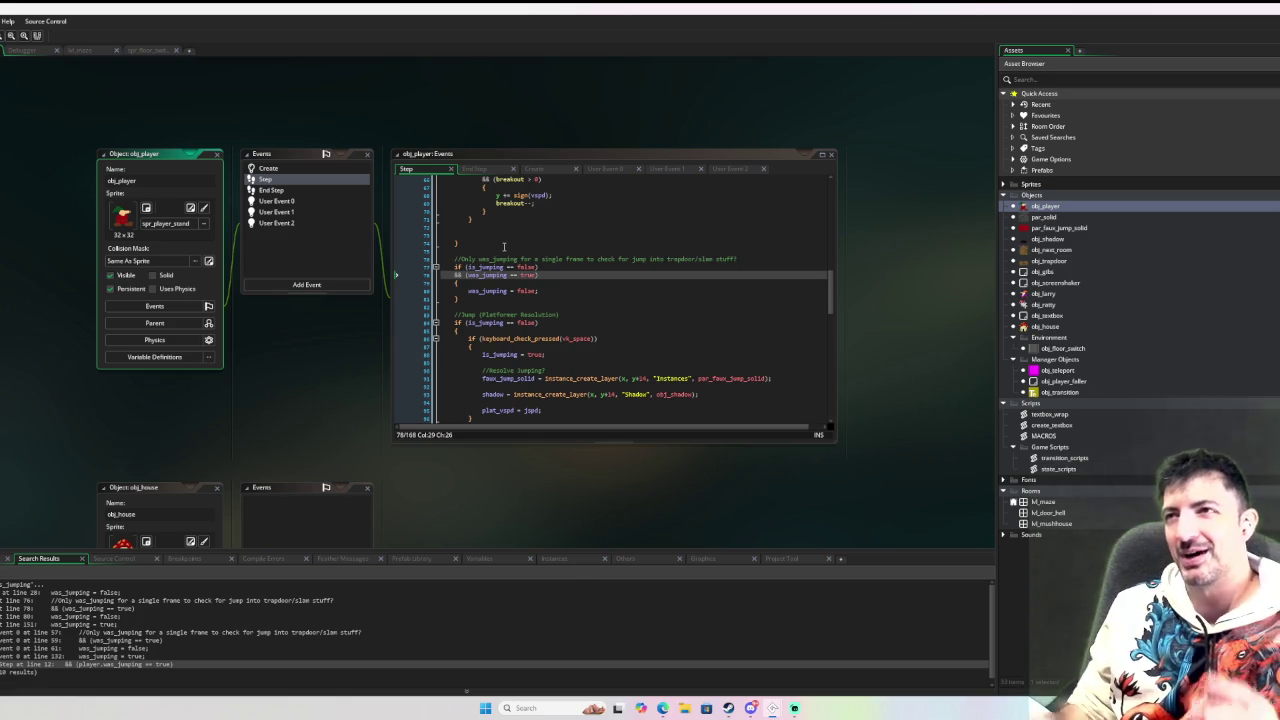
pyautogui.scroll(-8, 537, 280)
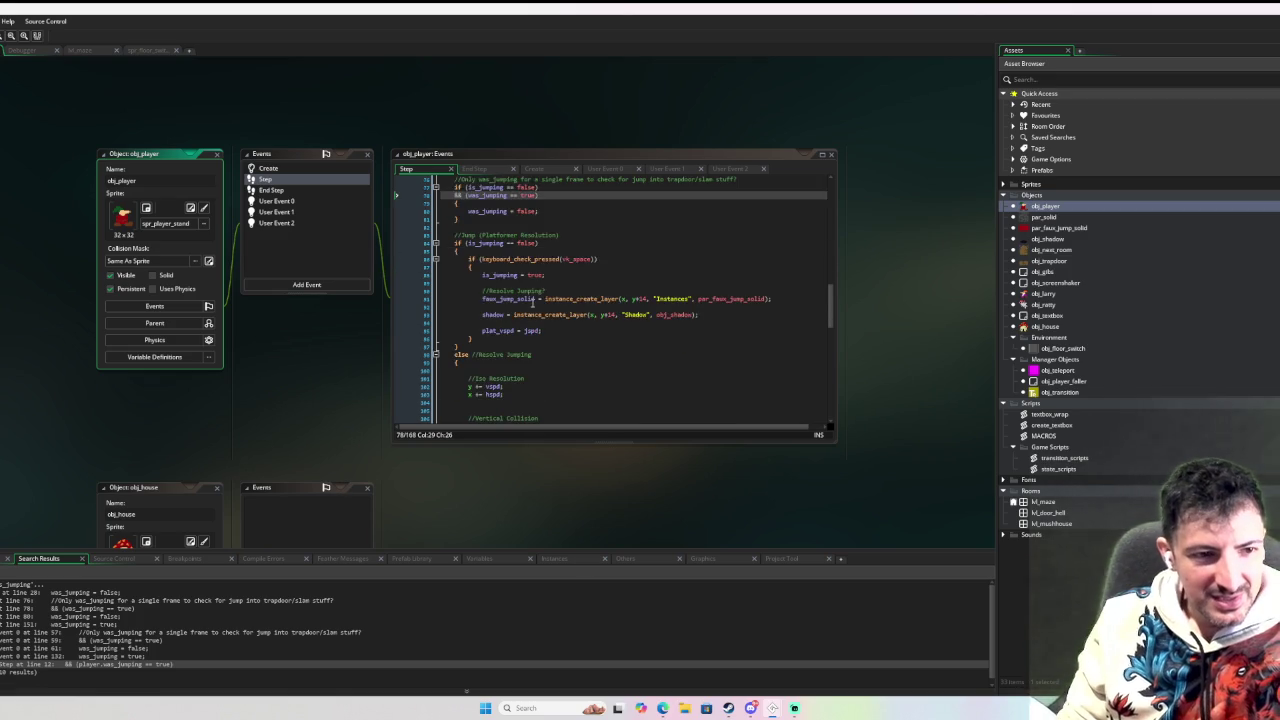
pyautogui.scroll(7, 537, 320)
pyautogui.scroll(20, 537, 327)
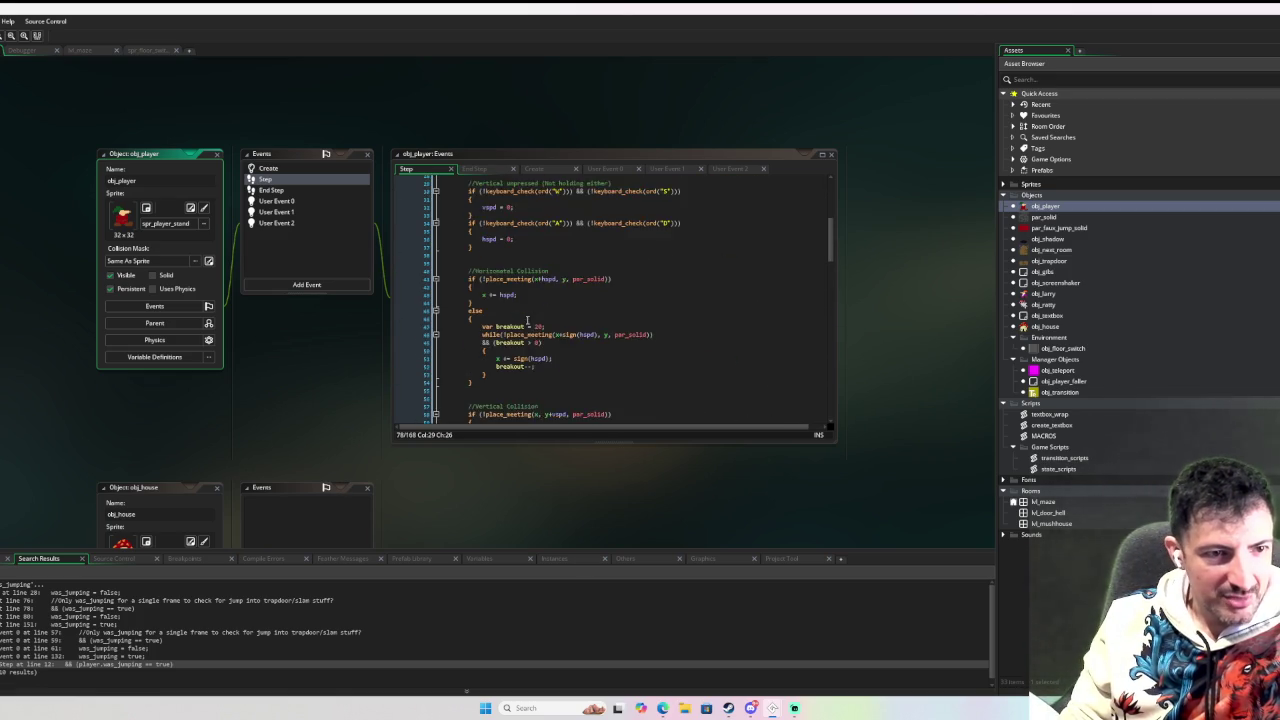
pyautogui.scroll(-20, 529, 326)
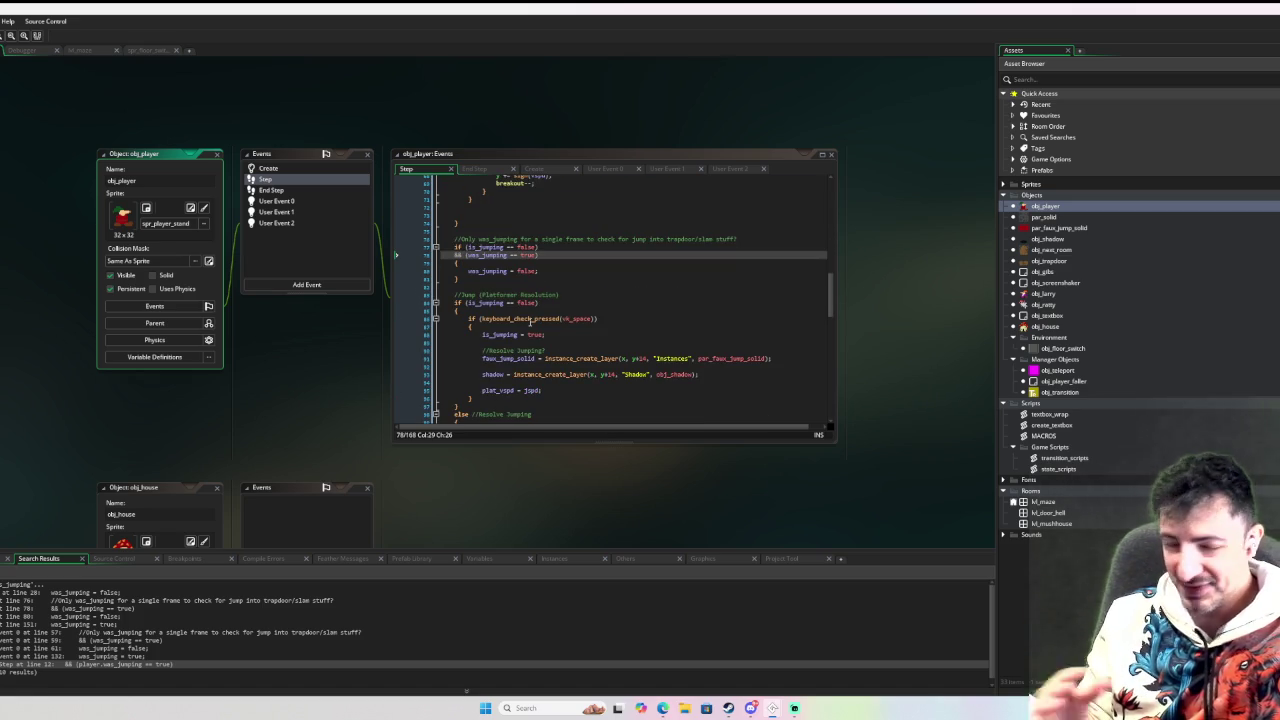
pyautogui.scroll(-20, 530, 320)
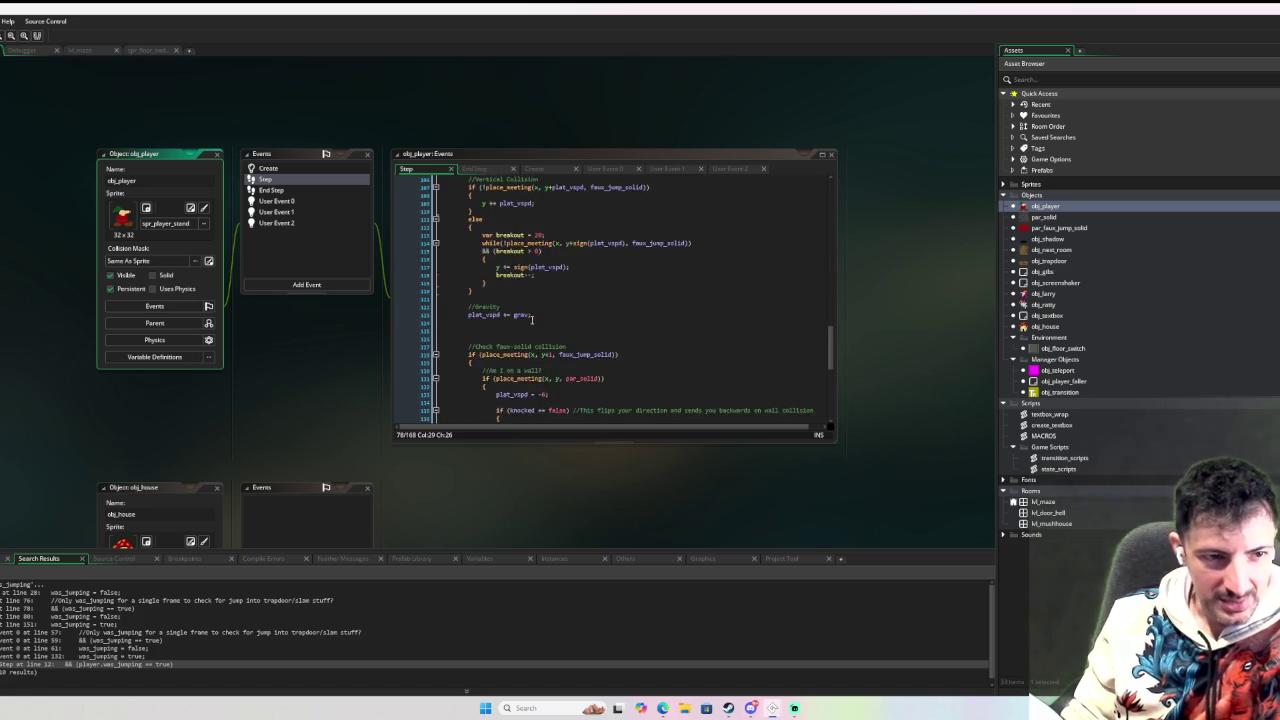
pyautogui.scroll(-1, 535, 322)
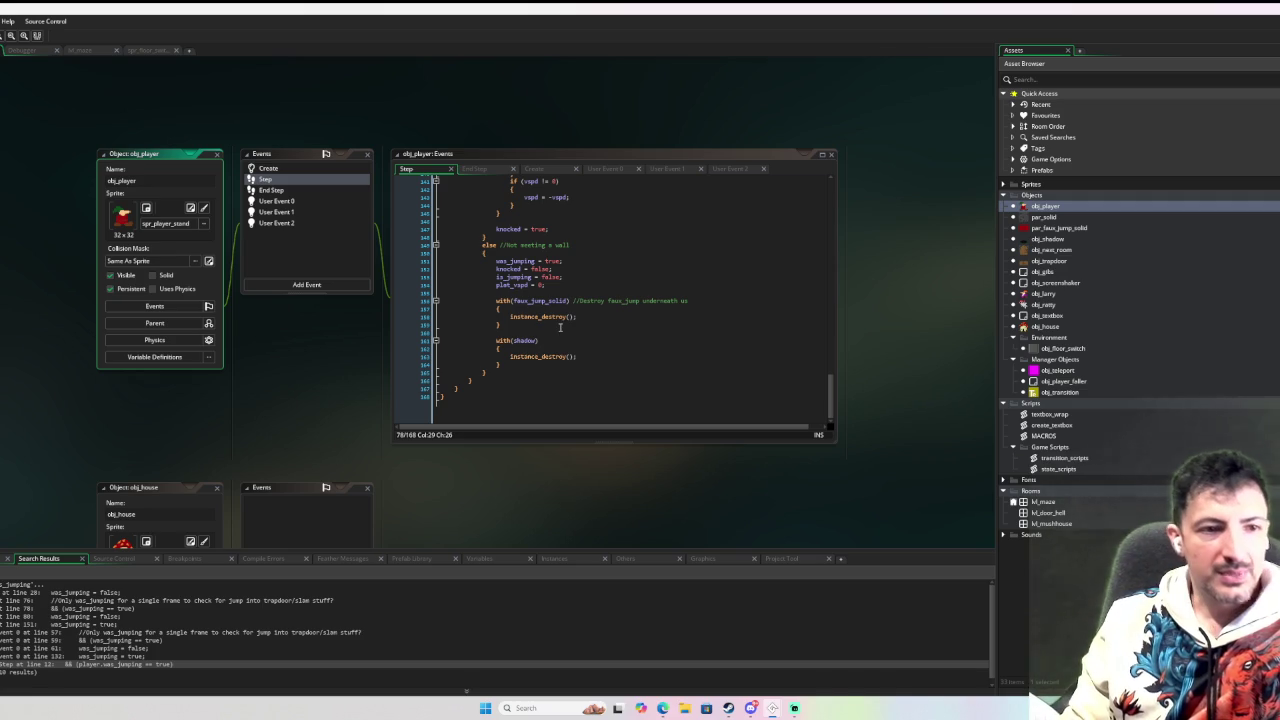
pyautogui.scroll(2, 560, 327)
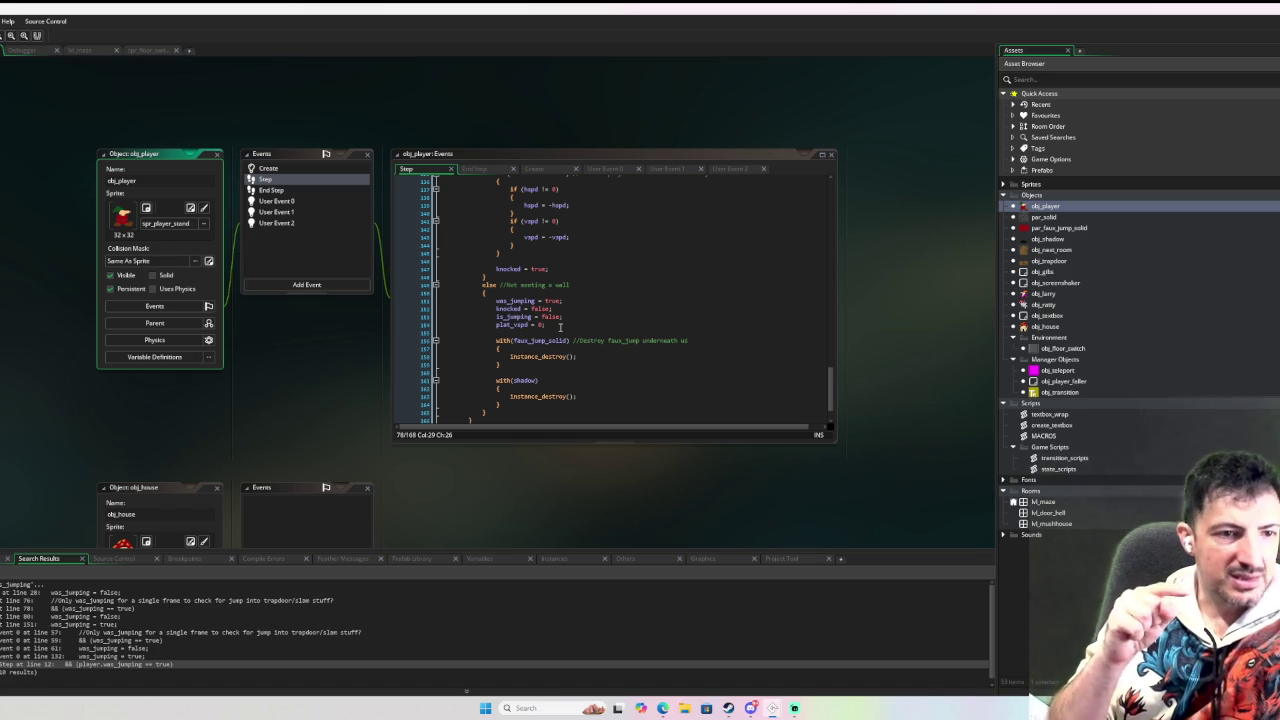
pyautogui.scroll(3, 684, 341)
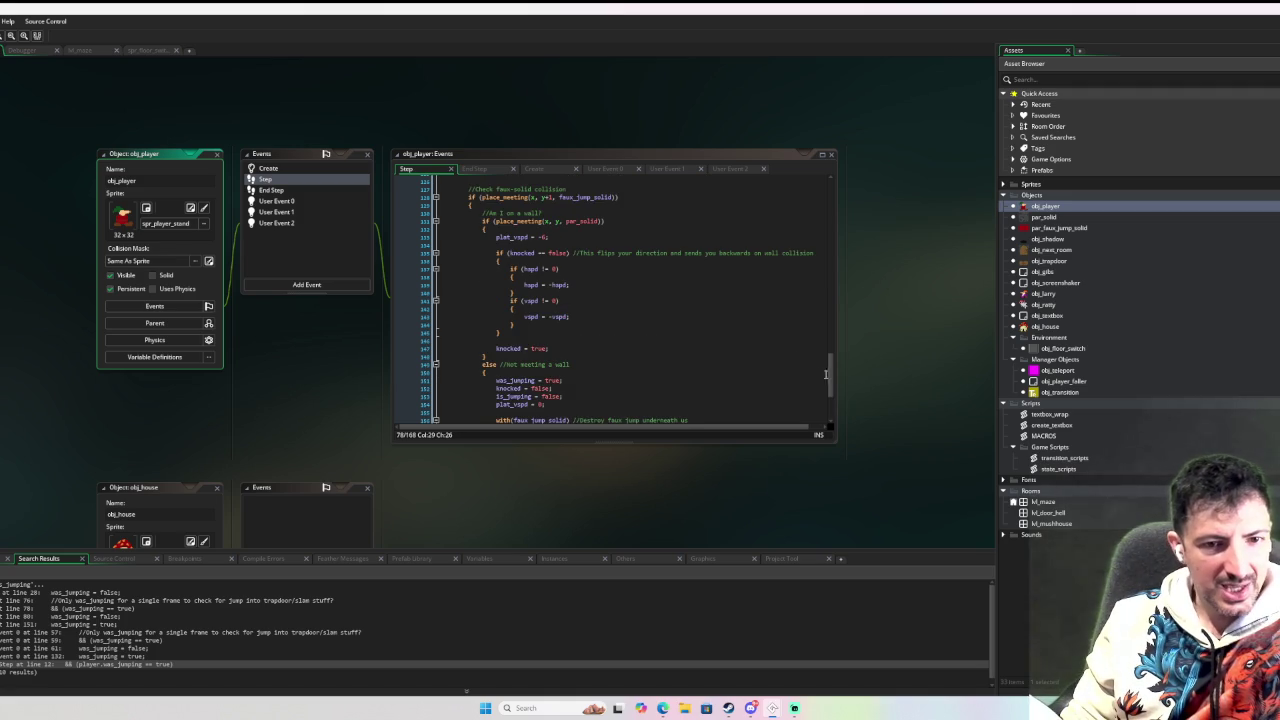
pyautogui.click(833, 372)
pyautogui.moveTo(830, 375); pyautogui.dragTo(815, 180)
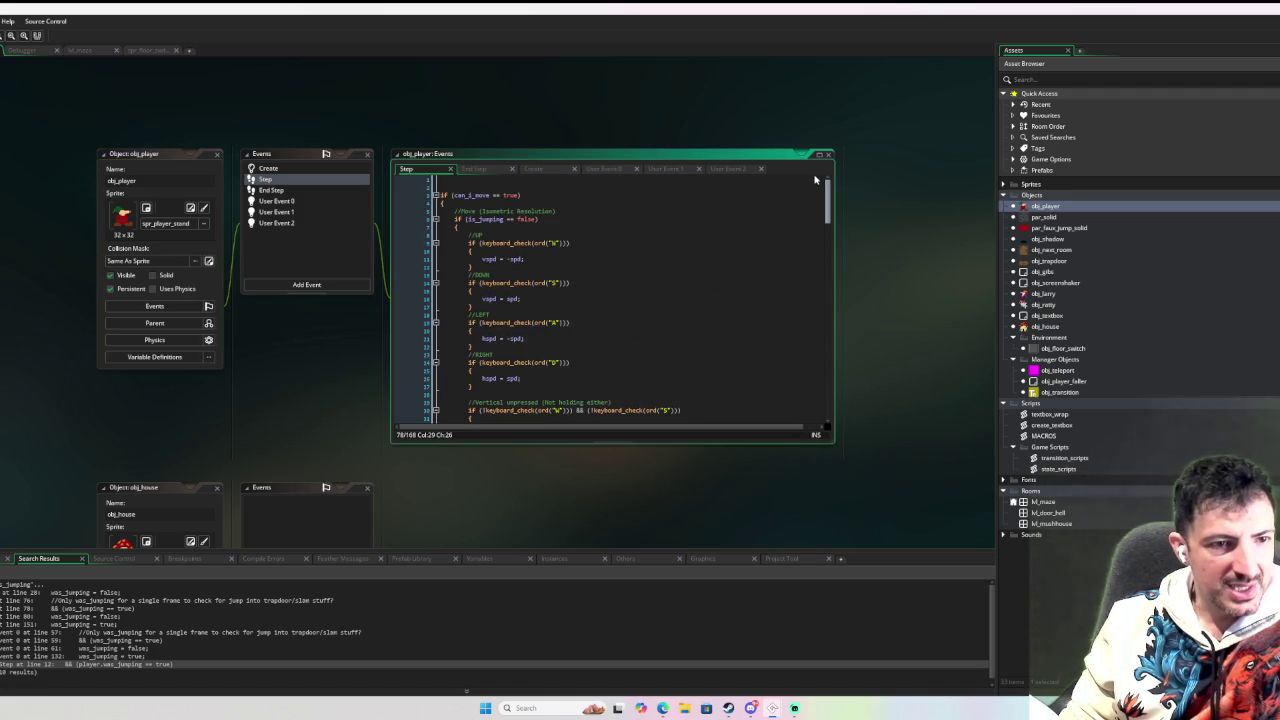
pyautogui.scroll(-10, 802, 237)
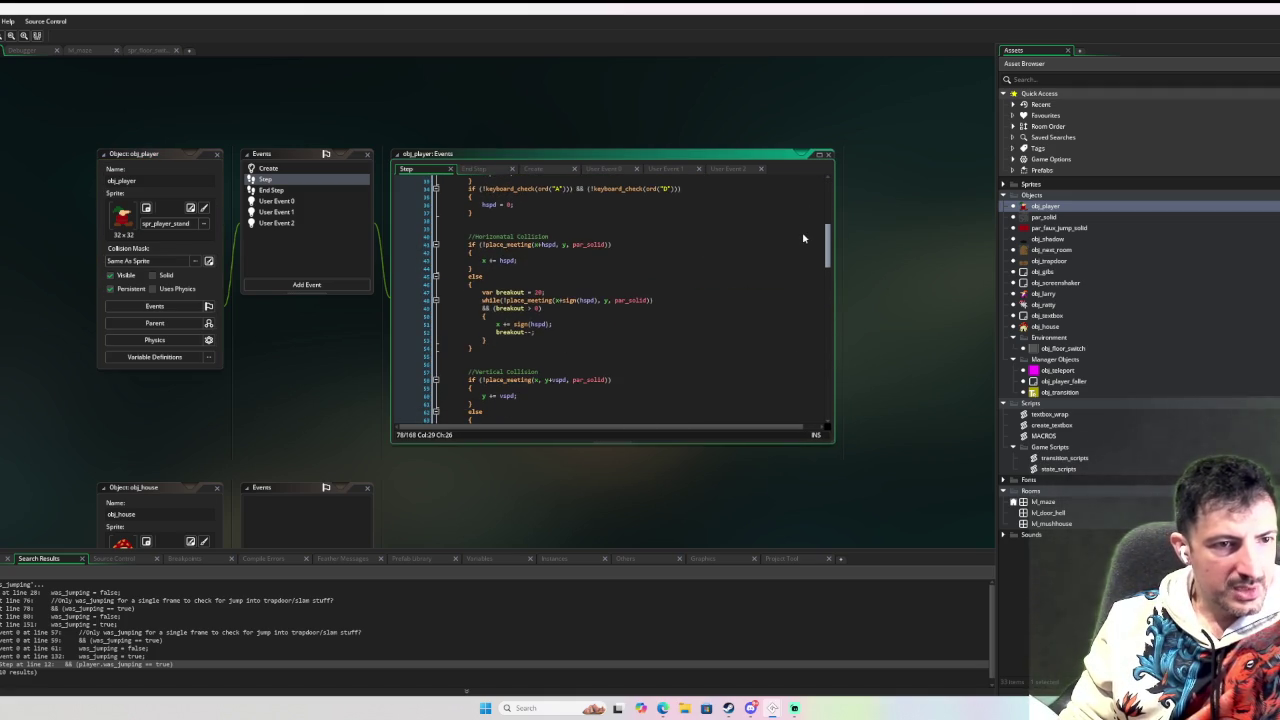
pyautogui.scroll(10, 800, 179)
pyautogui.scroll(-20, 791, 260)
pyautogui.scroll(-3, 790, 280)
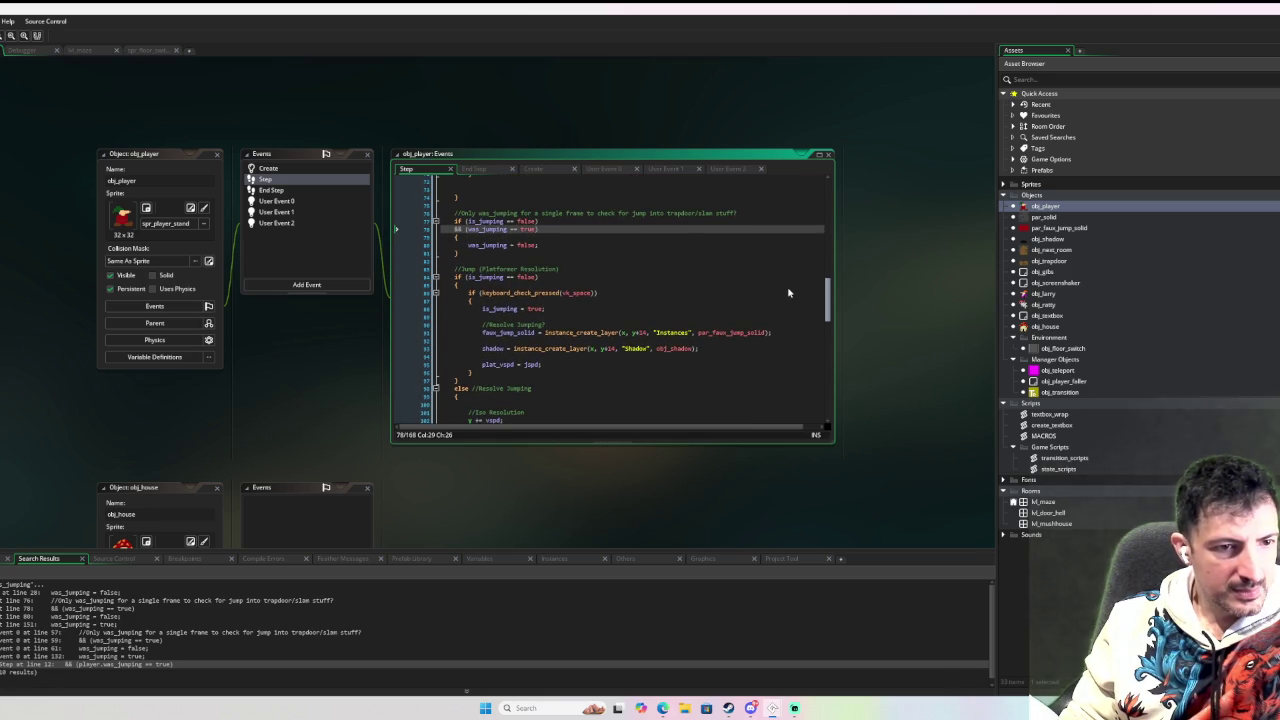
pyautogui.scroll(-2, 788, 293)
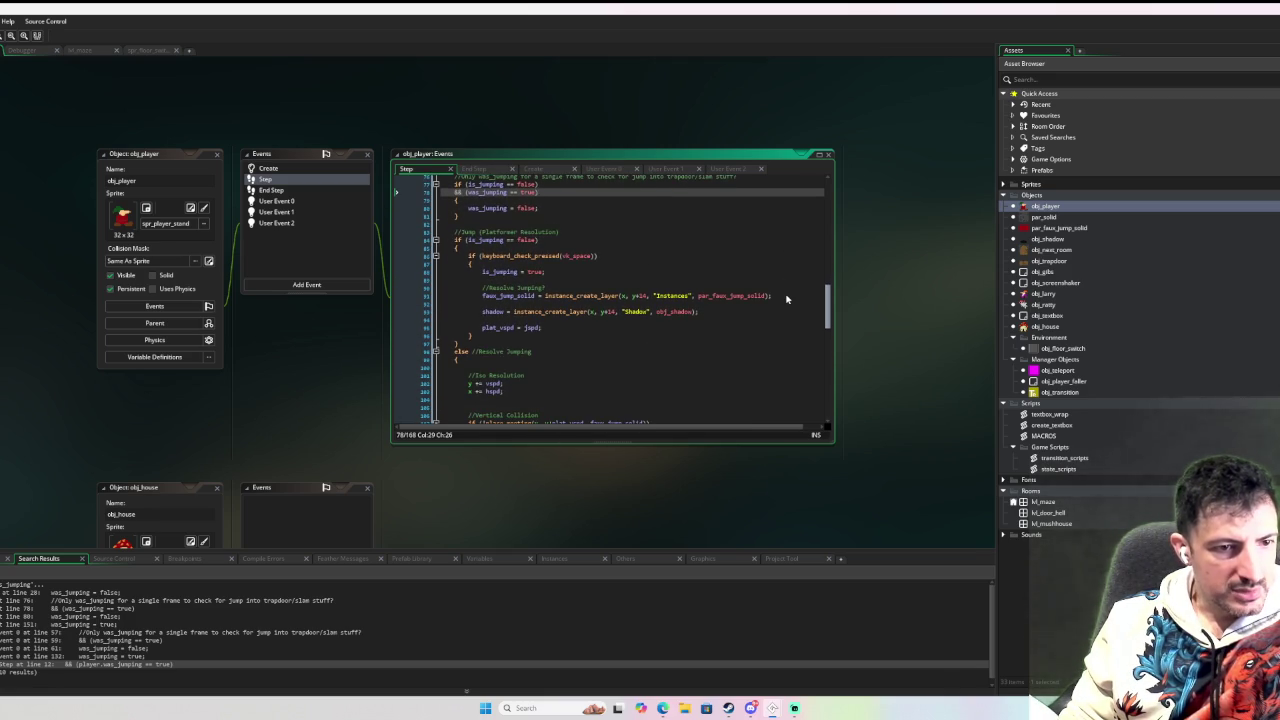
pyautogui.scroll(-1, 786, 298)
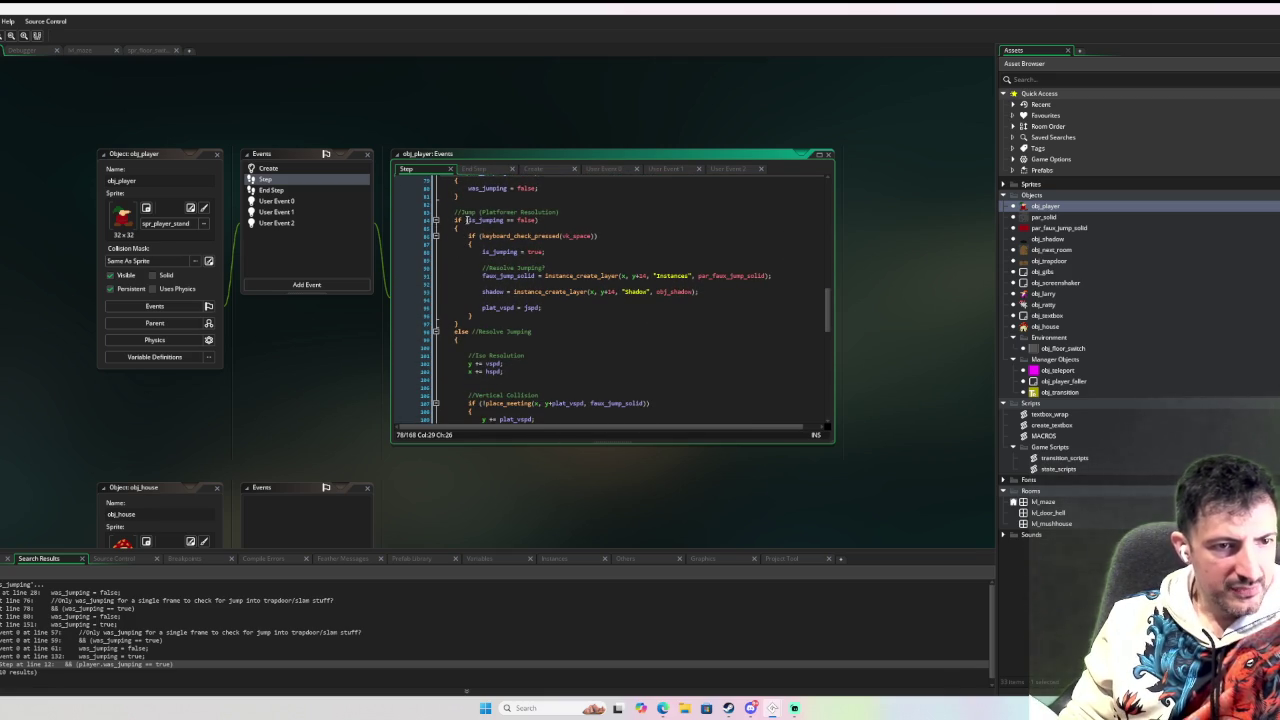
pyautogui.click(456, 228)
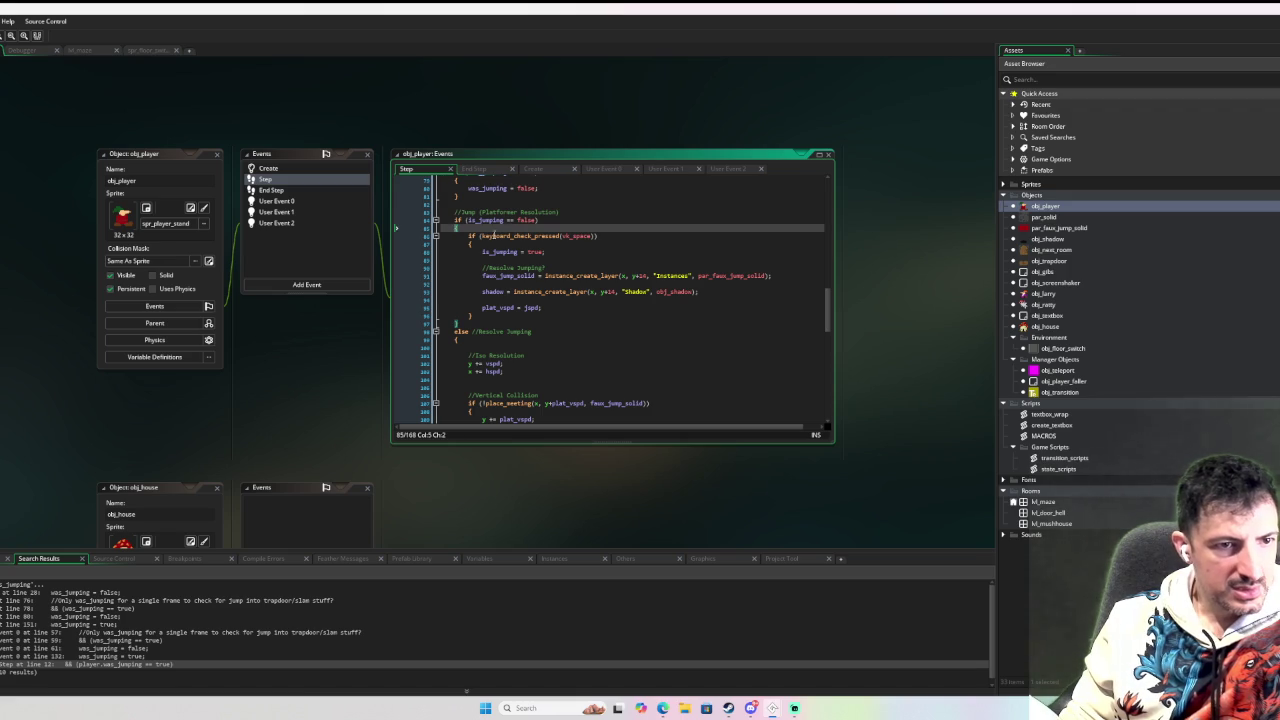
pyautogui.scroll(5, 493, 236)
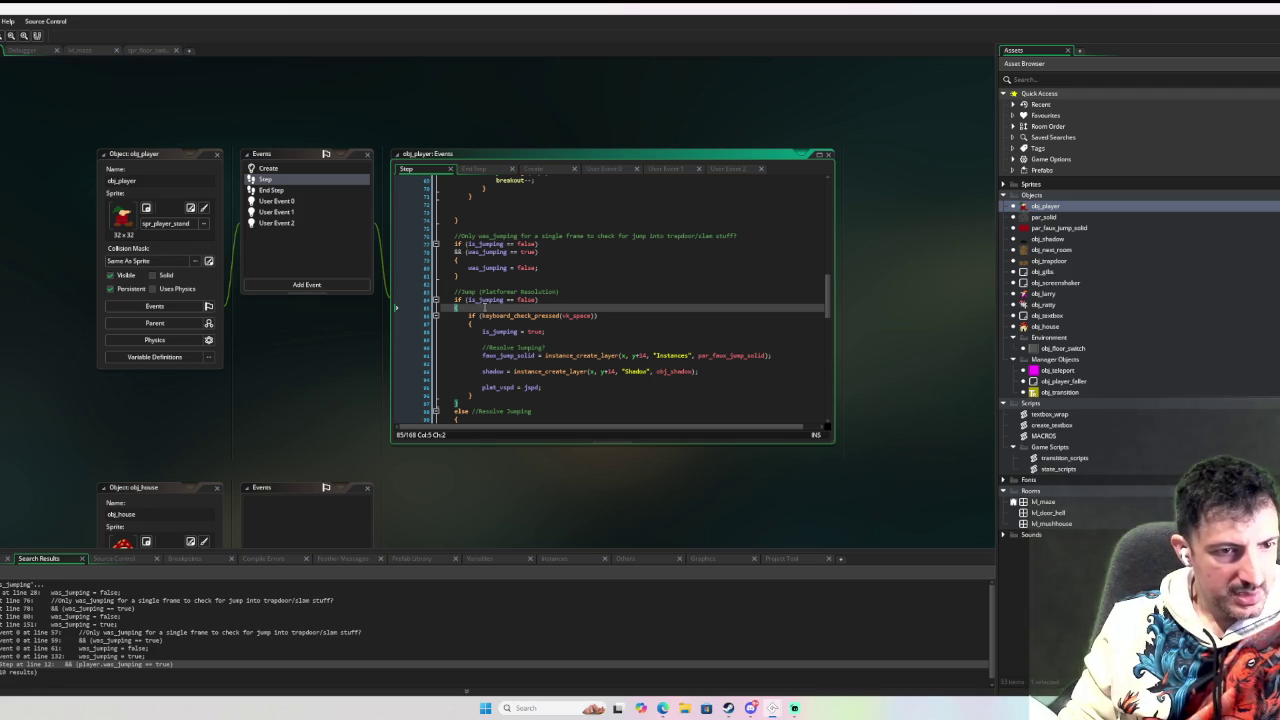
pyautogui.scroll(-1, 567, 306)
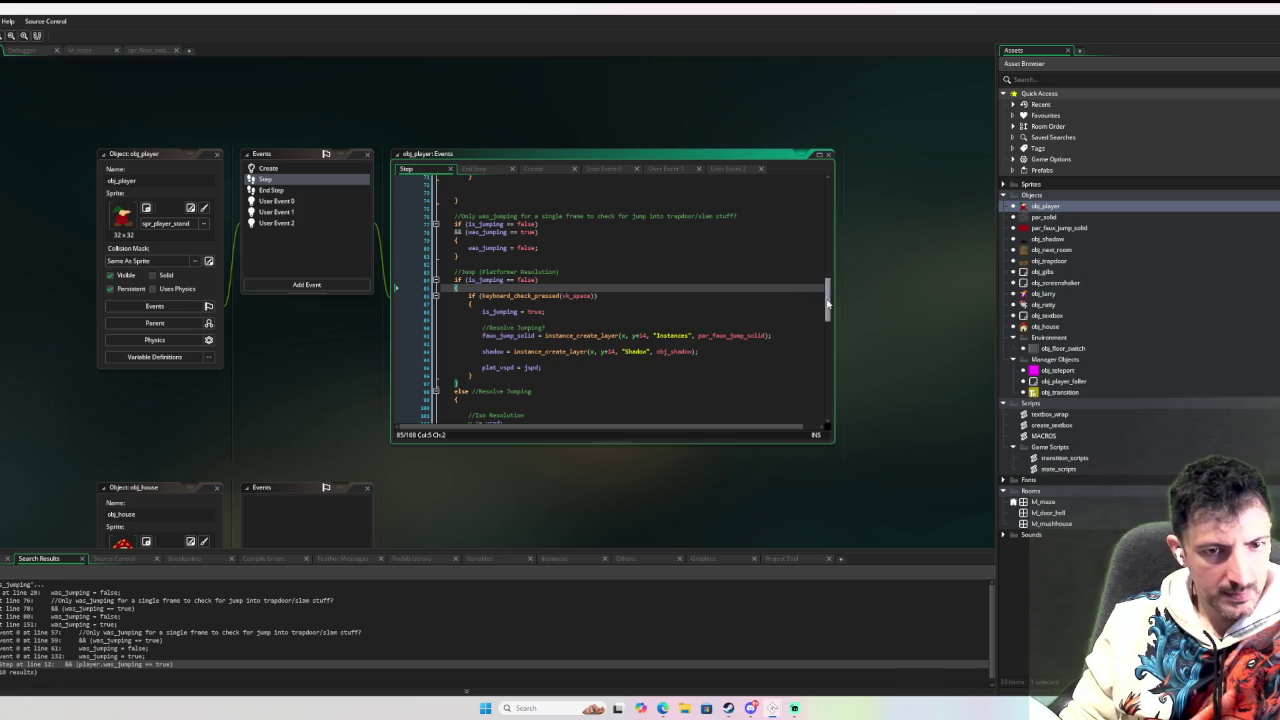
pyautogui.moveTo(822, 303); pyautogui.dragTo(673, 211)
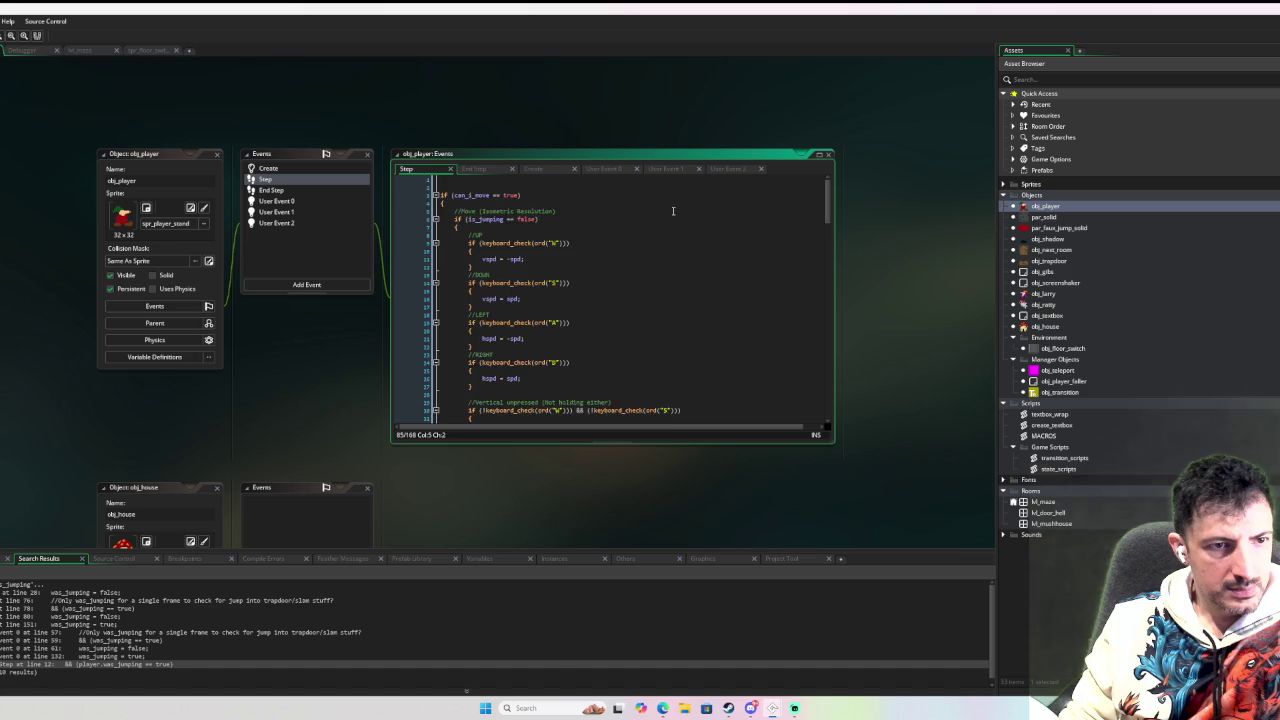
pyautogui.scroll(-5, 670, 219)
pyautogui.scroll(5, 670, 219)
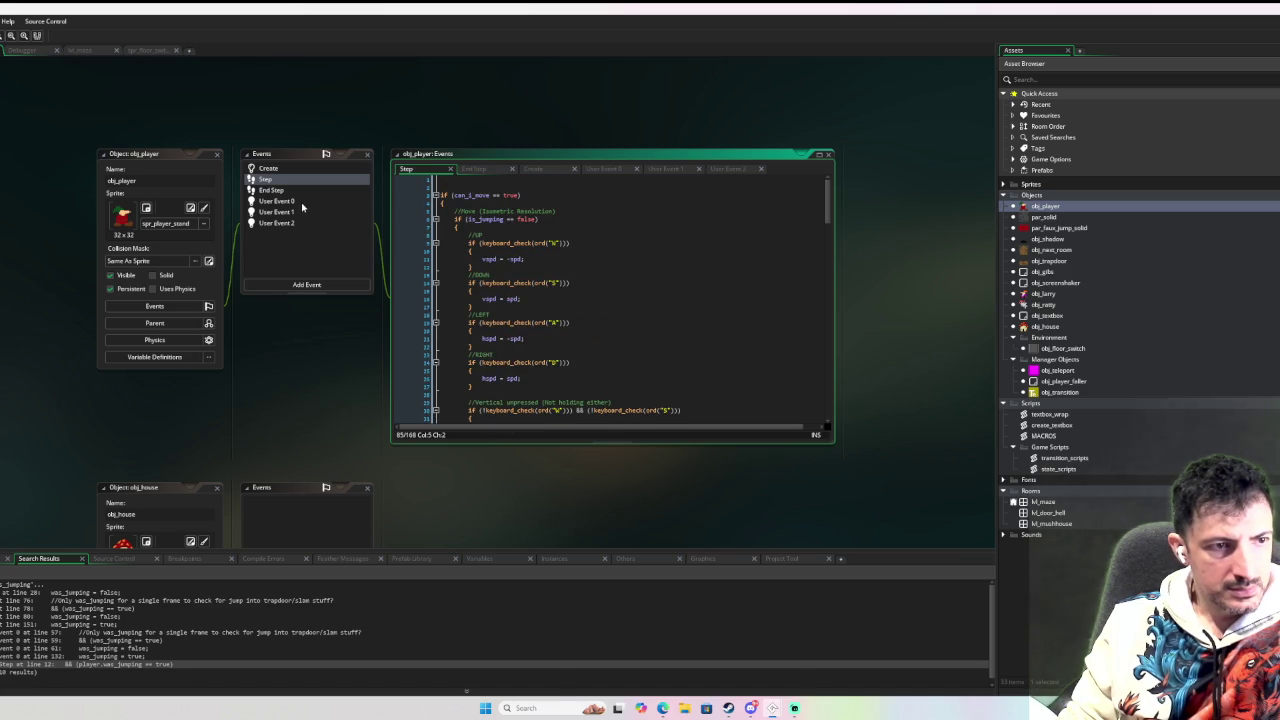
# View obj_player's User Event 0 jump block and open par_faux_jump_solid from its reference.
pyautogui.click(302, 204)
pyautogui.scroll(15, 711, 256)
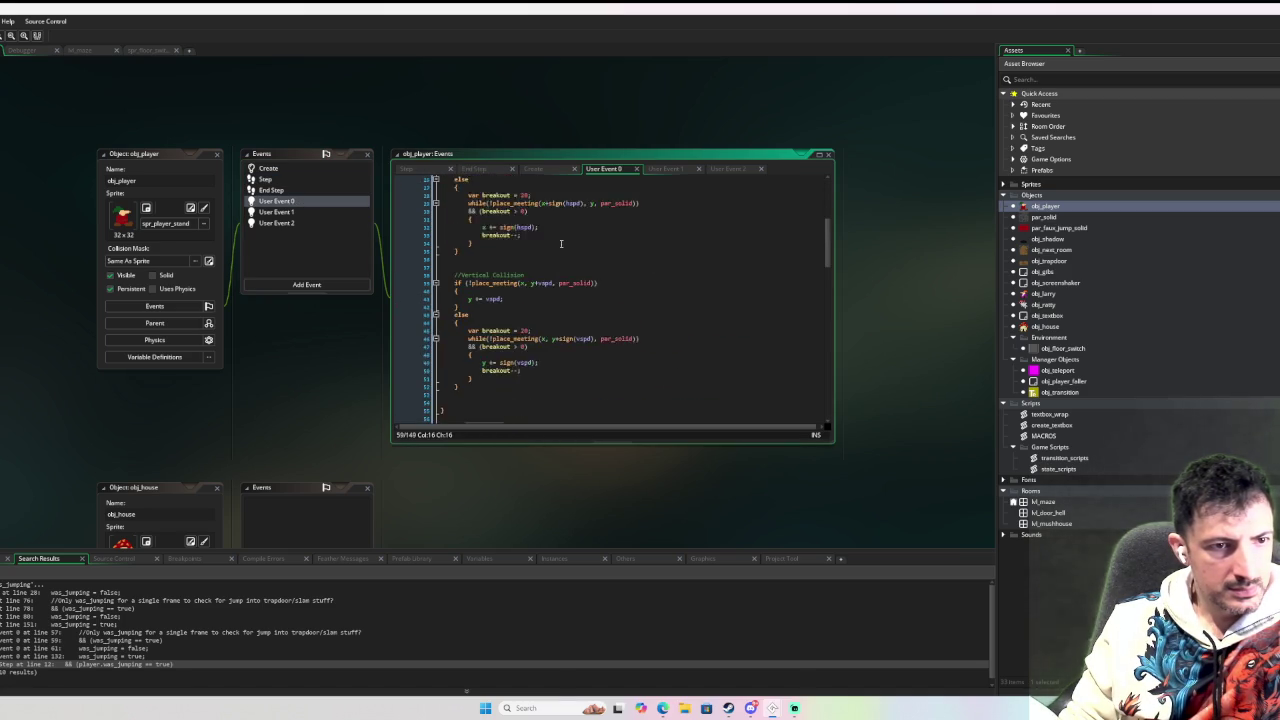
pyautogui.scroll(-14, 711, 256)
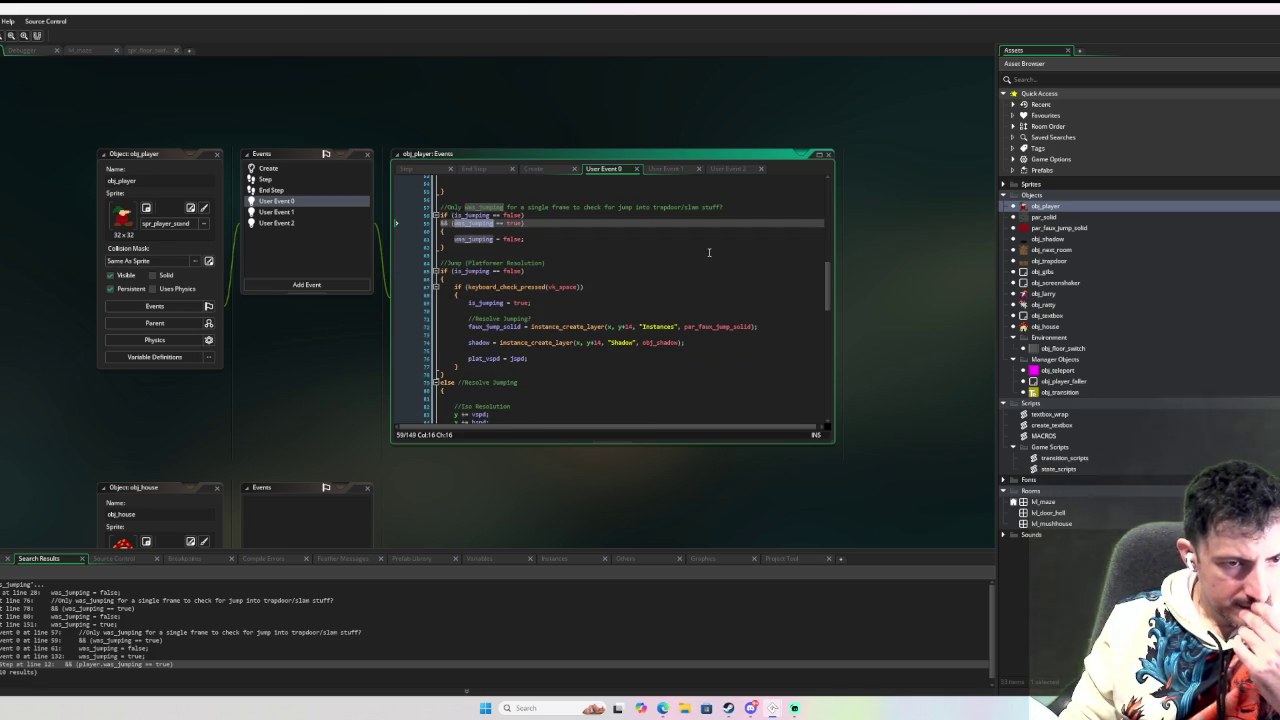
pyautogui.scroll(-1, 709, 252)
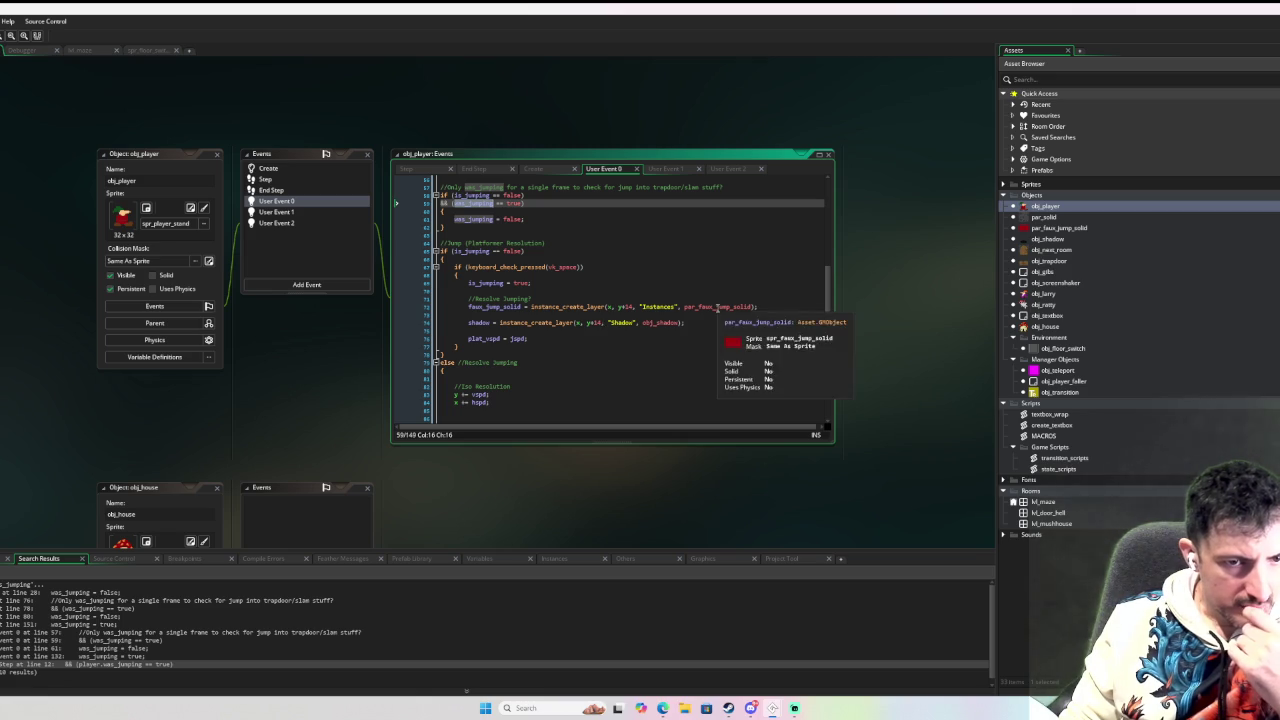
pyautogui.middleClick(715, 307)
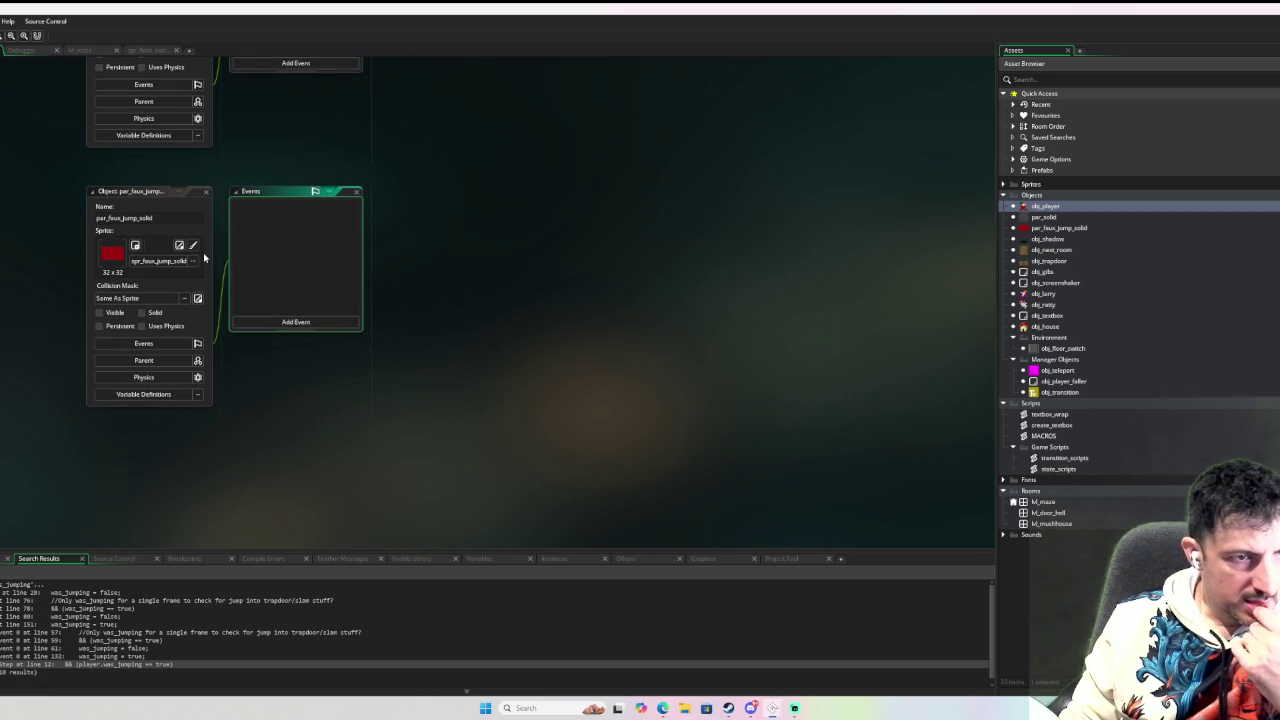
# Close the par_faux_jump_solid and obj_gibs object windows.
pyautogui.scroll(-5, 315, 259)
pyautogui.scroll(6, 329, 257)
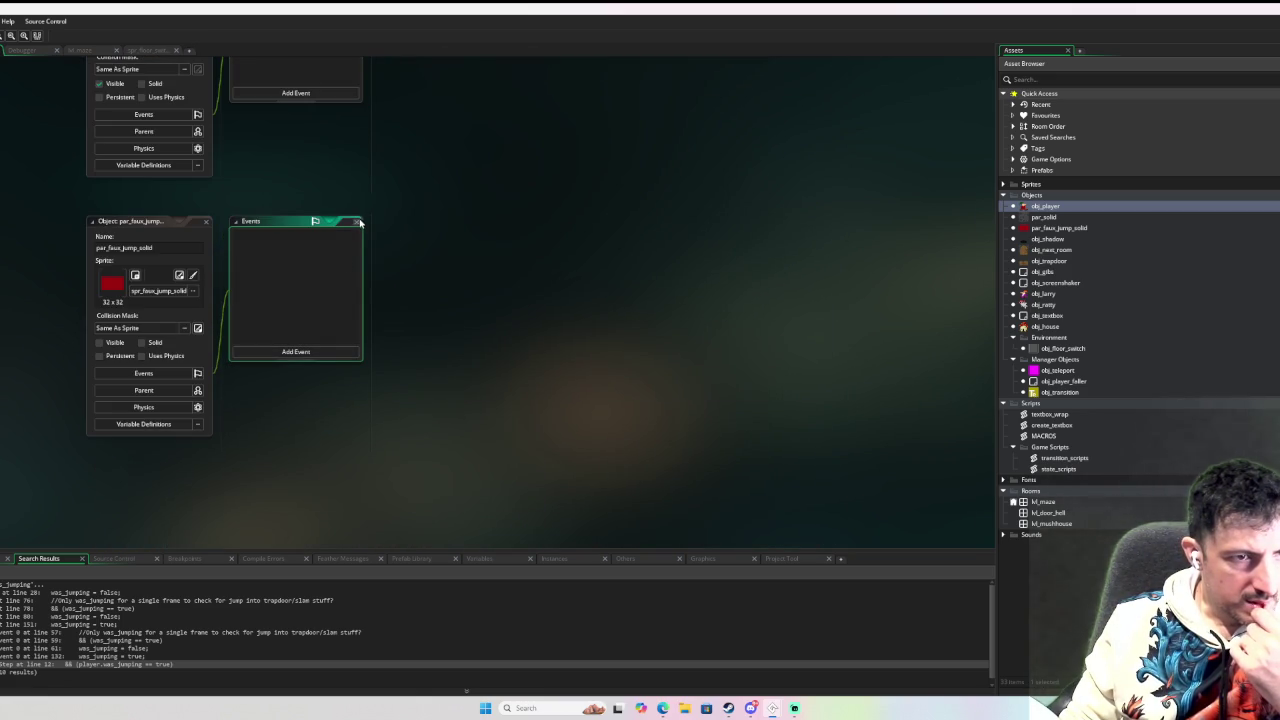
pyautogui.click(357, 221)
pyautogui.click(207, 224)
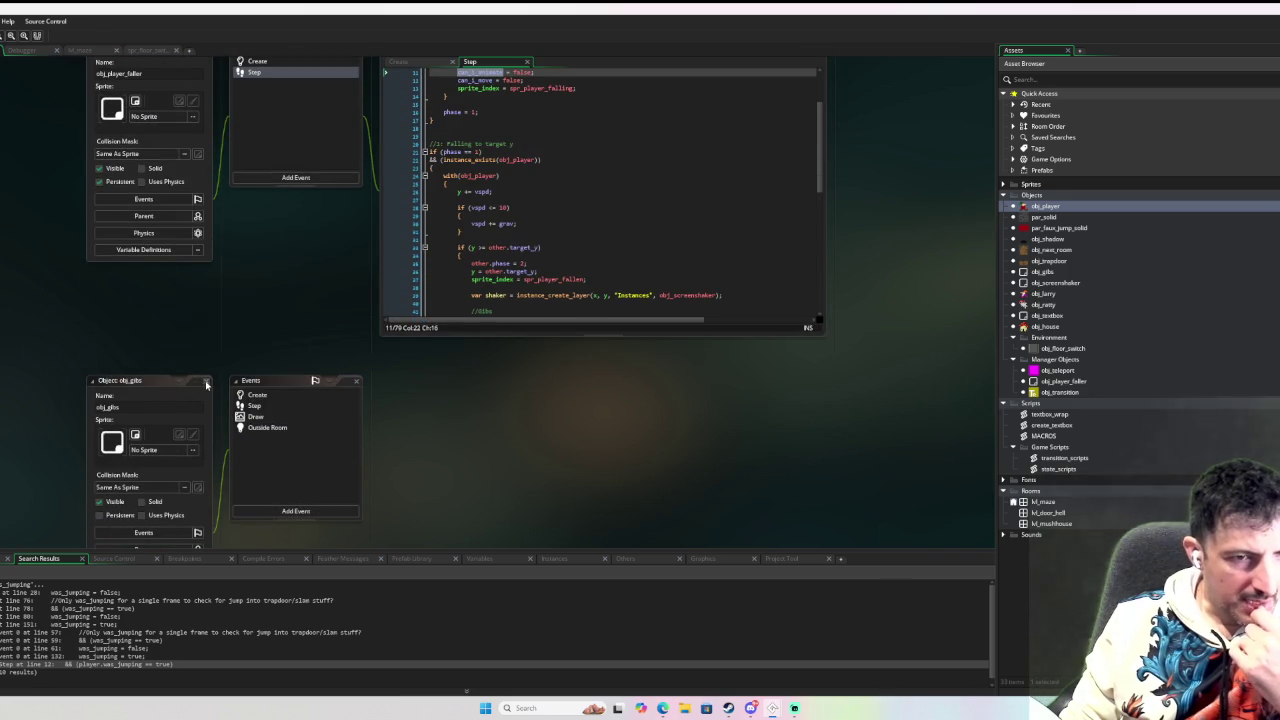
pyautogui.click(206, 382)
# Close the obj_house, obj_next_room, obj_transition, obj_trapdoor and obj_player_faller editors, collapsing state_scripts.
pyautogui.scroll(3, 333, 392)
pyautogui.scroll(3, 503, 382)
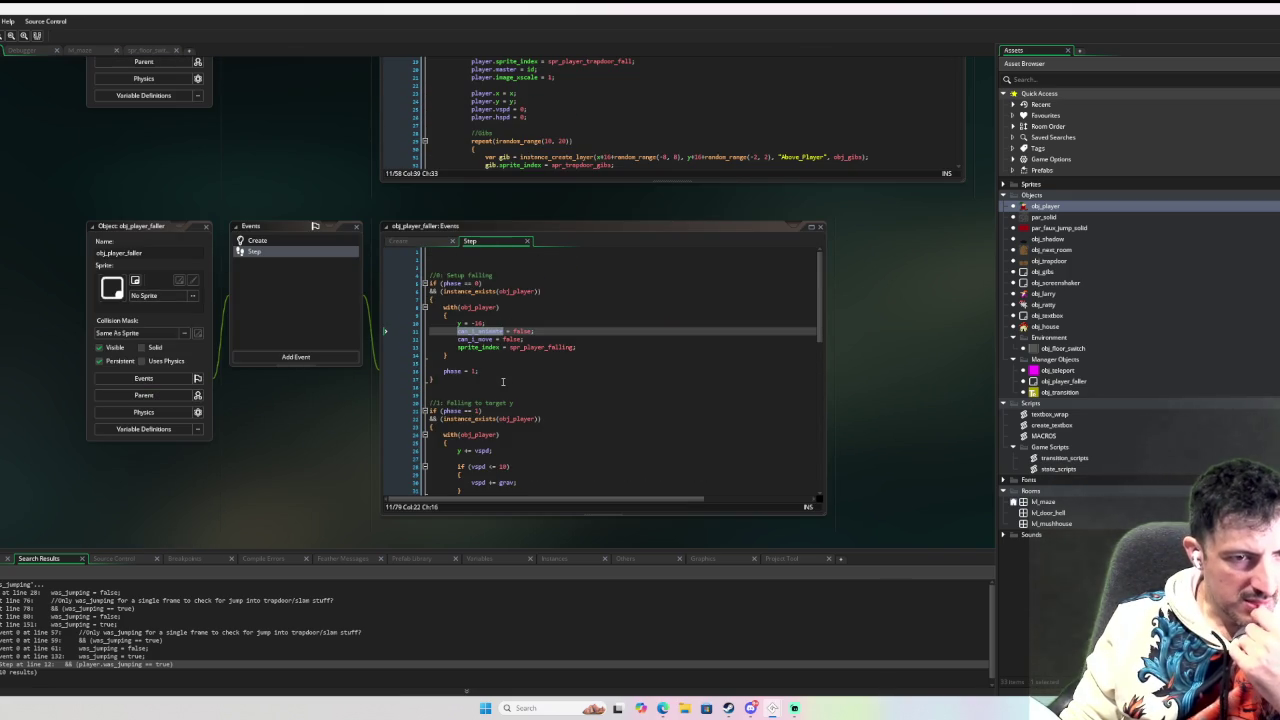
pyautogui.scroll(1, 324, 470)
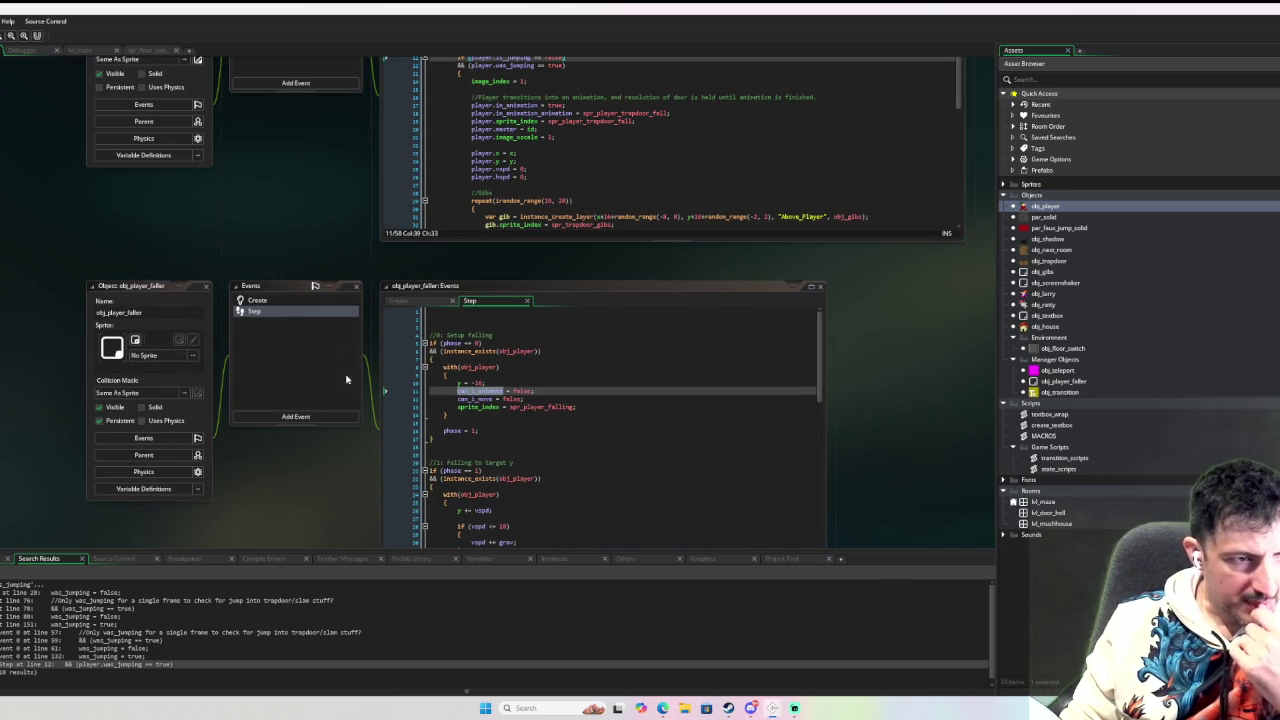
pyautogui.scroll(-2, 570, 424)
pyautogui.scroll(5, 266, 226)
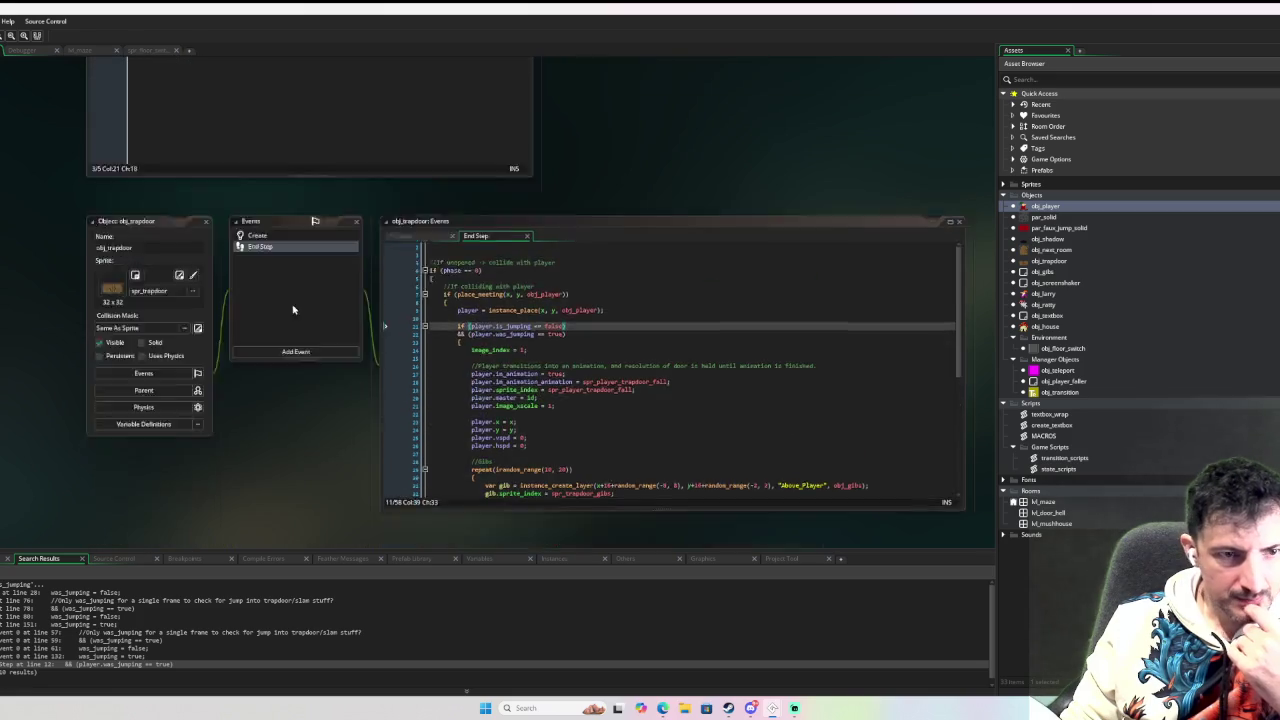
pyautogui.scroll(-1, 330, 430)
pyautogui.scroll(-6, 610, 365)
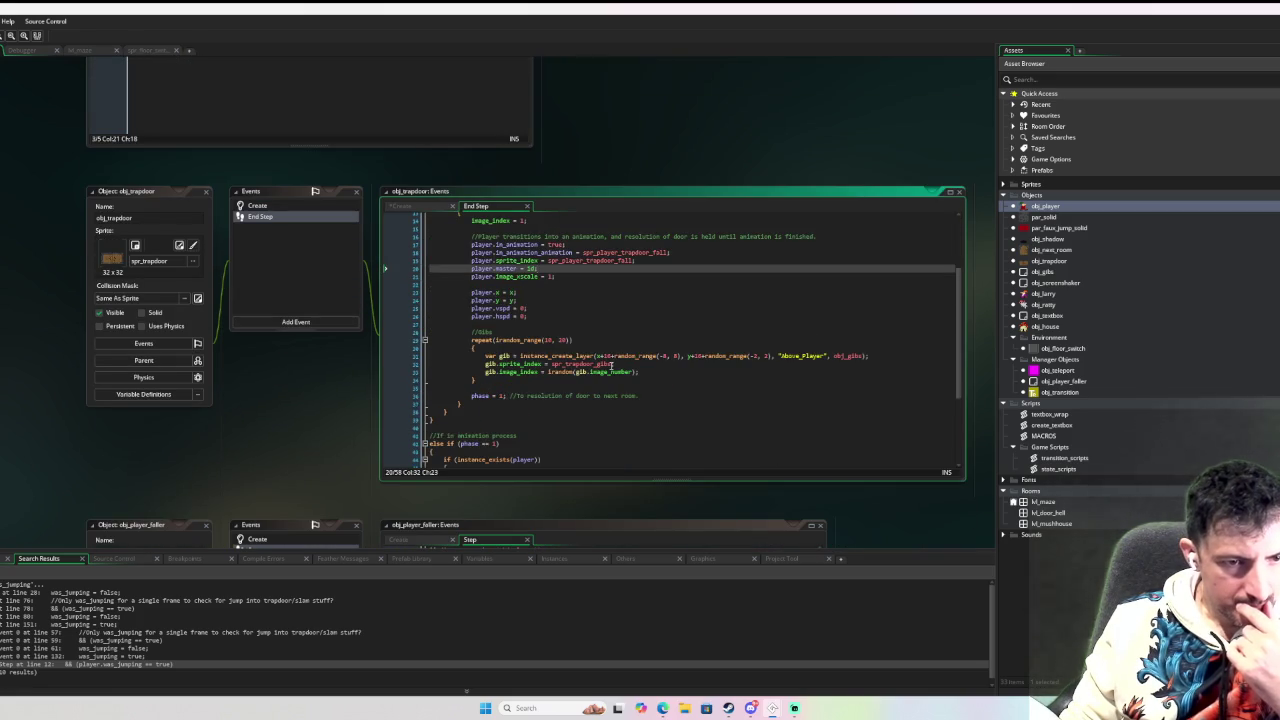
pyautogui.scroll(2, 610, 365)
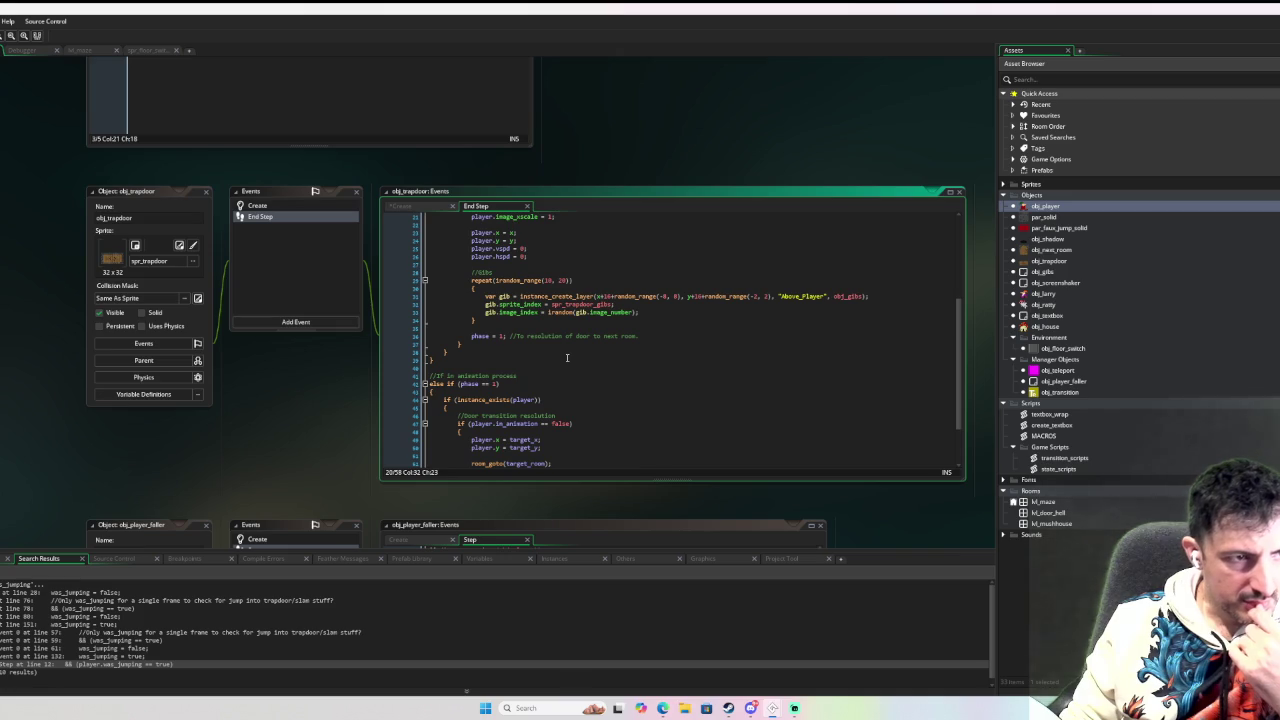
pyautogui.scroll(10, 289, 405)
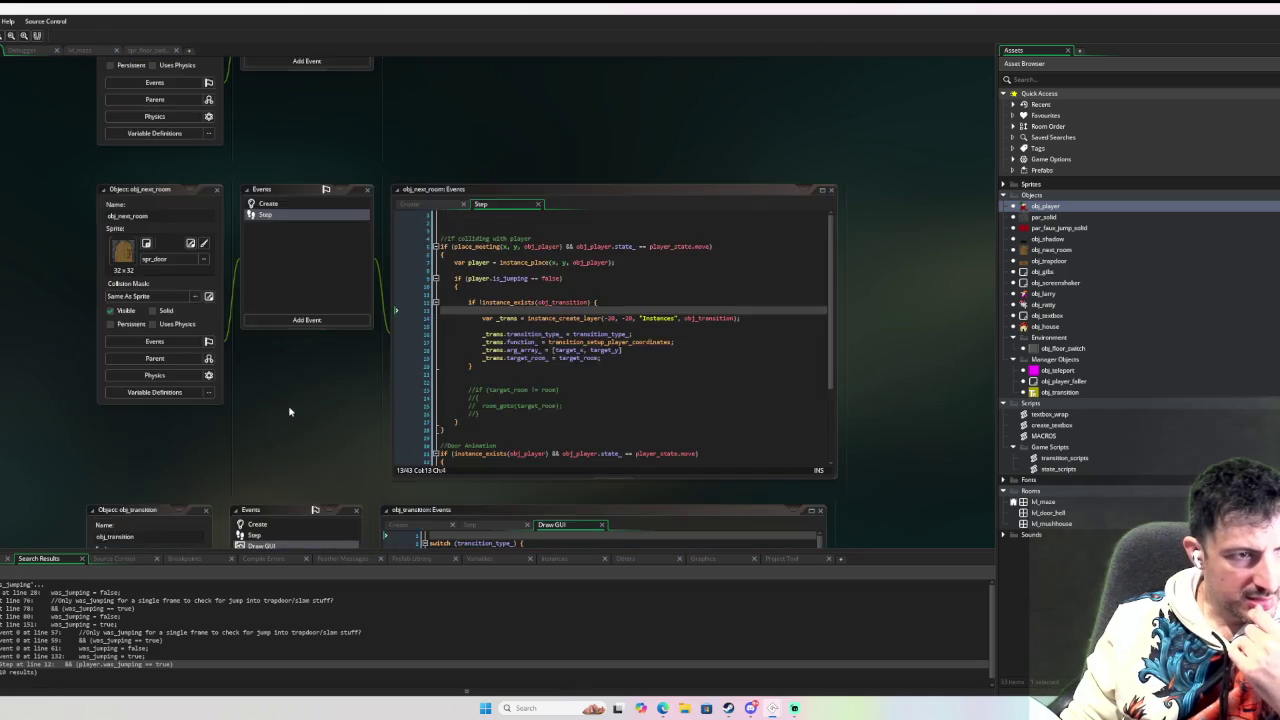
pyautogui.scroll(5, 288, 405)
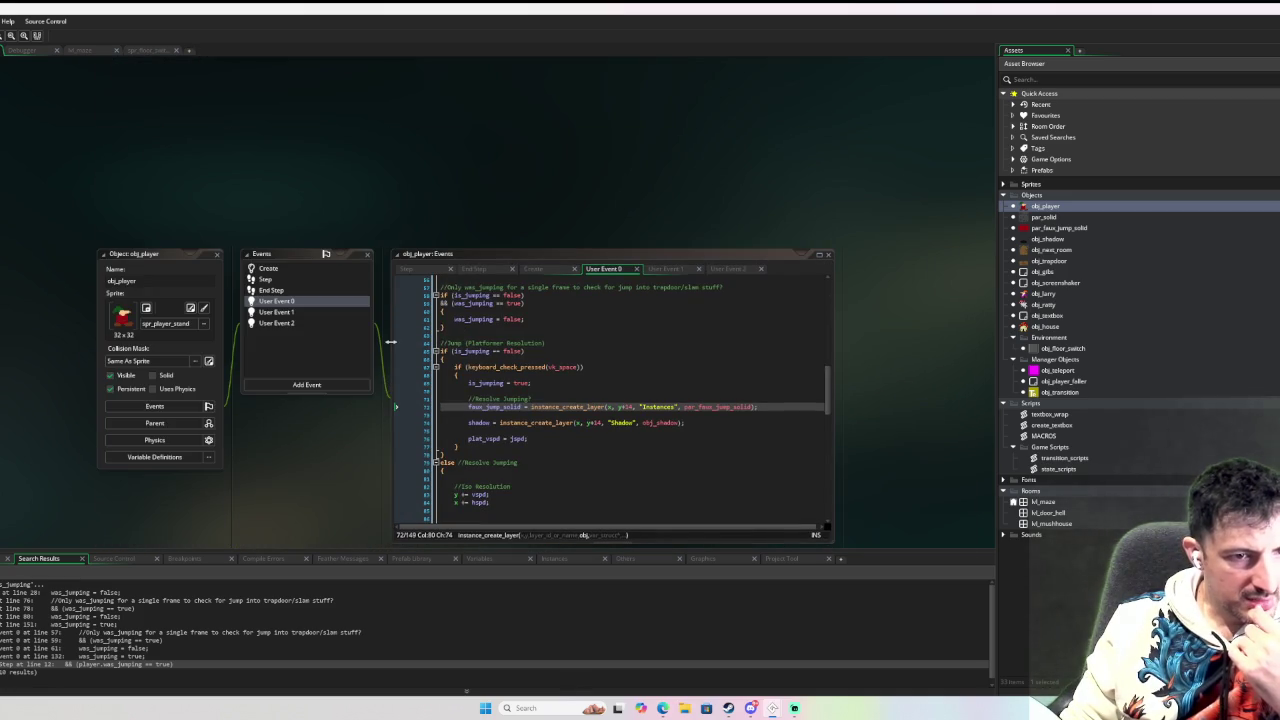
pyautogui.scroll(-5, 390, 342)
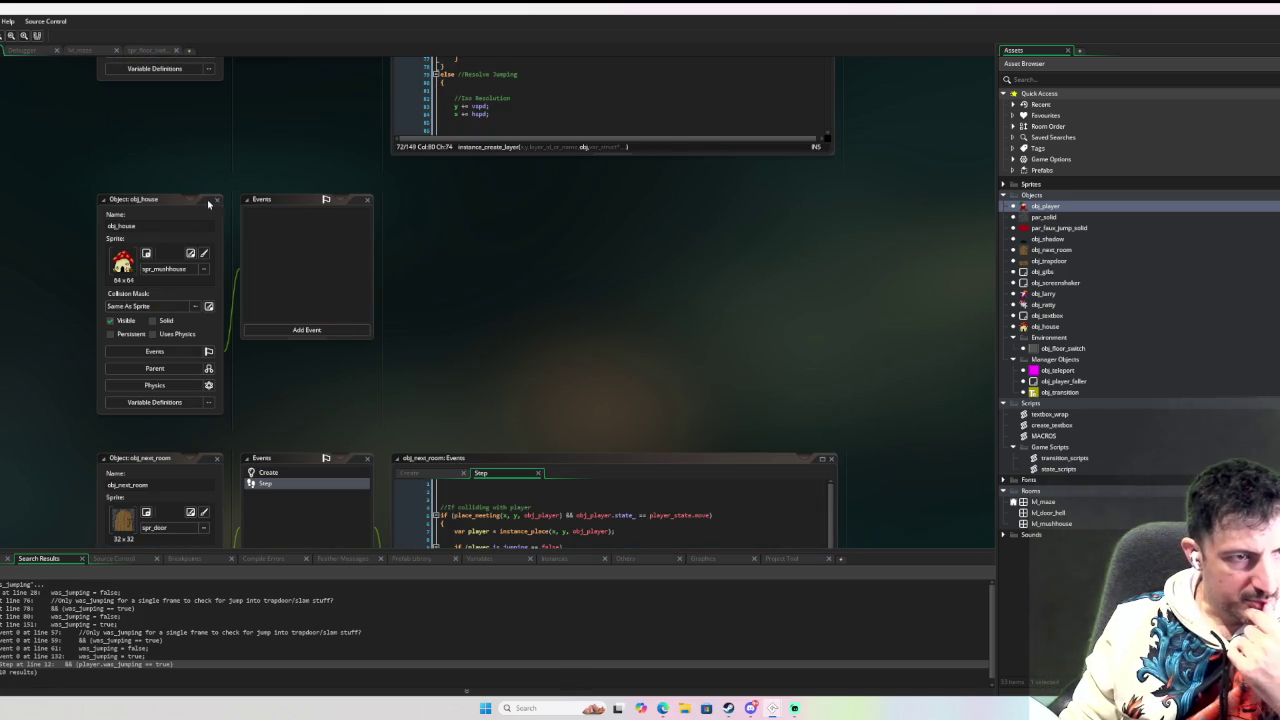
pyautogui.click(216, 199)
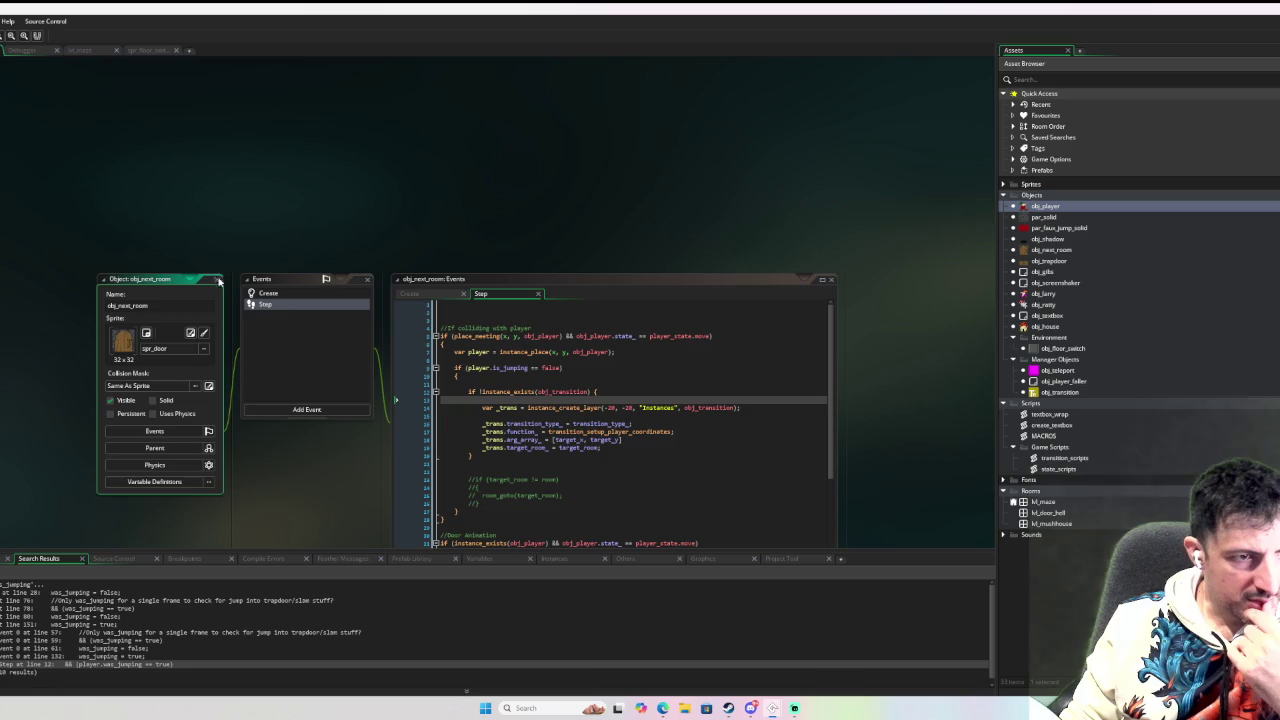
pyautogui.click(219, 280)
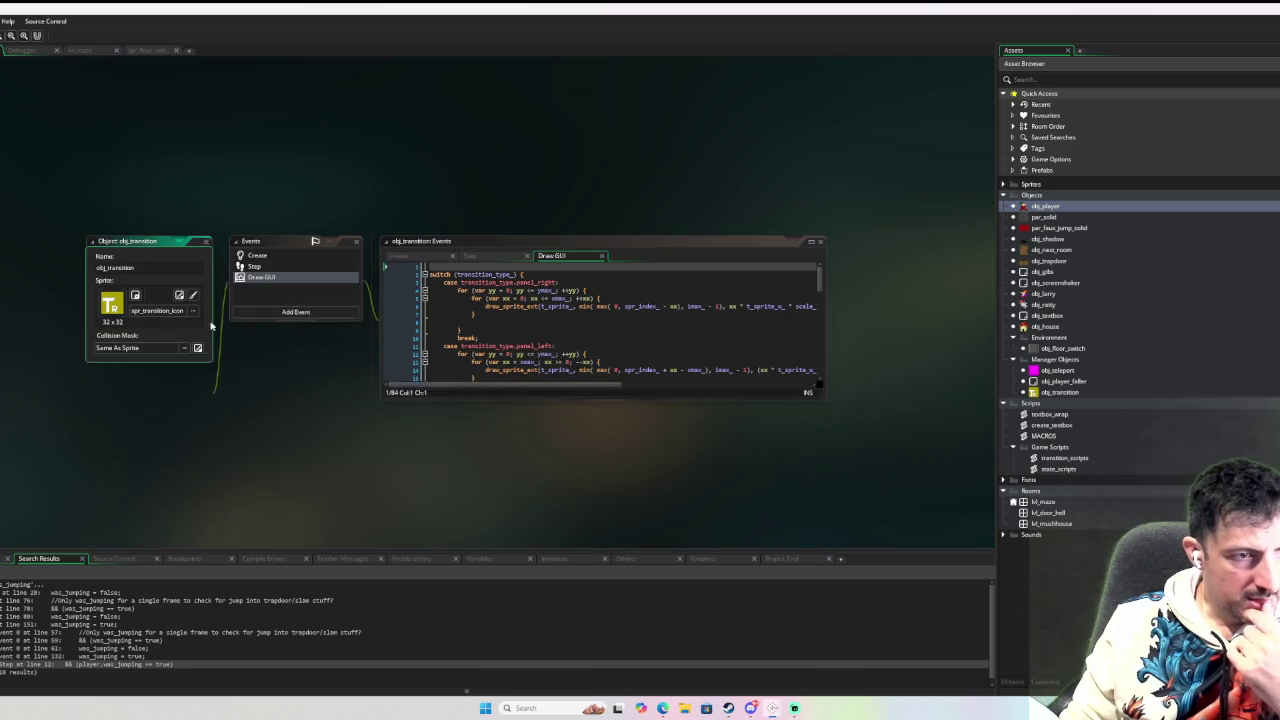
pyautogui.click(211, 325)
pyautogui.click(521, 337)
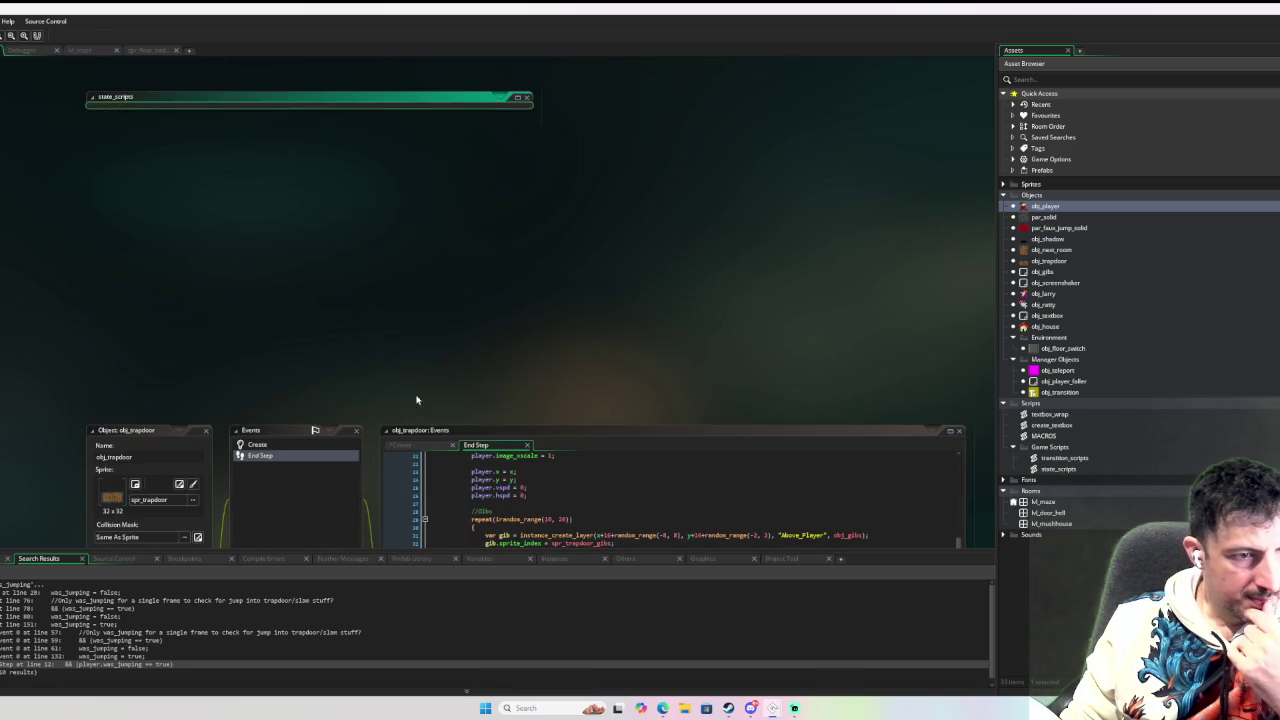
pyautogui.click(206, 430)
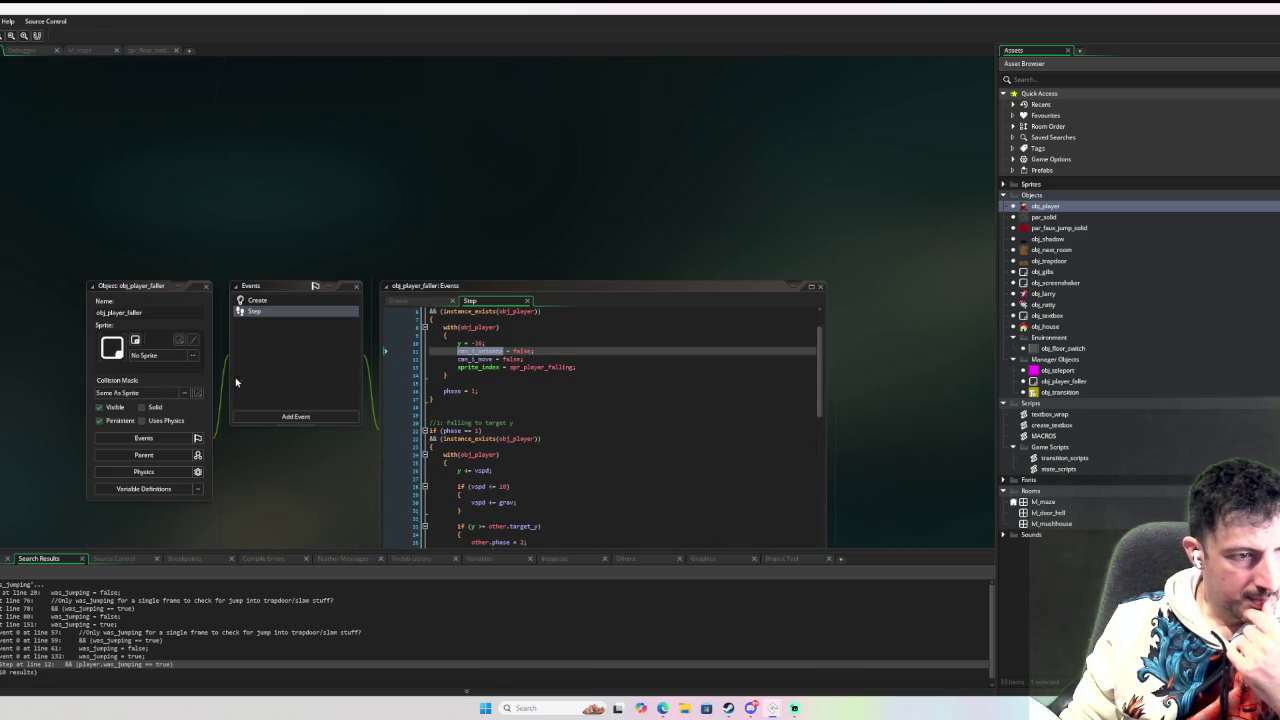
pyautogui.click(206, 287)
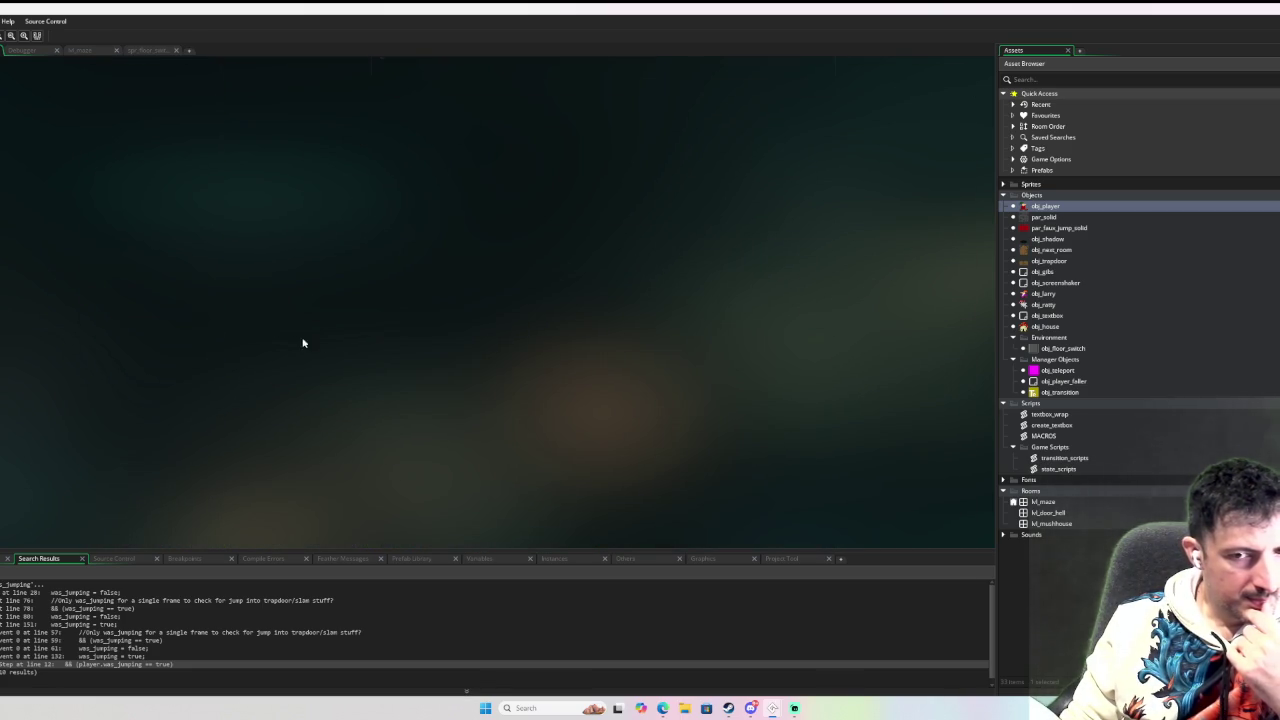
# Reopen obj_player's Create event at the player_state enum entries.
pyautogui.doubleClick(1076, 207)
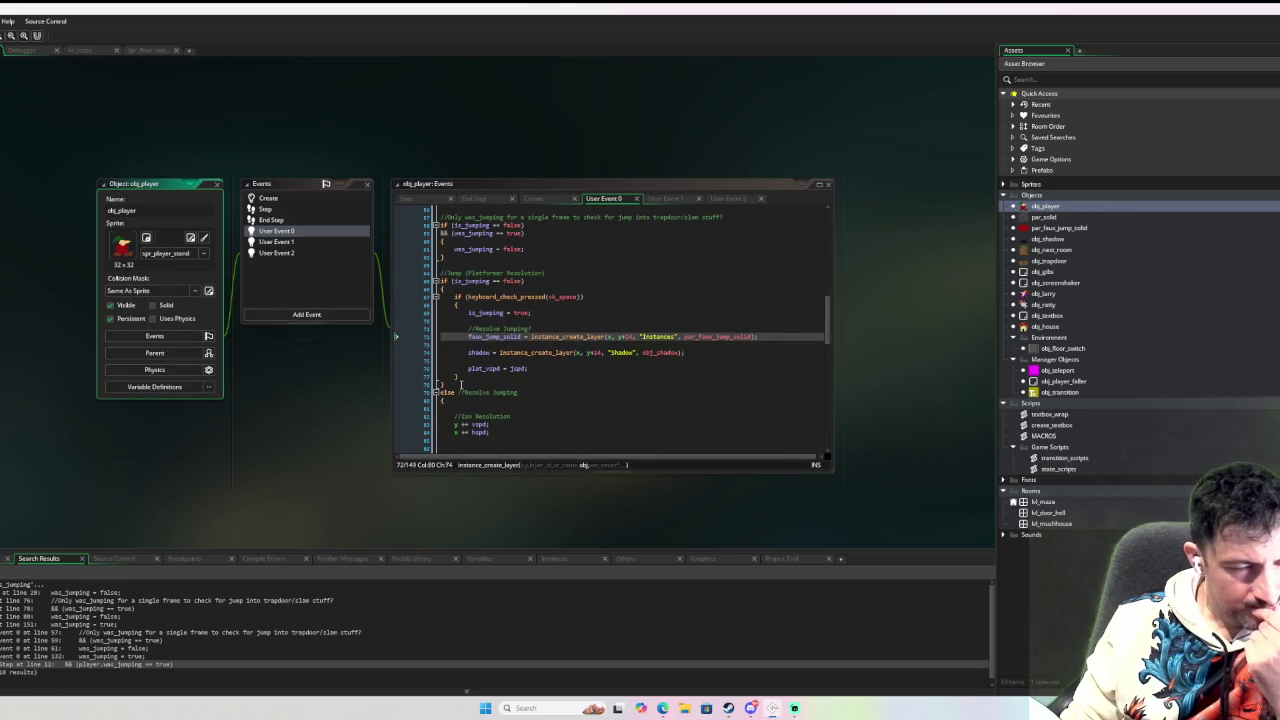
pyautogui.click(312, 199)
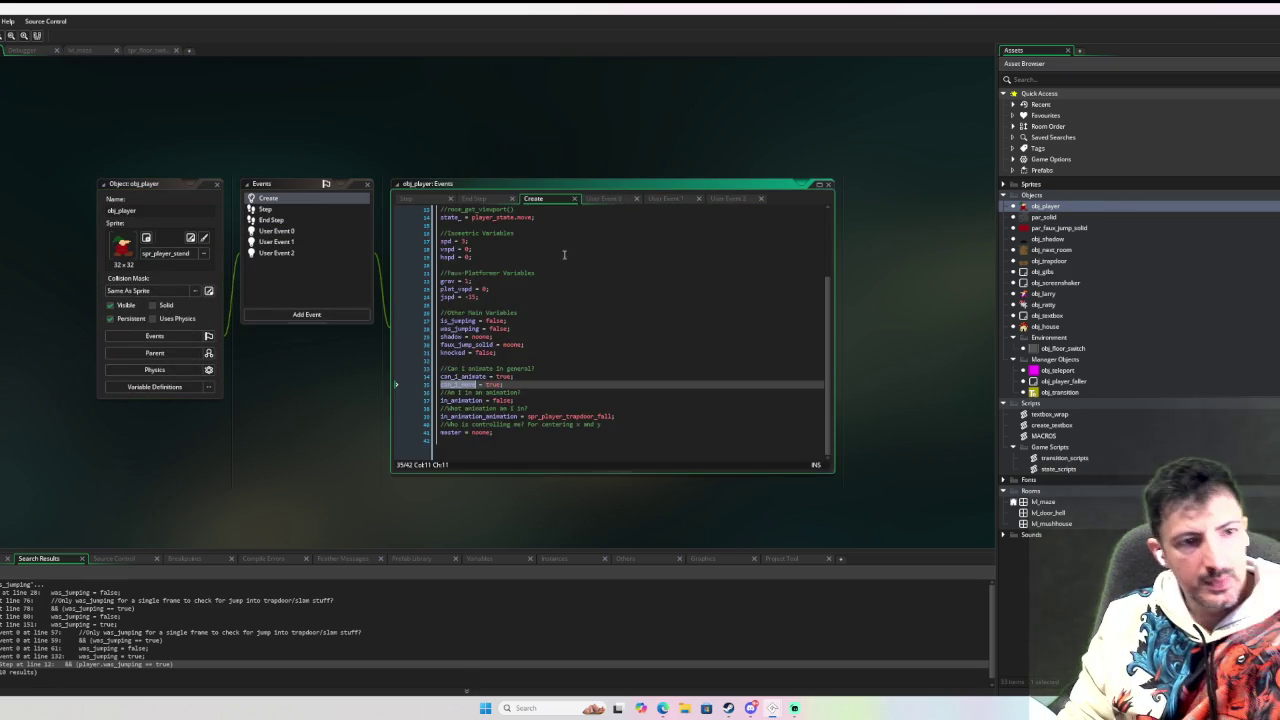
pyautogui.click(491, 256)
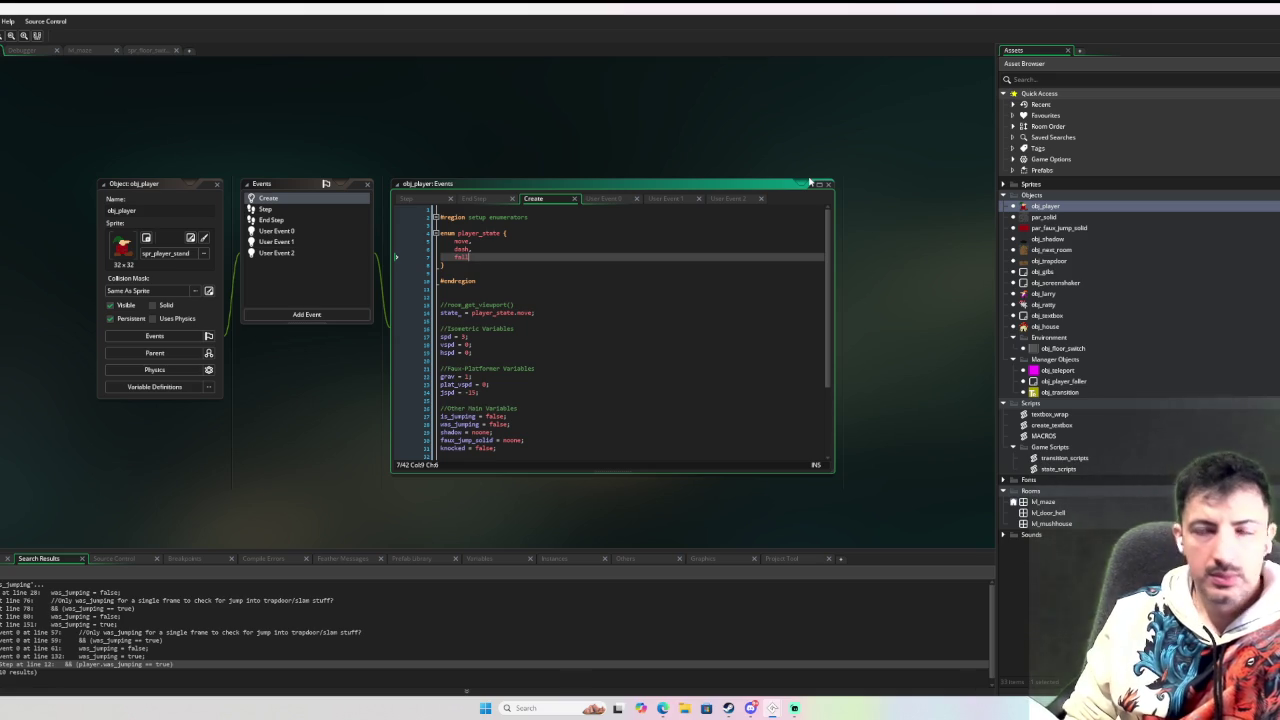
pyautogui.press('Up')
pyautogui.press('Up')
pyautogui.press('Down')
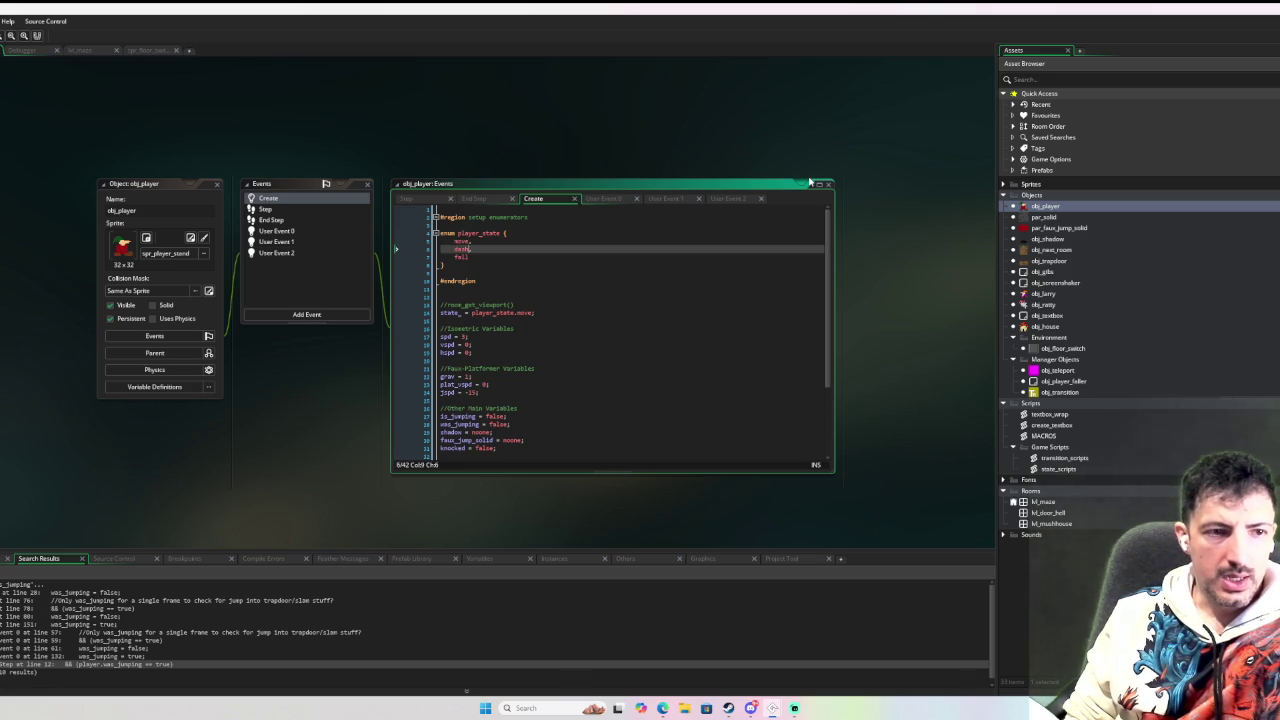
pyautogui.press('Up')
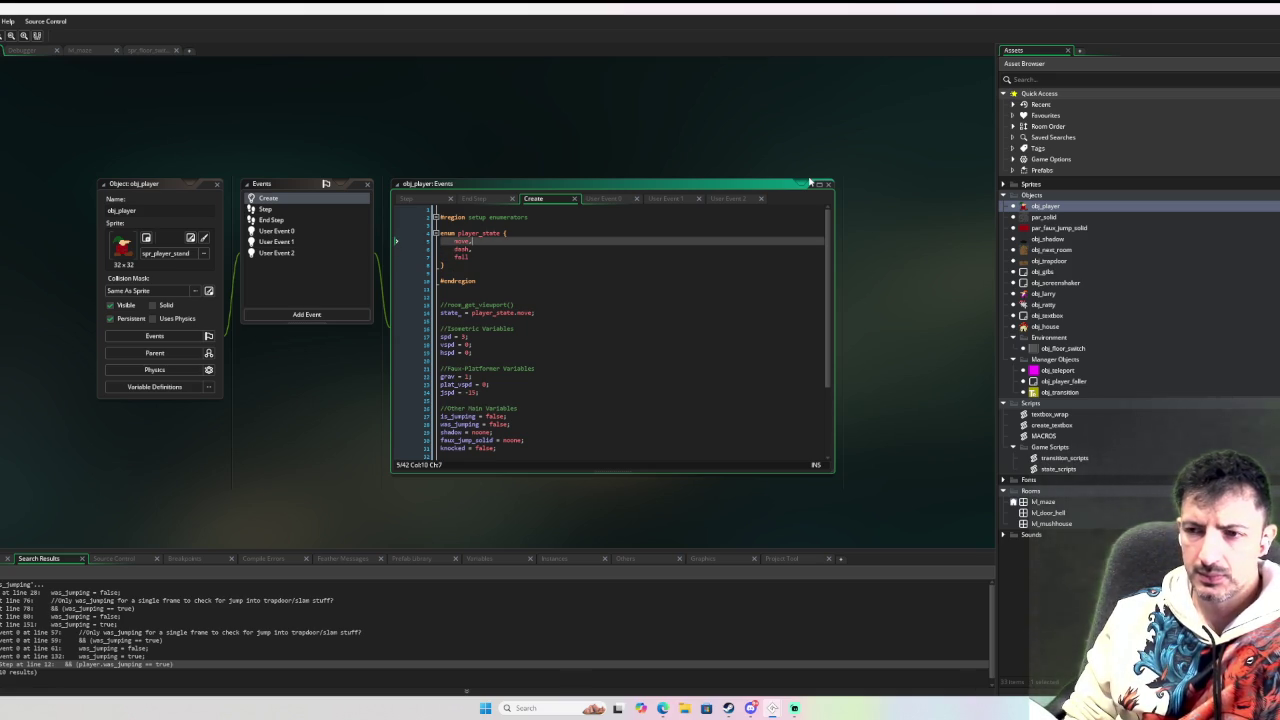
pyautogui.press('Down')
pyautogui.press('Down')
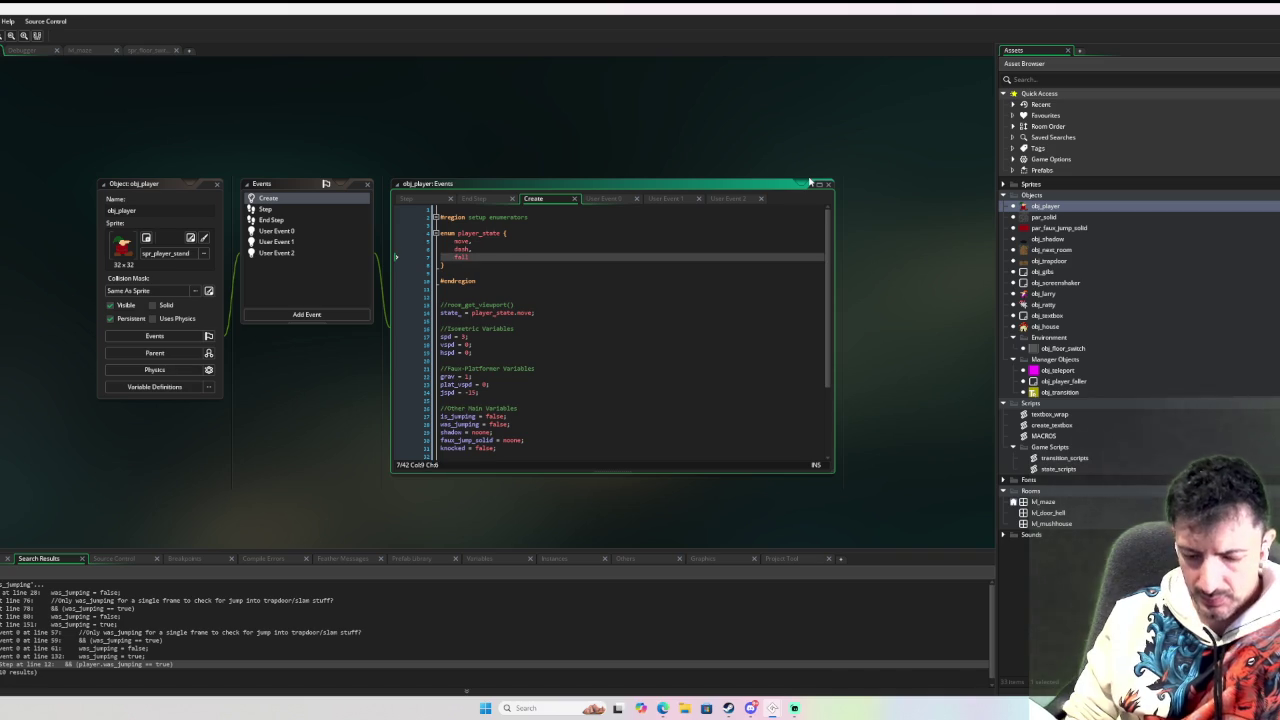
# Insert a 'knocked,' entry between move and dash in the player_state enum.
pyautogui.write(',')
pyautogui.press('Return')
pyautogui.press('Up')
pyautogui.press('Up')
pyautogui.press('Return')
pyautogui.press('Up')
pyautogui.write('knocked,')
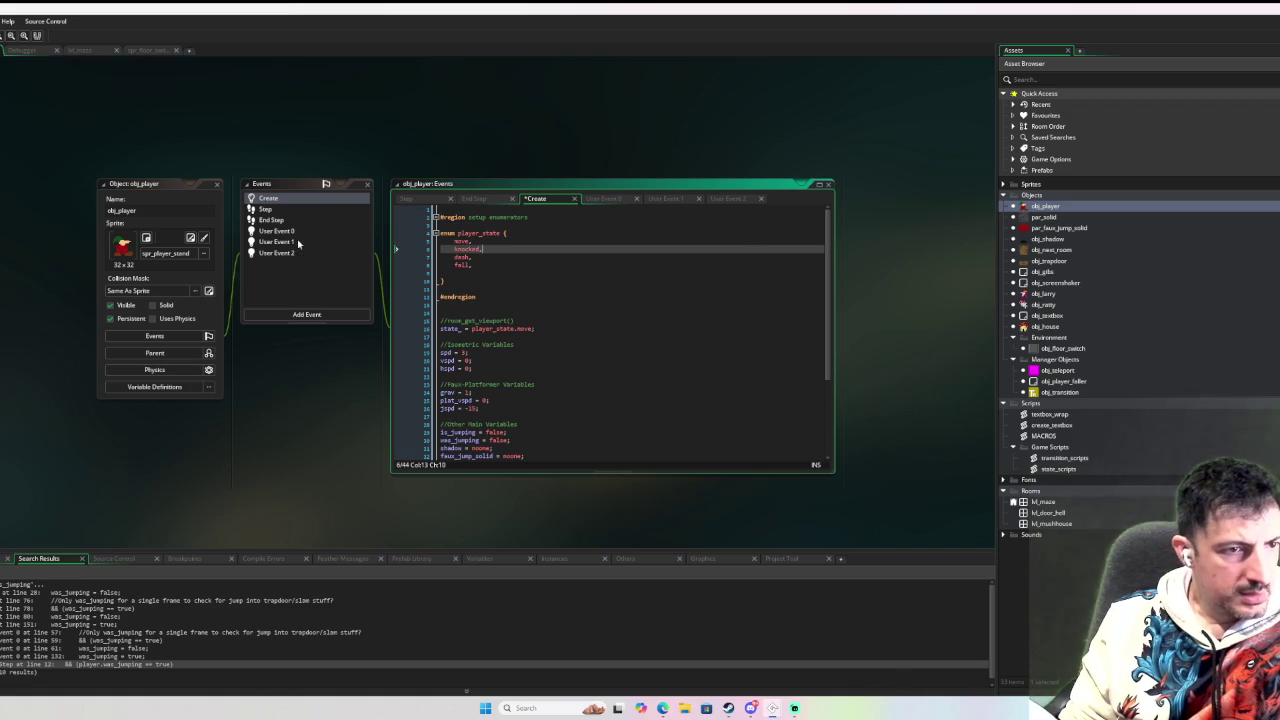
pyautogui.click(266, 209)
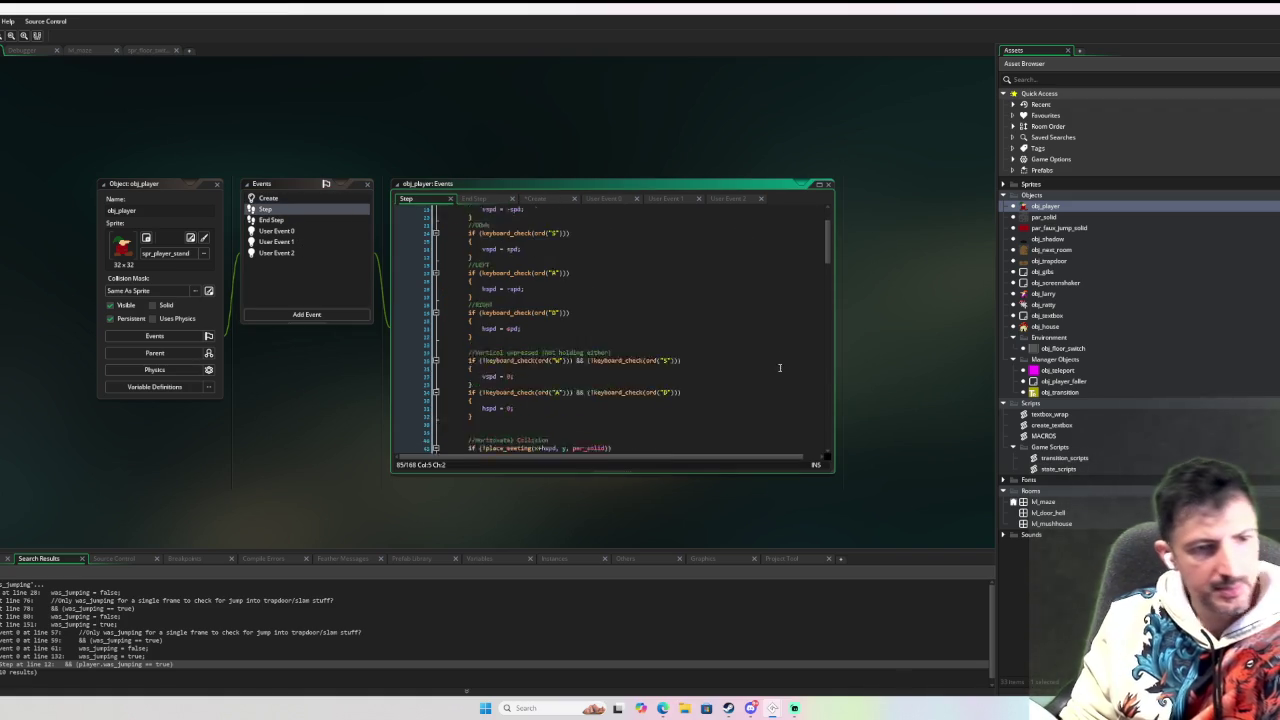
pyautogui.scroll(-10, 780, 367)
pyautogui.moveTo(828, 280); pyautogui.dragTo(826, 437)
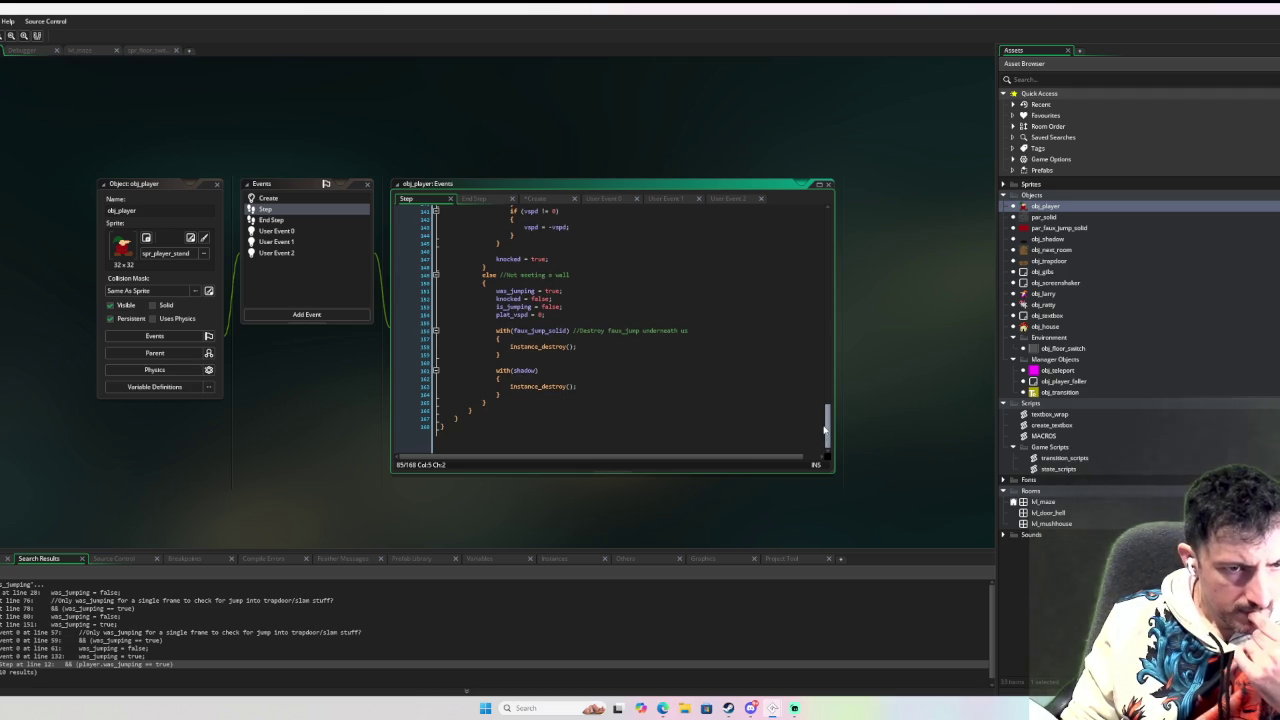
pyautogui.scroll(1, 823, 421)
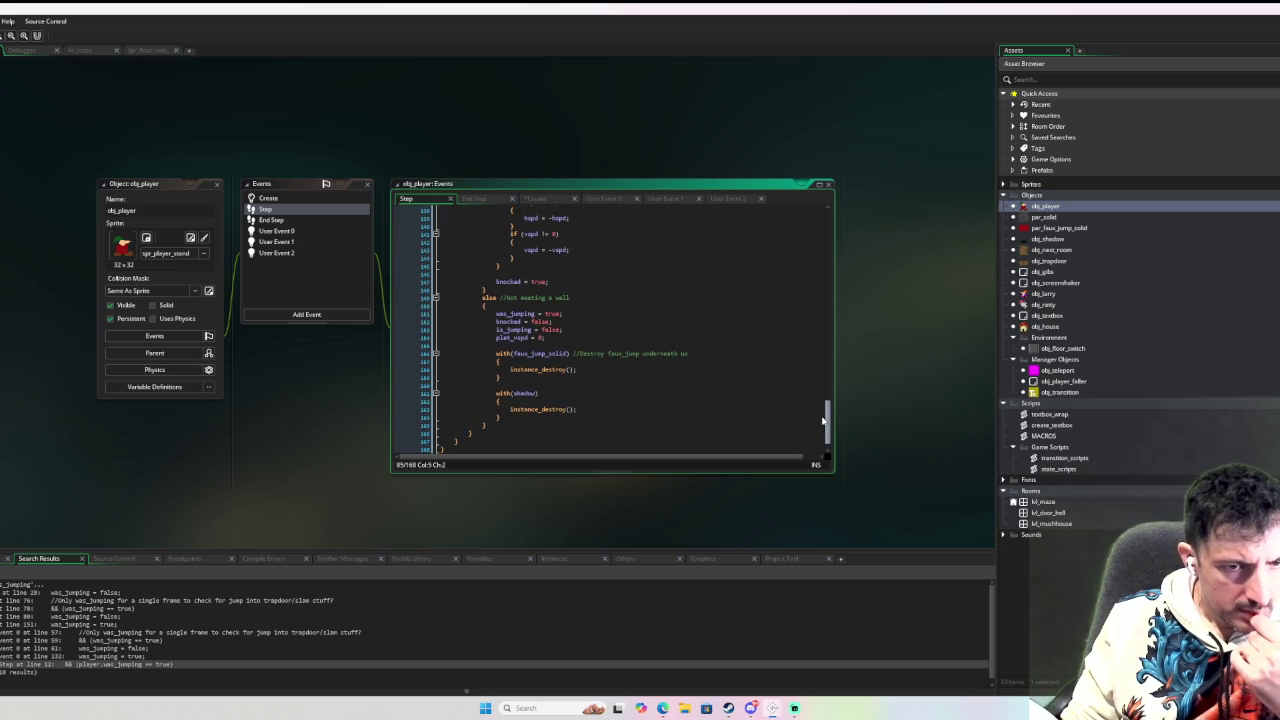
pyautogui.moveTo(822, 421); pyautogui.dragTo(821, 398)
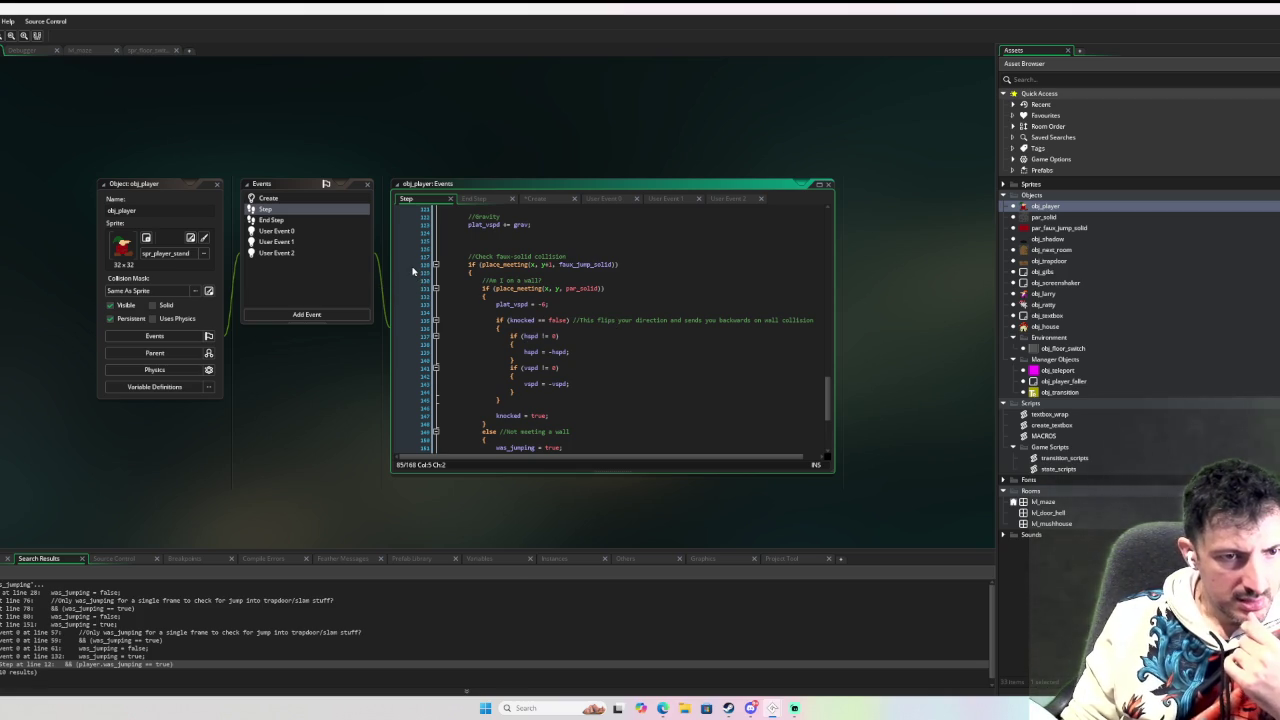
pyautogui.click(577, 265)
pyautogui.click(288, 199)
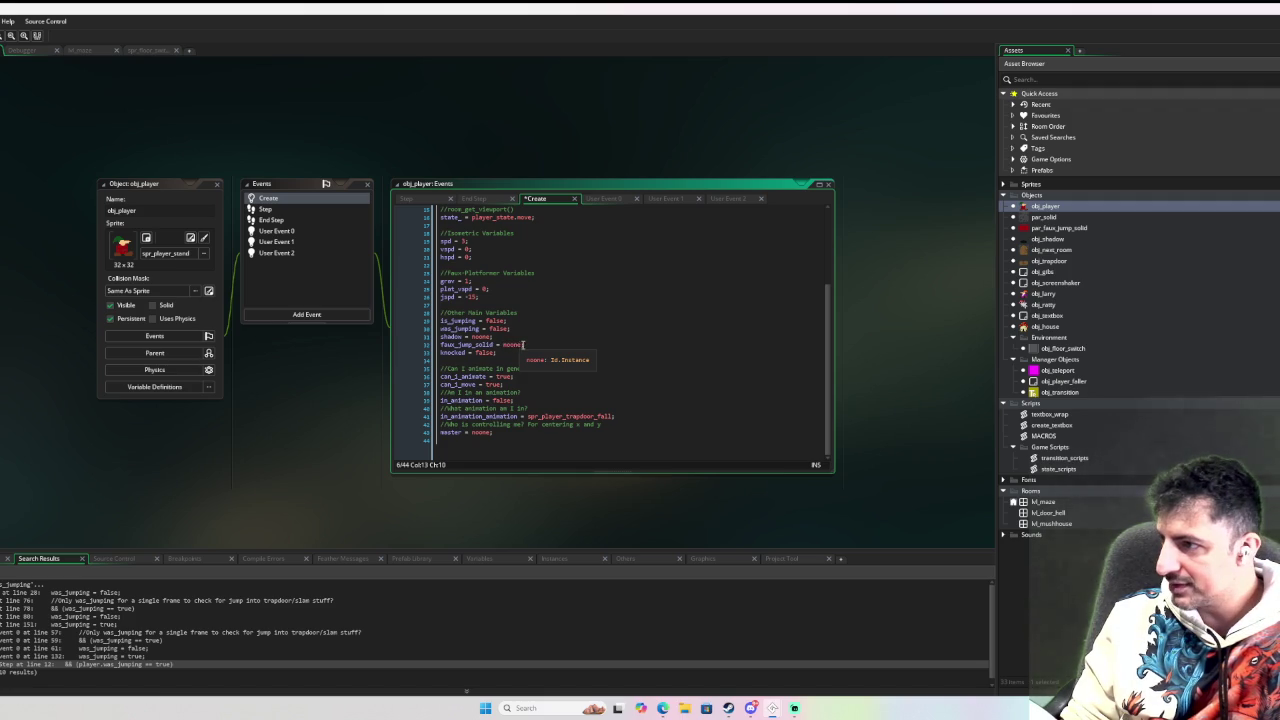
# Open obj_player's User Event 0 code and the par_faux_jump_solid object editor.
pyautogui.scroll(3, 506, 344)
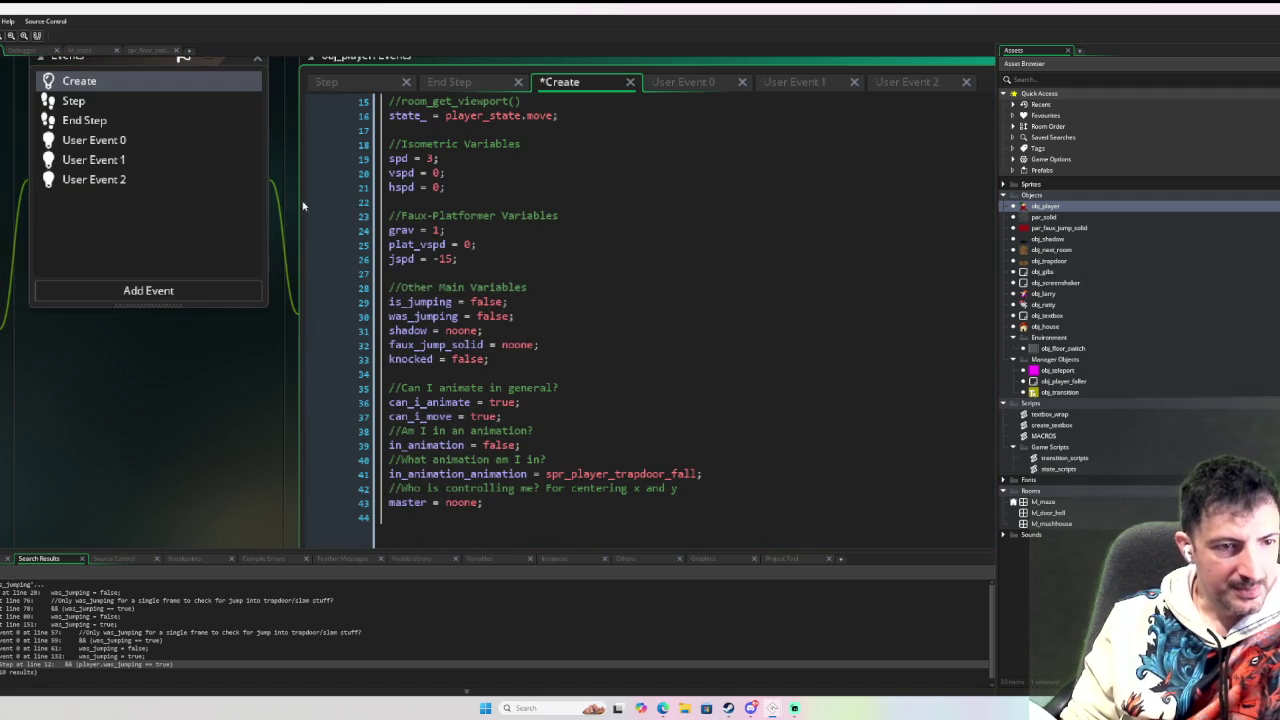
pyautogui.click(100, 140)
pyautogui.scroll(-12, 570, 285)
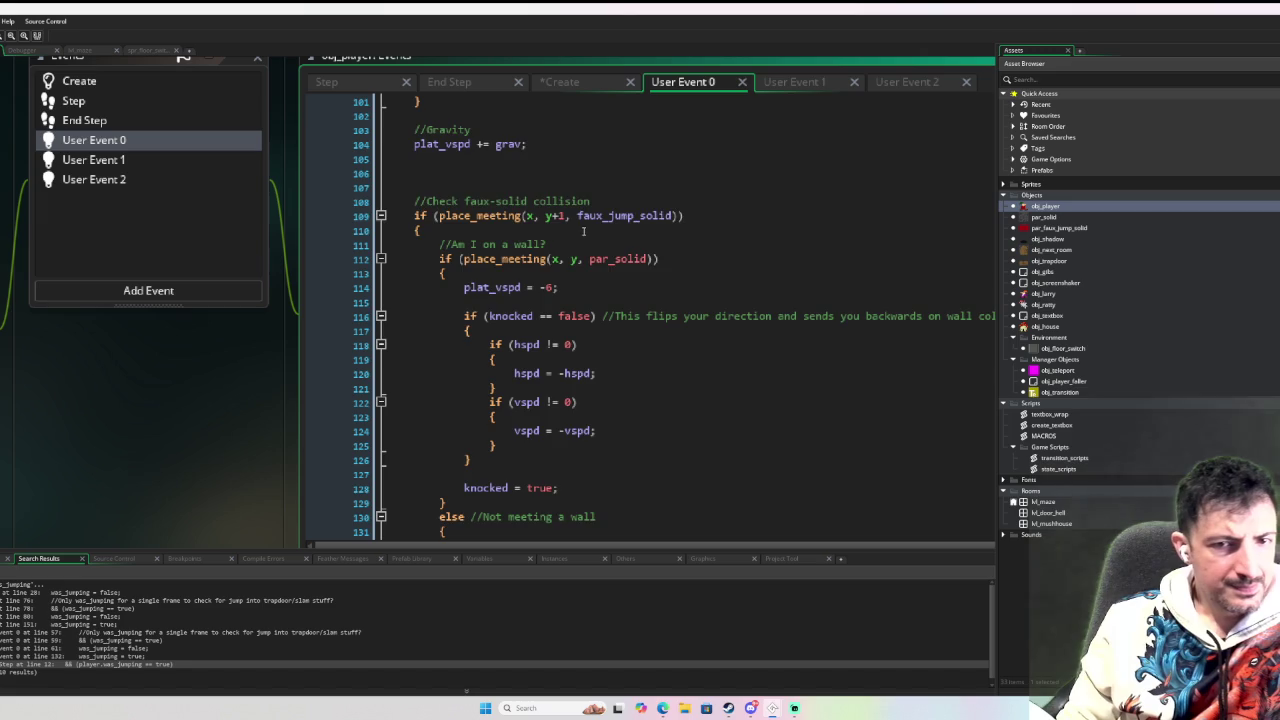
pyautogui.scroll(-2, 597, 244)
pyautogui.doubleClick(1055, 228)
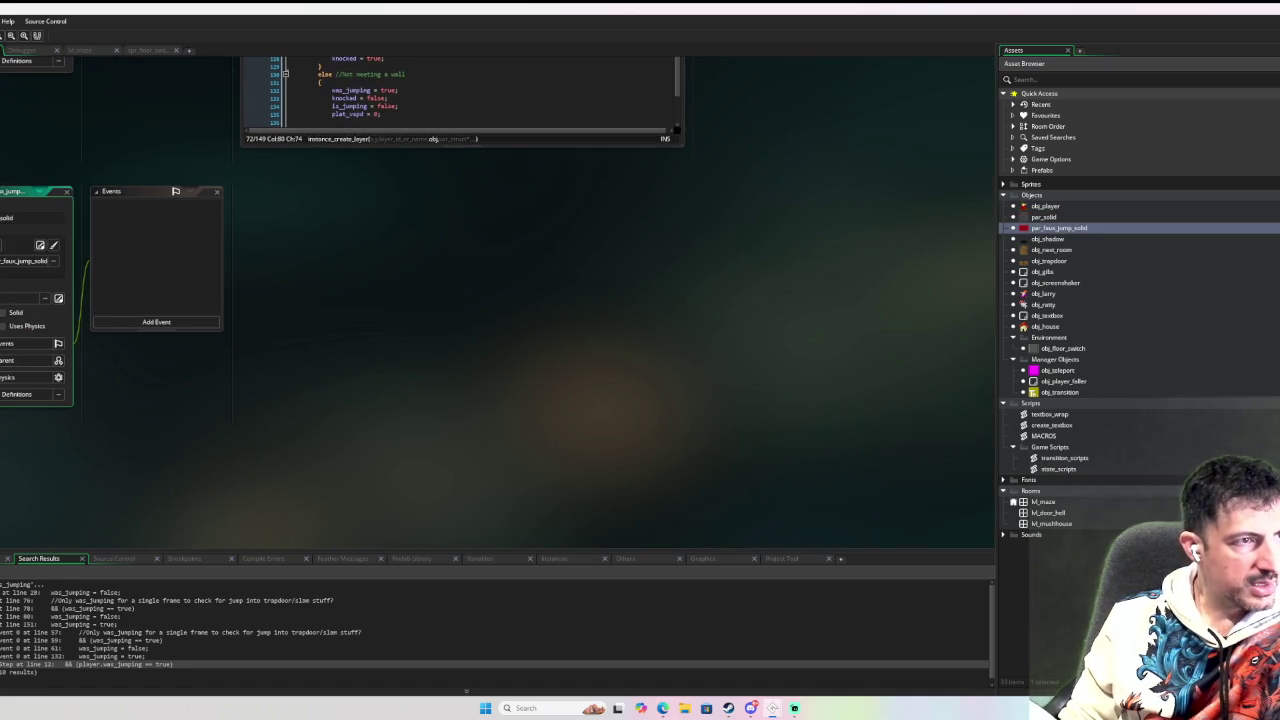
# Add a breakpoint on line 114, plat_vspd = -6, in the wall-collision check.
pyautogui.scroll(5, 406, 223)
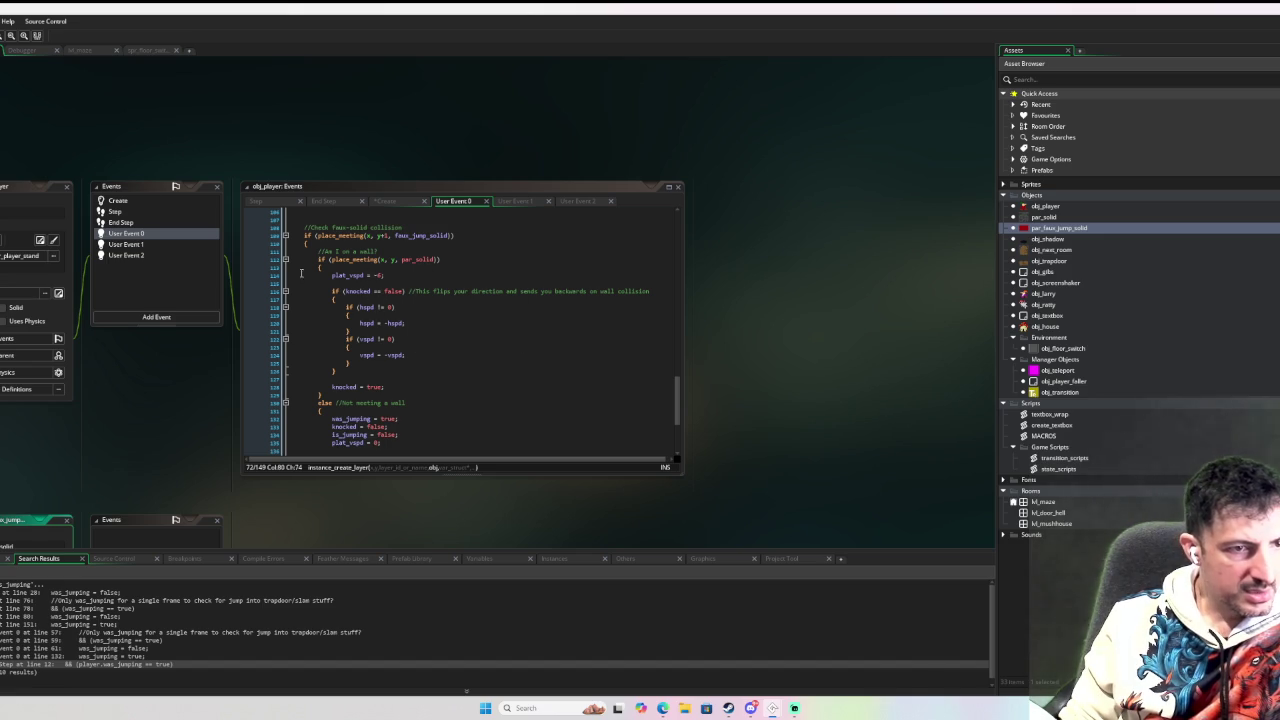
pyautogui.click(263, 276)
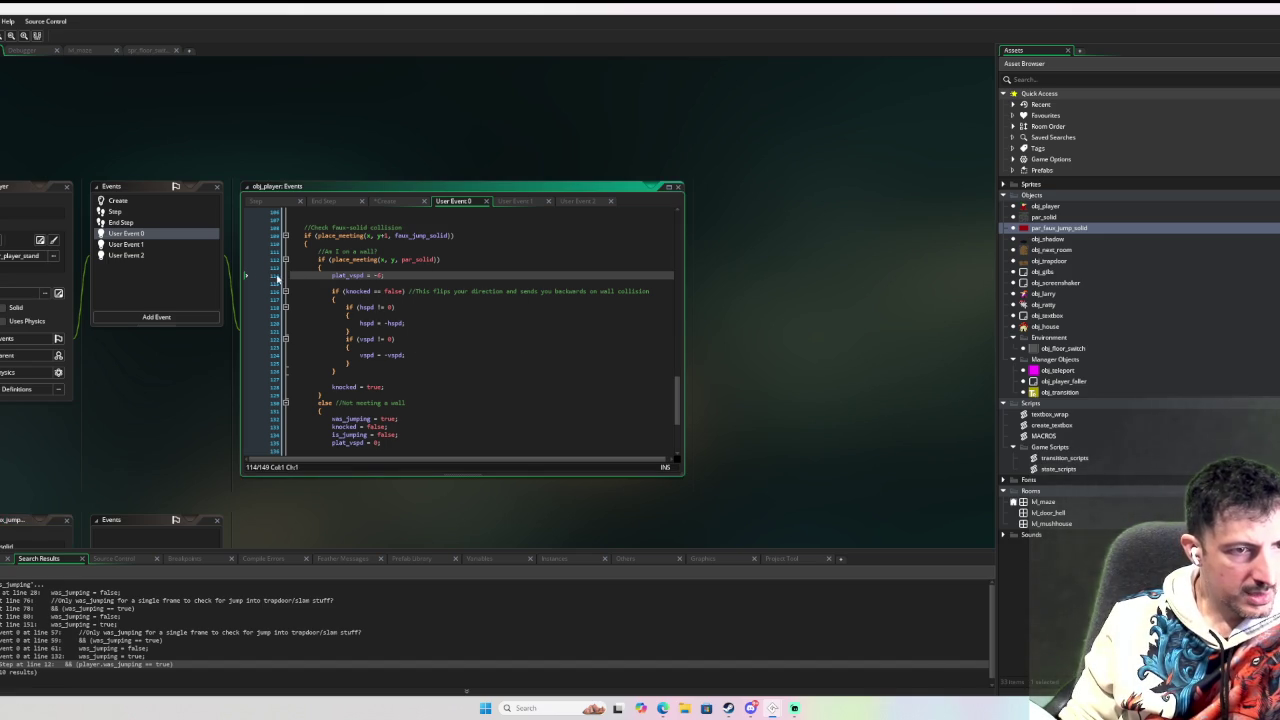
pyautogui.click(264, 275)
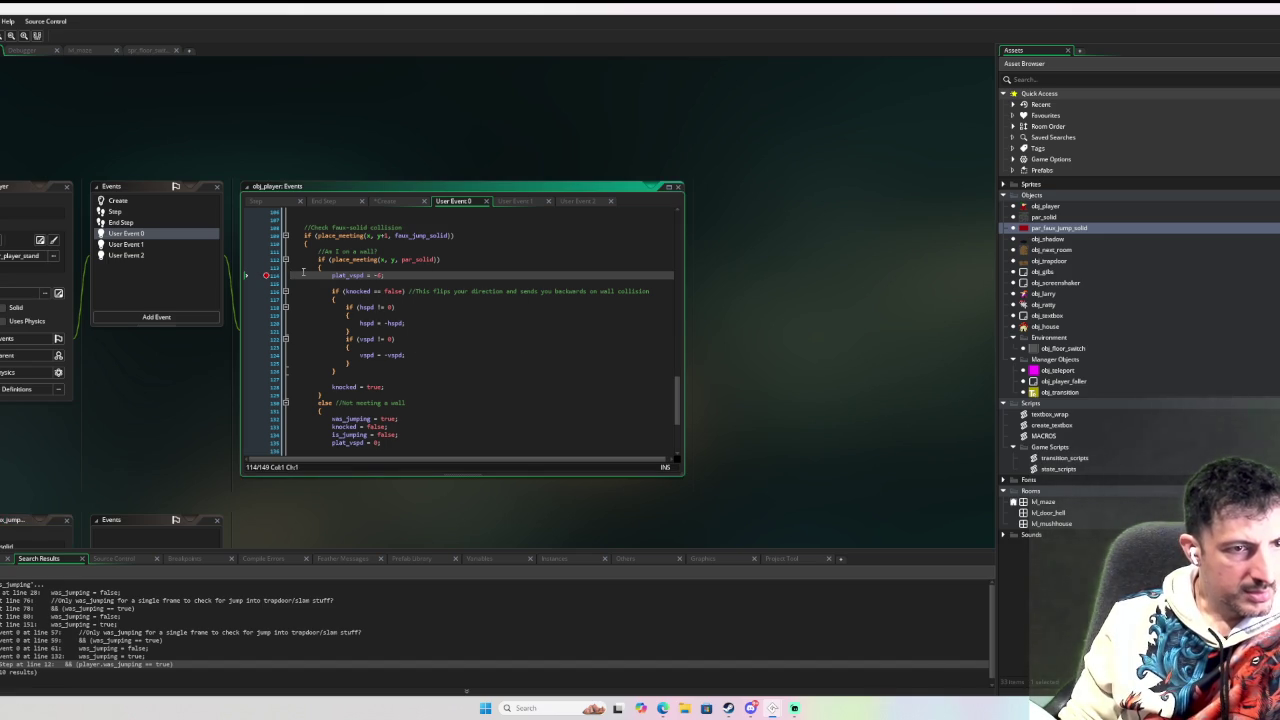
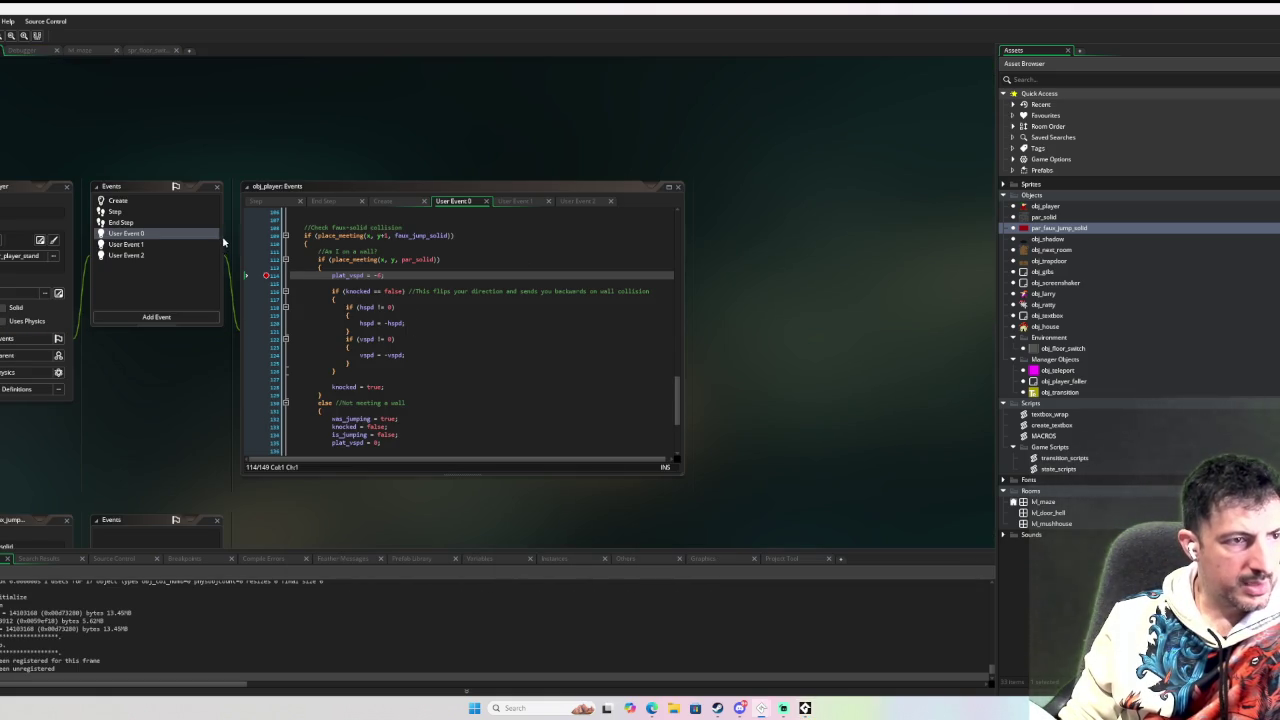
# Set a breakpoint on plat_vspd = -6 in obj_player's Step event, then walk the player right to trigger it.
pyautogui.click(131, 202)
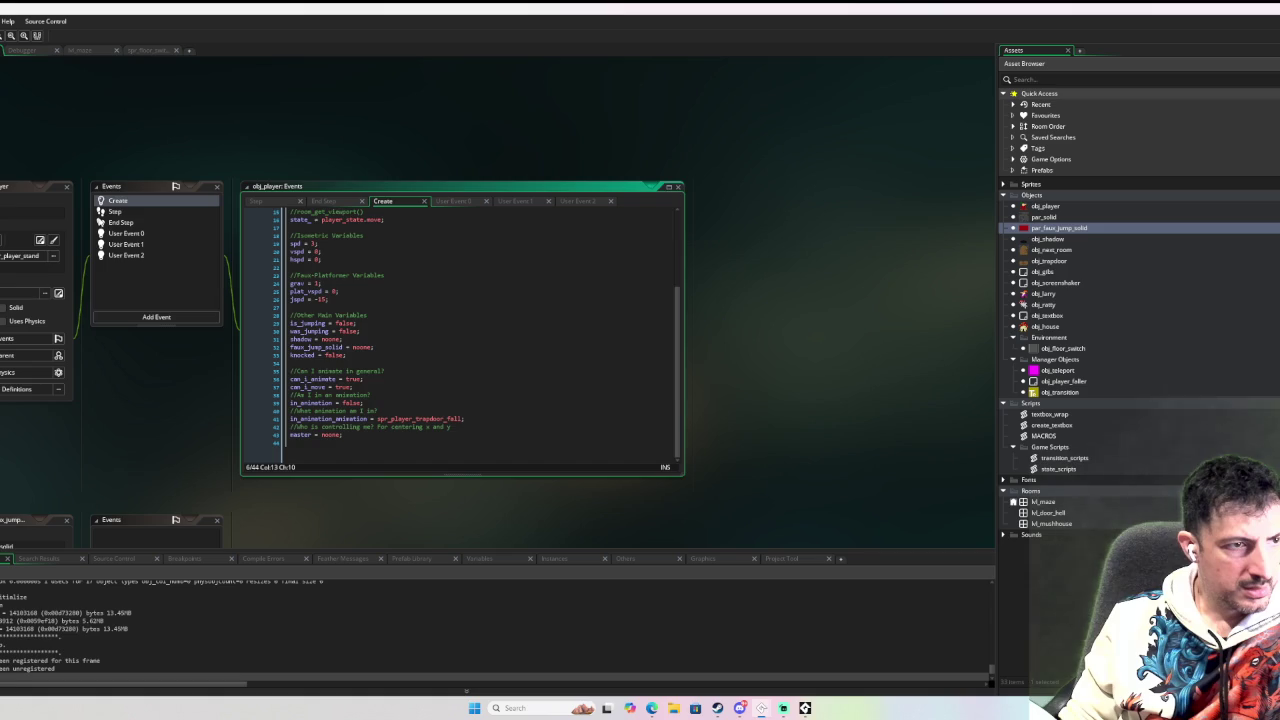
pyautogui.click(115, 212)
pyautogui.scroll(-2, 381, 303)
pyautogui.scroll(5, 381, 303)
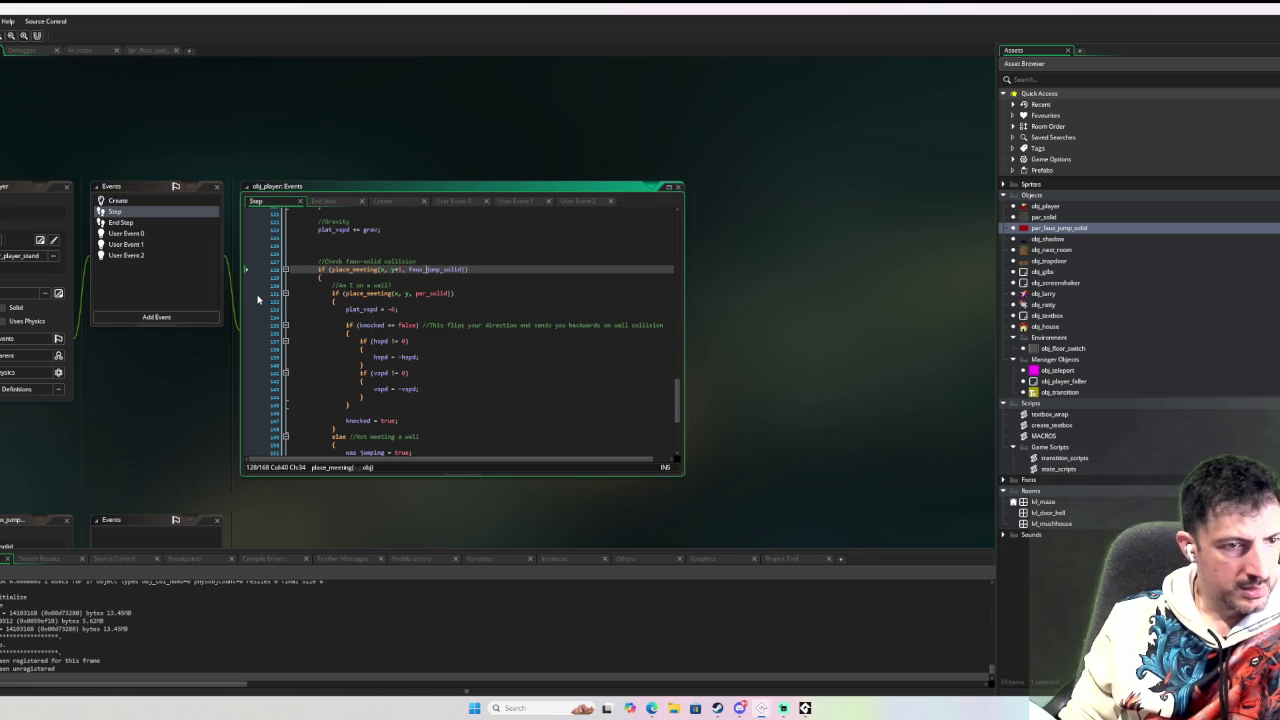
pyautogui.click(262, 309)
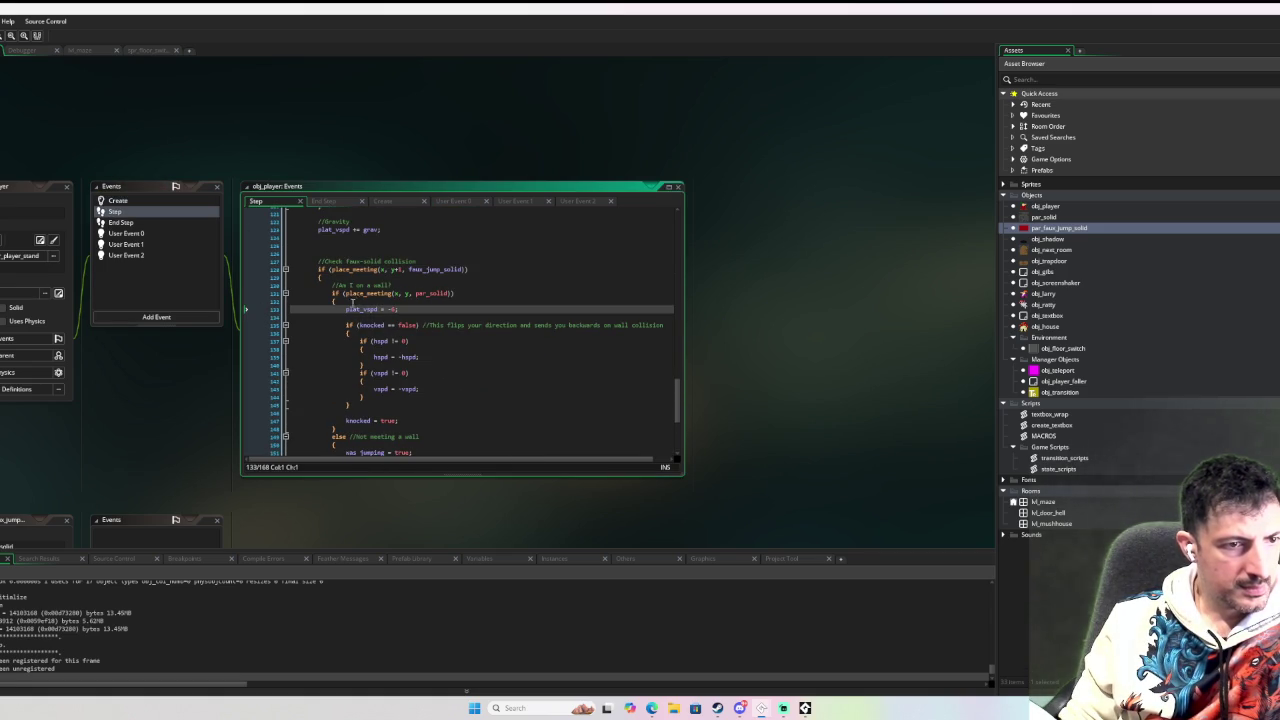
pyautogui.click(268, 310)
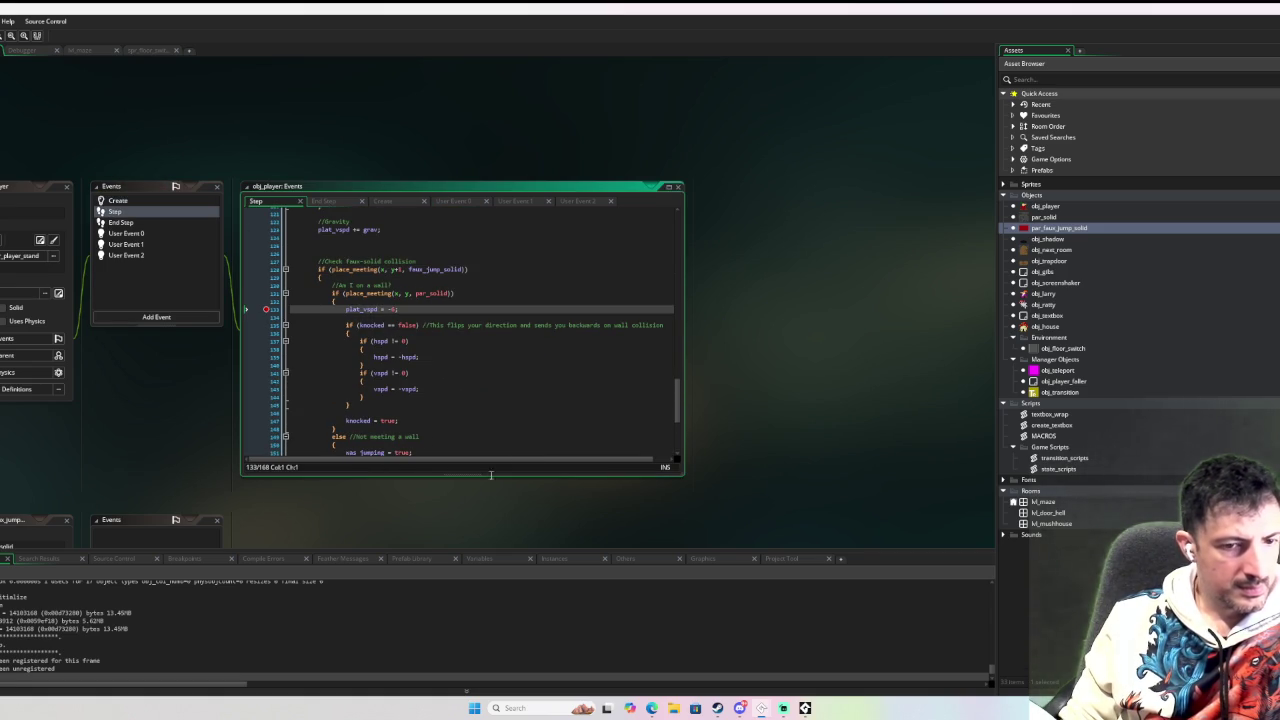
pyautogui.press('Right')
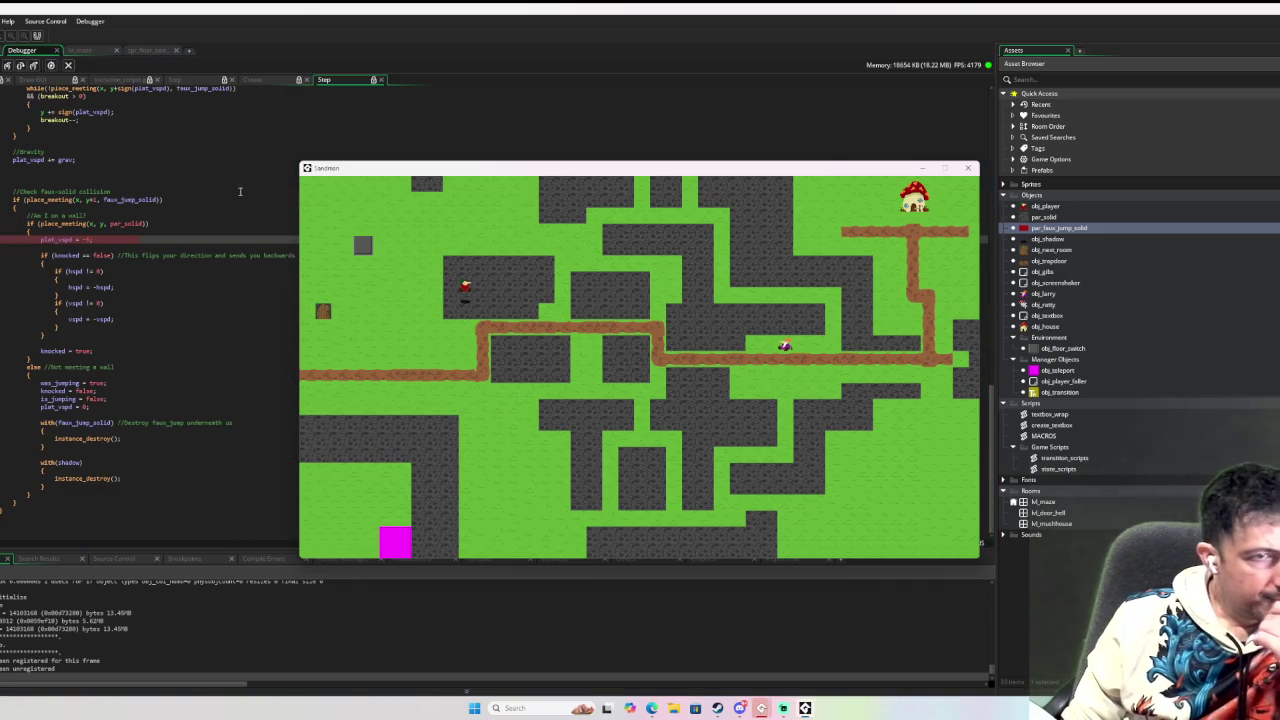
# Move the game window to the right side and dismiss the Source Modified warning.
pyautogui.moveTo(371, 168); pyautogui.dragTo(884, 155)
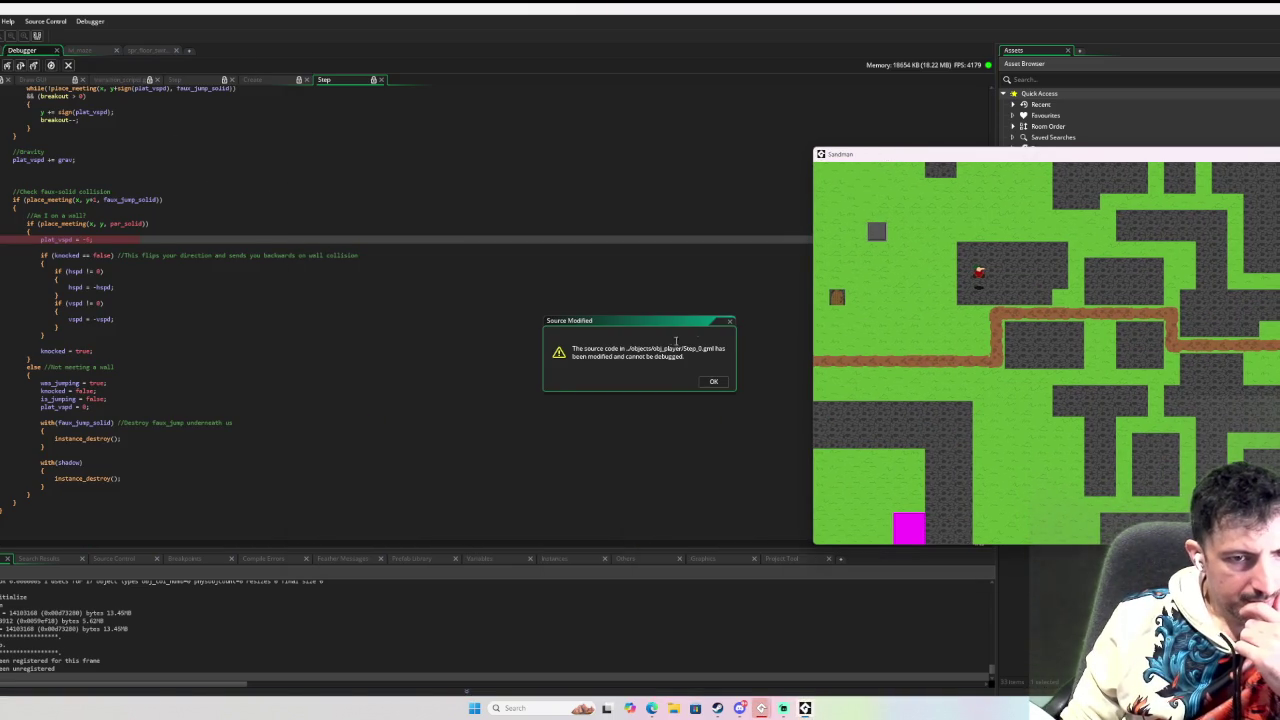
pyautogui.click(713, 381)
pyautogui.click(713, 381)
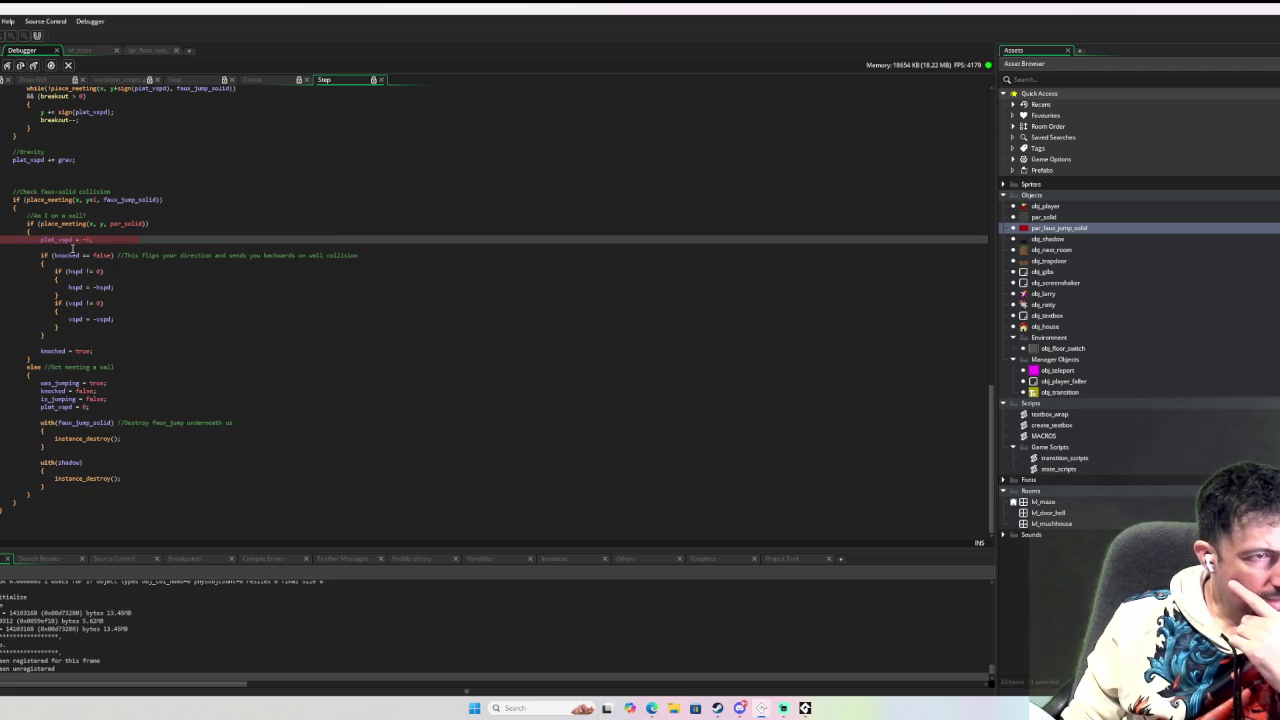
# Inspect variable values in the paused code, then step over to the knocked == false check.
pyautogui.scroll(10, 74, 245)
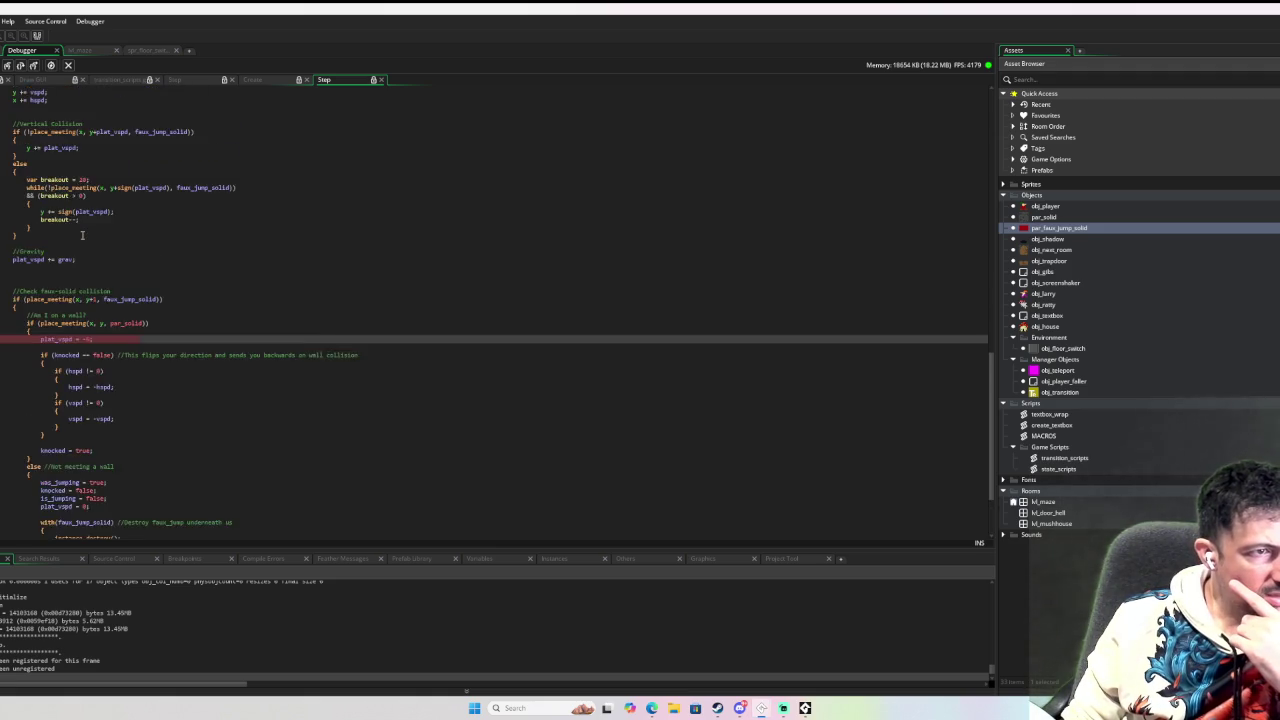
pyautogui.moveTo(82, 233)
pyautogui.scroll(5, 82, 233)
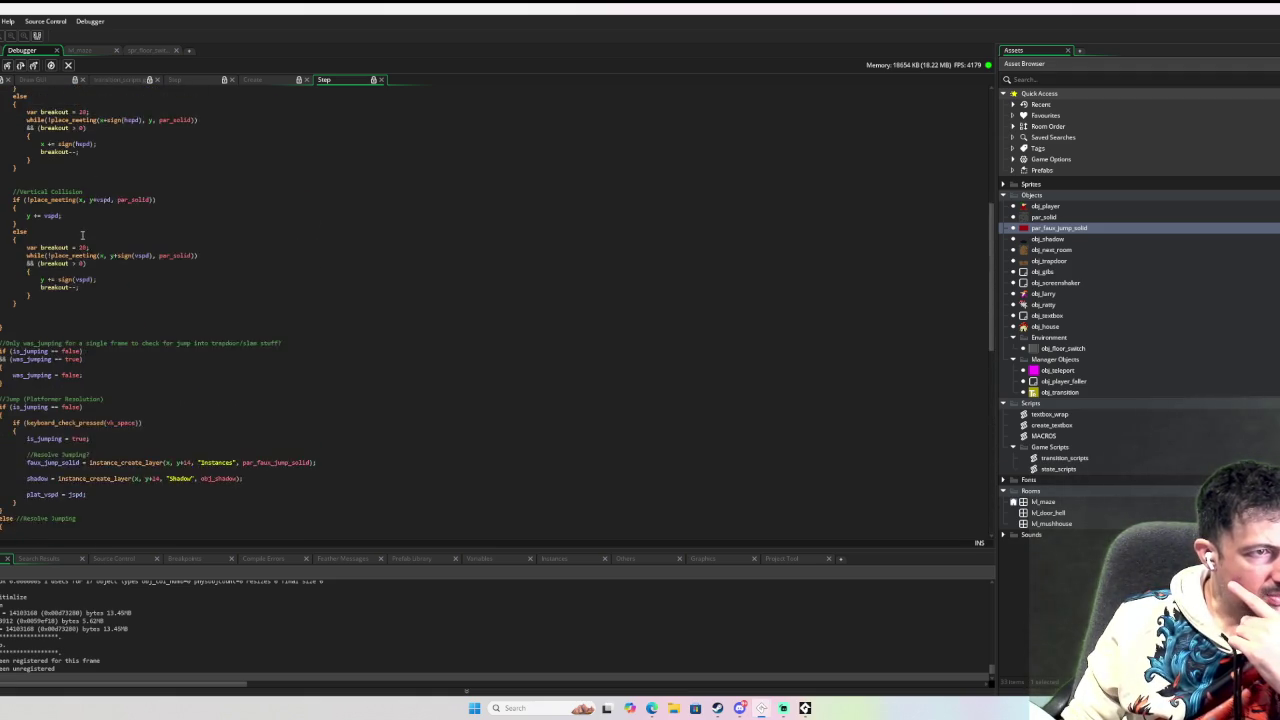
pyautogui.scroll(-6, 82, 233)
pyautogui.scroll(-6, 82, 233)
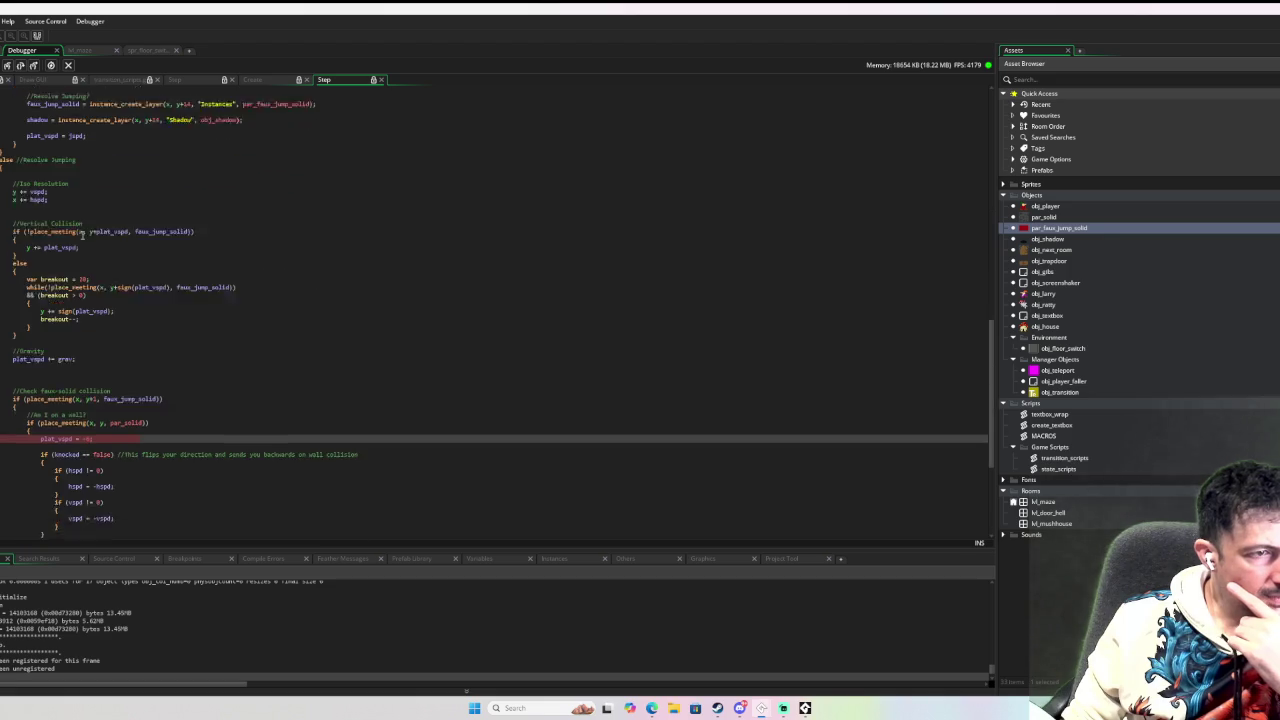
pyautogui.moveTo(58, 298)
pyautogui.scroll(-1, 58, 298)
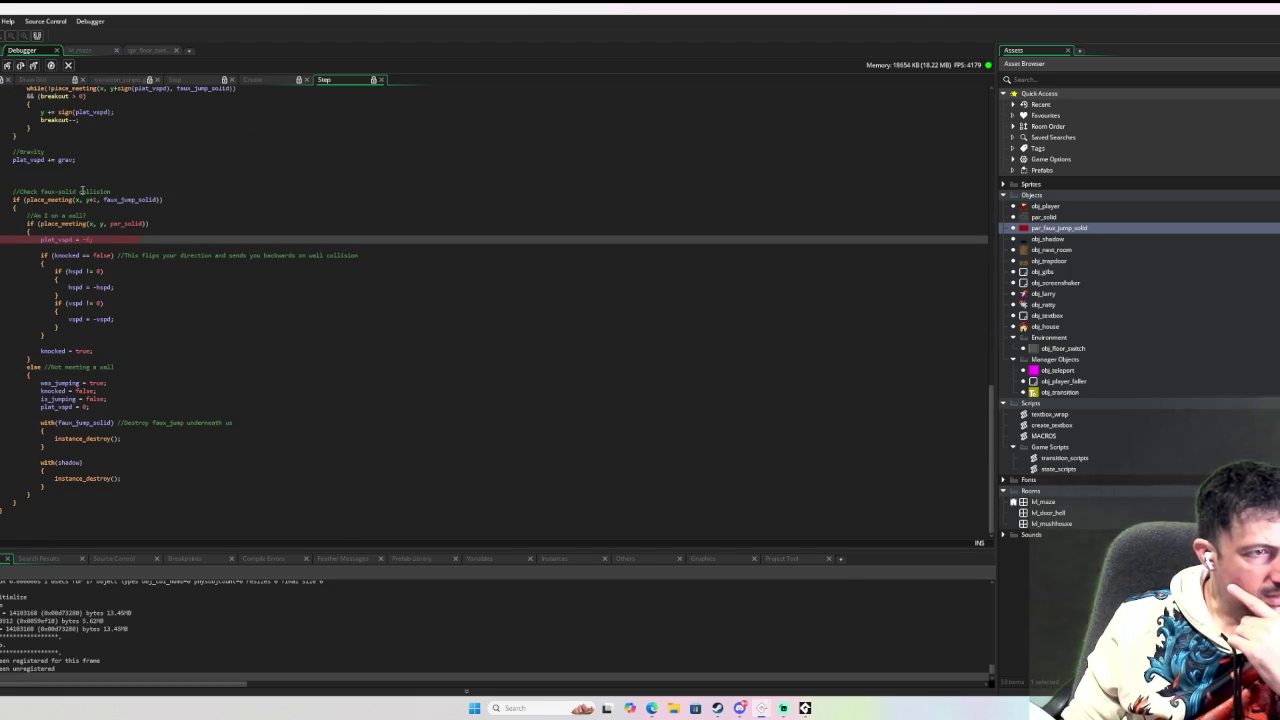
pyautogui.click(20, 66)
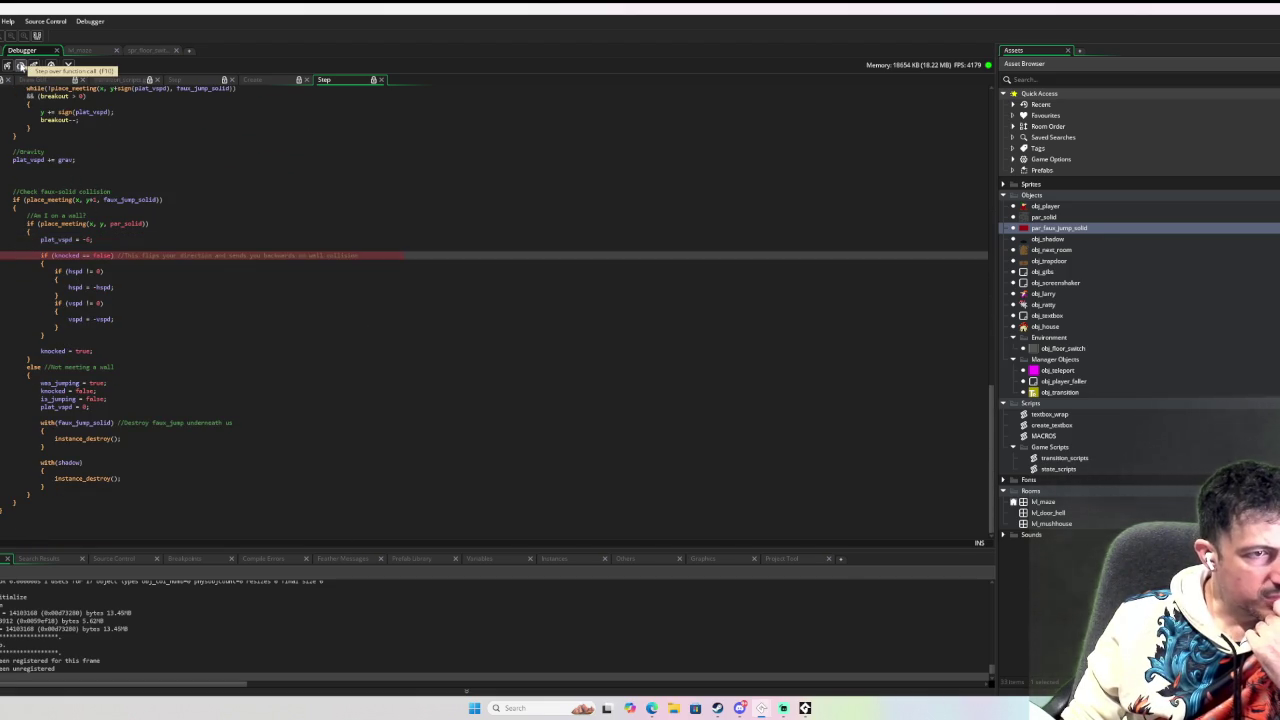
# Step over the hspd/vspd reversal lines and knocked = true into another object's place_meeting check.
pyautogui.click(20, 66)
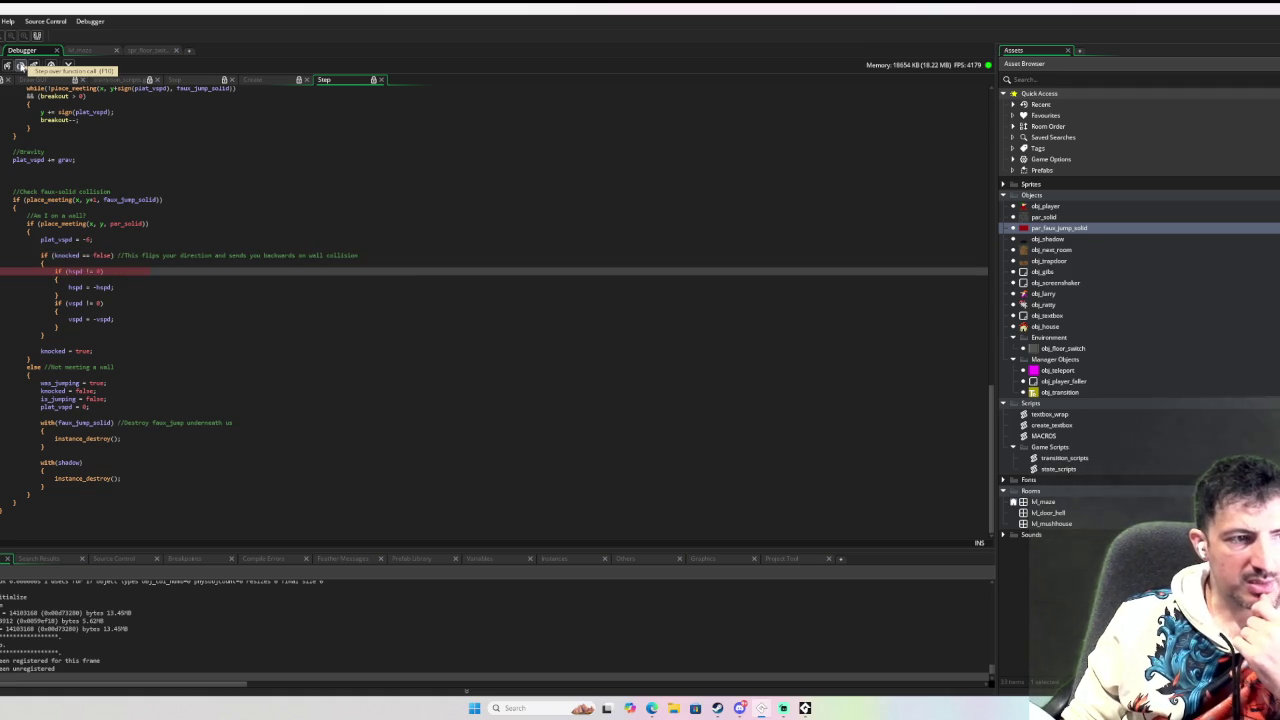
pyautogui.click(20, 66)
pyautogui.click(20, 66)
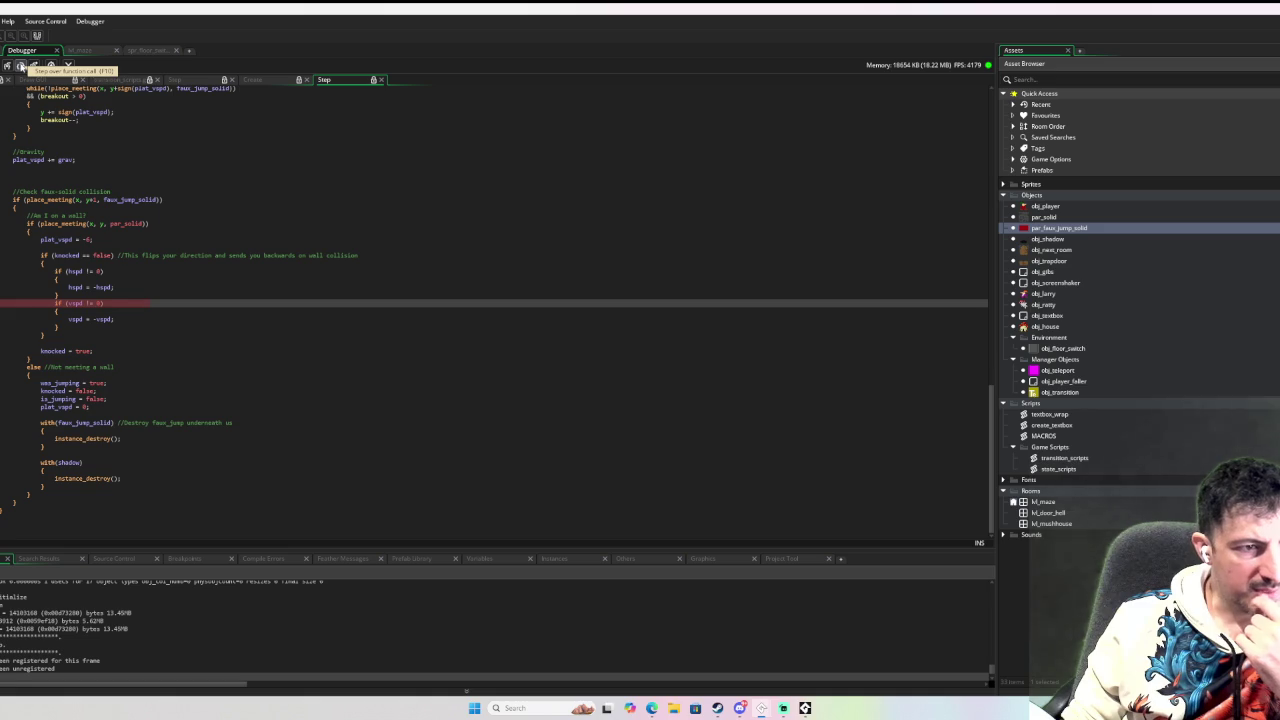
pyautogui.click(20, 66)
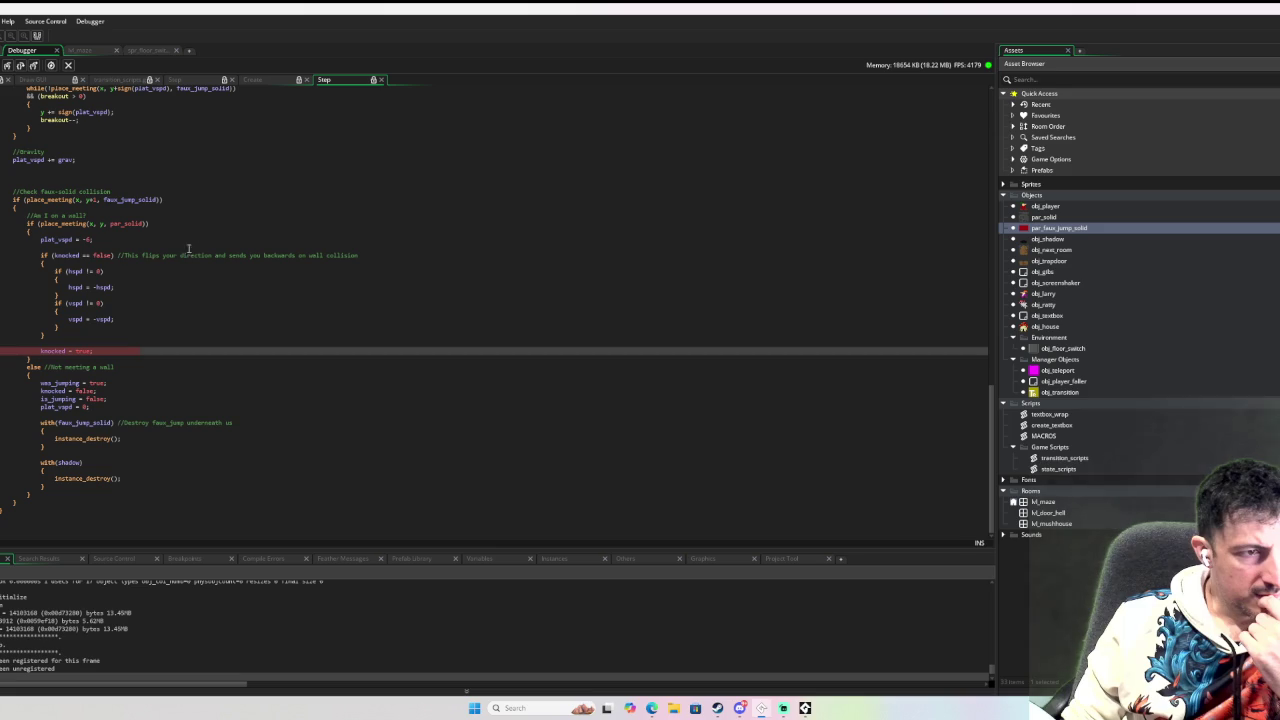
pyautogui.moveTo(78, 302)
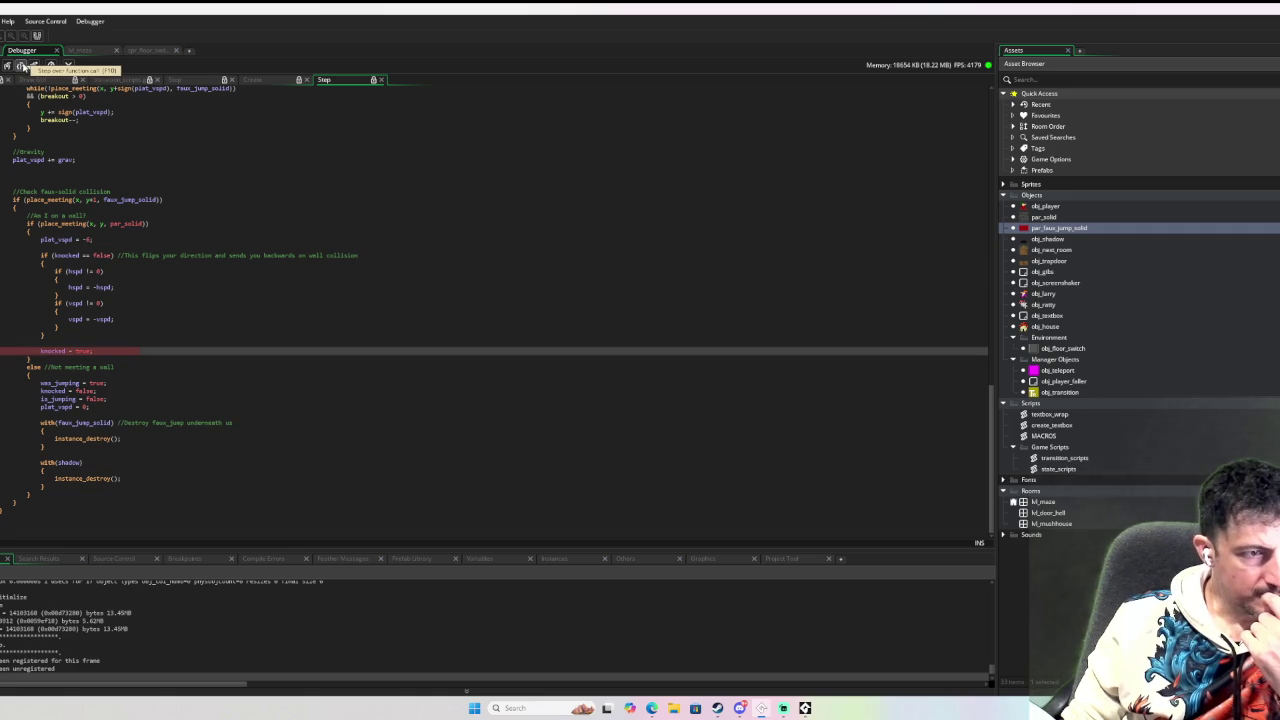
pyautogui.click(22, 66)
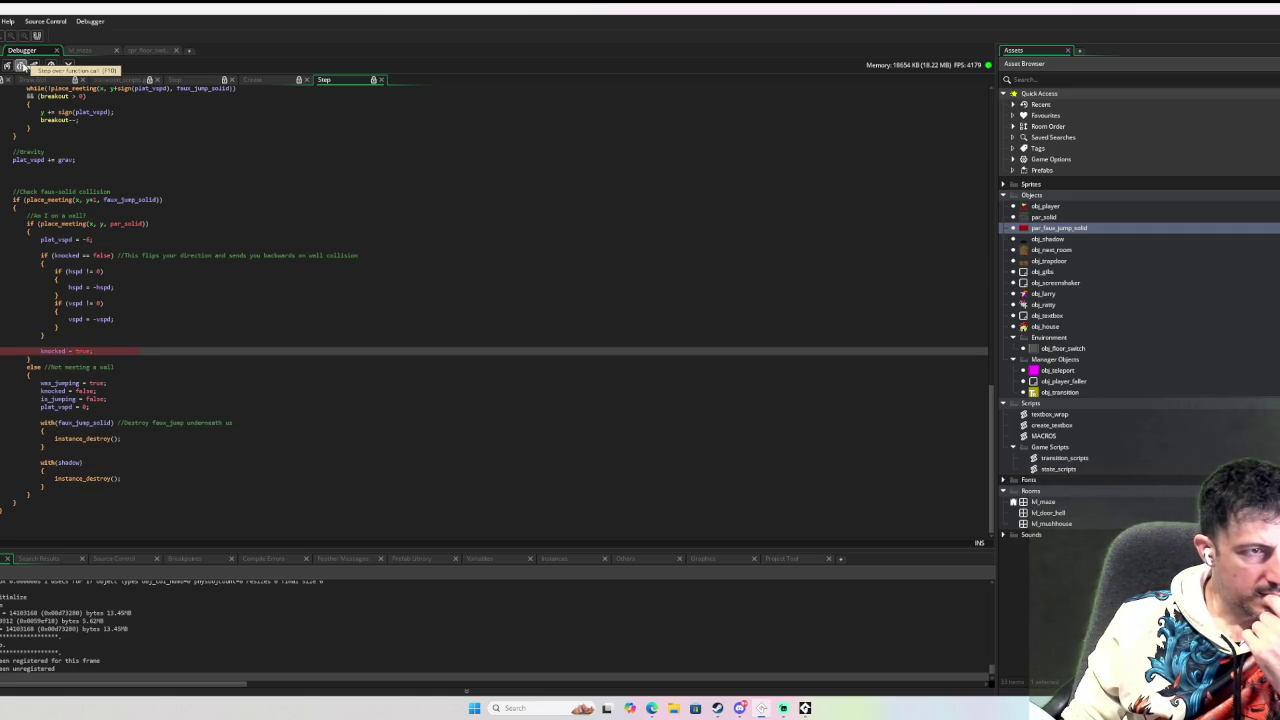
pyautogui.click(22, 66)
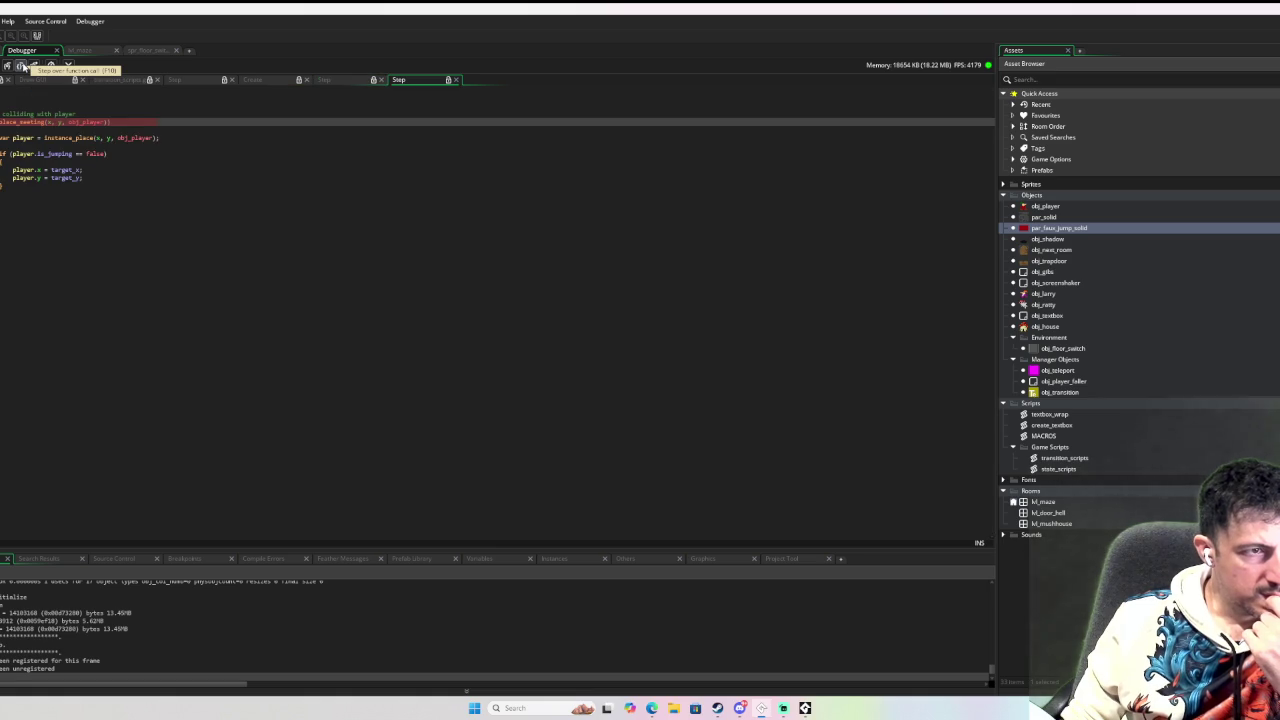
# Step through the End Step code, stepping out of one function and through the faux-solid follow code.
pyautogui.click(22, 66)
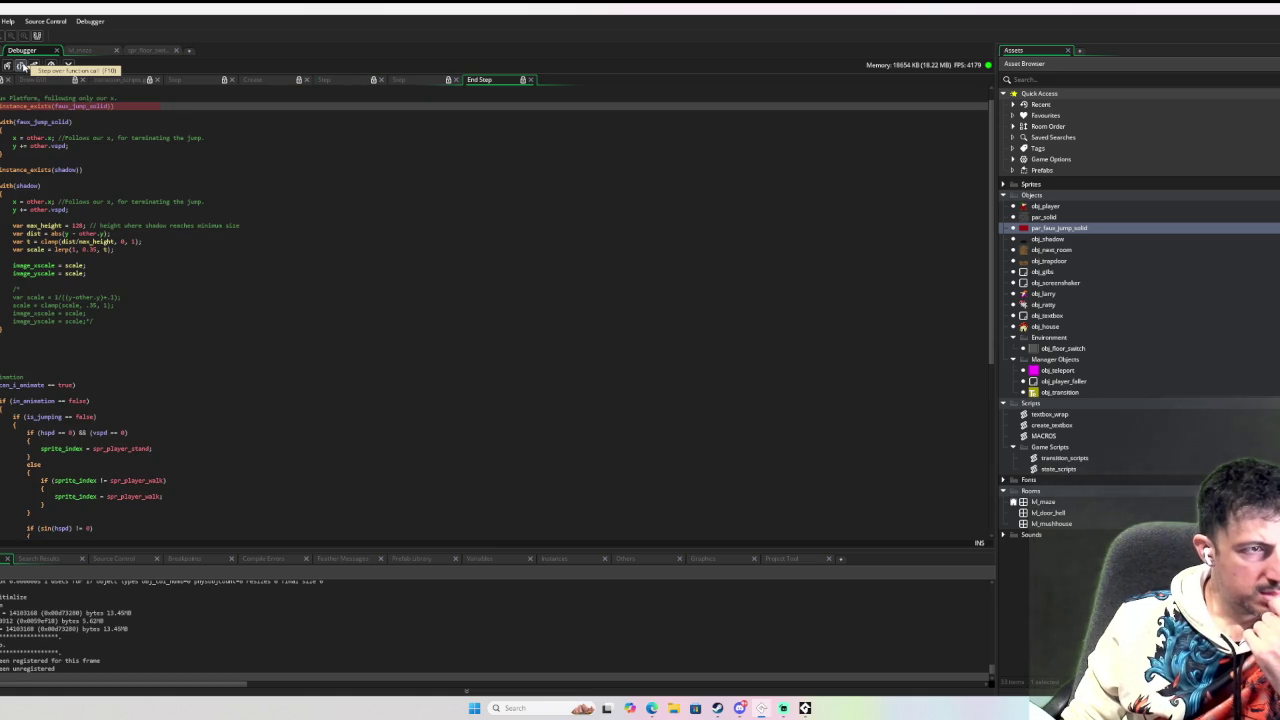
pyautogui.click(22, 66)
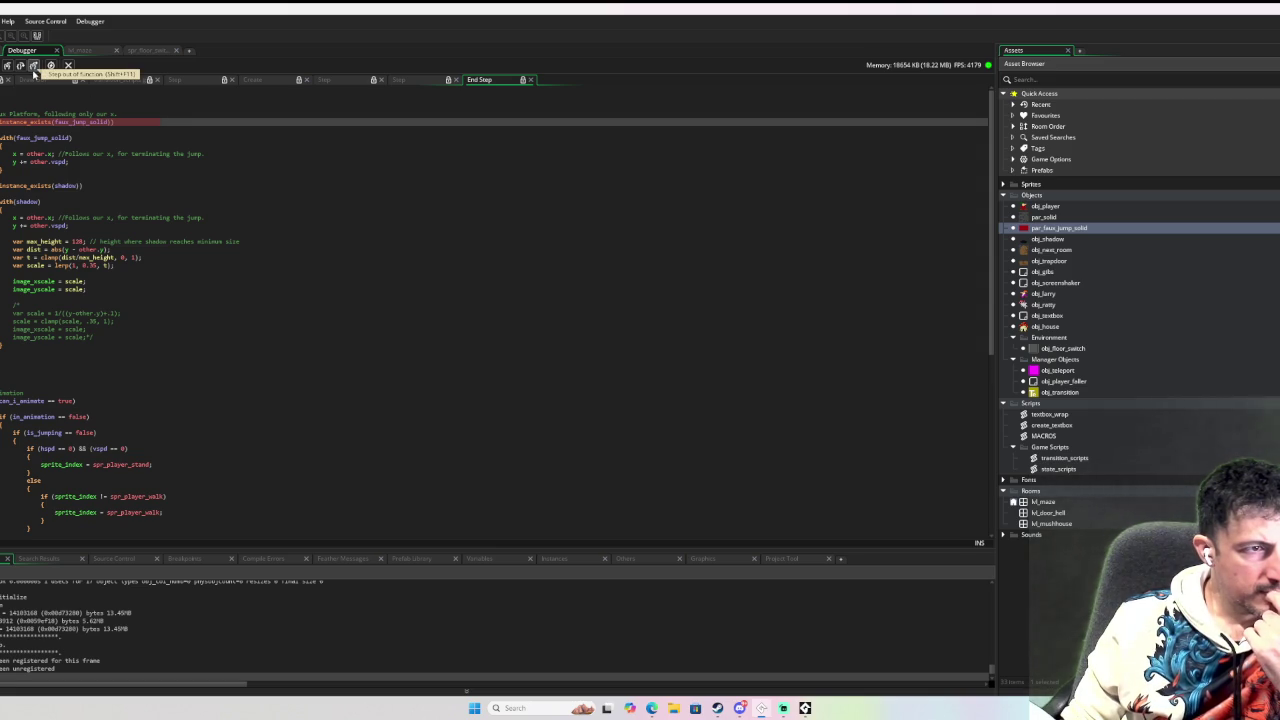
pyautogui.click(35, 67)
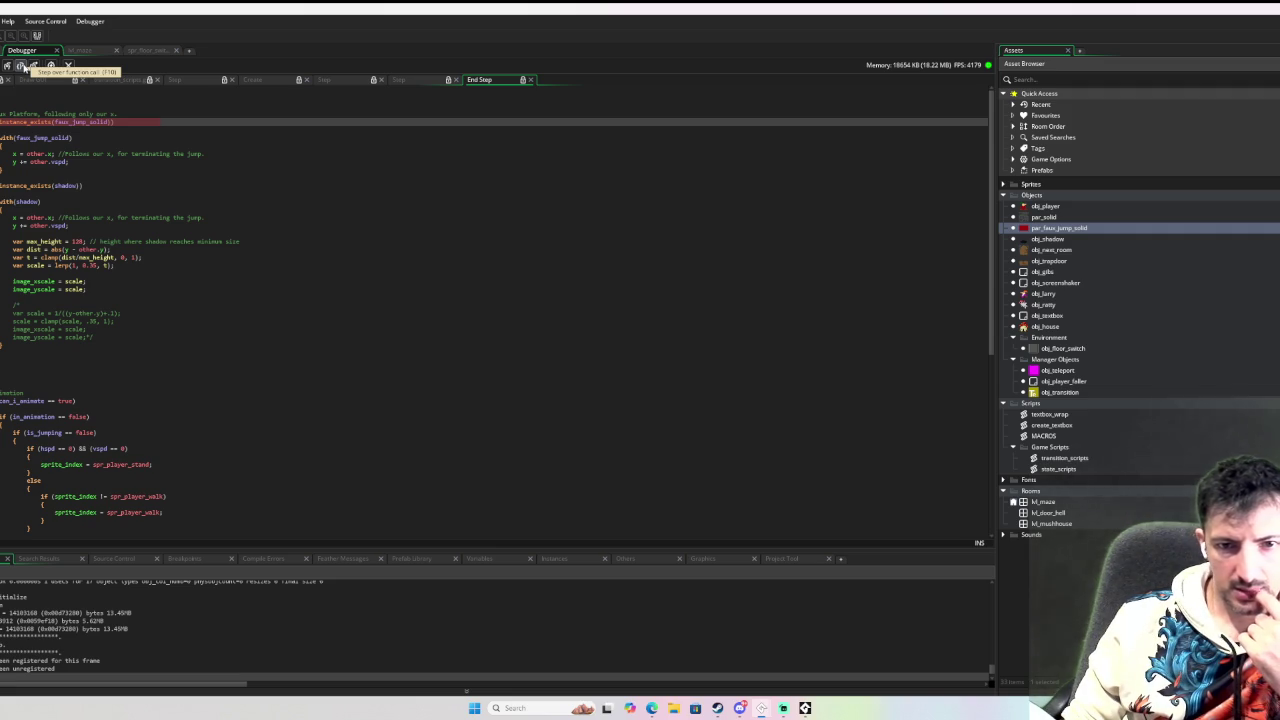
pyautogui.click(22, 66)
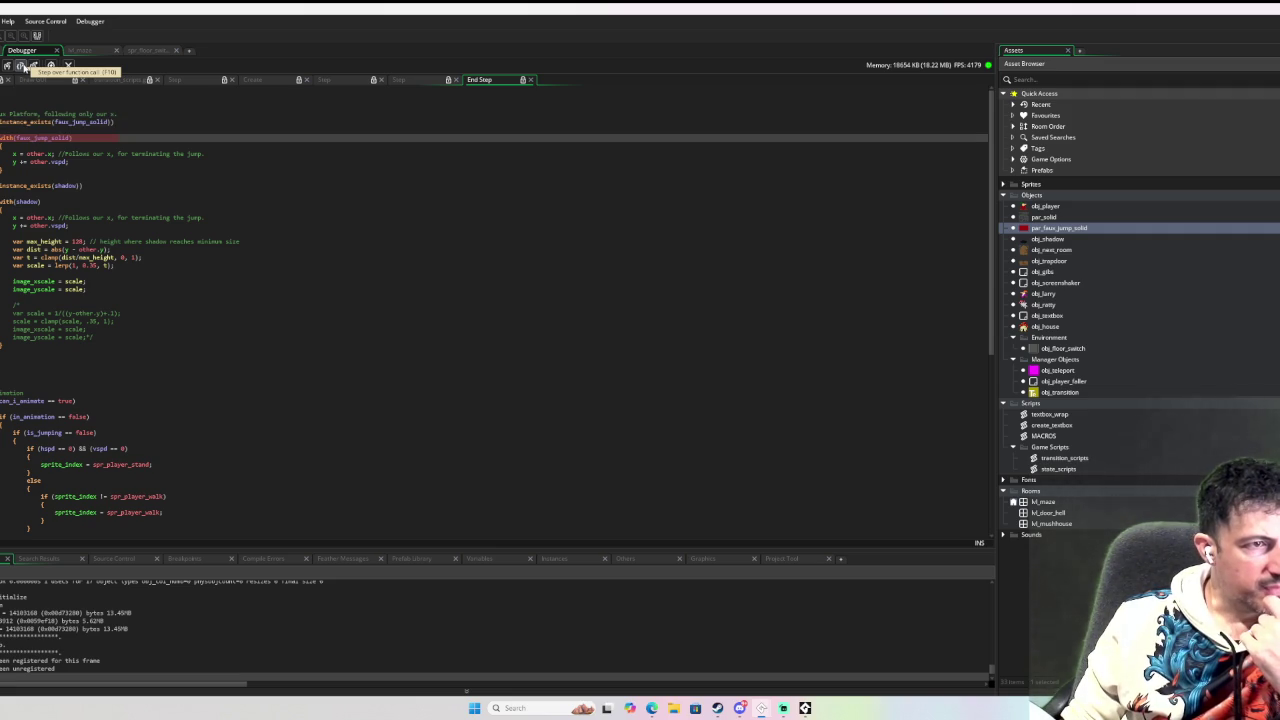
pyautogui.click(22, 66)
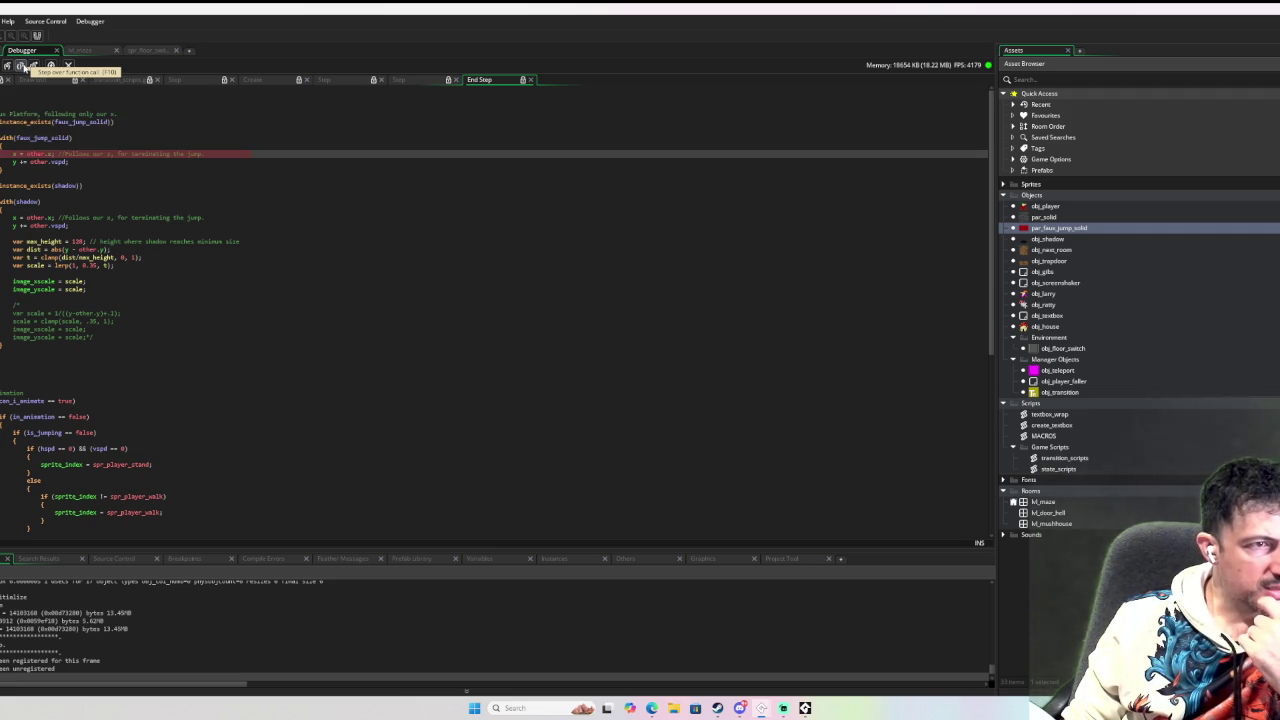
pyautogui.click(22, 66)
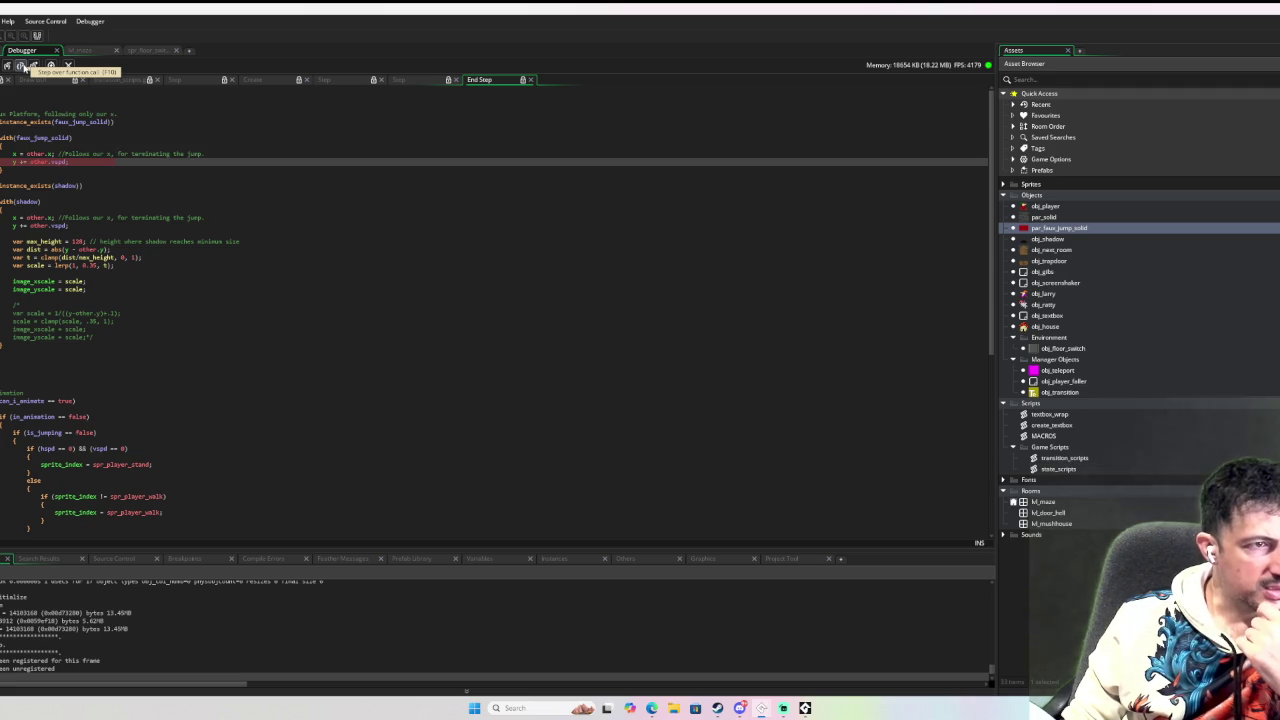
pyautogui.click(22, 66)
pyautogui.click(22, 66)
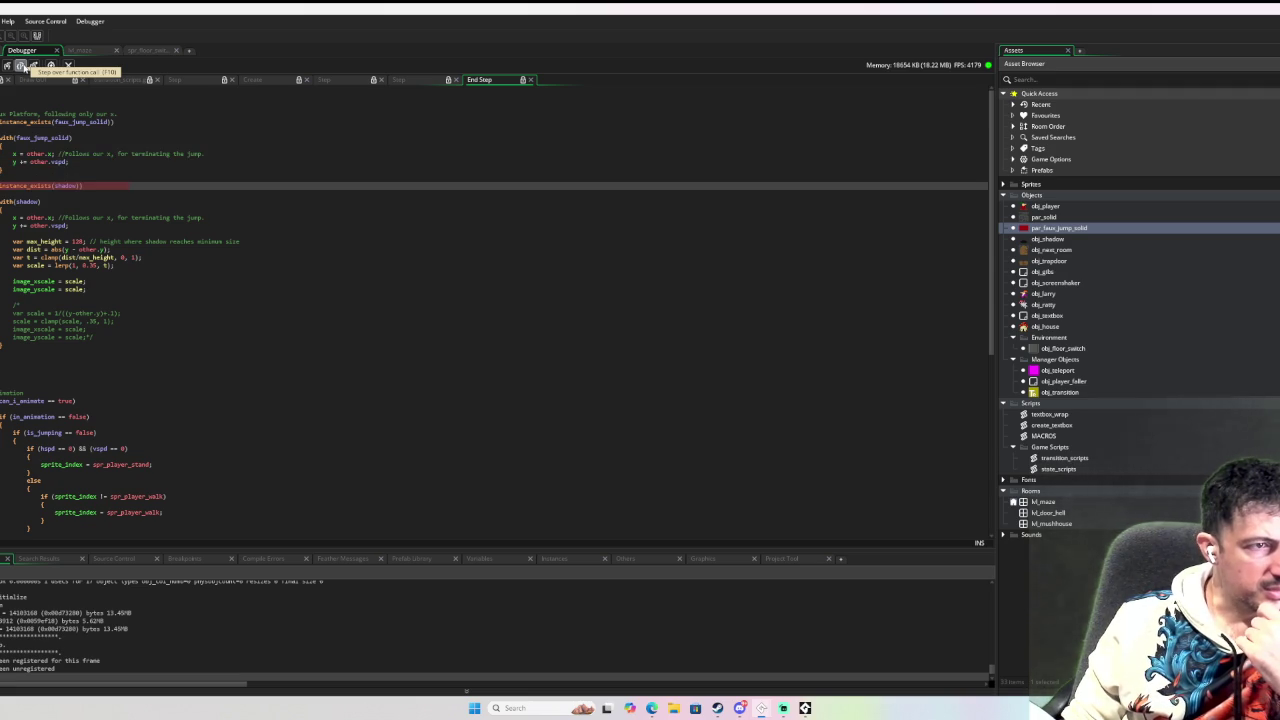
pyautogui.click(22, 66)
pyautogui.click(22, 66)
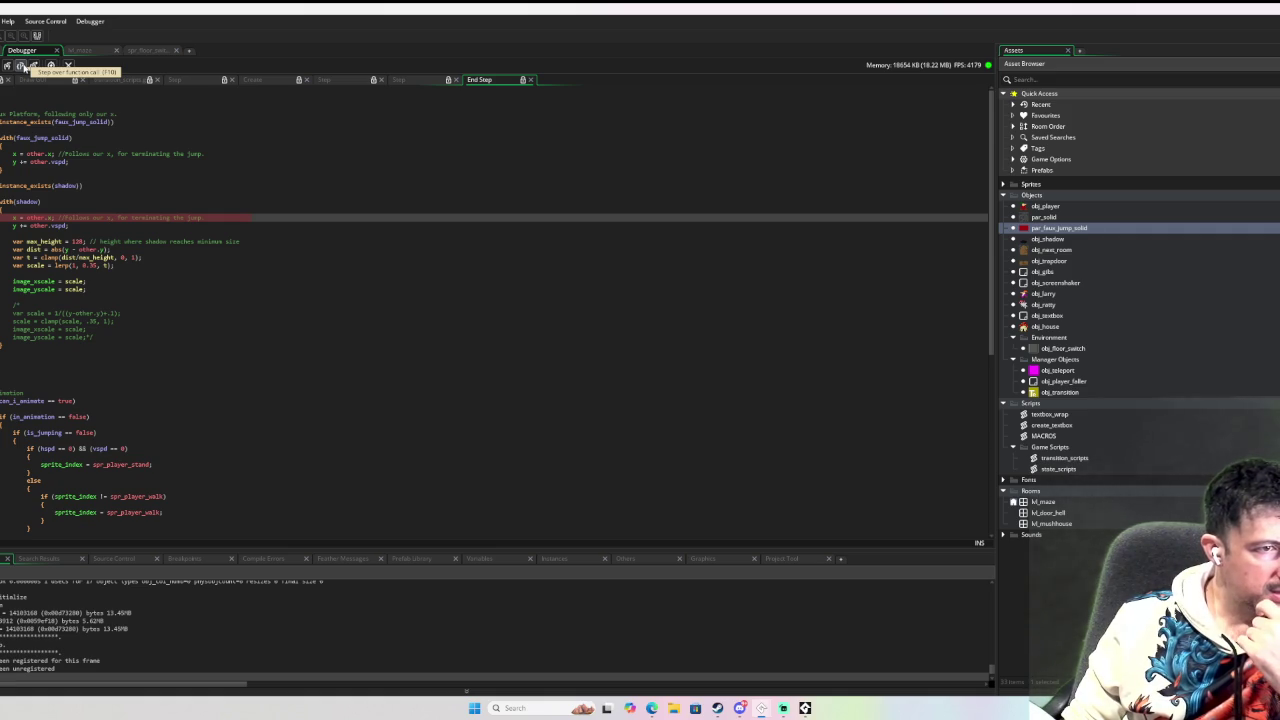
# Step through the shadow scaling and animation code, then resume until the breakpoint hits again.
pyautogui.click(22, 66)
pyautogui.click(22, 66)
pyautogui.click(22, 66)
pyautogui.click(22, 66)
pyautogui.click(22, 66)
pyautogui.click(22, 66)
pyautogui.click(22, 66)
pyautogui.click(22, 66)
pyautogui.click(22, 66)
pyautogui.click(22, 66)
pyautogui.click(22, 66)
pyautogui.click(22, 66)
pyautogui.click(22, 66)
pyautogui.click(22, 66)
pyautogui.click(22, 66)
pyautogui.click(22, 66)
pyautogui.click(22, 66)
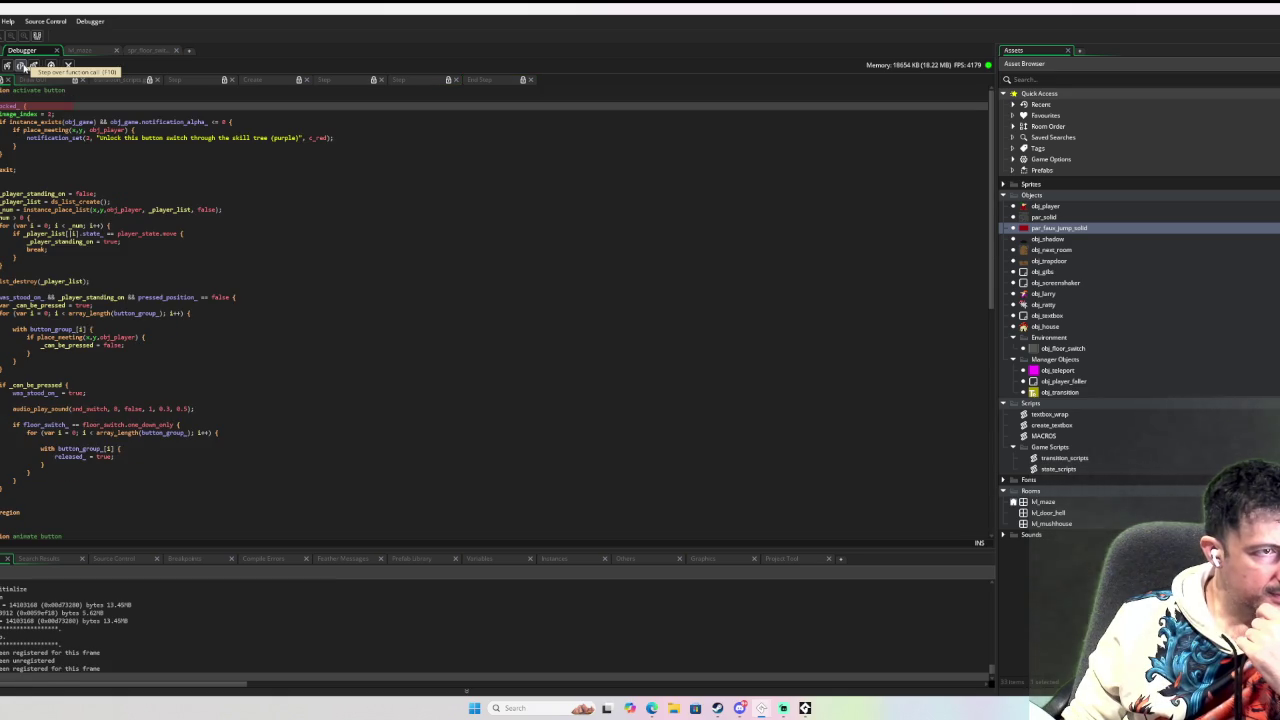
pyautogui.click(22, 66)
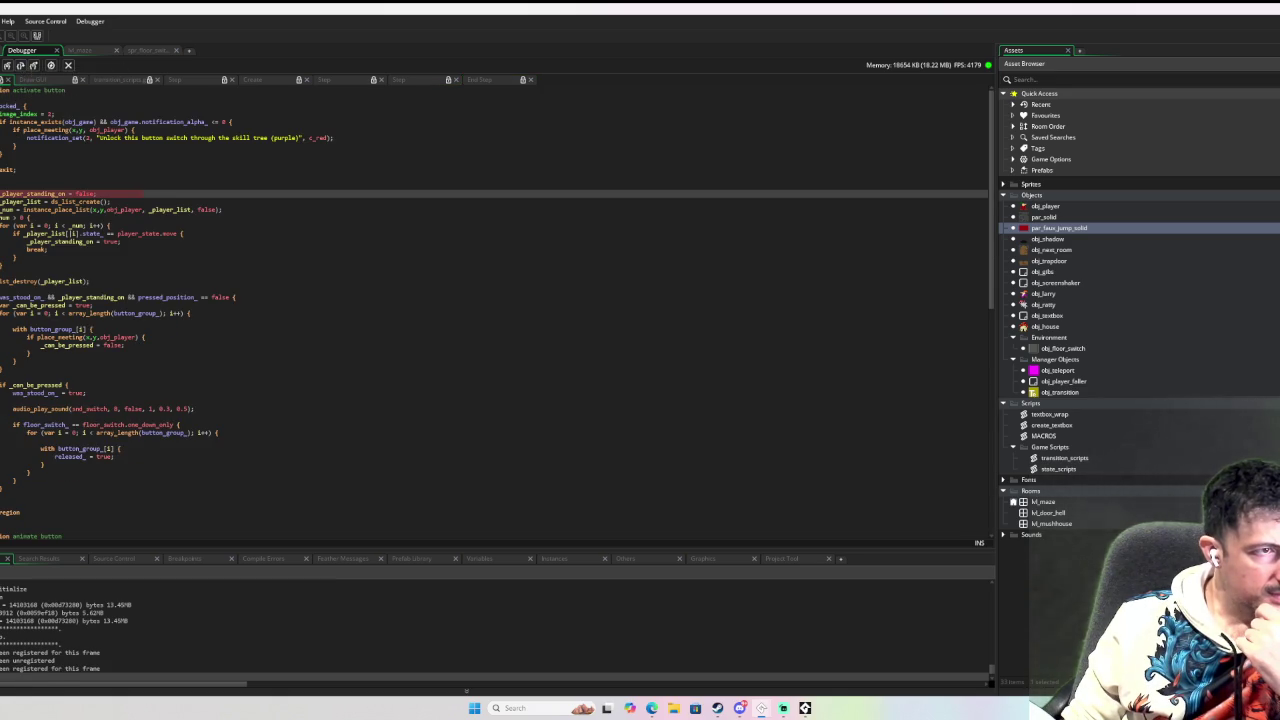
pyautogui.click(3, 68)
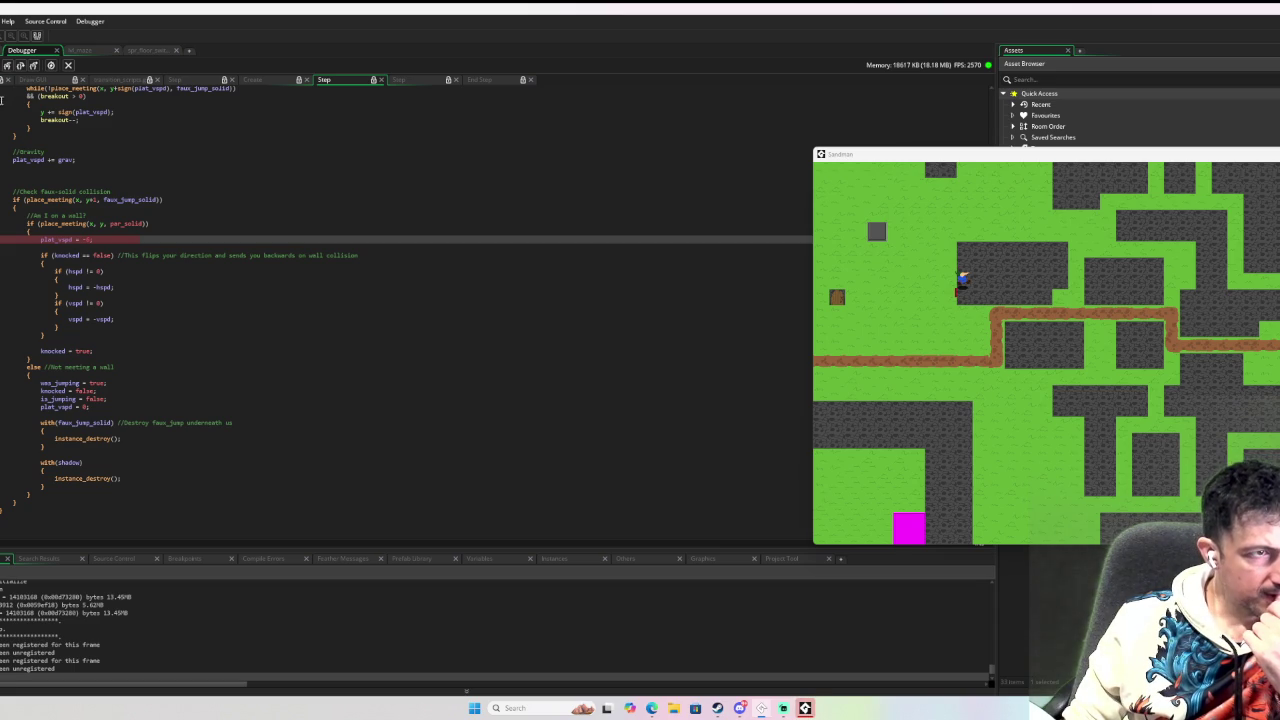
# Step past plat_vspd = -6 through the collision checks and let the game run again.
pyautogui.moveTo(67, 241)
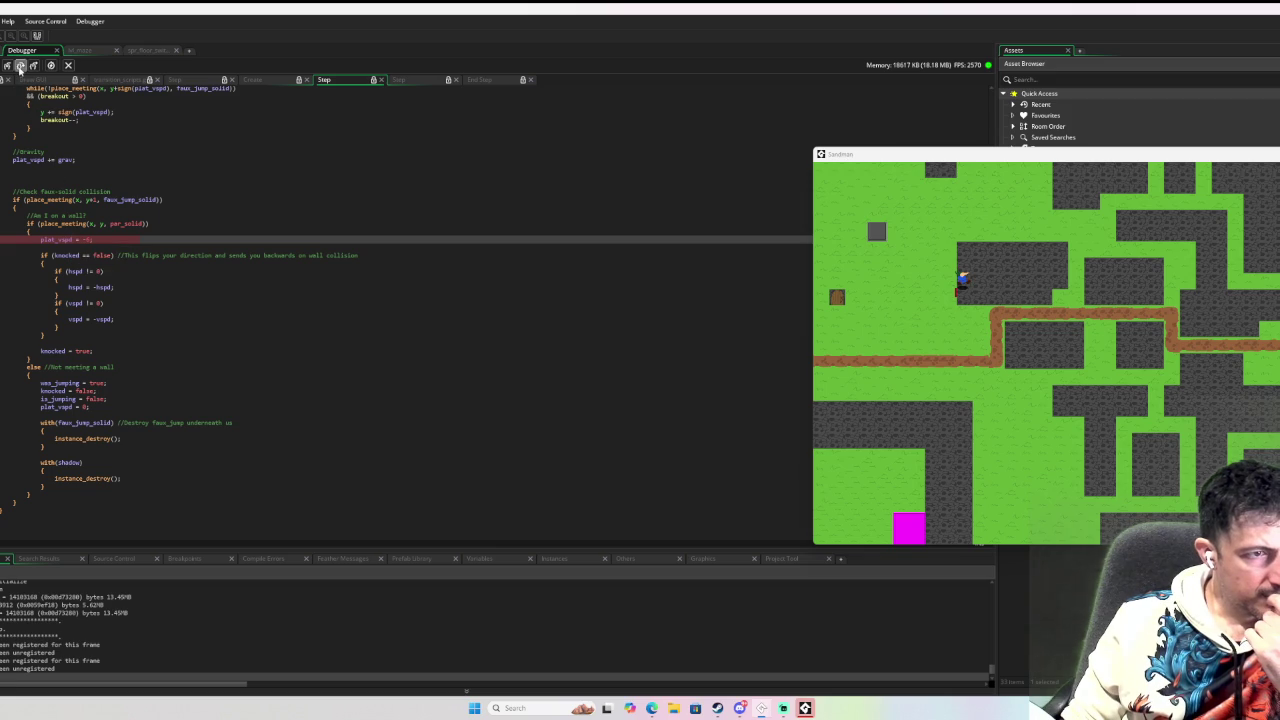
pyautogui.click(20, 65)
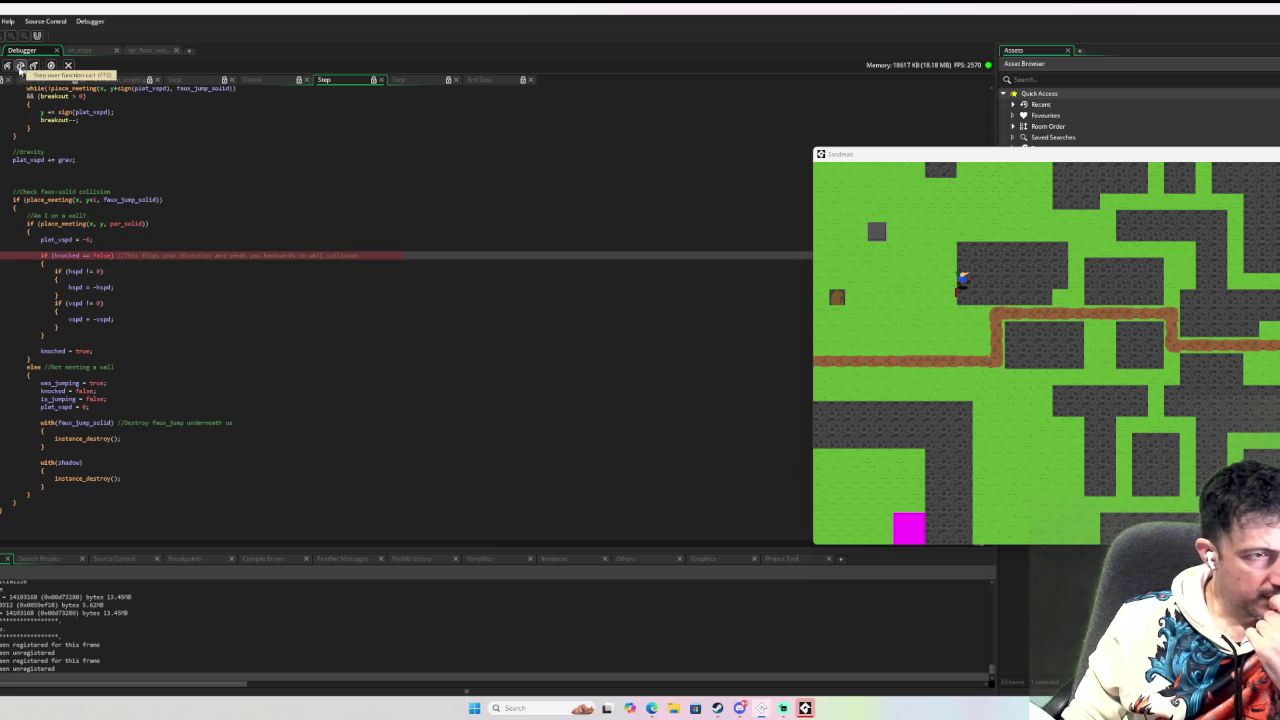
pyautogui.click(20, 65)
pyautogui.click(20, 65)
pyautogui.click(20, 65)
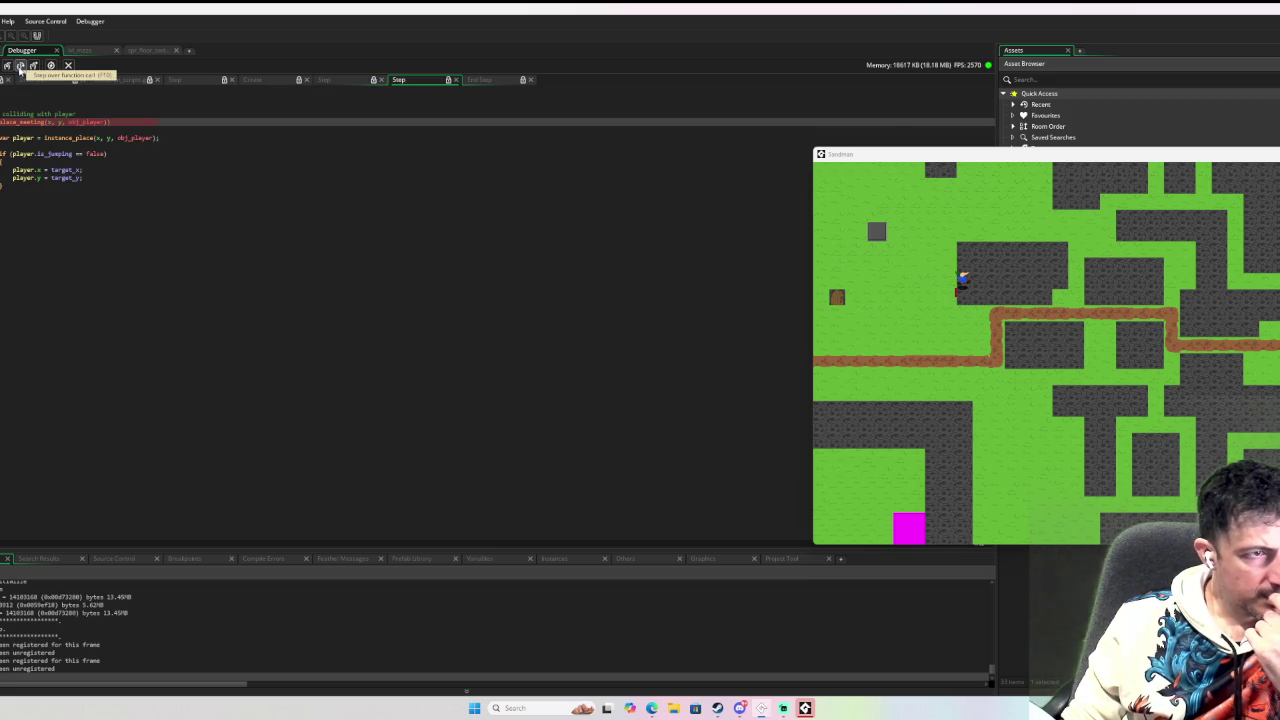
pyautogui.click(20, 65)
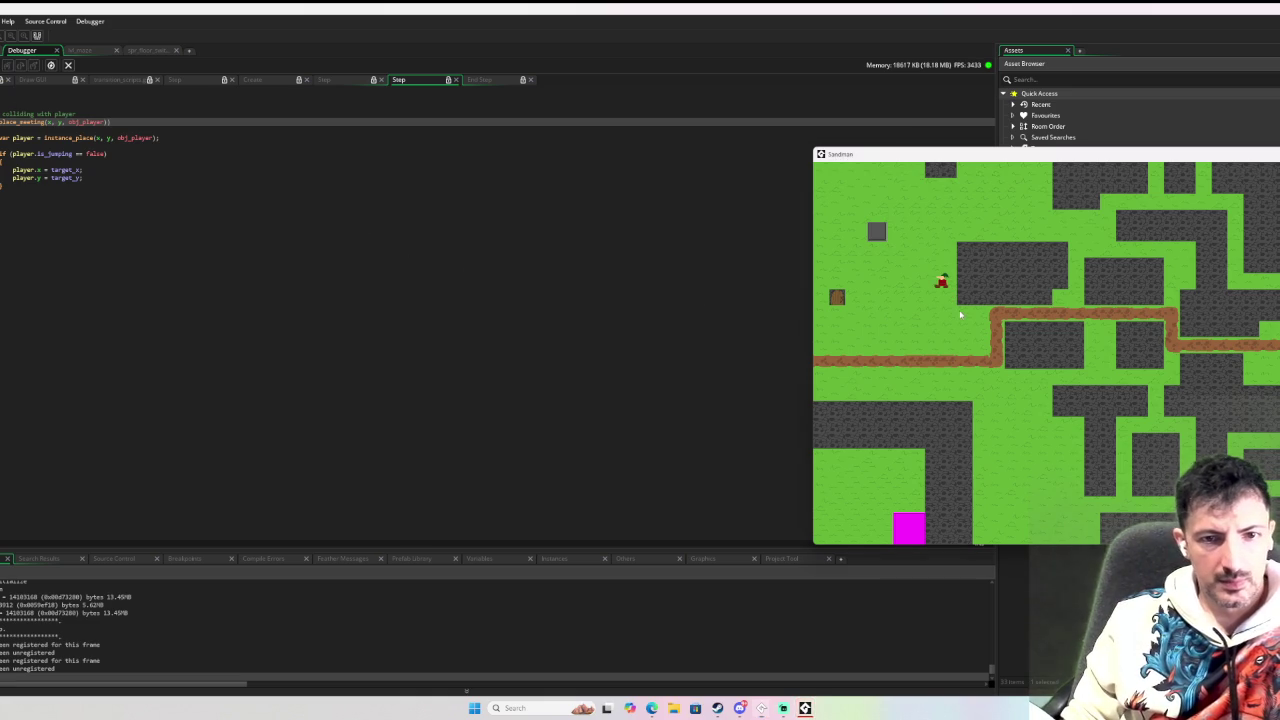
# Jump the player onto the wall block, continue past the breakpoint, and open par_faux_jump_solid.
pyautogui.press('space')
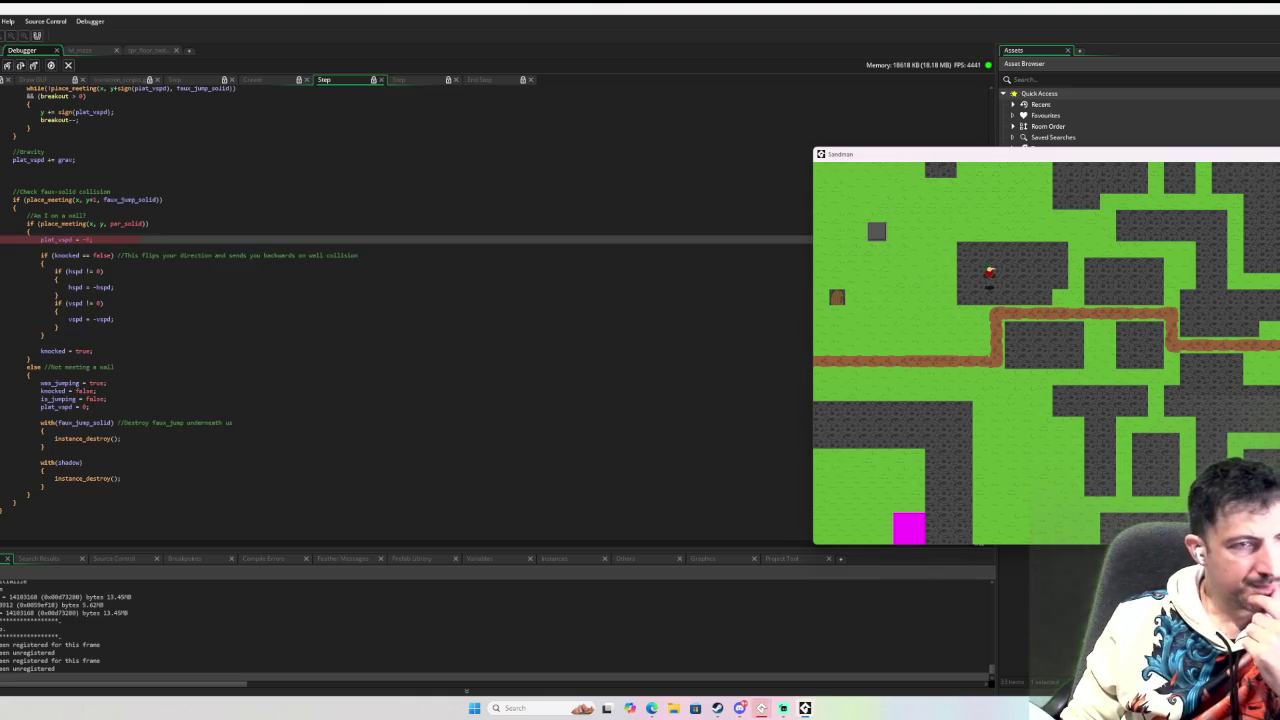
pyautogui.click(7, 65)
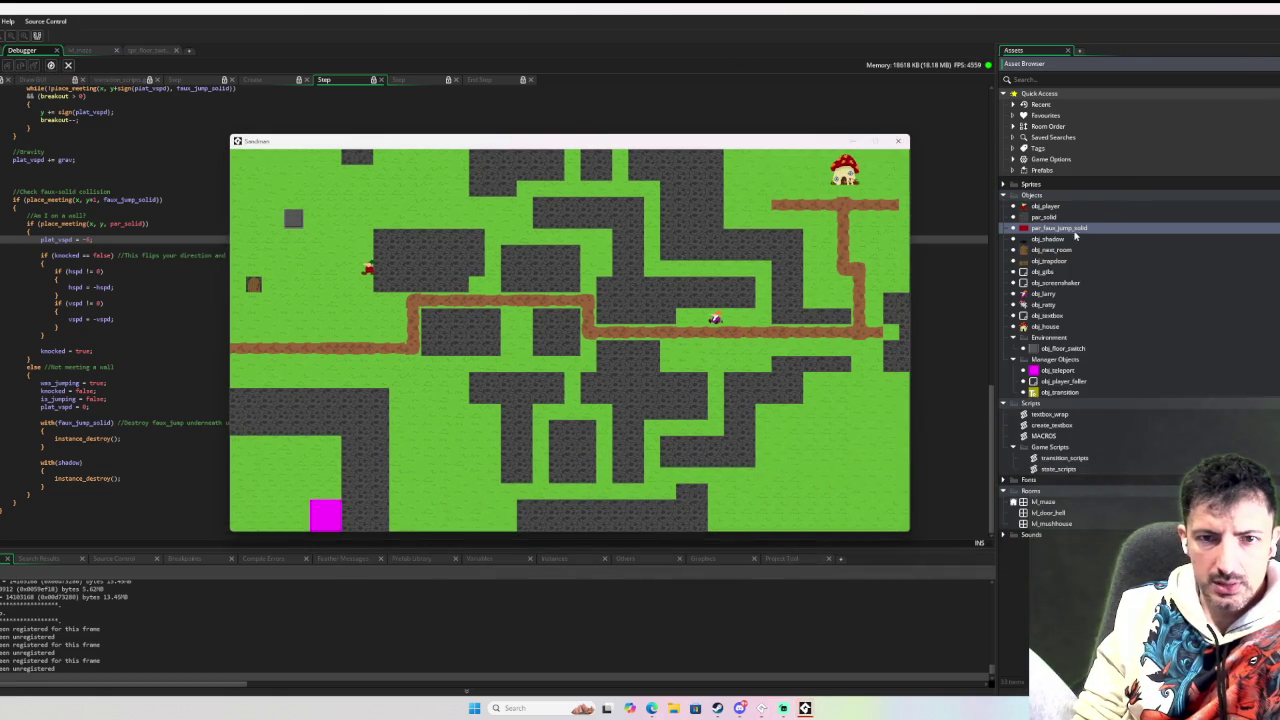
pyautogui.doubleClick(1070, 229)
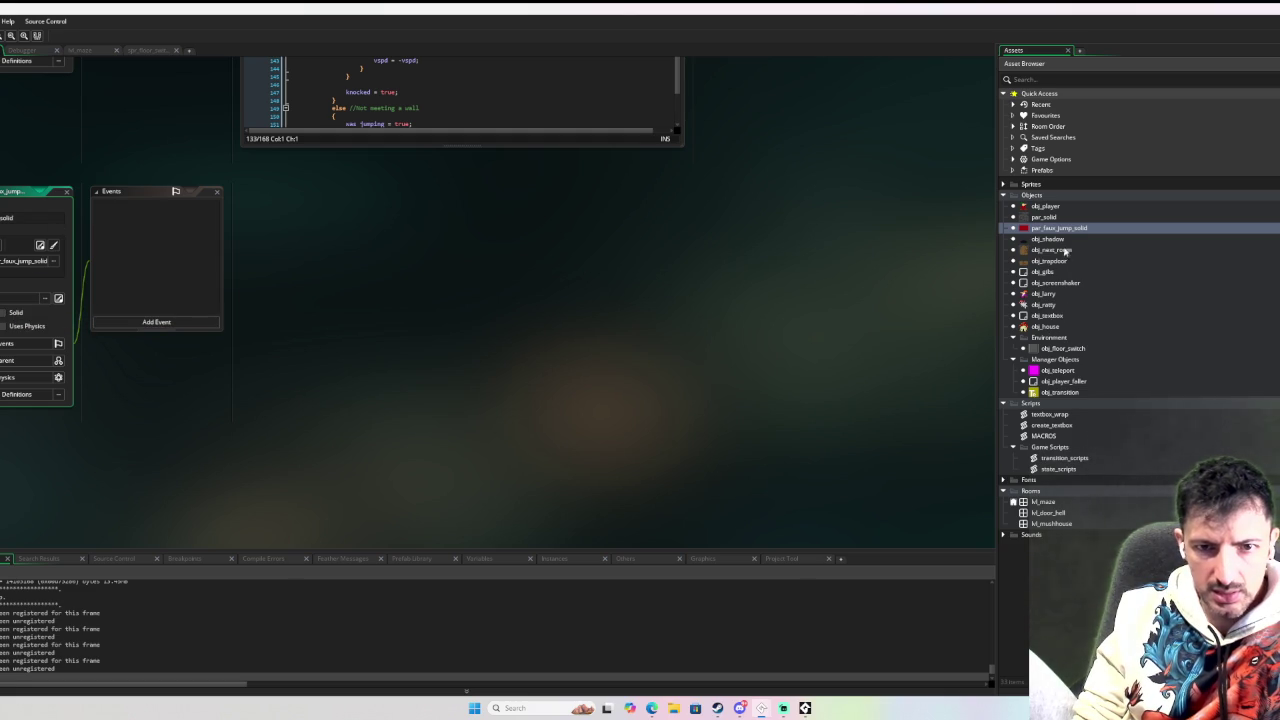
# Open par_solid and par_faux_jump_solid and check which parent par_faux_jump_solid uses.
pyautogui.doubleClick(1067, 217)
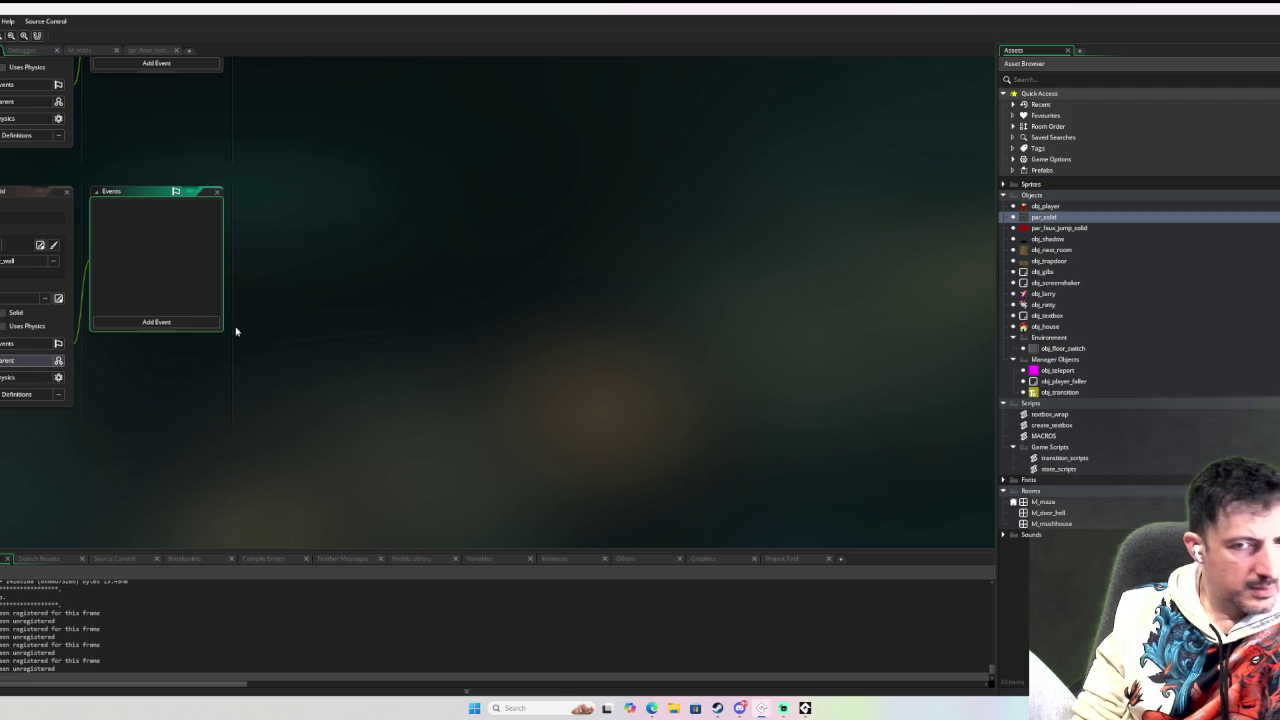
pyautogui.doubleClick(1078, 229)
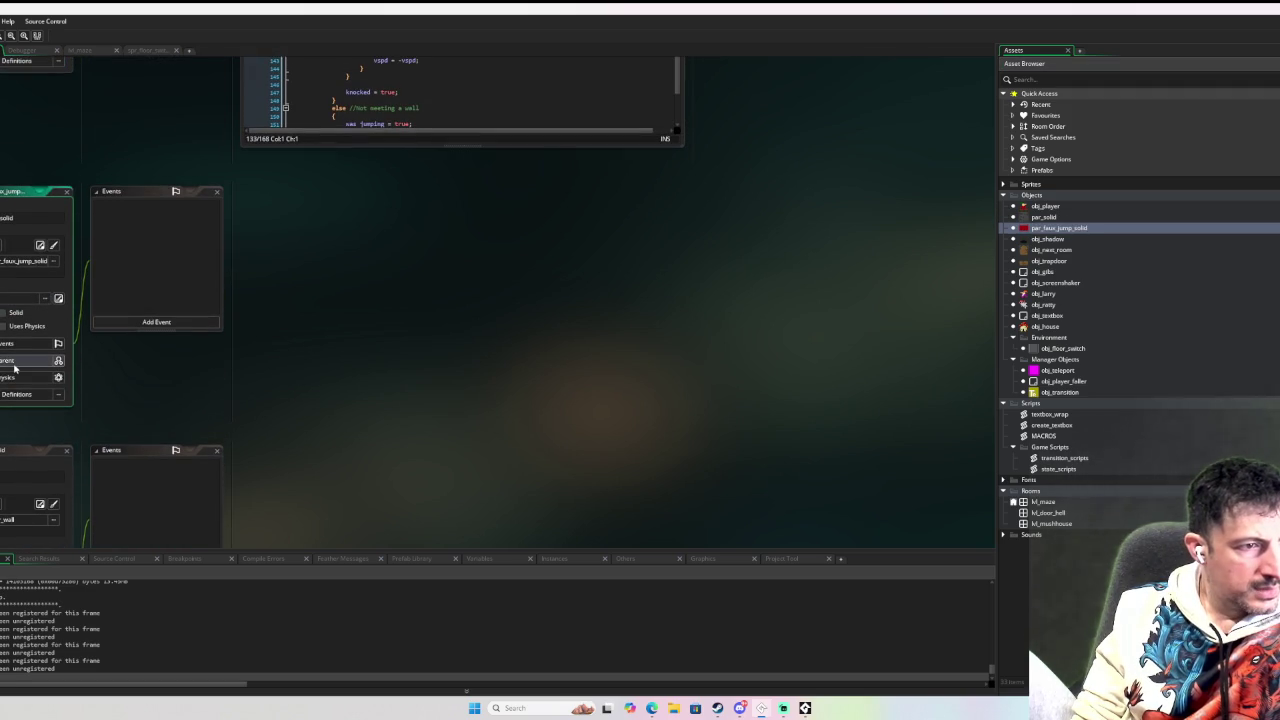
pyautogui.click(14, 364)
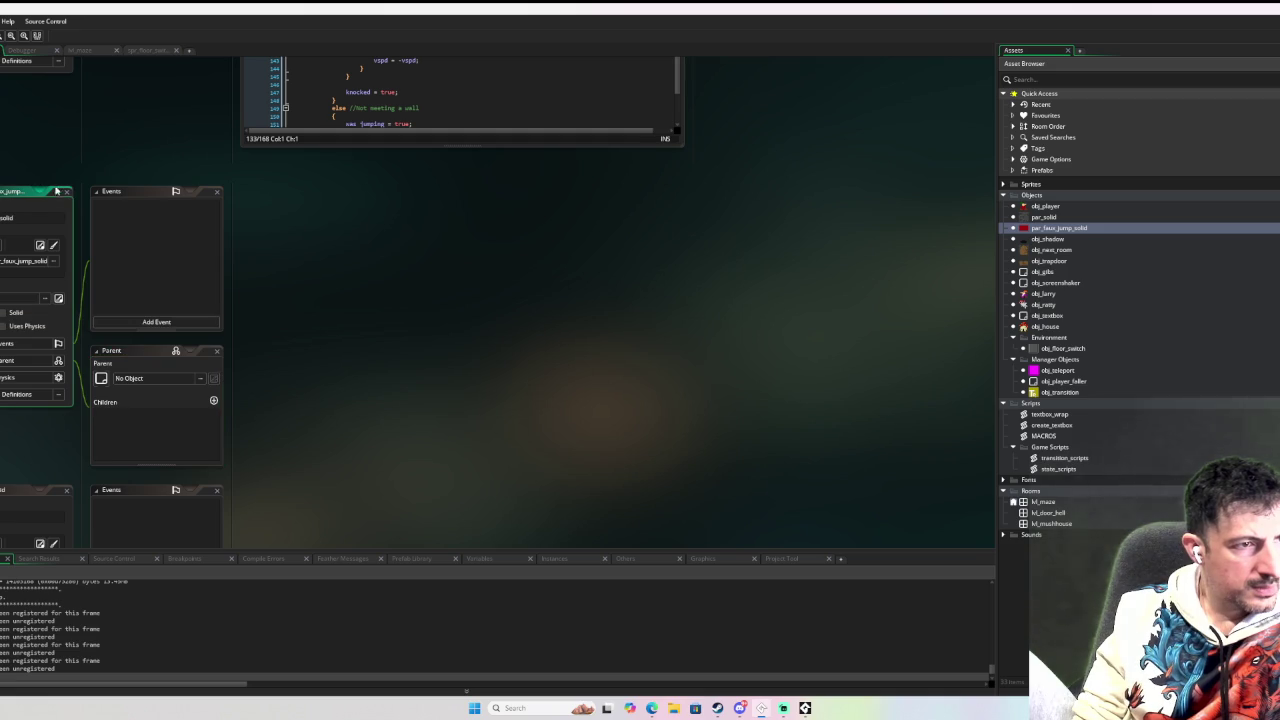
pyautogui.scroll(-5, 100, 286)
pyautogui.scroll(-5, 99, 335)
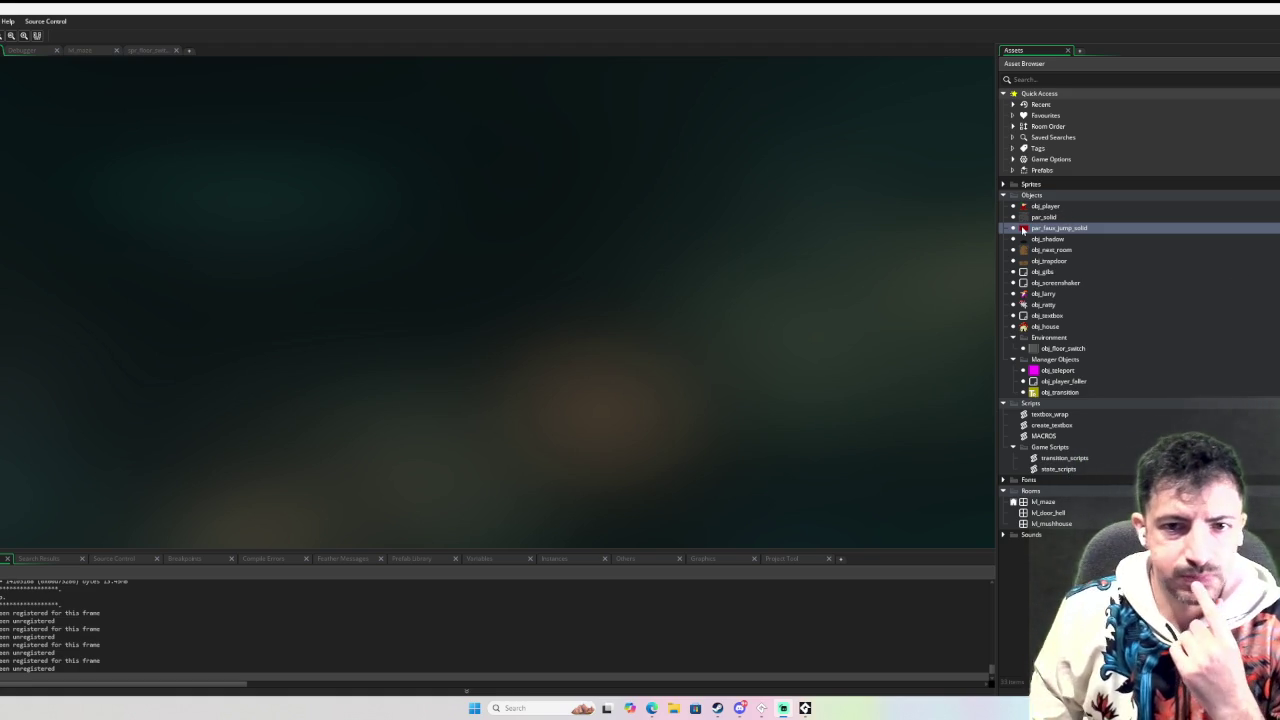
# Open obj_player, review its Step code, then view the Create event and empty User Event 1.
pyautogui.doubleClick(1064, 208)
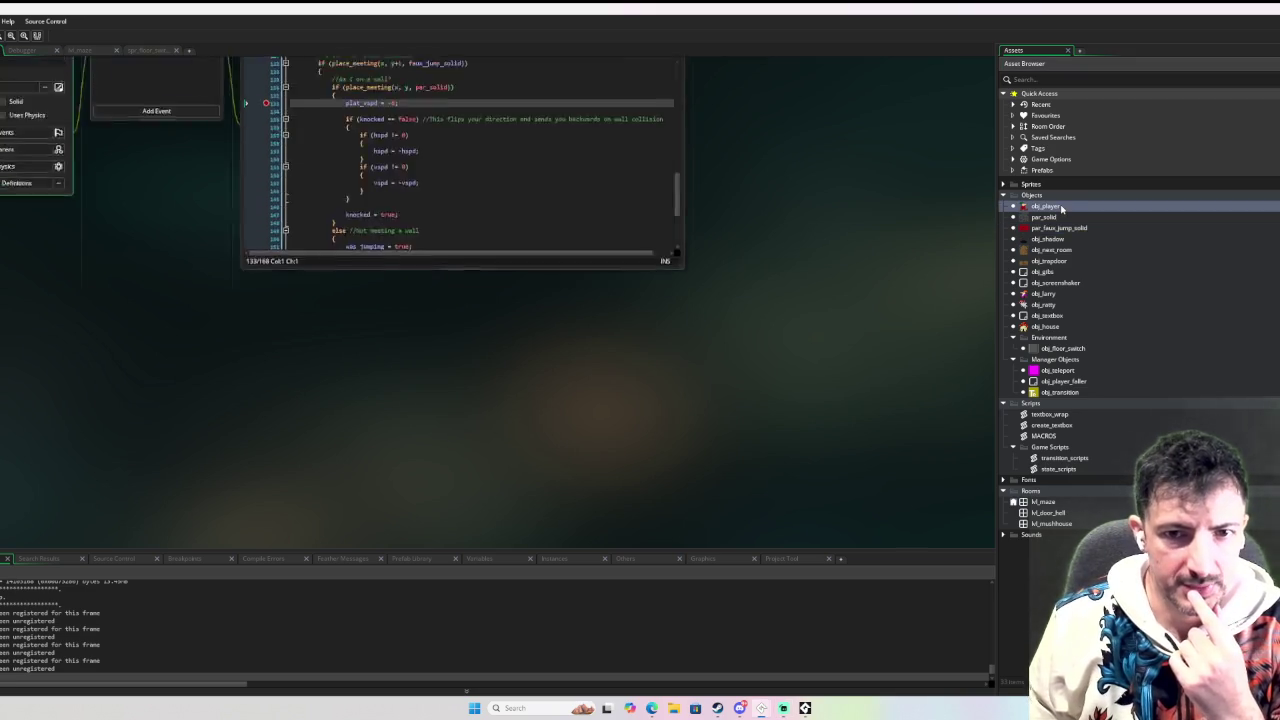
pyautogui.scroll(-5, 329, 325)
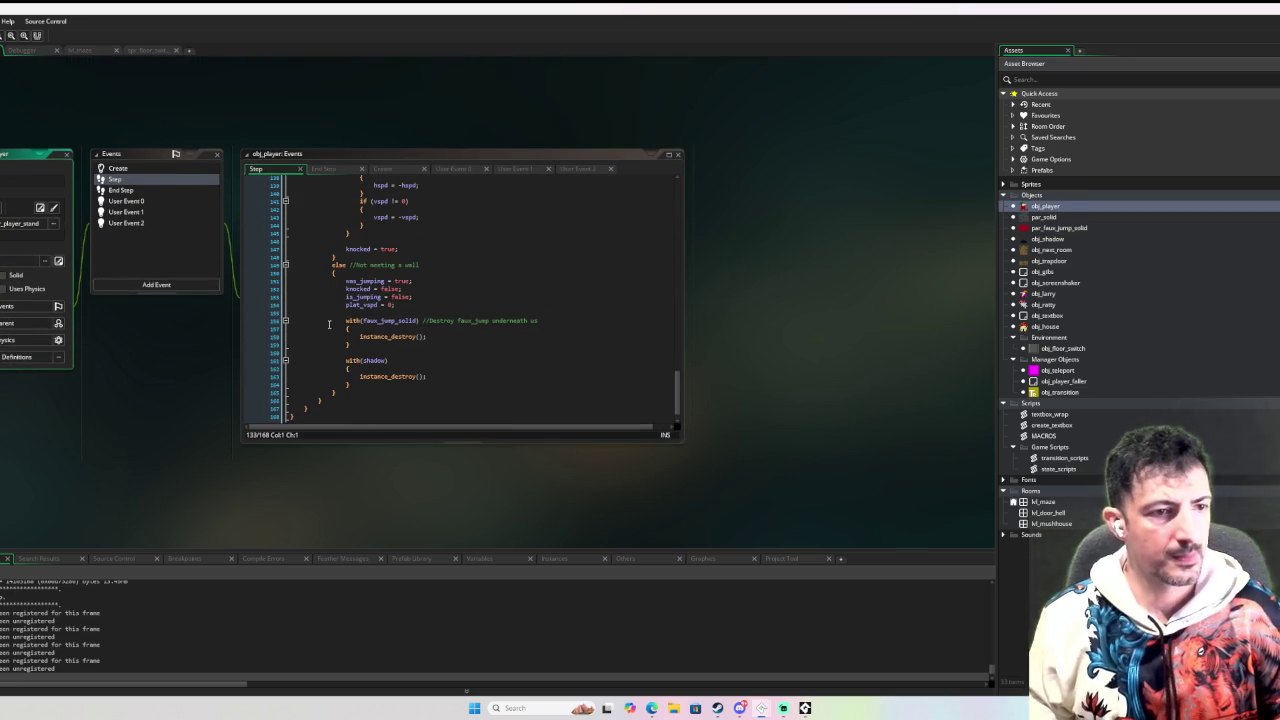
pyautogui.scroll(5, 365, 322)
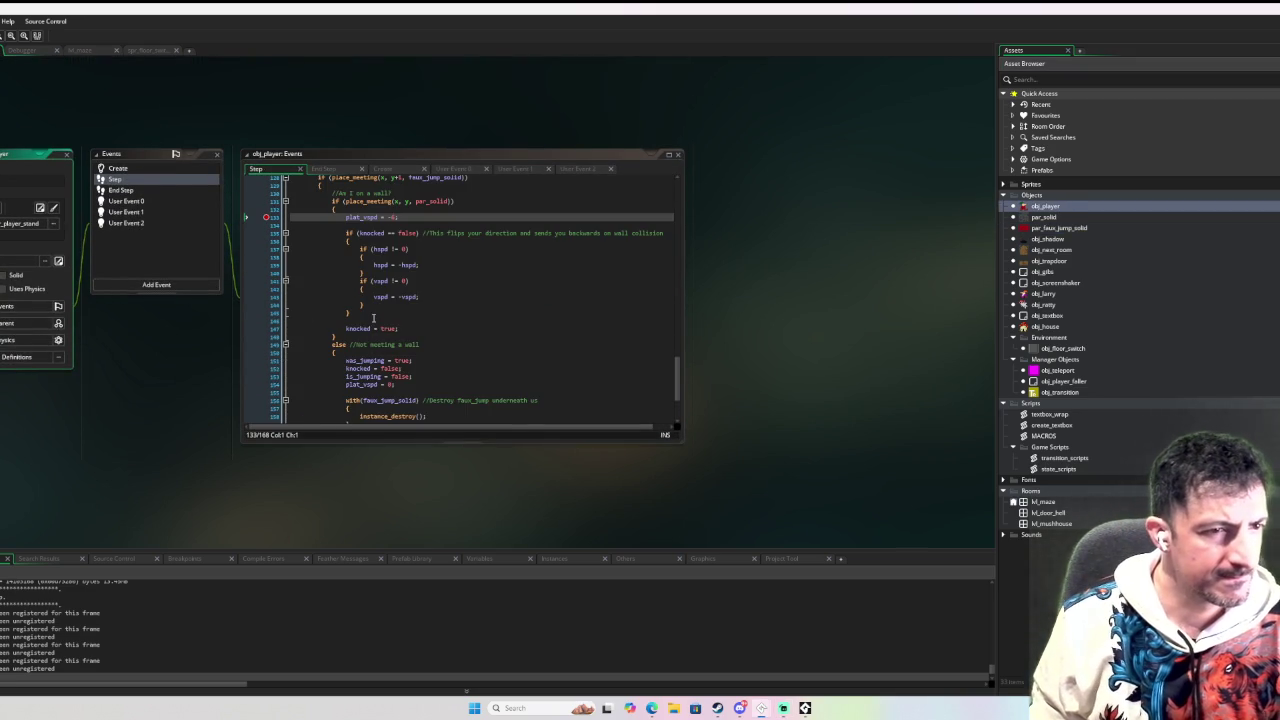
pyautogui.scroll(1, 374, 318)
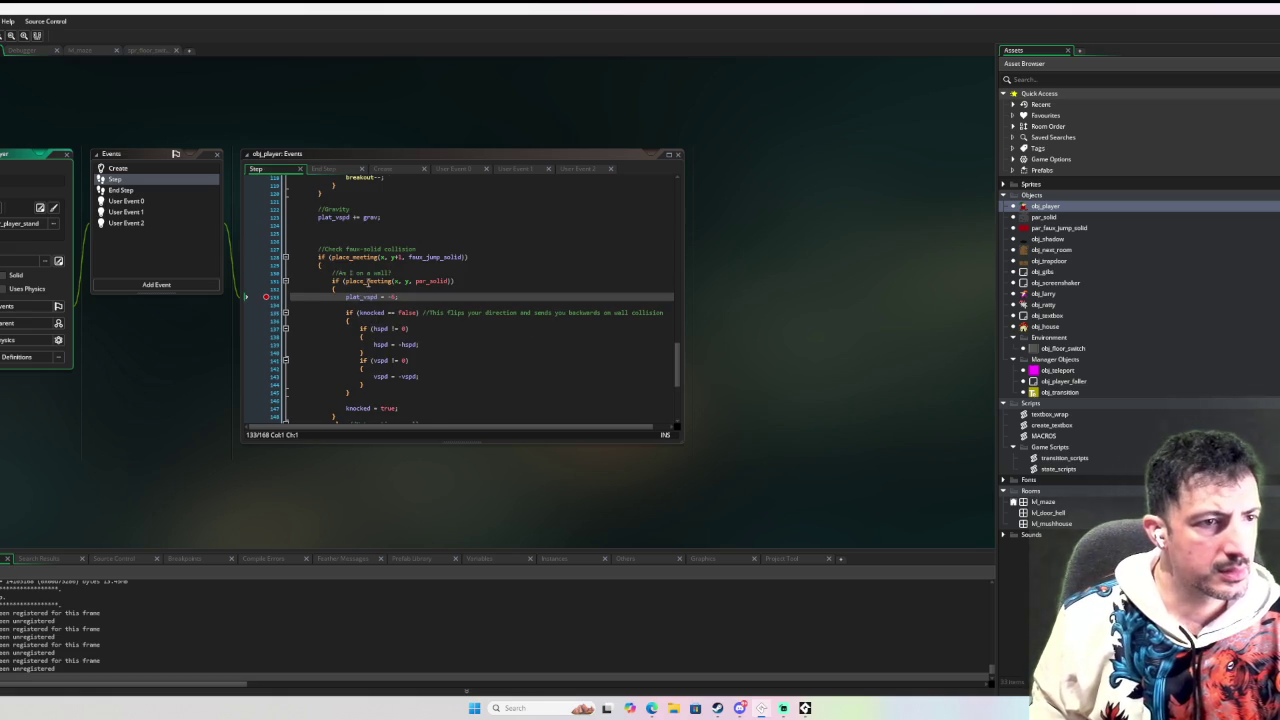
pyautogui.scroll(3, 368, 282)
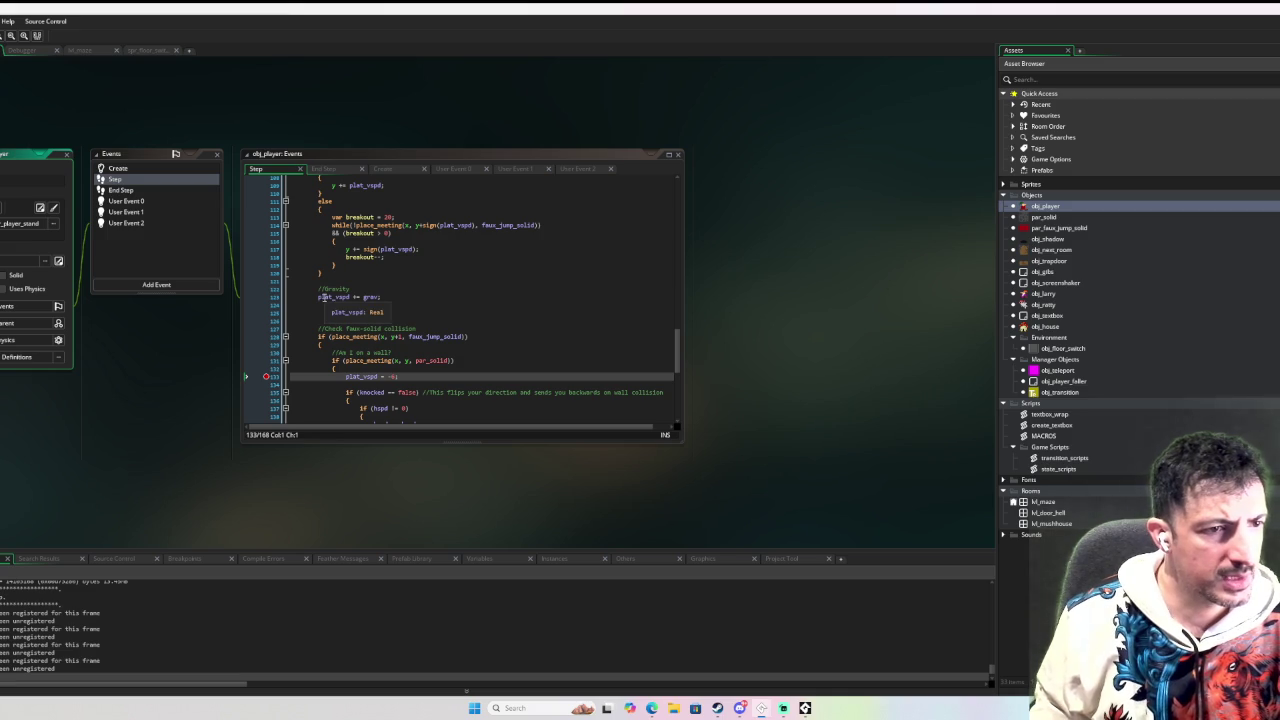
pyautogui.scroll(-3, 345, 302)
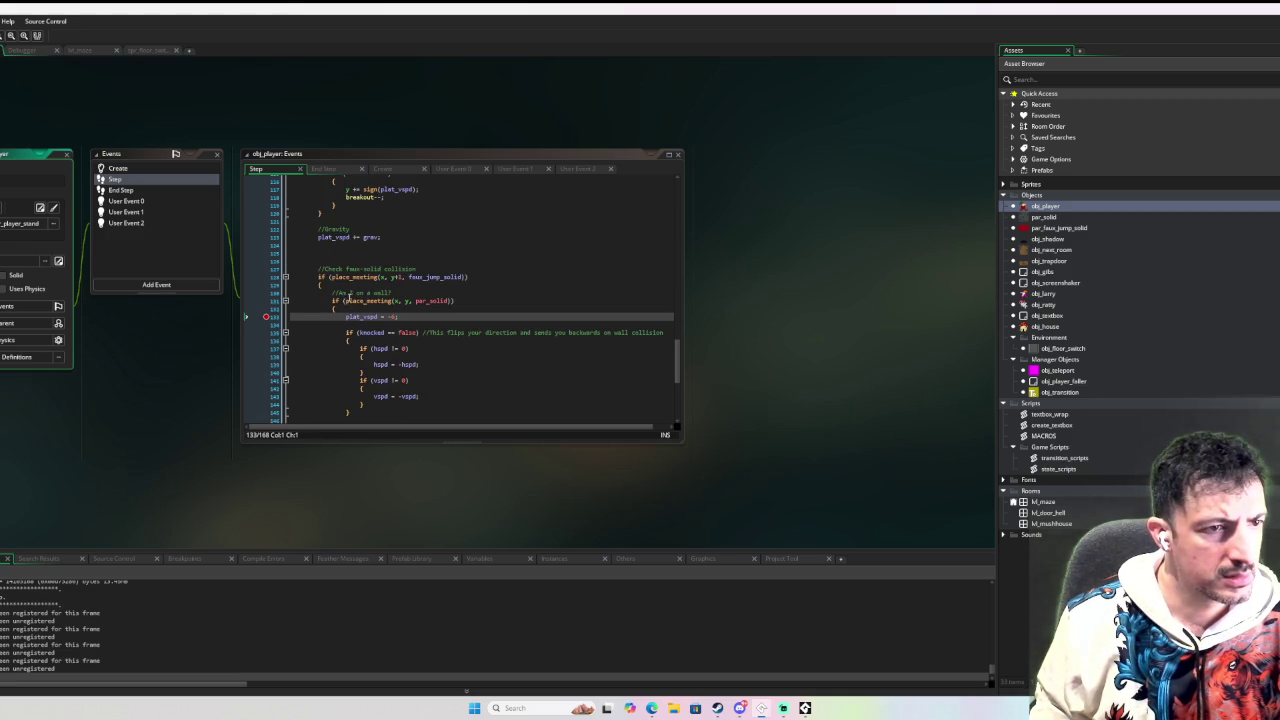
pyautogui.scroll(2, 350, 298)
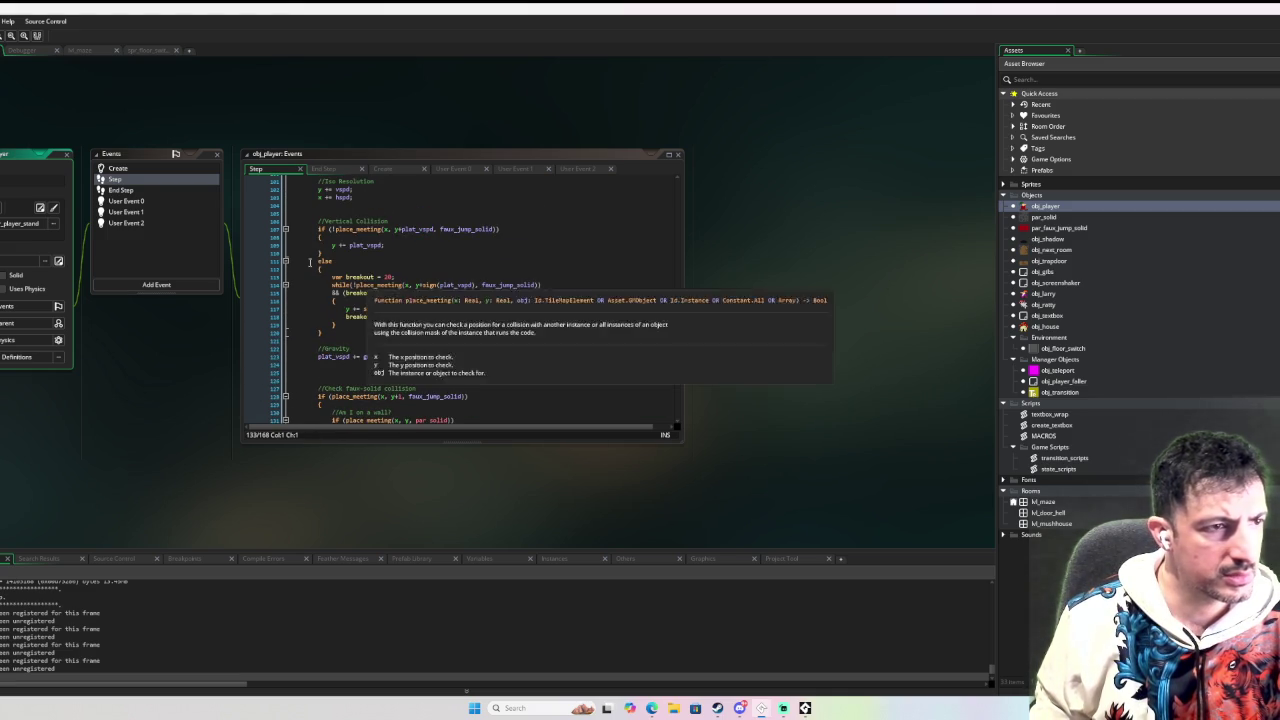
pyautogui.click(118, 168)
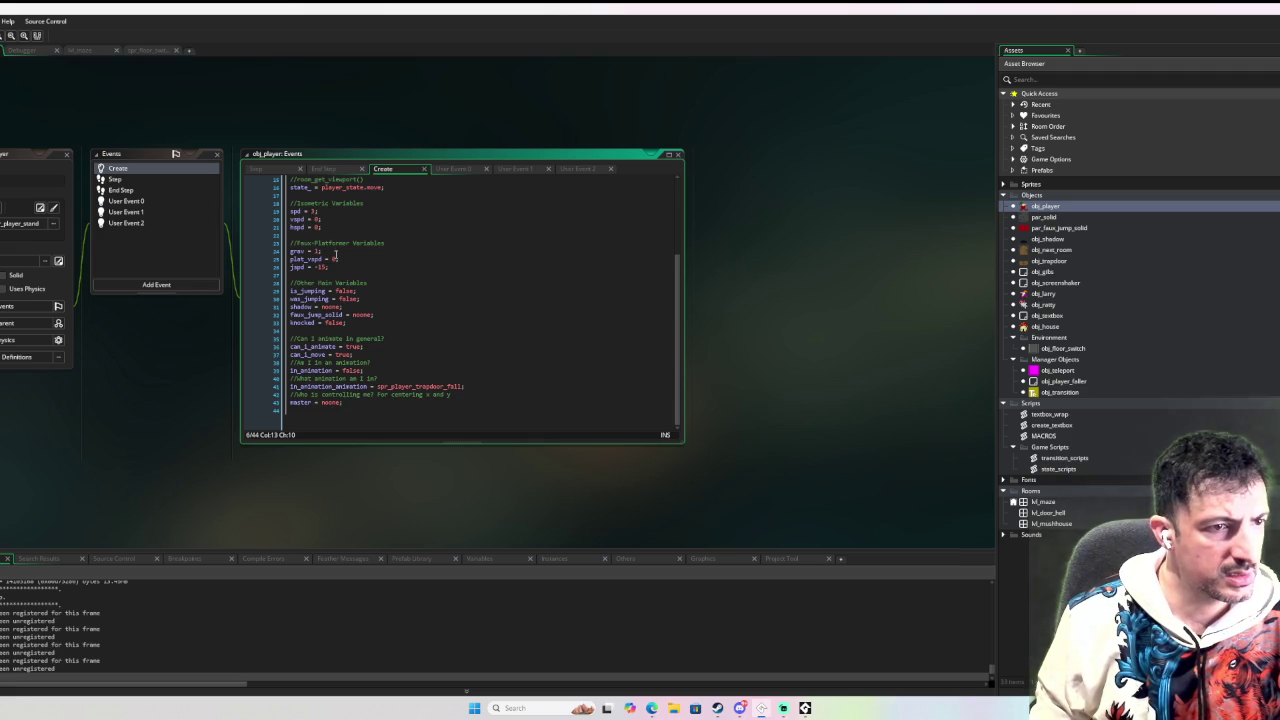
pyautogui.click(141, 223)
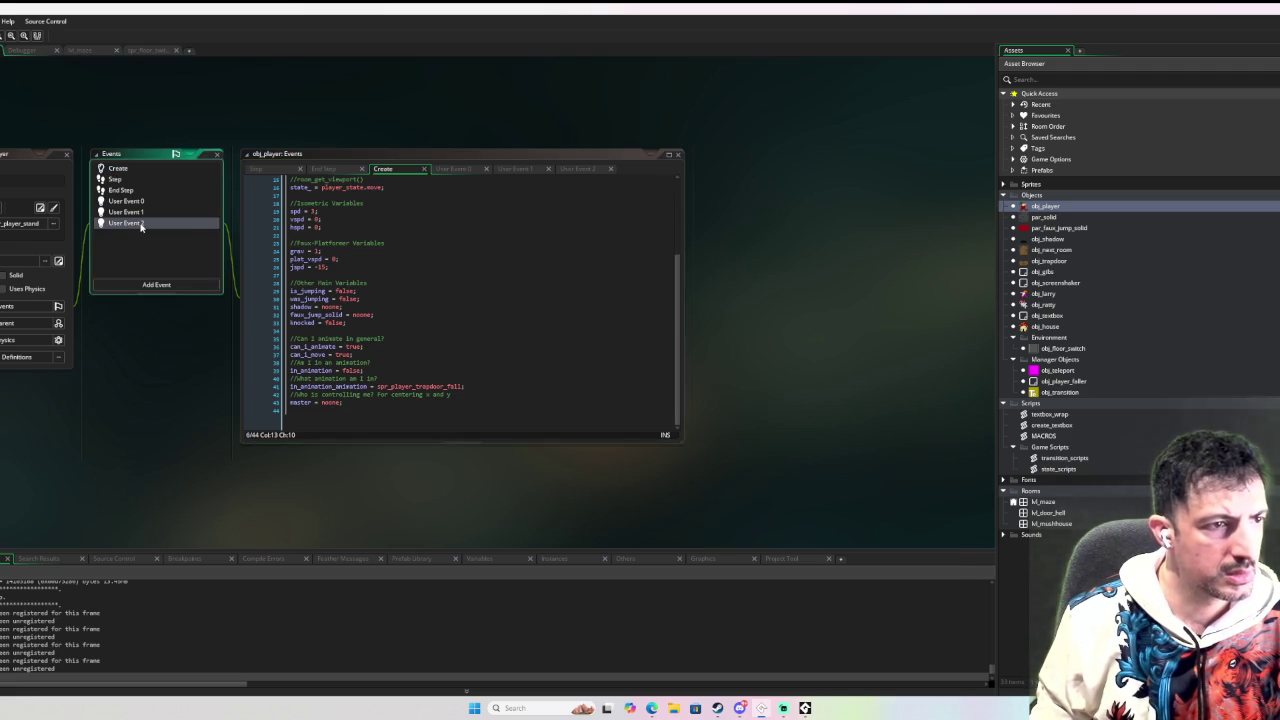
pyautogui.click(142, 213)
pyautogui.click(143, 201)
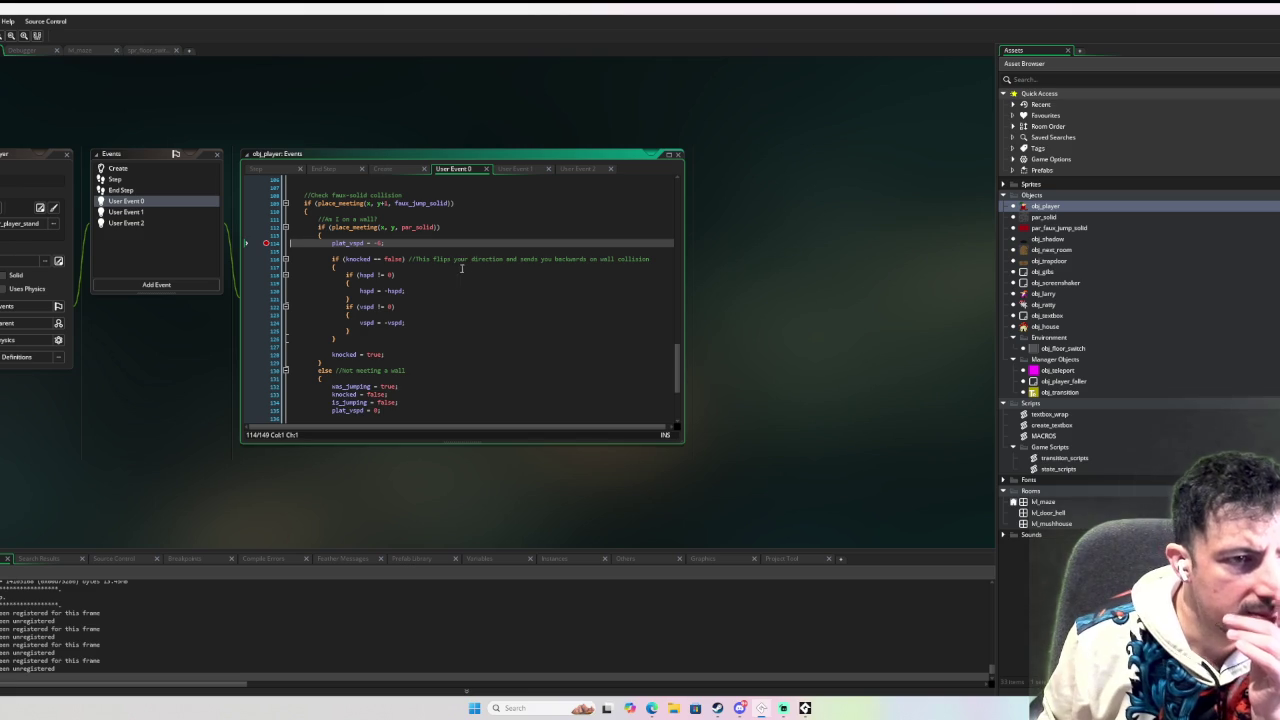
pyautogui.scroll(-5, 470, 272)
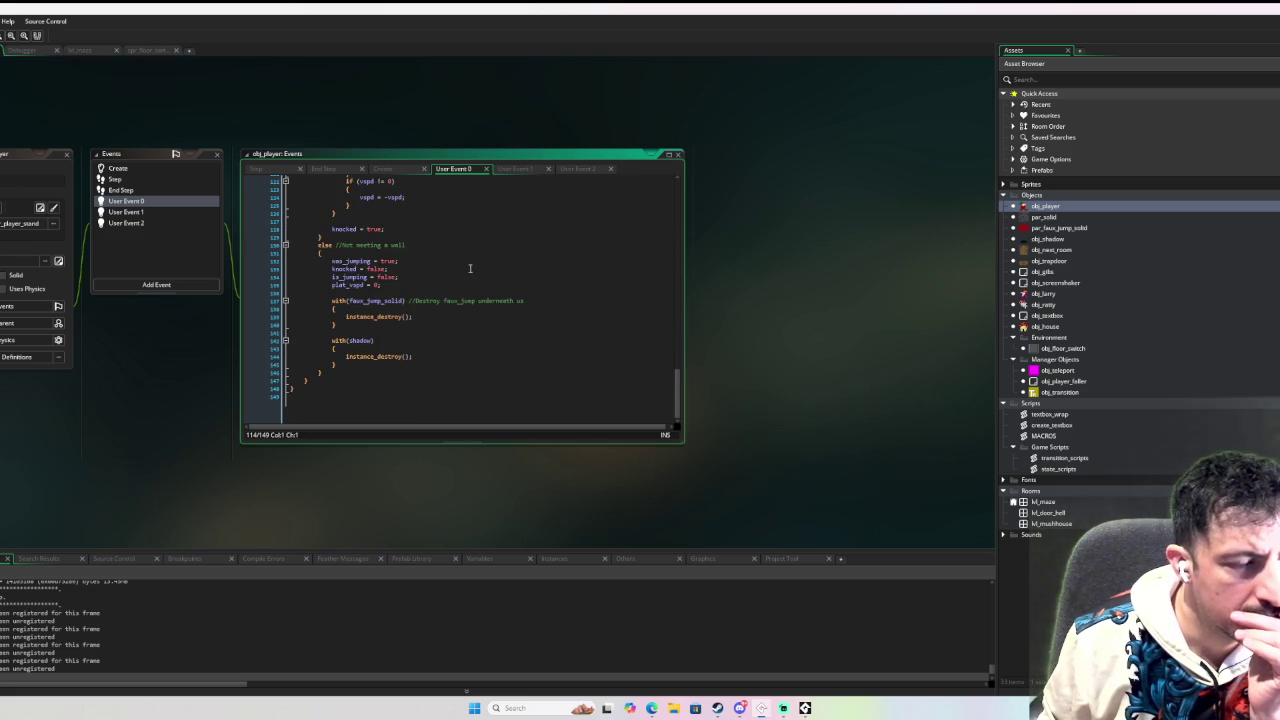
pyautogui.scroll(10, 470, 268)
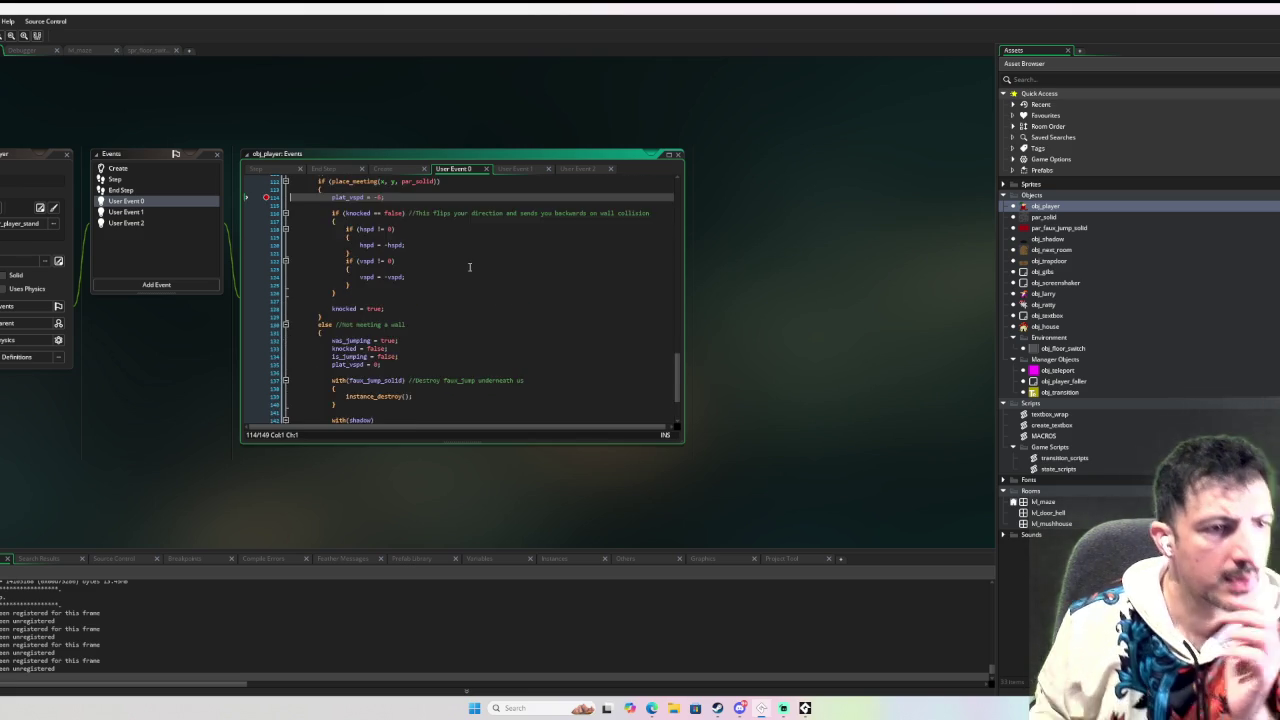
pyautogui.scroll(4, 424, 281)
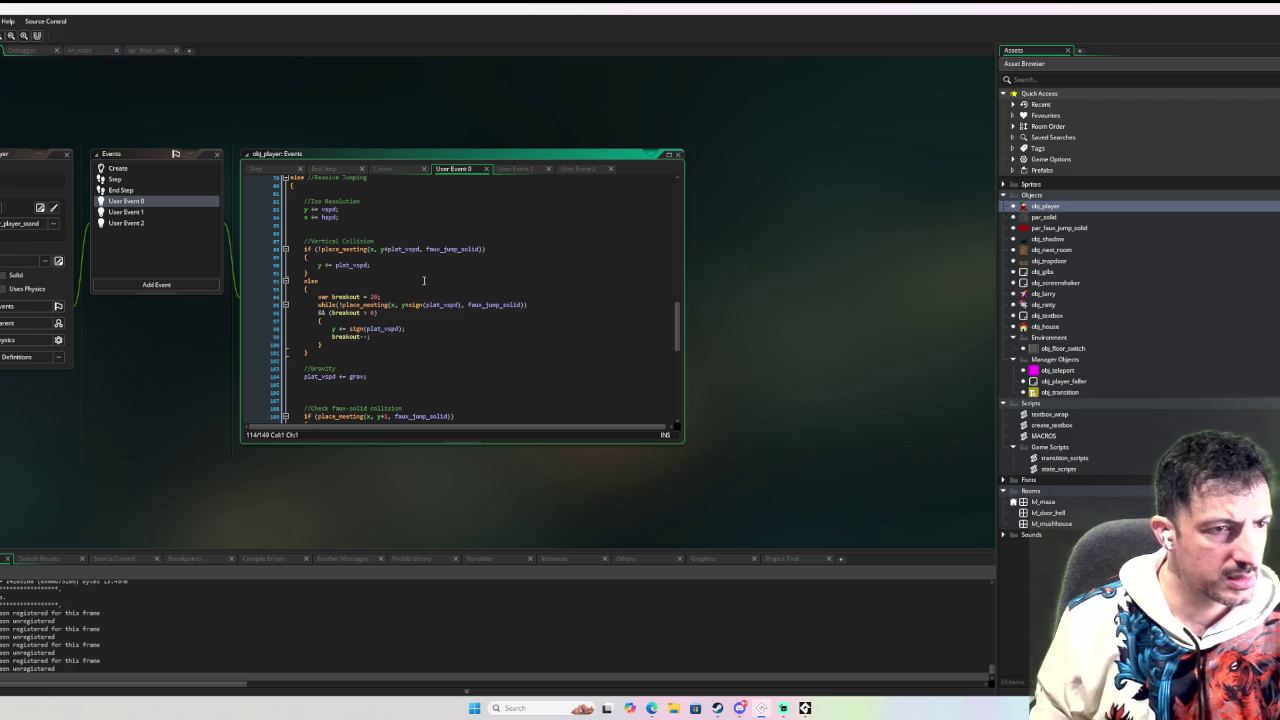
pyautogui.scroll(2, 424, 281)
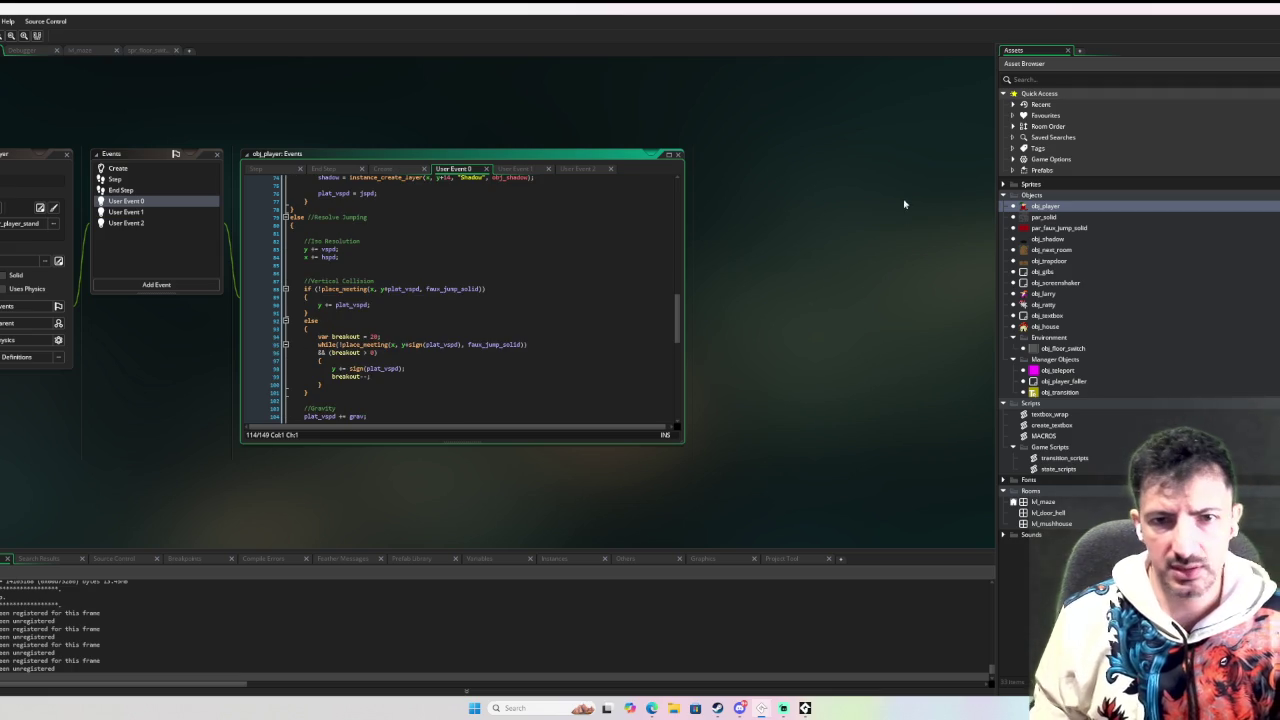
pyautogui.rightClick(1062, 209)
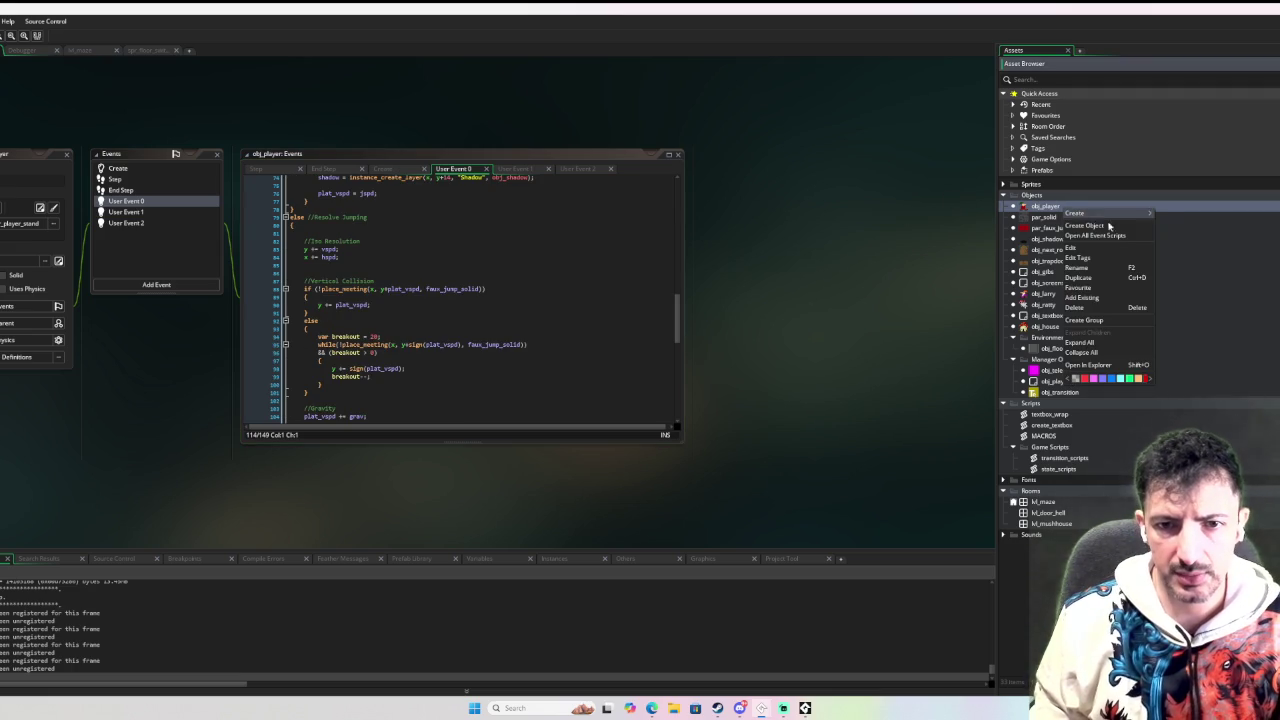
# Duplicate obj_player and rename the copy obj_player_bkp.
pyautogui.click(1110, 277)
pyautogui.press('Return')
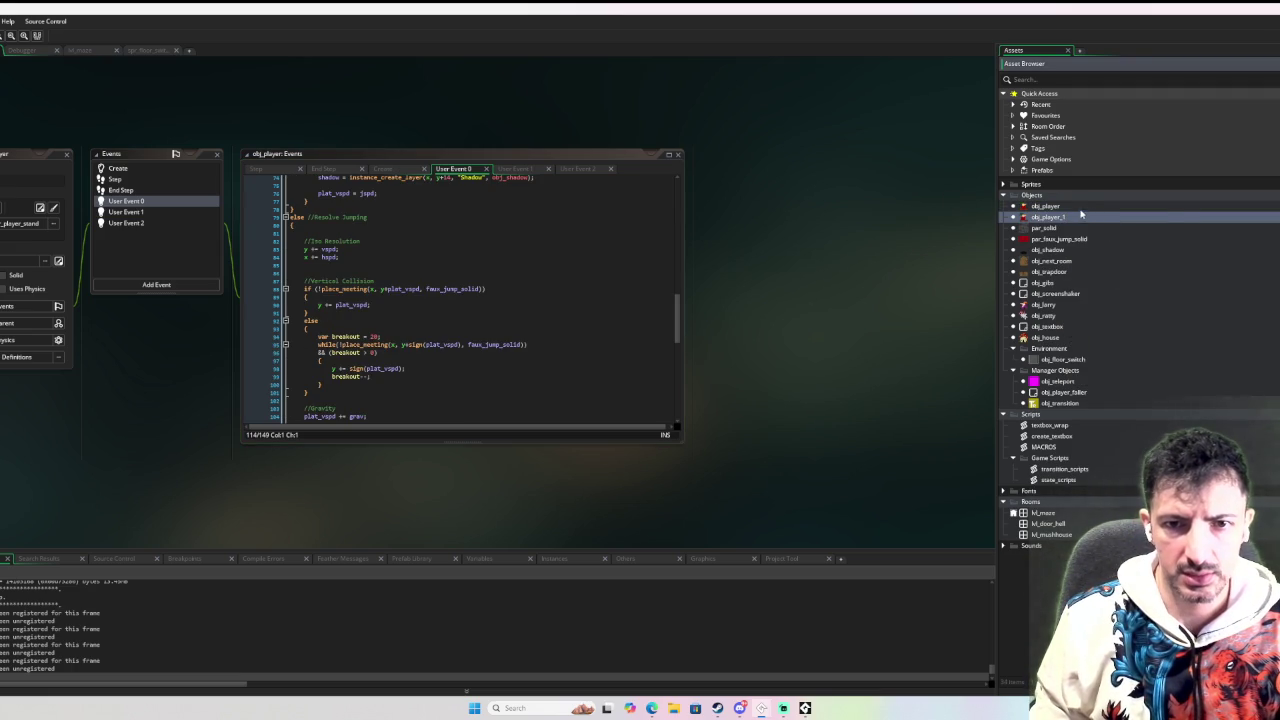
pyautogui.rightClick(1082, 217)
pyautogui.click(1105, 273)
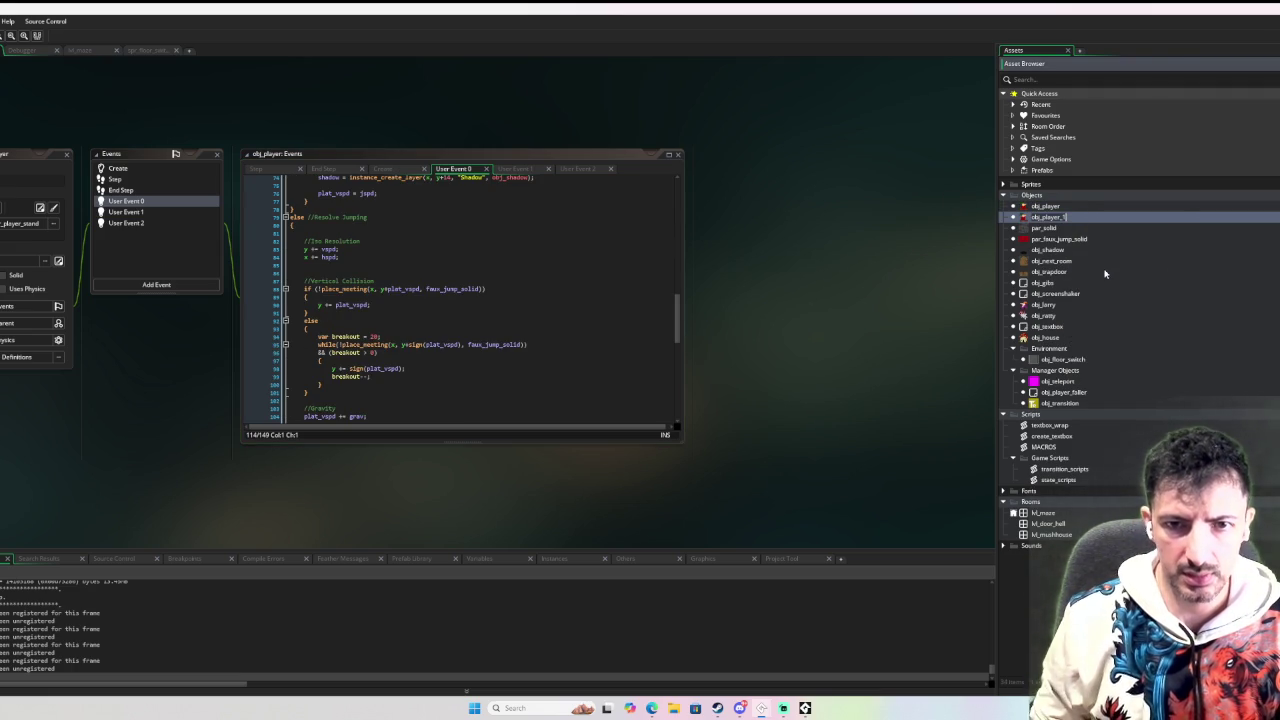
pyautogui.write('blp')
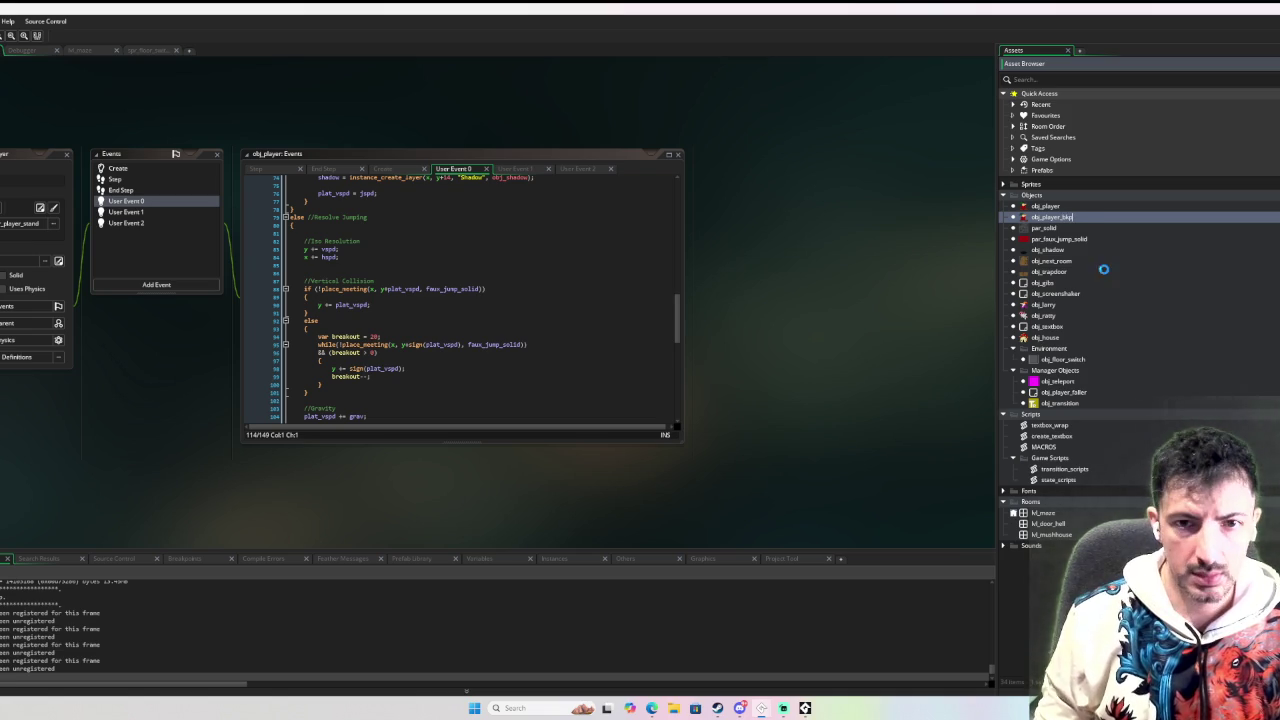
pyautogui.press('Return')
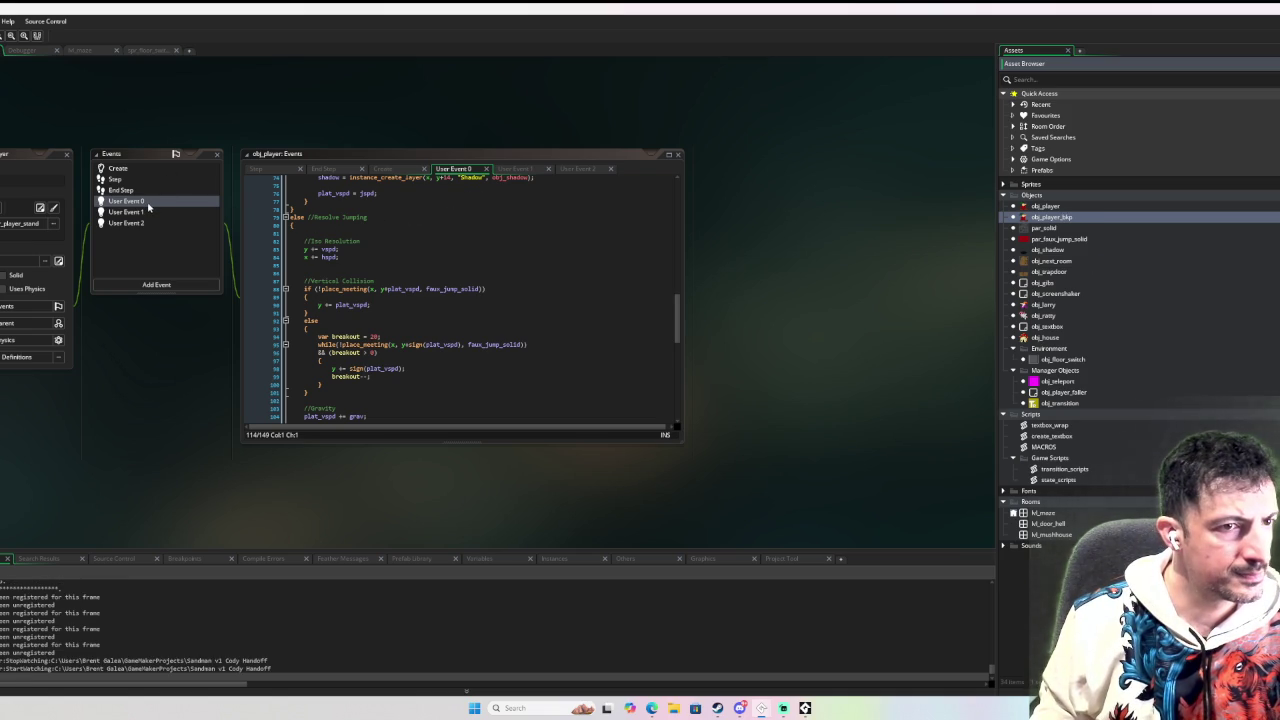
pyautogui.click(148, 203)
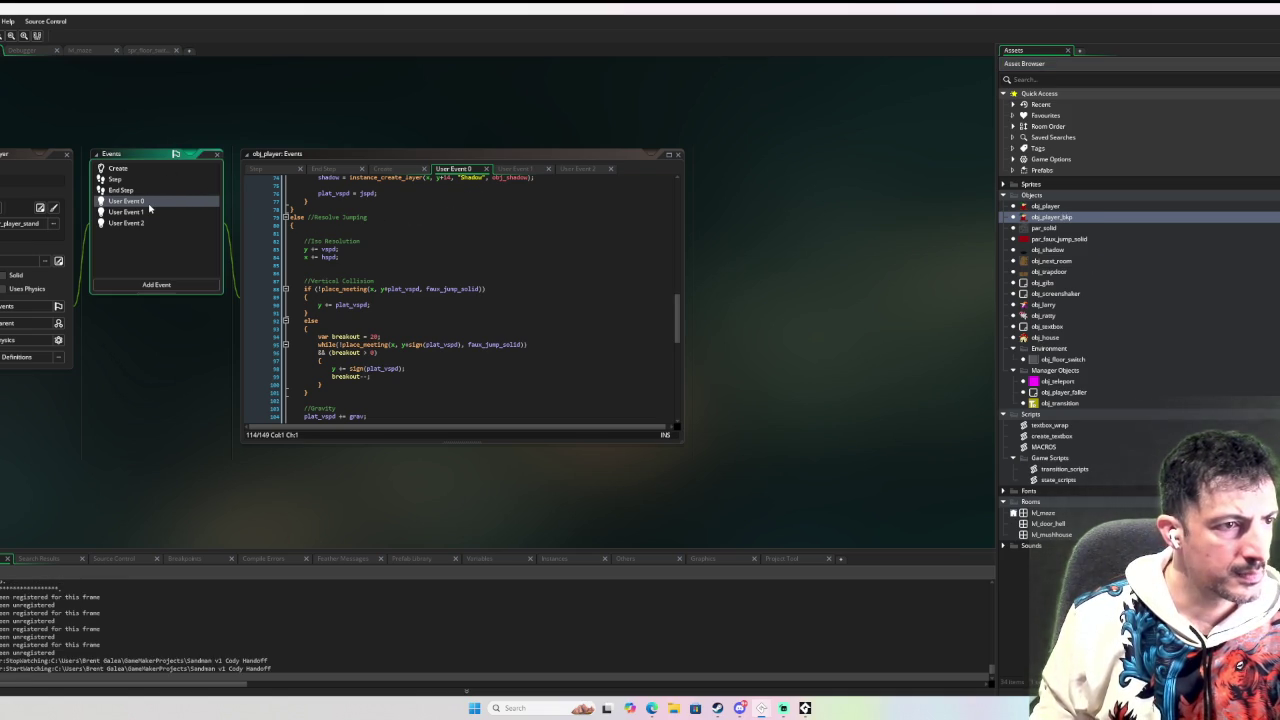
# Bring User Event 0's code up to line 1 and check the event's options menu.
pyautogui.scroll(6, 677, 260)
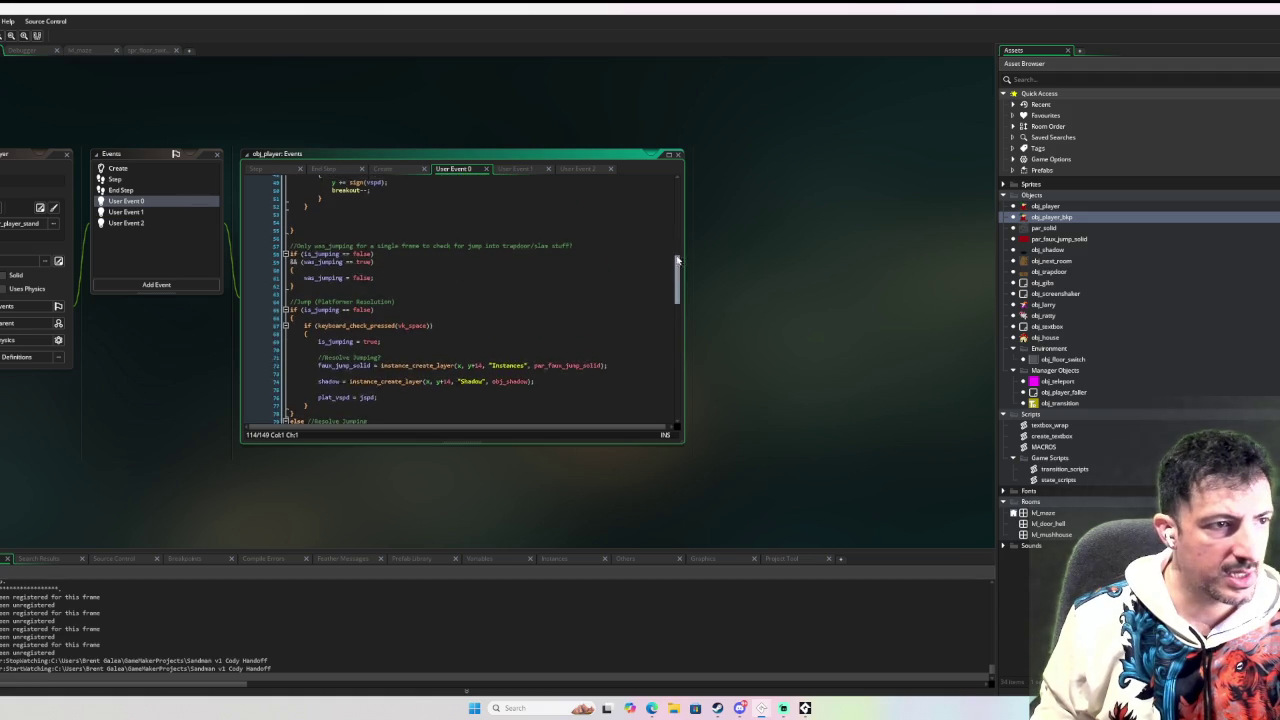
pyautogui.moveTo(677, 260); pyautogui.dragTo(677, 205)
pyautogui.click(385, 177)
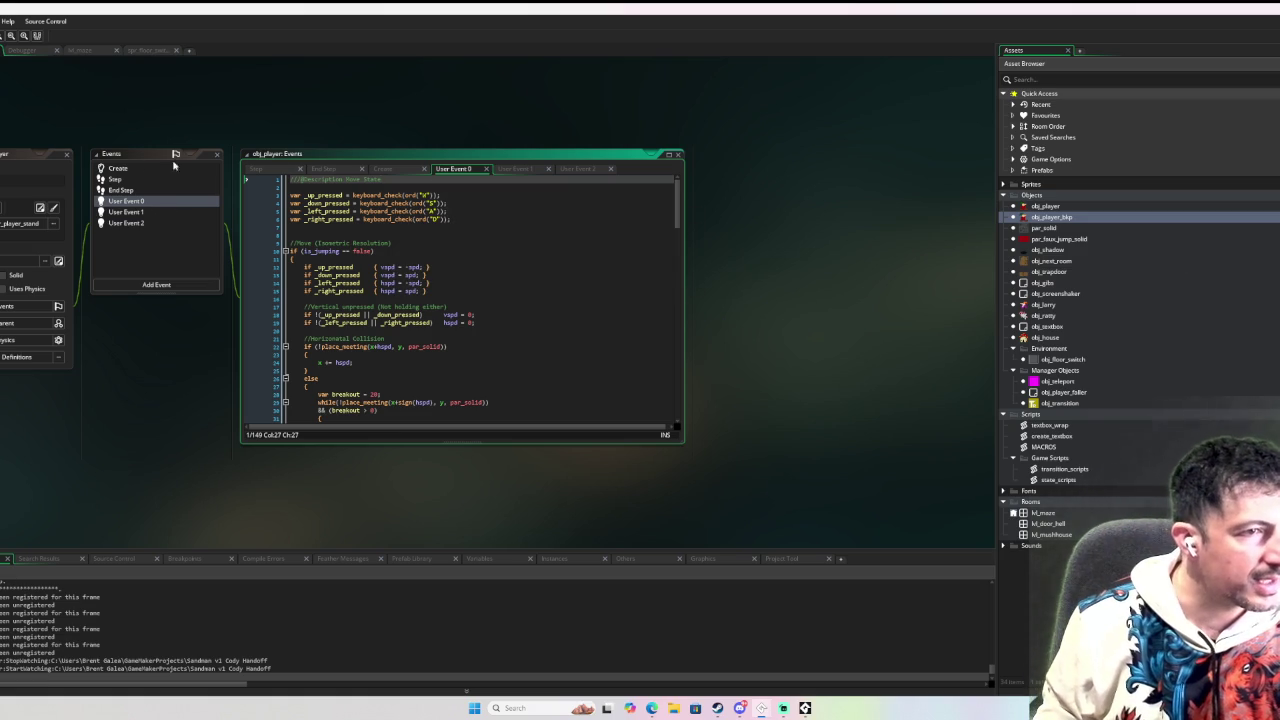
pyautogui.rightClick(140, 200)
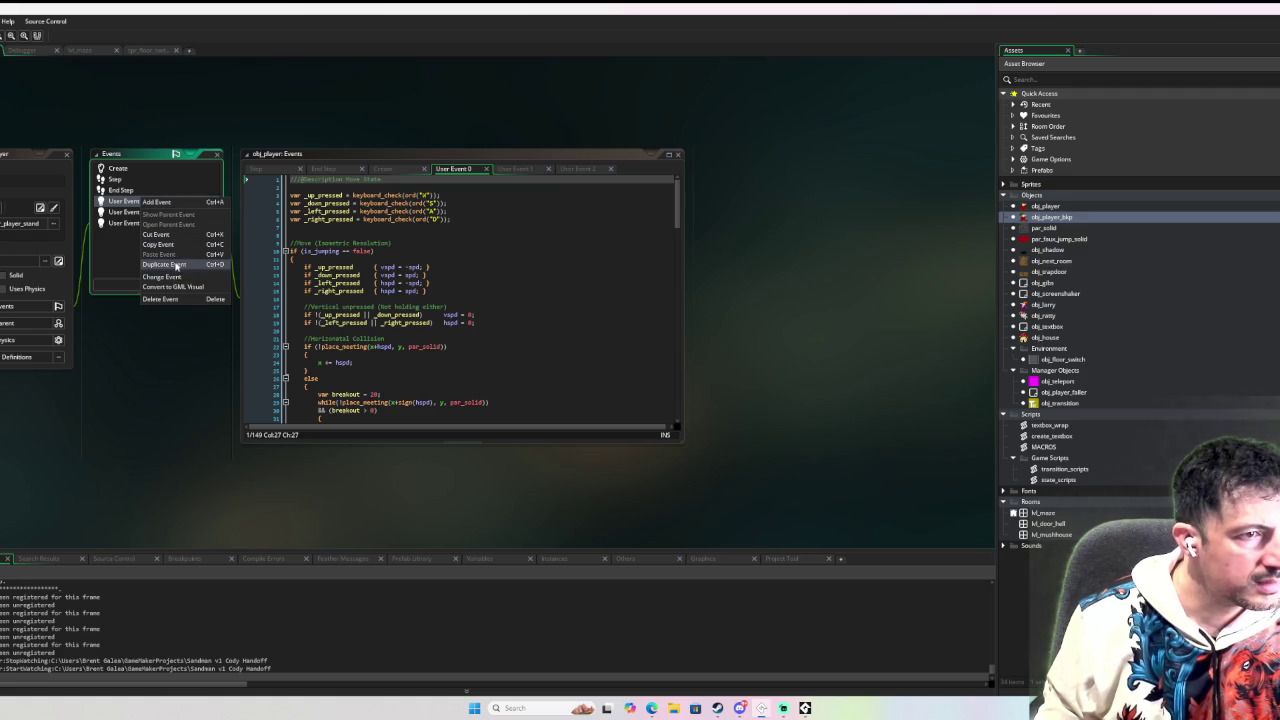
pyautogui.click(122, 204)
pyautogui.click(100, 202)
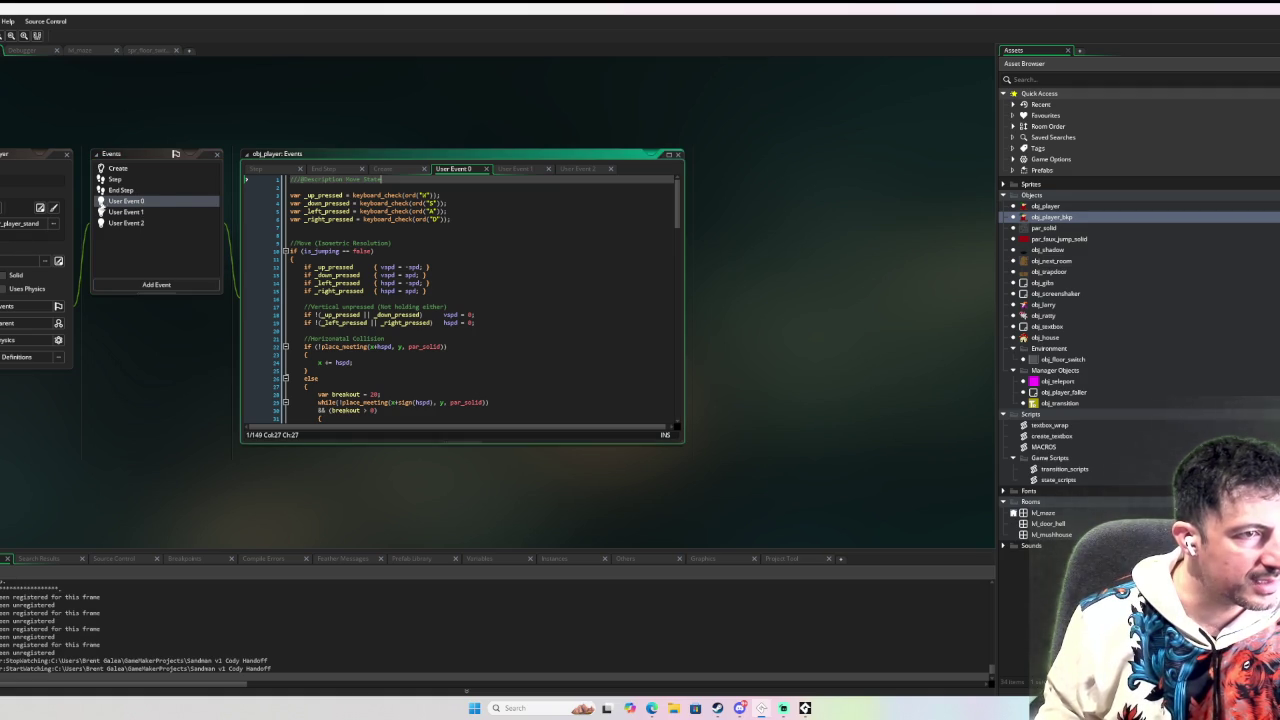
pyautogui.doubleClick(157, 206)
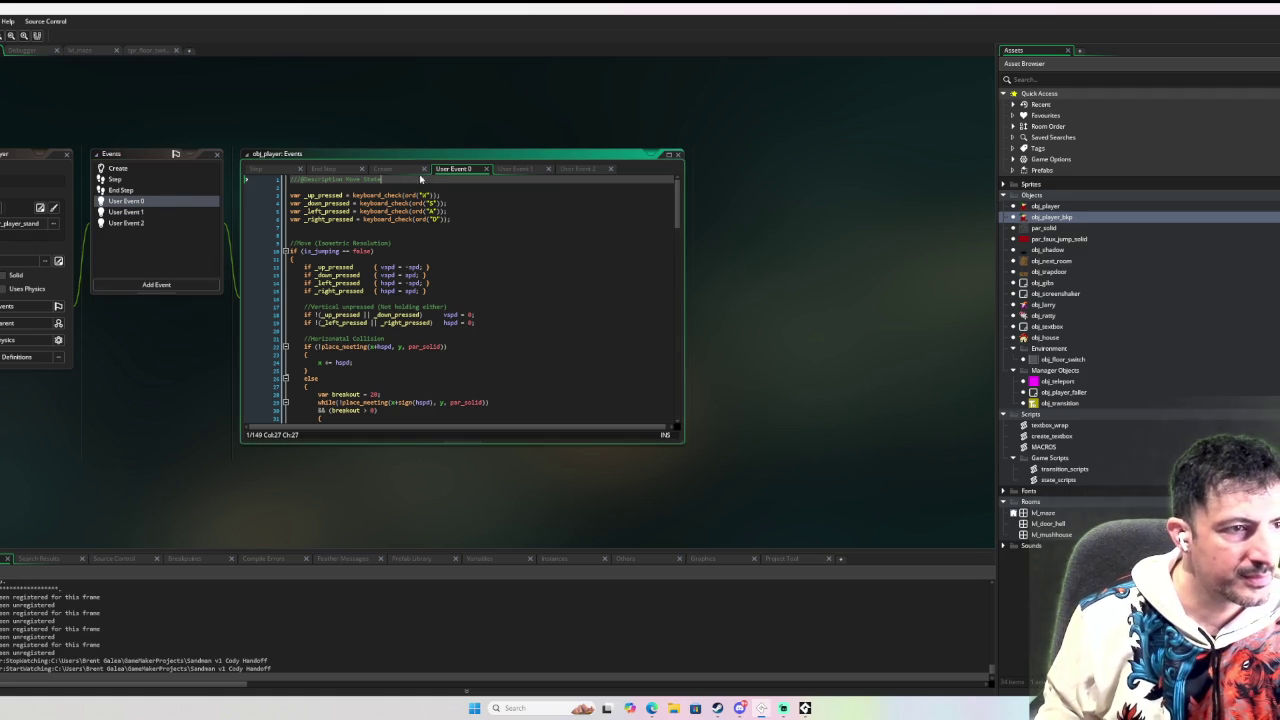
# Switch between the Create and User Event 0 pages and edit the description comment to Move State.
pyautogui.rightClick(453, 172)
pyautogui.click(449, 172)
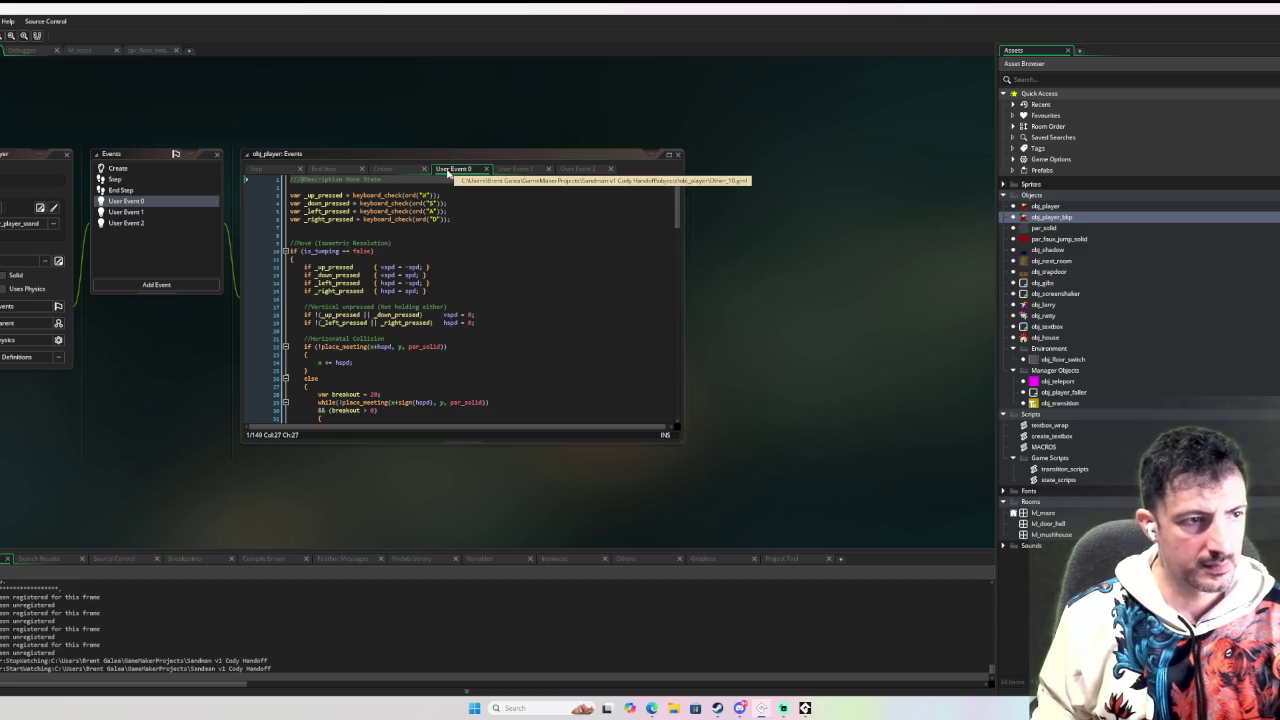
pyautogui.click(420, 172)
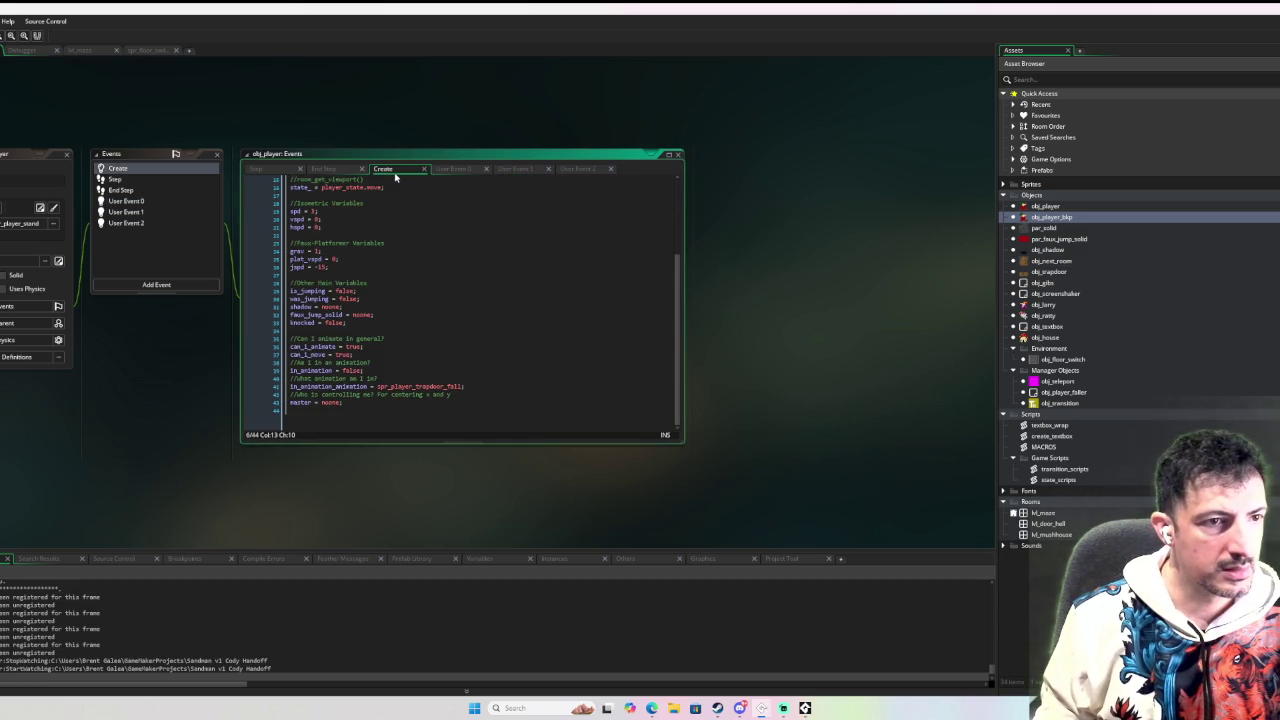
pyautogui.click(460, 170)
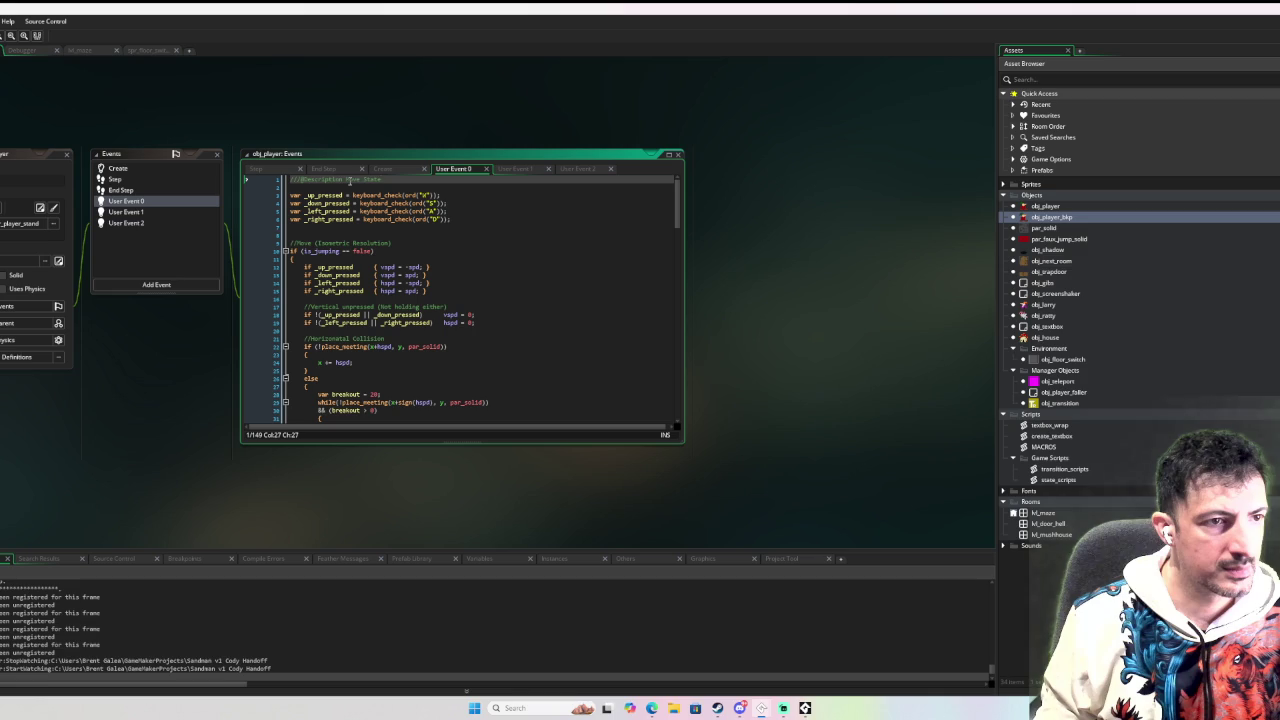
pyautogui.click(304, 179)
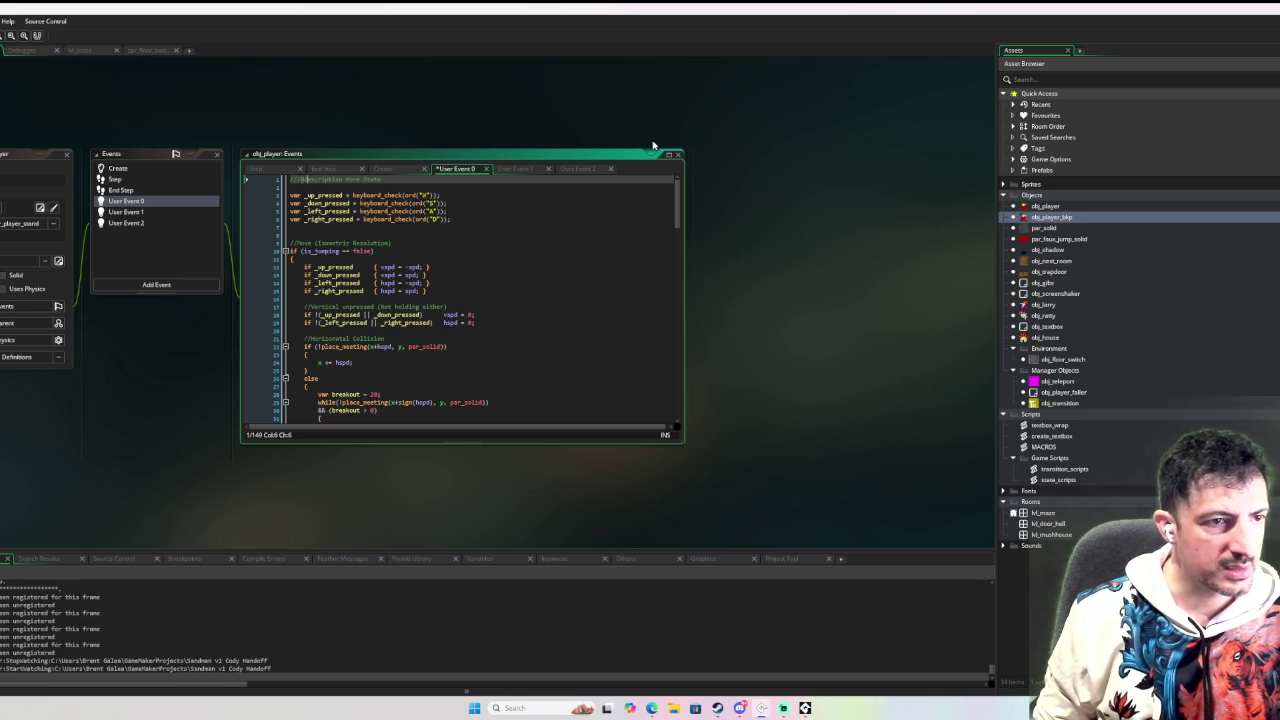
pyautogui.click(460, 205)
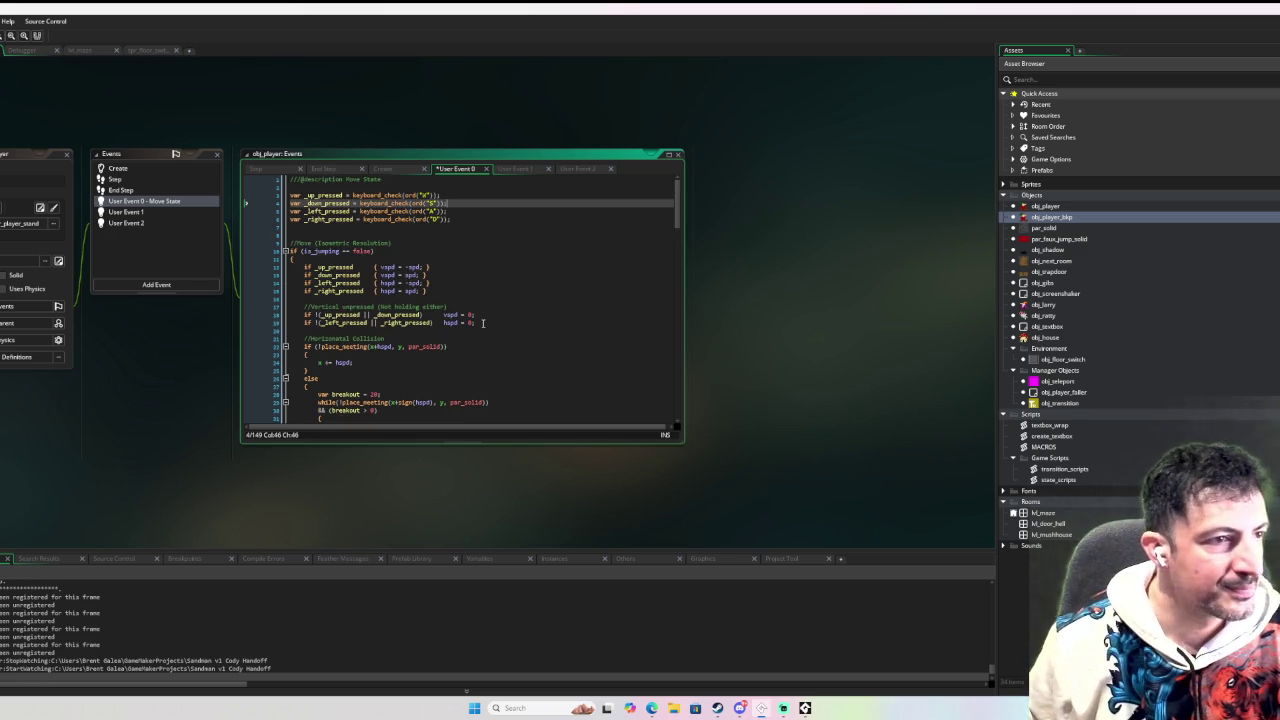
pyautogui.scroll(-9, 442, 283)
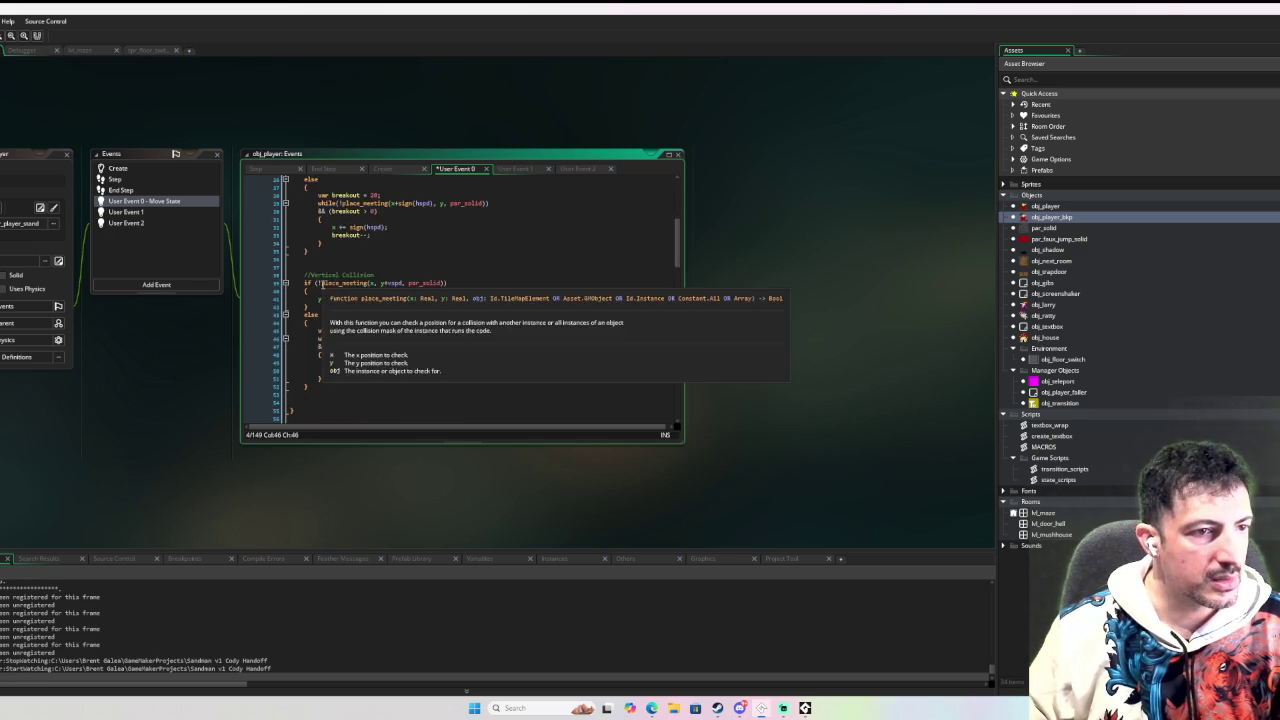
pyautogui.scroll(-20, 442, 283)
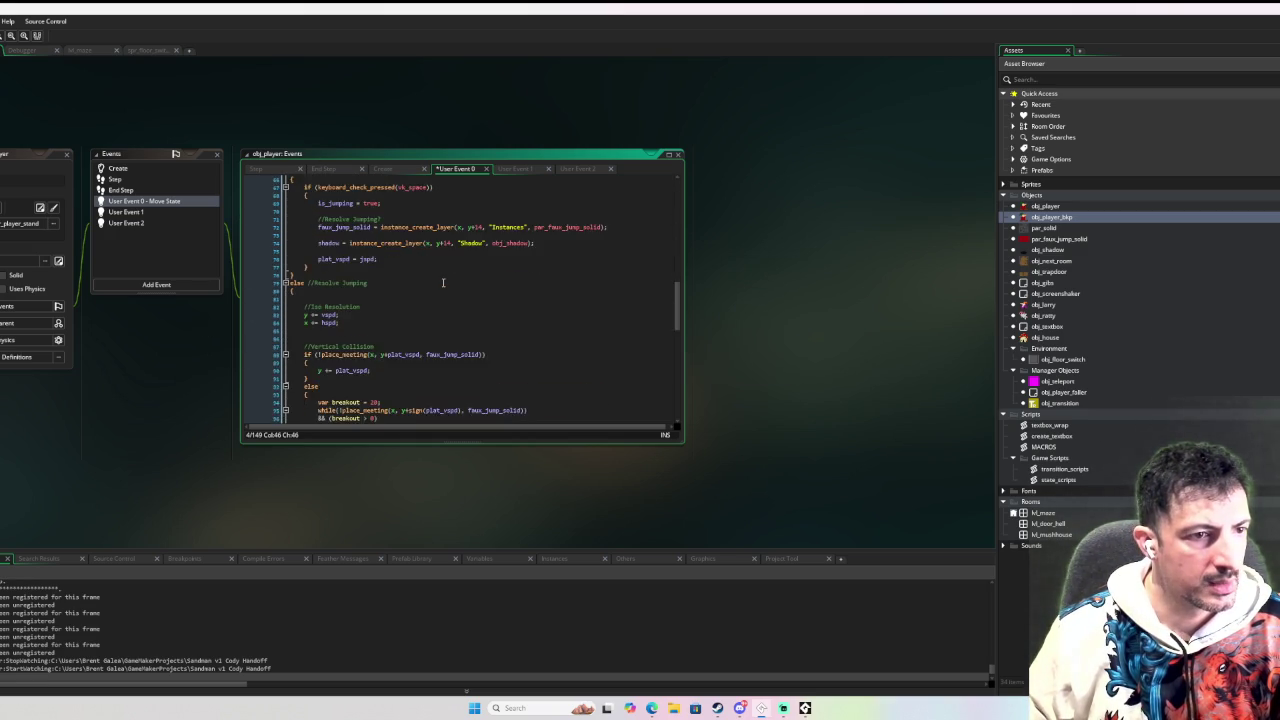
pyautogui.scroll(-3, 442, 283)
pyautogui.scroll(2, 442, 283)
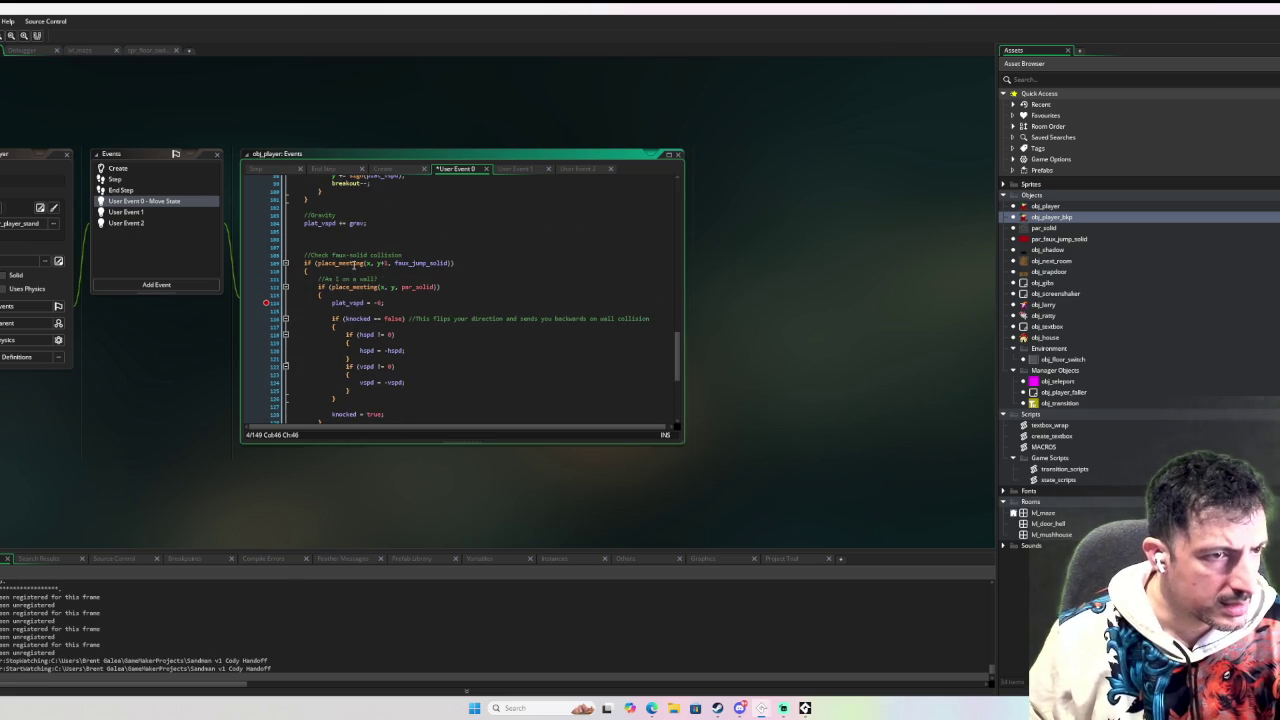
pyautogui.scroll(2, 353, 263)
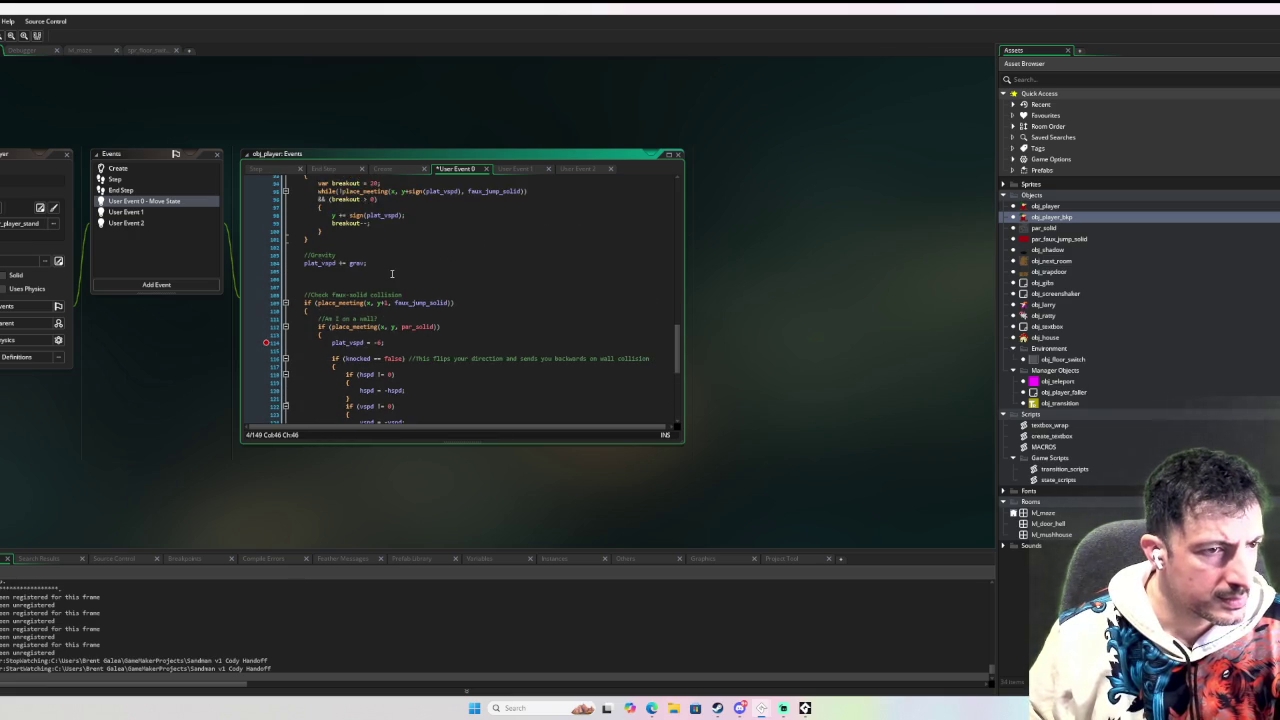
pyautogui.scroll(3, 385, 288)
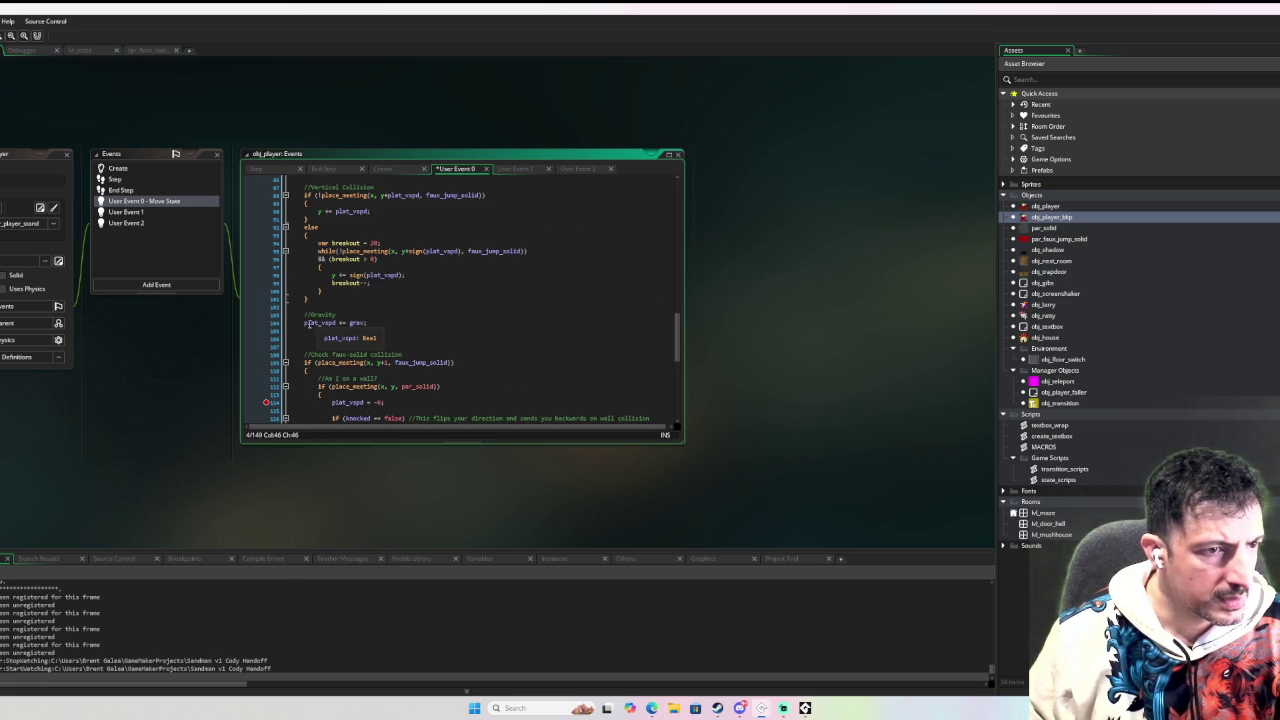
pyautogui.scroll(4, 309, 325)
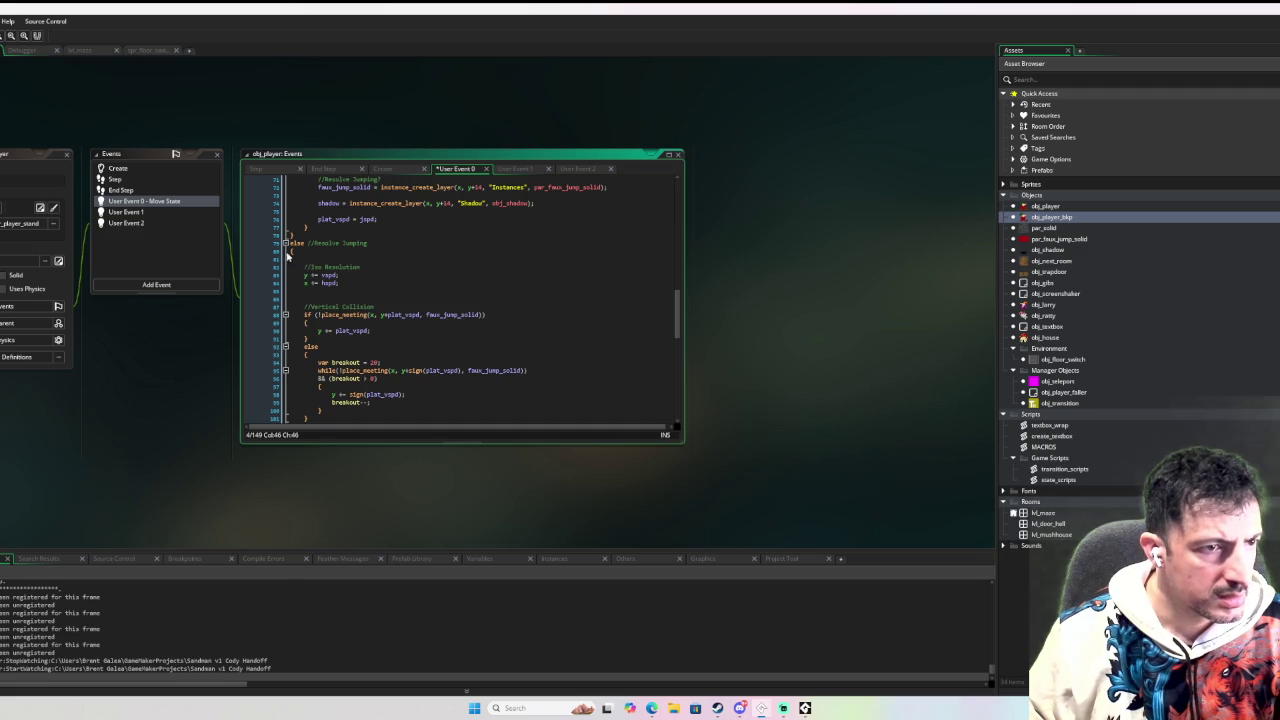
pyautogui.click(291, 250)
pyautogui.scroll(10, 347, 272)
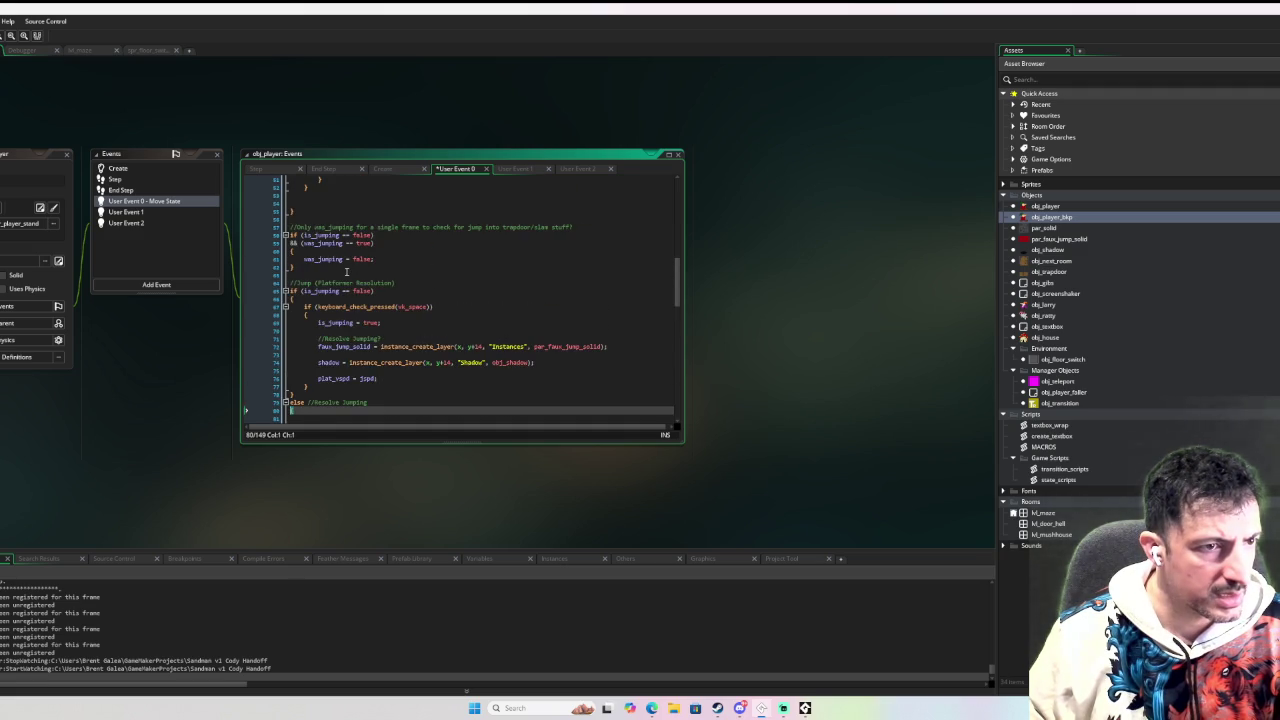
pyautogui.scroll(10, 346, 273)
pyautogui.scroll(-14, 347, 283)
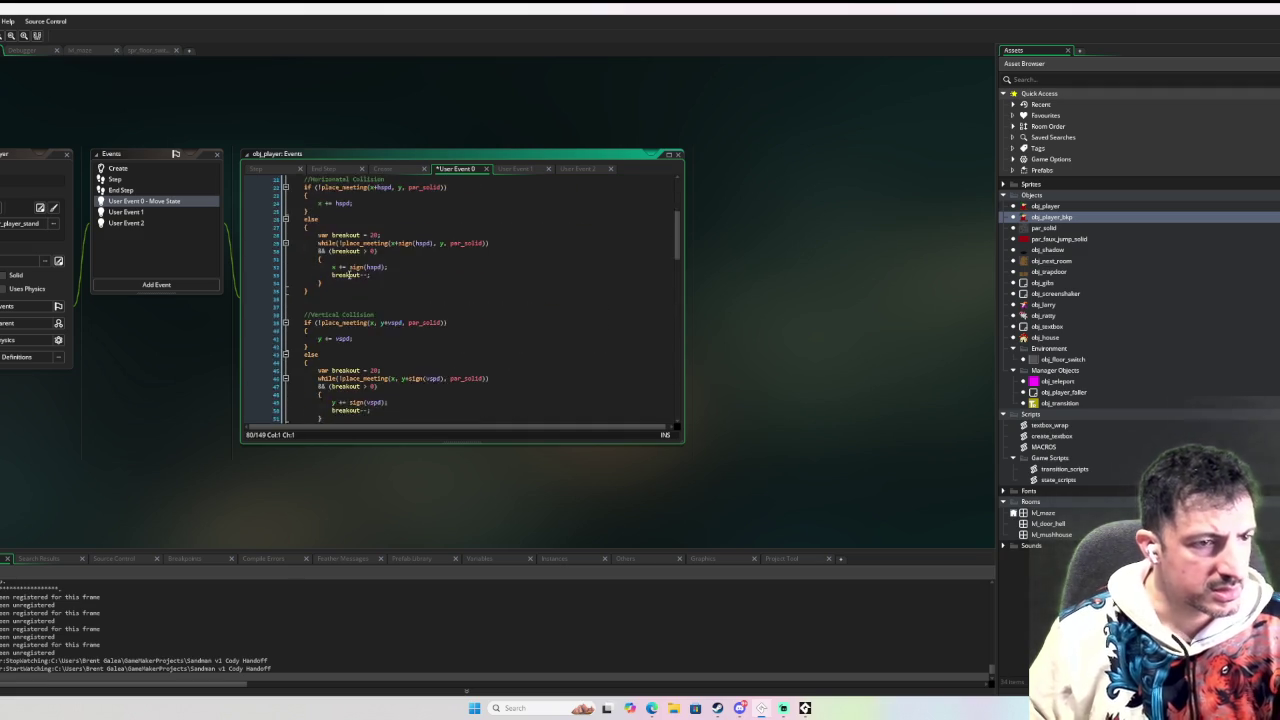
pyautogui.scroll(-6, 347, 283)
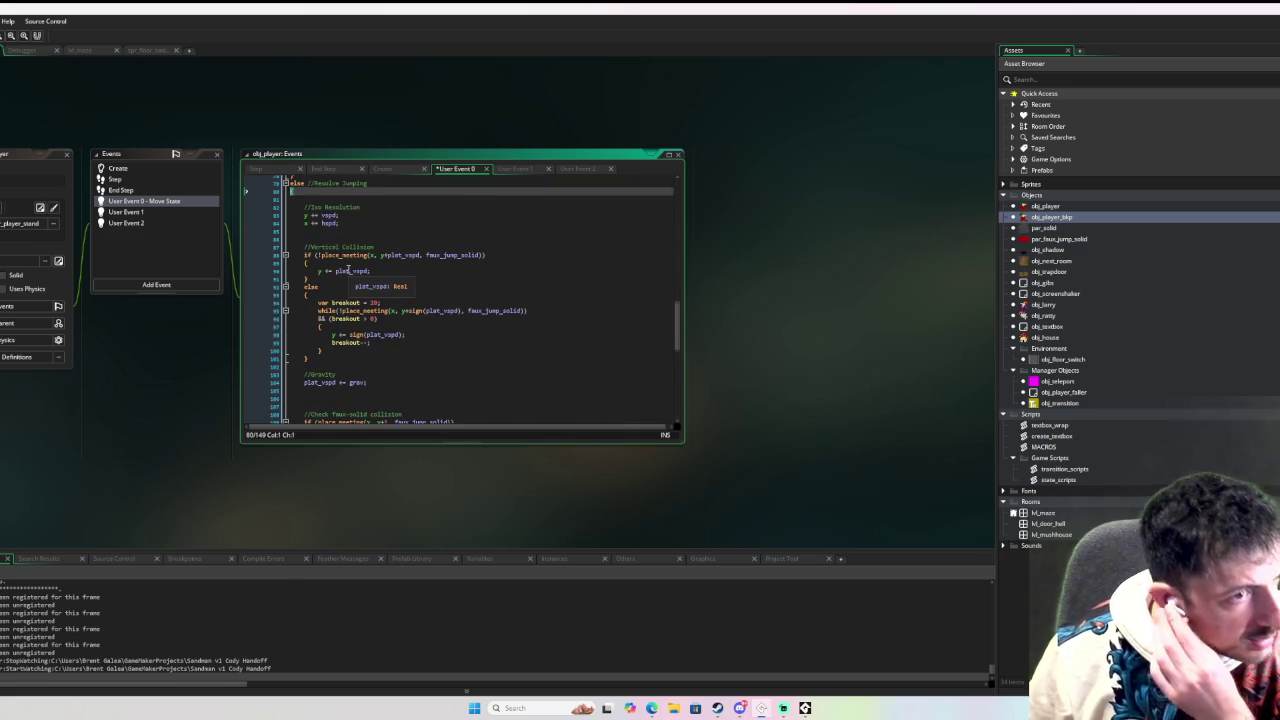
pyautogui.scroll(-4, 348, 273)
pyautogui.scroll(10, 346, 283)
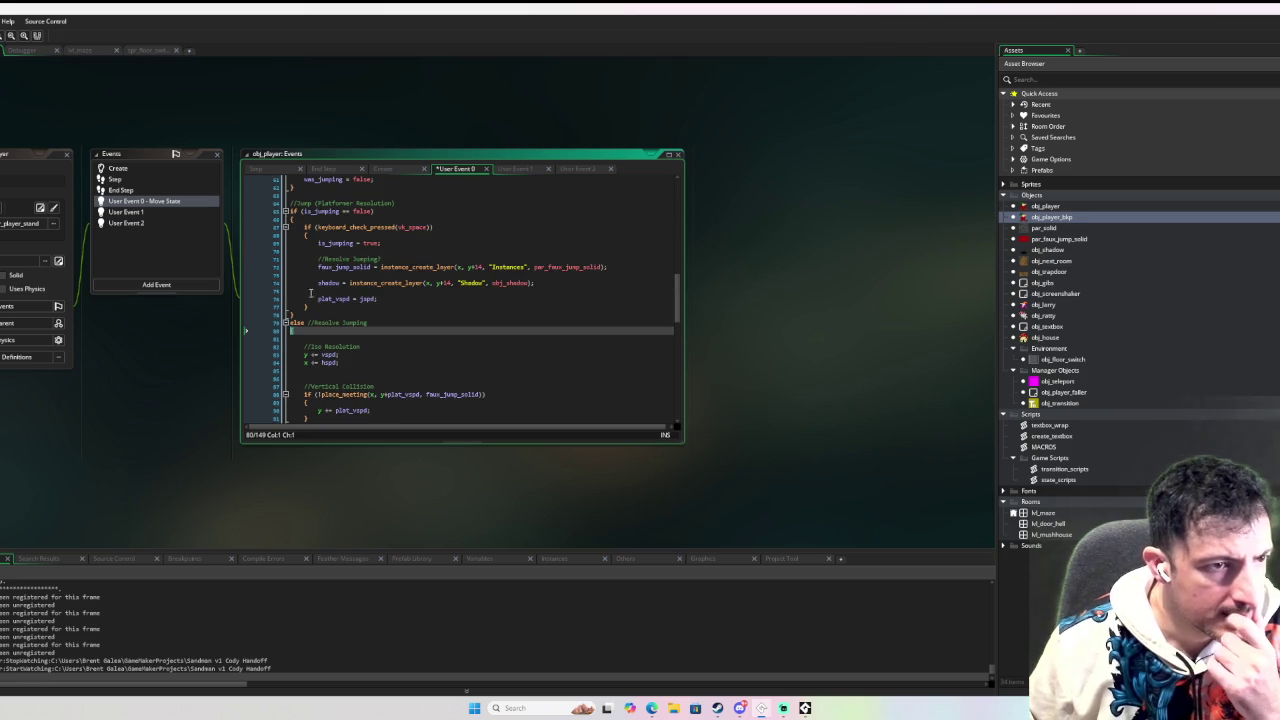
pyautogui.scroll(1, 308, 284)
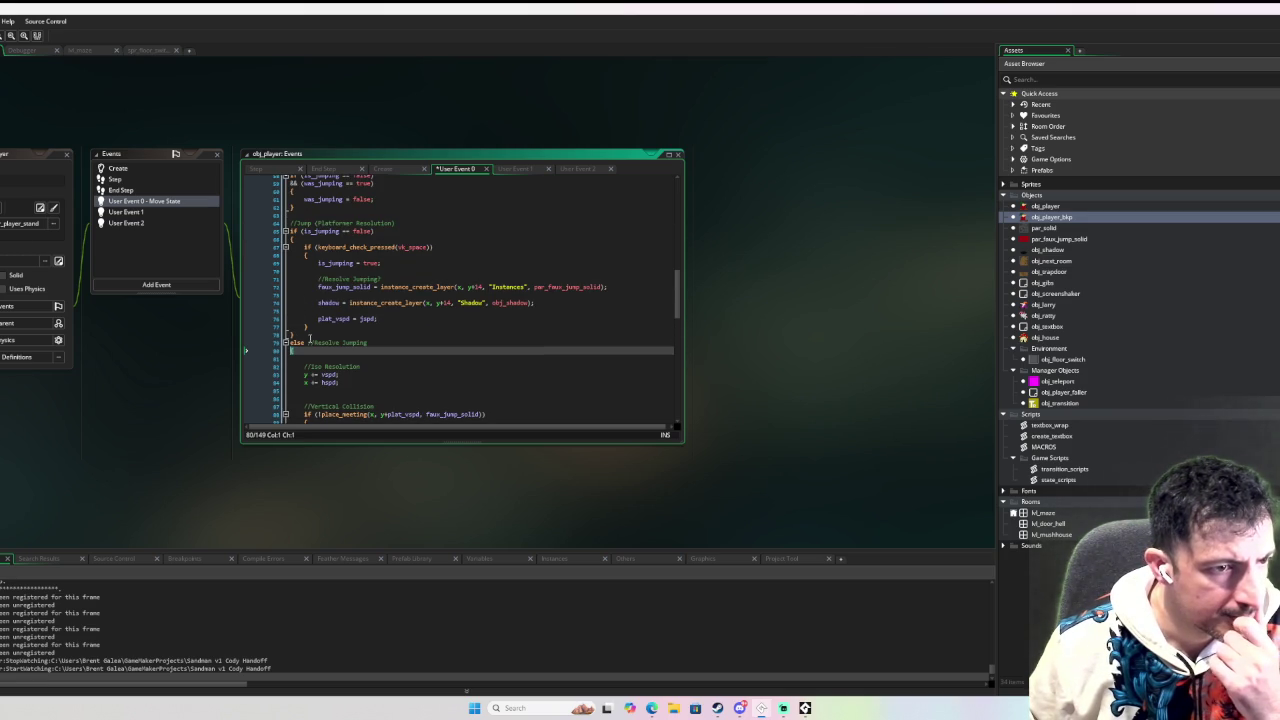
pyautogui.scroll(-6, 292, 351)
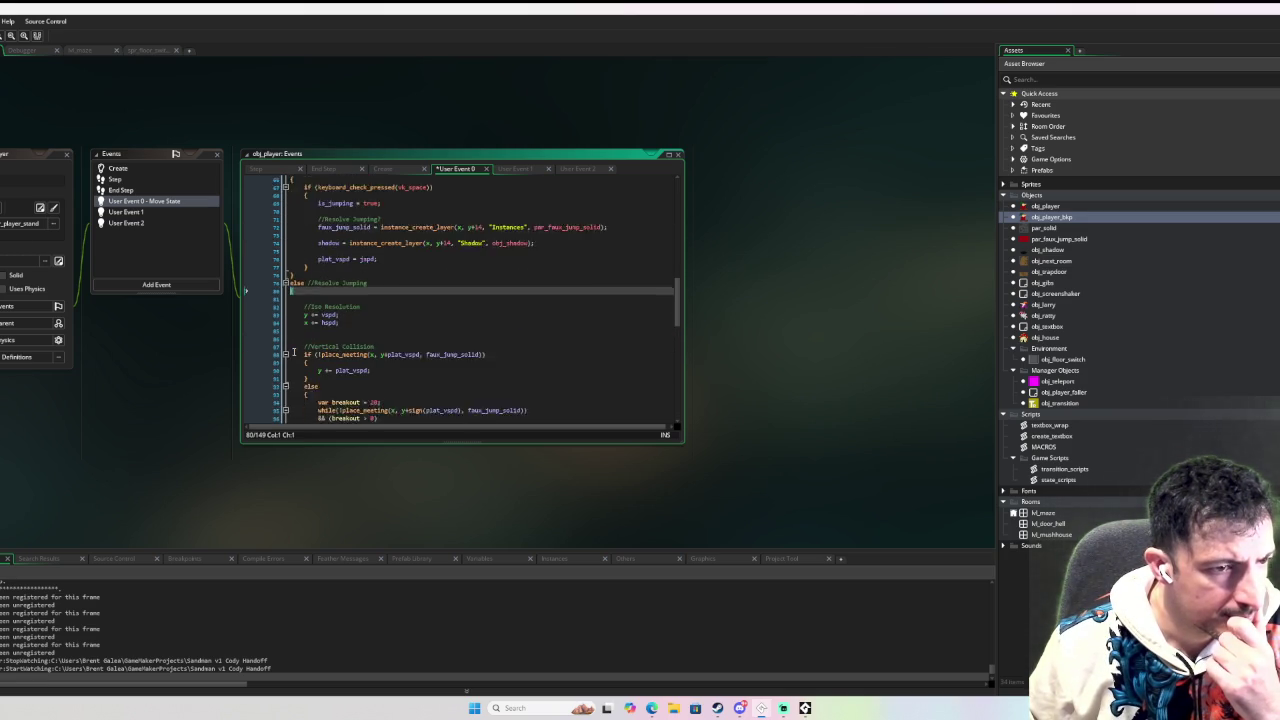
pyautogui.scroll(-2, 294, 350)
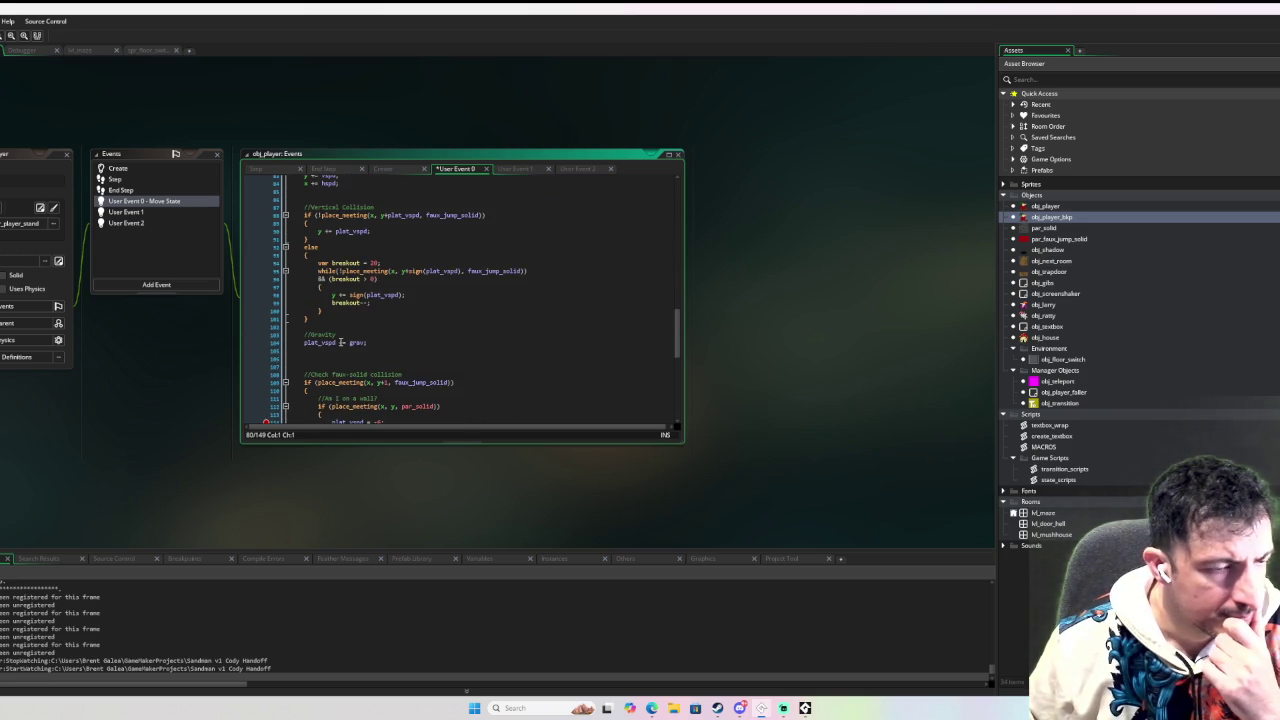
pyautogui.scroll(5, 368, 344)
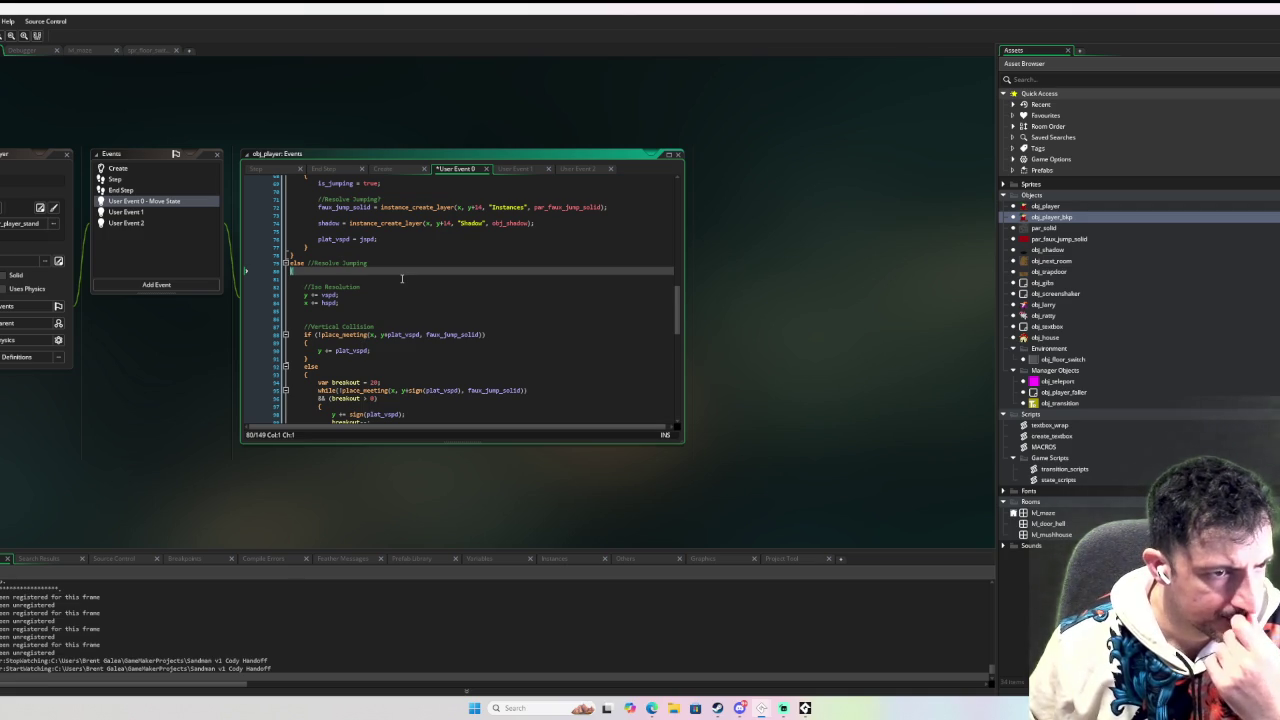
pyautogui.scroll(-2, 402, 278)
pyautogui.scroll(-1, 402, 278)
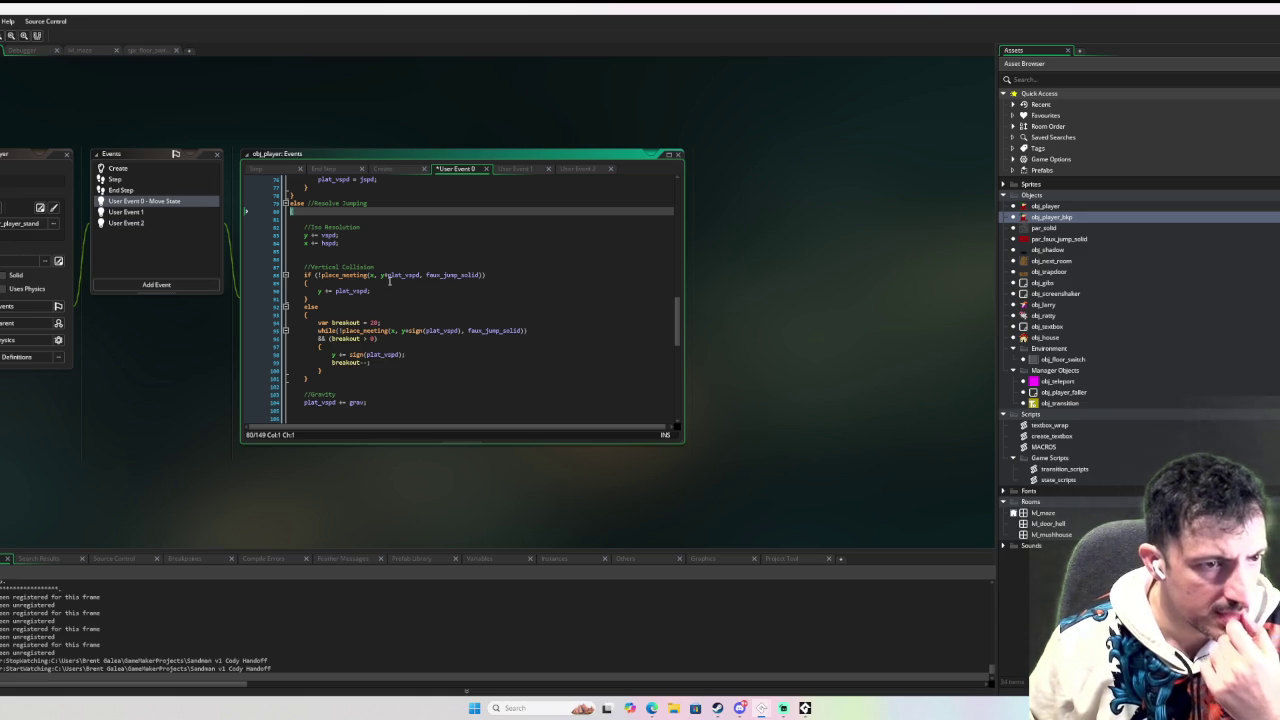
pyautogui.scroll(4, 513, 280)
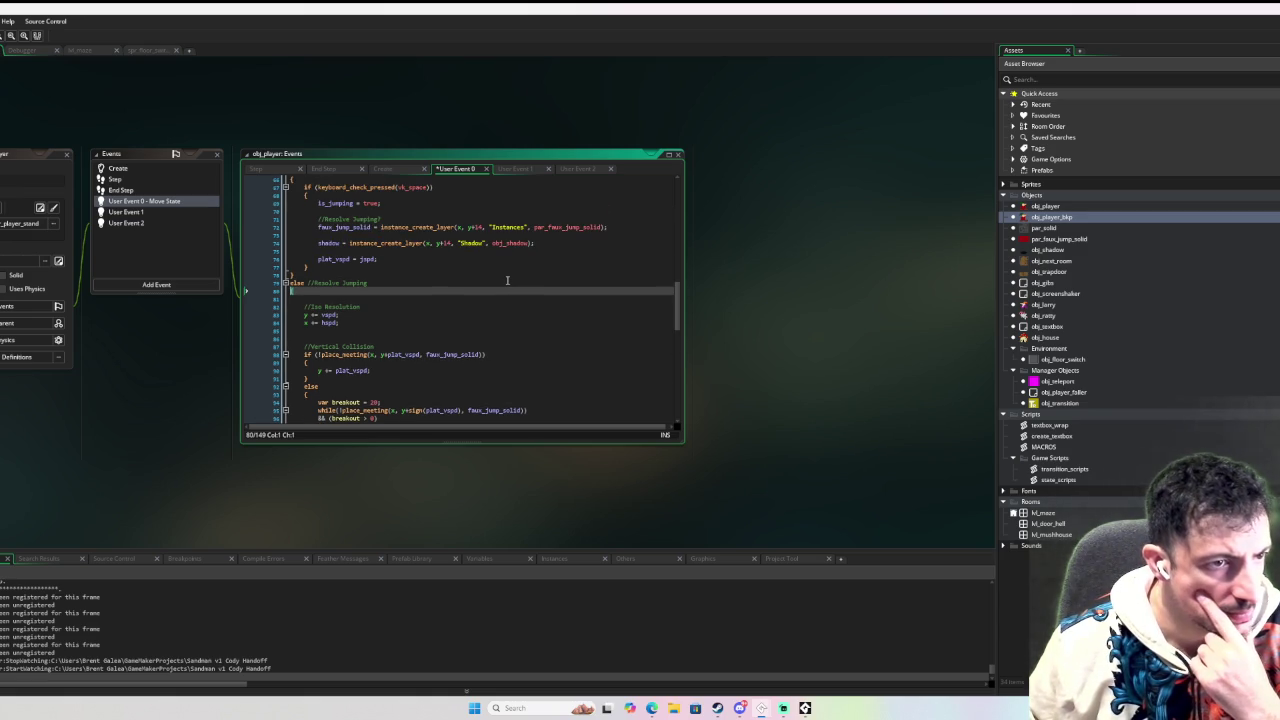
pyautogui.scroll(2, 505, 281)
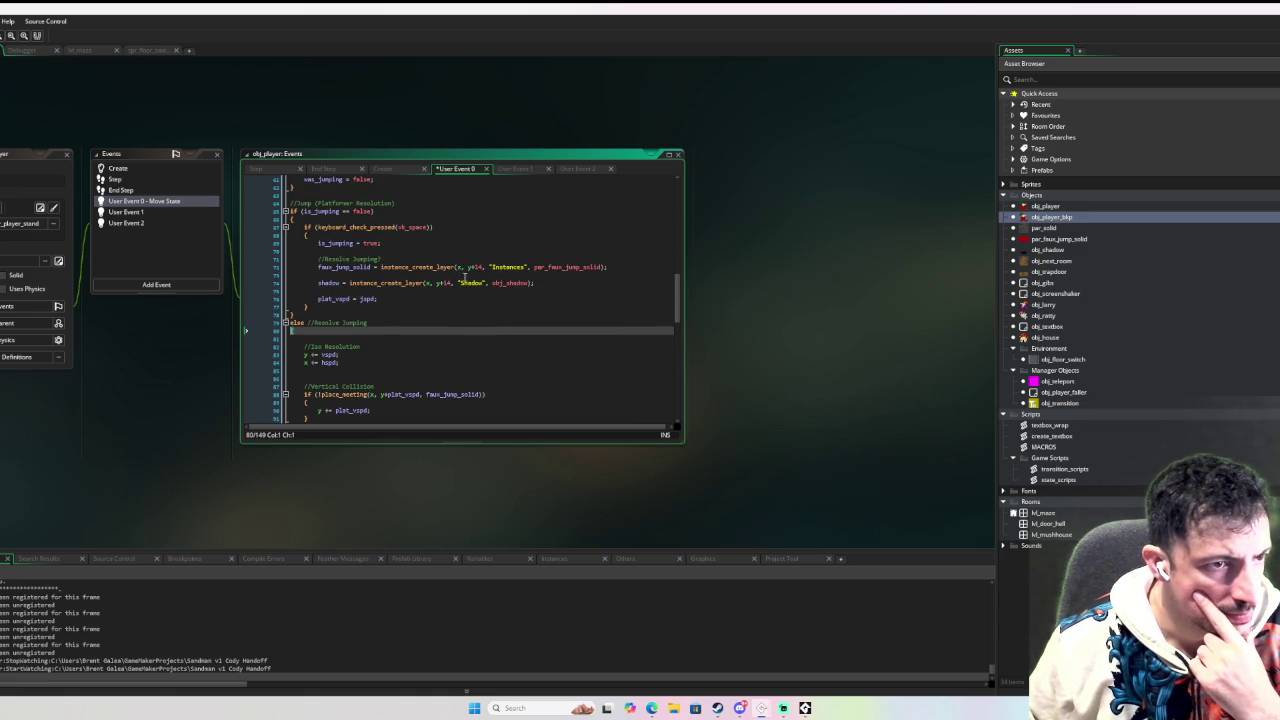
pyautogui.scroll(5, 381, 275)
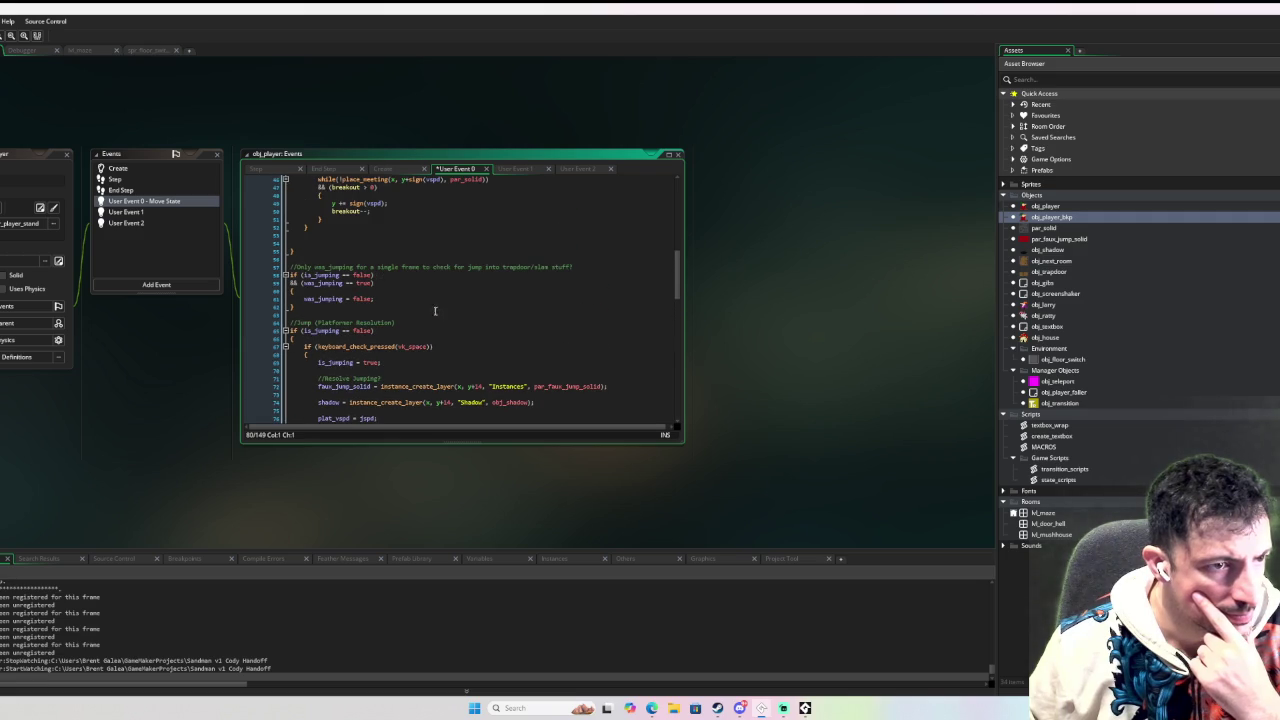
pyautogui.scroll(-15, 435, 311)
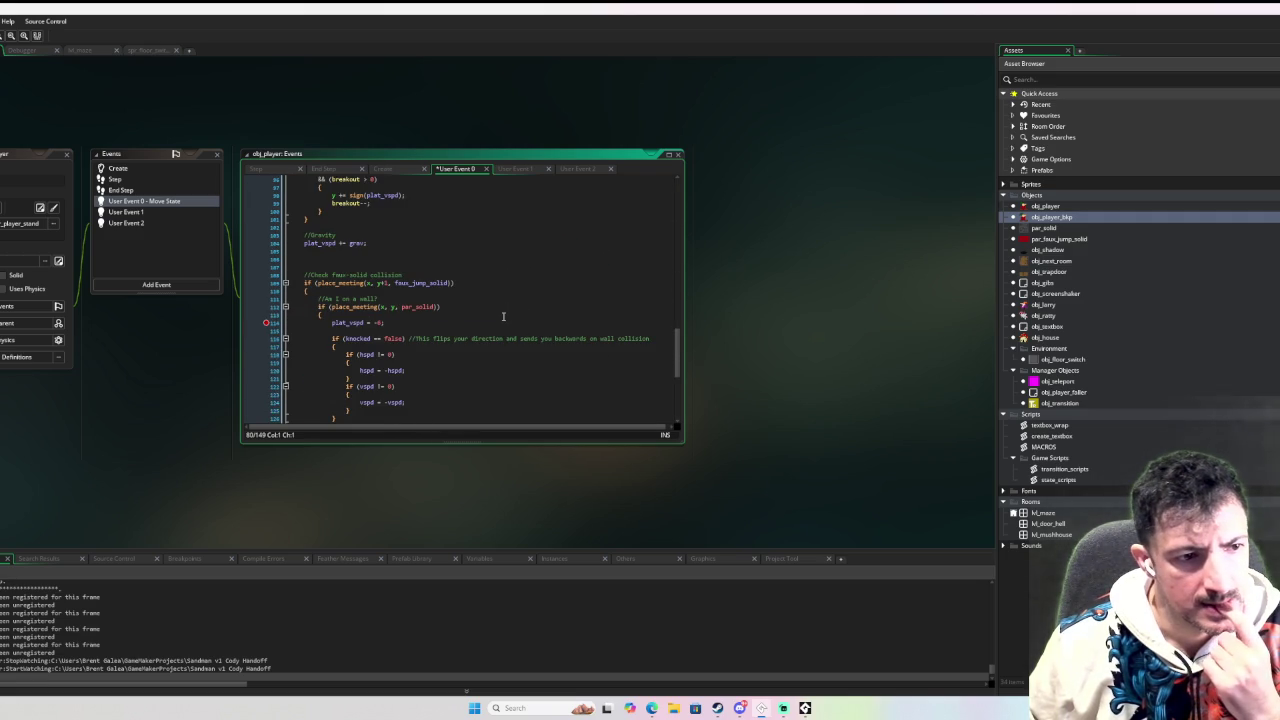
pyautogui.scroll(-3, 503, 316)
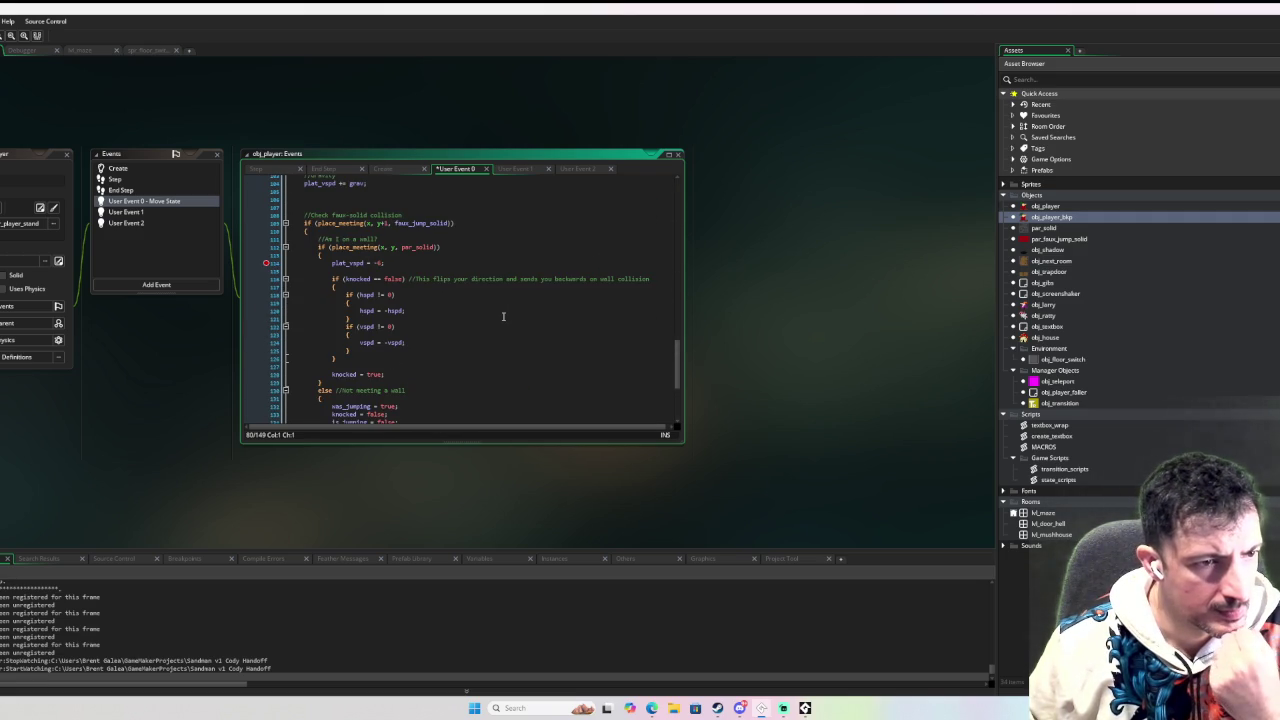
pyautogui.scroll(-3, 497, 316)
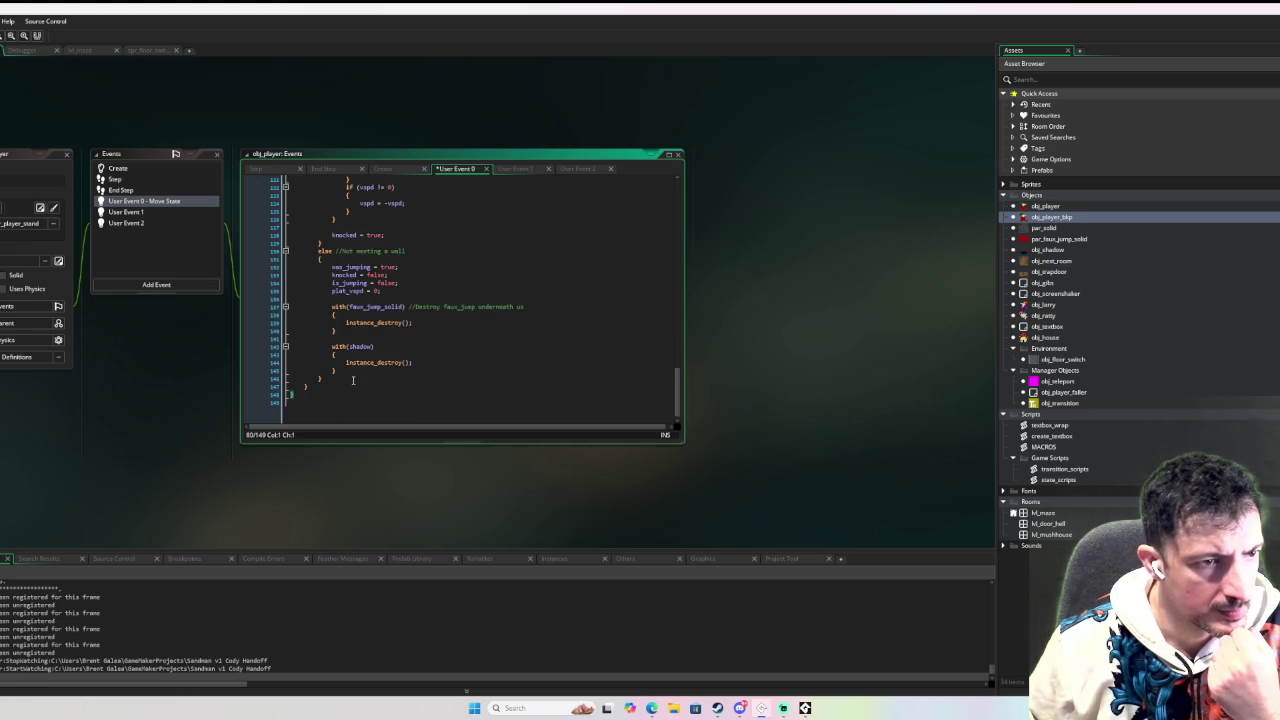
pyautogui.moveTo(346, 400)
pyautogui.mouseDown()
pyautogui.moveTo(340, 294)
pyautogui.moveTo(309, 214)
pyautogui.moveTo(300, 222)
pyautogui.moveTo(335, 292)
pyautogui.moveTo(322, 332)
pyautogui.mouseUp()
pyautogui.scroll(6, 355, 345)
pyautogui.click(410, 265)
pyautogui.click(306, 231)
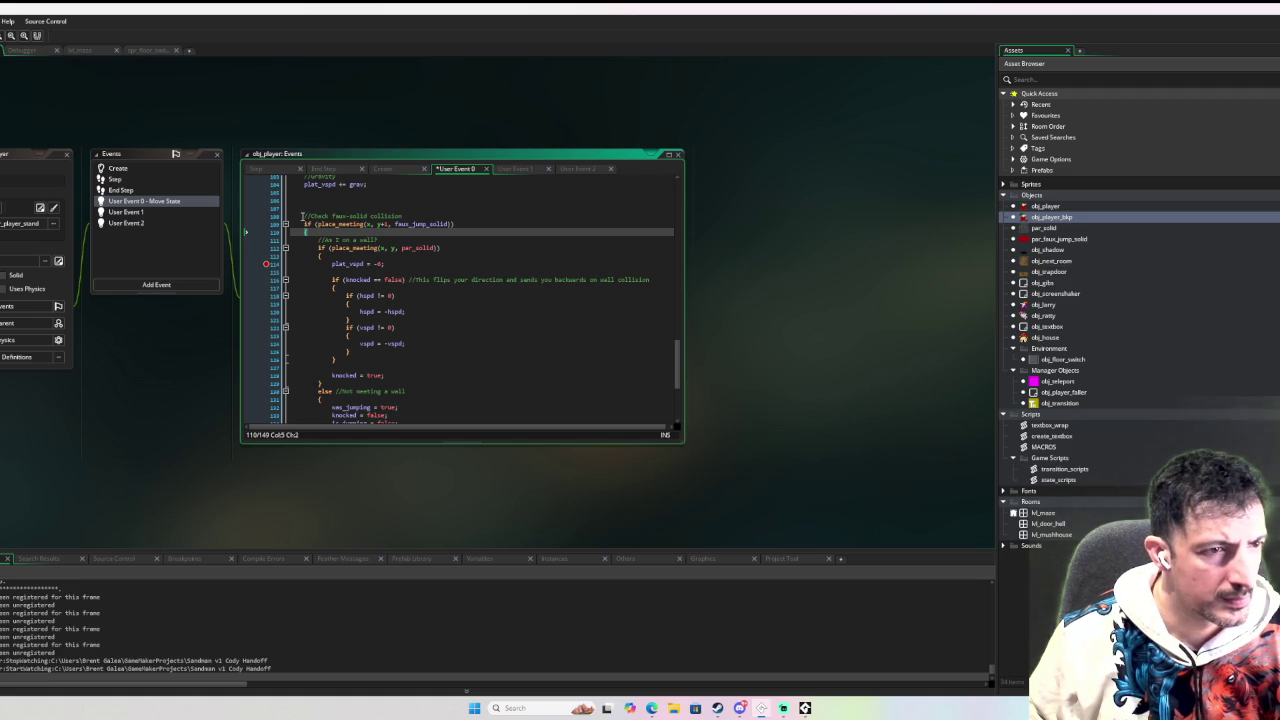
pyautogui.moveTo(302, 215); pyautogui.dragTo(343, 387)
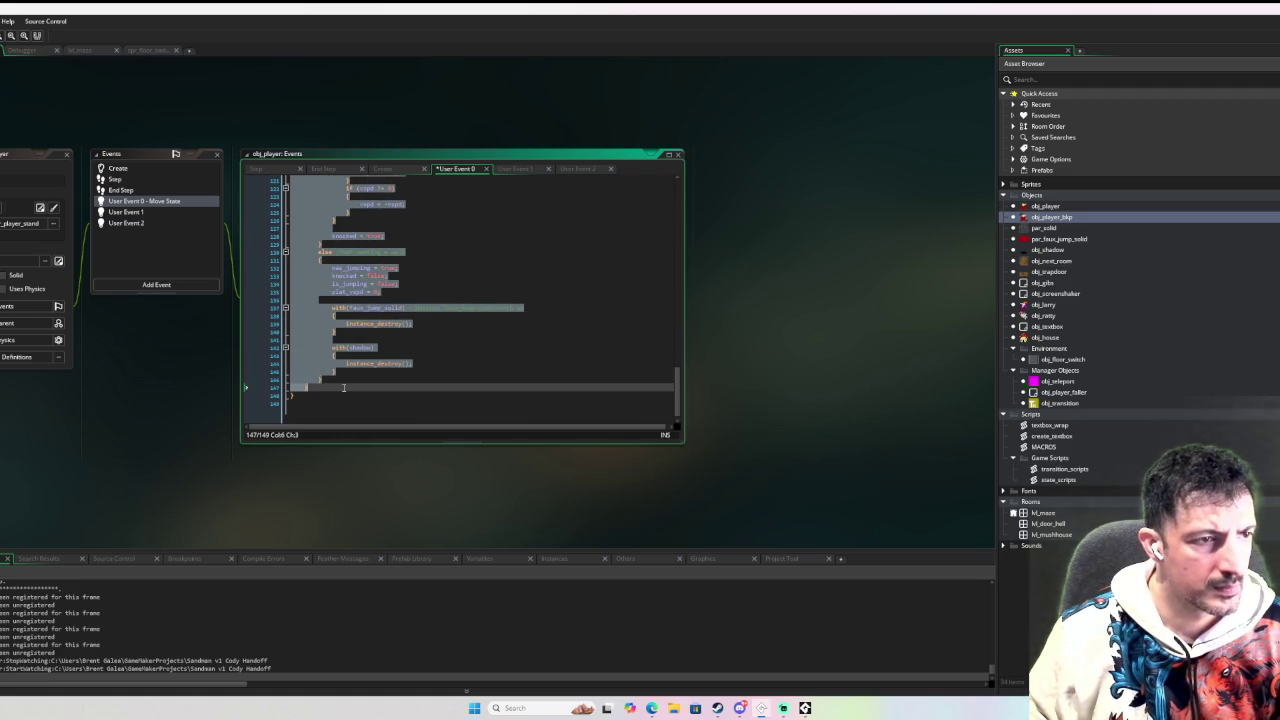
# Paste the collision code into User Event 1 and add change_state(player_state.move) before the final brace.
pyautogui.click(148, 213)
pyautogui.hotkey('ctrl', 'v')
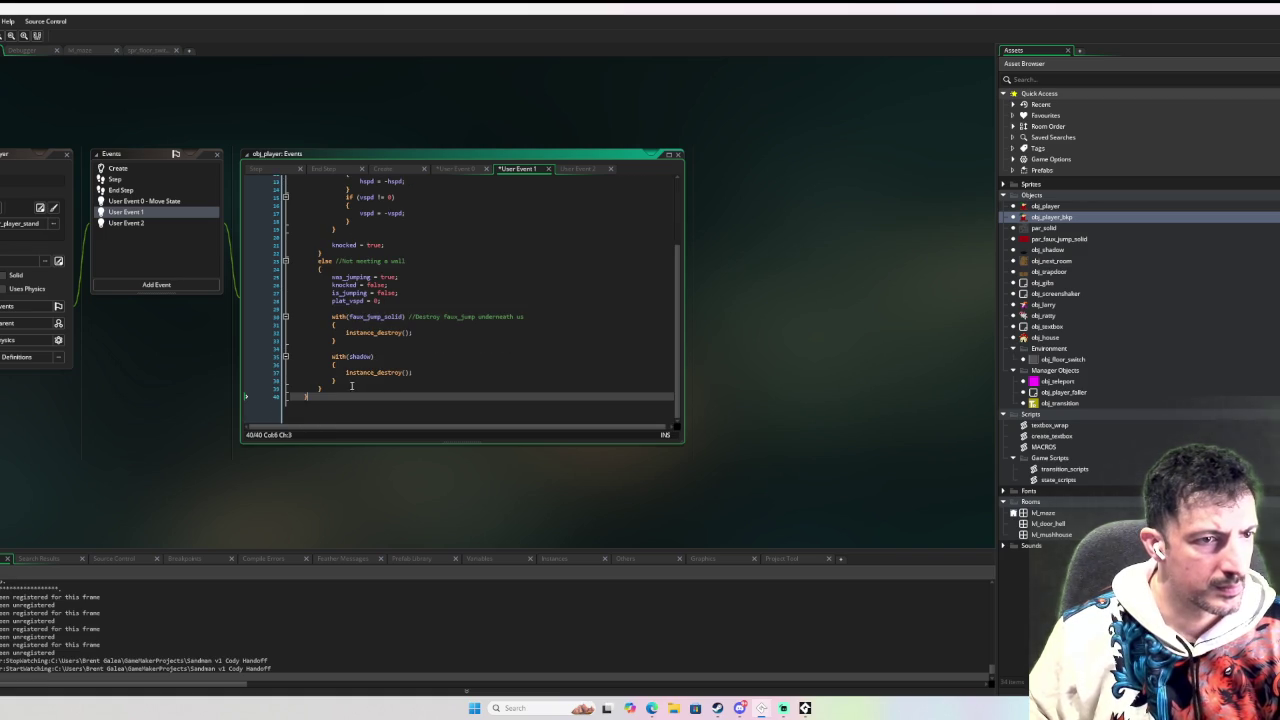
pyautogui.click(324, 268)
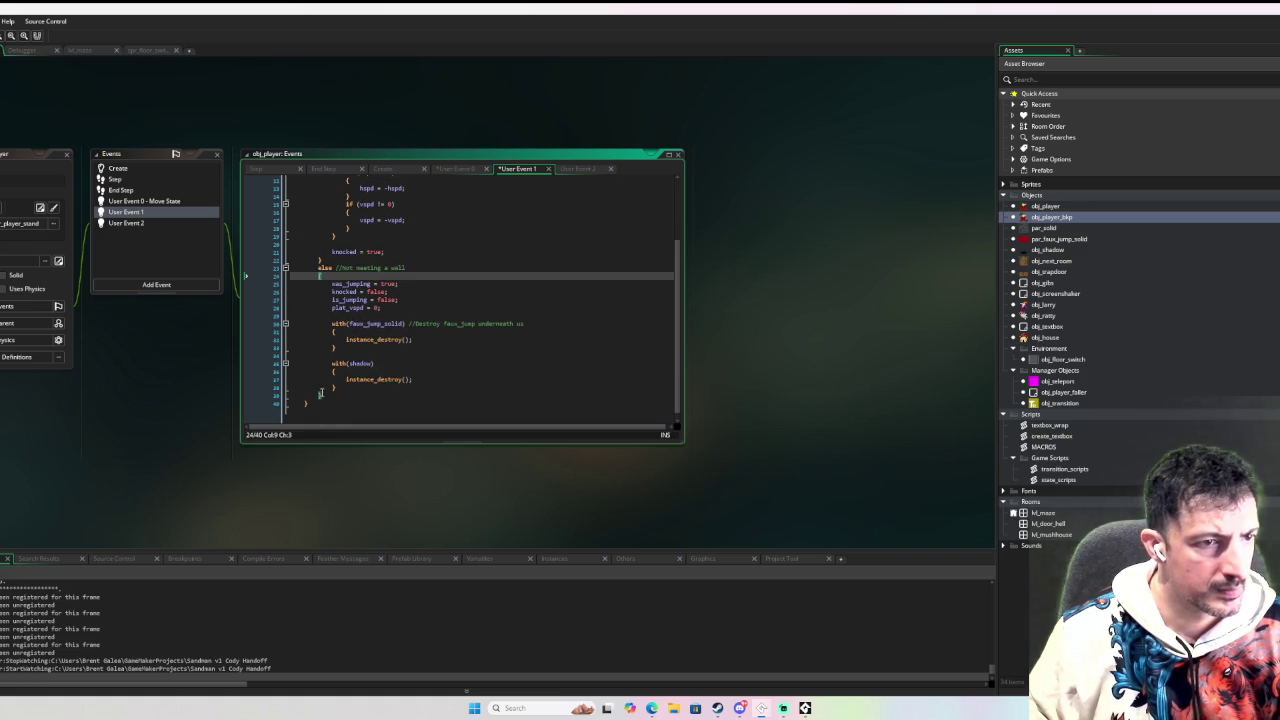
pyautogui.click(345, 390)
pyautogui.press('Return')
pyautogui.press('Return')
pyautogui.write('c')
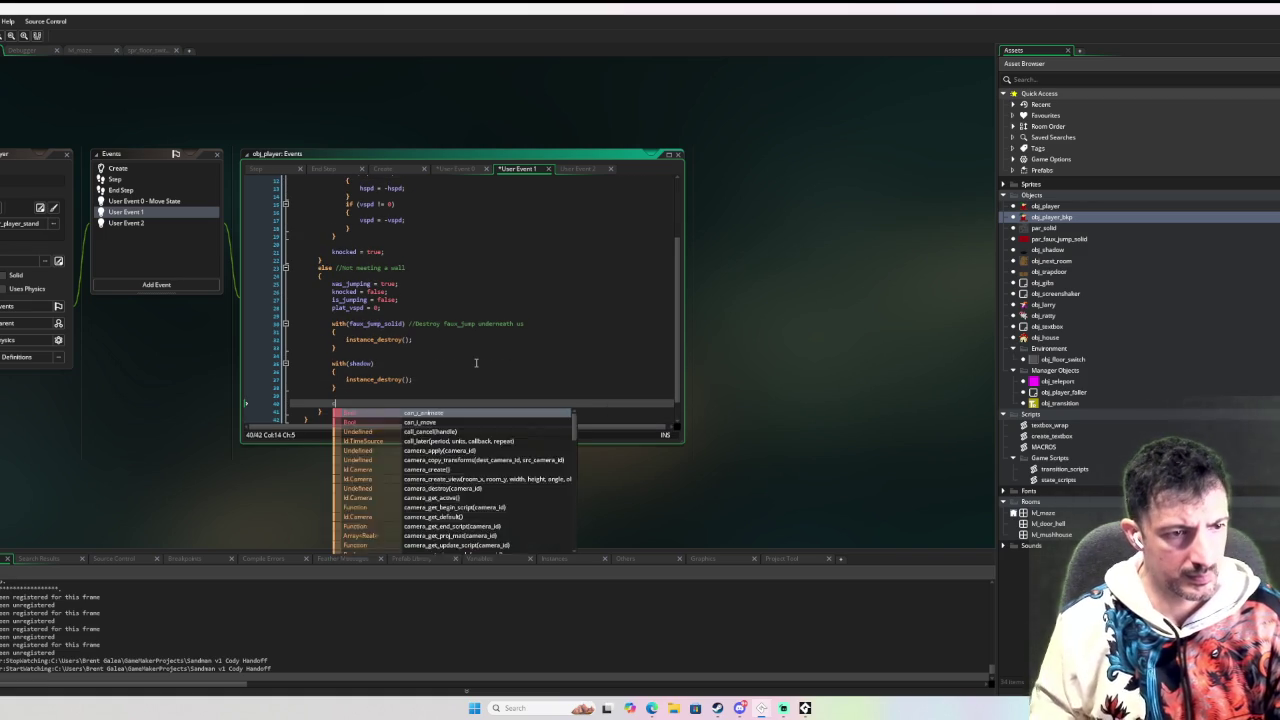
pyautogui.write('hange_st')
pyautogui.press('Return')
pyautogui.write('(pl')
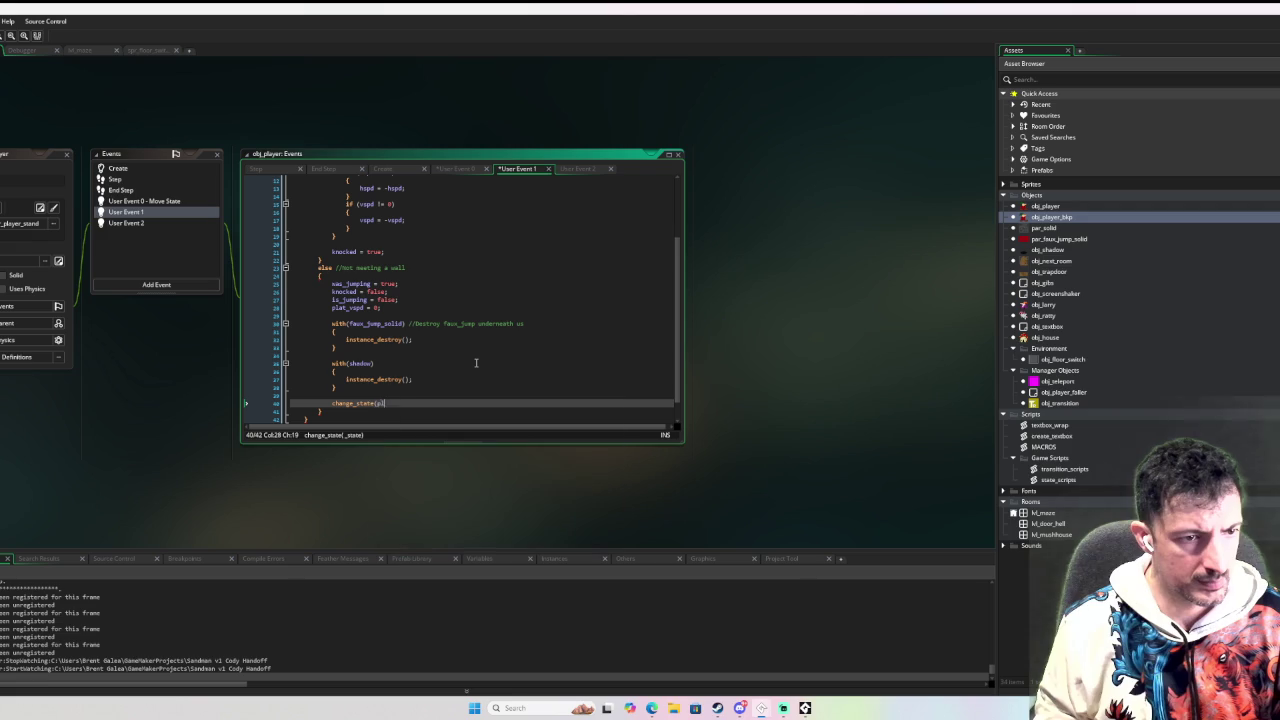
pyautogui.write('ayer_state.move);')
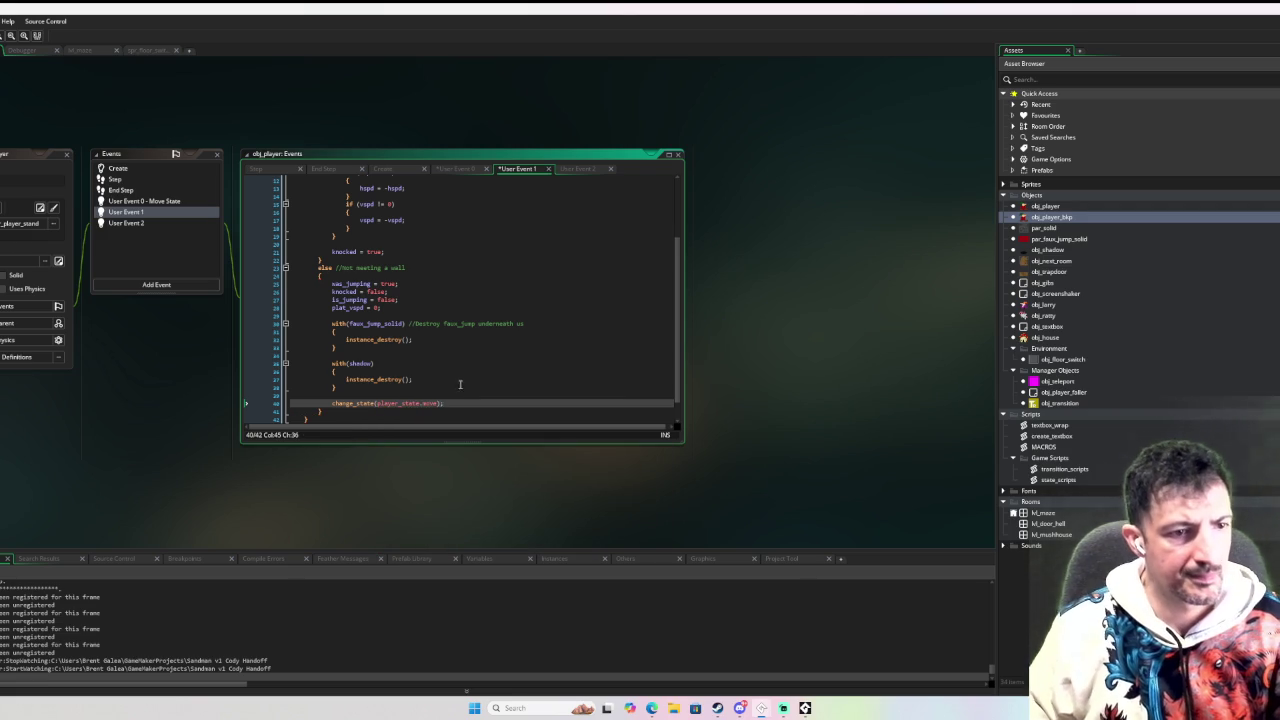
# Review User Events 1 and 2, then select the wall-collision block in the Move State code.
pyautogui.keyDown('shift'); pyautogui.click(429, 388); pyautogui.keyUp('shift')
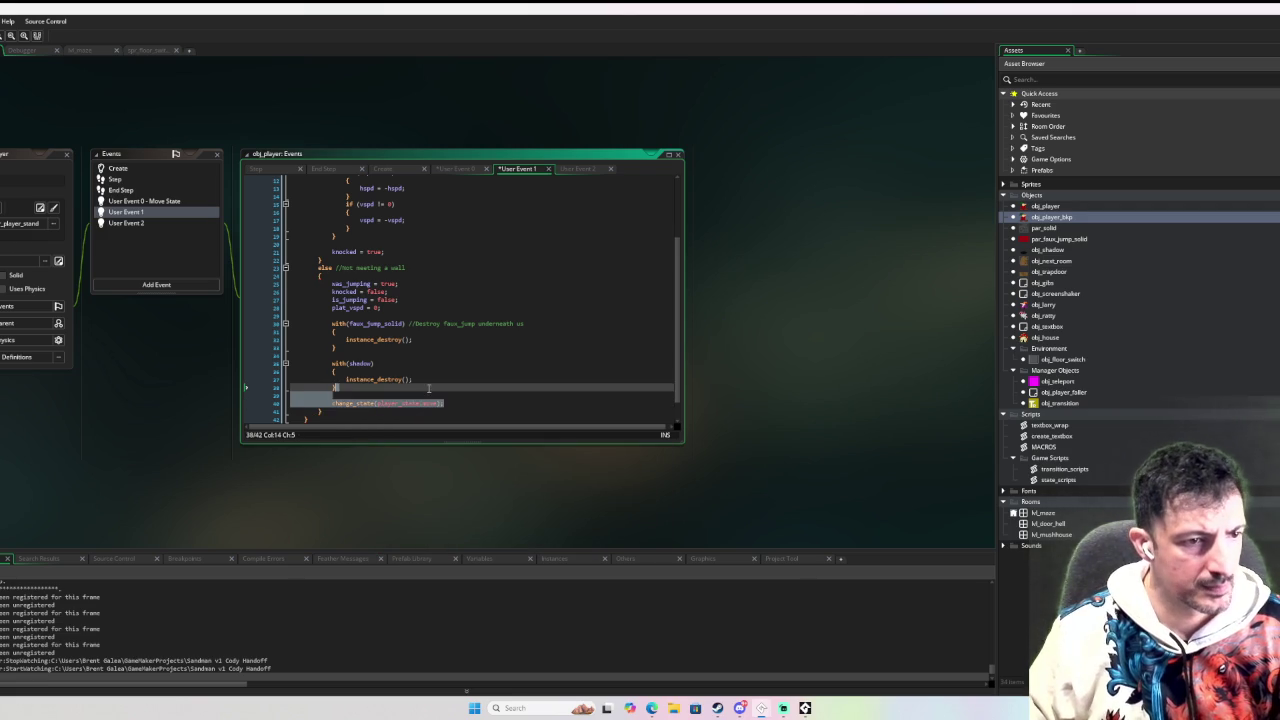
pyautogui.click(342, 403)
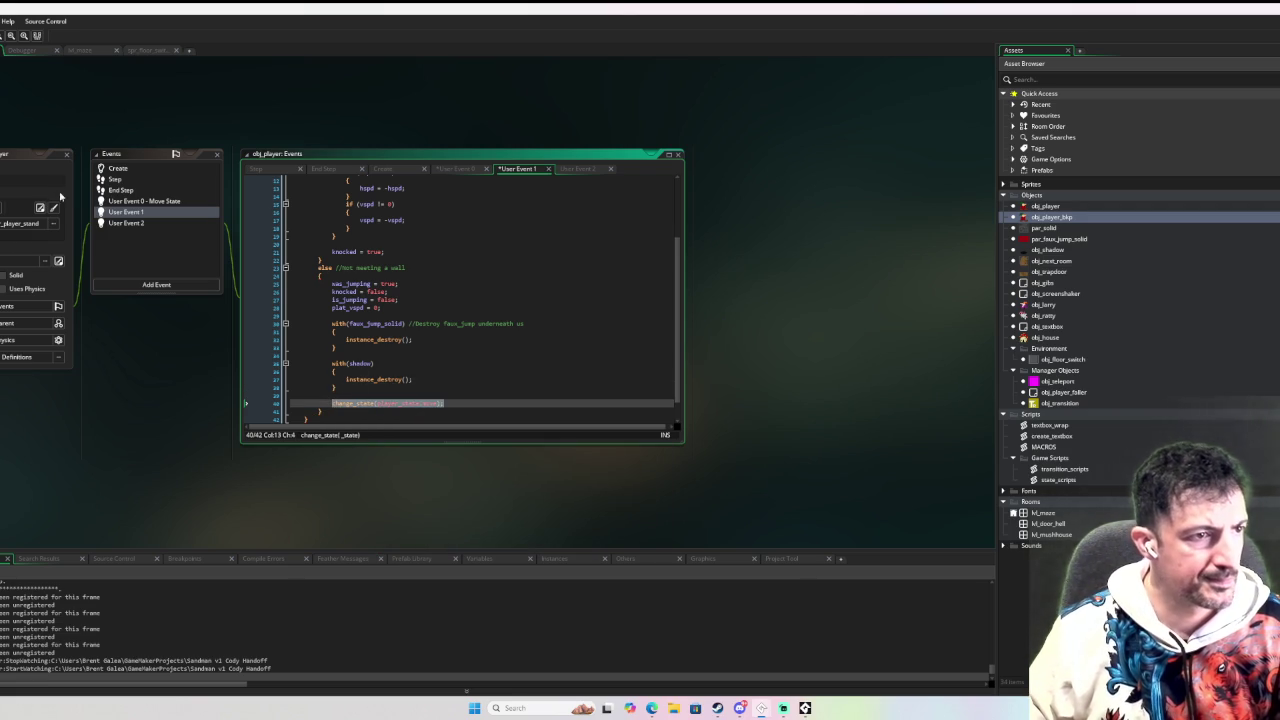
pyautogui.click(151, 222)
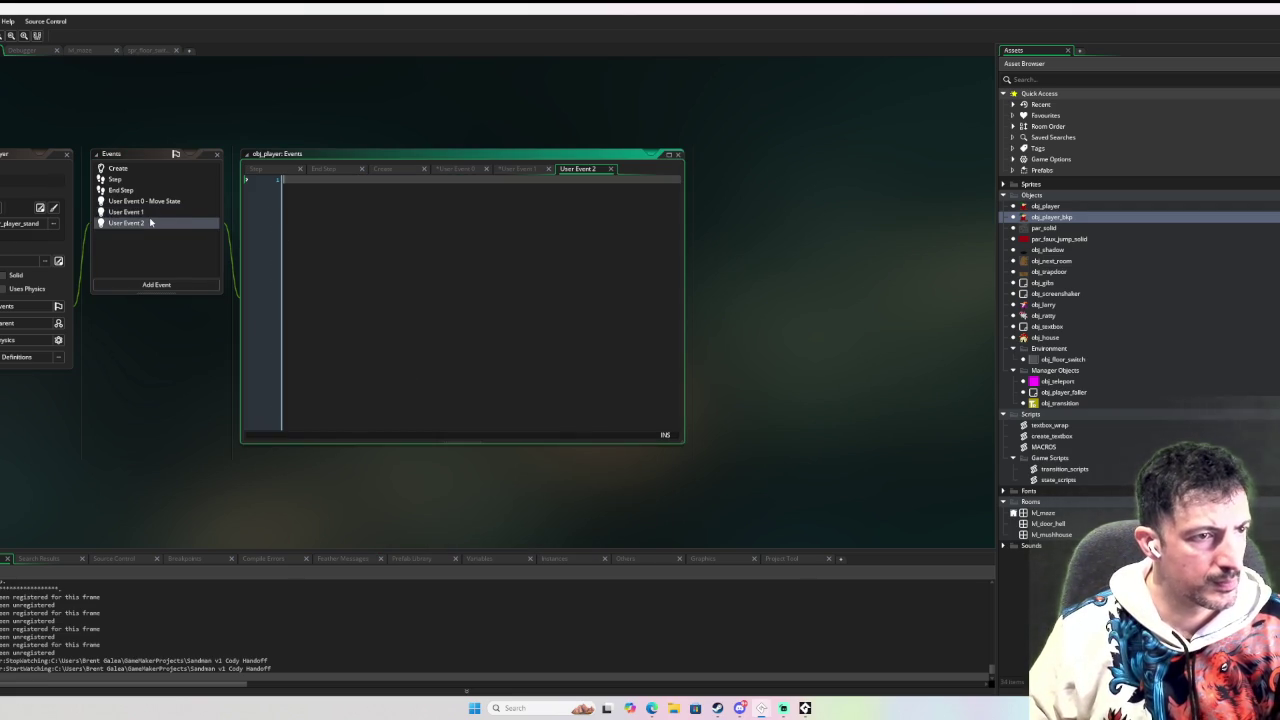
pyautogui.click(164, 202)
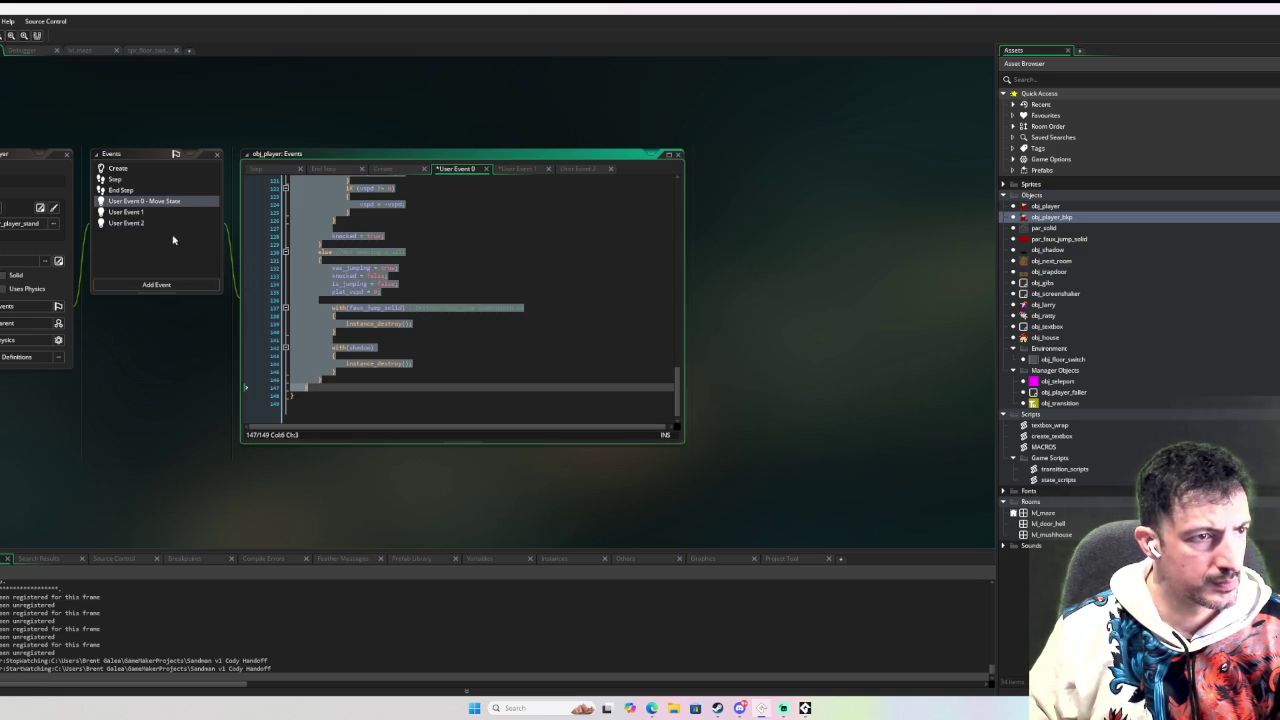
pyautogui.click(155, 213)
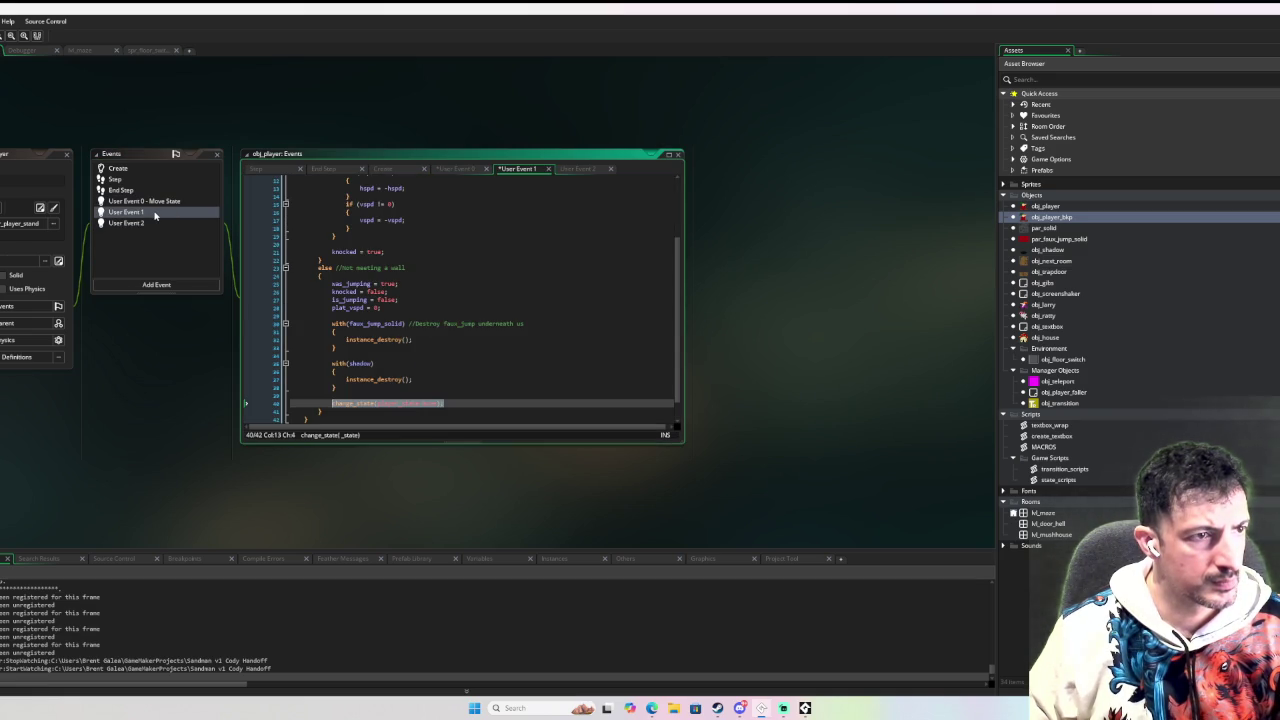
pyautogui.scroll(4, 360, 252)
pyautogui.scroll(-5, 400, 263)
pyautogui.click(161, 201)
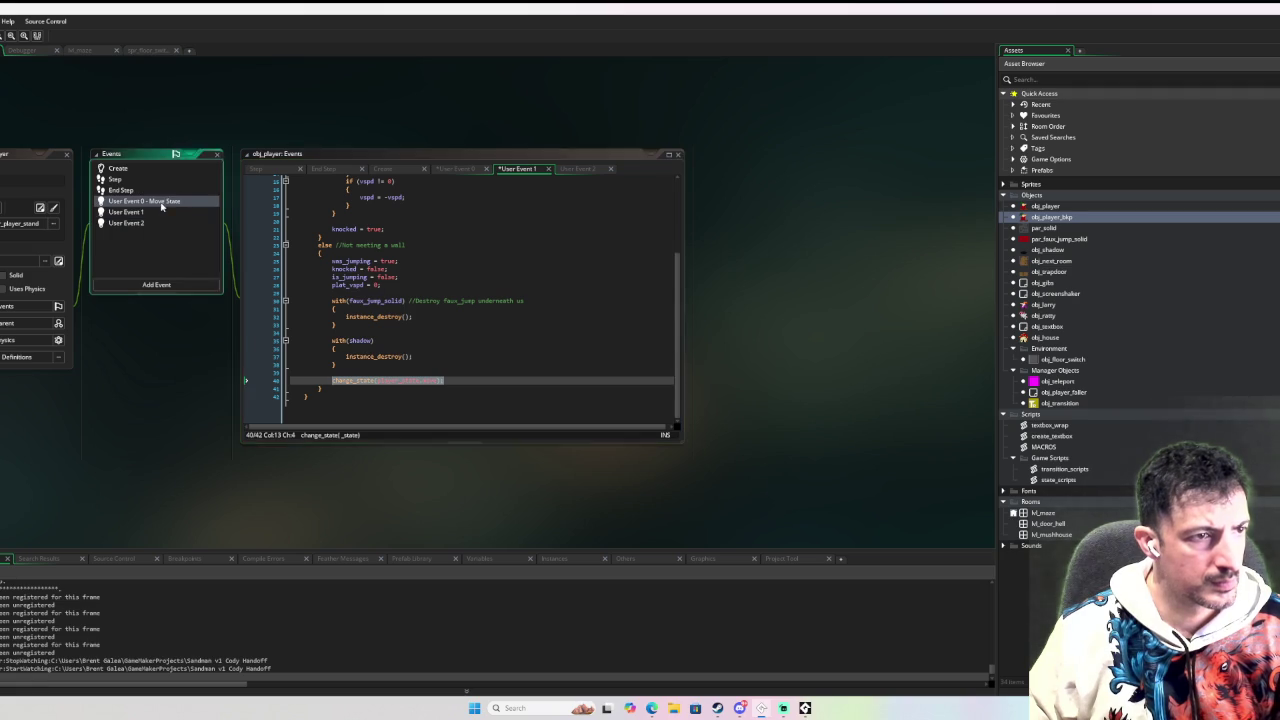
pyautogui.click(457, 318)
pyautogui.moveTo(347, 384)
pyautogui.mouseDown()
pyautogui.moveTo(320, 343)
pyautogui.moveTo(331, 329)
pyautogui.moveTo(325, 272)
pyautogui.moveTo(322, 322)
pyautogui.moveTo(317, 280)
pyautogui.moveTo(332, 264)
pyautogui.mouseUp()
pyautogui.scroll(2, 323, 300)
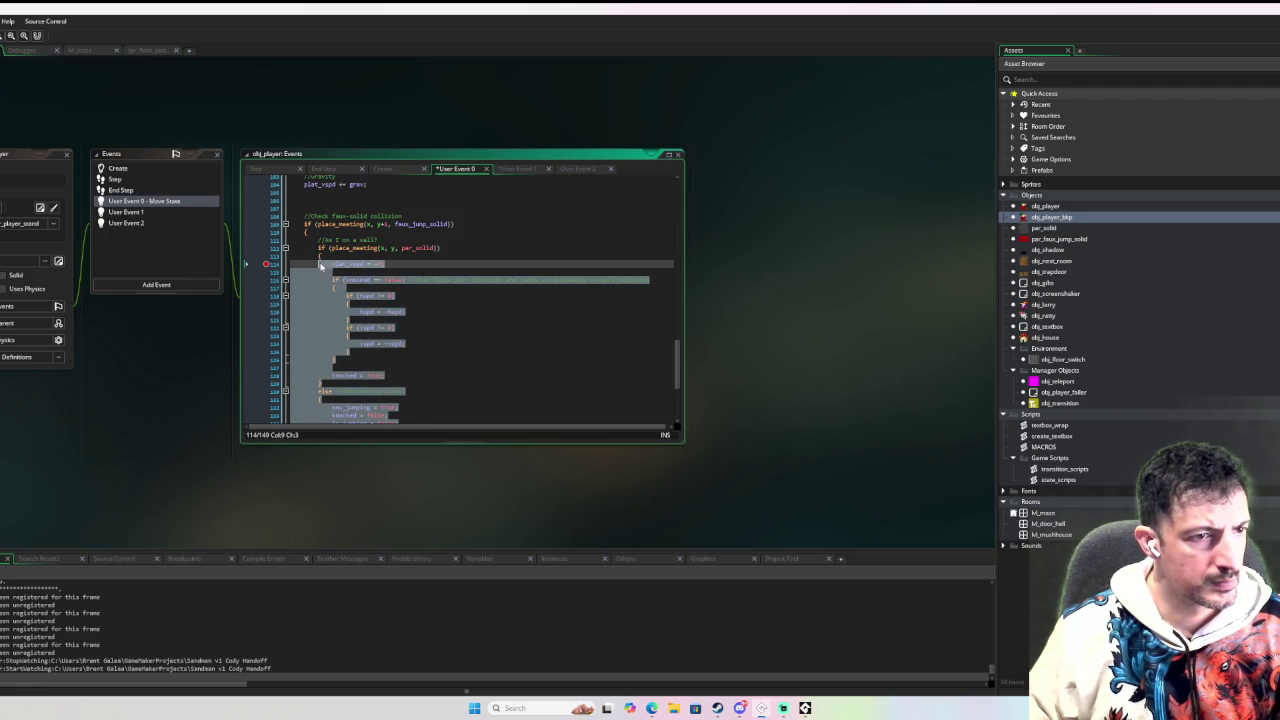
# Replace the selected wall-collision code with change_state(player_state.knocked).
pyautogui.press('Delete')
pyautogui.write('change_state(player_state.move);')
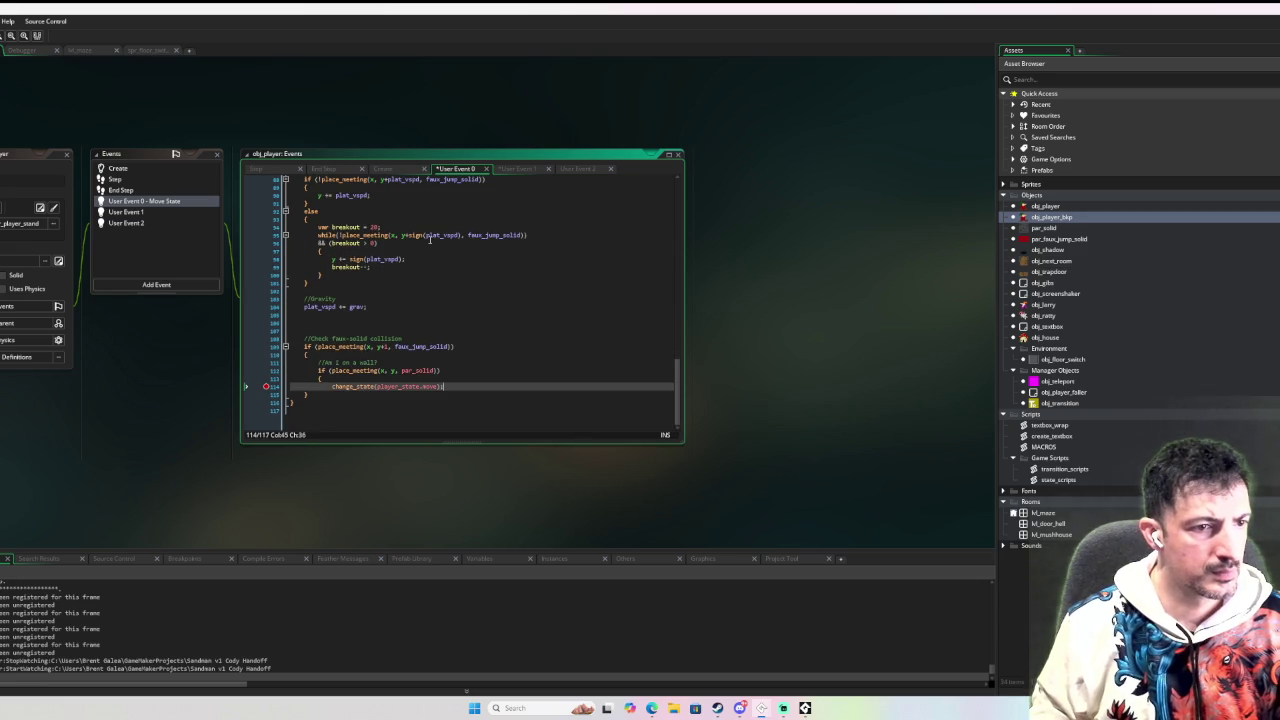
pyautogui.press('Return')
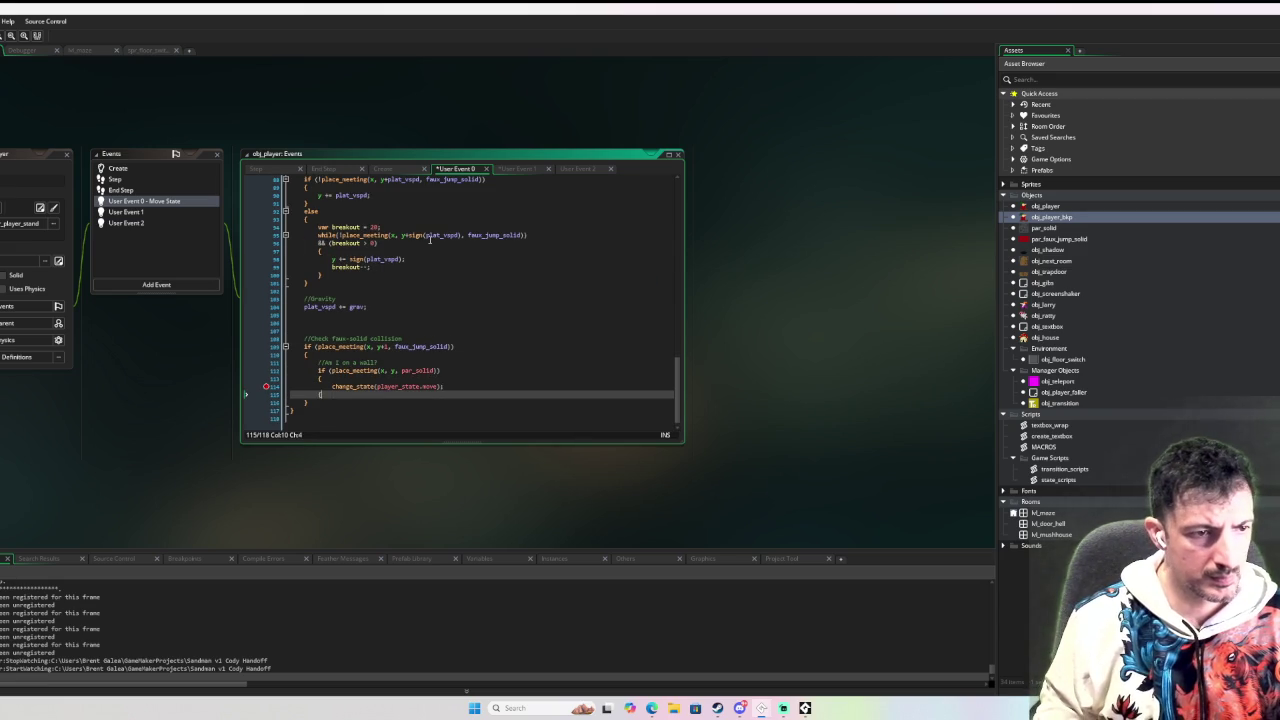
pyautogui.hotkey('ctrl', 'z')
pyautogui.doubleClick(430, 386)
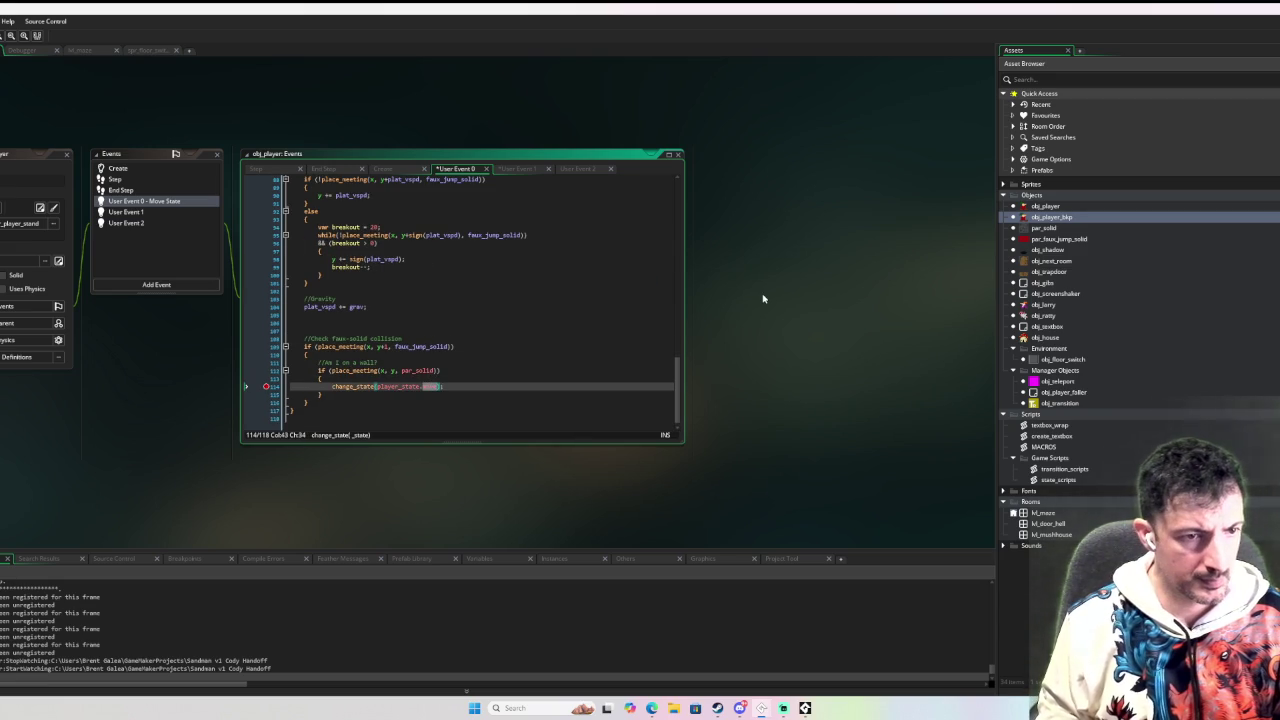
pyautogui.write('knoc')
pyautogui.press('Return')
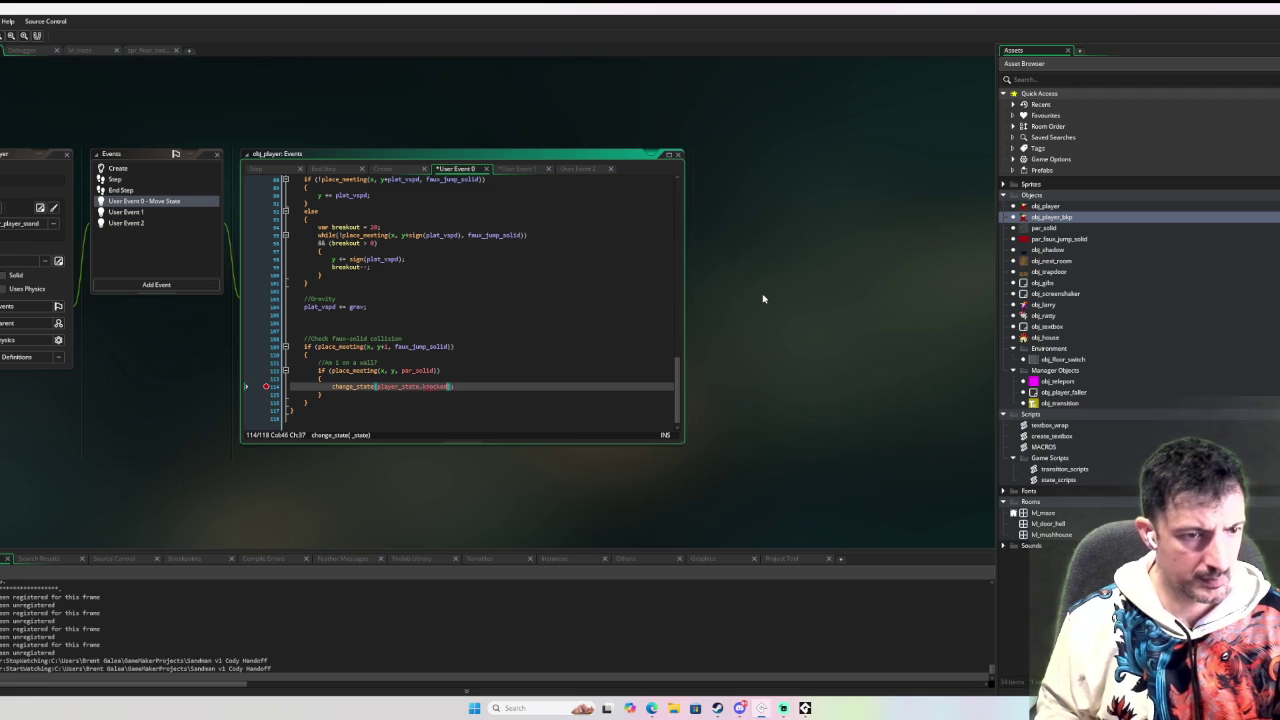
pyautogui.click(494, 399)
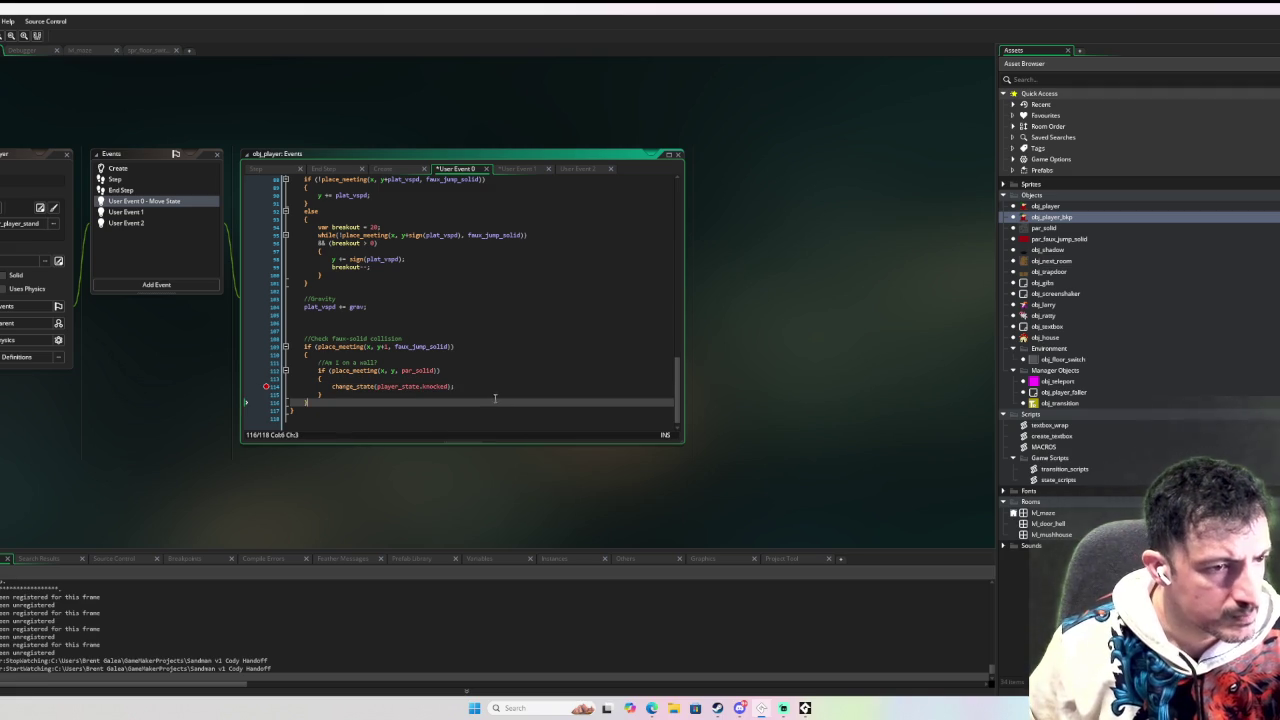
pyautogui.click(270, 386)
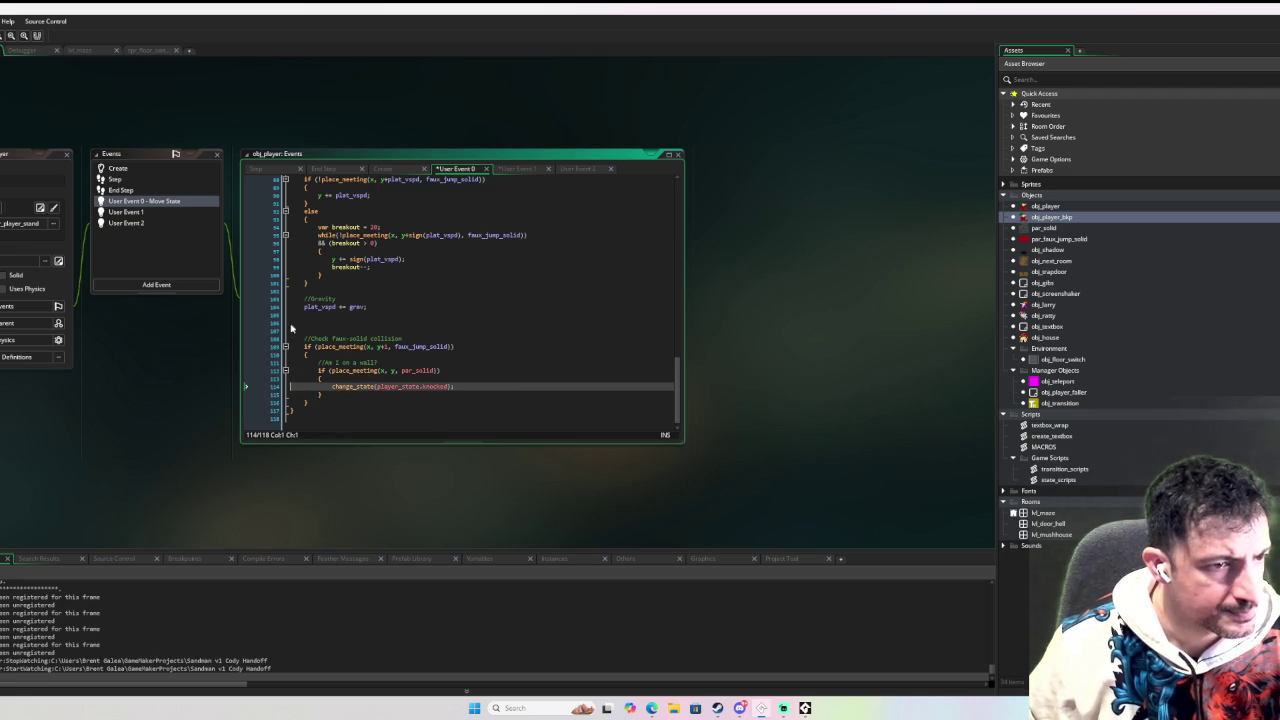
# Review User Event 1's code and build the game in debug mode with F6.
pyautogui.click(141, 213)
pyautogui.click(558, 385)
pyautogui.scroll(6, 527, 326)
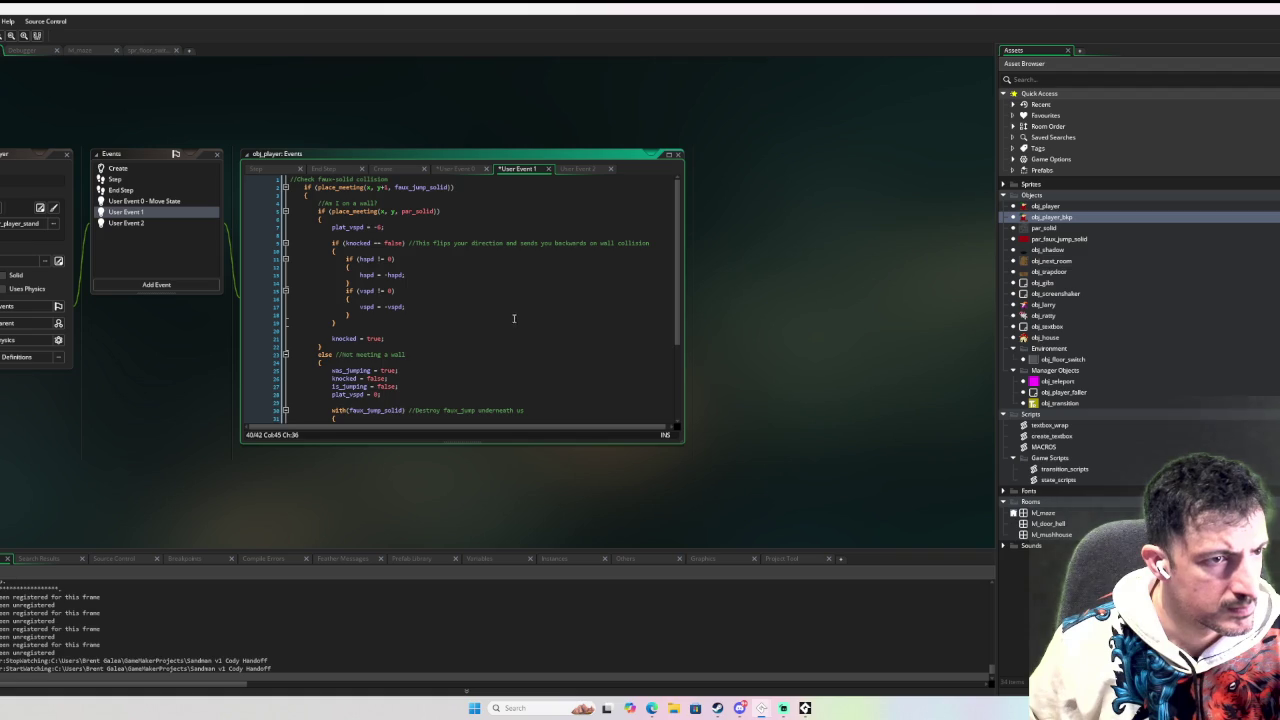
pyautogui.scroll(-5, 480, 324)
pyautogui.scroll(5, 349, 367)
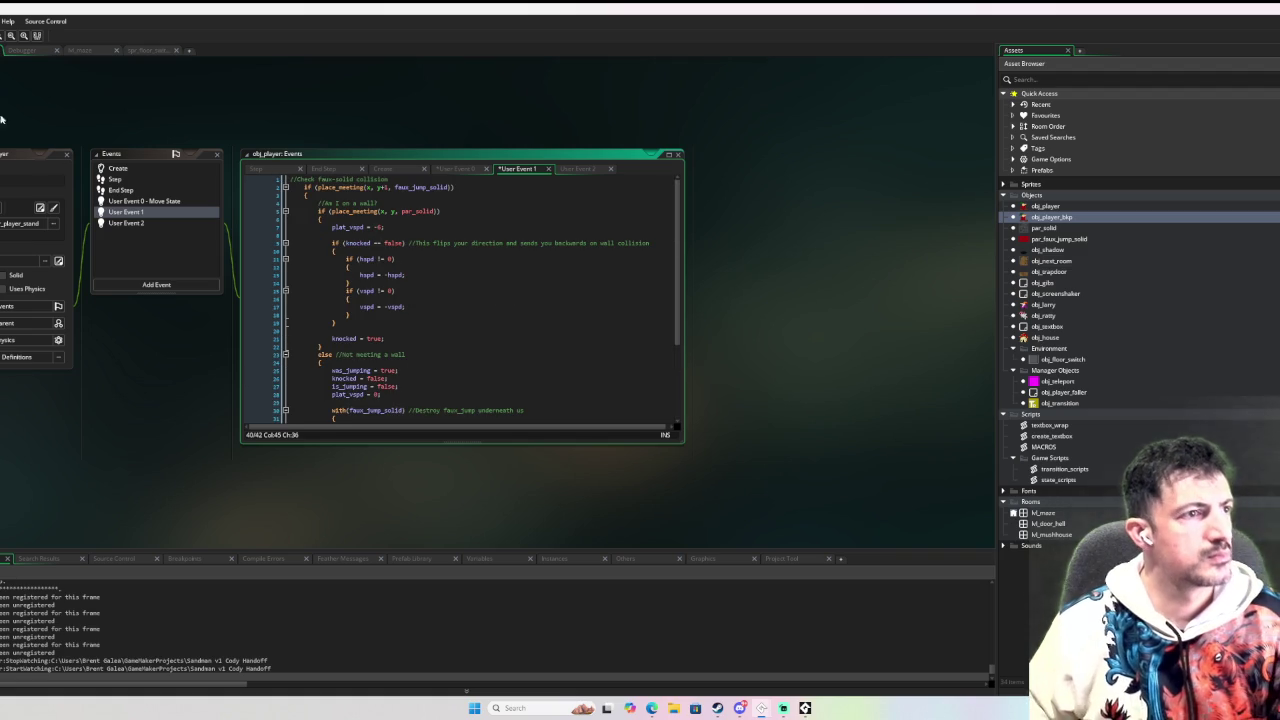
pyautogui.press('F6')
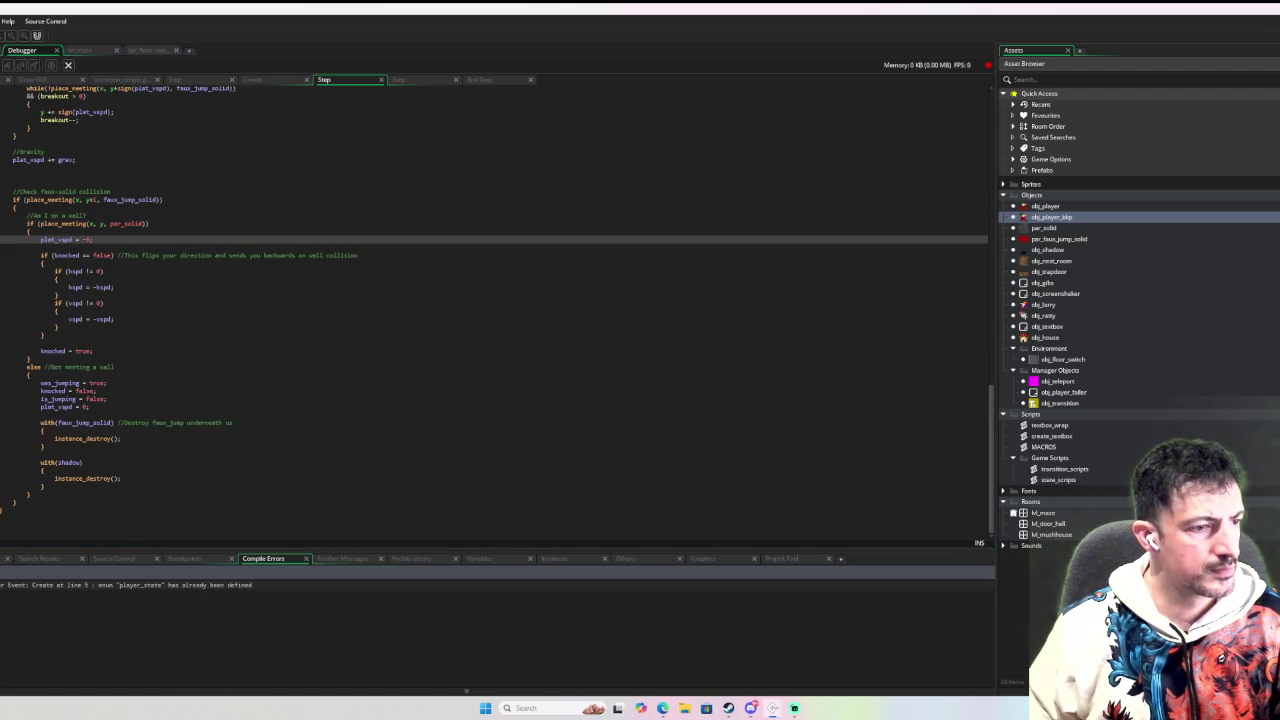
# Follow the duplicate enum error to obj_player_bkp and open its Create event code.
pyautogui.doubleClick(191, 584)
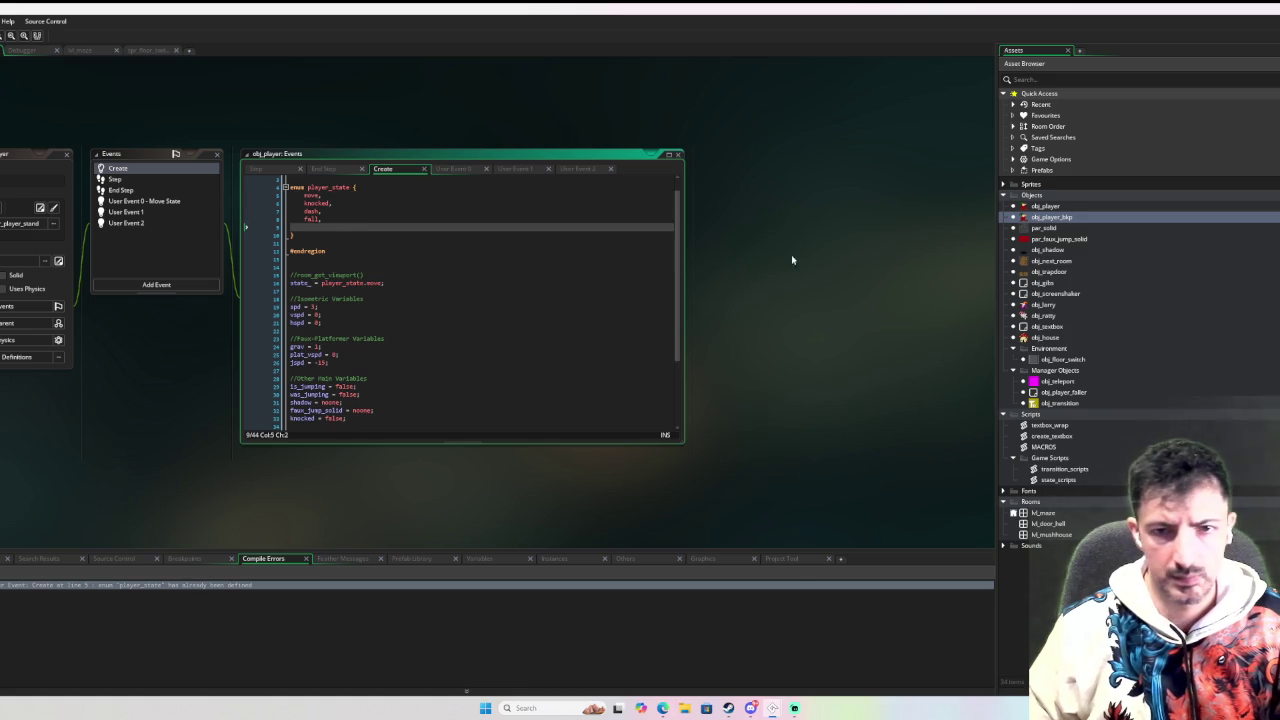
pyautogui.doubleClick(1051, 217)
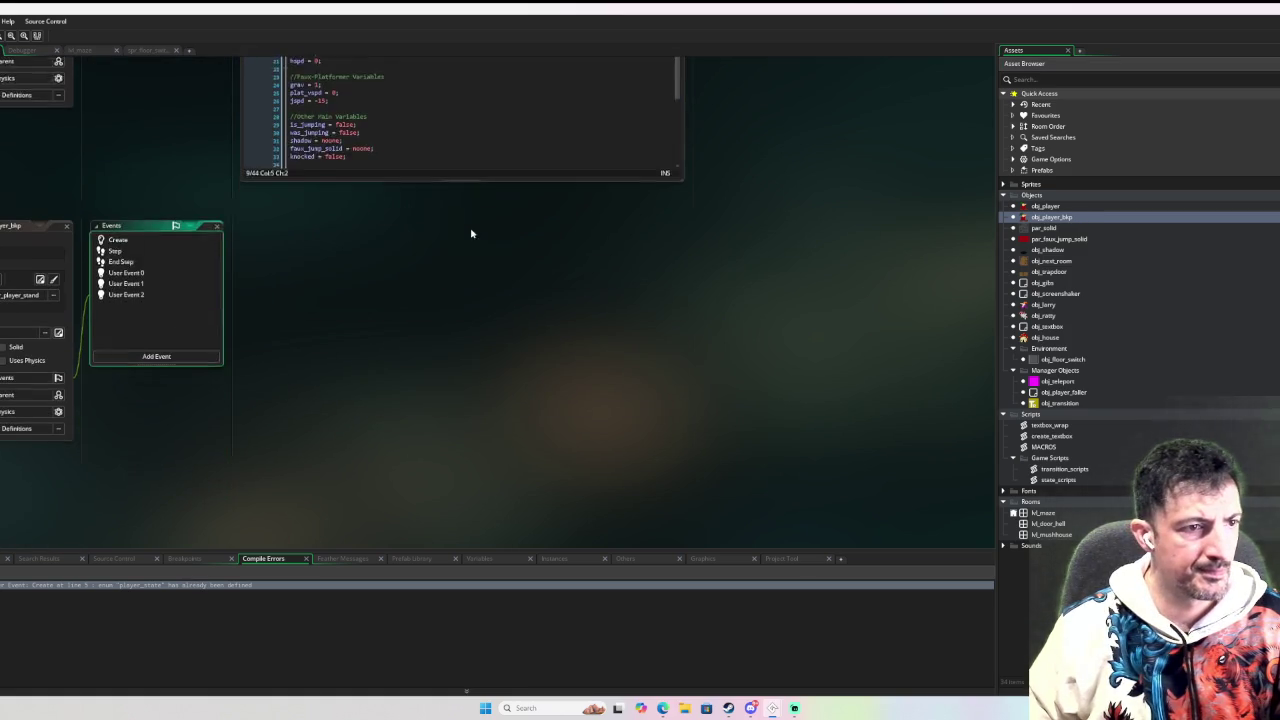
pyautogui.doubleClick(137, 210)
# Rename the enum to player_state_bkp and rebuild the game in debug mode with F6.
pyautogui.click(354, 240)
pyautogui.write('2')
pyautogui.press('BackSpace')
pyautogui.write('_bp')
pyautogui.press('BackSpace')
pyautogui.write('kp {')
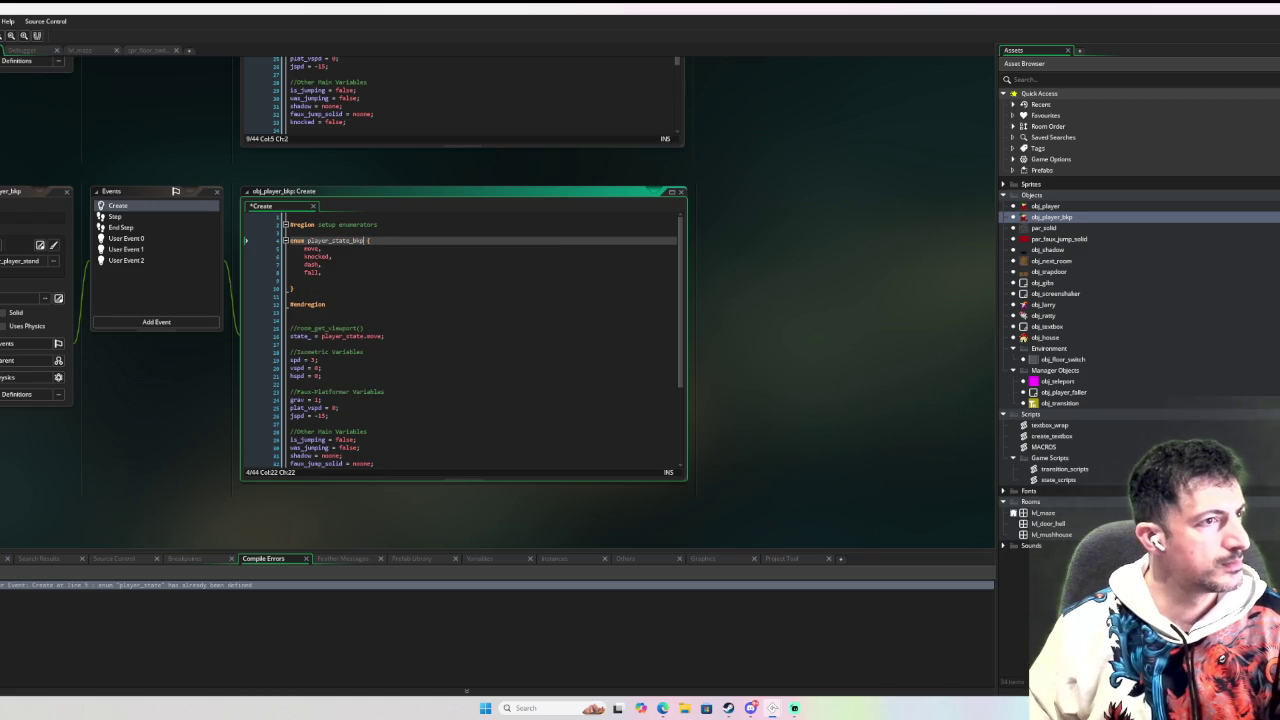
pyautogui.press('F6')
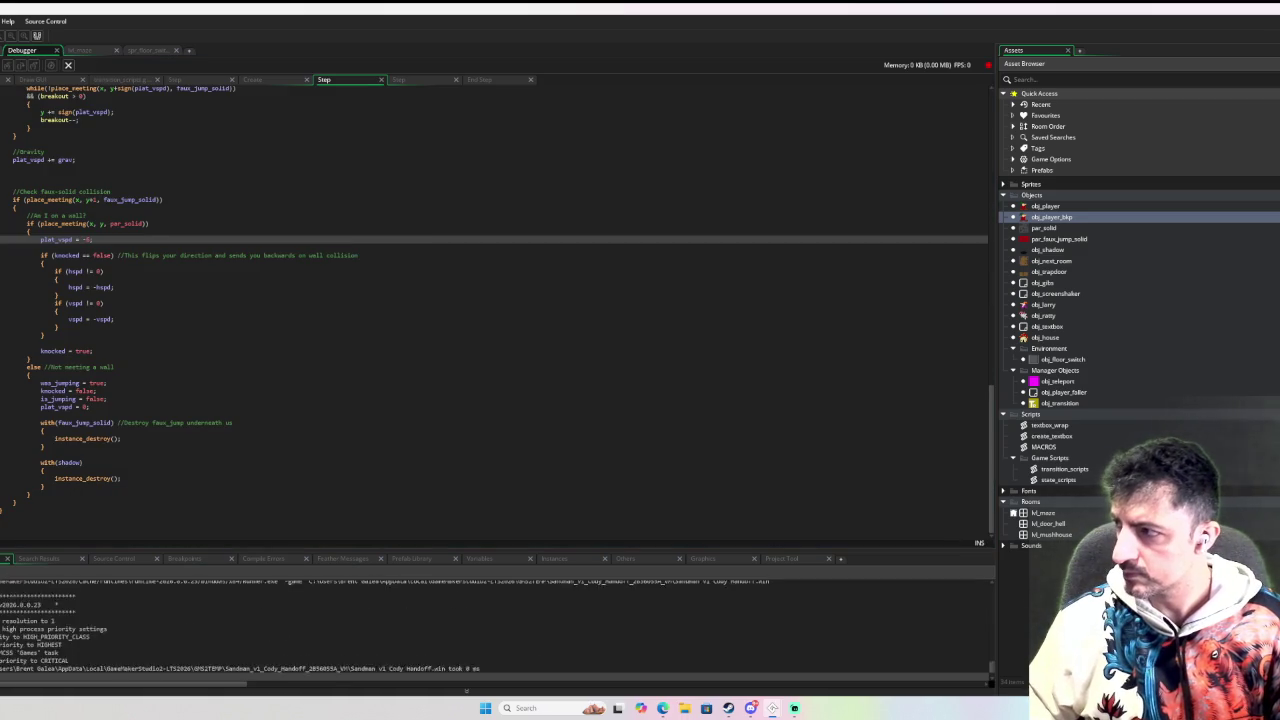
# Walk the player right, down, left and up along the dirt path to its corner.
pyautogui.press('Right')
pyautogui.press('Down')
pyautogui.press('Right')
pyautogui.press('Left')
pyautogui.press('Up')
pyautogui.press('Right')
pyautogui.press('Down')
pyautogui.press('Left')
pyautogui.press('Up')
pyautogui.press('Right')
pyautogui.press('Down')
pyautogui.press('Left')
pyautogui.press('Down')
pyautogui.press('Right')
pyautogui.press('Left')
pyautogui.press('Down')
pyautogui.press('Down')
pyautogui.press('Right')
pyautogui.press('Left')
pyautogui.press('Left')
pyautogui.press('Down')
# Hop and jump the player up and right around the path corner, then close the game window.
pyautogui.press('Up')
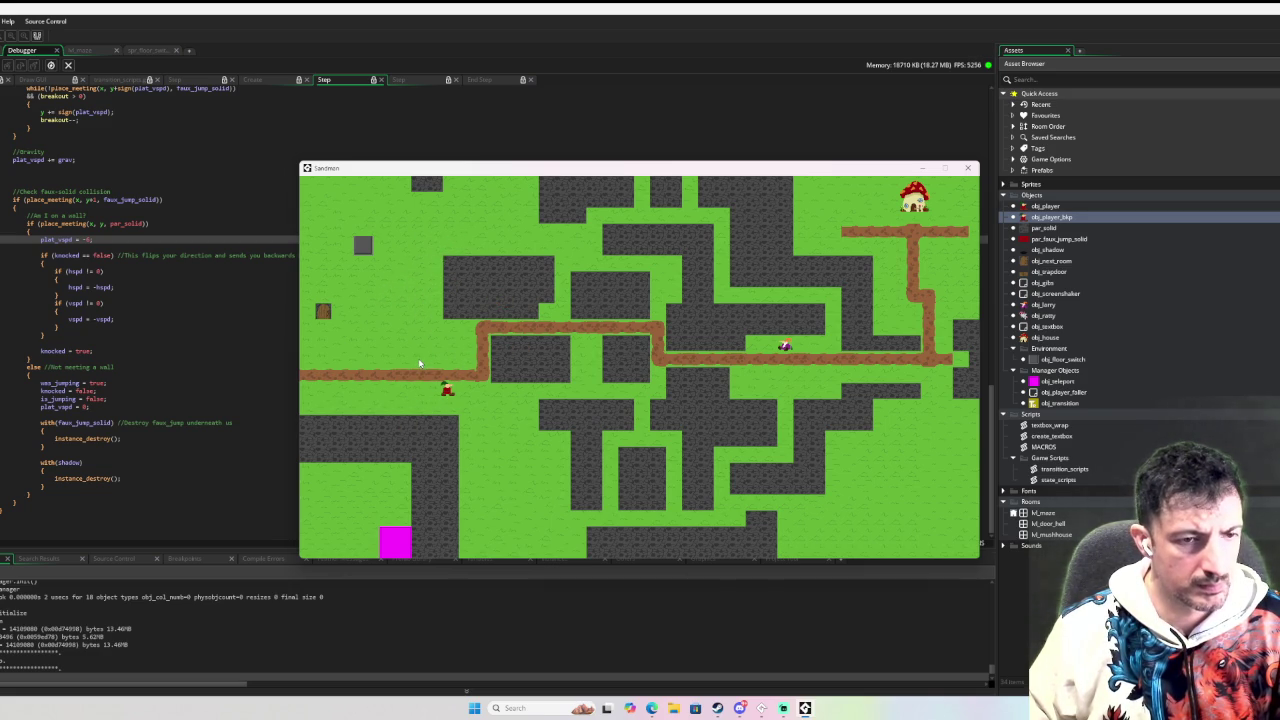
pyautogui.press('Up')
pyautogui.press('Left')
pyautogui.press('Right')
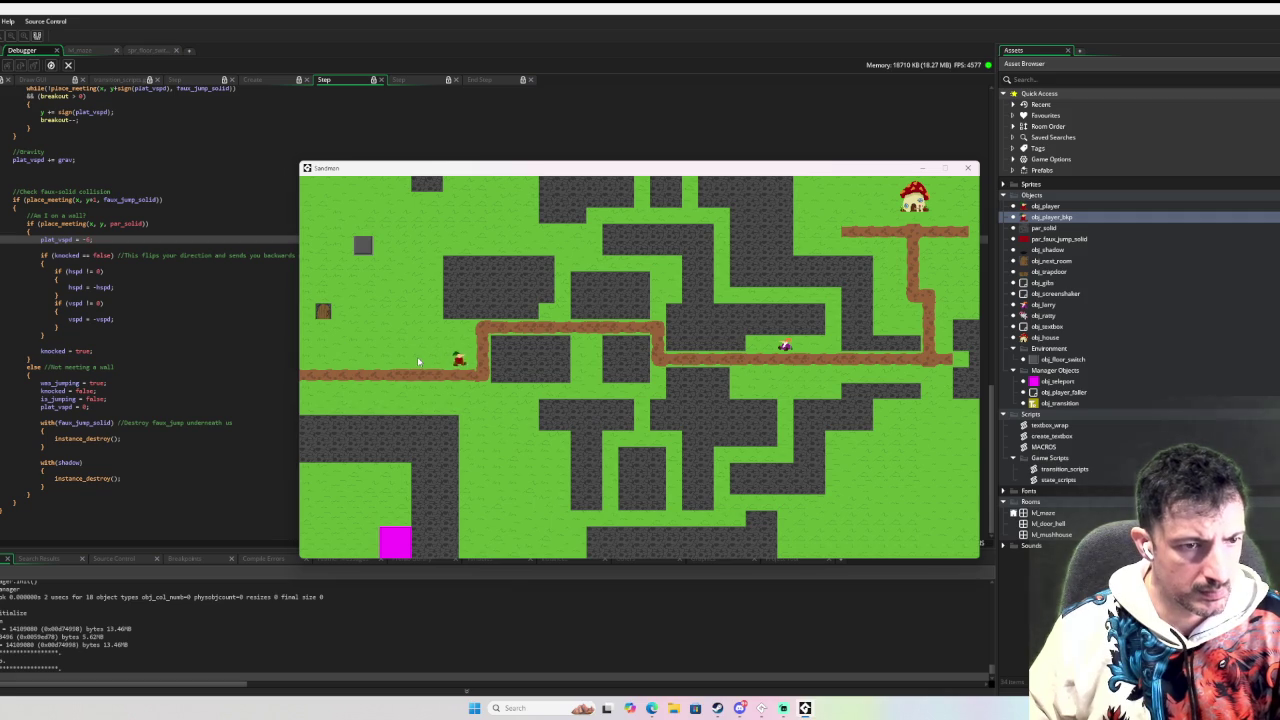
pyautogui.press('Up')
pyautogui.press('Right')
pyautogui.press('Left')
pyautogui.press('Left')
pyautogui.press('Right')
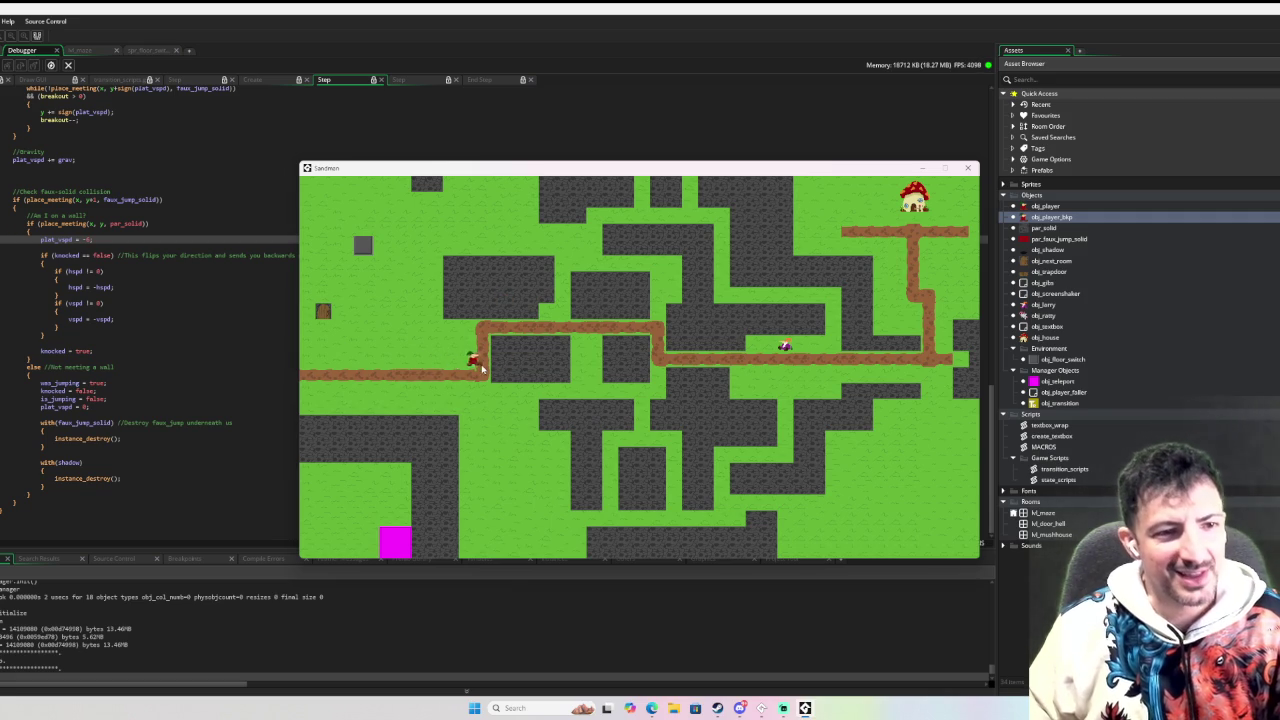
pyautogui.press('Up')
pyautogui.press('Left')
pyautogui.press('Right')
pyautogui.press('Up')
pyautogui.press('Right')
pyautogui.press('Left')
pyautogui.press('Left')
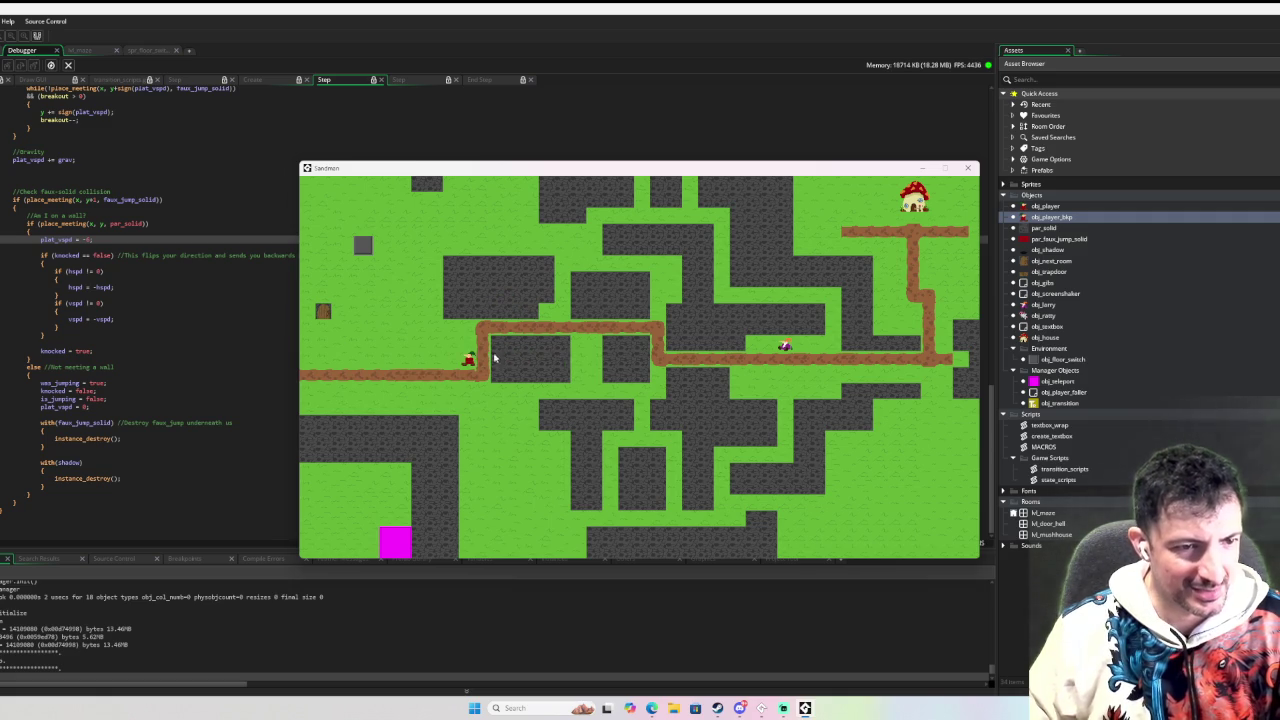
pyautogui.click(967, 167)
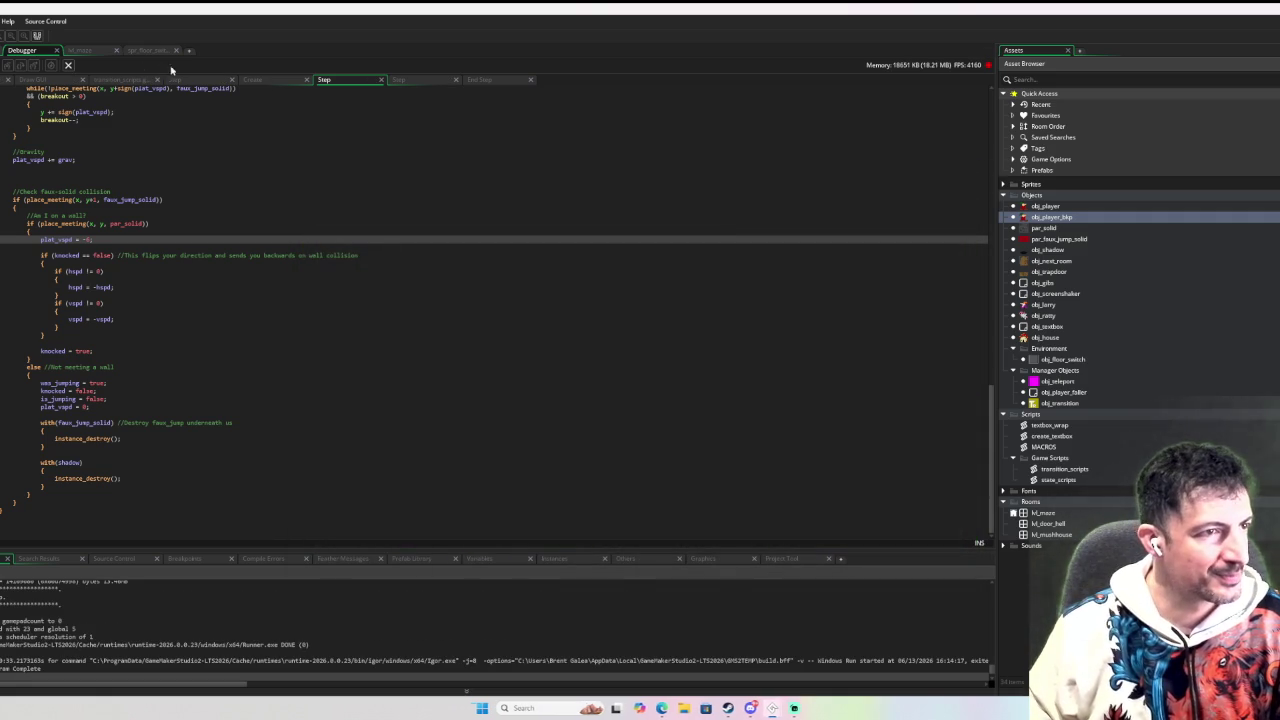
# Append the comment '//get the last safe position before jumping' to the Create code and begin a prev_ line.
pyautogui.scroll(-5, 434, 307)
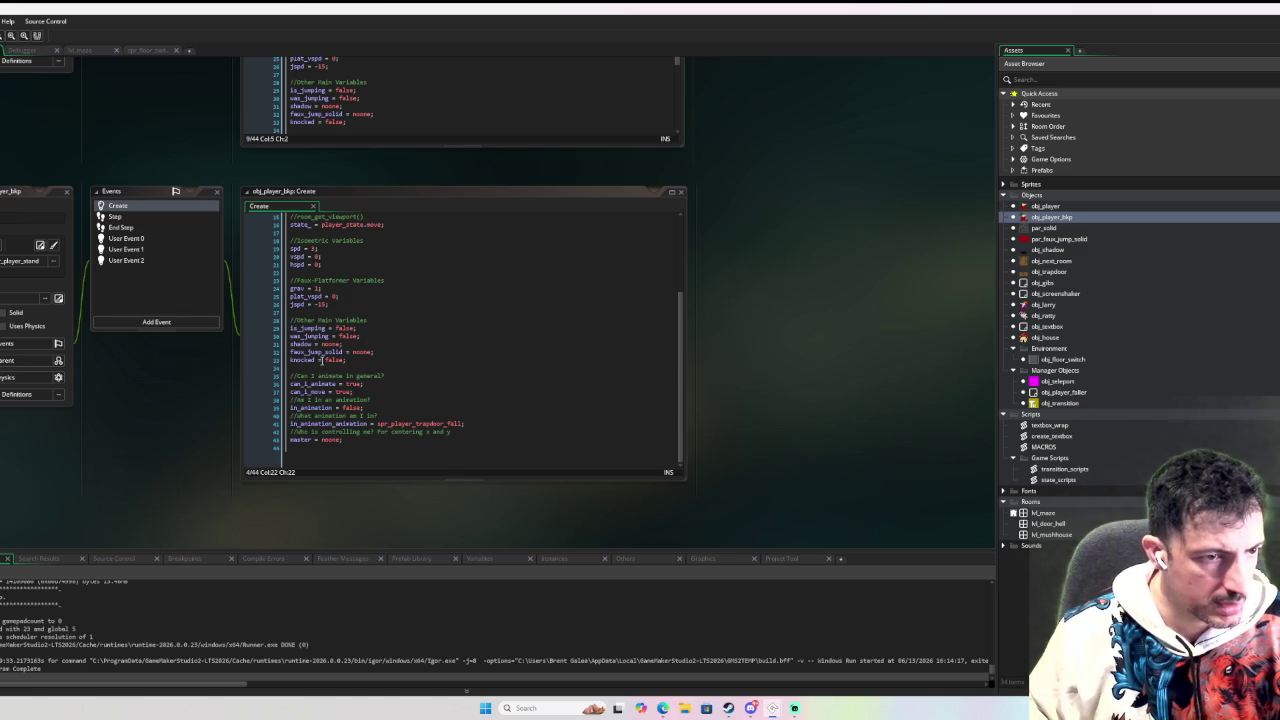
pyautogui.click(368, 447)
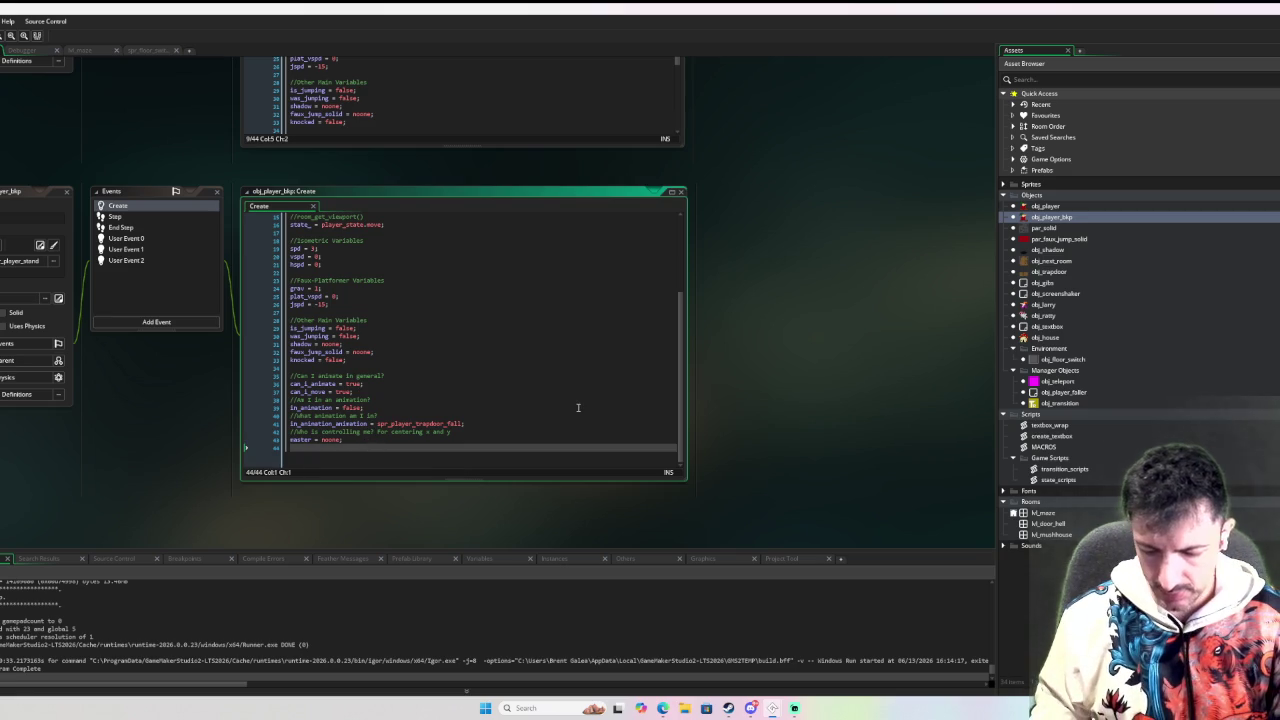
pyautogui.press('Return')
pyautogui.write('{')
pyautogui.write('get the leve')
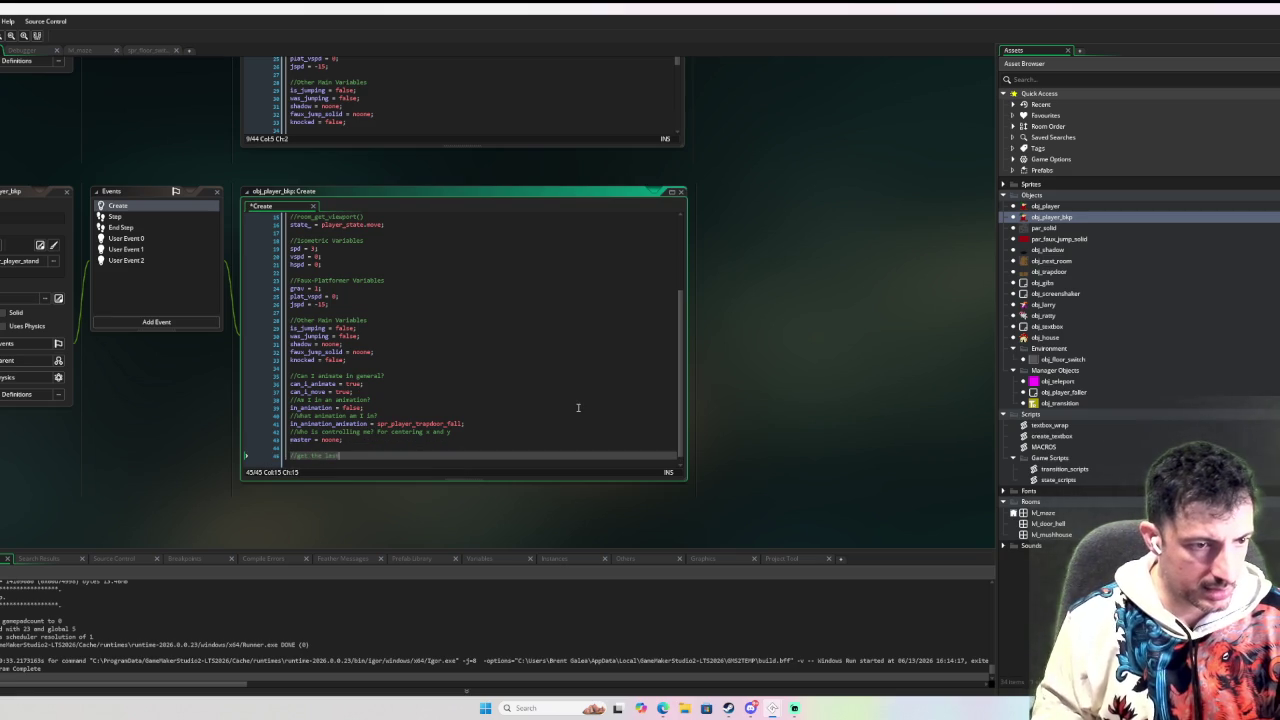
pyautogui.write('l')
pyautogui.write('itio')
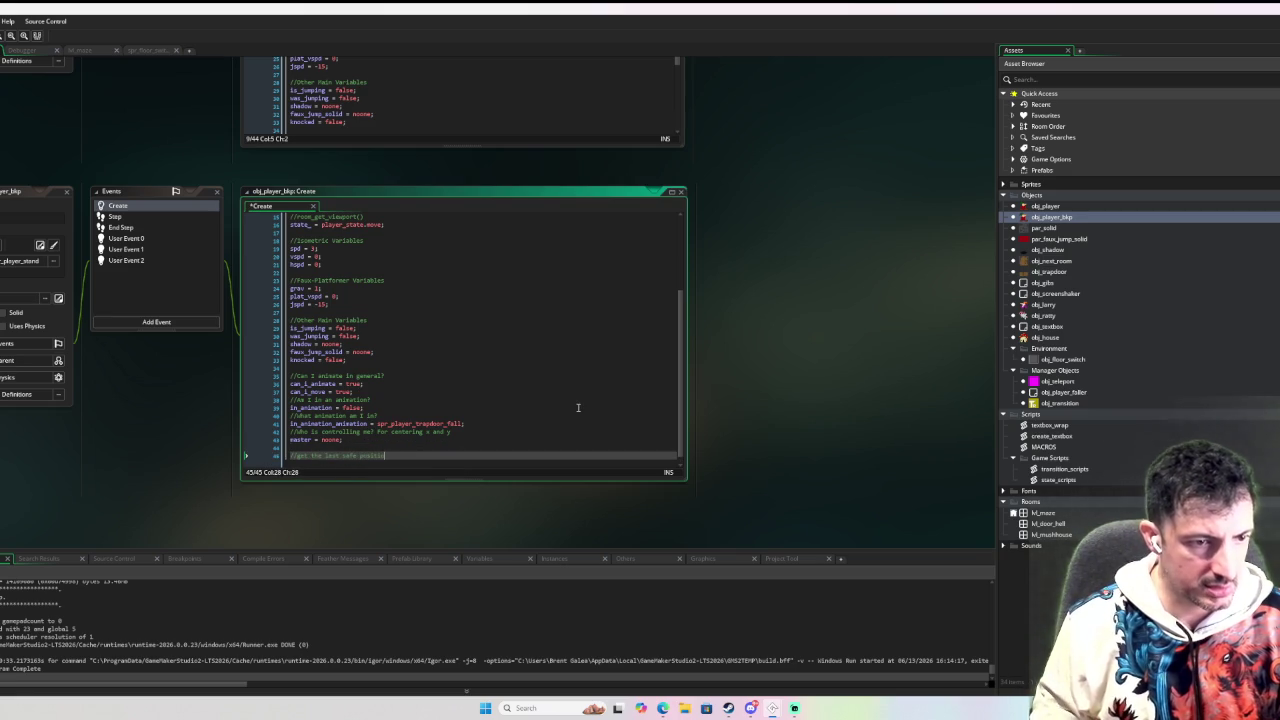
pyautogui.write('for')
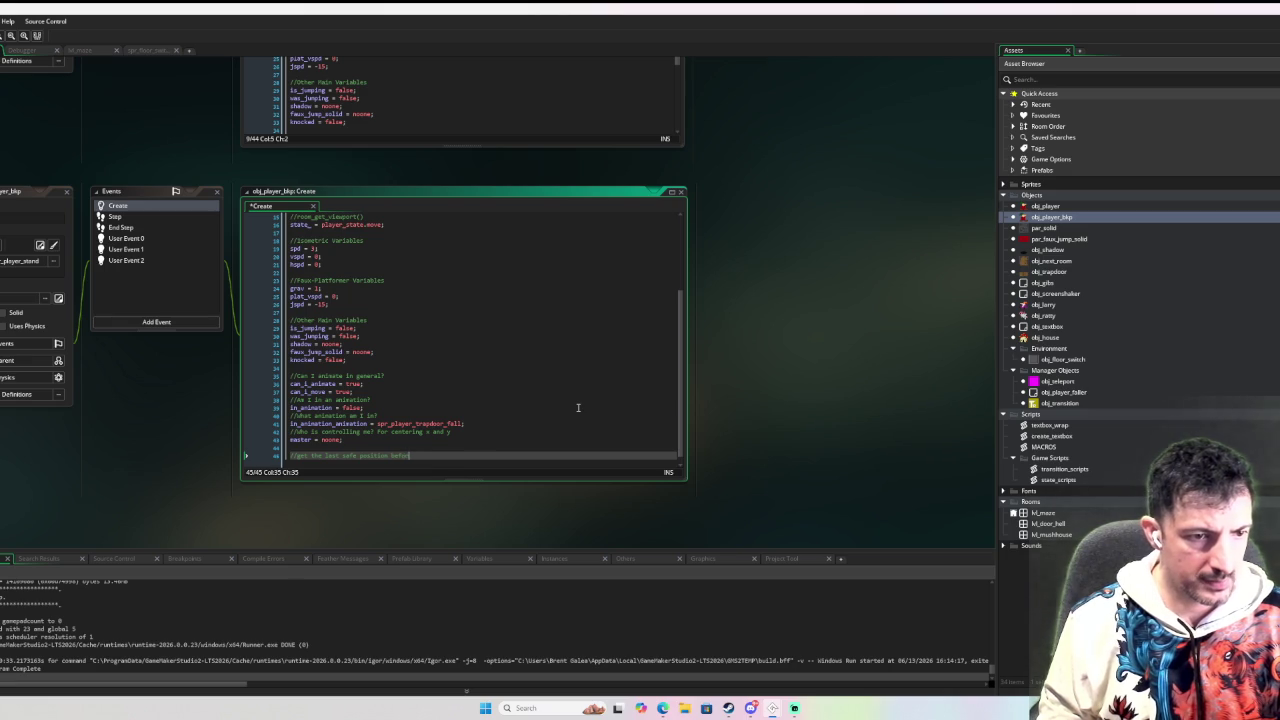
pyautogui.write('e mping')
pyautogui.press('Return')
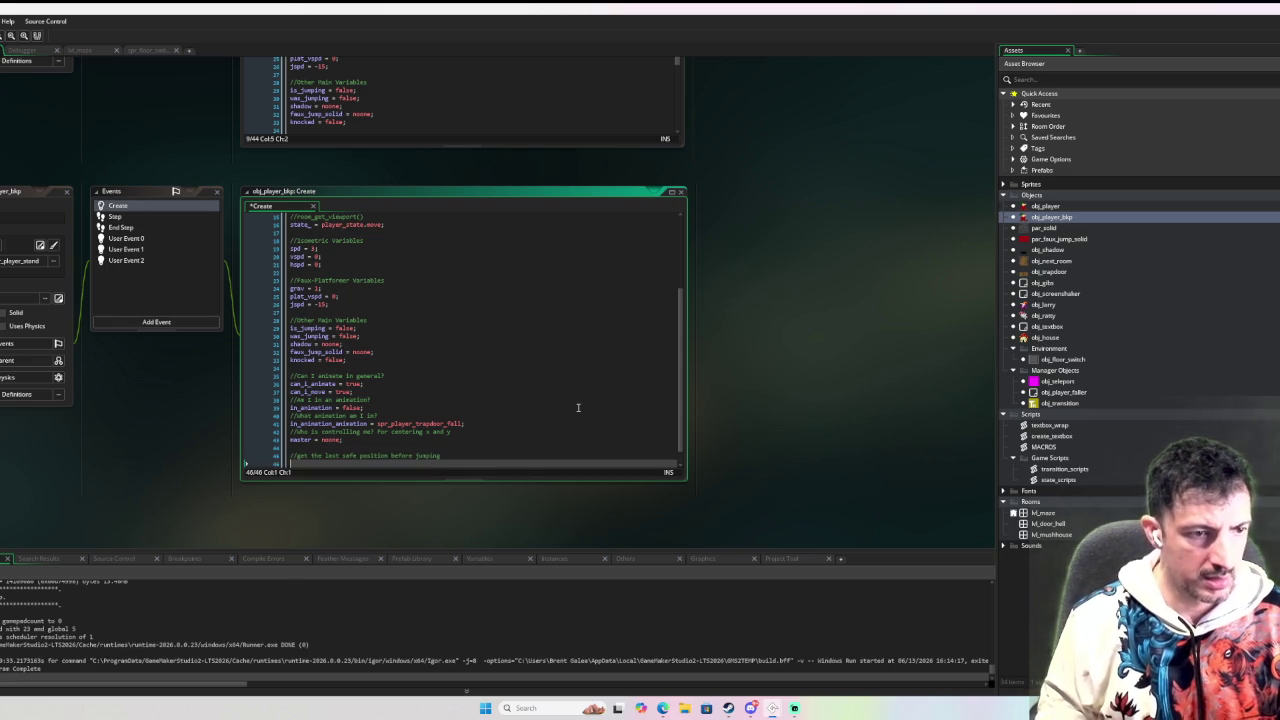
pyautogui.write('prev')
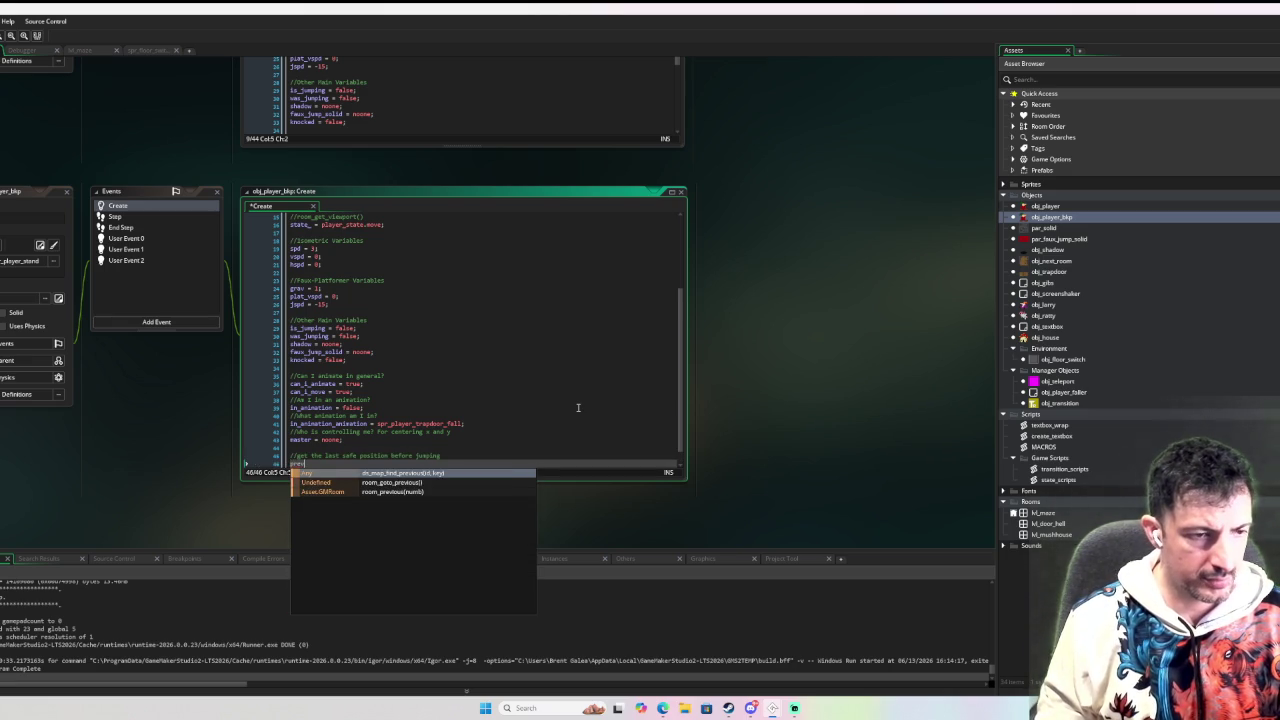